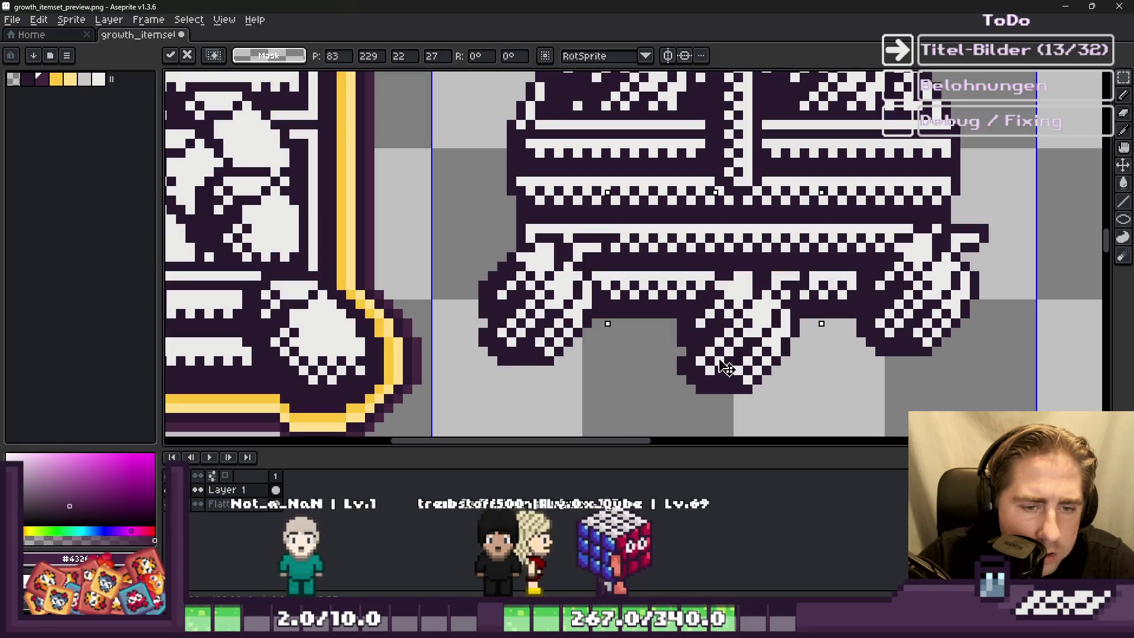
Step: Apply the RotSprite rotation to the cart sprite
key(Return)
scroll(670, 338, down, 3)
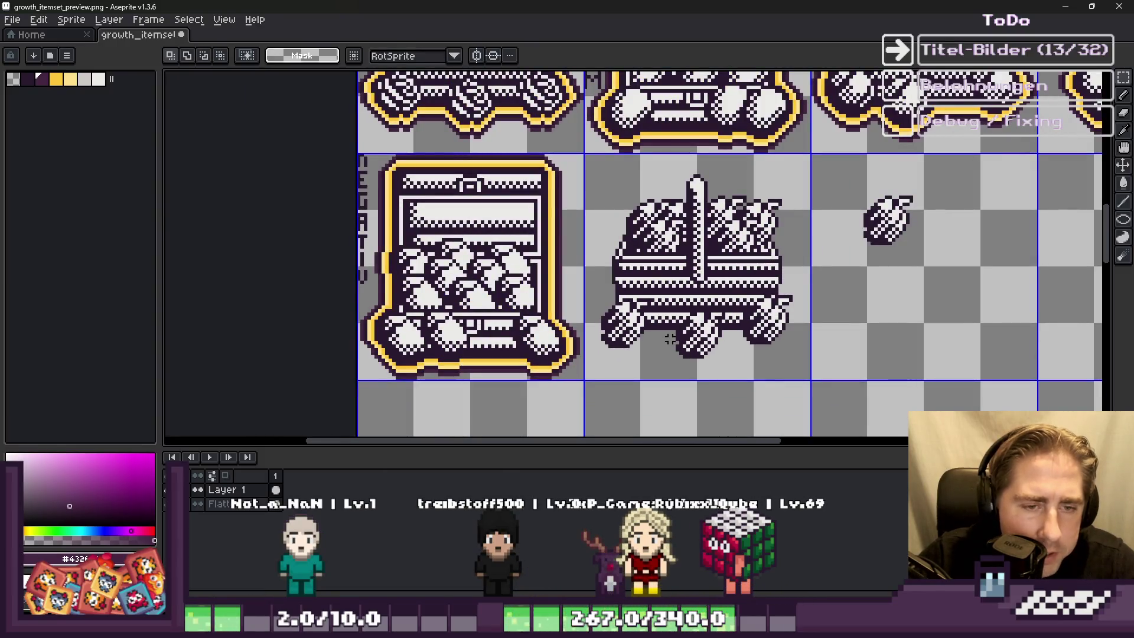
scroll(670, 349, up, 5)
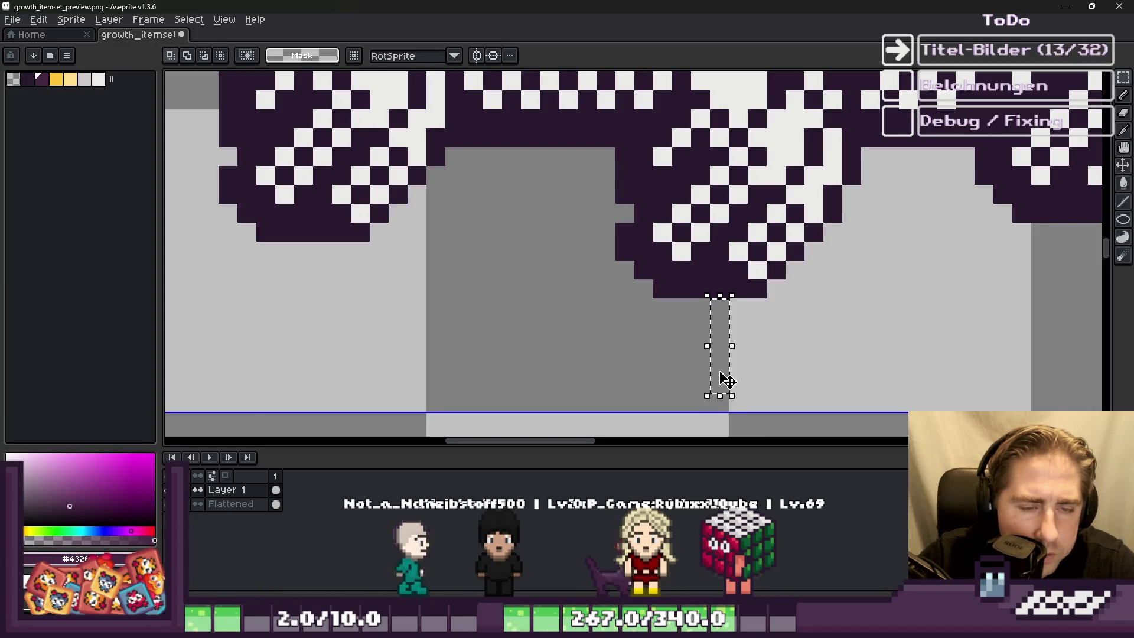
scroll(719, 381, down, 3)
scroll(711, 369, down, 1)
scroll(707, 374, up, 1)
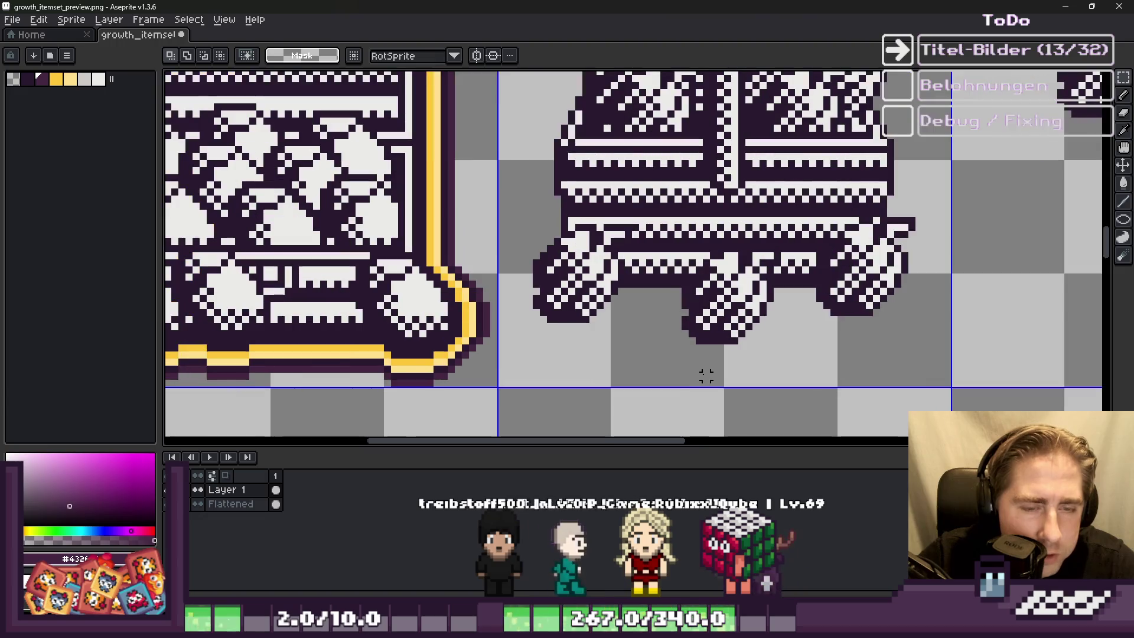
scroll(706, 375, down, 2)
scroll(714, 372, up, 5)
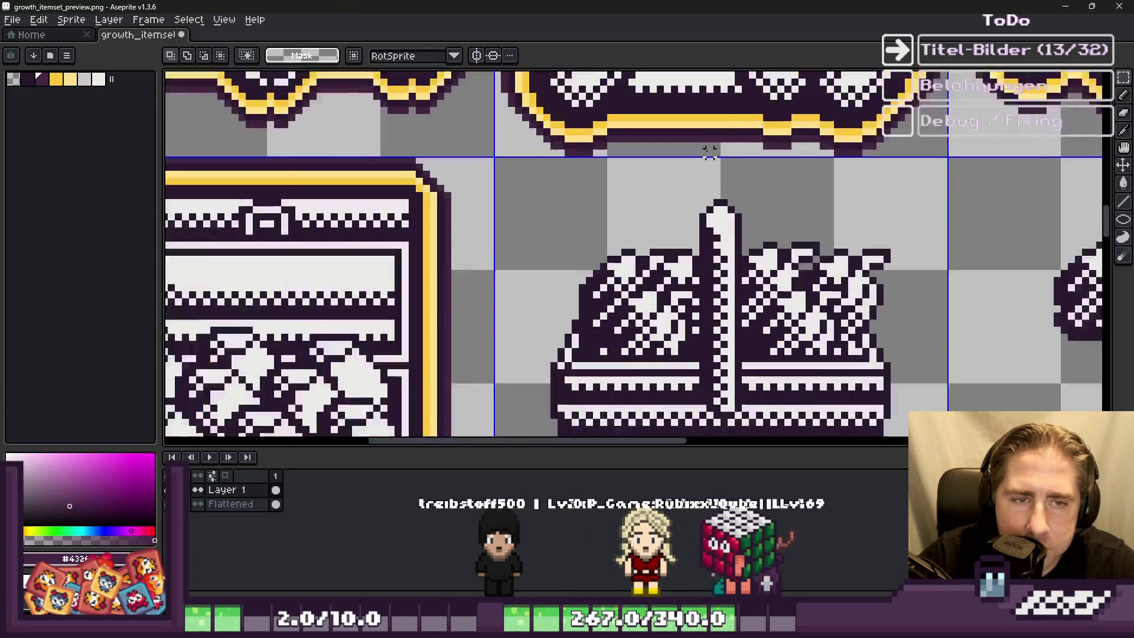
scroll(731, 167, down, 2)
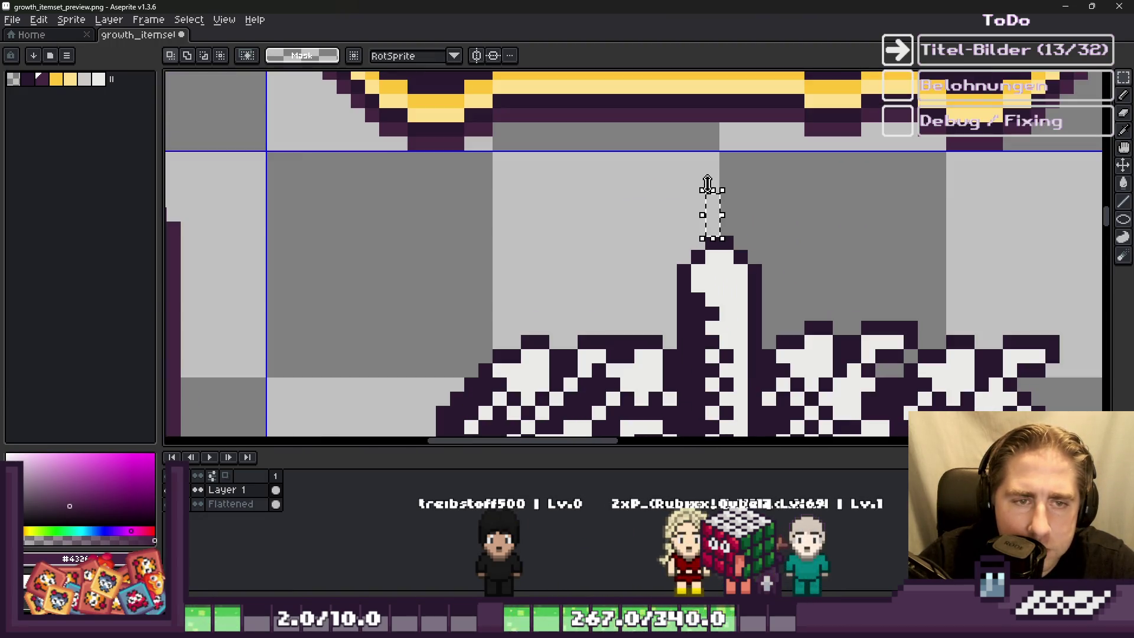
scroll(711, 170, up, 1)
Step: Marquee-select the narrow strip above the cart's post
drag(702, 133, 712, 305)
scroll(768, 290, up, 1)
scroll(768, 277, down, 2)
scroll(717, 223, up, 2)
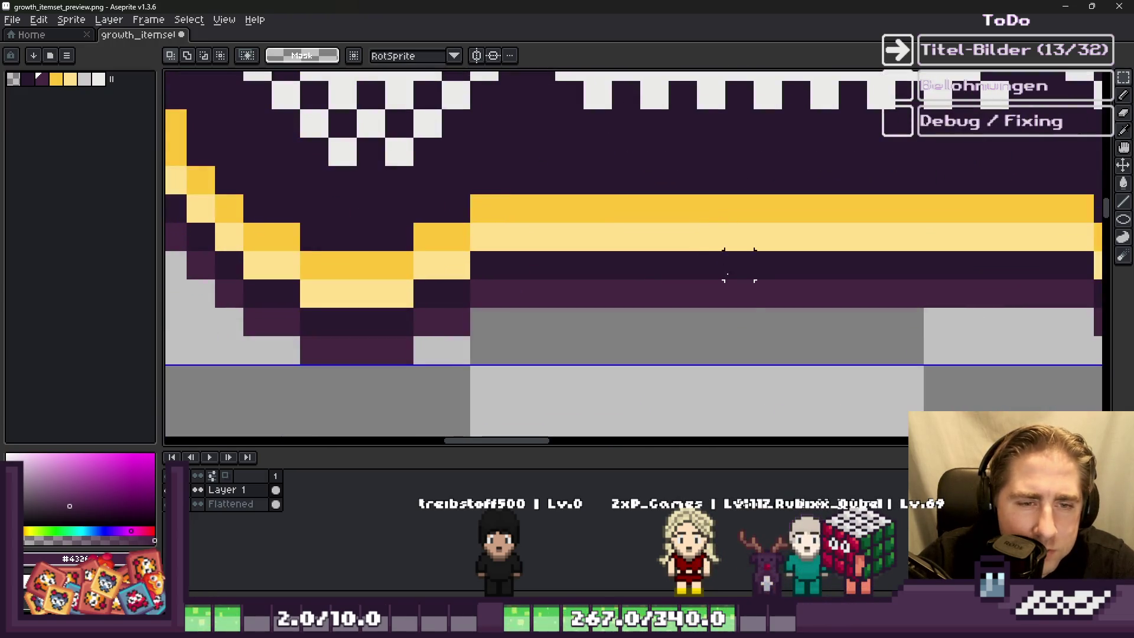
scroll(715, 293, down, 1)
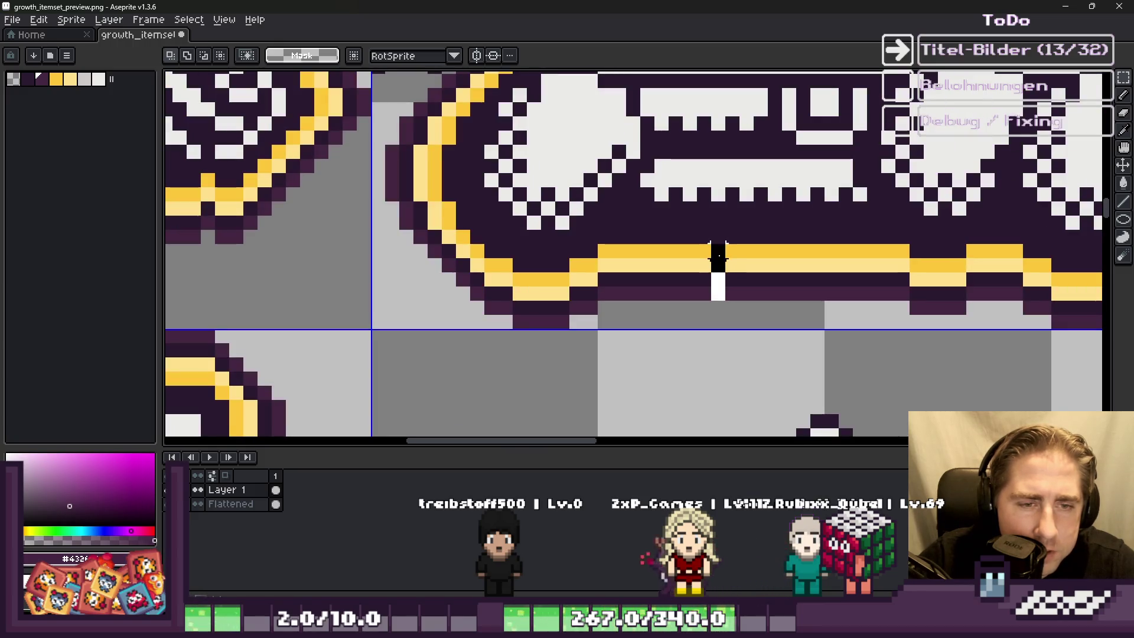
scroll(718, 232, down, 3)
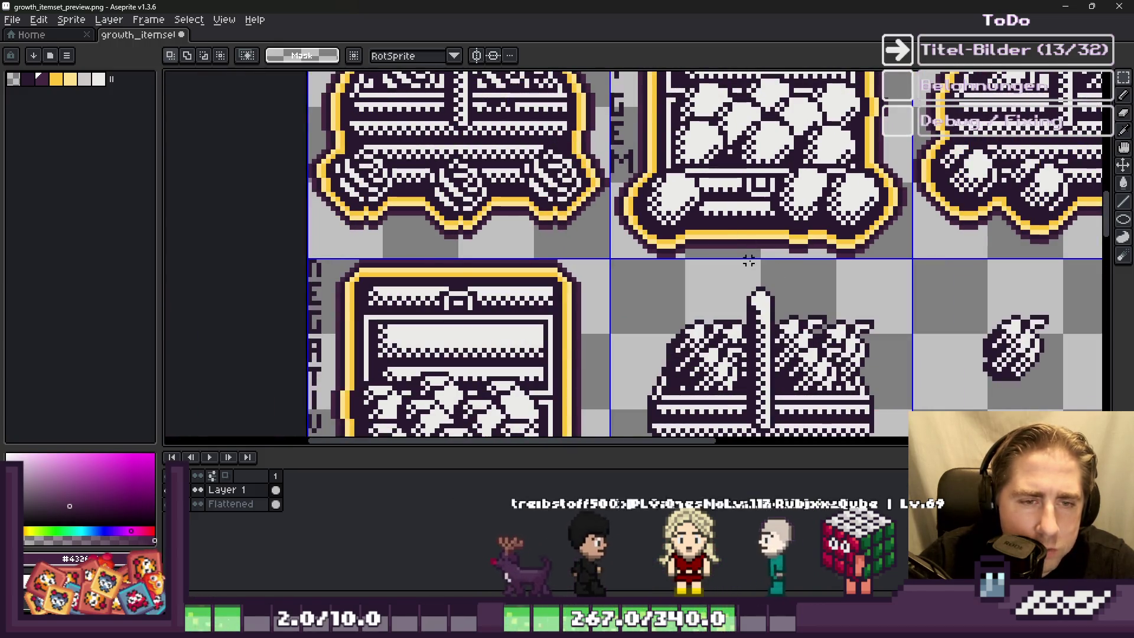
scroll(749, 260, down, 1)
scroll(732, 363, up, 1)
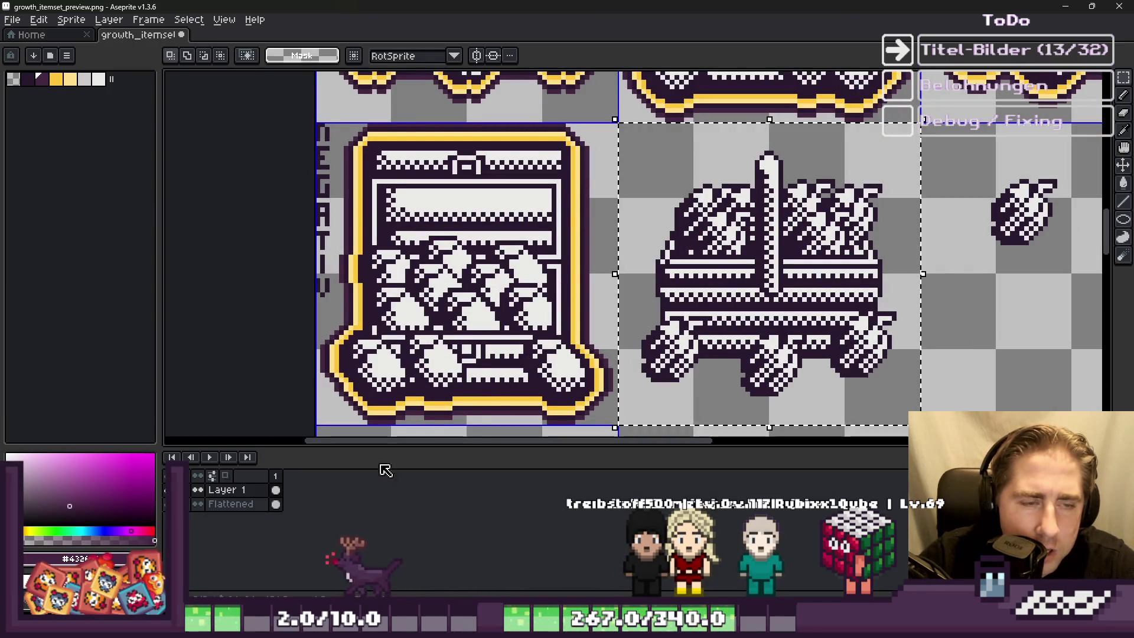
Step: Flatten all layers of the icon sheet into a single layer
click(278, 586)
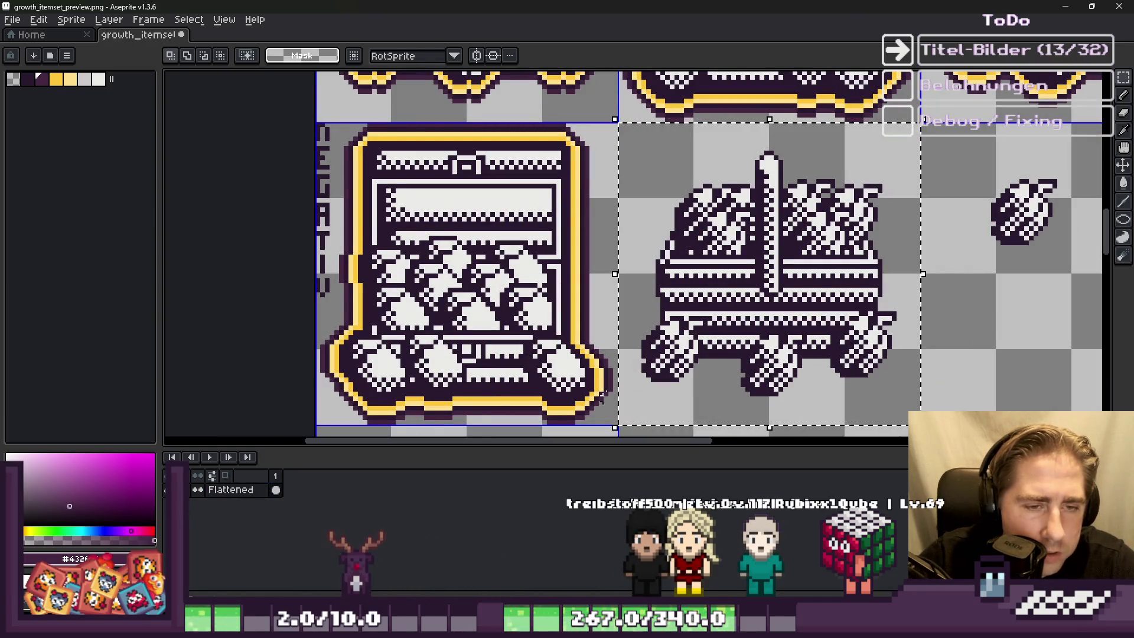
scroll(673, 248, down, 1)
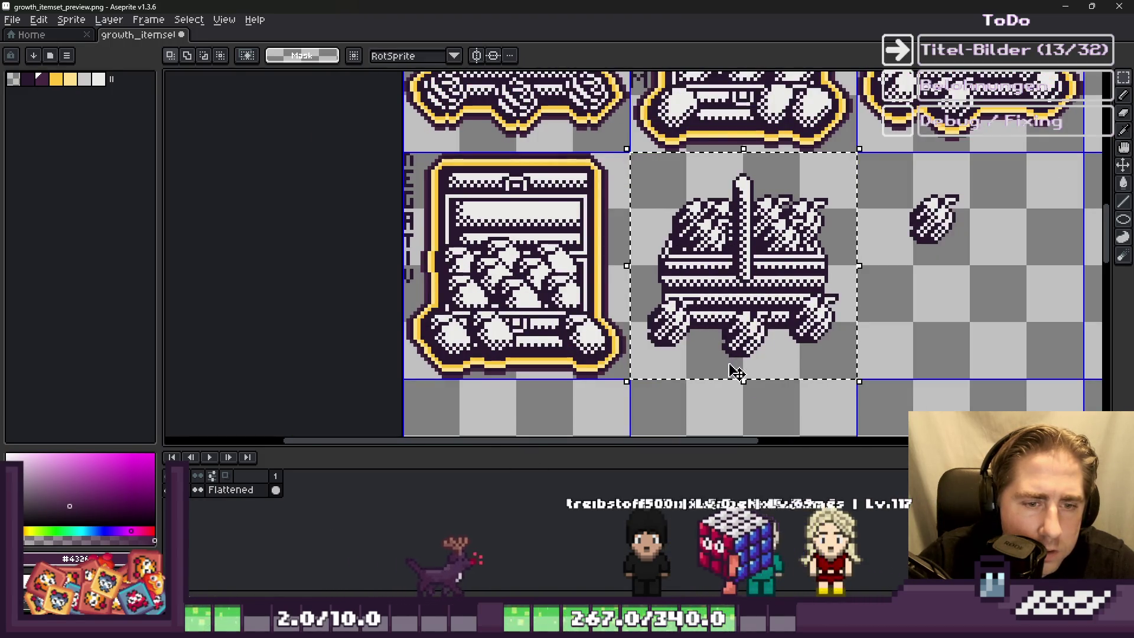
scroll(735, 367, down, 3)
scroll(619, 120, up, 3)
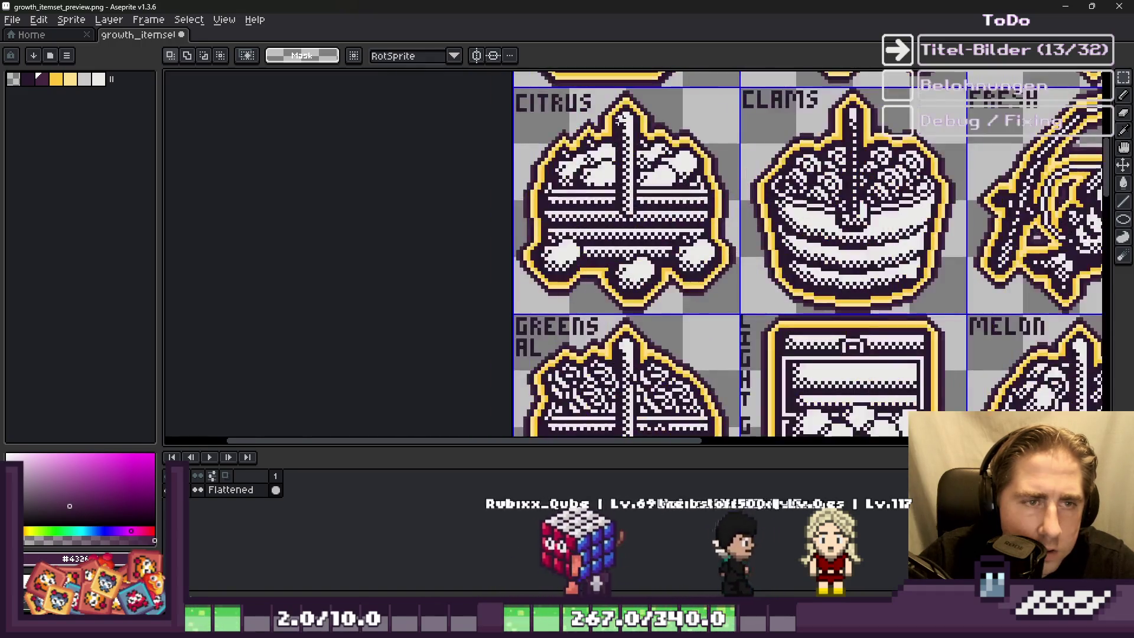
scroll(619, 120, up, 1)
scroll(670, 223, down, 8)
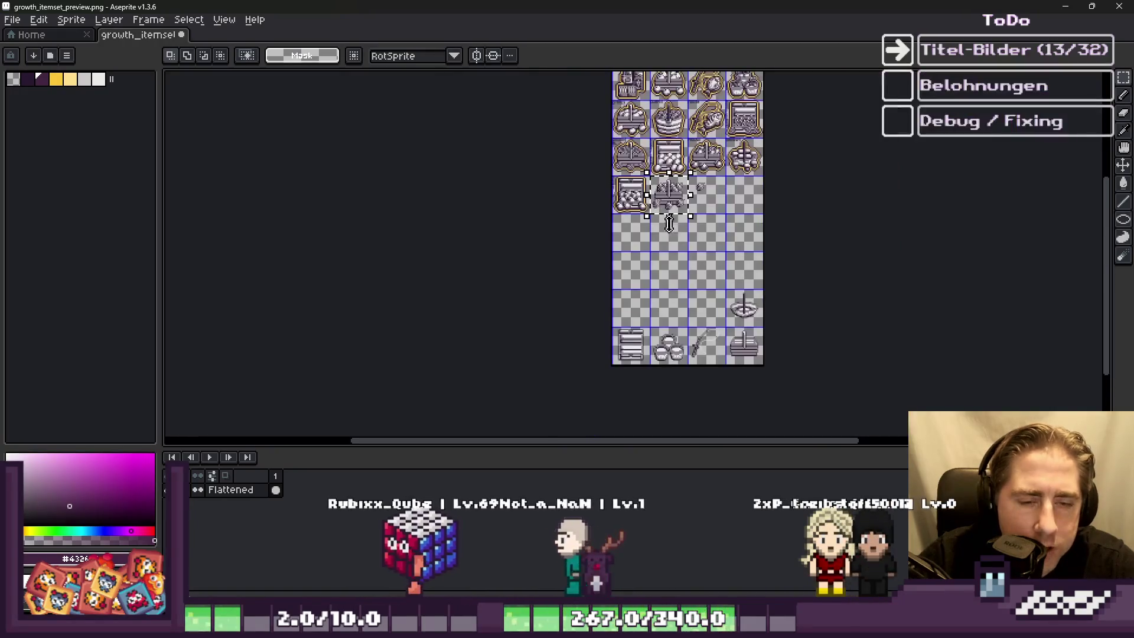
scroll(669, 224, up, 5)
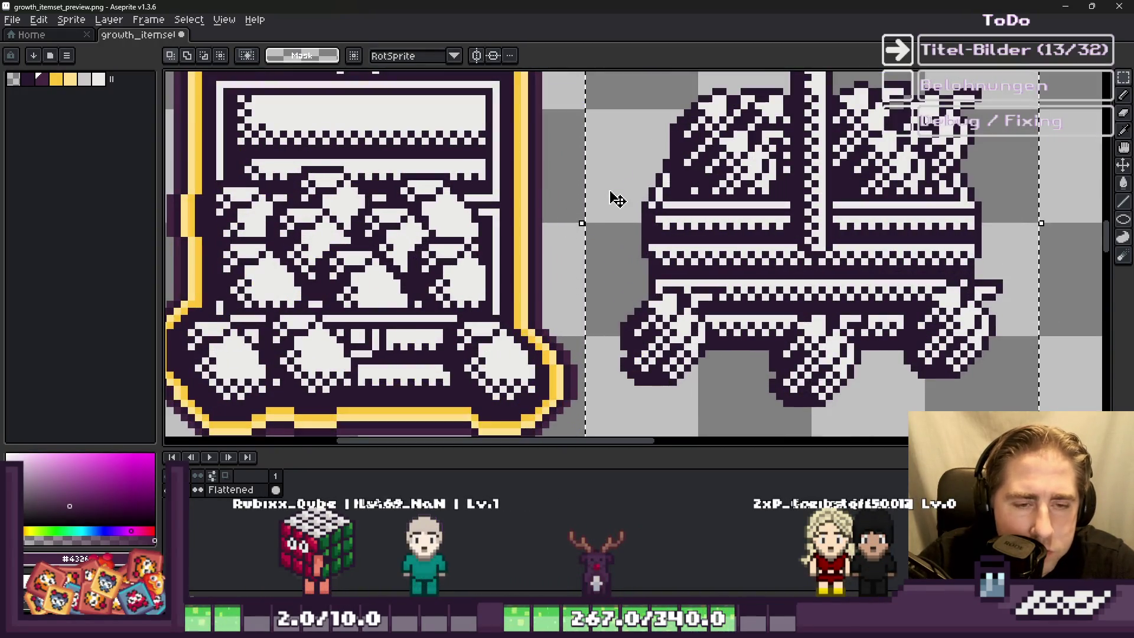
scroll(560, 253, up, 1)
key(alt)
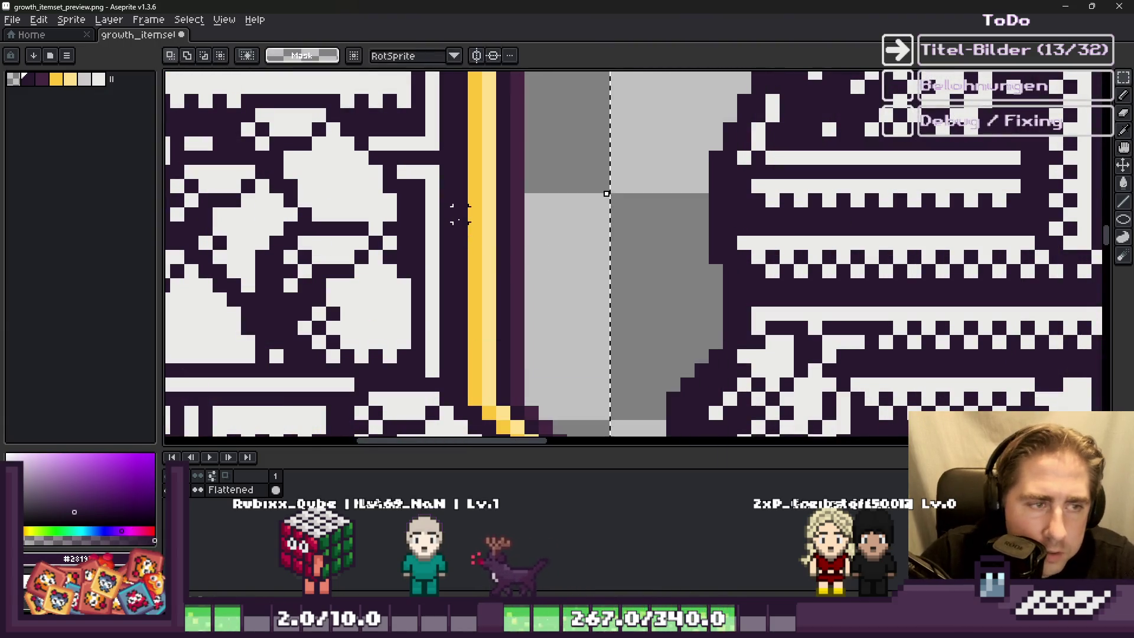
Step: Outline the cart with the neighbouring border's yellow, then its light yellow
alt+click(476, 195)
key(shift+o)
key(Return)
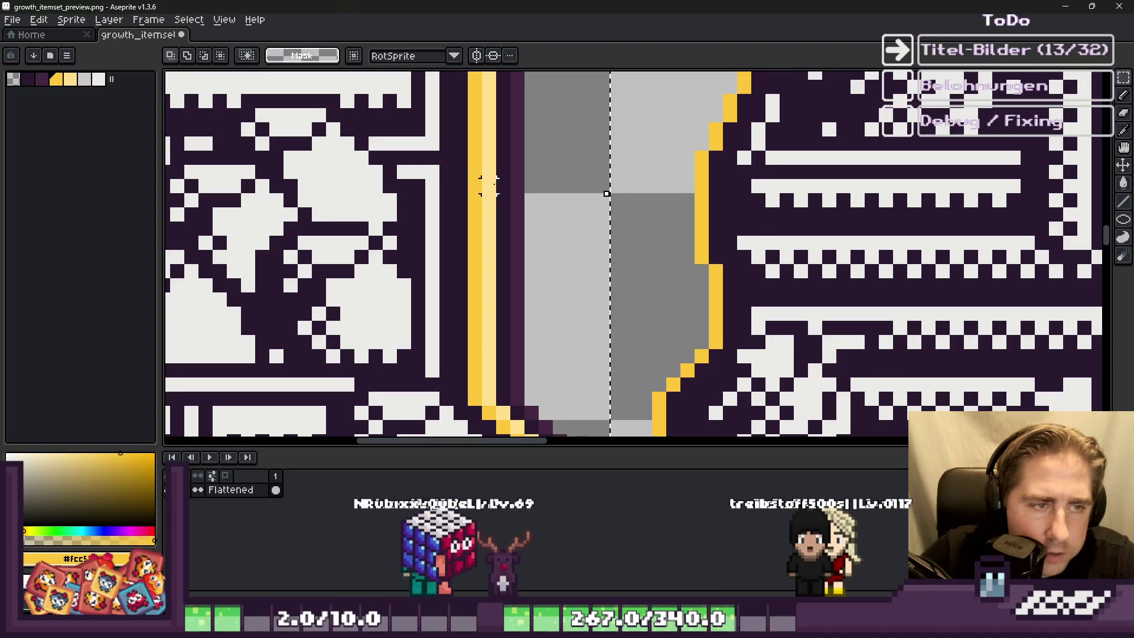
alt+click(488, 186)
key(shift+o)
key(Return)
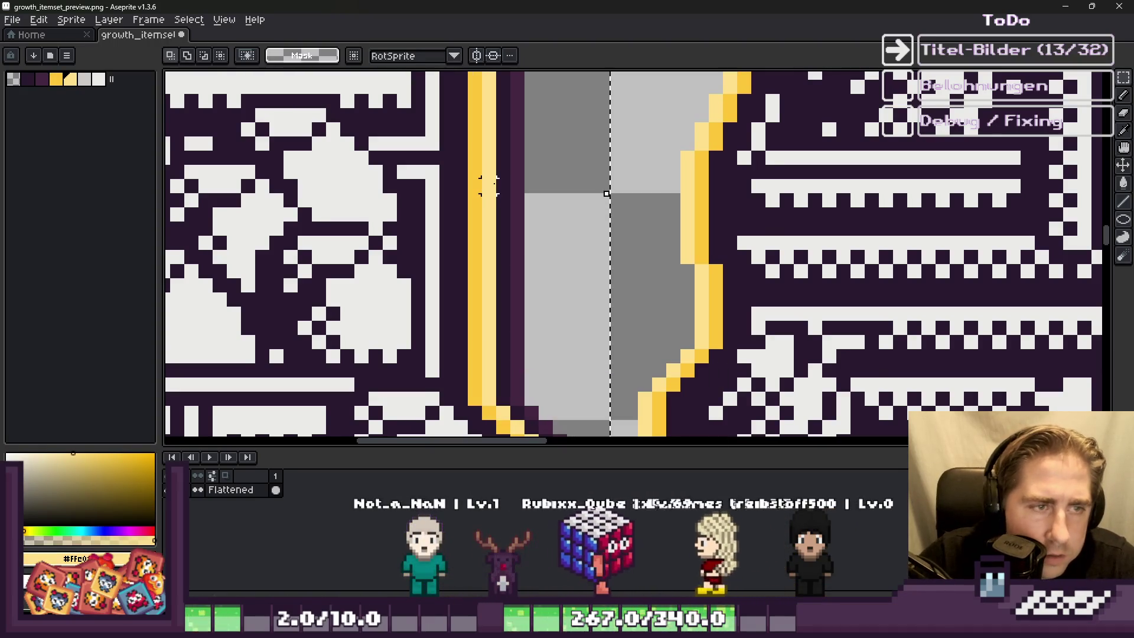
Step: Add dark purple and then lighter purple outlines around the cart
alt+click(502, 182)
key(shift+o)
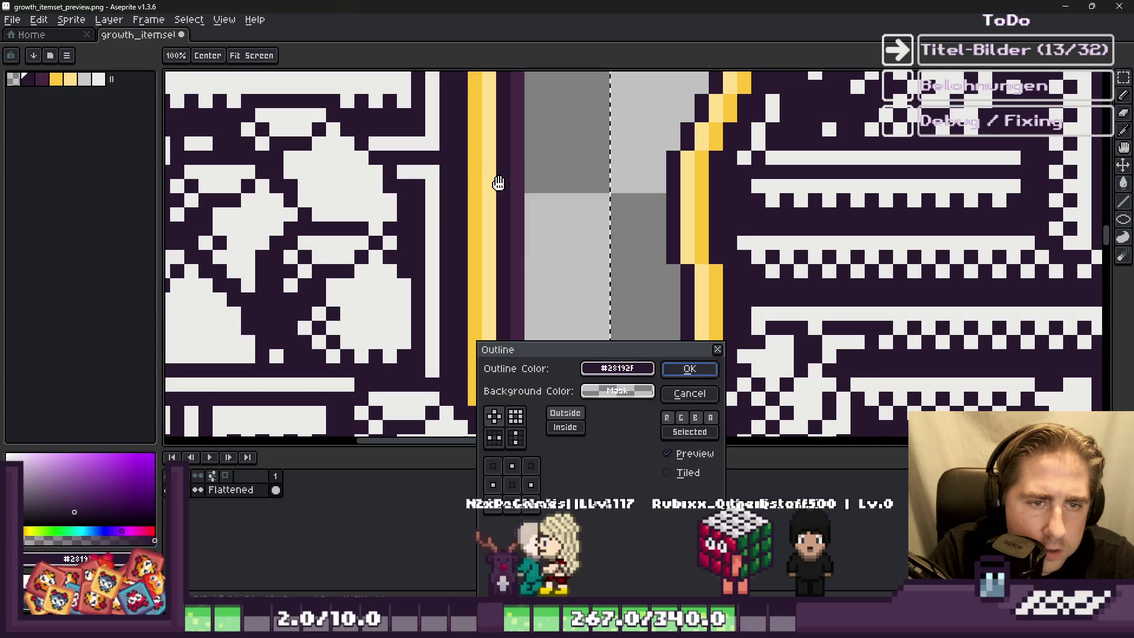
key(Return)
alt+click(511, 201)
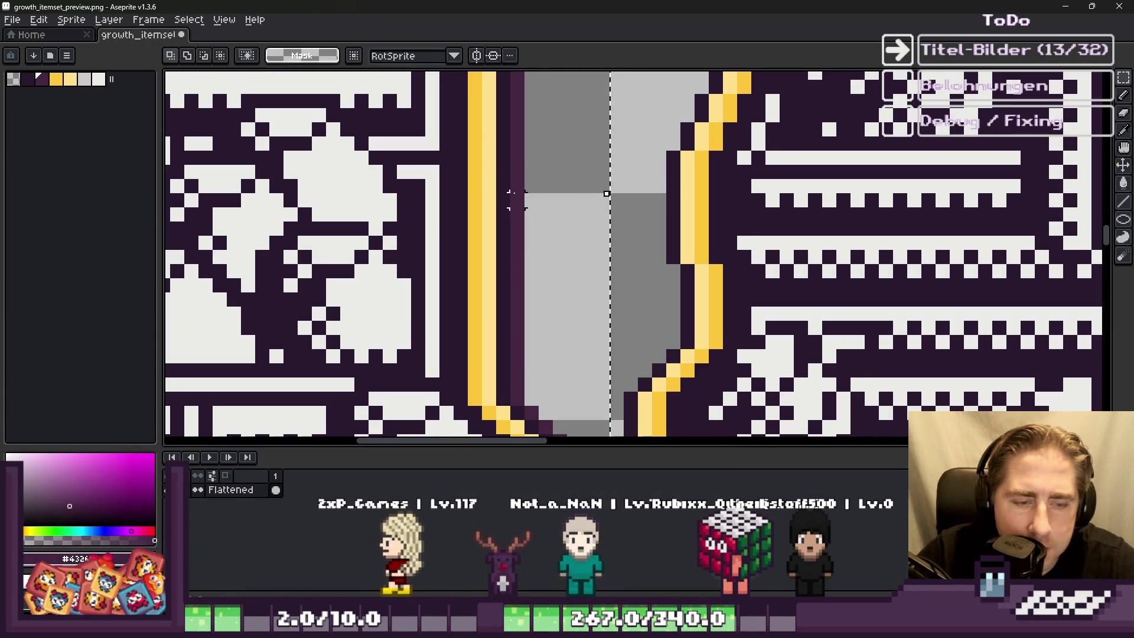
key(shift+o)
key(Return)
scroll(512, 195, down, 4)
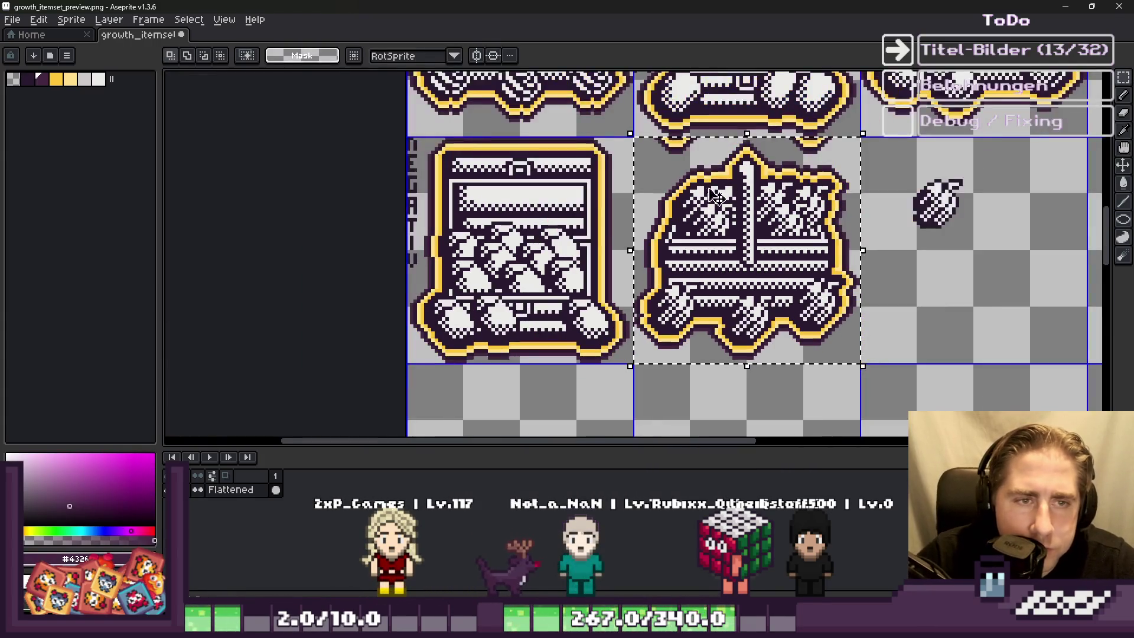
Step: Look over the item-set names in Godot, then return to the Aseprite icon sheet
scroll(677, 171, up, 4)
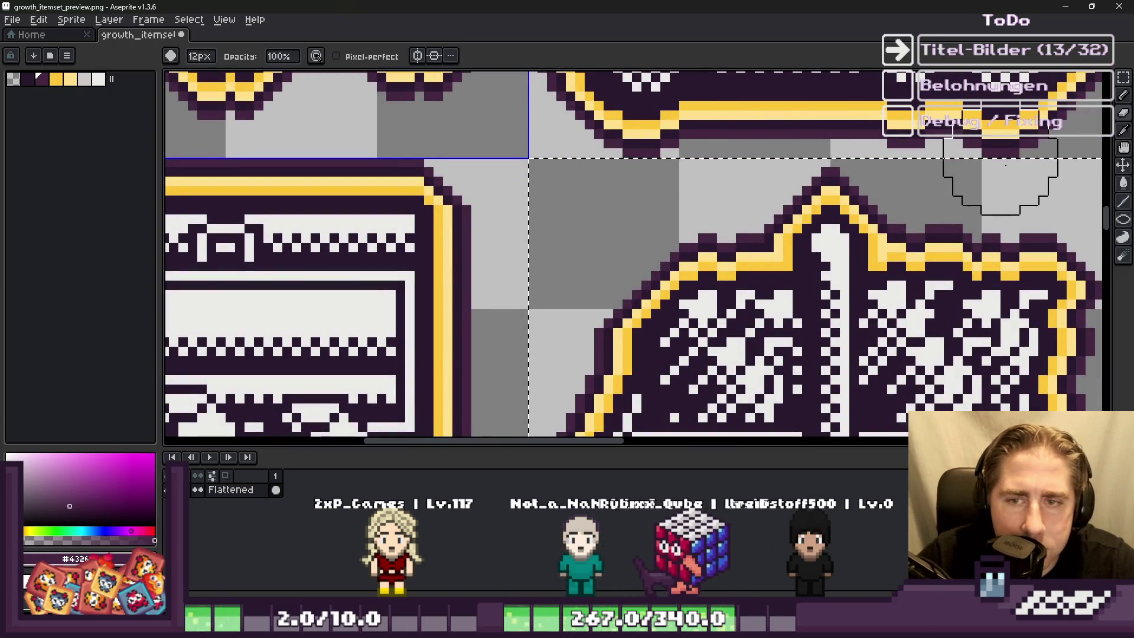
scroll(969, 142, down, 3)
scroll(760, 329, up, 3)
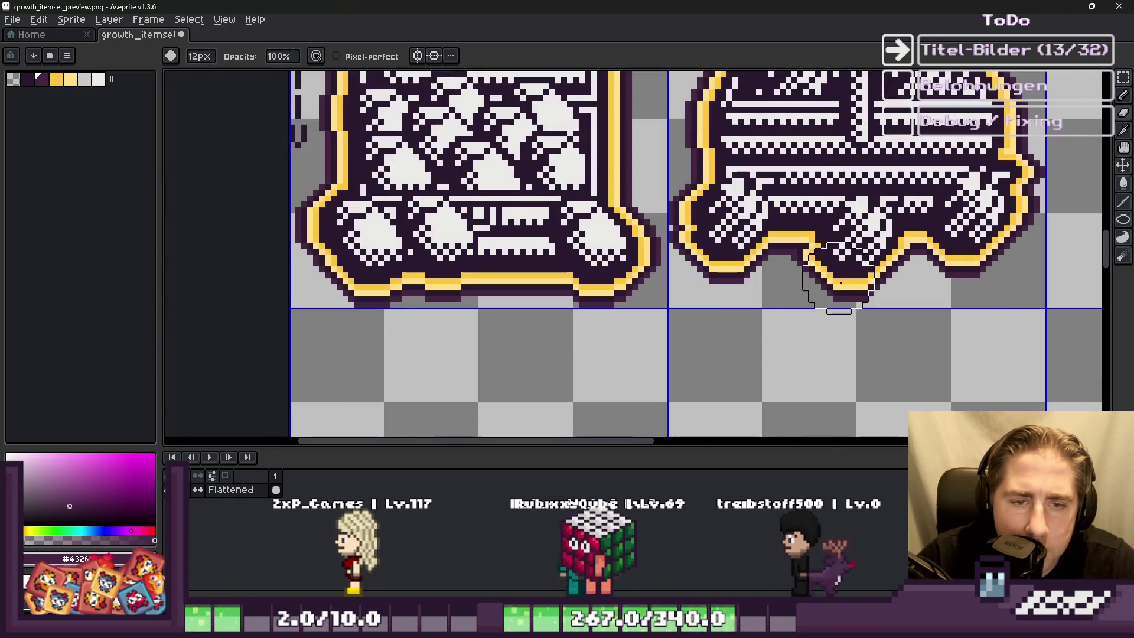
scroll(748, 405, down, 1)
scroll(940, 299, down, 2)
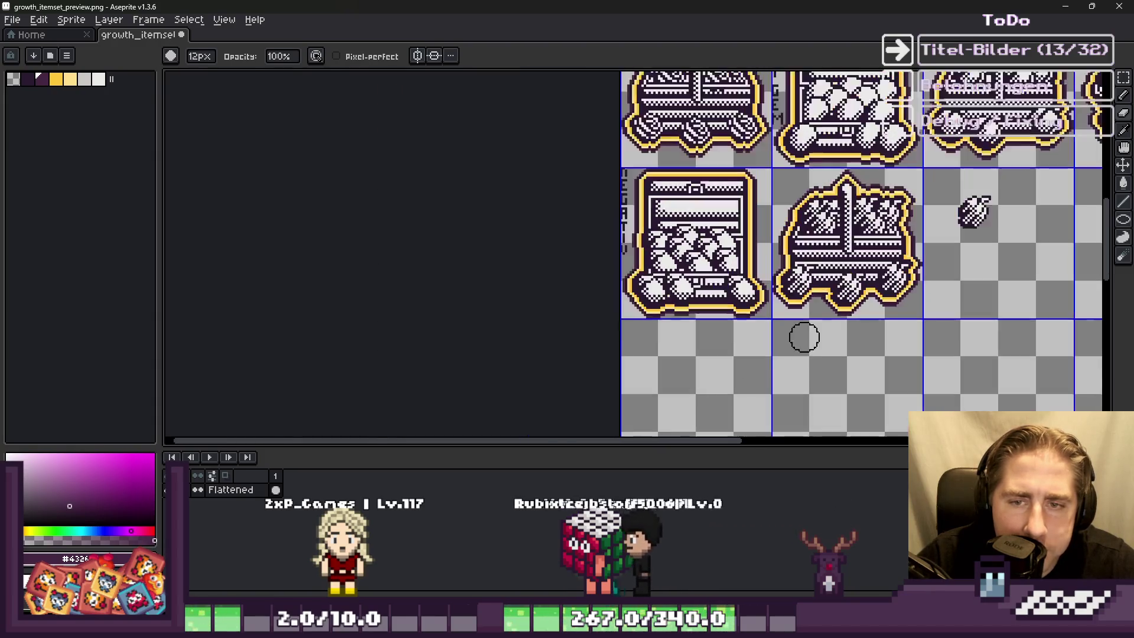
scroll(802, 331, up, 2)
scroll(762, 232, down, 1)
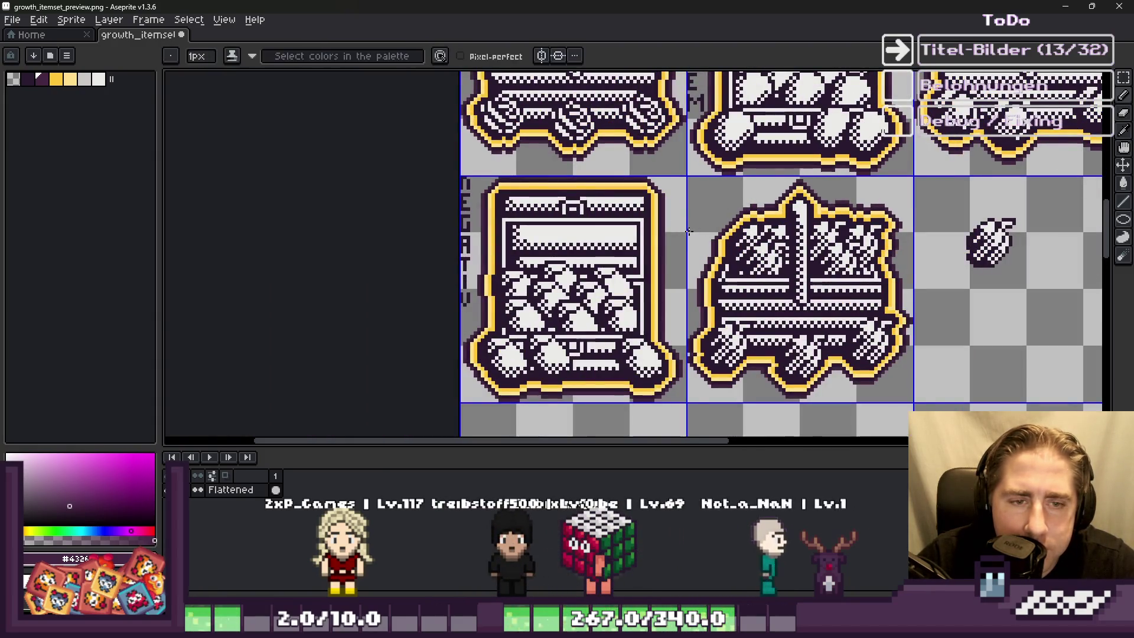
scroll(734, 253, down, 3)
scroll(680, 236, up, 2)
scroll(638, 222, up, 3)
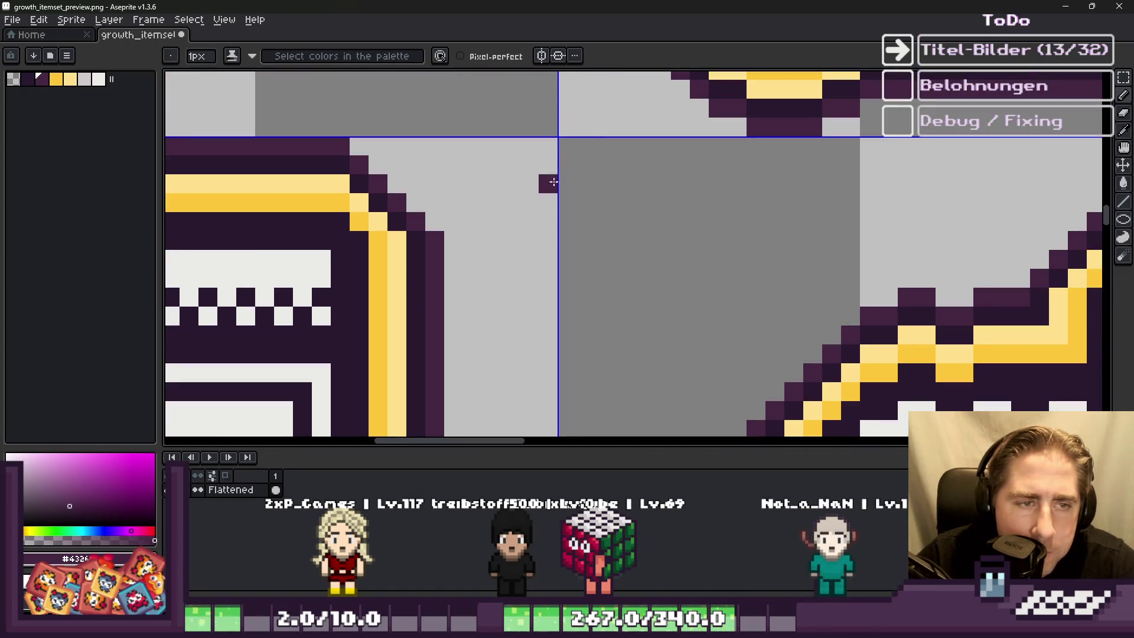
key(alt+Tab)
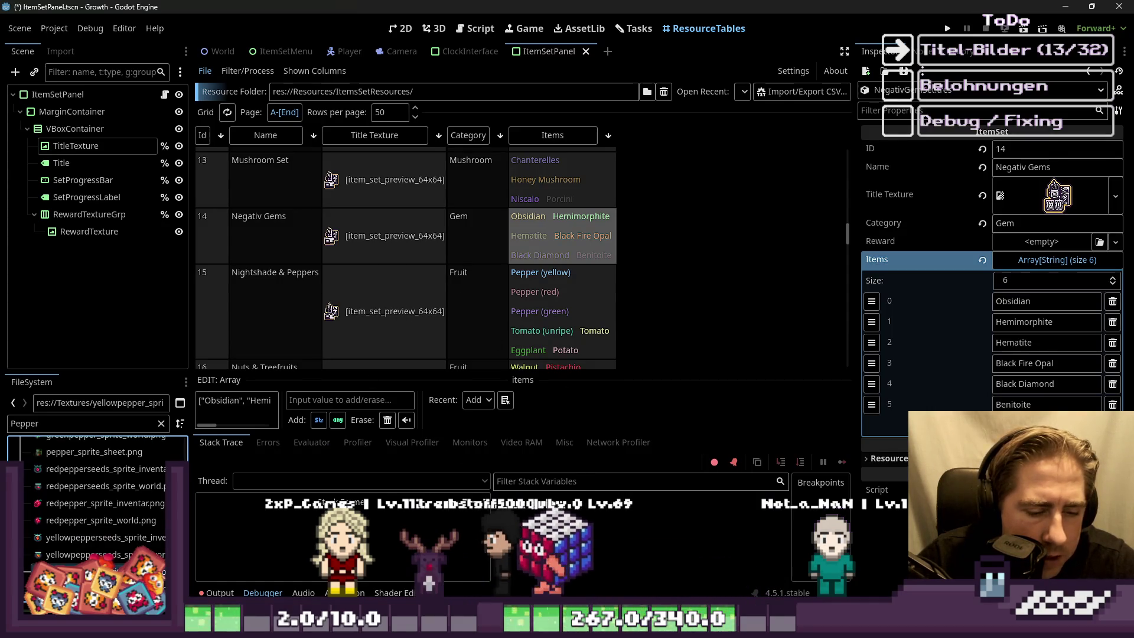
click(608, 552)
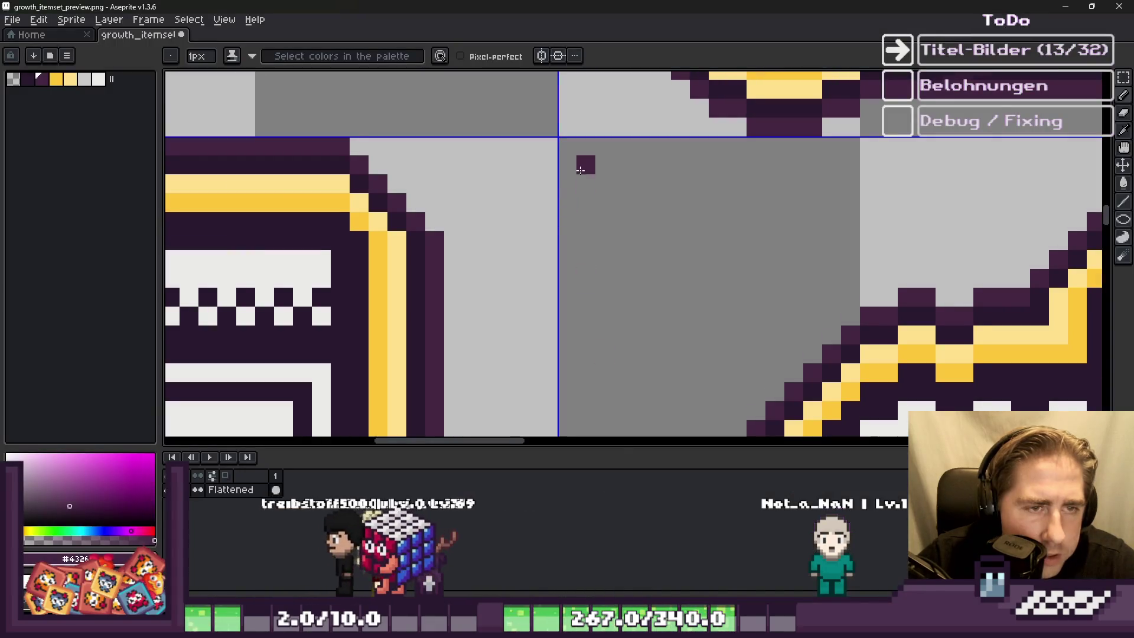
Step: Draw the first dark purple stroke and pixels of the tile's title lettering
scroll(585, 162, up, 2)
drag(550, 121, 550, 239)
alt+click(248, 349)
click(610, 167)
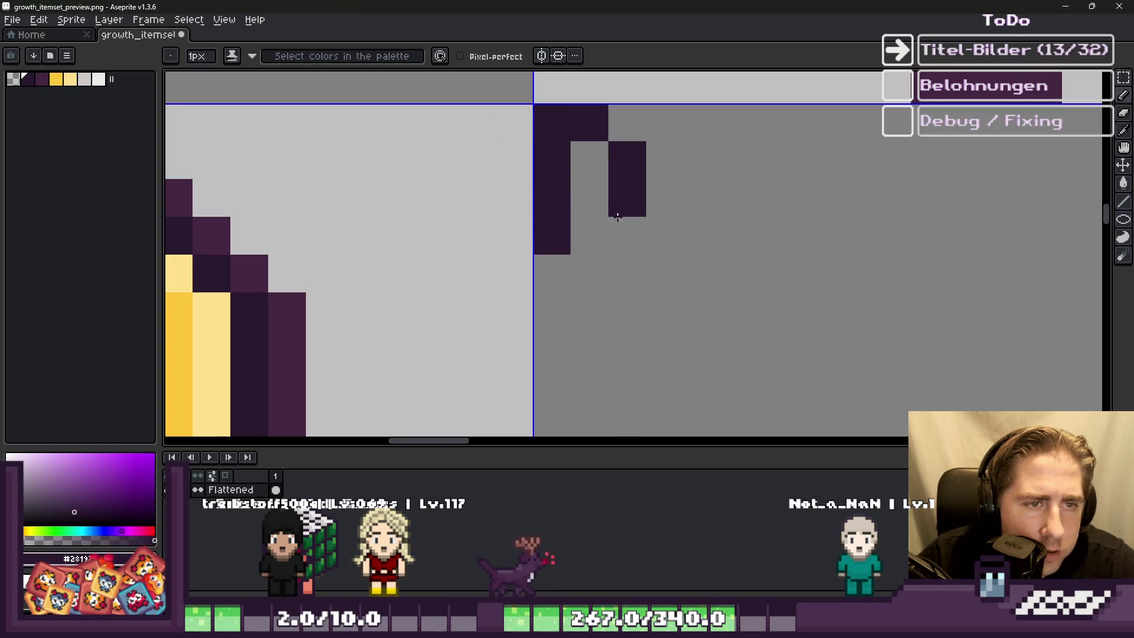
click(617, 219)
scroll(617, 225, down, 2)
scroll(594, 264, up, 2)
click(595, 264)
Step: Add another letter stroke and pixels, then save growth_itemset_preview.png
scroll(597, 364, down, 2)
click(596, 319)
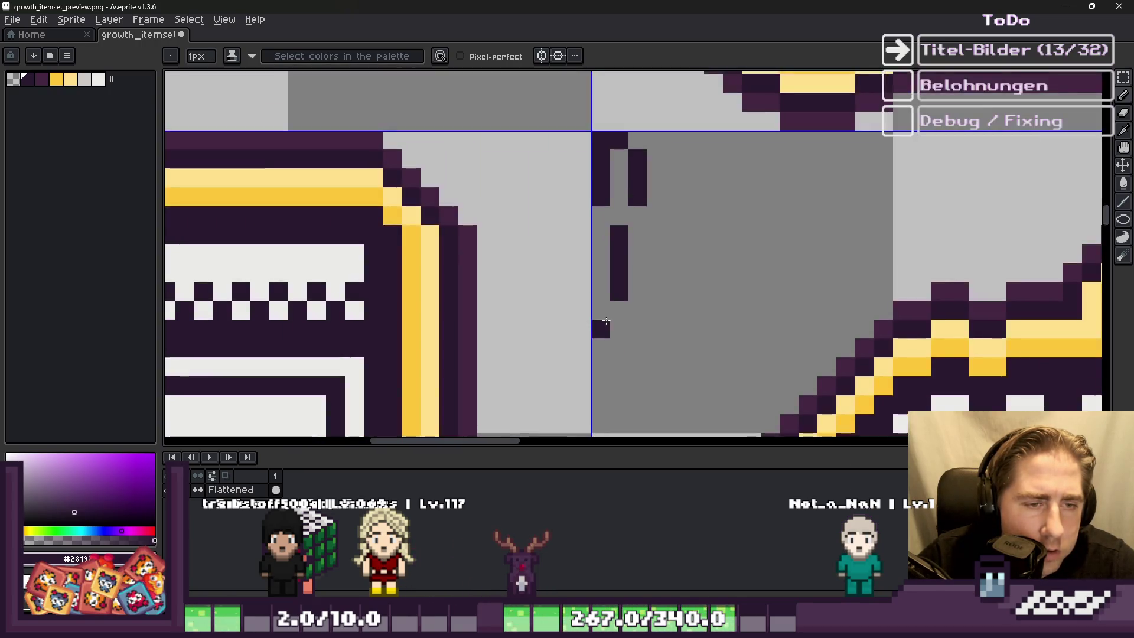
scroll(620, 318, up, 2)
scroll(596, 330, down, 2)
click(601, 302)
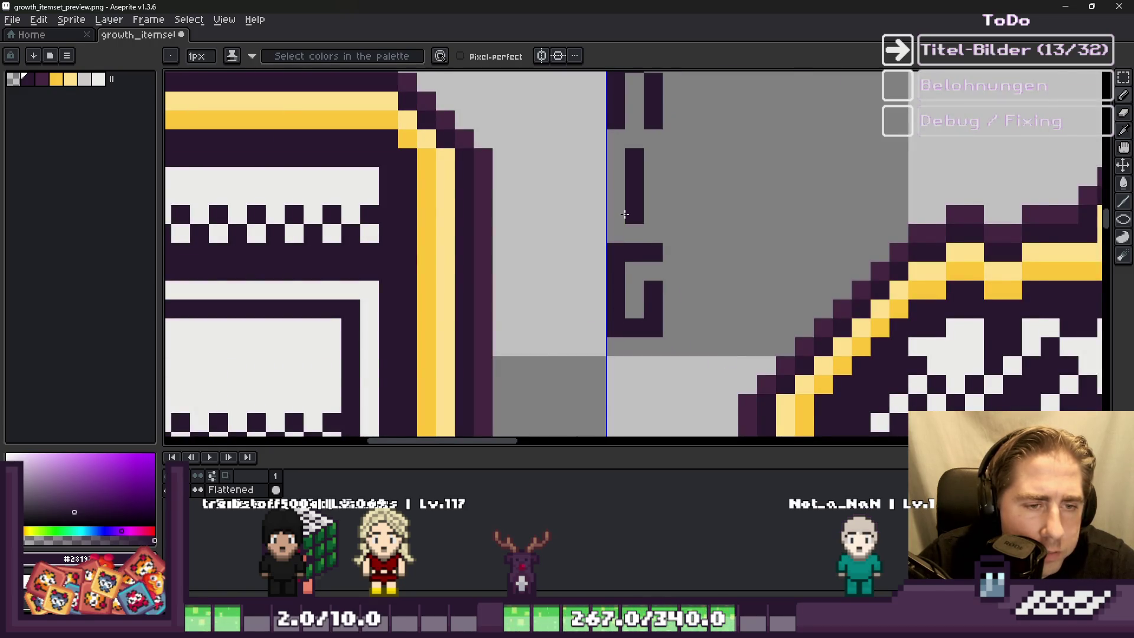
scroll(625, 214, up, 2)
mouse_move(625, 234)
mouse_down()
mouse_move(625, 204)
mouse_move(626, 319)
mouse_up()
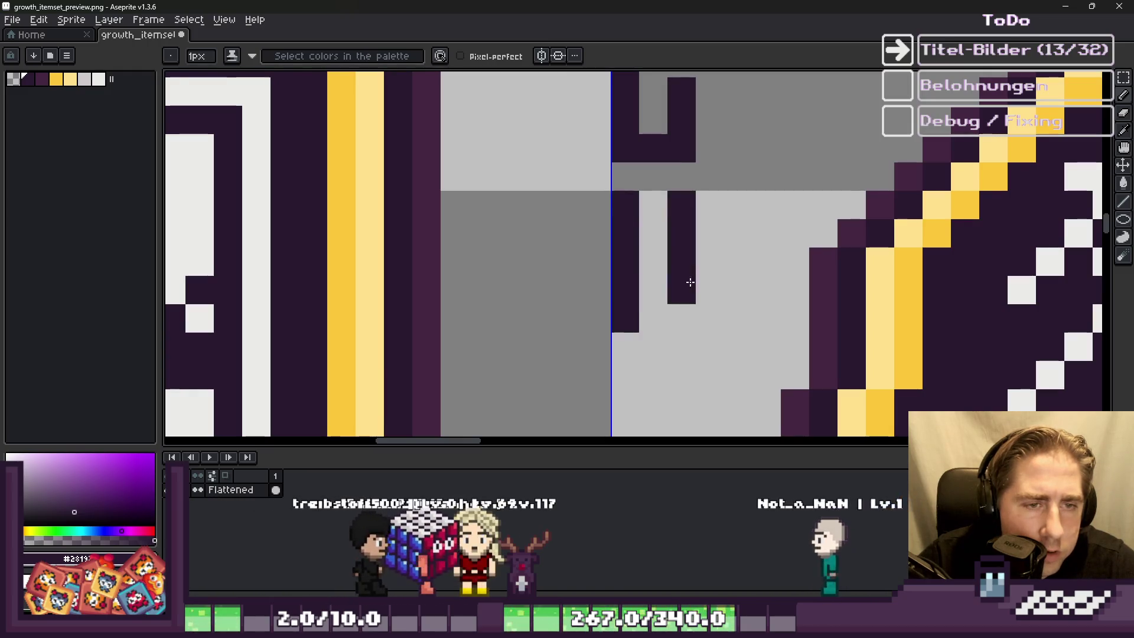
scroll(653, 253, down, 3)
scroll(679, 236, up, 3)
click(679, 227)
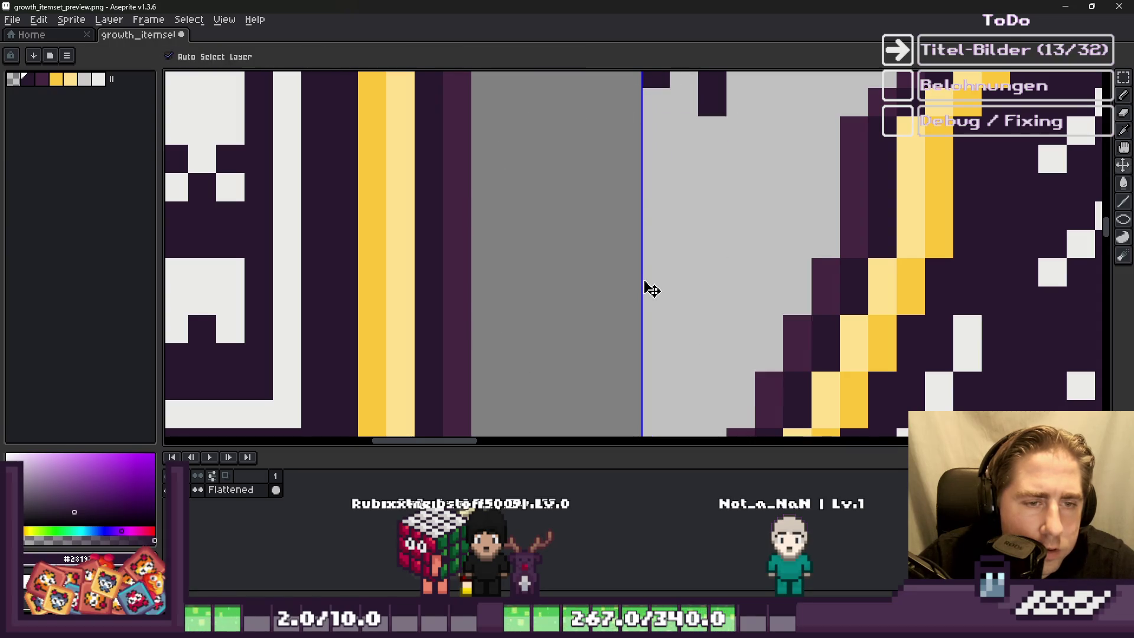
scroll(662, 281, down, 5)
key(ctrl+s)
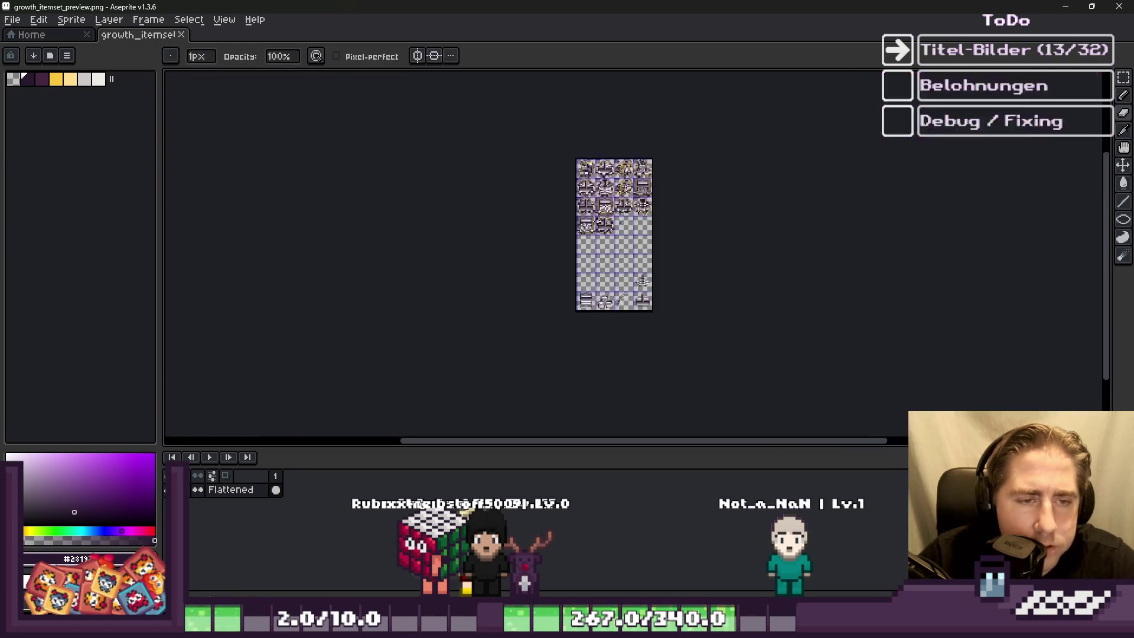
Step: Erase the stray grenade sprite from the empty tile beside the tower icon
scroll(662, 247, up, 3)
key(m)
scroll(665, 319, up, 1)
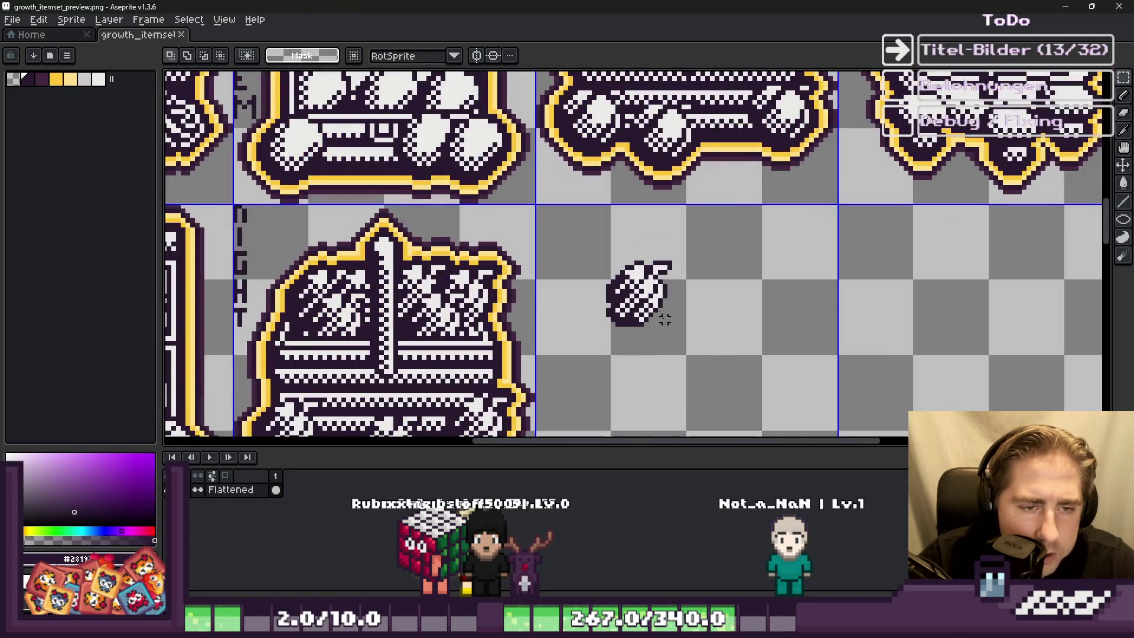
key(e)
click(644, 290)
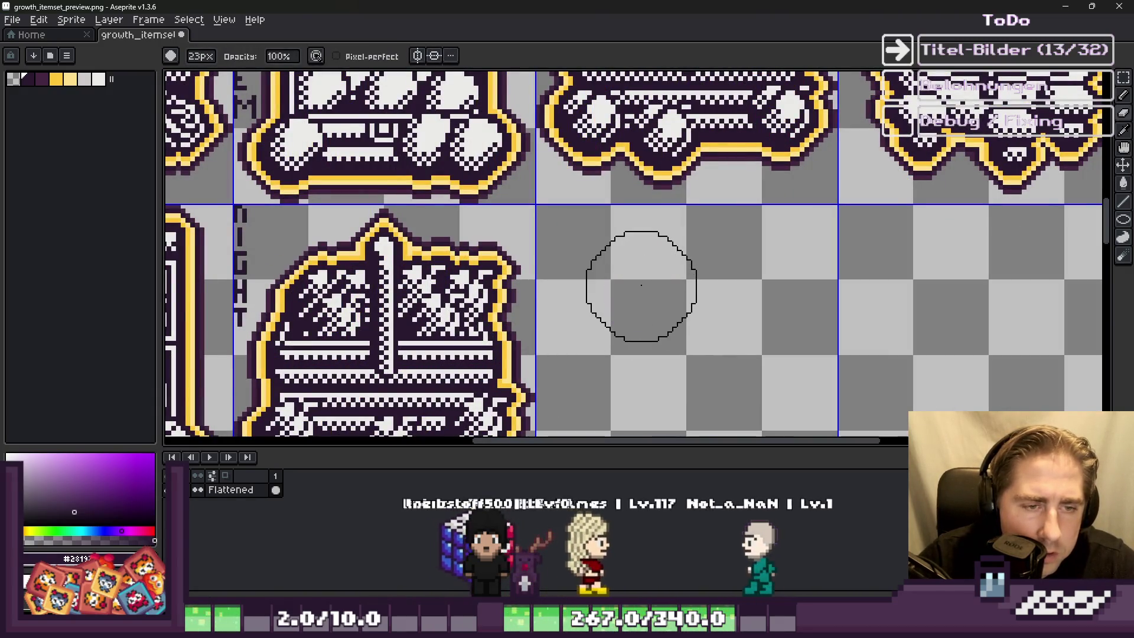
scroll(747, 279, down, 3)
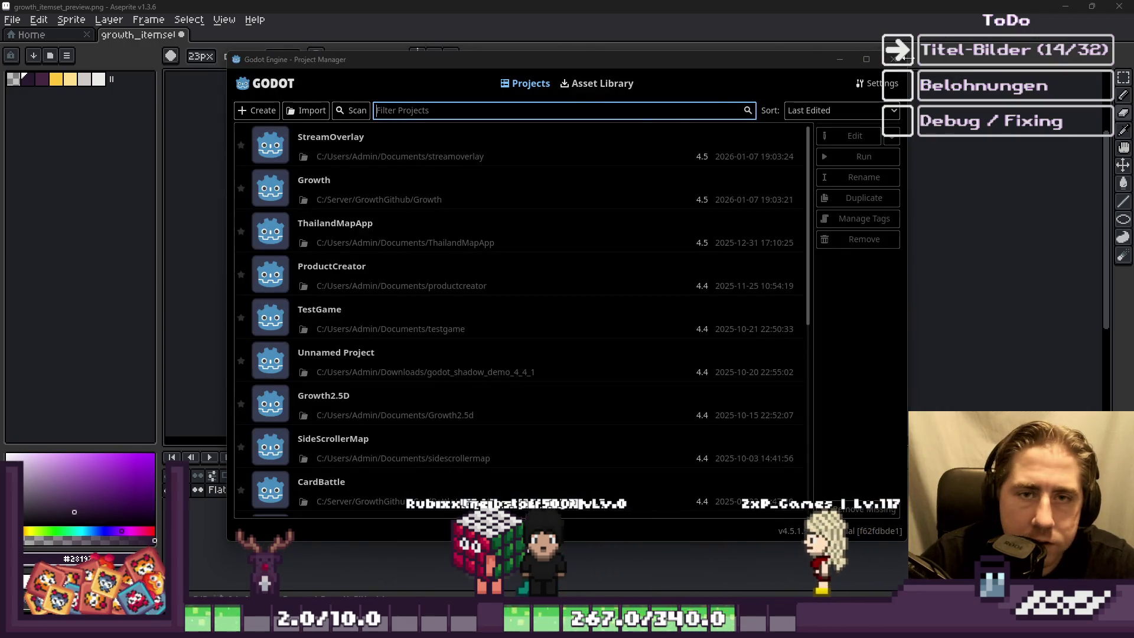
Step: Close the Project Manager, save the sheet, and bring up Godot's item-set resource table
click(902, 58)
scroll(650, 278, up, 3)
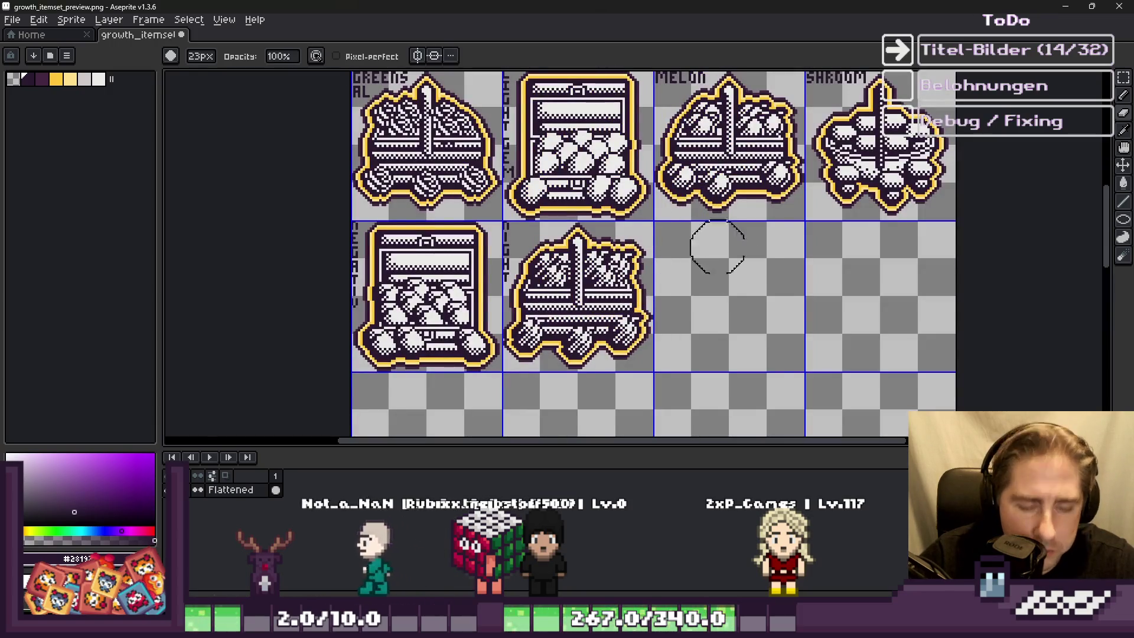
key(m)
key(ctrl+s)
mouse_move(685, 627)
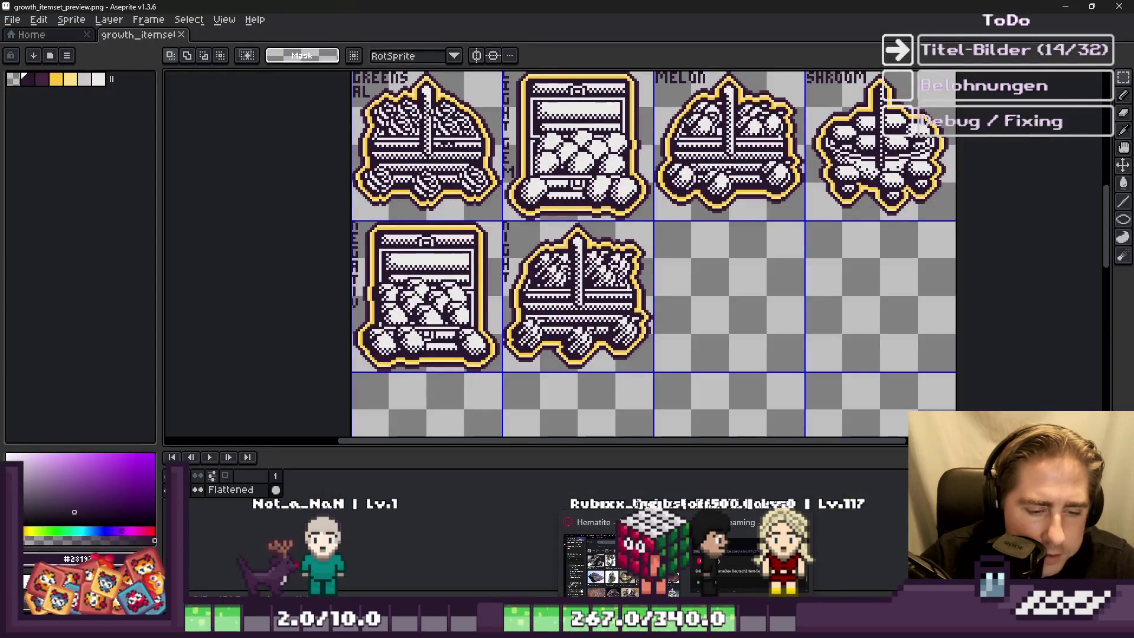
click(593, 627)
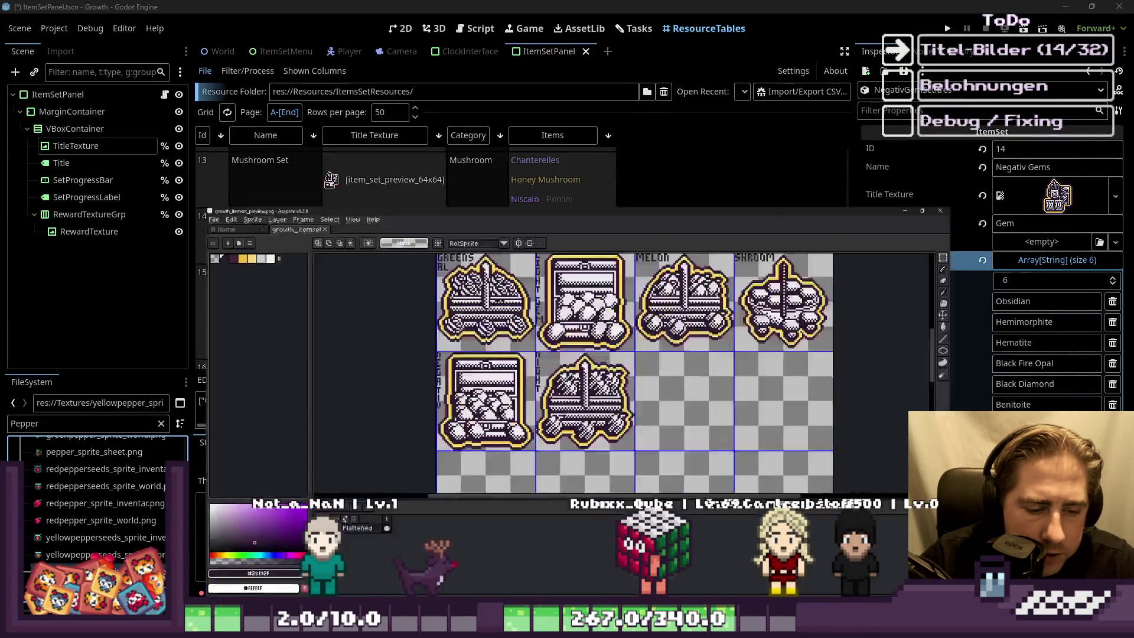
click(584, 556)
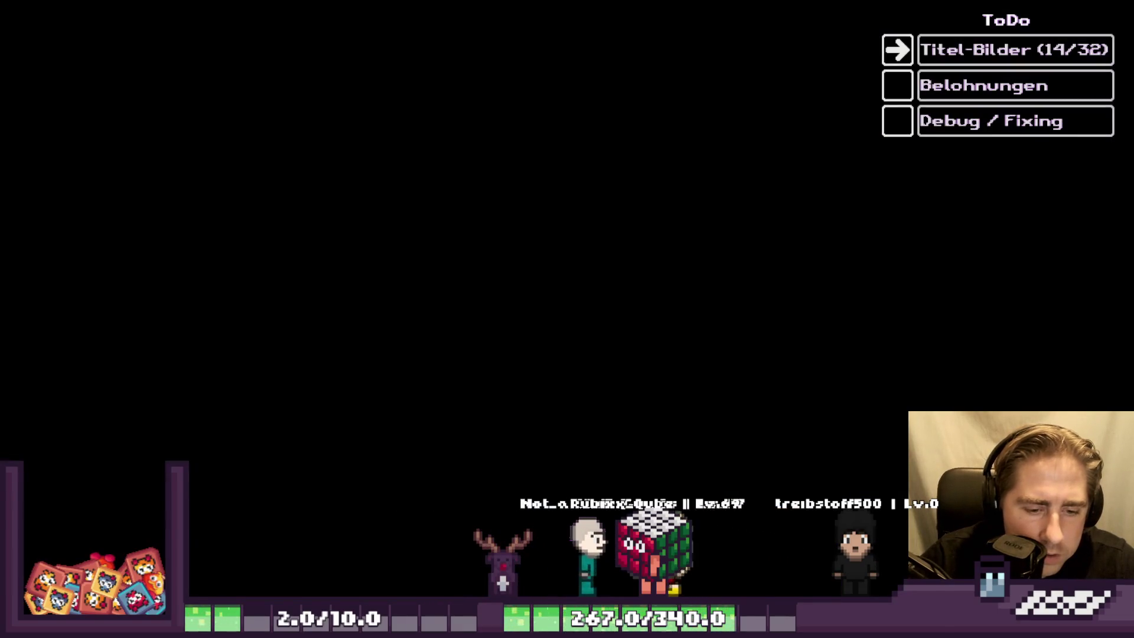
scroll(583, 252, down, 1)
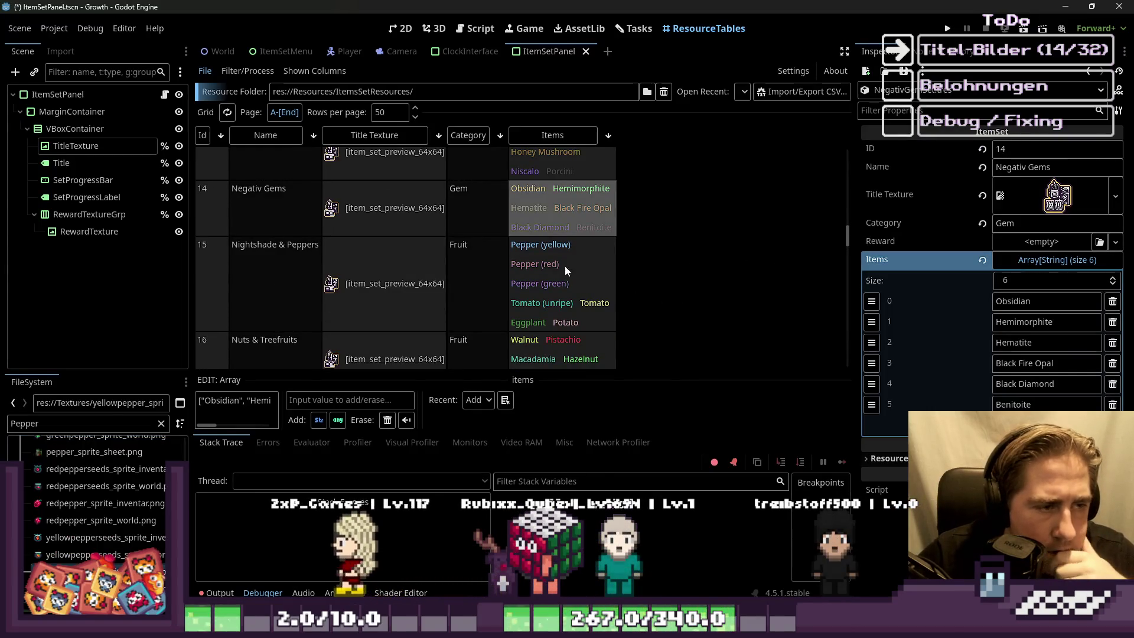
scroll(413, 269, down, 1)
scroll(341, 308, down, 1)
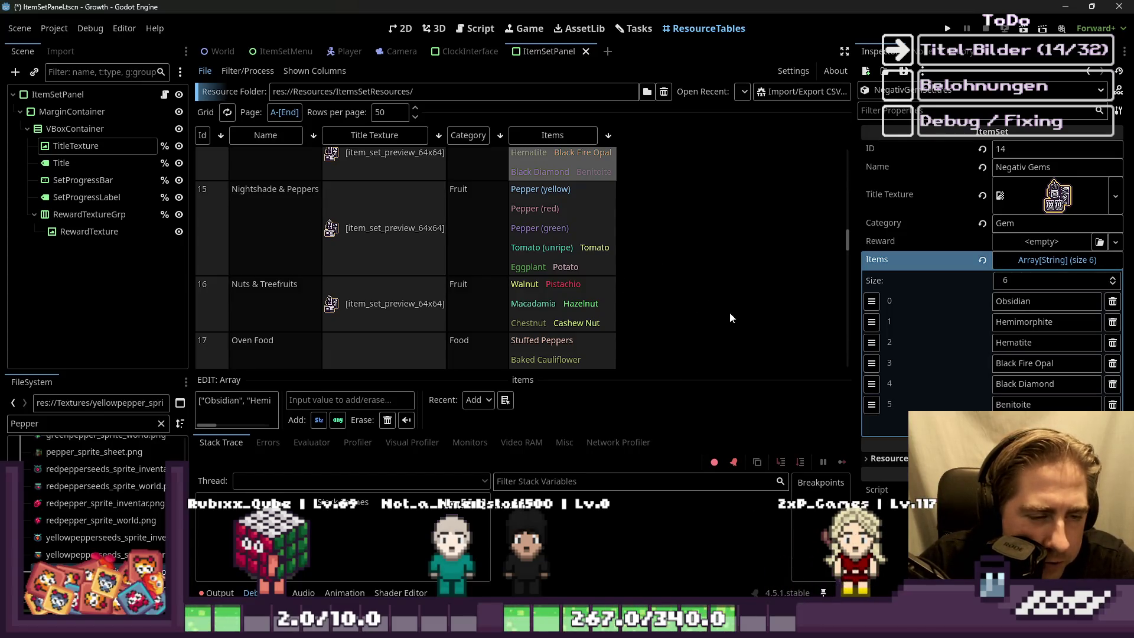
click(20, 417)
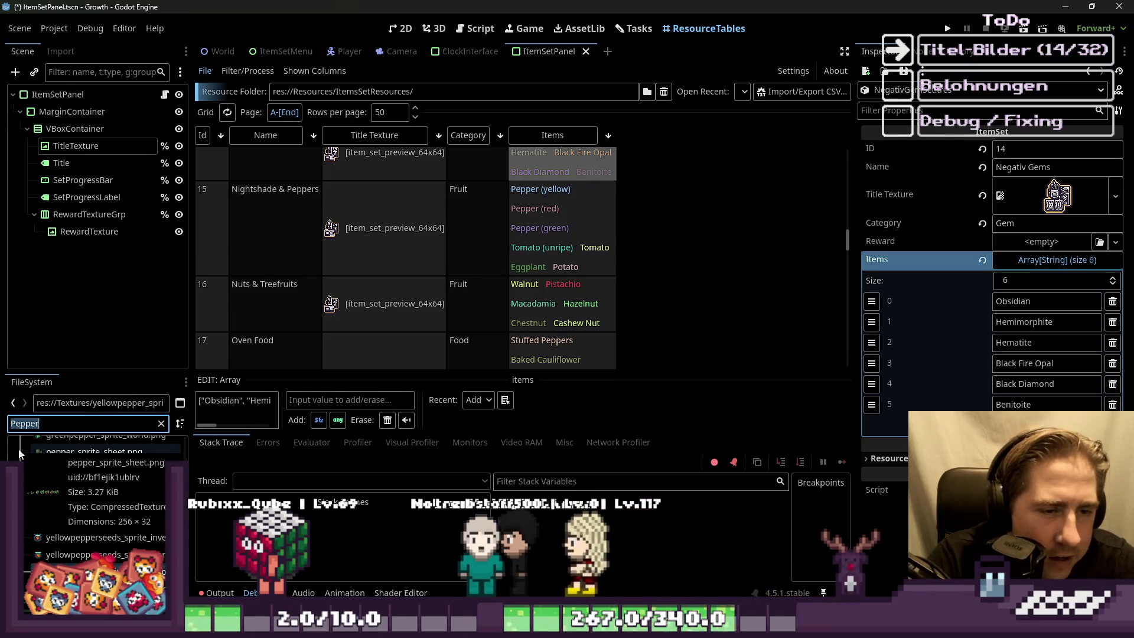
Step: Filter the FileSystem by 'Hazelnu' to list the hazelnut sprite files
text(Hazel)
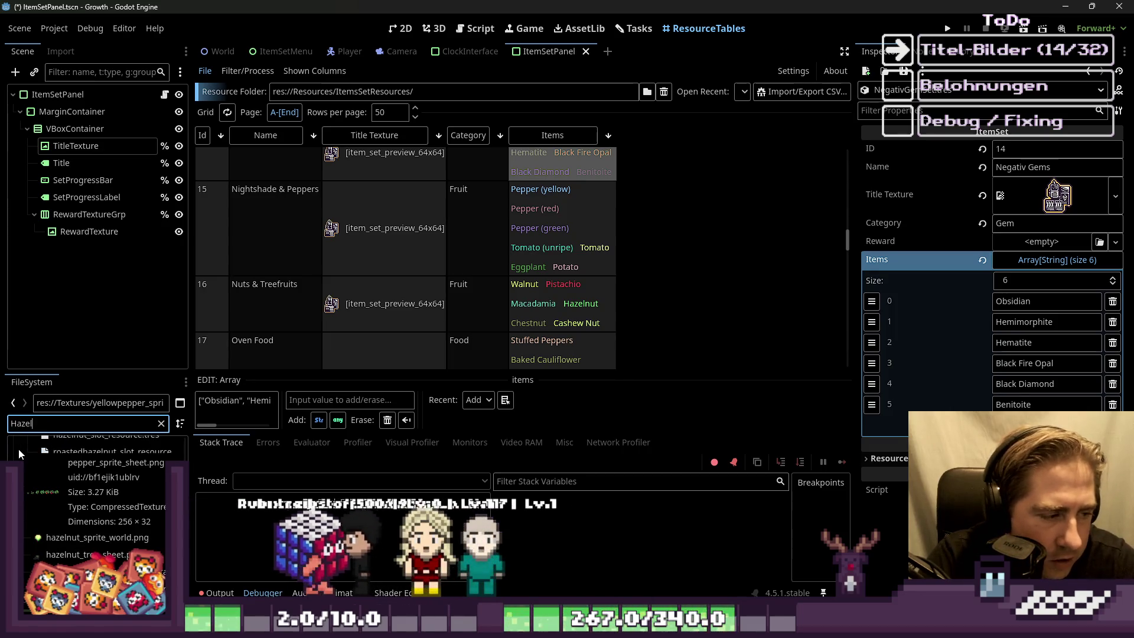
text(nus)
key(BackSpace)
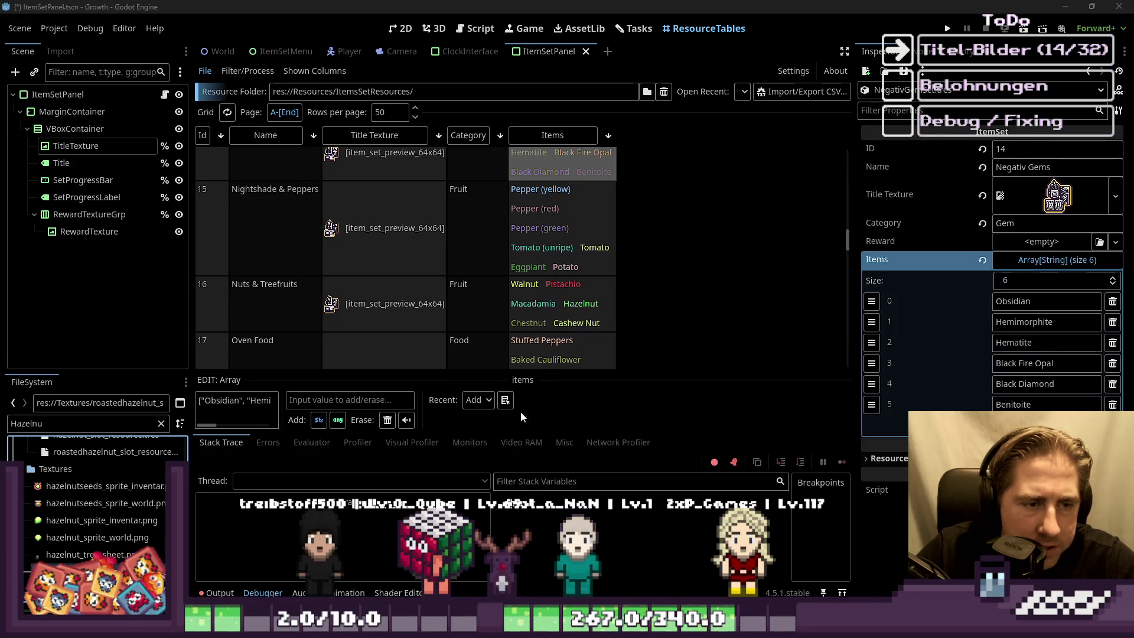
Step: Open roastedhazelnut_sprite_inventar.png in Aseprite, maximize it, then minimize it to reveal Godot
right_click(86, 538)
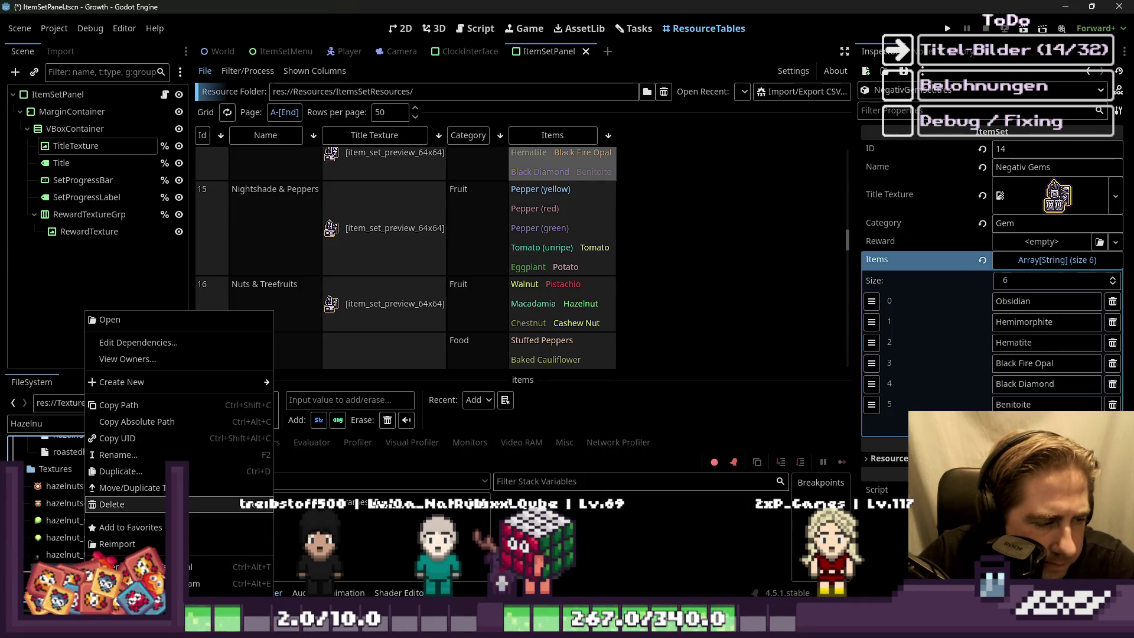
click(110, 320)
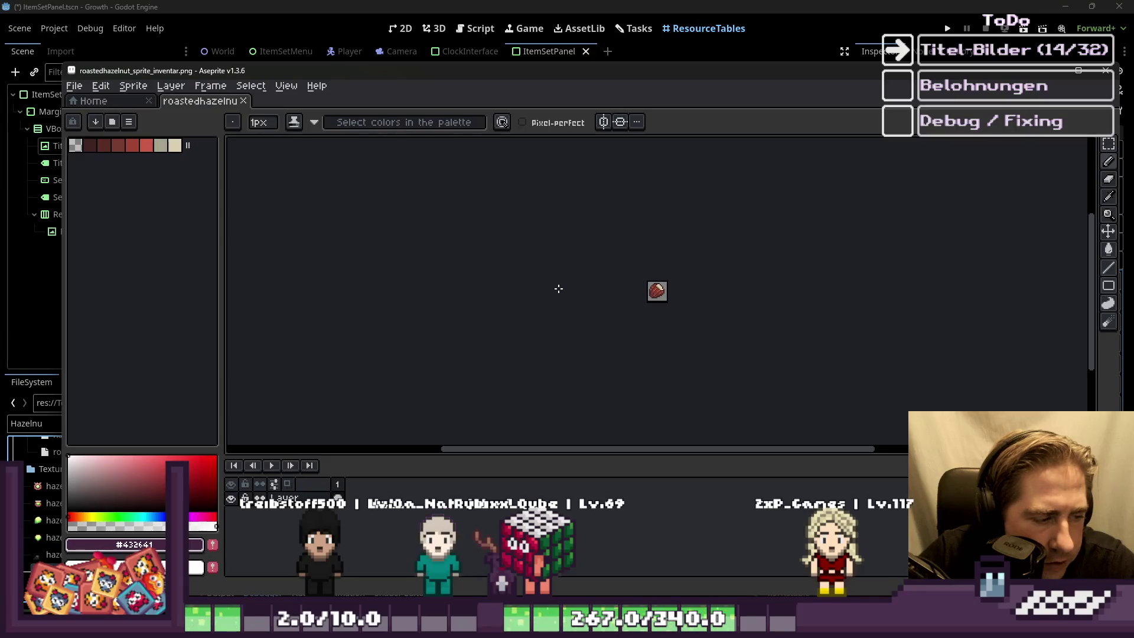
scroll(650, 286, up, 3)
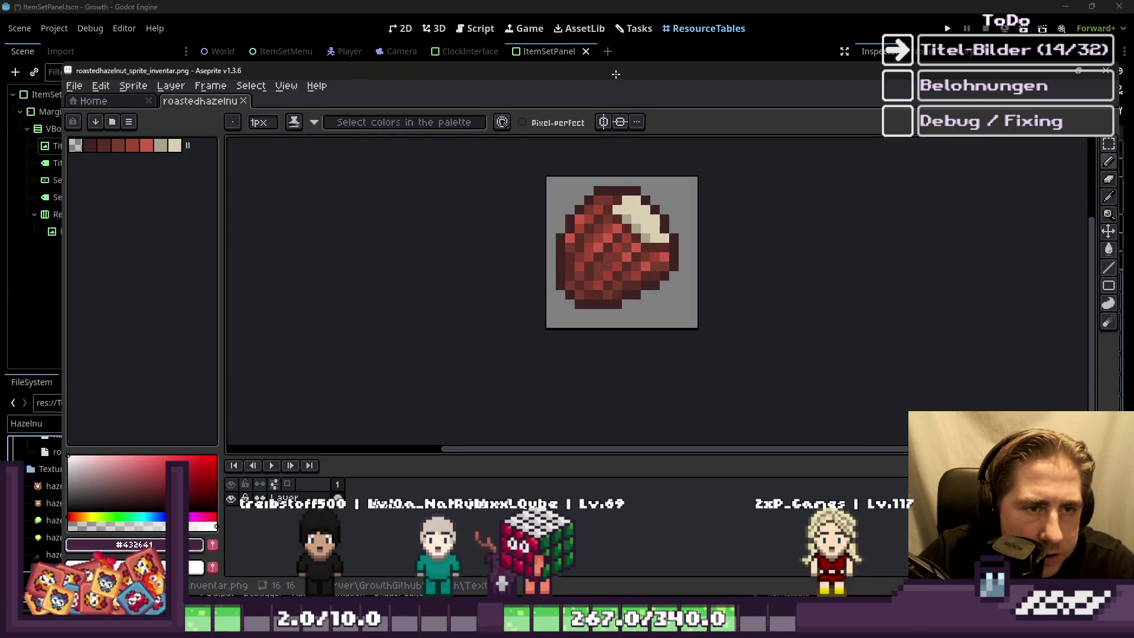
double_click(615, 75)
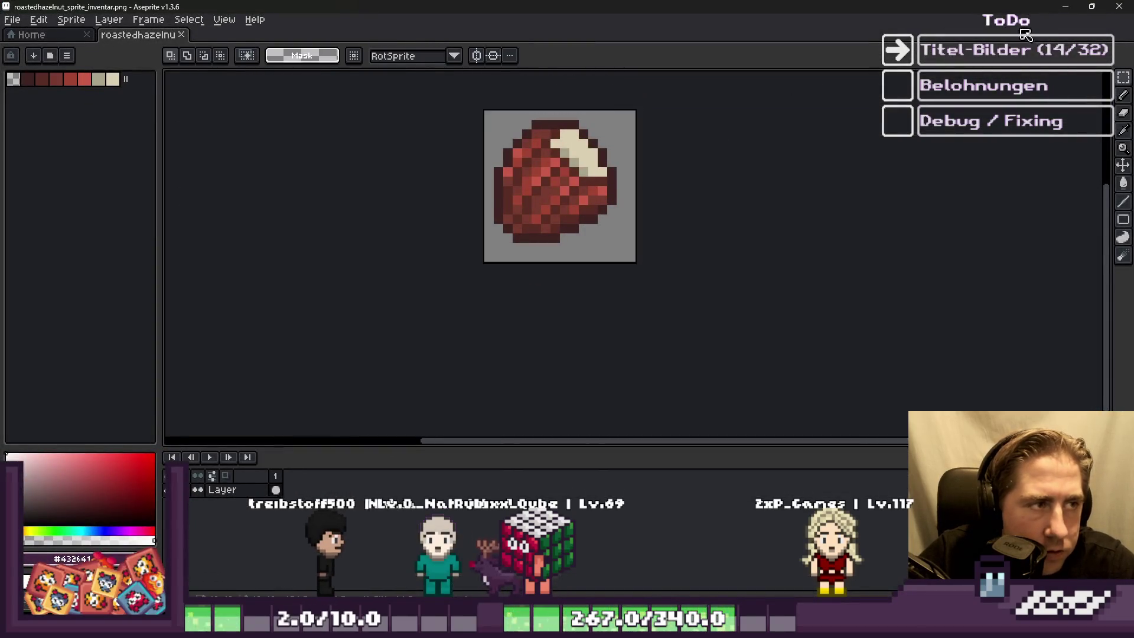
click(1064, 6)
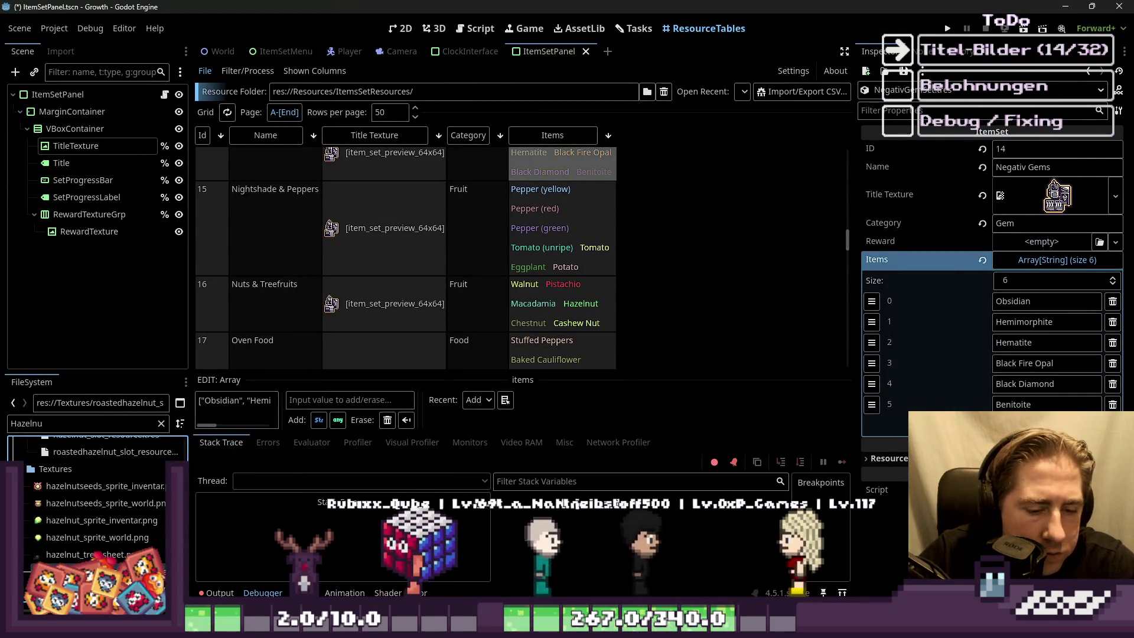
Step: Paste the roasted hazelnut sprite into the icon sheet and drop it in an empty cell
mouse_move(608, 628)
click(544, 561)
scroll(696, 246, down, 2)
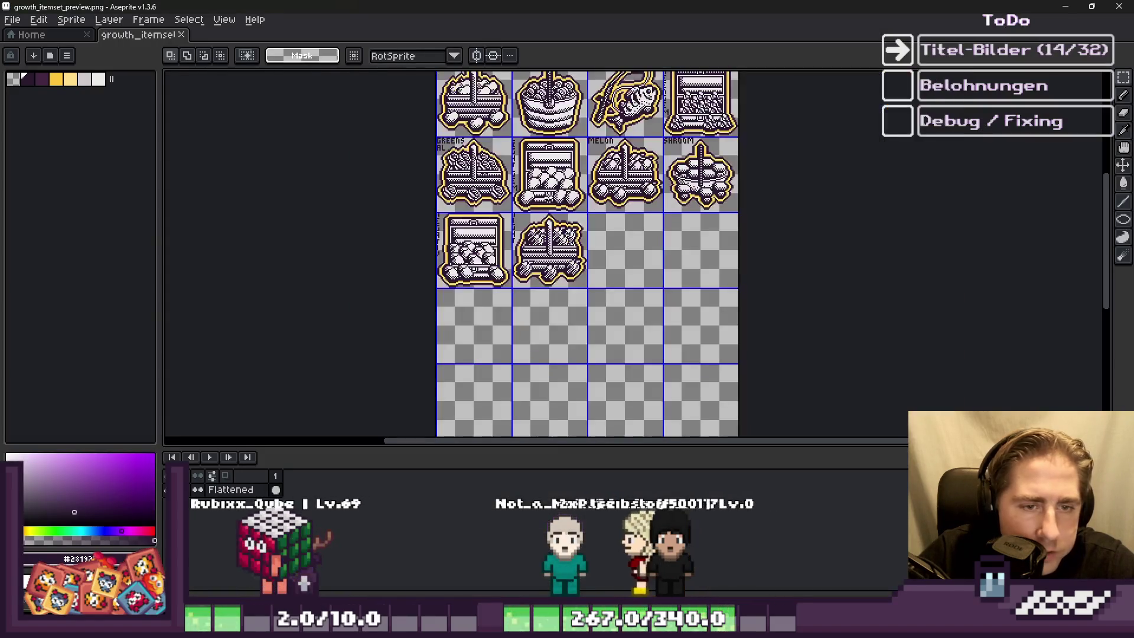
scroll(696, 246, up, 4)
key(ctrl+v)
scroll(772, 278, up, 2)
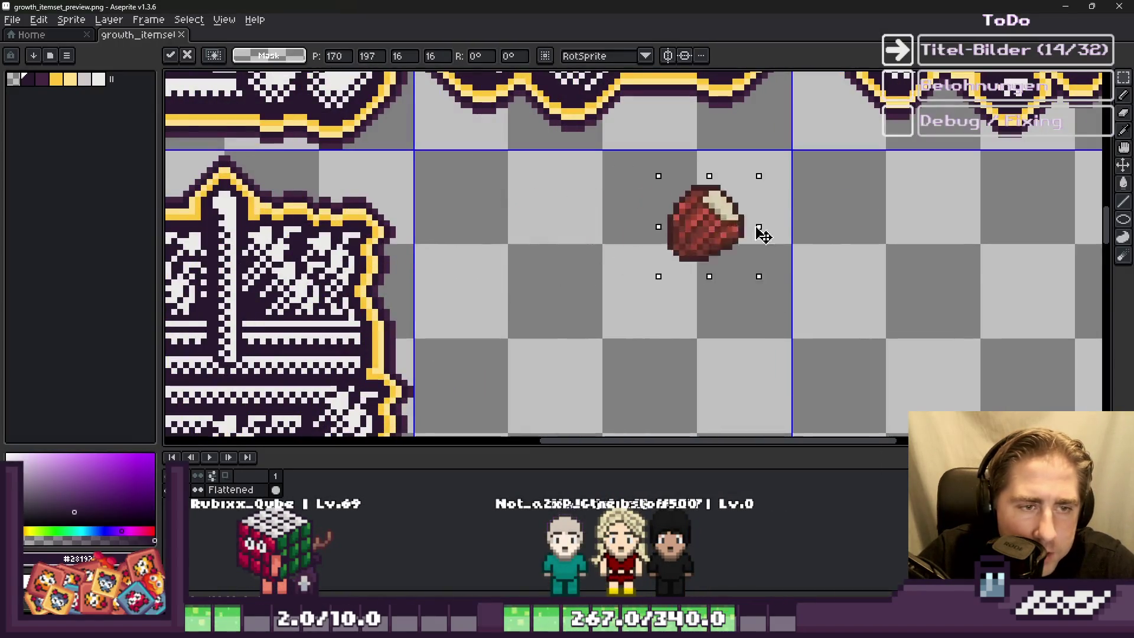
drag(738, 234, 1004, 234)
click(722, 152)
scroll(722, 152, down, 4)
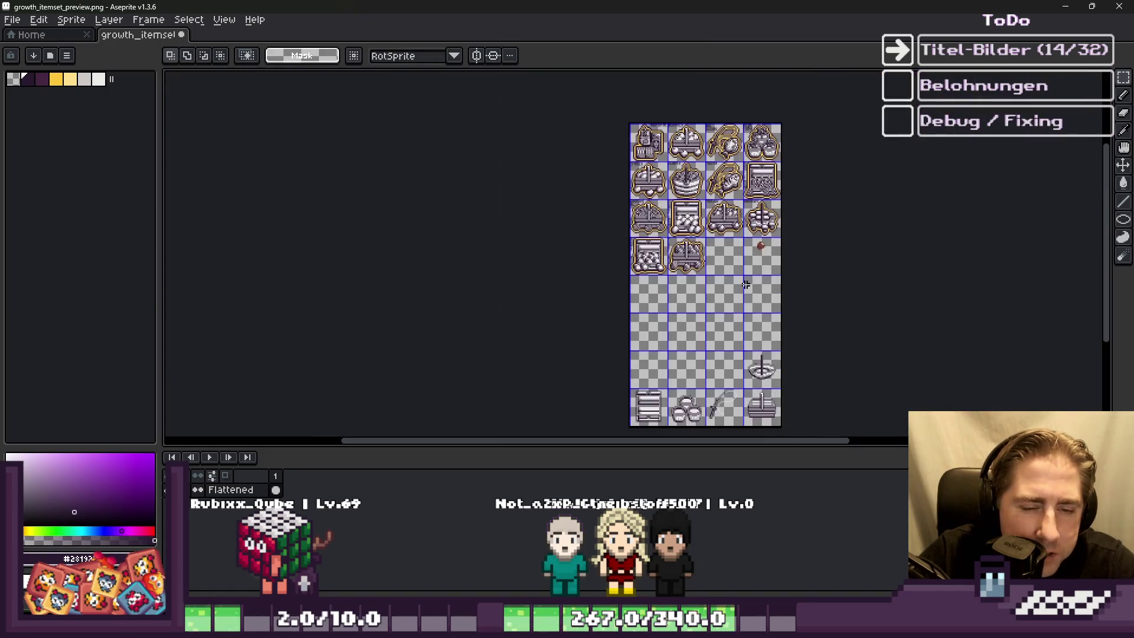
scroll(749, 404, up, 4)
Step: Copy the empty bottom-row crate into the free icon cell
drag(814, 421, 823, 413)
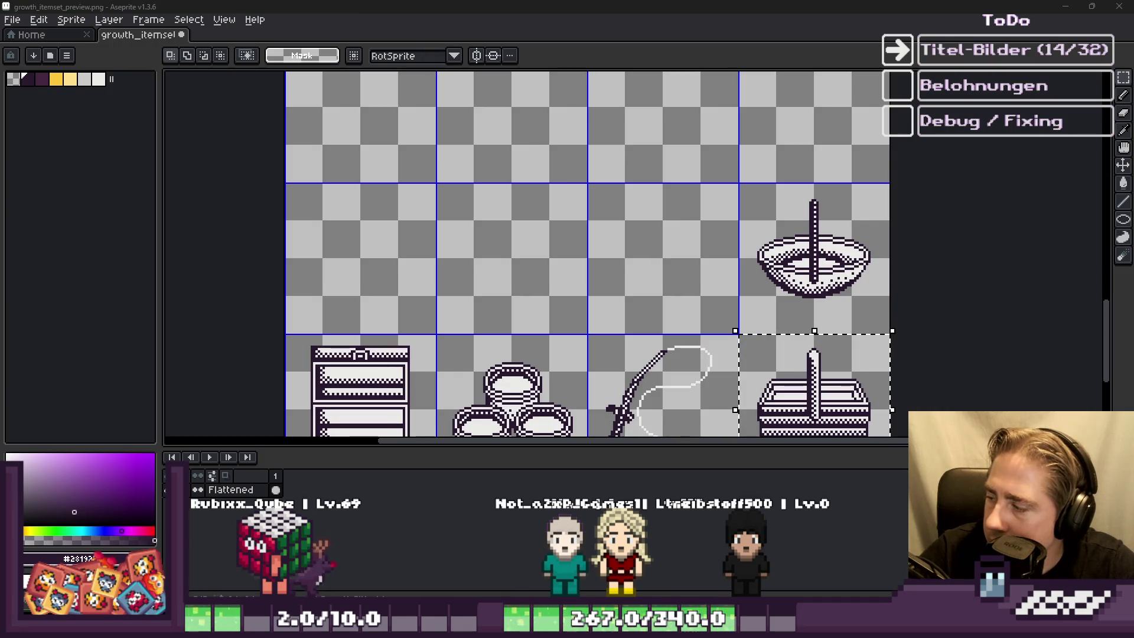
scroll(661, 204, down, 4)
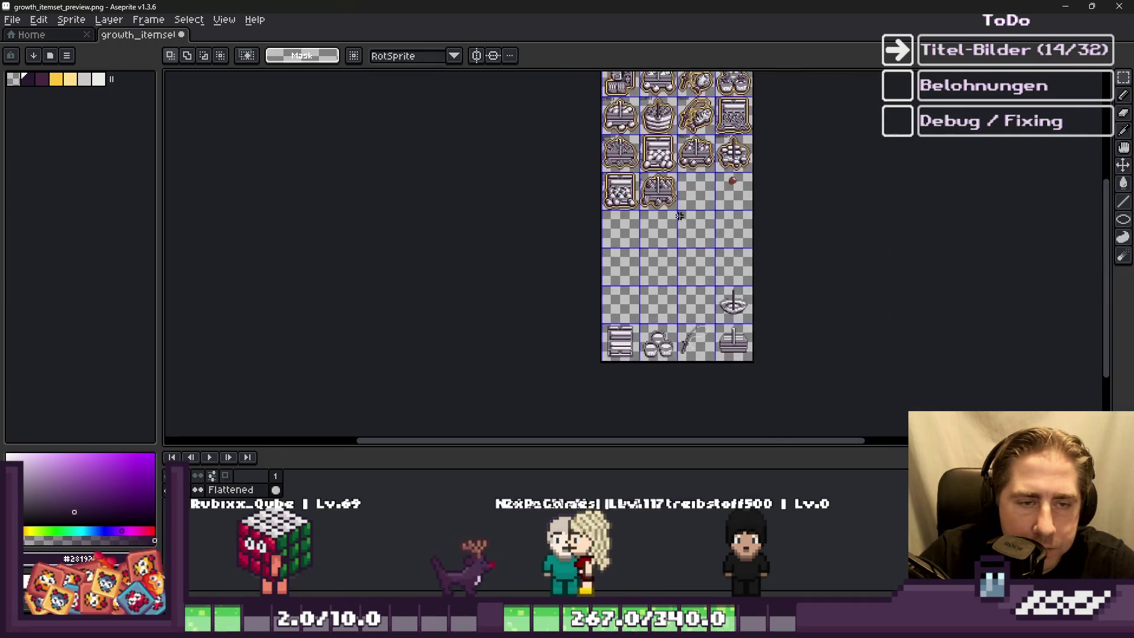
scroll(684, 172, up, 5)
key(ctrl+v)
drag(917, 277, 732, 281)
key(Return)
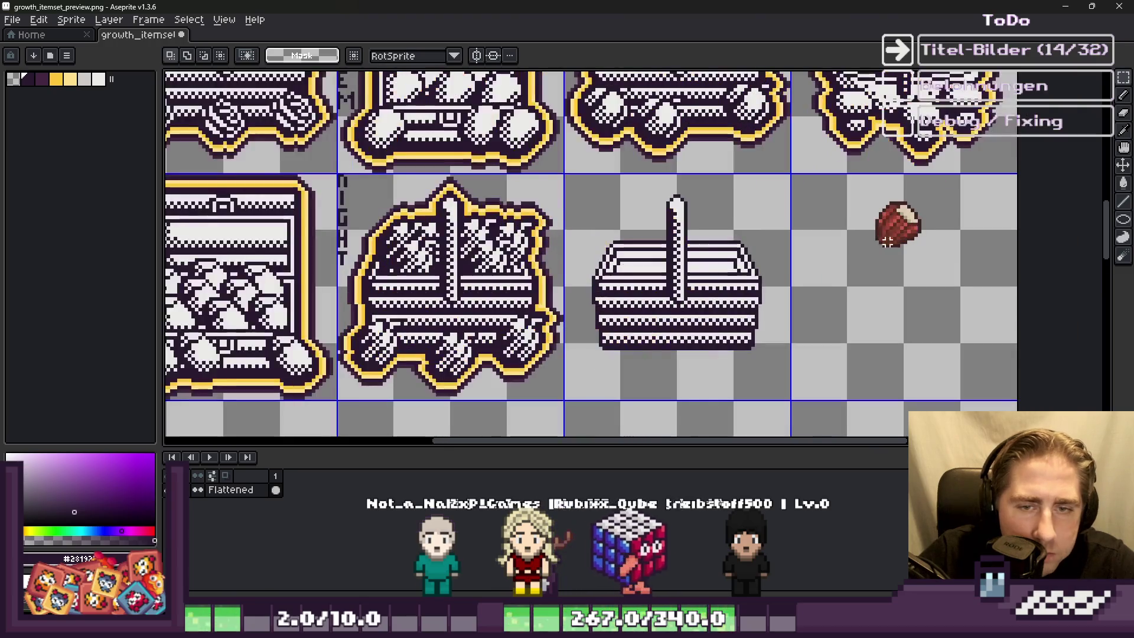
Step: Shift the hazelnut sprite left toward the crate and reselect it
drag(859, 185, 955, 267)
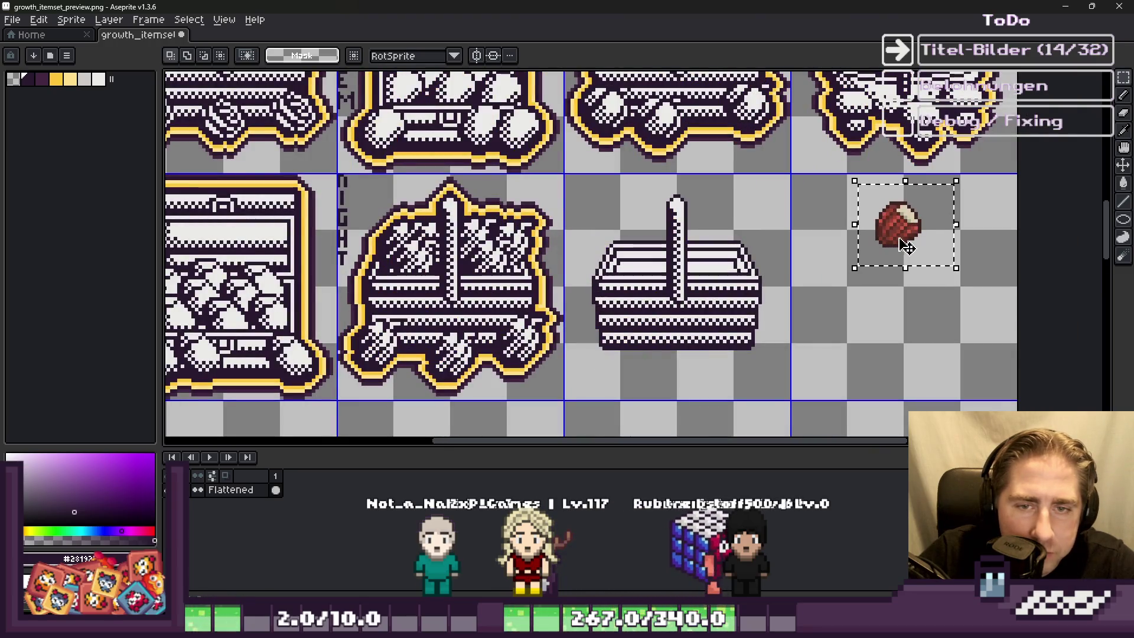
scroll(849, 214, up, 1)
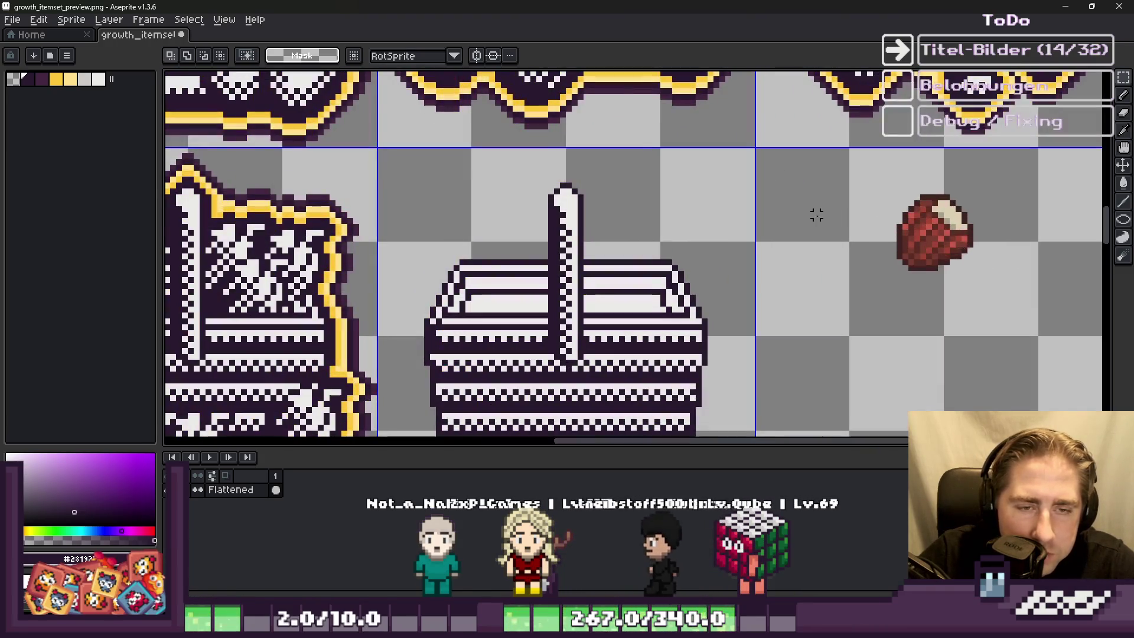
drag(966, 249, 824, 245)
key(Escape)
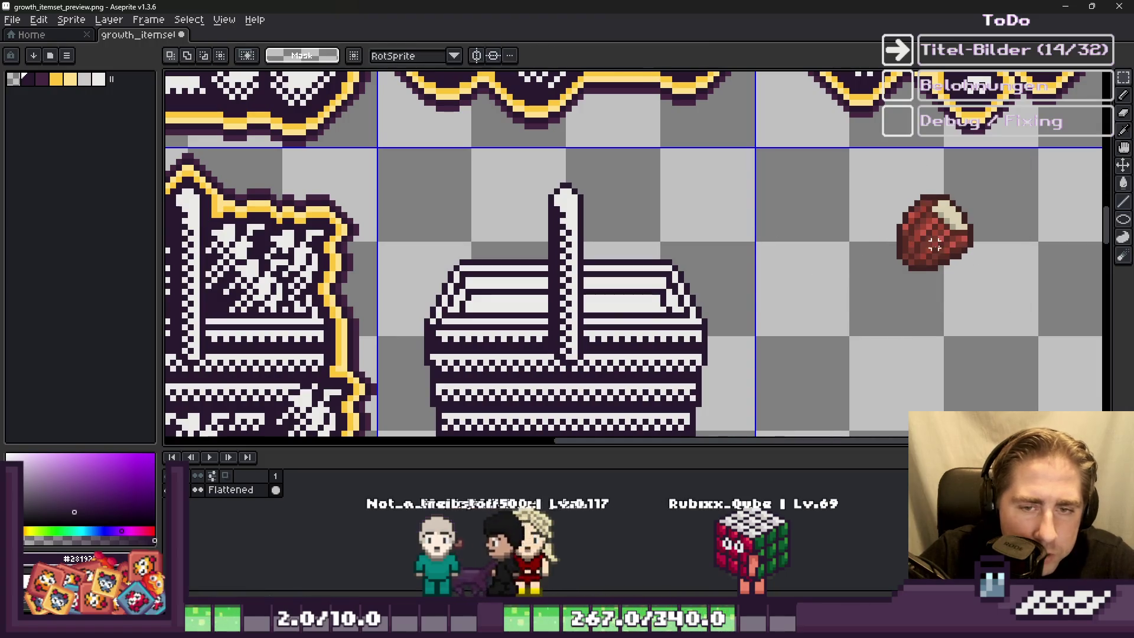
drag(957, 244, 845, 242)
scroll(786, 224, up, 3)
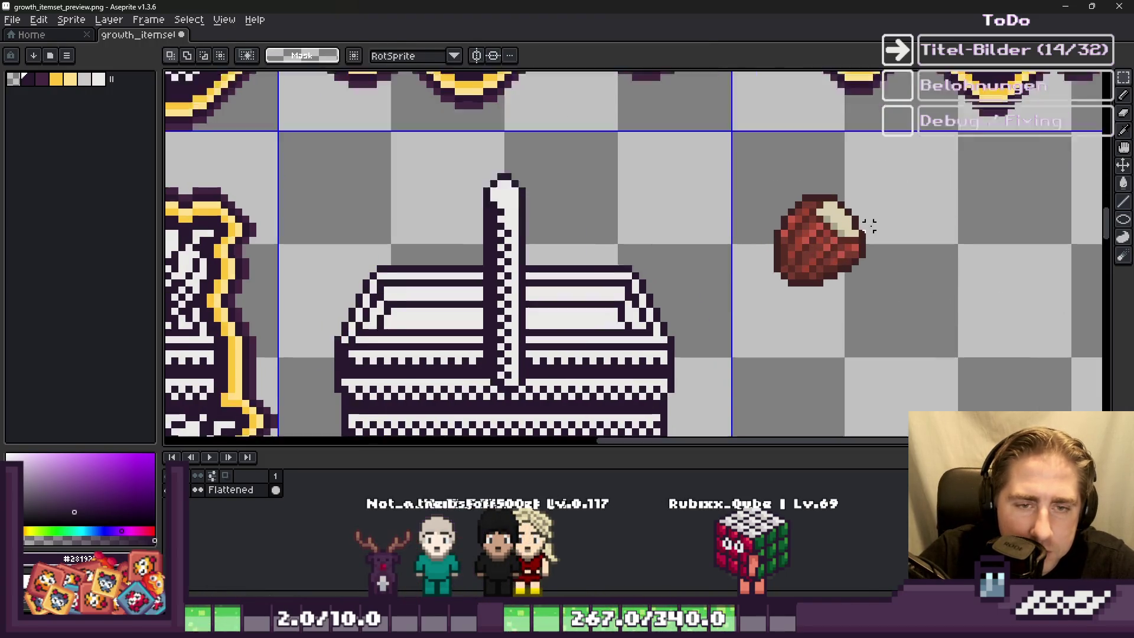
mouse_move(590, 109)
mouse_down()
mouse_move(957, 426)
mouse_move(939, 413)
mouse_up()
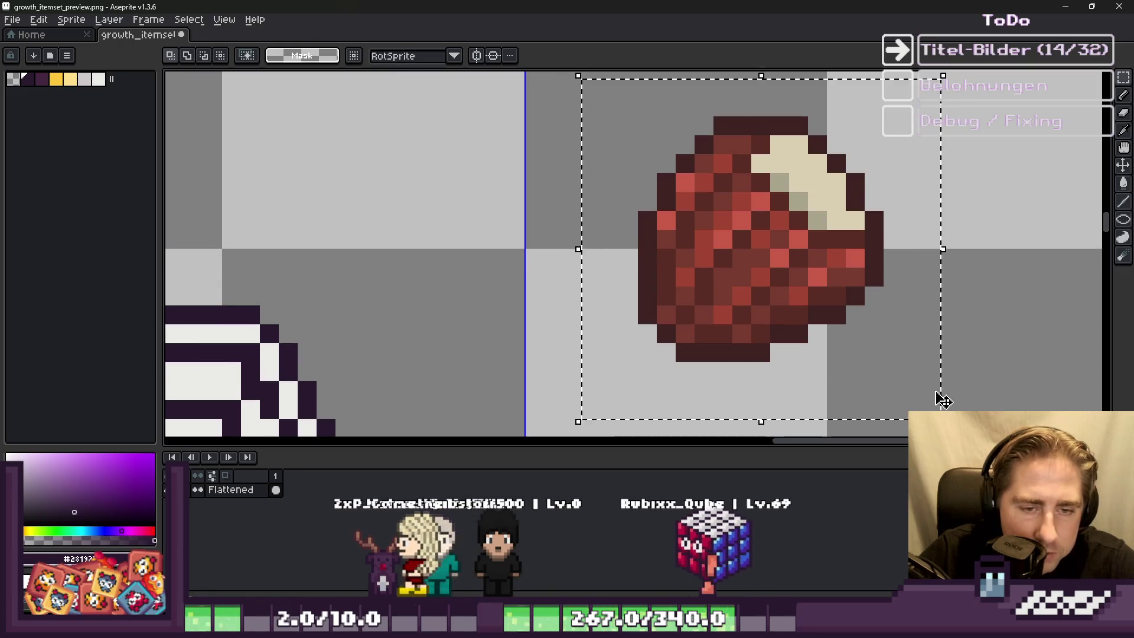
scroll(786, 378, down, 2)
key(i)
scroll(739, 304, up, 2)
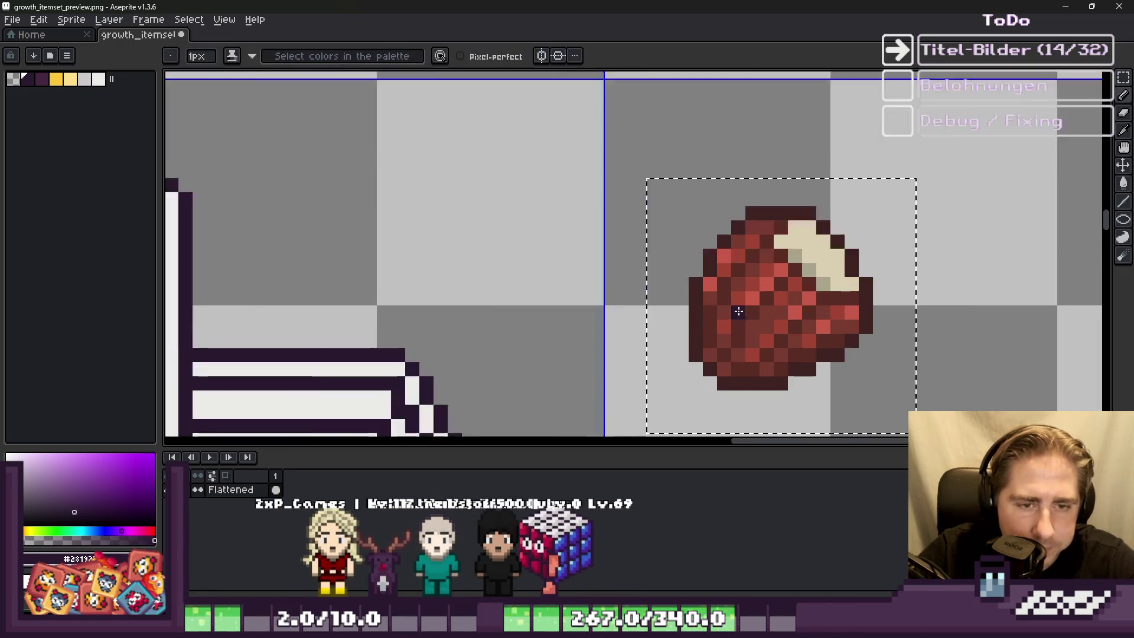
key(g)
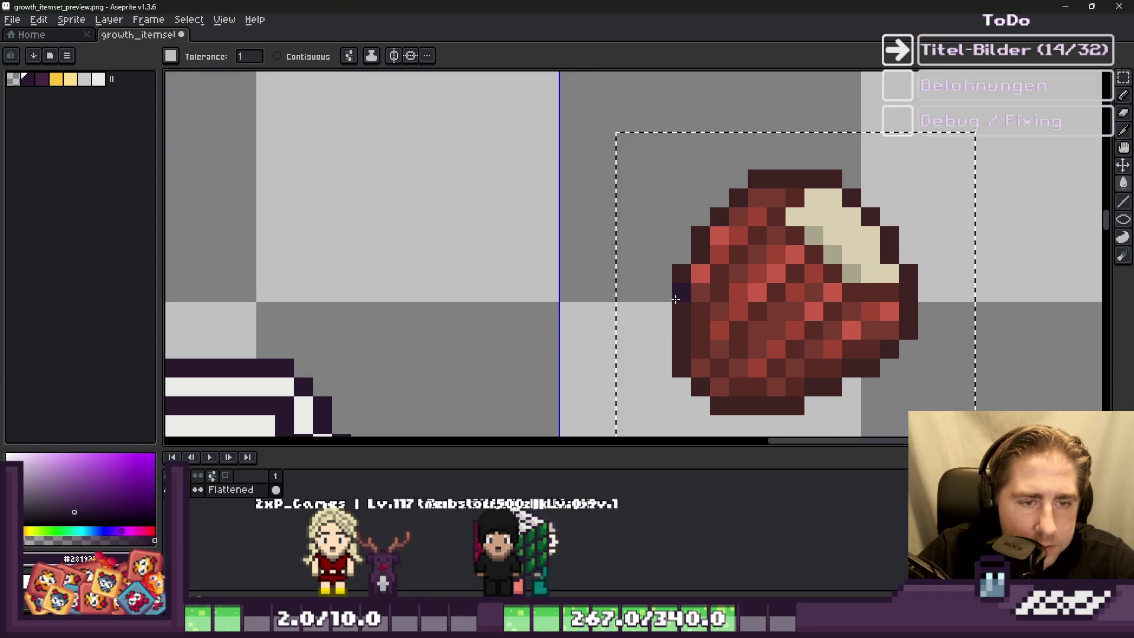
click(676, 299)
scroll(675, 300, down, 1)
key(b)
scroll(720, 303, up, 2)
scroll(658, 259, down, 1)
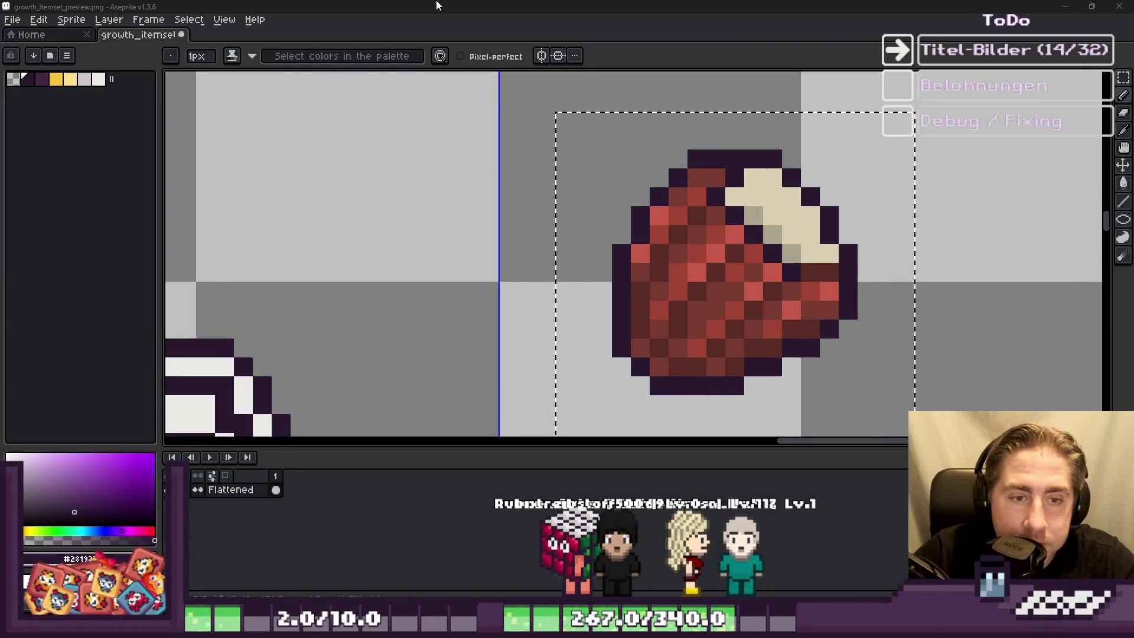
scroll(642, 96, down, 1)
scroll(676, 198, up, 1)
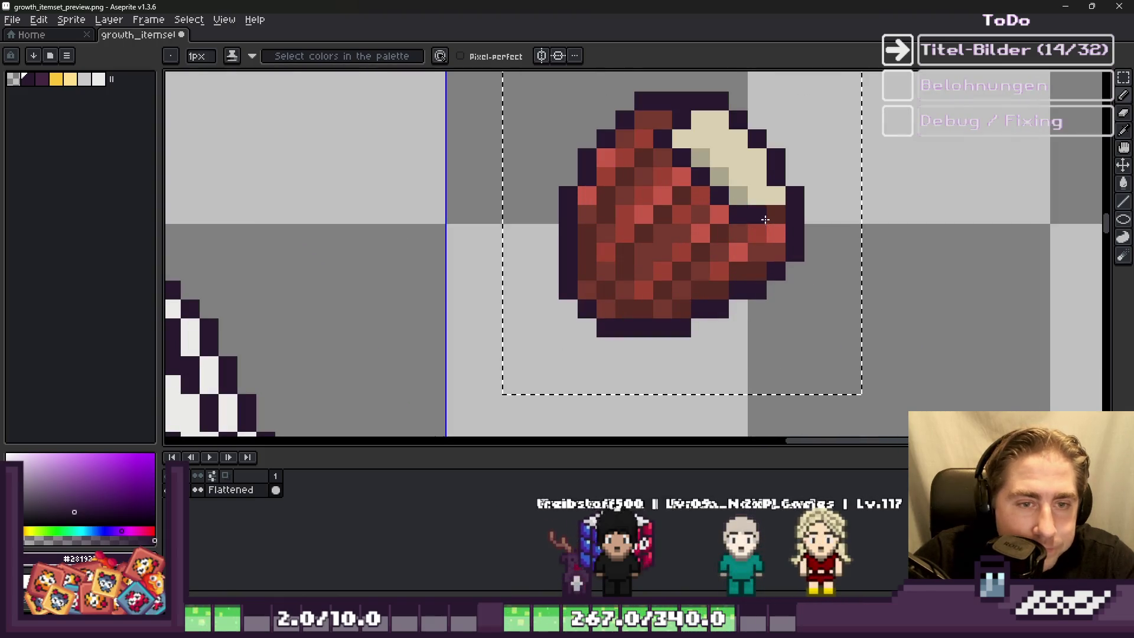
scroll(676, 198, down, 1)
scroll(676, 198, up, 2)
scroll(641, 268, down, 3)
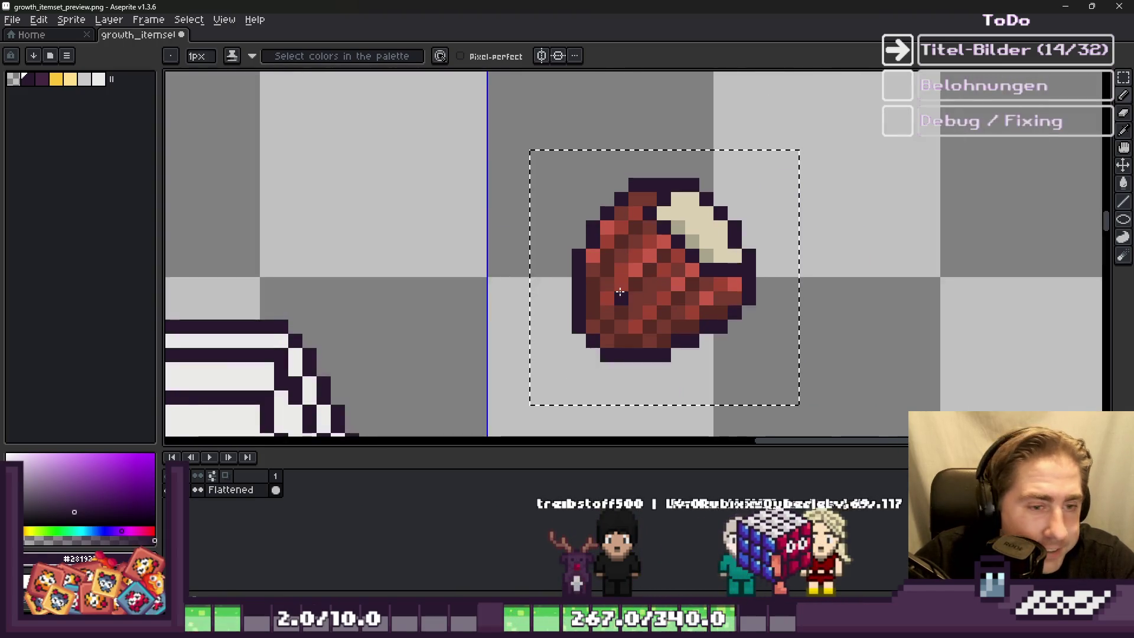
scroll(580, 264, up, 2)
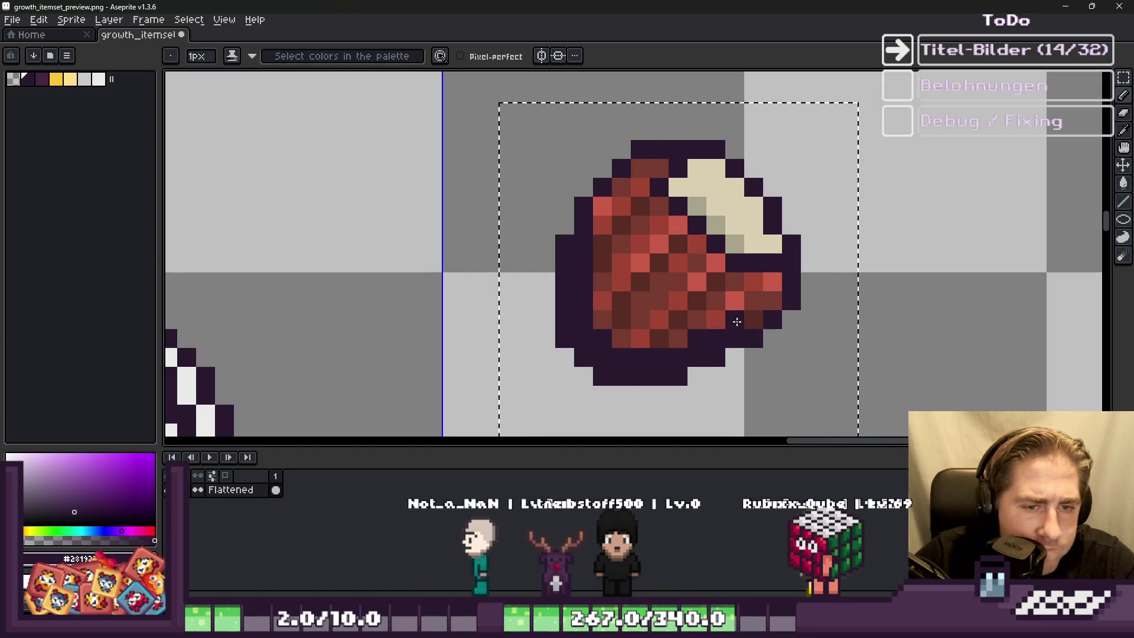
scroll(737, 322, down, 1)
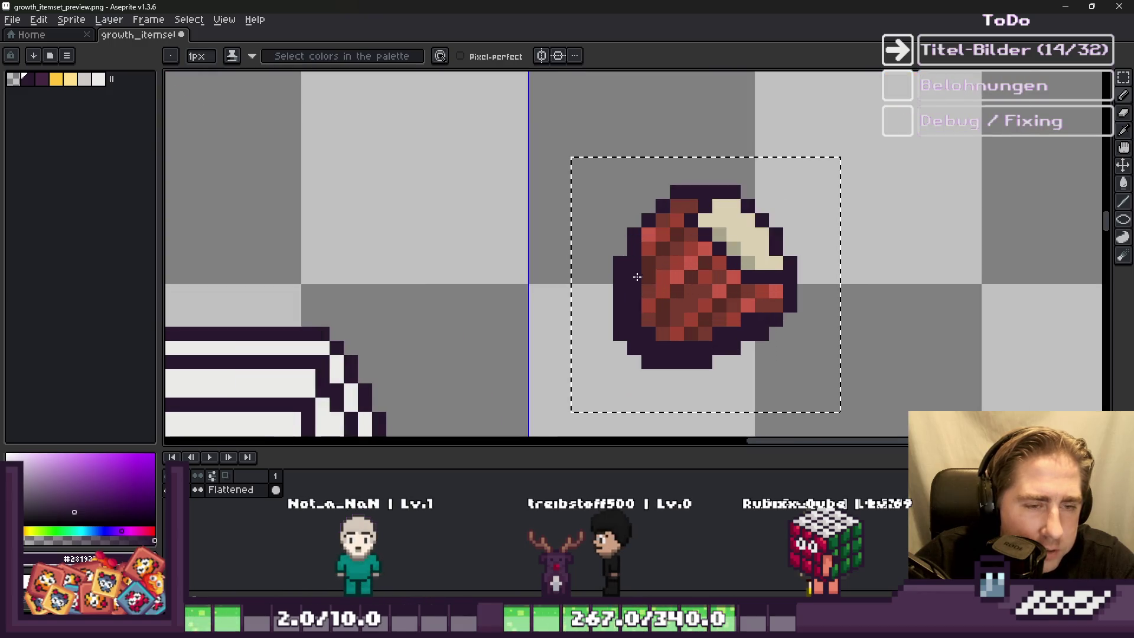
alt+click(309, 381)
scroll(638, 275, up, 1)
click(688, 251)
Step: Try flood-filling the sprite's red shades white, then undo the fills
key(g)
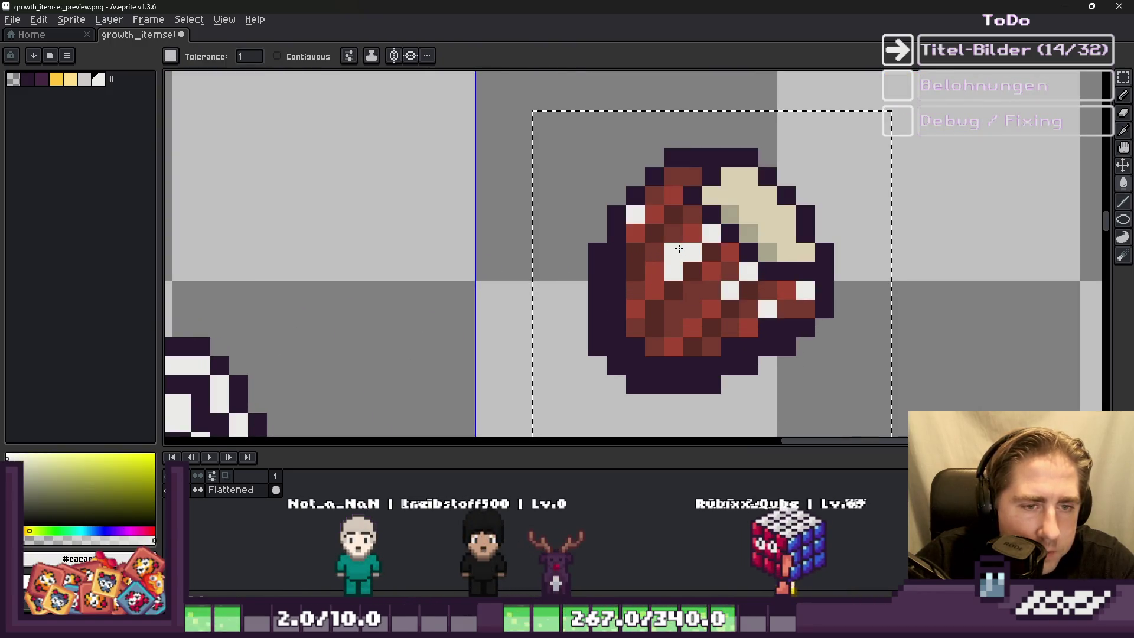
click(677, 243)
click(671, 235)
click(668, 225)
scroll(651, 240, down, 3)
scroll(650, 239, up, 3)
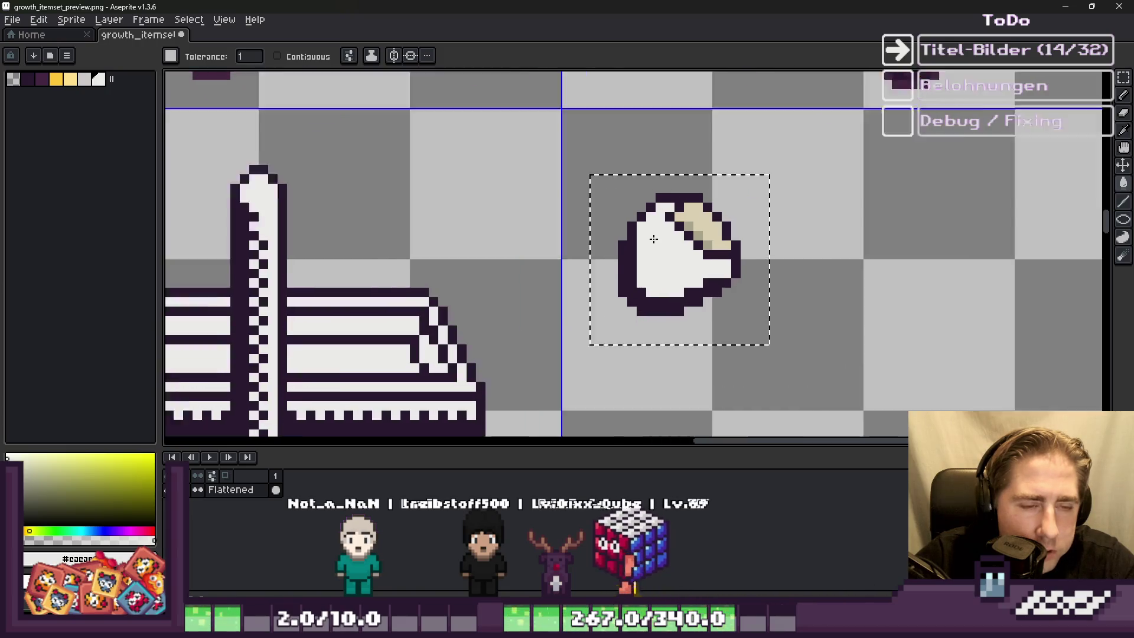
key(ctrl+z)
key(ctrl+z)
key(ctrl+z)
scroll(653, 269, up, 1)
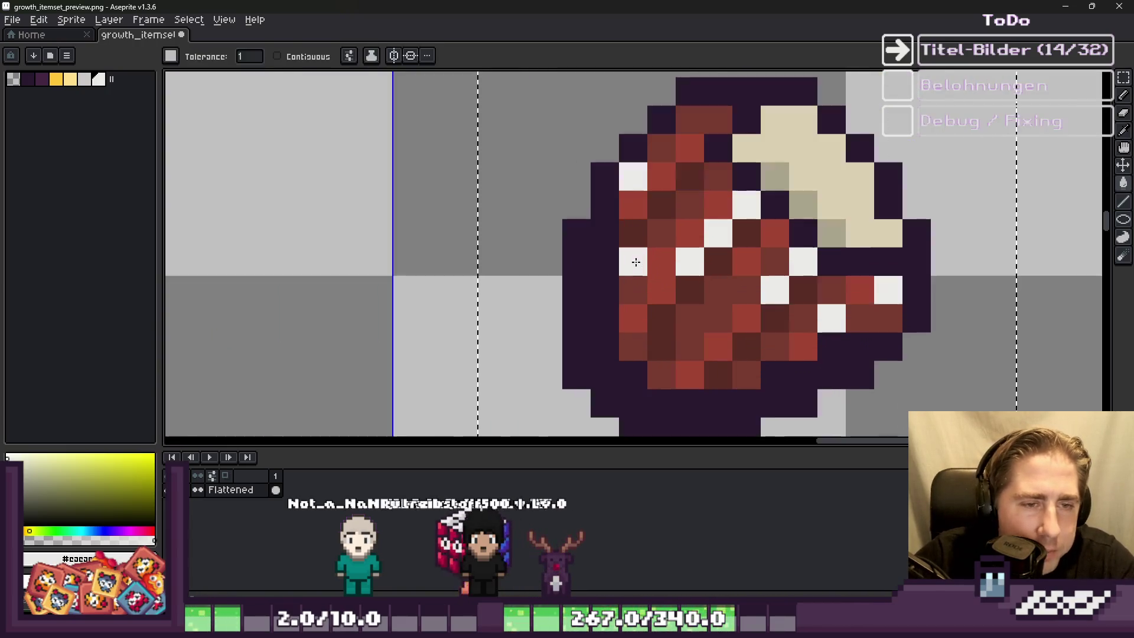
Step: Sample the dark outline and light cream colours and lighten one dark pixel of the sprite
alt+click(662, 230)
key(b)
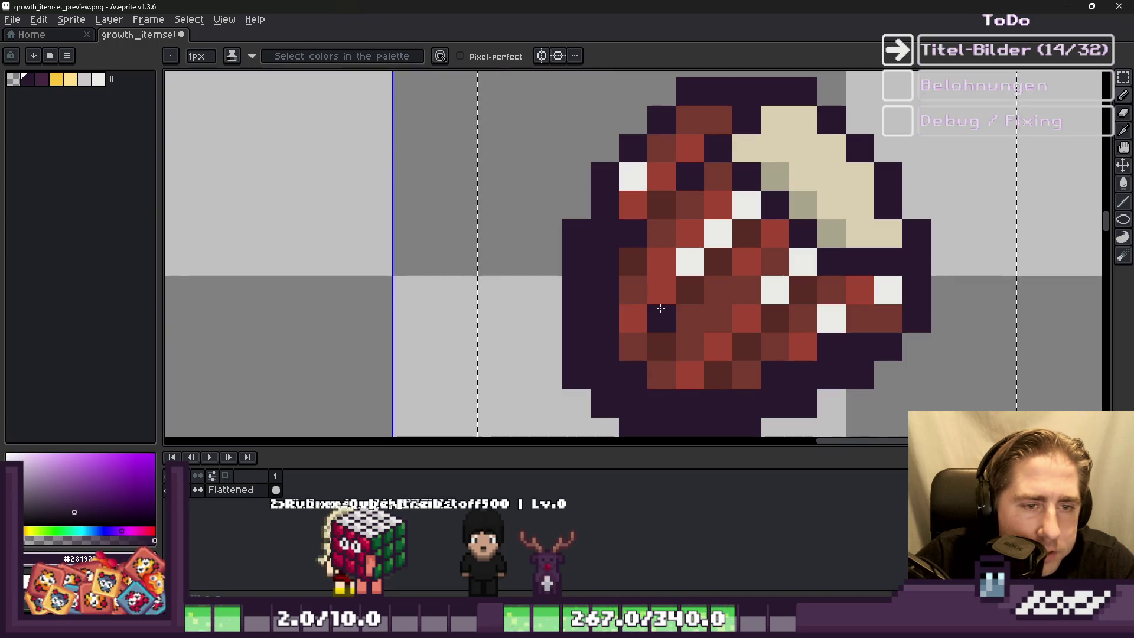
scroll(725, 235, down, 1)
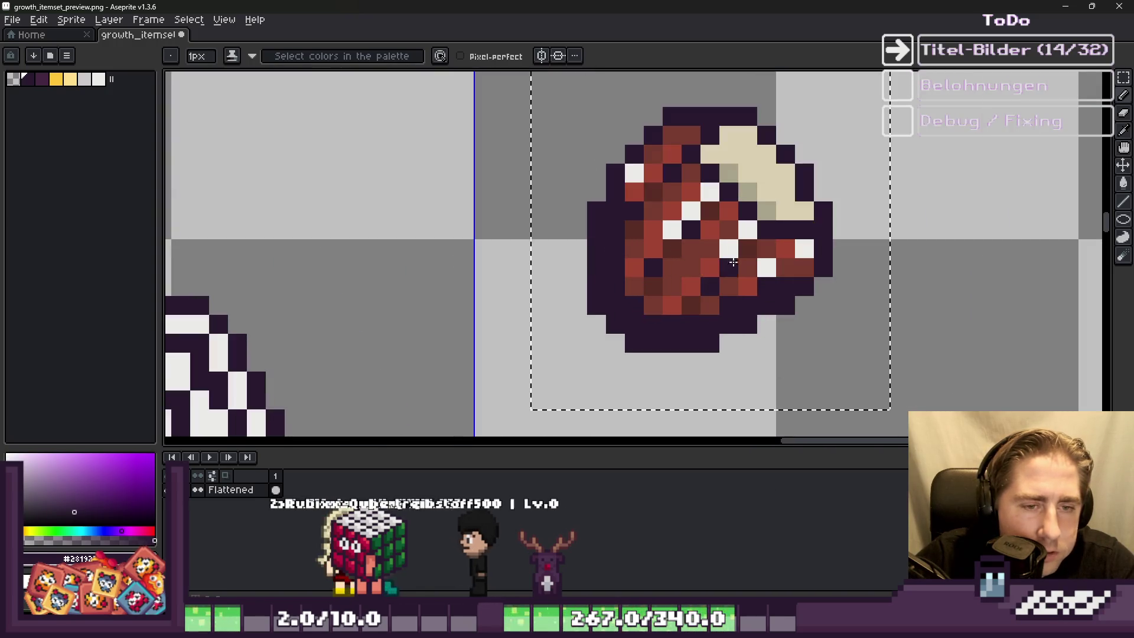
scroll(709, 242, down, 2)
scroll(680, 230, up, 2)
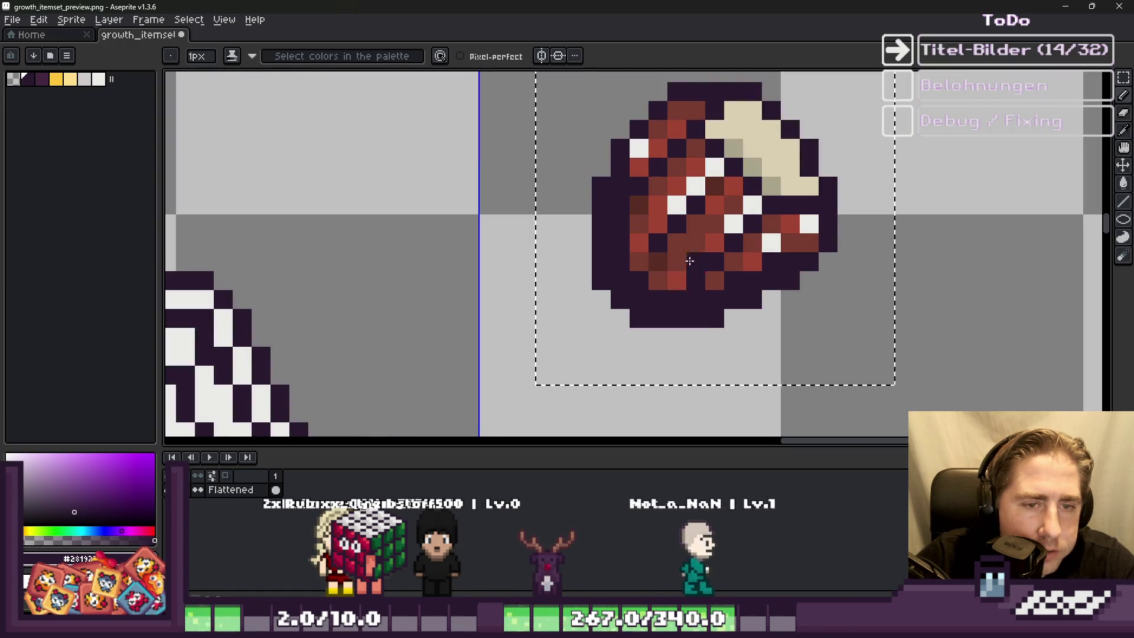
scroll(649, 230, down, 3)
scroll(709, 213, up, 3)
key(i)
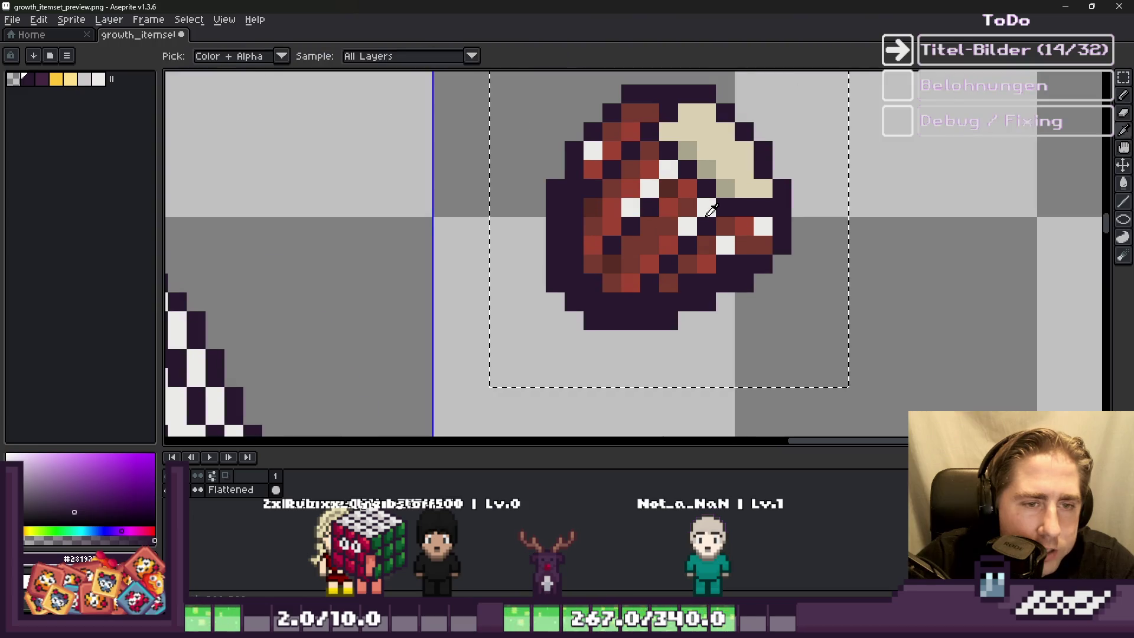
click(688, 226)
key(b)
click(707, 220)
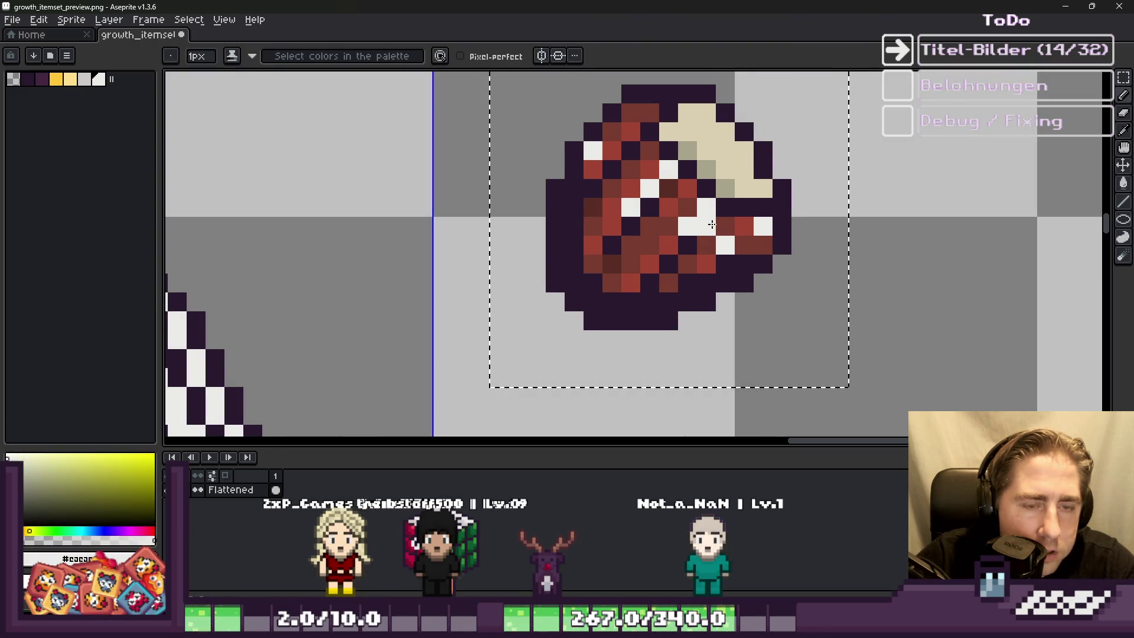
key(f)
key(ctrl+z)
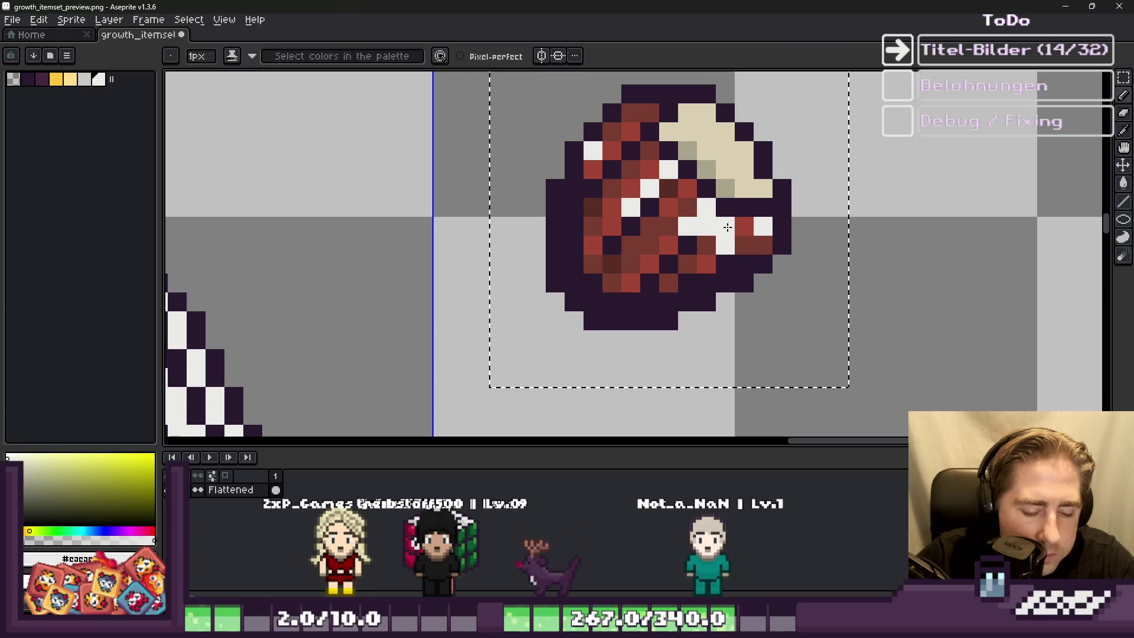
Step: Paint-bucket each red, cream and grey-beige shade of the sprite white
key(g)
click(739, 238)
click(738, 234)
click(631, 195)
click(733, 171)
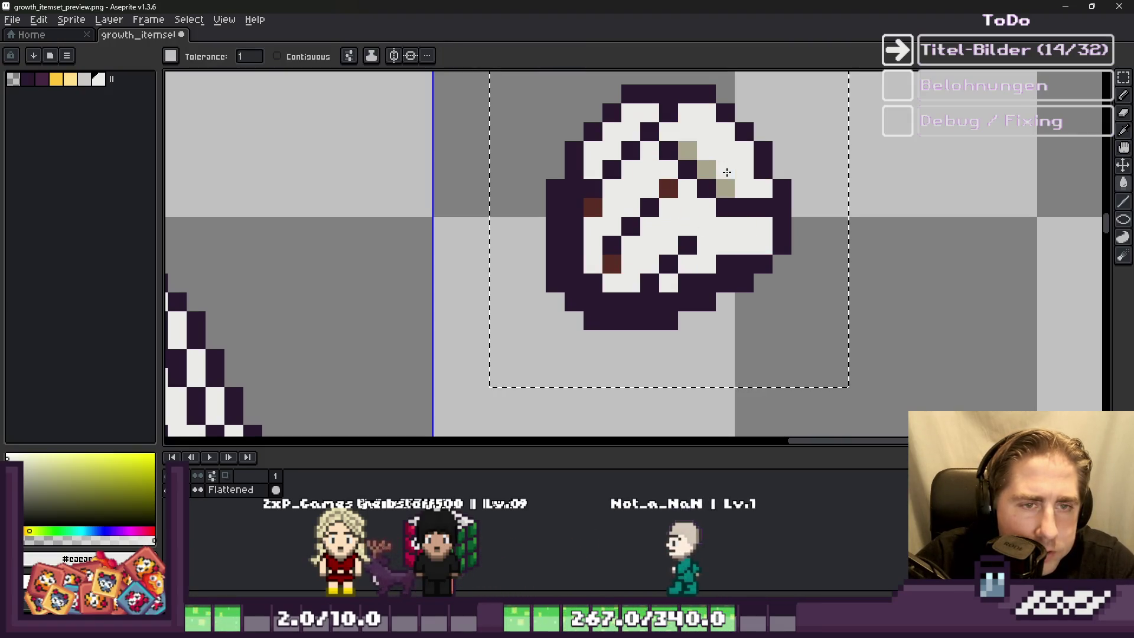
click(713, 171)
scroll(677, 193, down, 5)
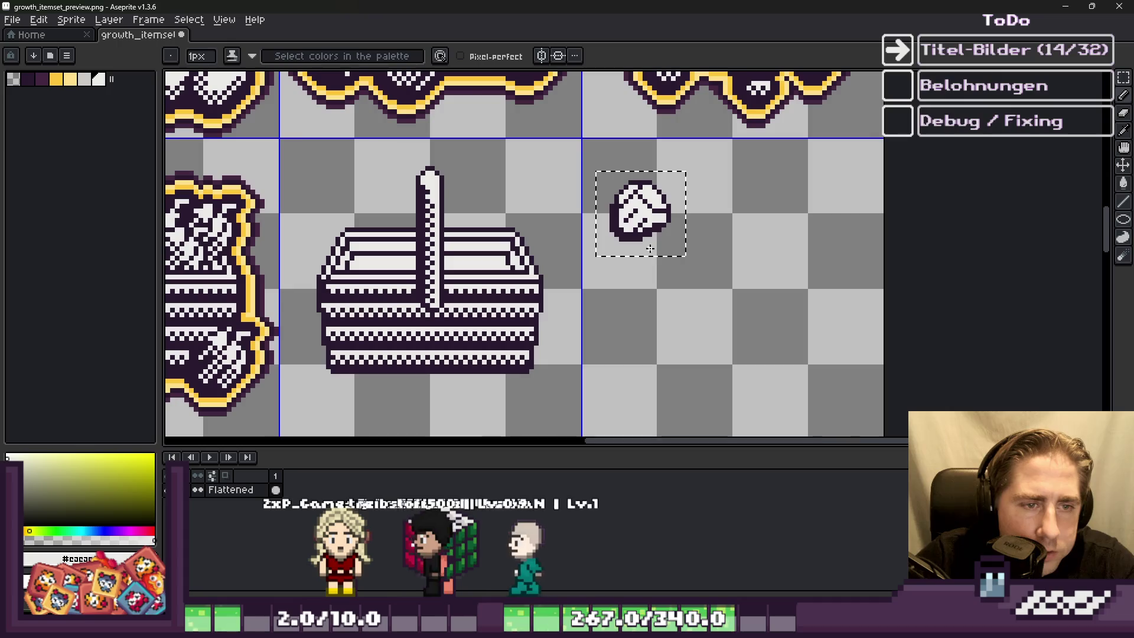
Step: Sample the dark outline and light grey colours and place a first dark dither pixel
key(v)
key(b)
scroll(608, 256, up, 5)
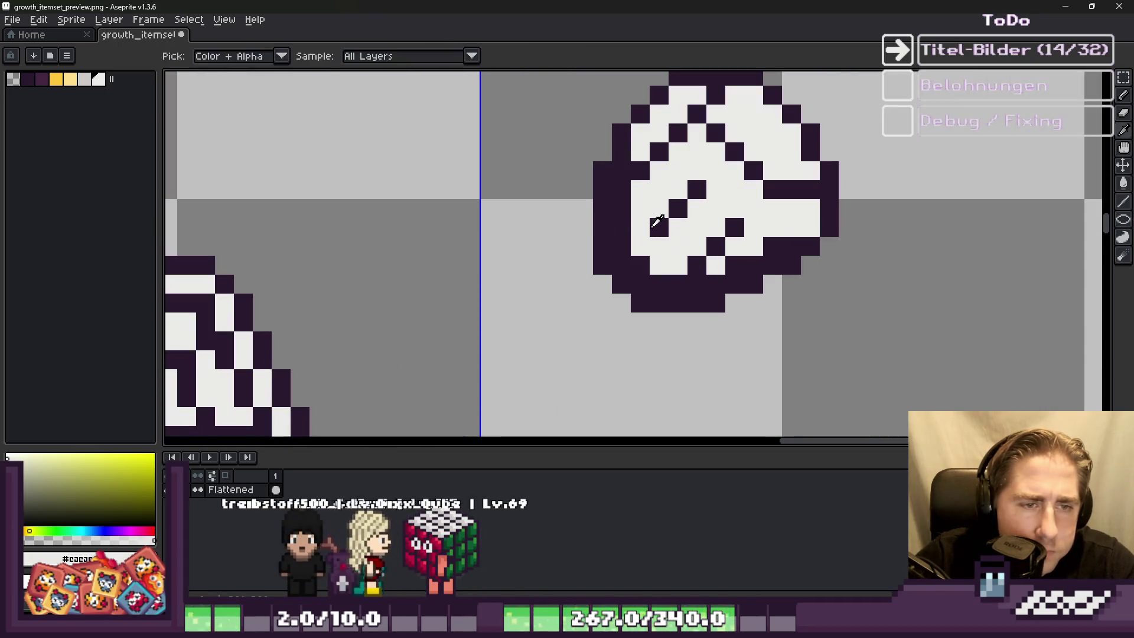
alt+click(641, 245)
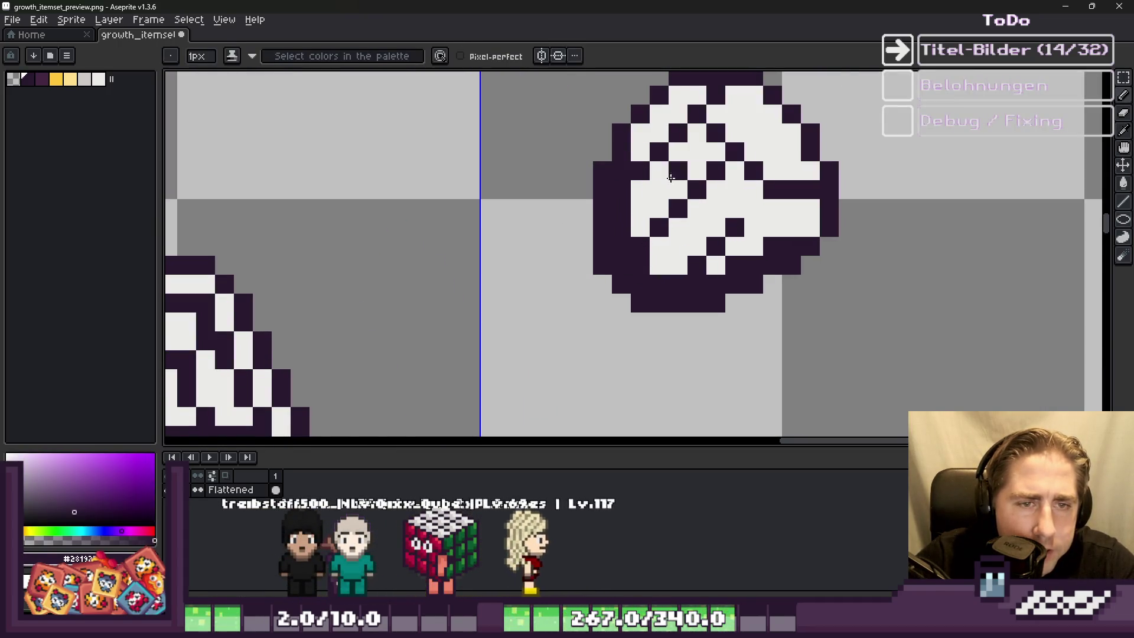
scroll(671, 177, down, 1)
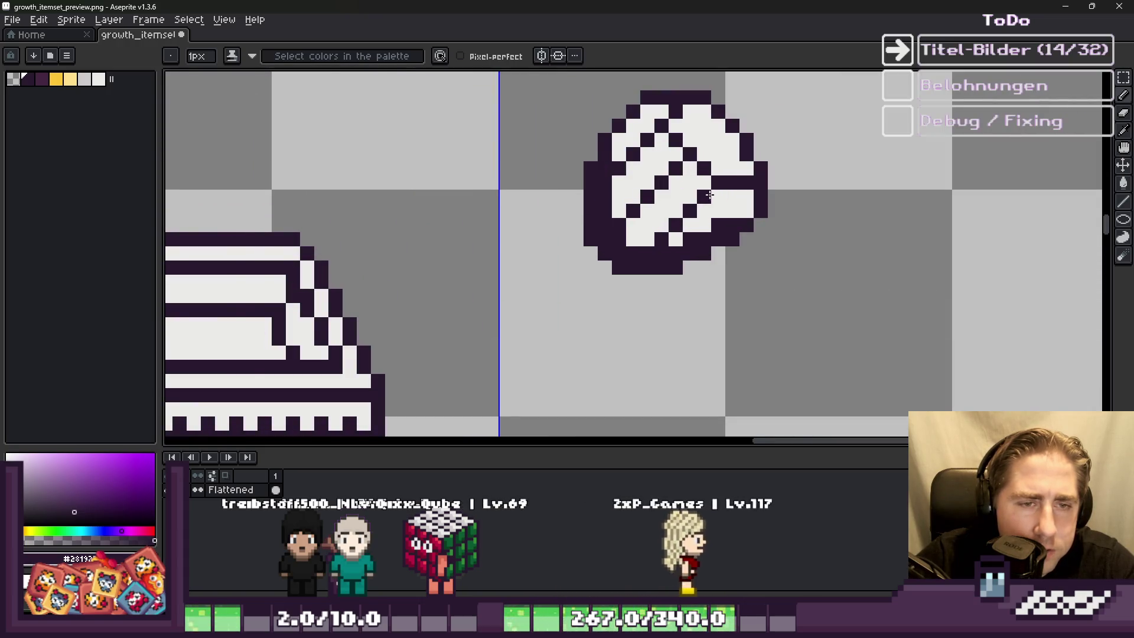
scroll(709, 195, down, 8)
scroll(615, 190, down, 1)
scroll(599, 188, up, 6)
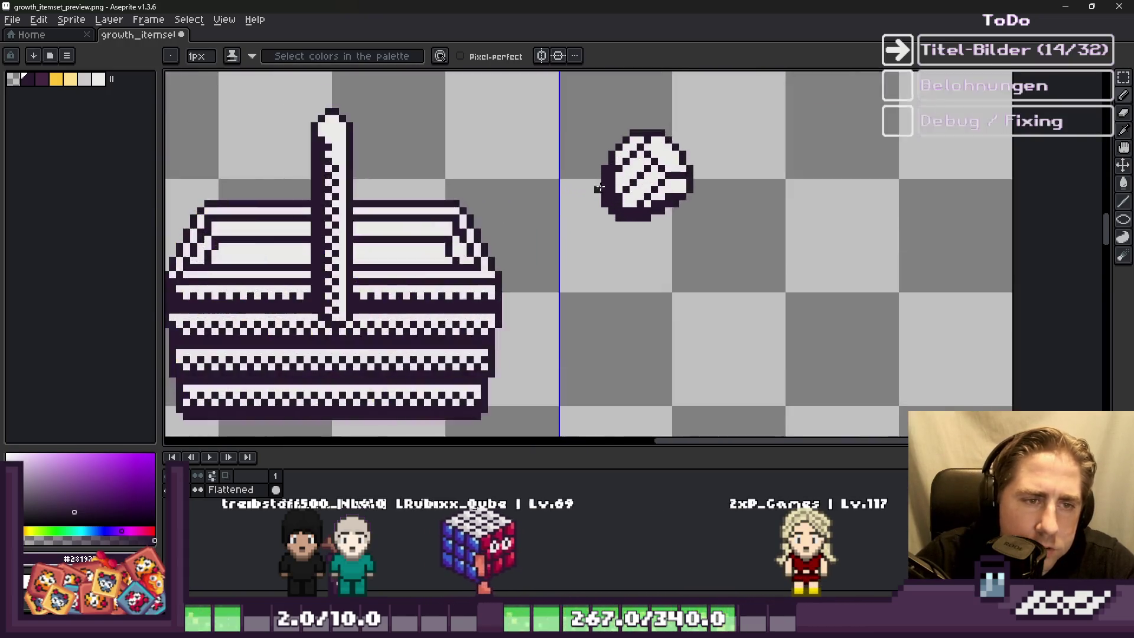
scroll(599, 188, up, 3)
alt+click(640, 155)
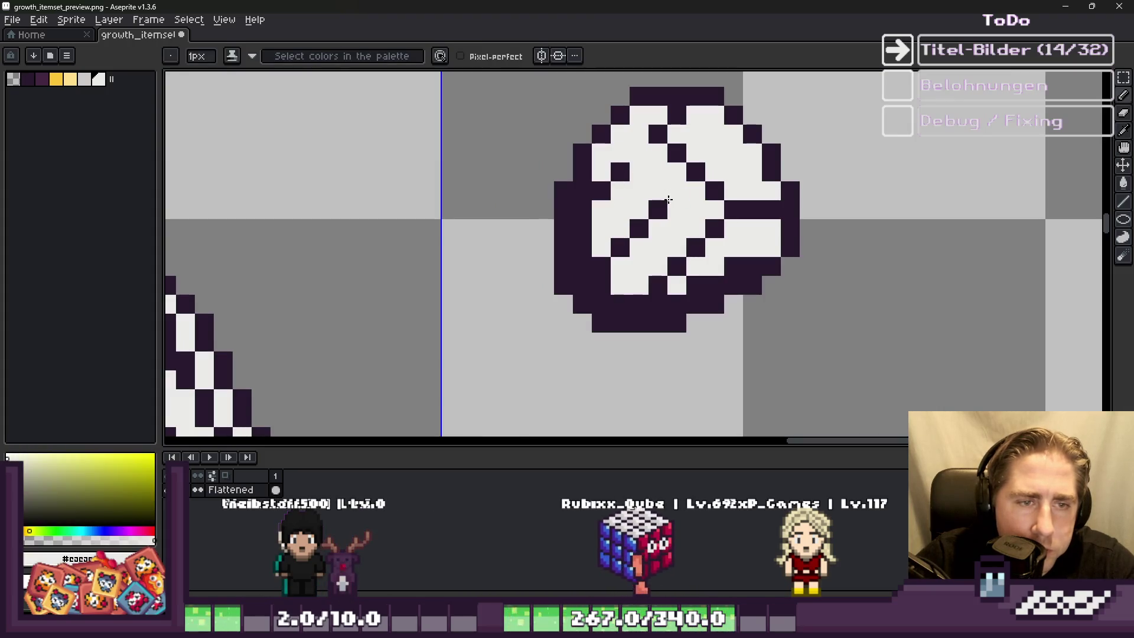
alt+click(678, 260)
click(643, 261)
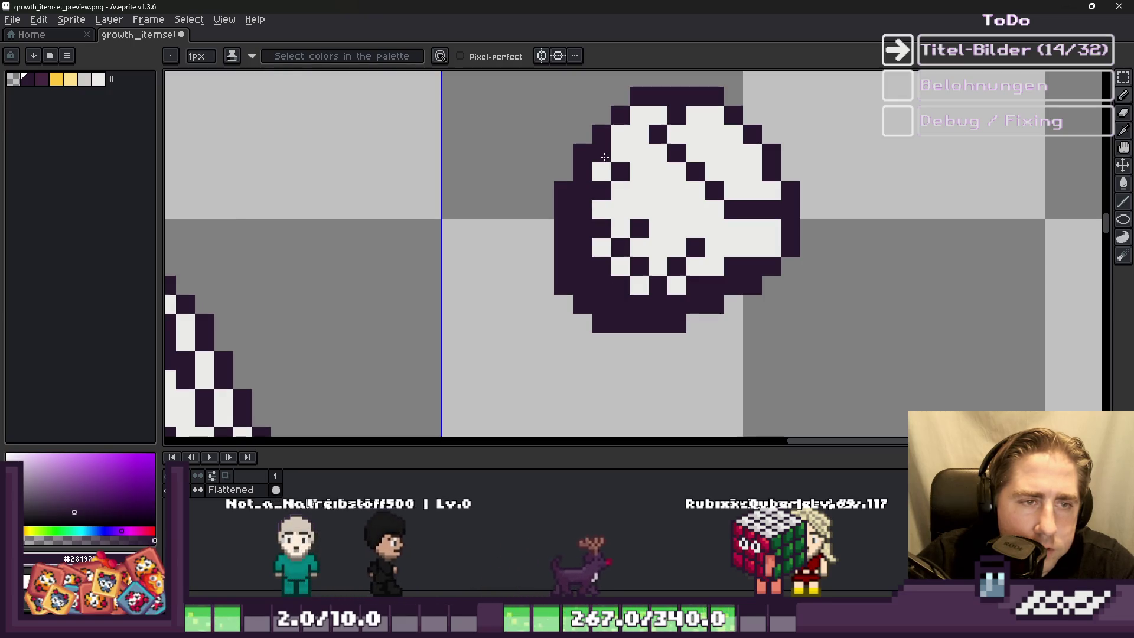
Step: Scatter more dark purple dither pixels across the white sprite
scroll(605, 156, down, 3)
scroll(605, 156, down, 2)
scroll(635, 220, up, 4)
scroll(635, 220, up, 1)
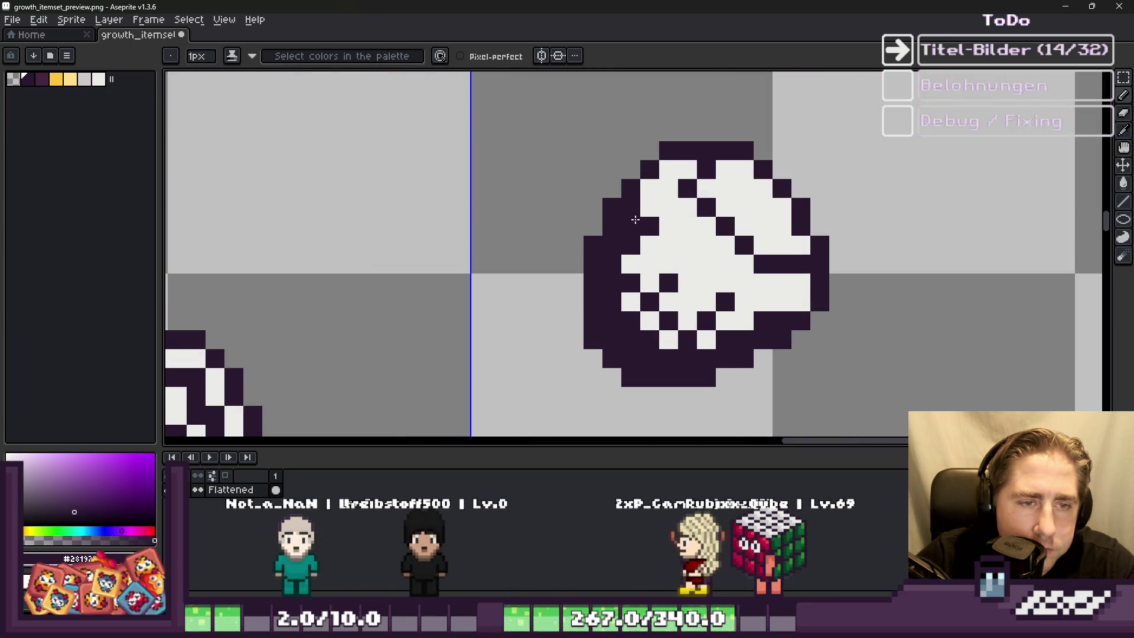
scroll(635, 220, down, 3)
scroll(588, 156, up, 4)
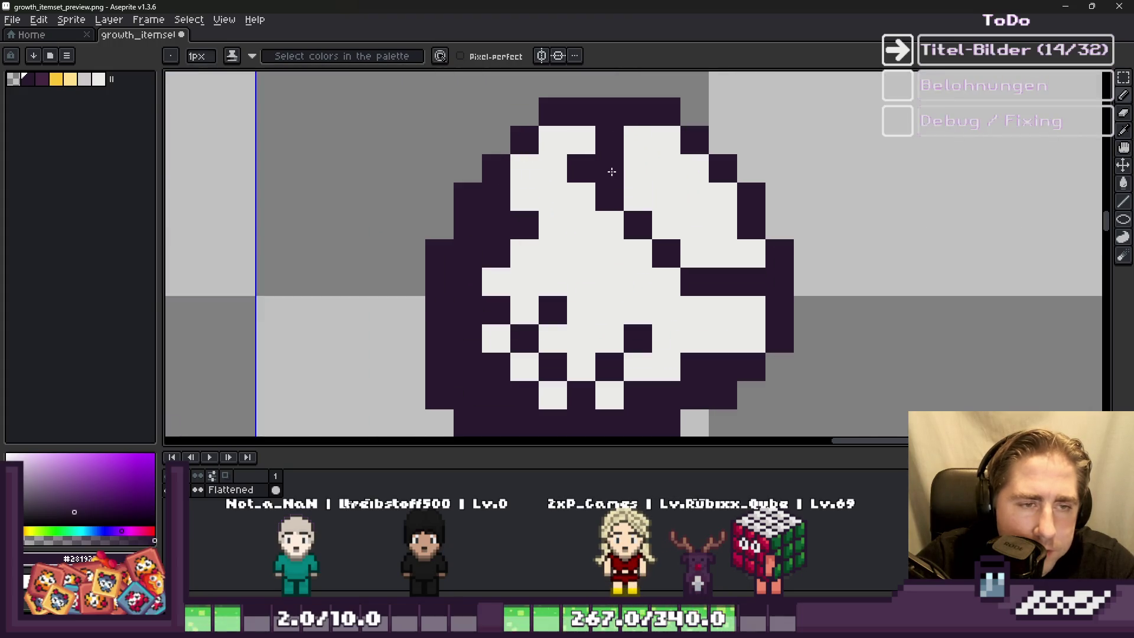
scroll(687, 255, down, 3)
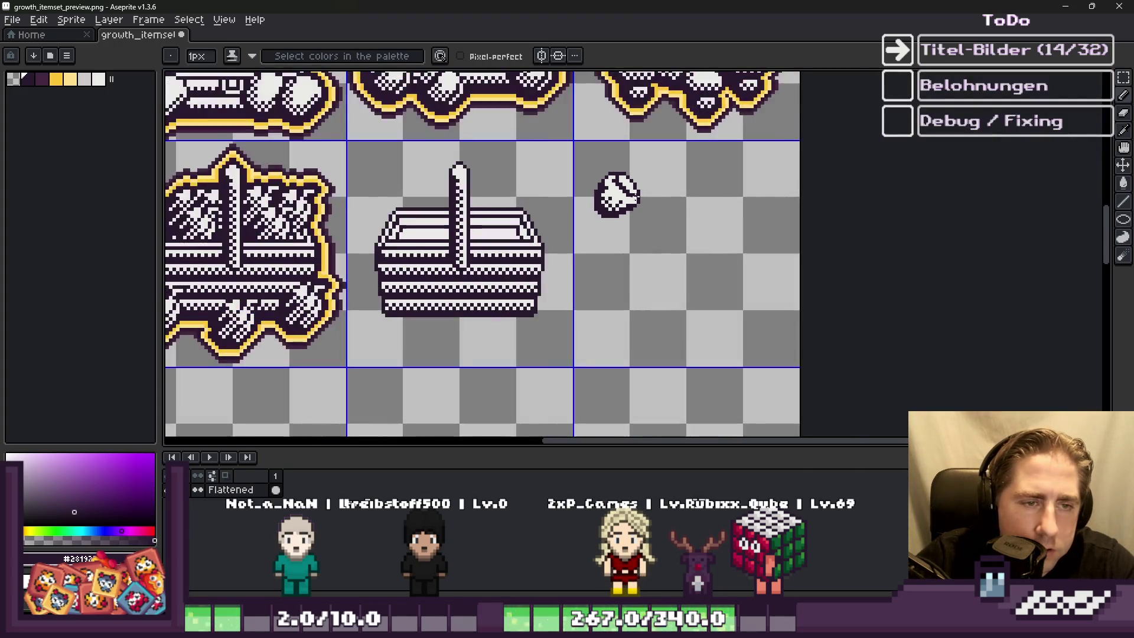
scroll(625, 161, up, 3)
click(626, 163)
scroll(625, 160, up, 2)
click(595, 121)
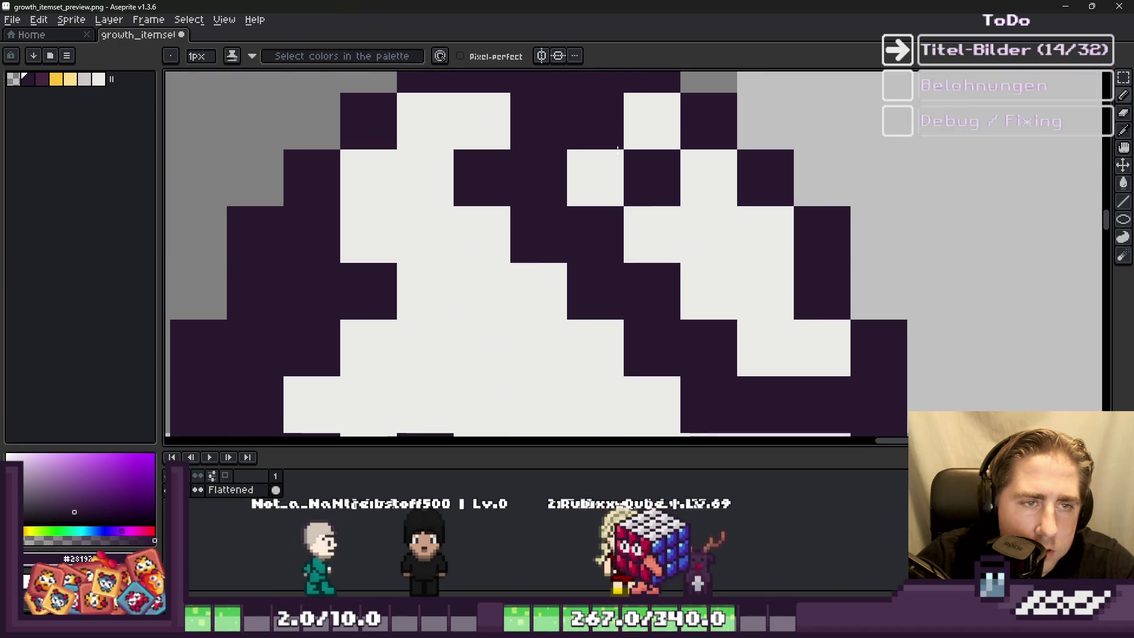
click(703, 235)
scroll(736, 155, down, 5)
scroll(736, 155, down, 3)
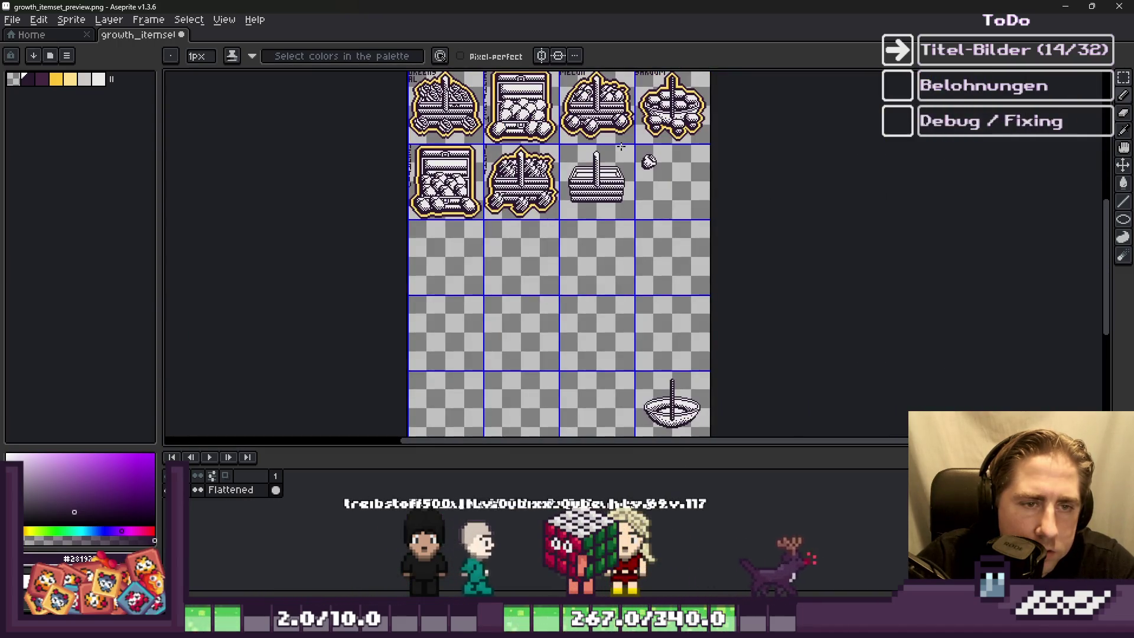
scroll(622, 147, up, 5)
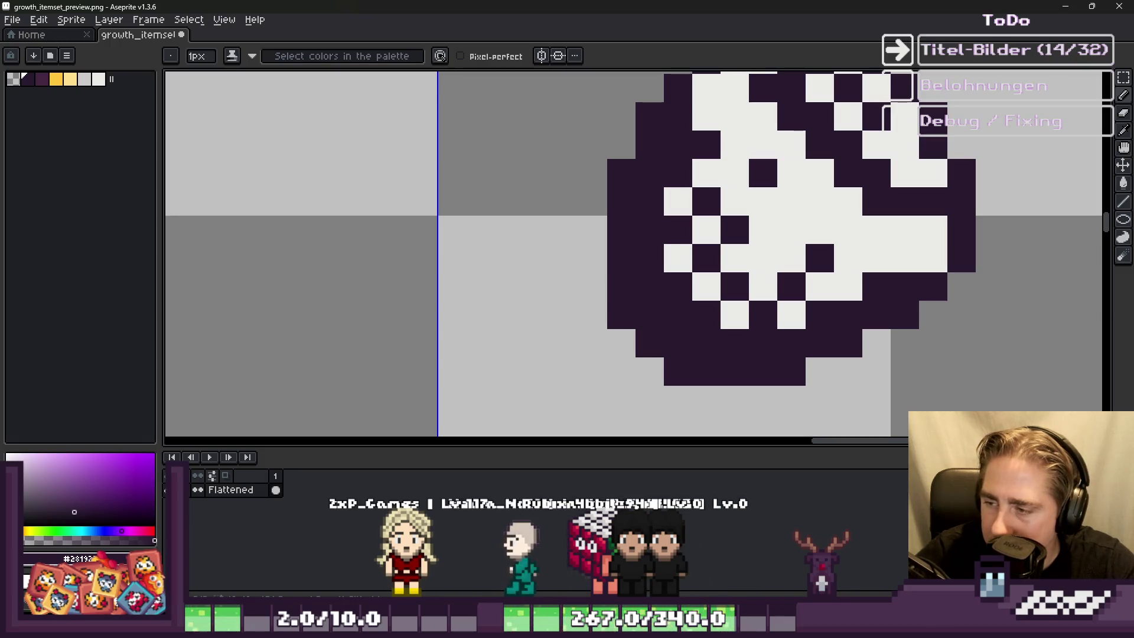
scroll(720, 194, down, 4)
scroll(722, 274, up, 5)
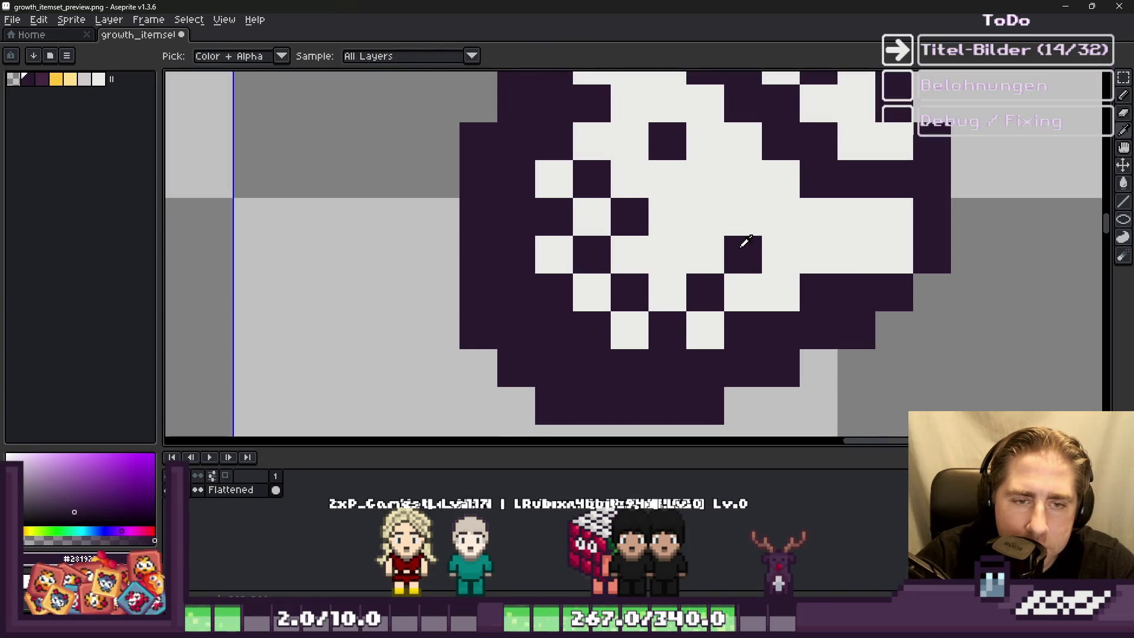
click(781, 226)
scroll(807, 251, down, 4)
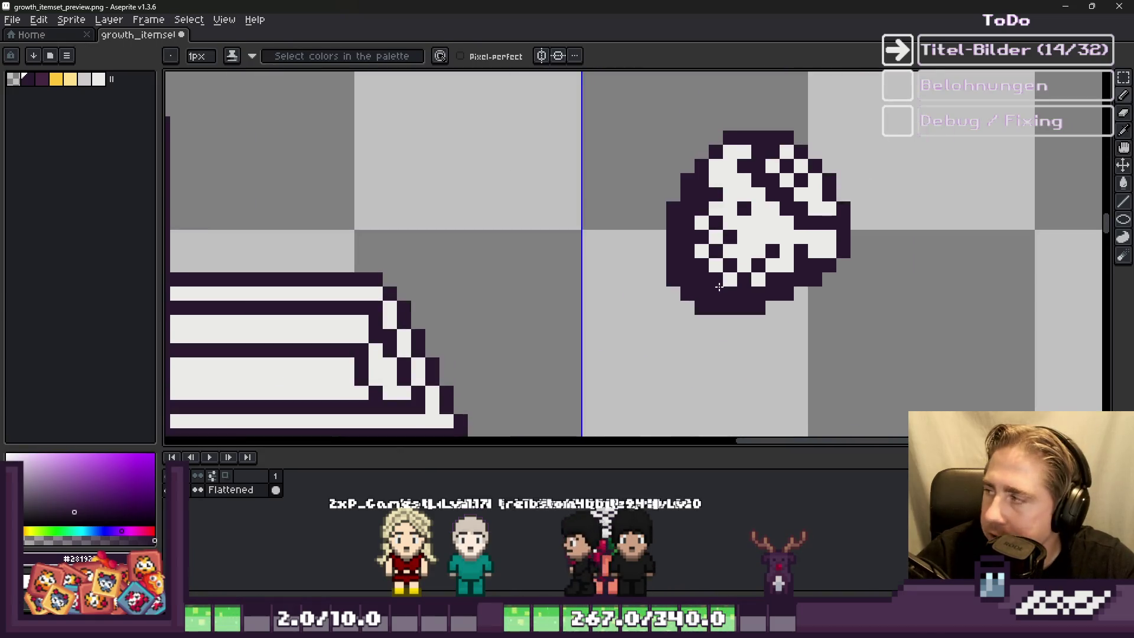
scroll(762, 224, down, 2)
Step: Marquee-select a clump of white pearls on the neighbouring icon, redrawing the box until it fits
key(m)
drag(673, 118, 768, 236)
scroll(768, 236, up, 1)
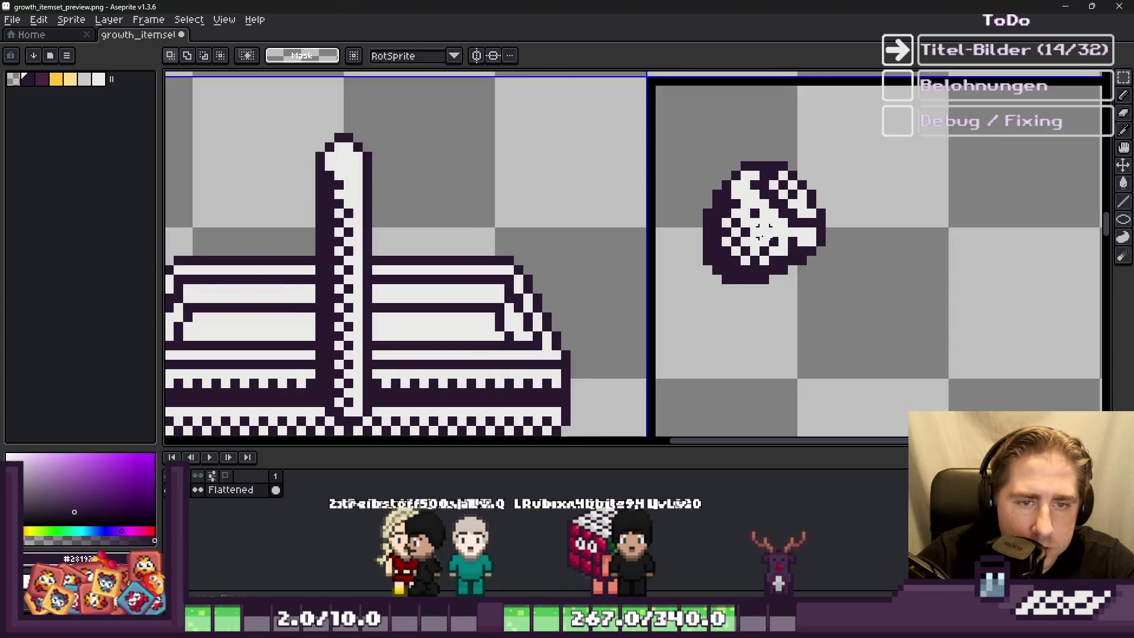
scroll(776, 248, down, 1)
scroll(776, 248, up, 1)
drag(707, 171, 863, 353)
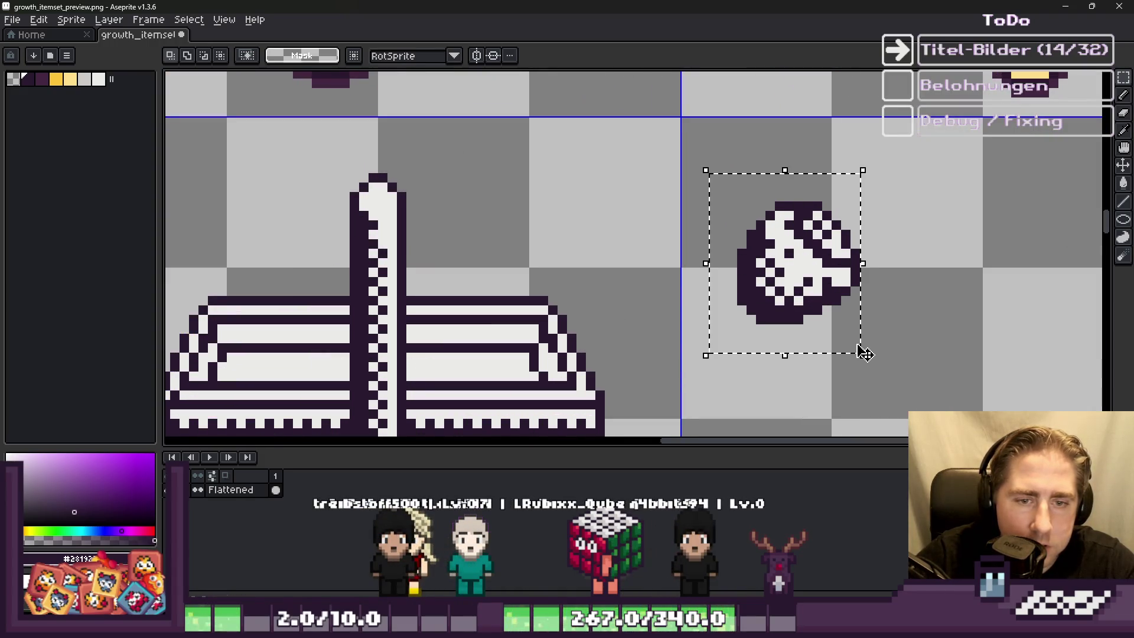
scroll(798, 283, down, 2)
scroll(649, 272, up, 1)
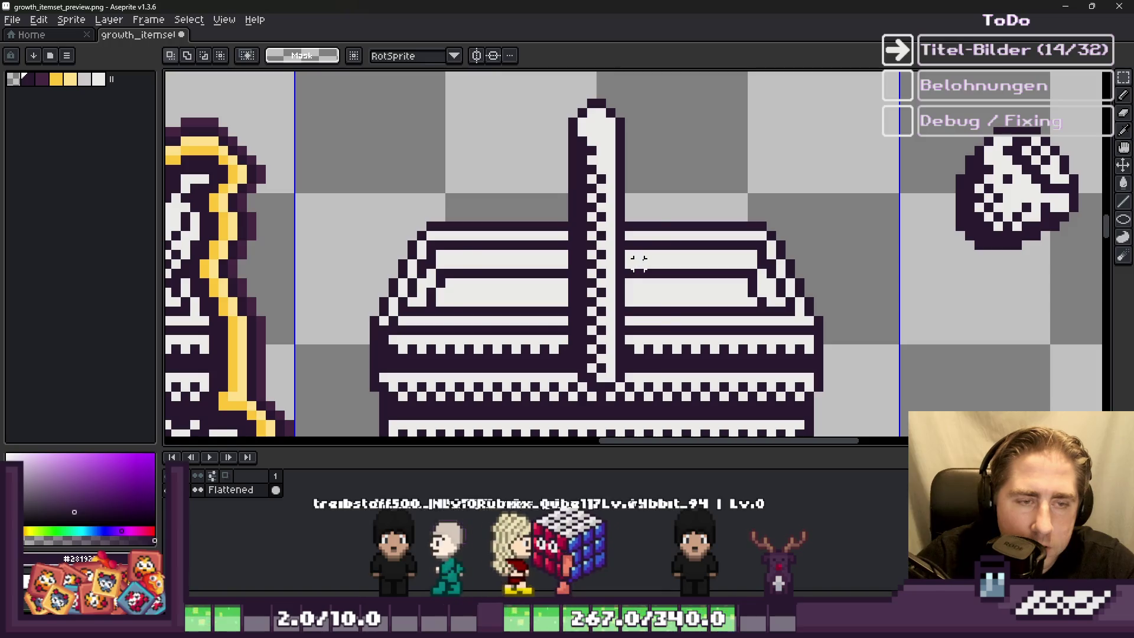
scroll(679, 242, down, 2)
drag(761, 187, 843, 261)
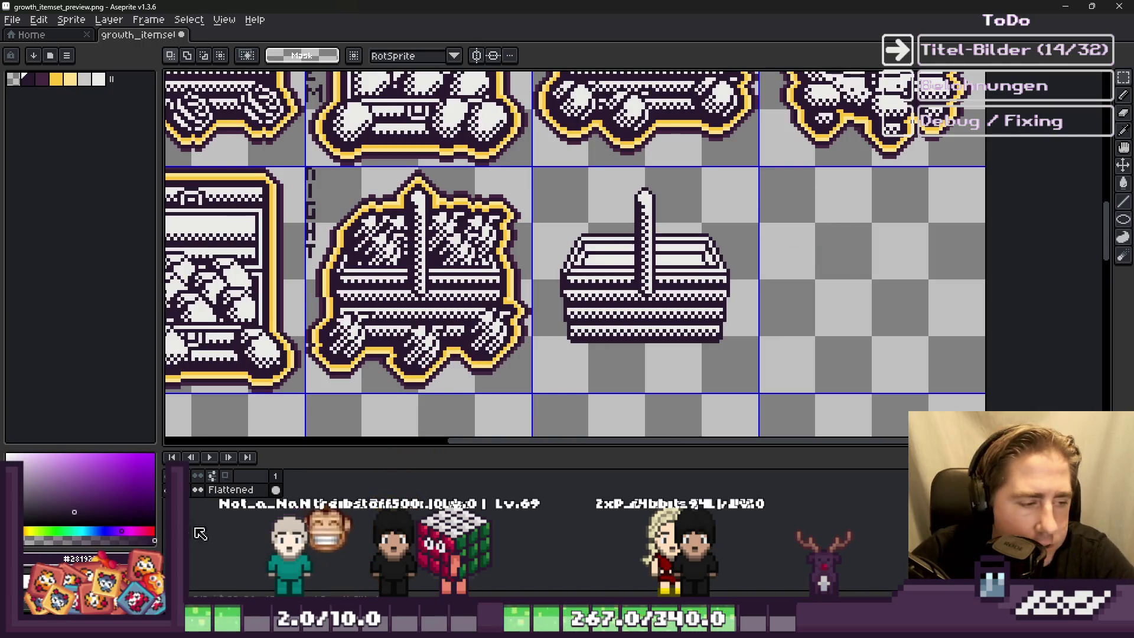
scroll(599, 309, up, 1)
Step: Paste three pearl clumps onto the crate, including its right side
key(ctrl+v)
mouse_move(974, 141)
mouse_down()
mouse_move(794, 169)
mouse_move(744, 192)
mouse_move(714, 172)
mouse_move(722, 157)
mouse_up()
key(Return)
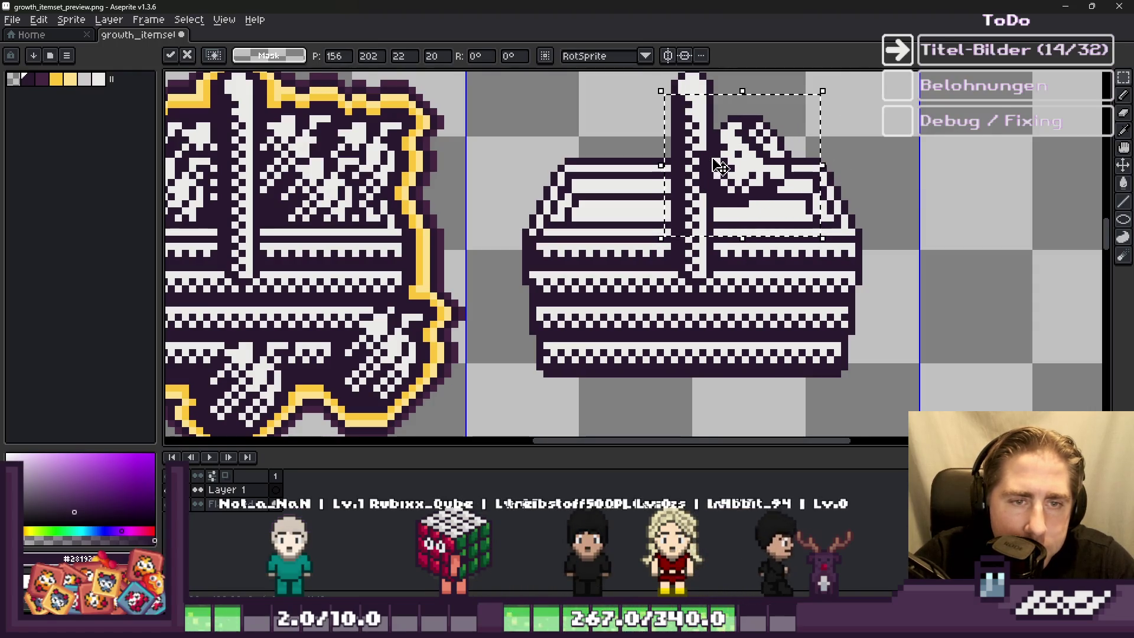
key(ctrl+v)
mouse_move(1003, 152)
mouse_down()
mouse_move(748, 189)
mouse_move(810, 187)
mouse_up()
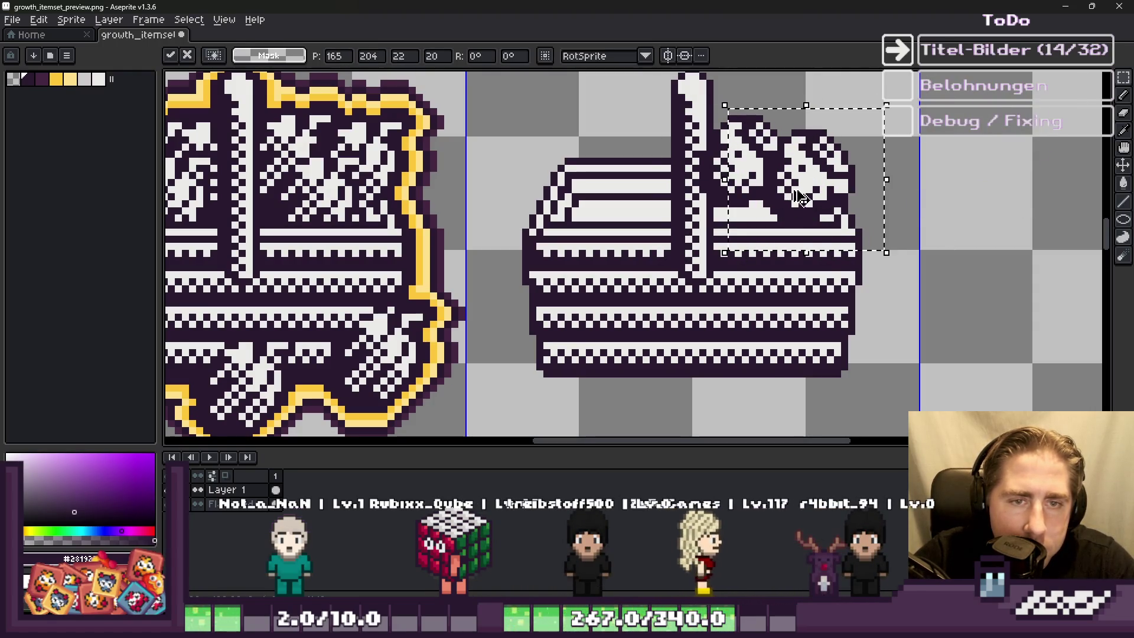
key(Return)
key(ctrl+v)
drag(1003, 153, 762, 192)
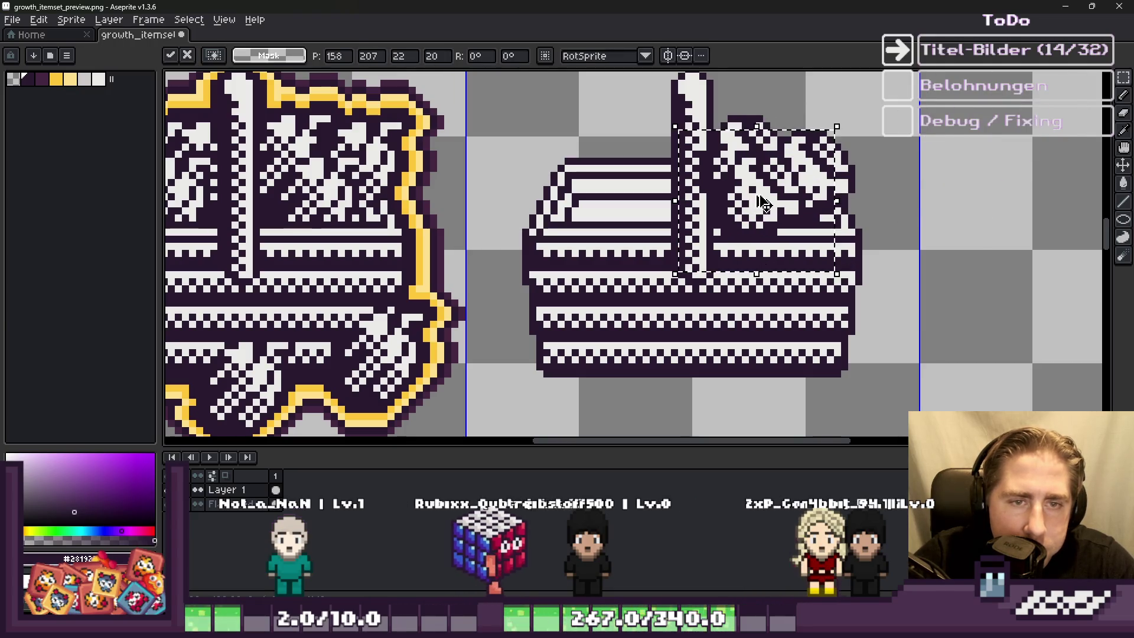
key(Return)
Step: Paste three more pearl clumps onto the crate's top-left, middle and left
key(ctrl+v)
mouse_move(1028, 154)
mouse_down()
mouse_move(667, 188)
mouse_move(673, 177)
mouse_move(623, 173)
mouse_up()
key(Return)
key(ctrl+v)
mouse_move(1004, 154)
mouse_down()
mouse_move(620, 215)
mouse_move(664, 218)
mouse_move(668, 204)
mouse_up()
key(Return)
key(ctrl+v)
mouse_move(1004, 153)
mouse_down()
mouse_move(589, 228)
mouse_move(613, 235)
mouse_up()
key(e)
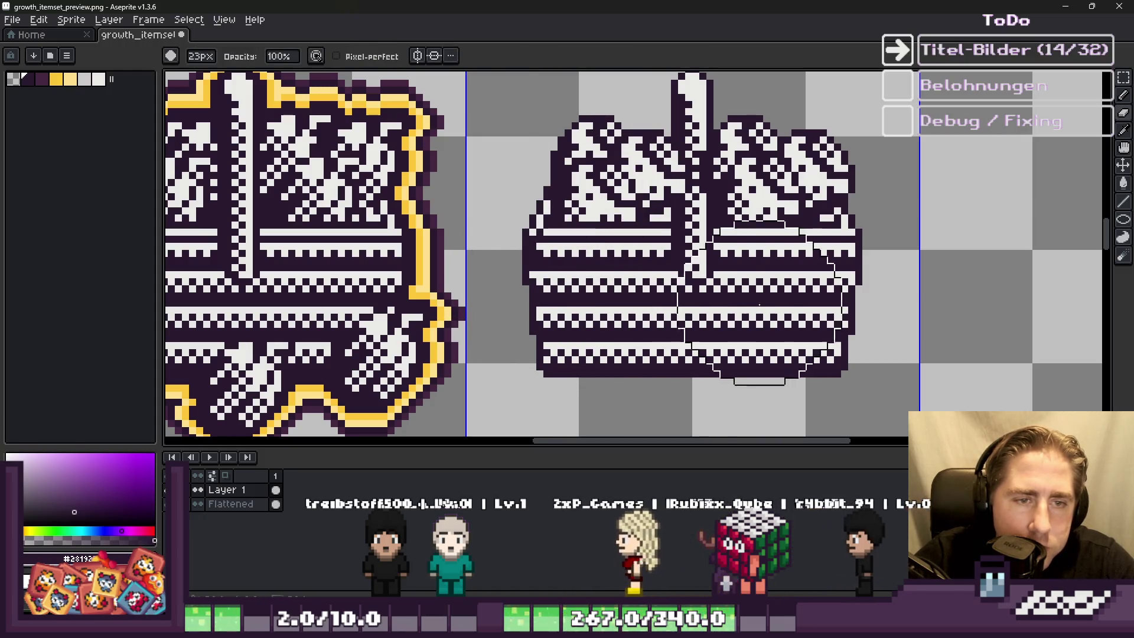
Step: Shrink the brush from 6px down to 1px
key(minus)
key(minus)
key(minus)
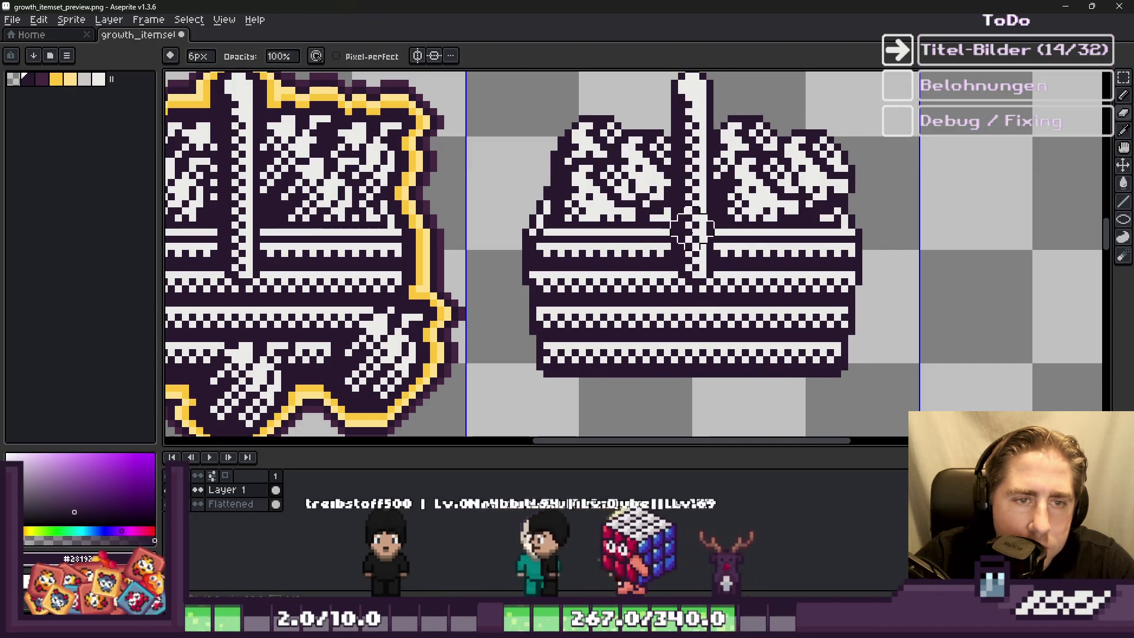
scroll(667, 201, down, 3)
key(minus)
key(minus)
key(minus)
scroll(667, 206, up, 2)
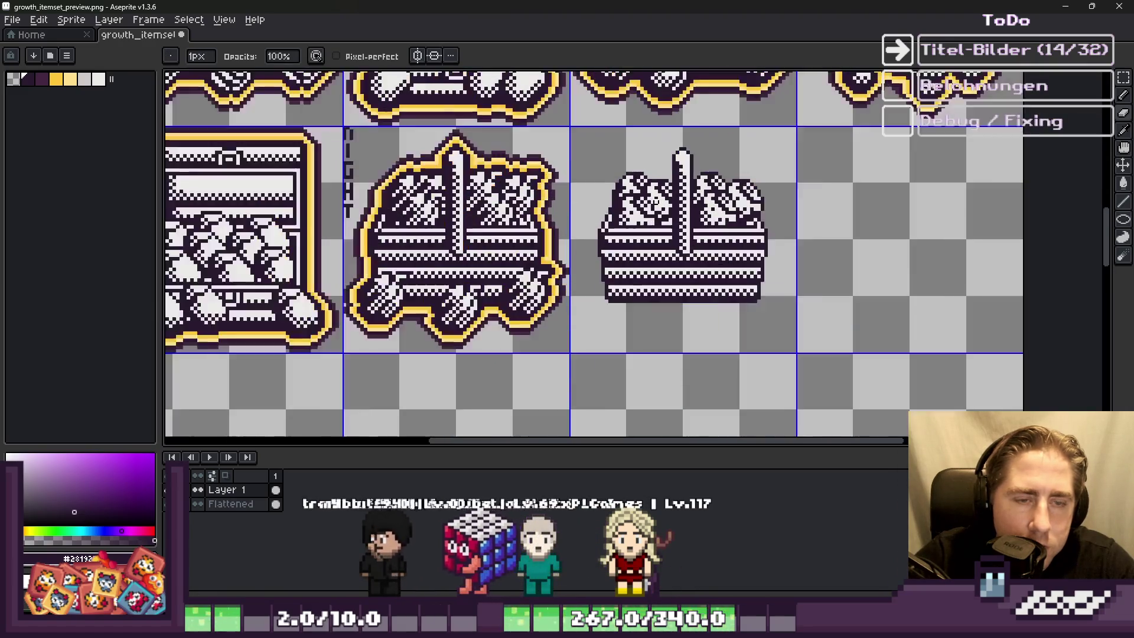
Step: Copy a patch of pearls and slide it right along the crate's base, then commit it
key(m)
drag(731, 293, 506, 385)
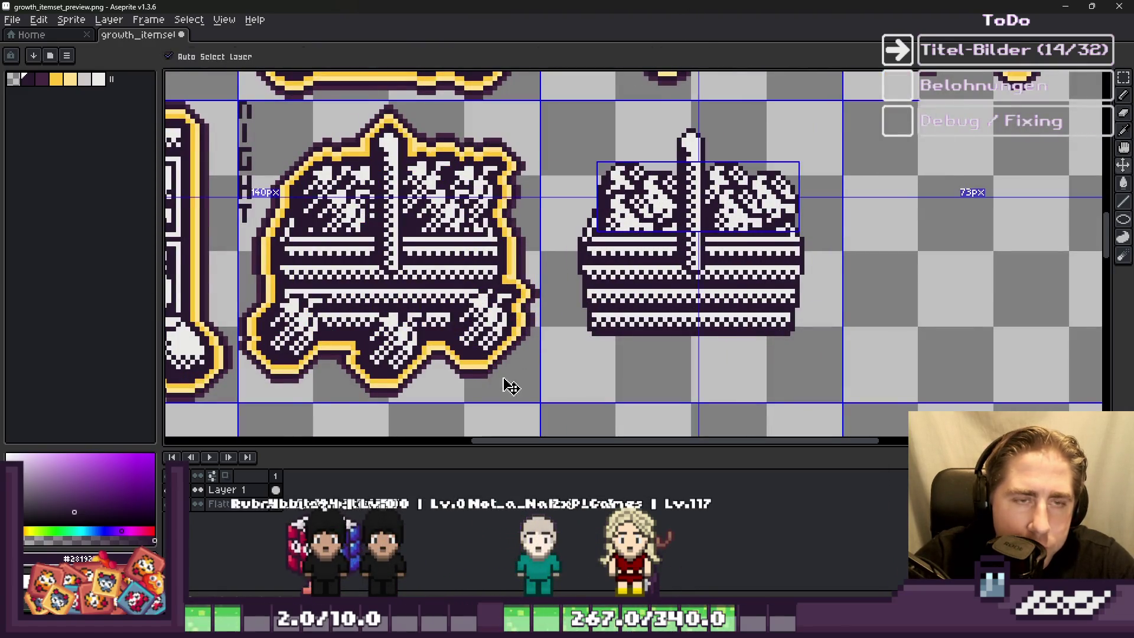
scroll(506, 385, up, 2)
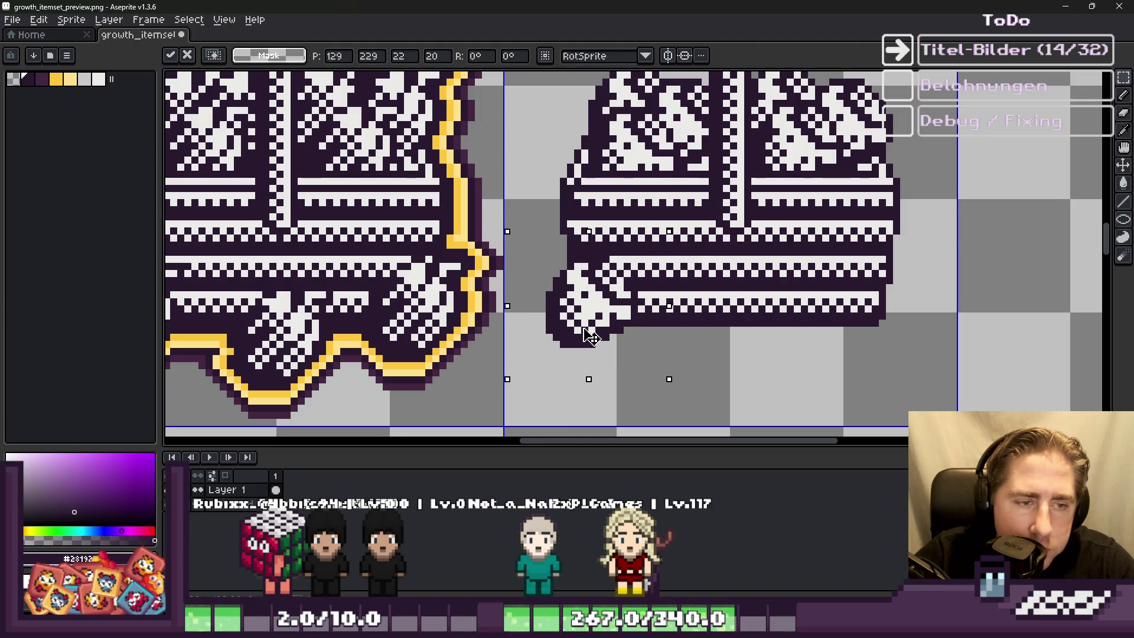
mouse_move(595, 325)
mouse_down()
mouse_move(729, 318)
mouse_move(589, 332)
mouse_move(607, 324)
mouse_up()
scroll(605, 319, up, 3)
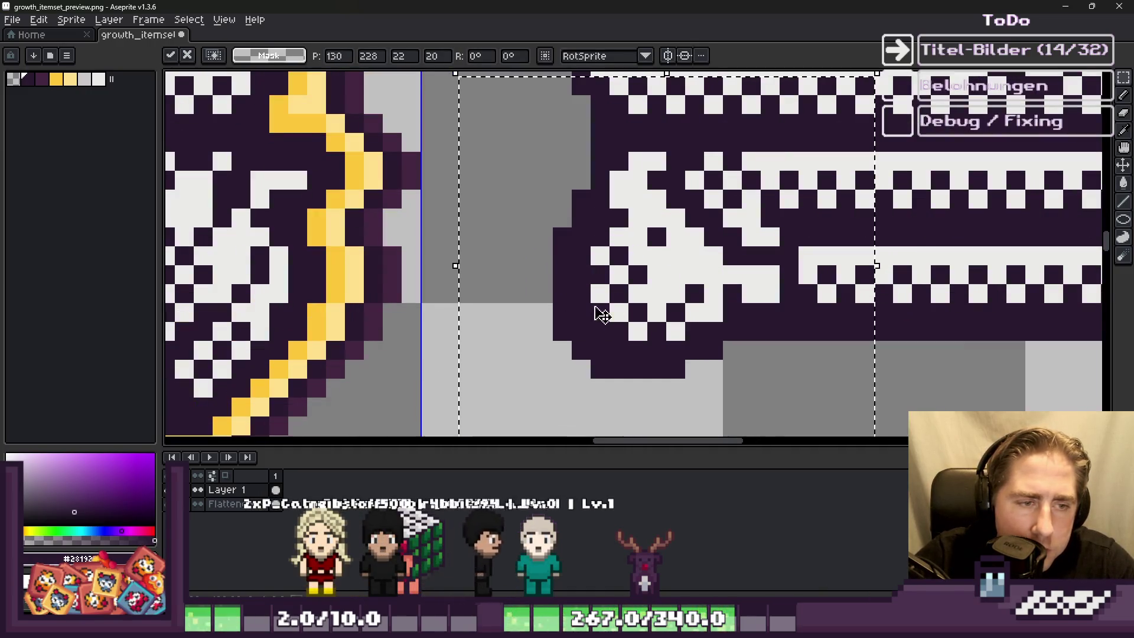
scroll(605, 309, down, 2)
mouse_move(588, 254)
mouse_down()
mouse_move(738, 297)
mouse_move(698, 294)
mouse_move(683, 309)
mouse_move(768, 295)
mouse_move(859, 313)
mouse_up()
scroll(697, 288, down, 2)
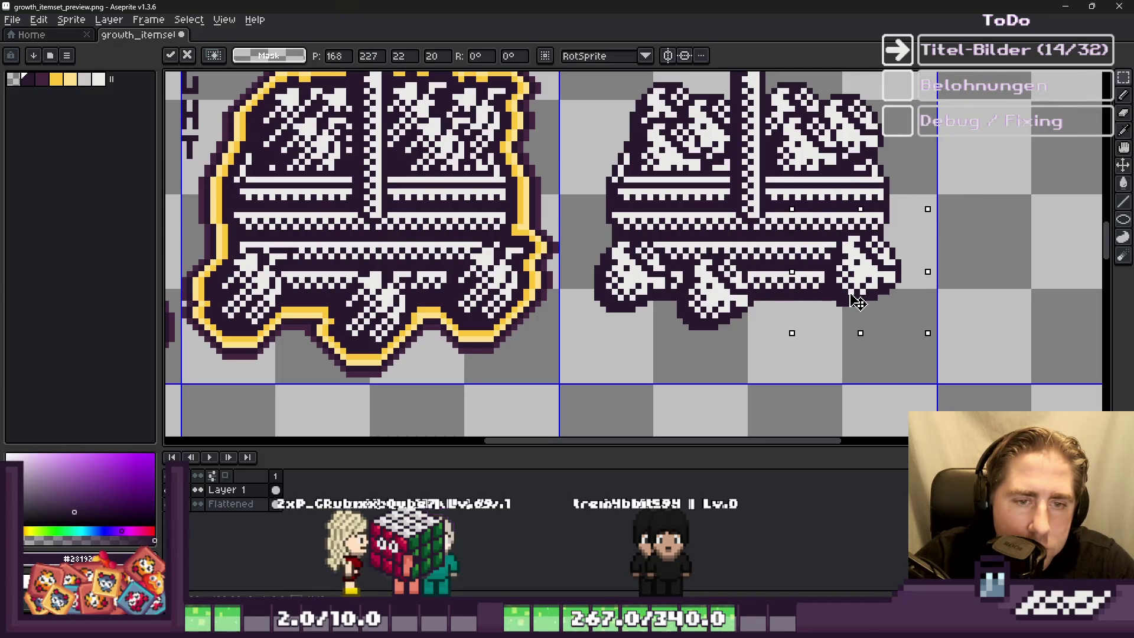
scroll(827, 295, down, 4)
key(Return)
scroll(708, 271, down, 3)
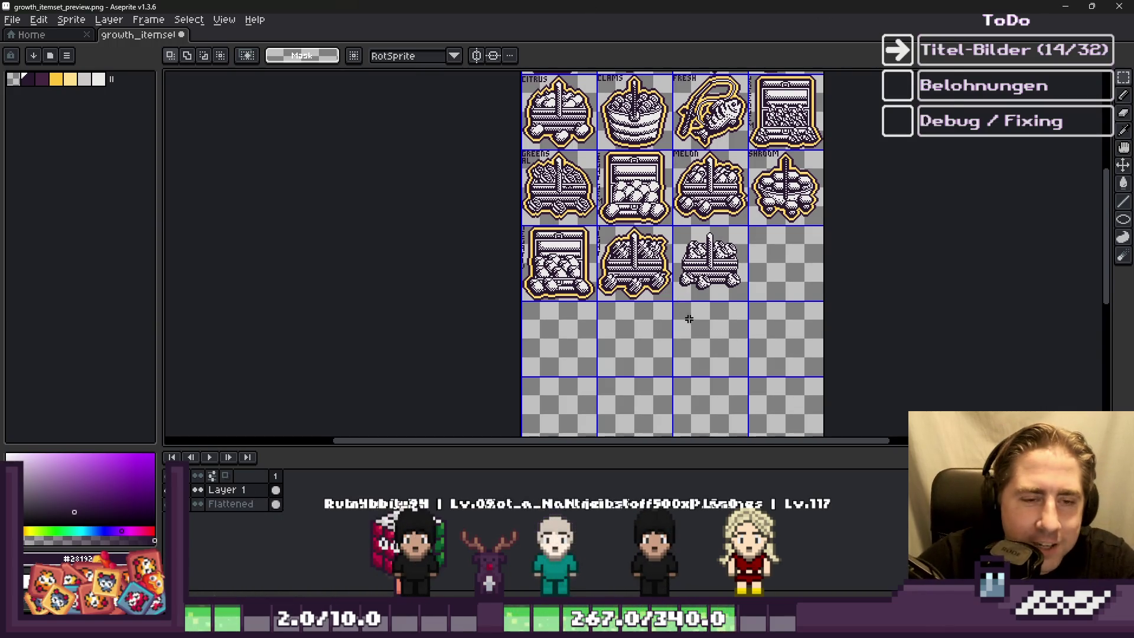
scroll(688, 319, up, 3)
scroll(671, 271, down, 3)
scroll(704, 230, up, 3)
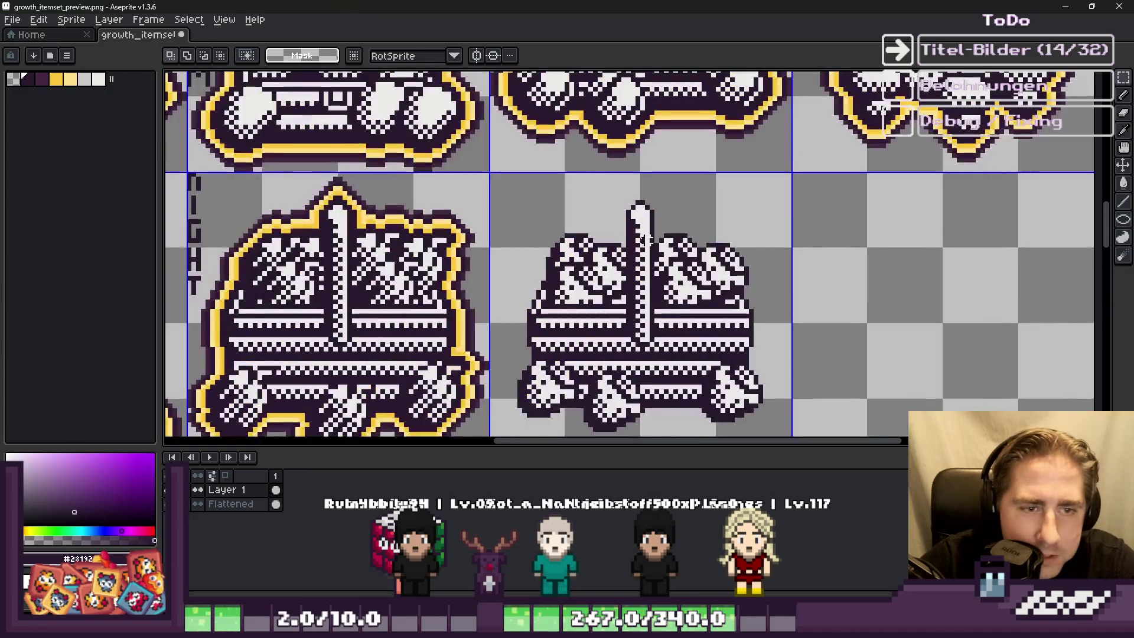
scroll(717, 236, down, 2)
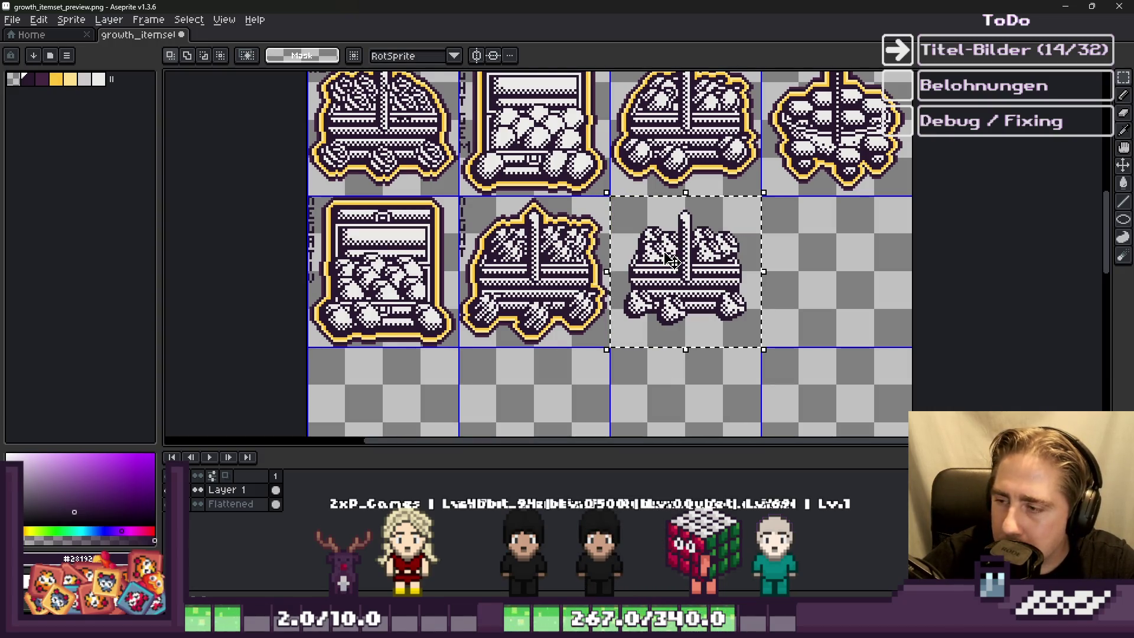
scroll(676, 260, up, 1)
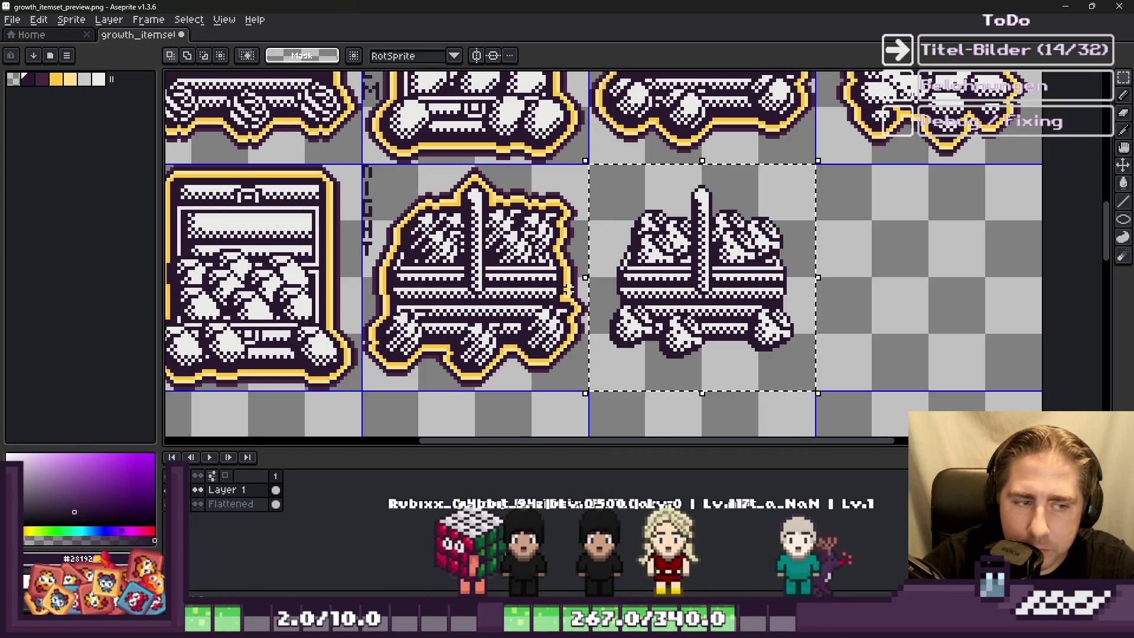
Step: Restore the window and try a dark outline on the crate, then undo it
double_click(737, 5)
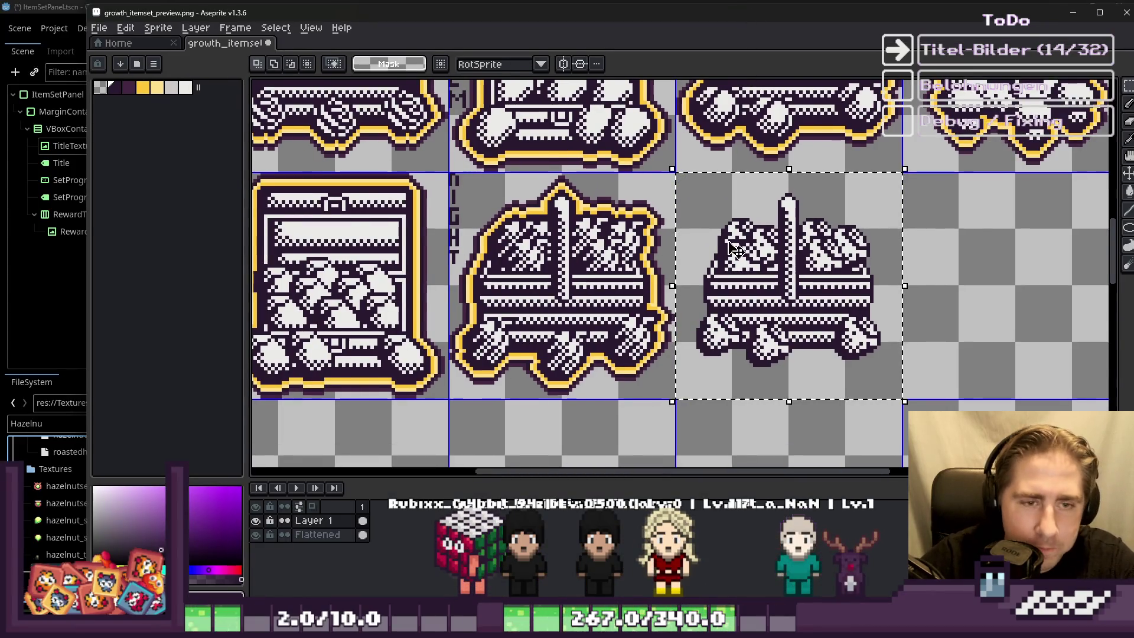
scroll(735, 248, up, 3)
scroll(621, 186, down, 2)
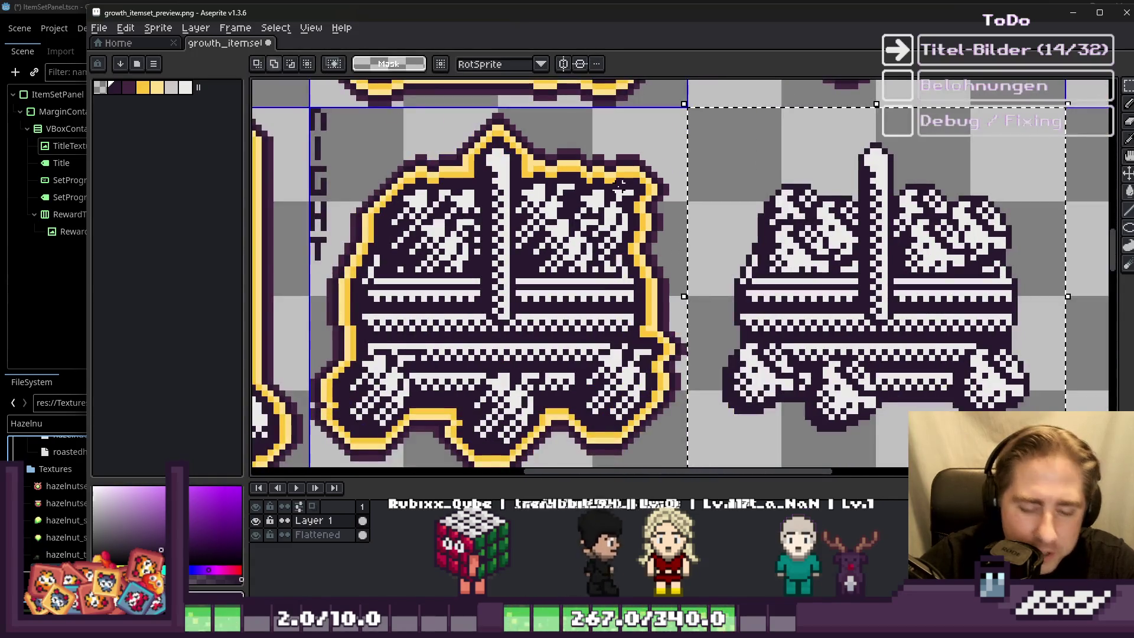
key(shift+o)
click(706, 368)
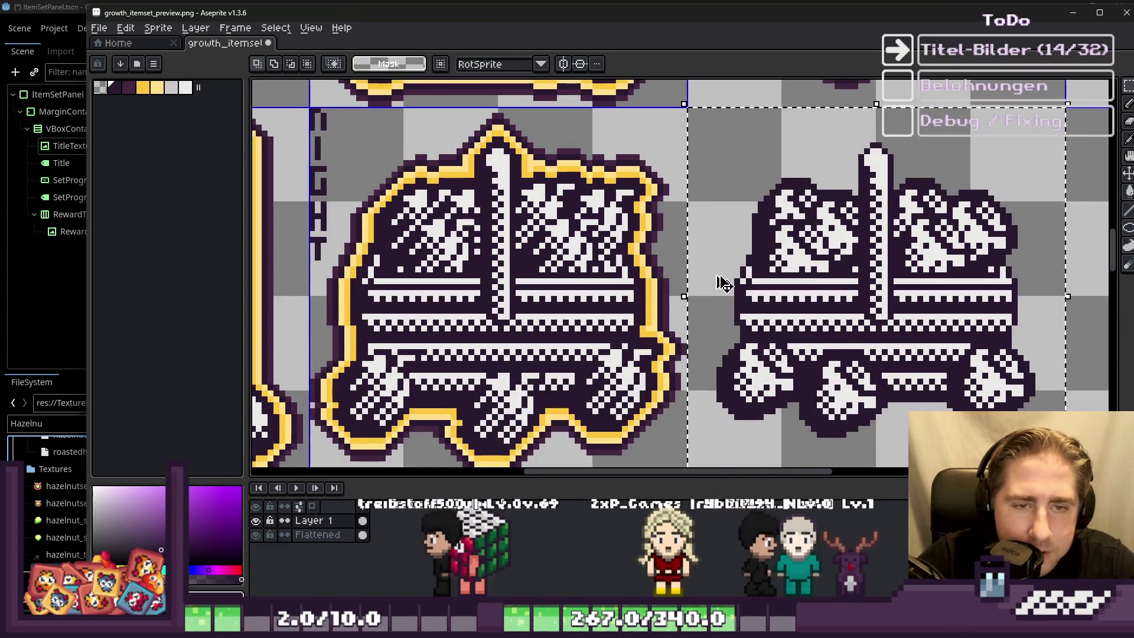
key(ctrl+z)
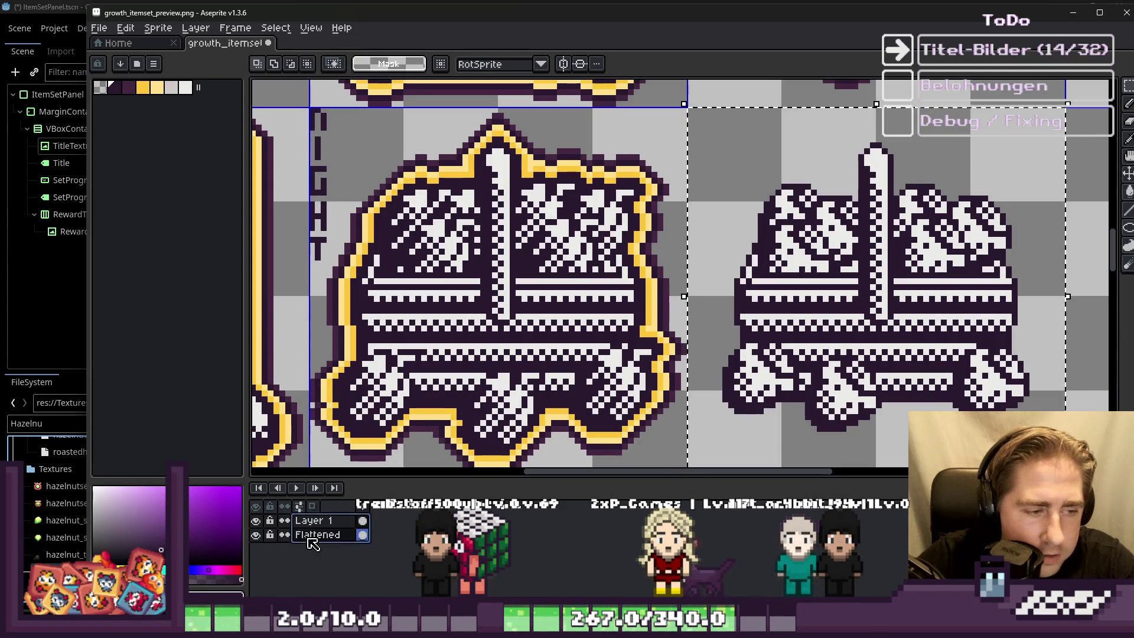
Step: Flatten all layers into one layer
right_click(312, 544)
click(345, 587)
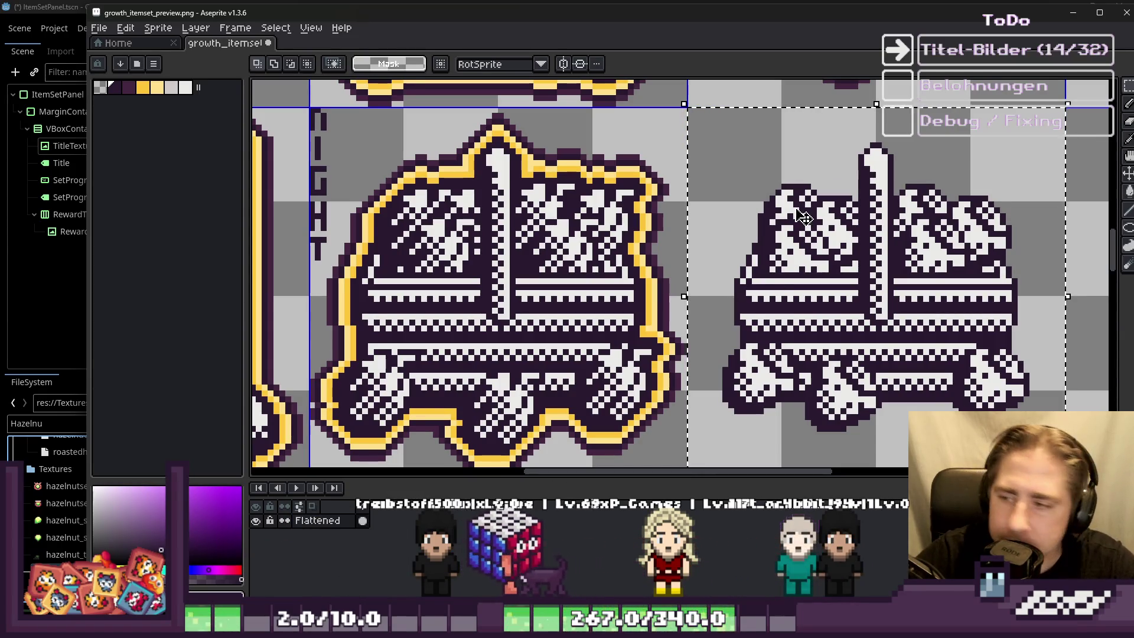
scroll(597, 209, up, 2)
scroll(598, 210, down, 1)
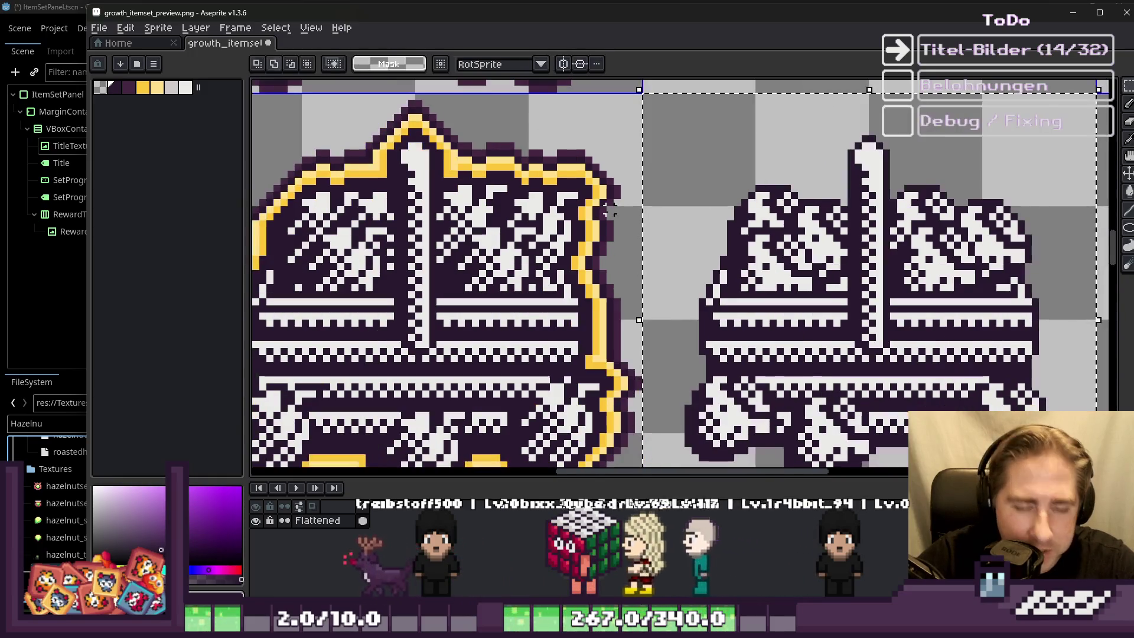
key(shift+o)
key(Return)
Step: Eyedrop the neighbour's yellow and preview a #fcc539 outline around the crate
scroll(540, 211, up, 3)
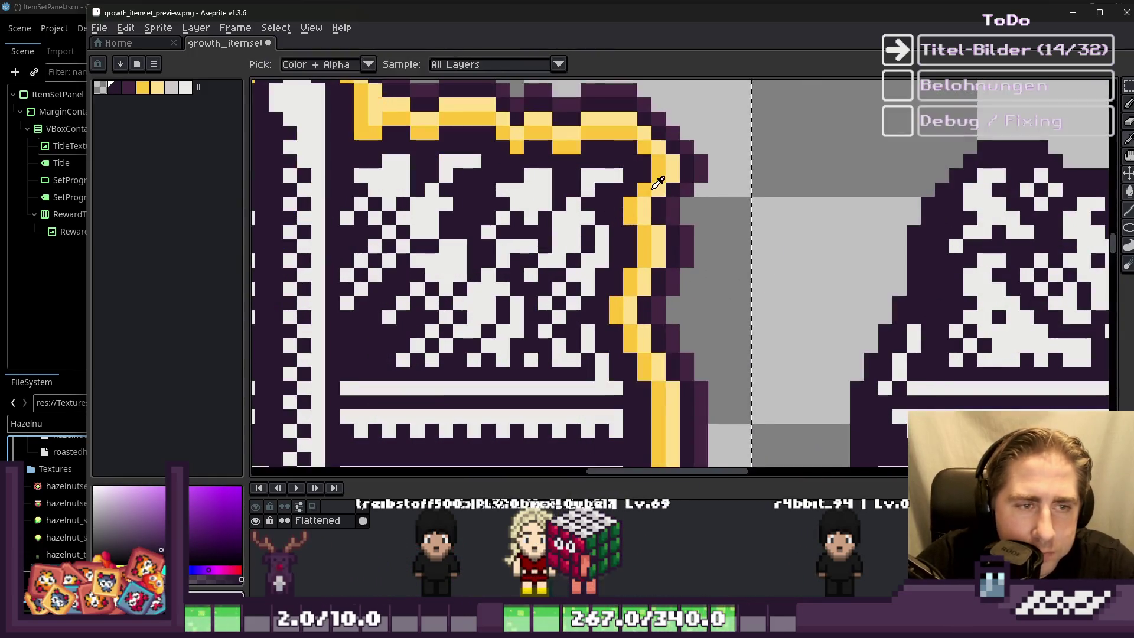
click(628, 202)
scroll(650, 195, down, 3)
key(shift+o)
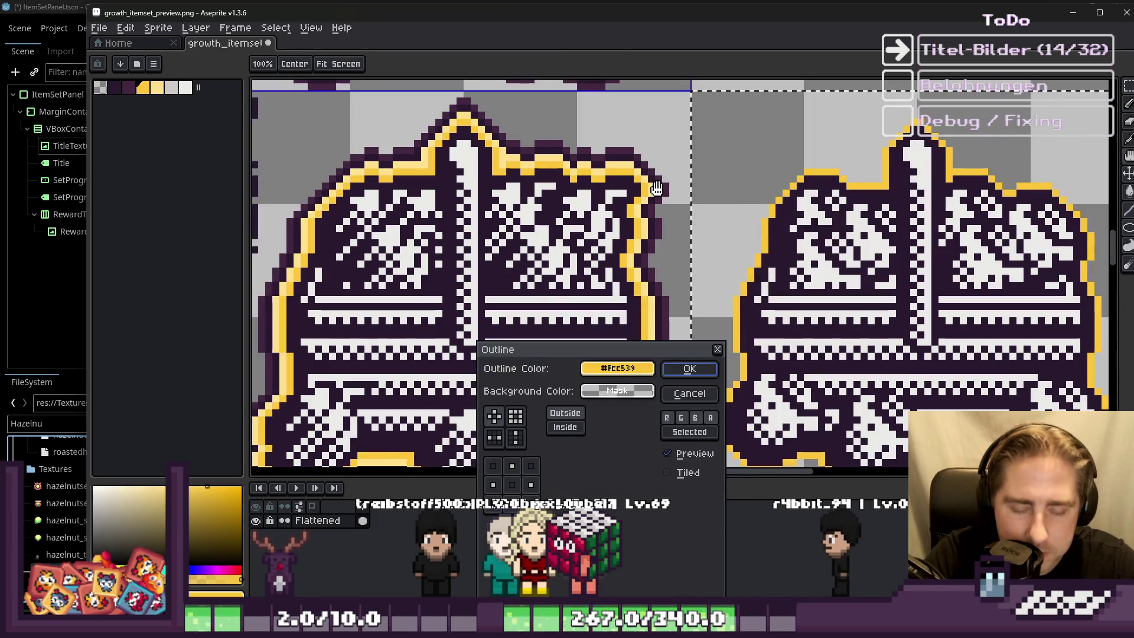
Step: Apply the yellow outline and a second ring to the crate, matching the neighbouring icon's outline colour
key(Return)
scroll(653, 195, up, 3)
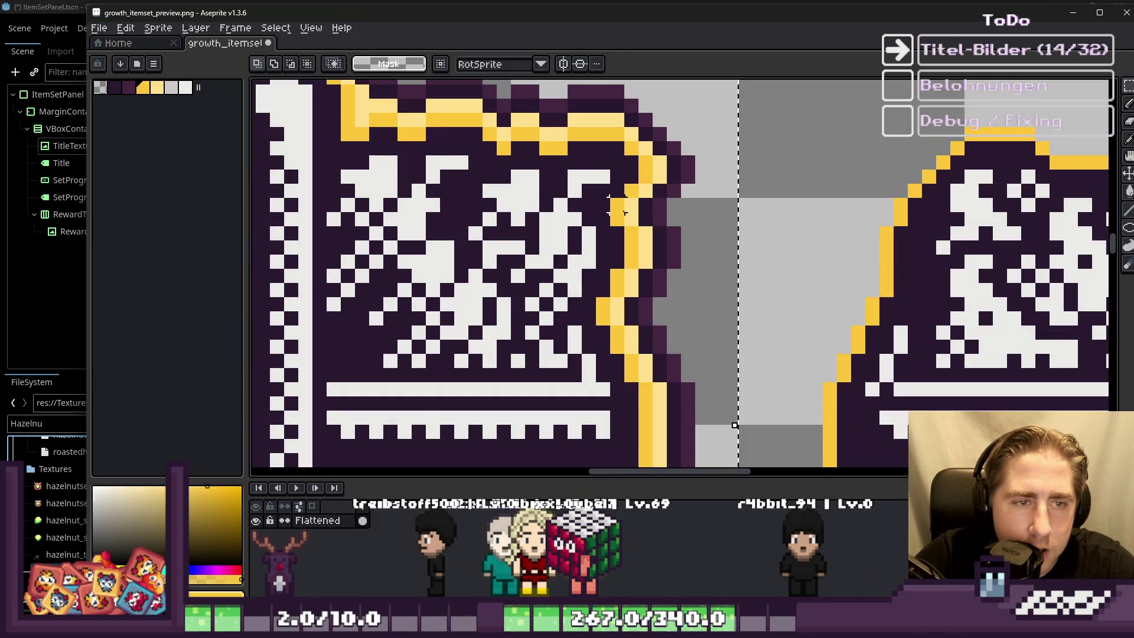
scroll(630, 213, down, 3)
key(shift+o)
key(Return)
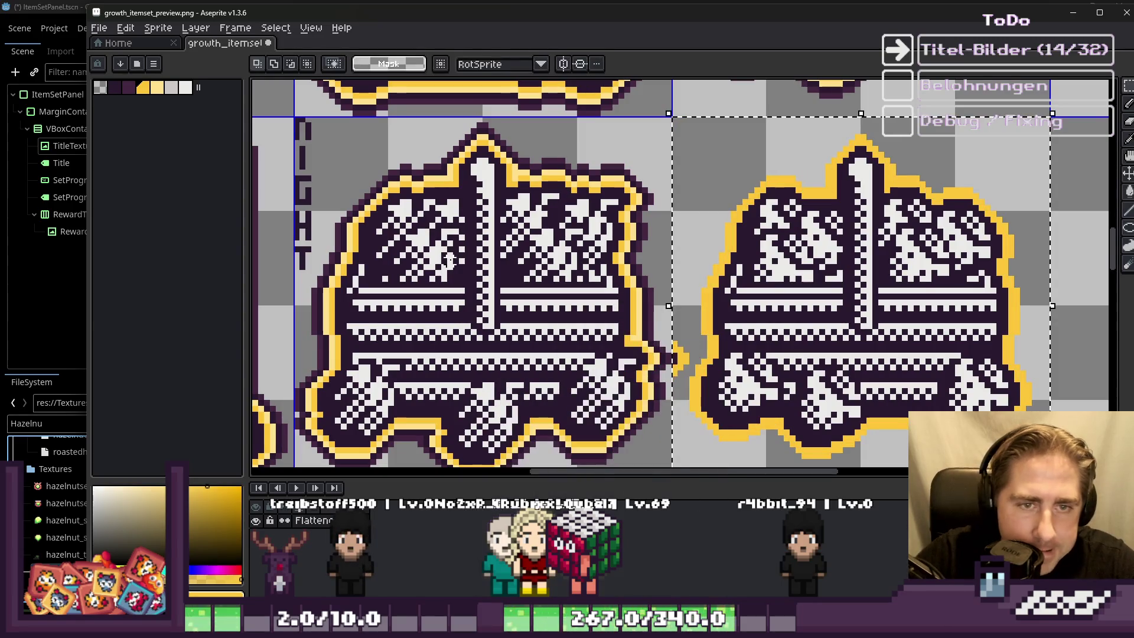
scroll(645, 228, up, 3)
alt+click(602, 198)
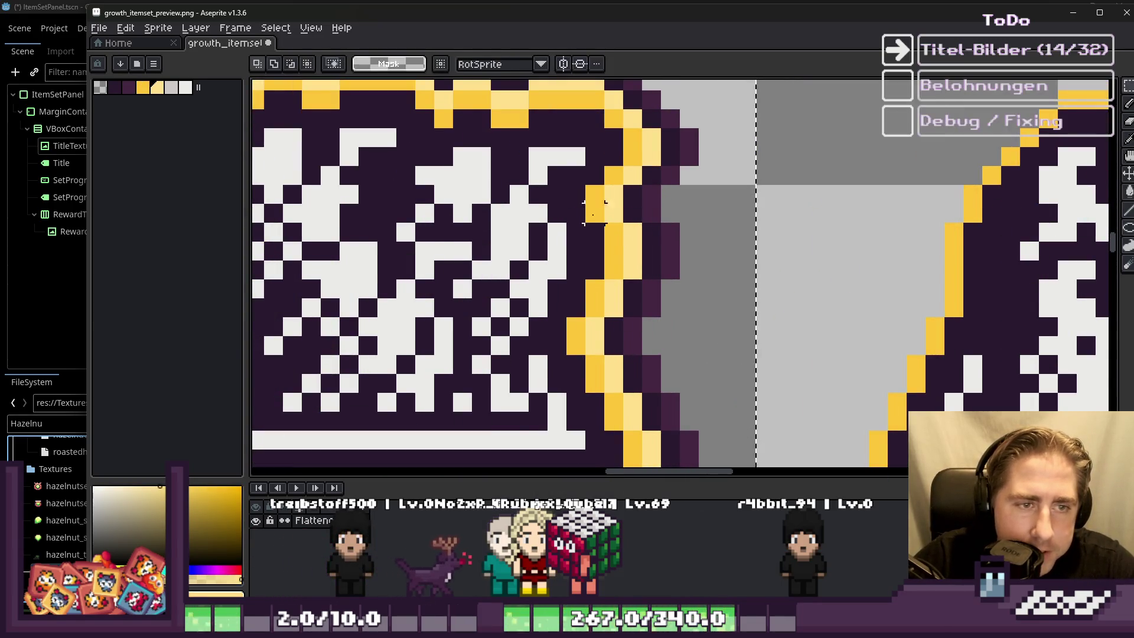
scroll(593, 203, down, 2)
Step: Add three more outline rings around the crate with the Outline effect
key(shift+o)
key(Return)
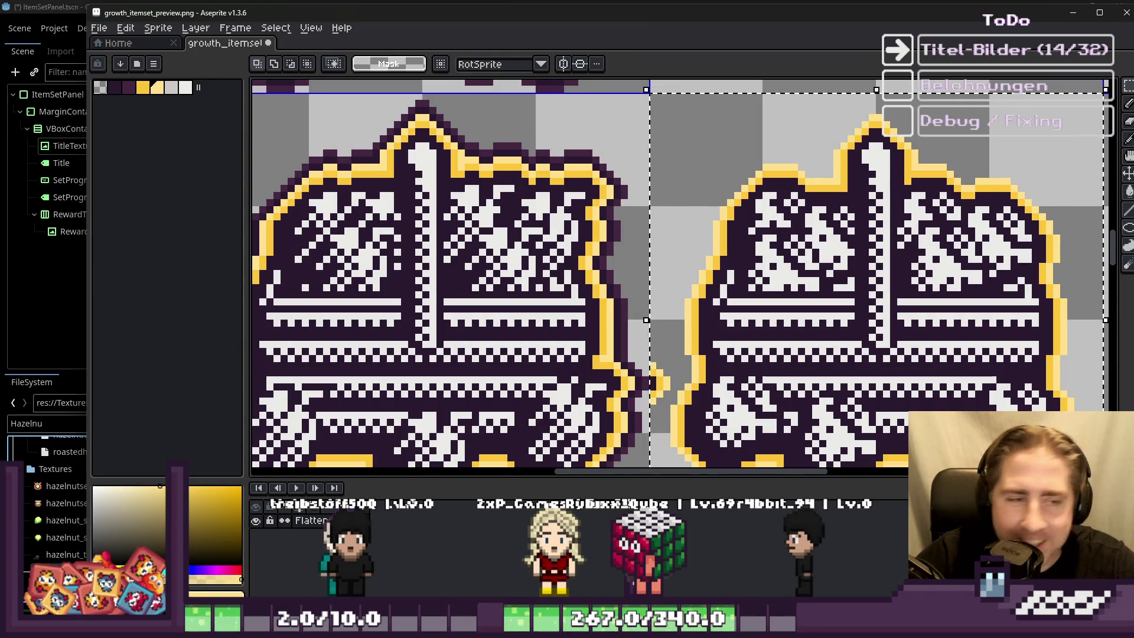
scroll(660, 177, up, 3)
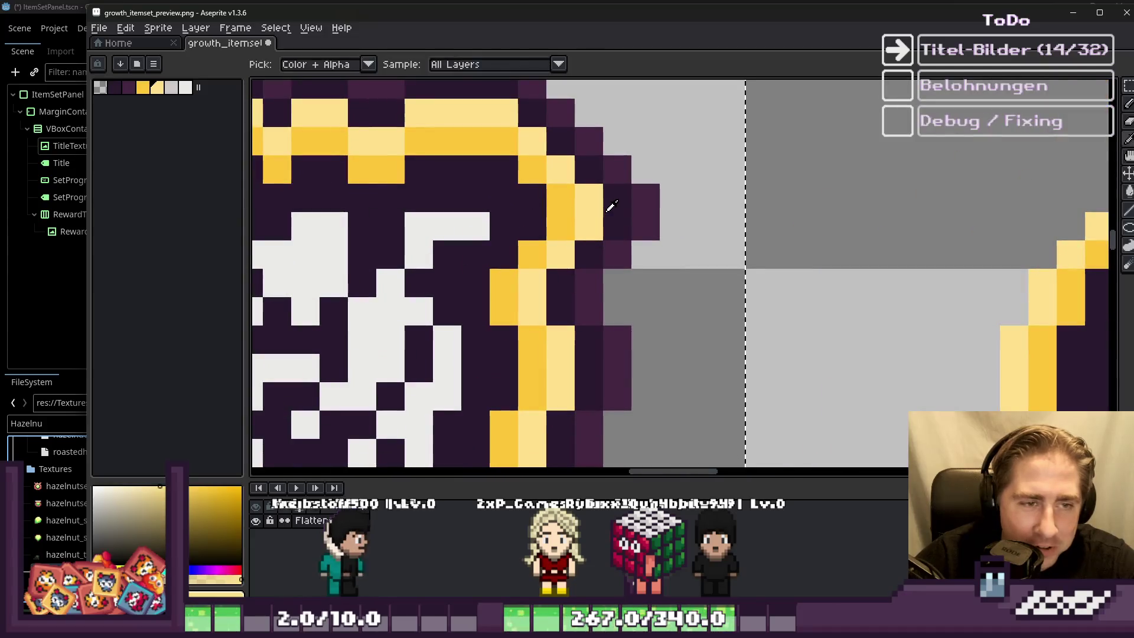
scroll(611, 205, down, 3)
key(shift+o)
key(Return)
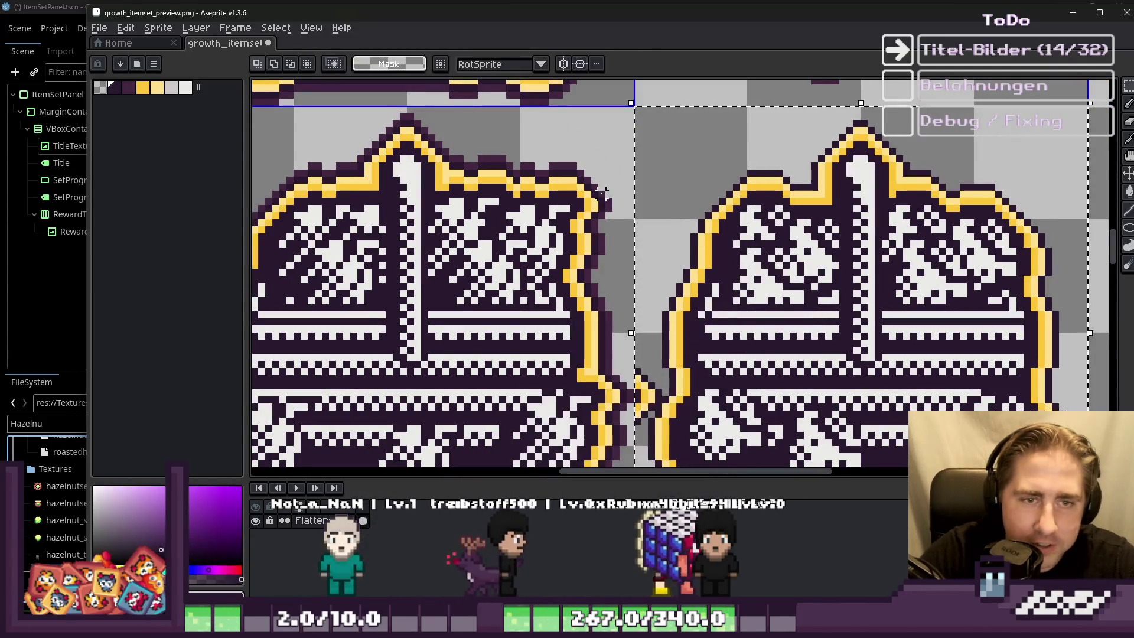
scroll(621, 203, up, 2)
scroll(618, 201, down, 3)
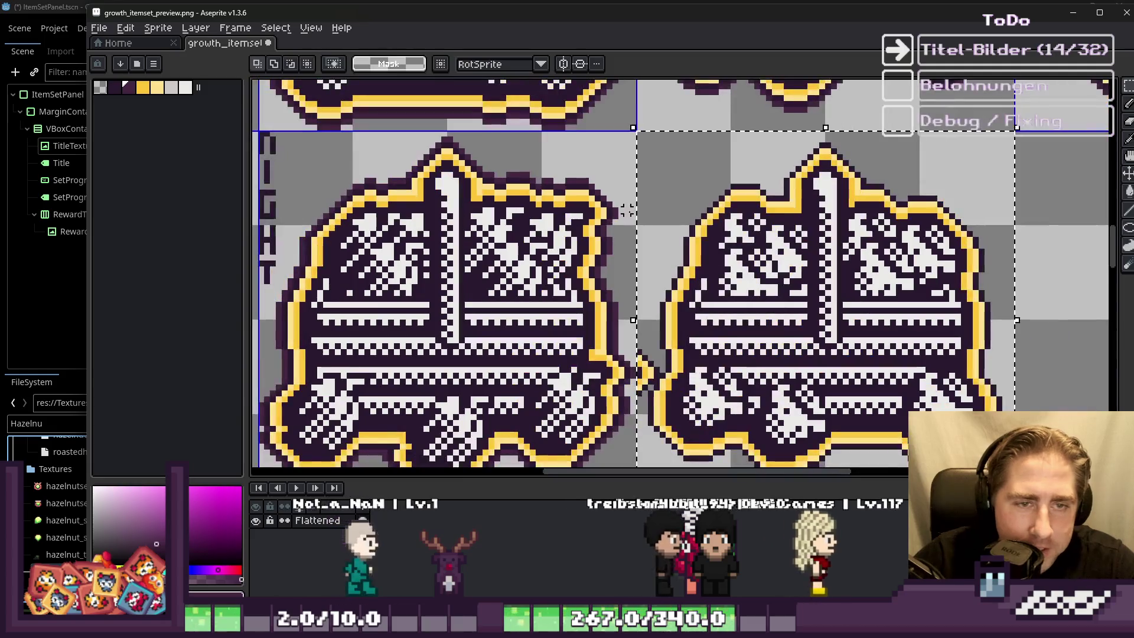
key(shift+o)
key(Return)
scroll(695, 204, down, 1)
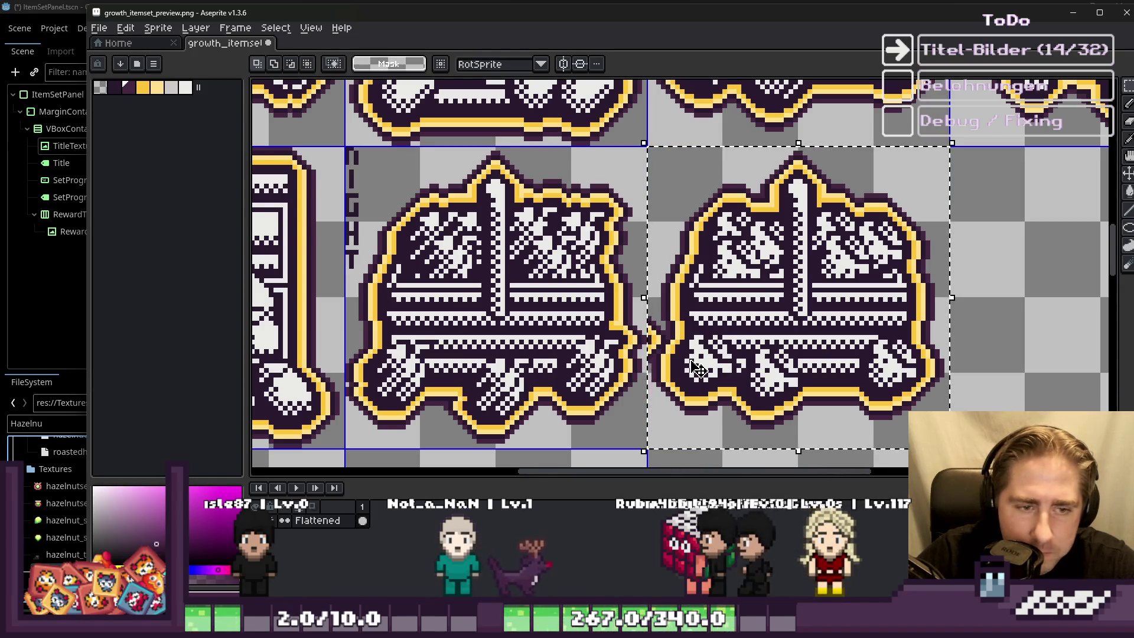
scroll(696, 368, up, 3)
Step: Erase the stray yellow outline pixels at the crate's edge and in the gap between icons
key(e)
drag(646, 304, 621, 231)
scroll(620, 230, up, 1)
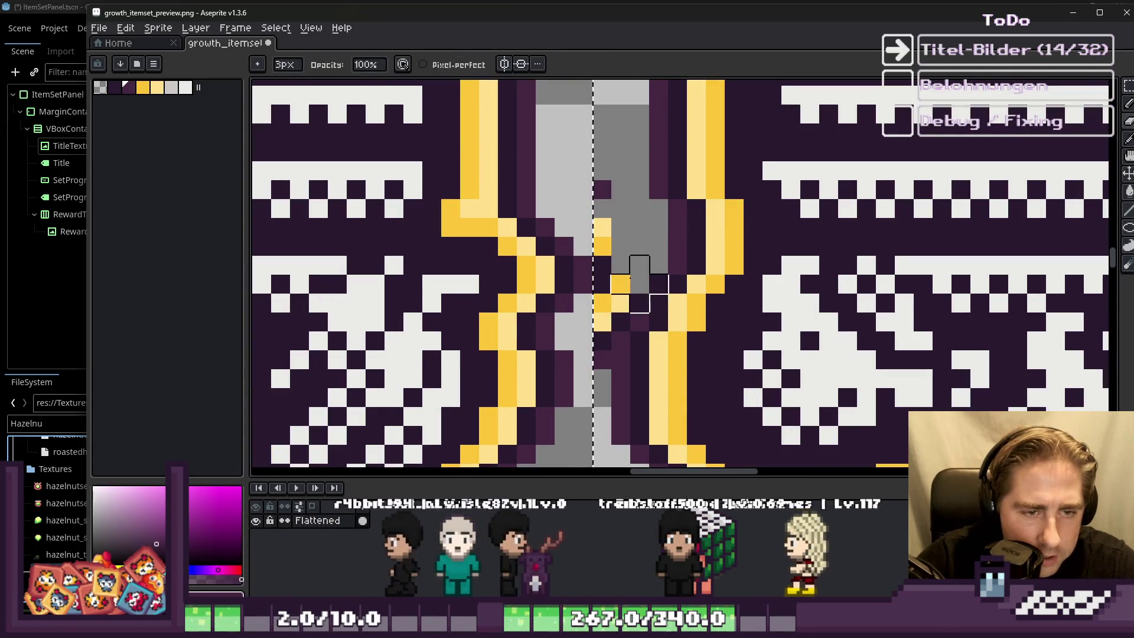
drag(602, 318, 602, 301)
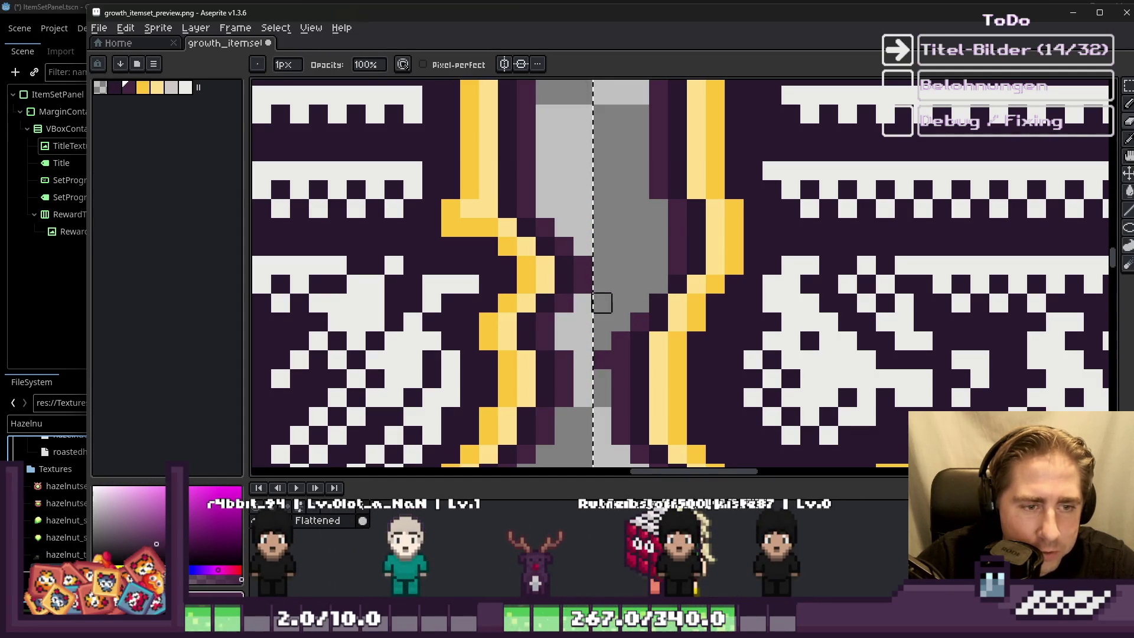
Step: Switch back to the pencil and zoom around the icon grid to inspect the result
key(b)
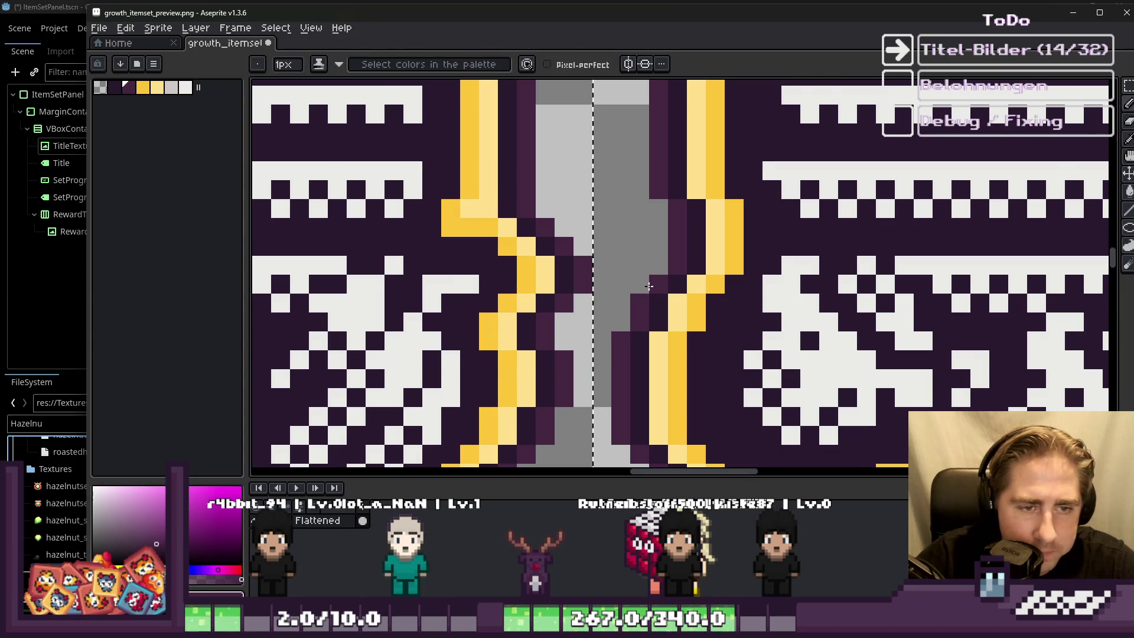
scroll(649, 287, down, 5)
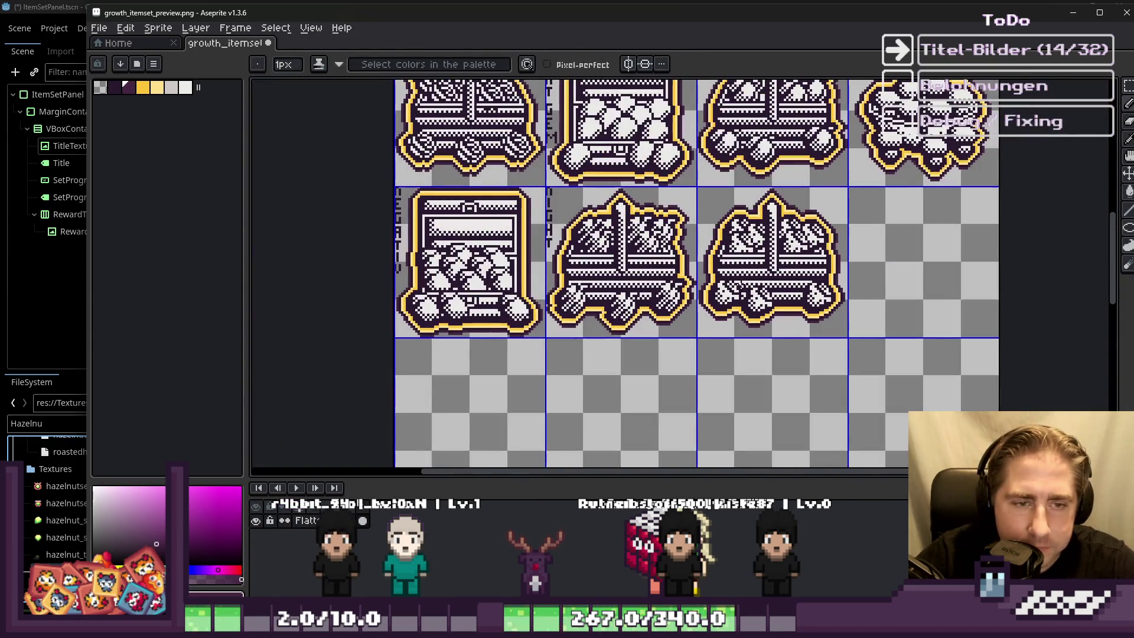
scroll(739, 285, up, 2)
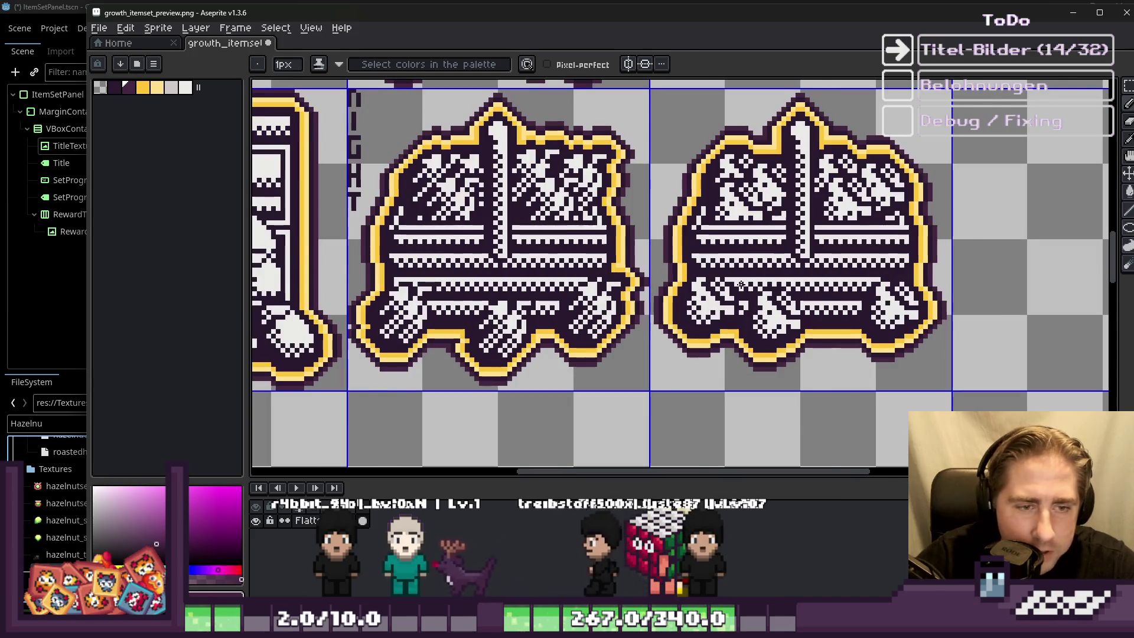
scroll(741, 286, down, 1)
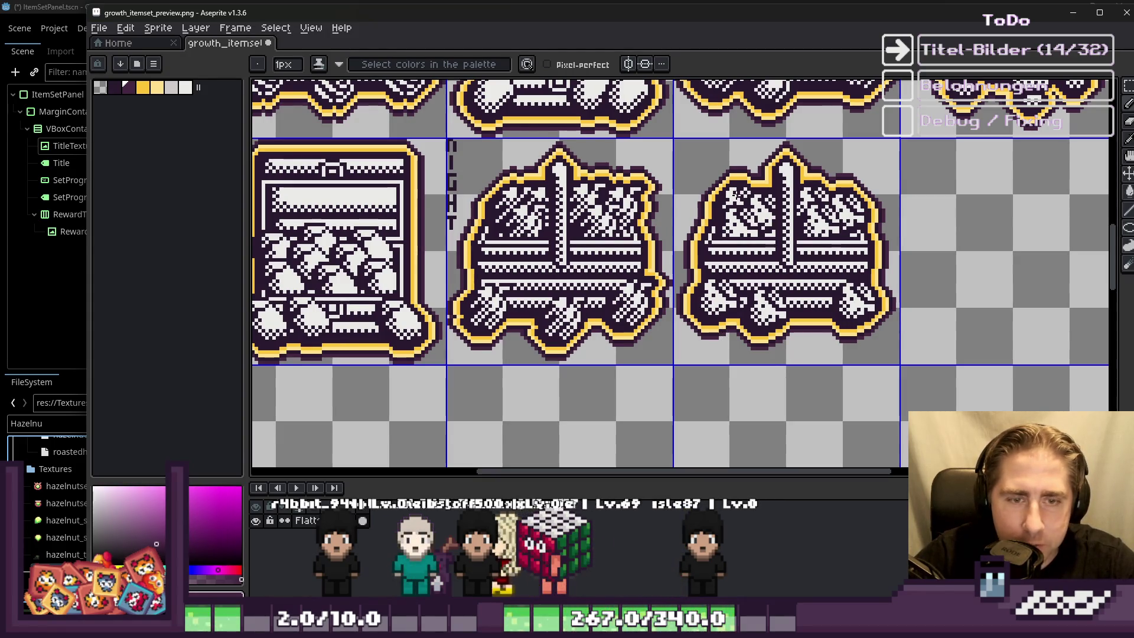
scroll(452, 142, down, 1)
scroll(453, 142, up, 10)
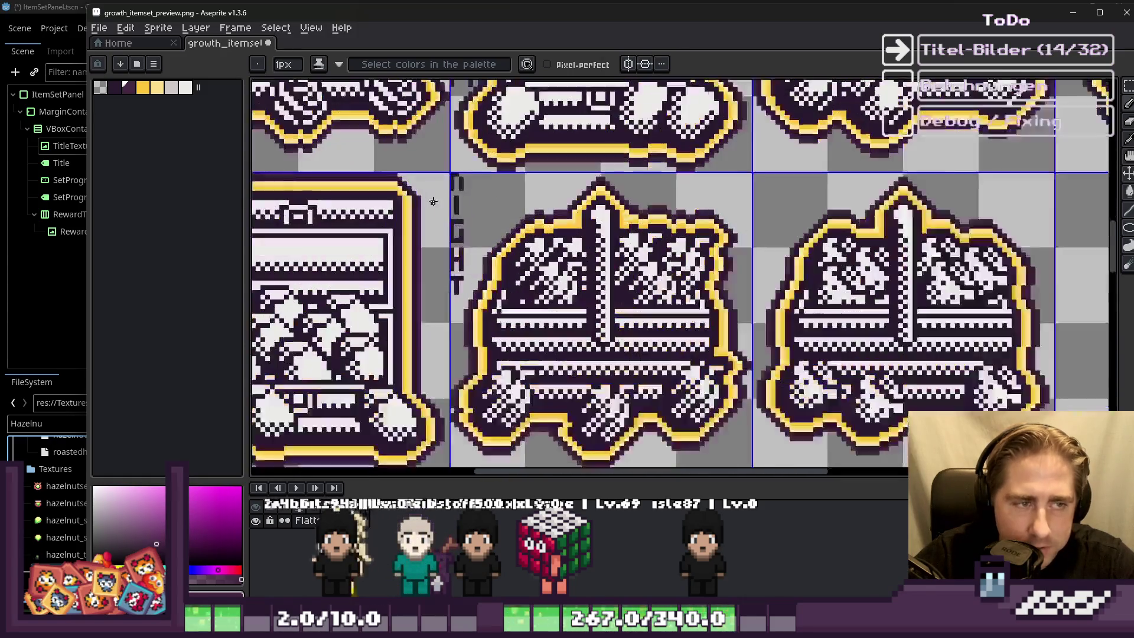
scroll(488, 158, down, 6)
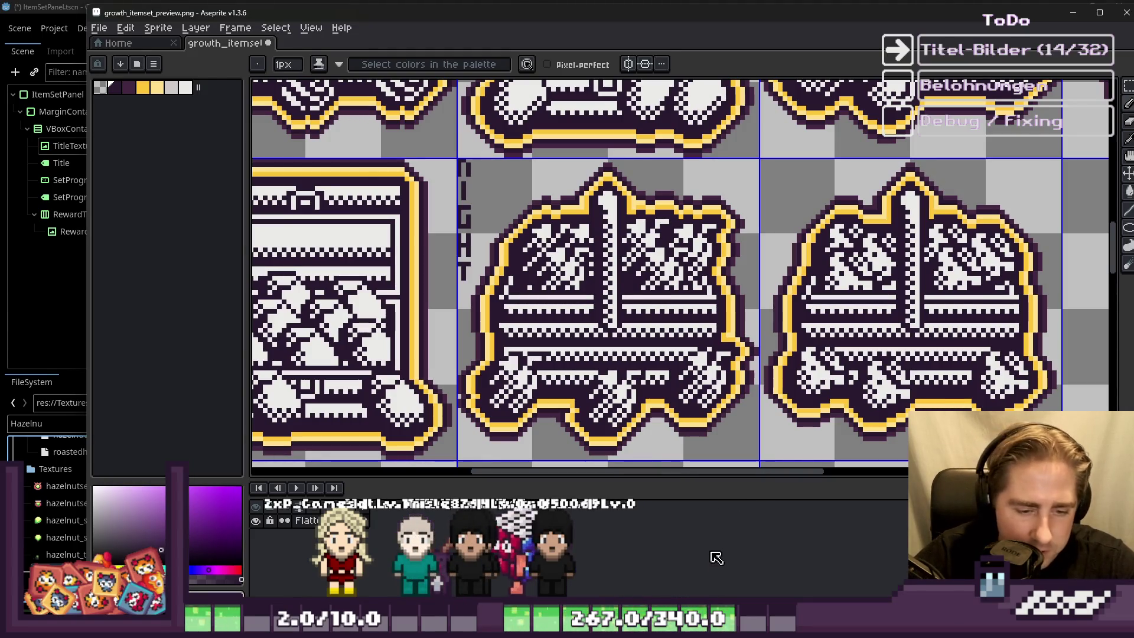
scroll(760, 354, down, 3)
scroll(680, 319, up, 2)
scroll(654, 308, down, 2)
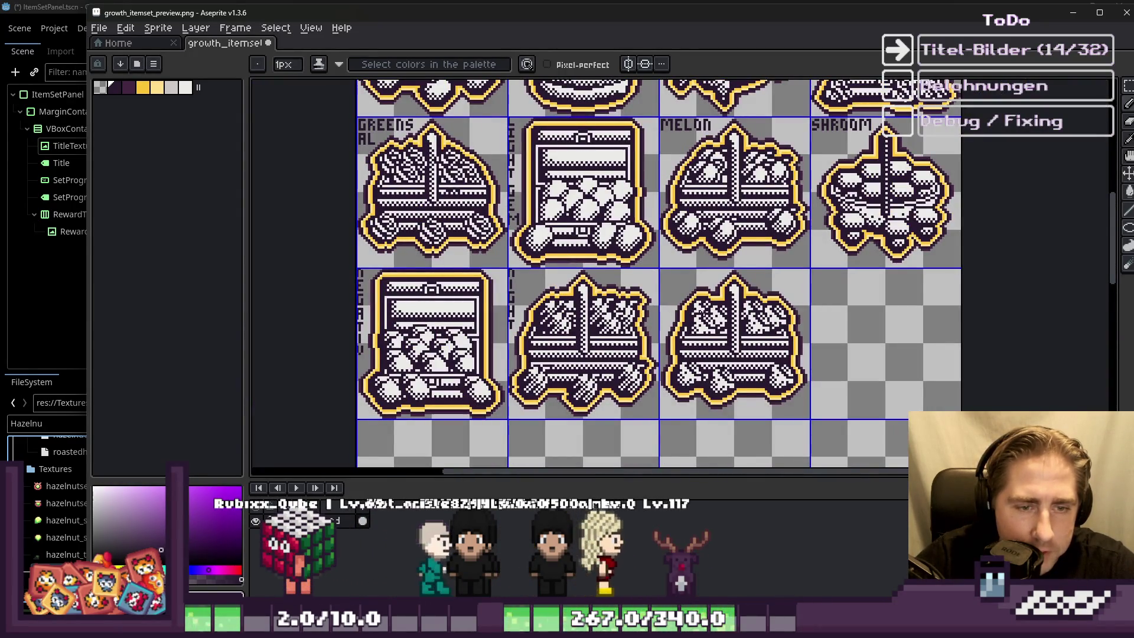
scroll(610, 216, up, 8)
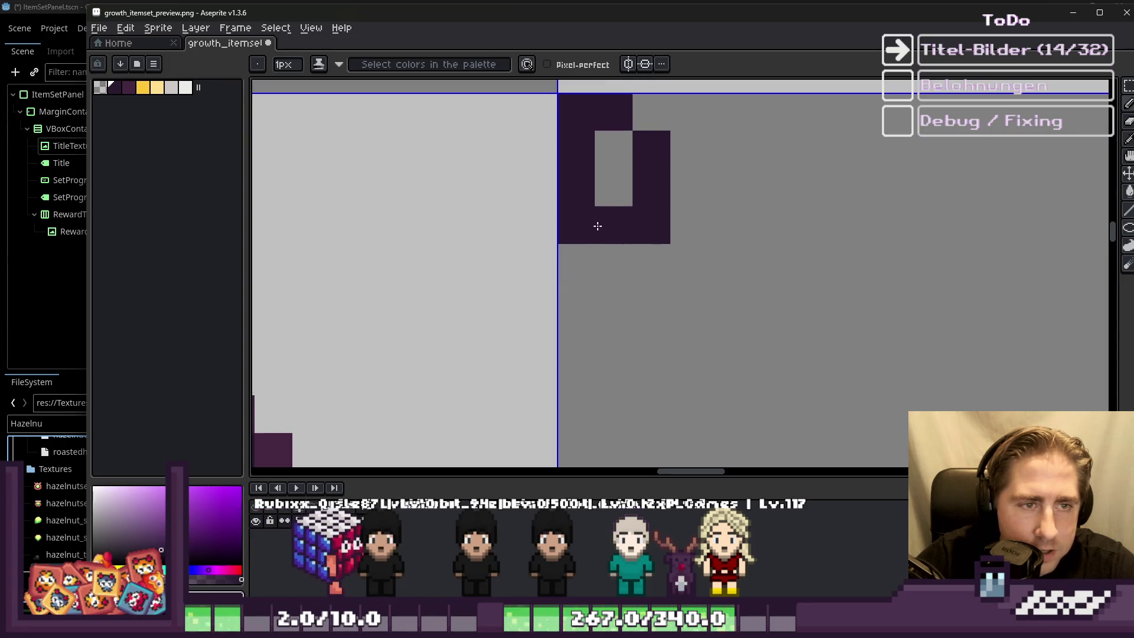
Step: Paint the dark pixel columns of the vertical label, forming a T beside the bottom-row icon
mouse_move(578, 297)
mouse_down()
mouse_move(580, 395)
mouse_move(653, 297)
mouse_up()
scroll(689, 188, down, 3)
scroll(685, 236, up, 2)
mouse_move(726, 234)
mouse_down()
mouse_move(726, 306)
mouse_move(689, 387)
mouse_up()
click(701, 233)
click(749, 232)
scroll(739, 265, up, 1)
Step: Paint the strokes of the letter E below the T
drag(744, 412, 745, 449)
scroll(757, 331, down, 1)
scroll(734, 375, up, 1)
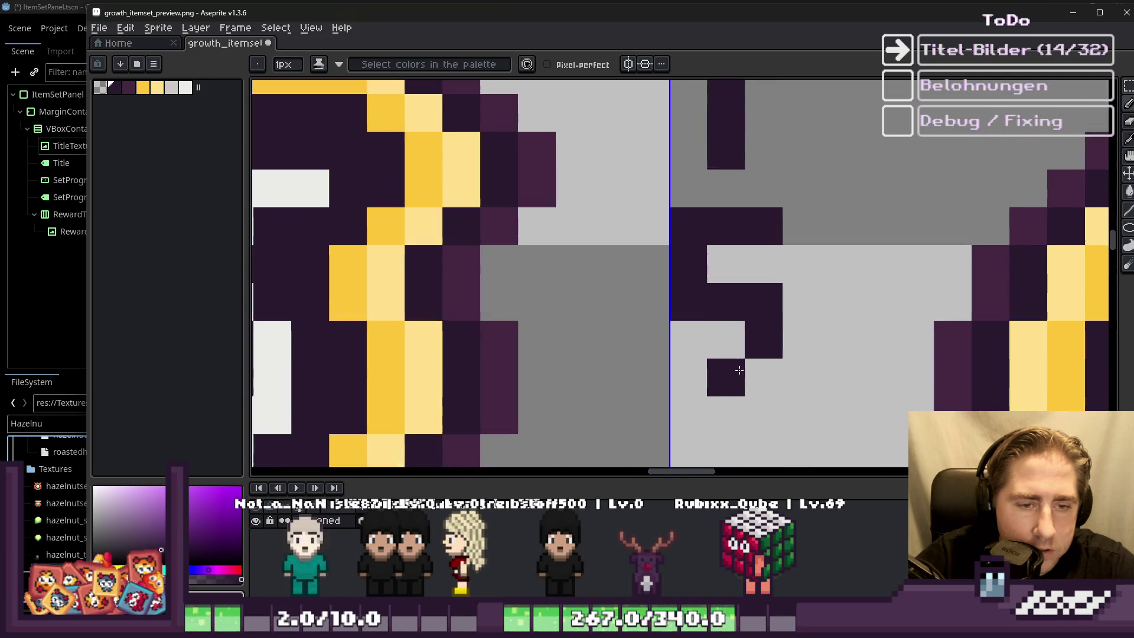
drag(734, 375, 688, 374)
scroll(654, 314, down, 2)
scroll(654, 313, down, 1)
Step: Save the sprite sheet and switch back to the Godot editor
key(ctrl+s)
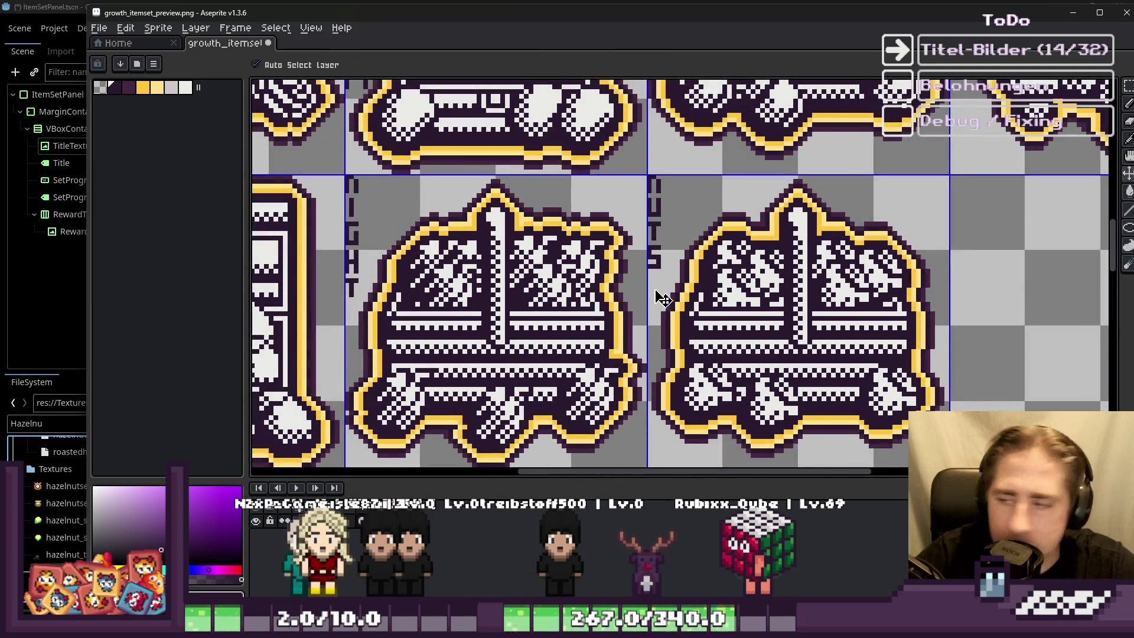
scroll(655, 290, down, 1)
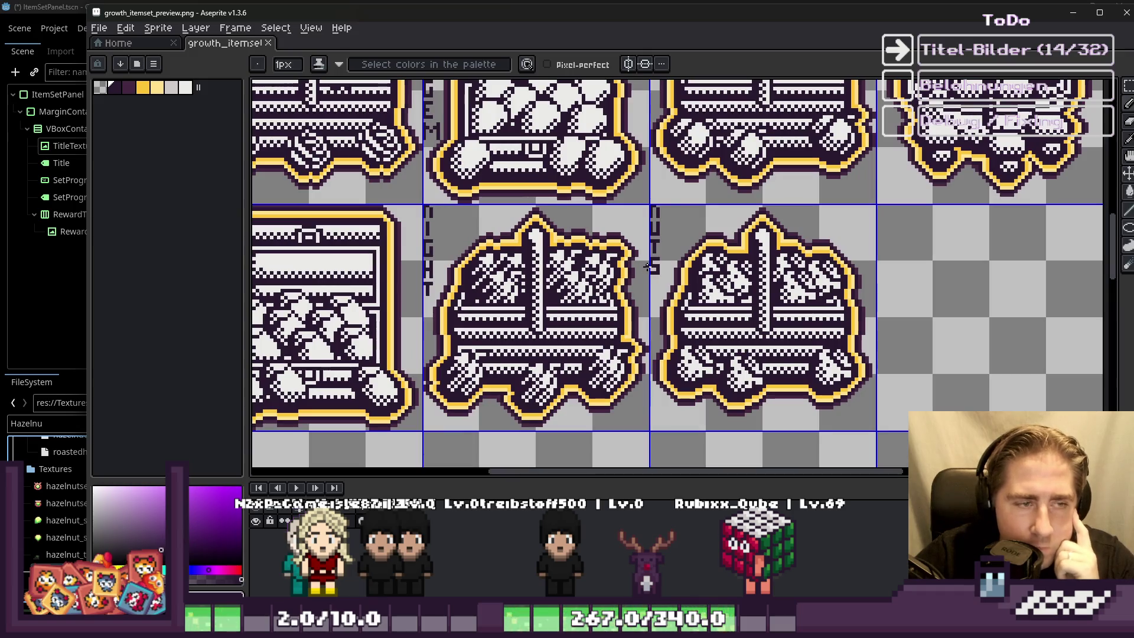
scroll(649, 267, down, 1)
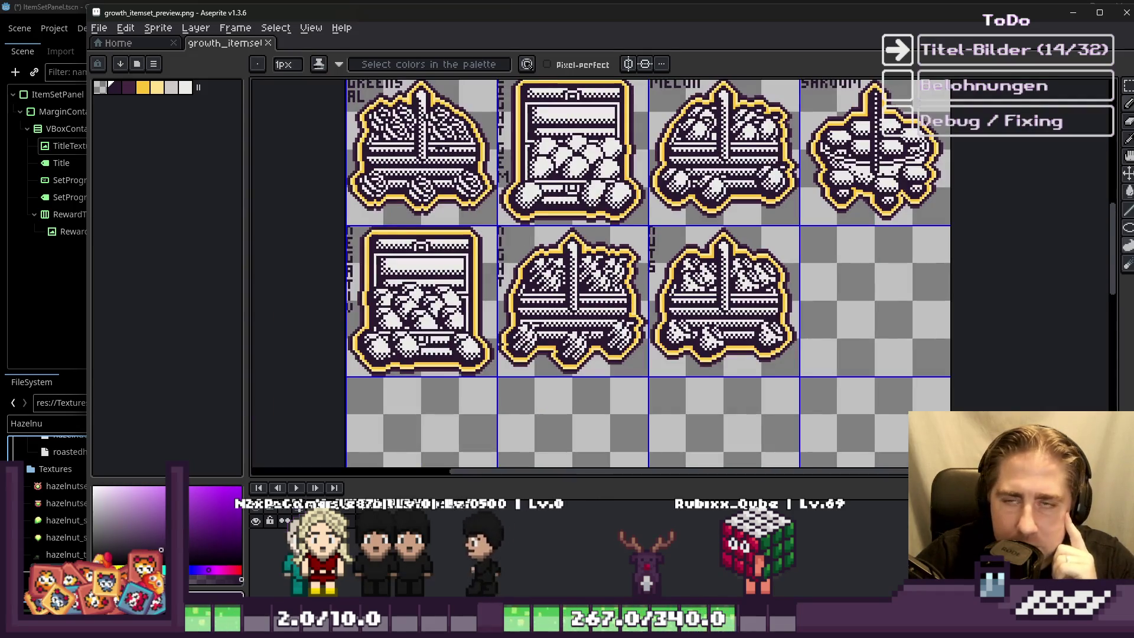
mouse_move(829, 557)
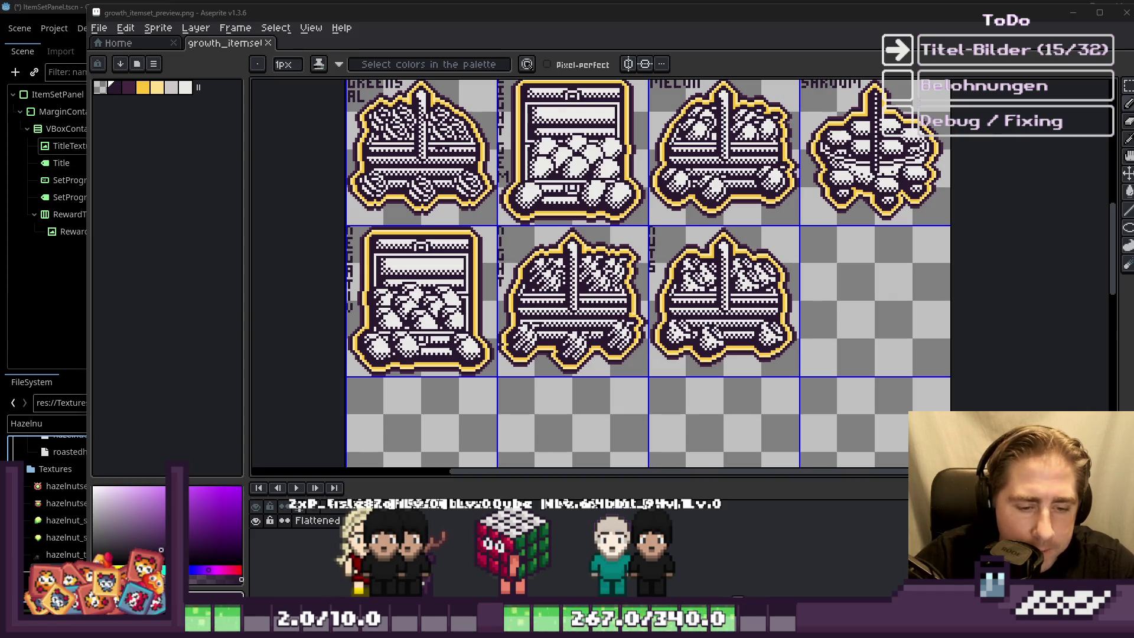
key(alt+Tab)
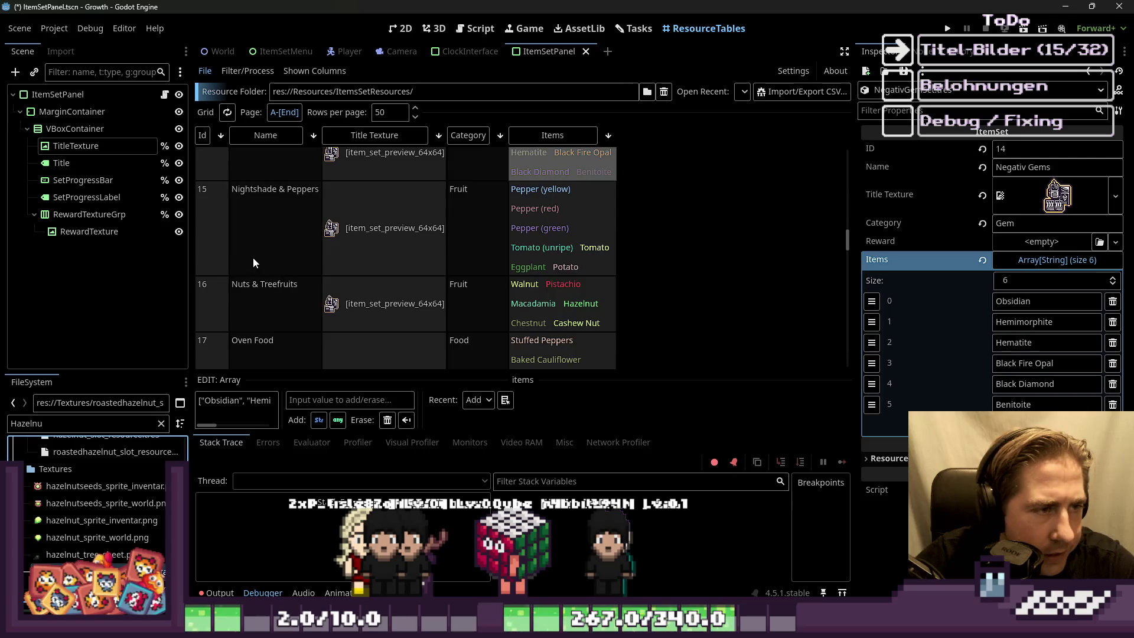
scroll(254, 266, down, 3)
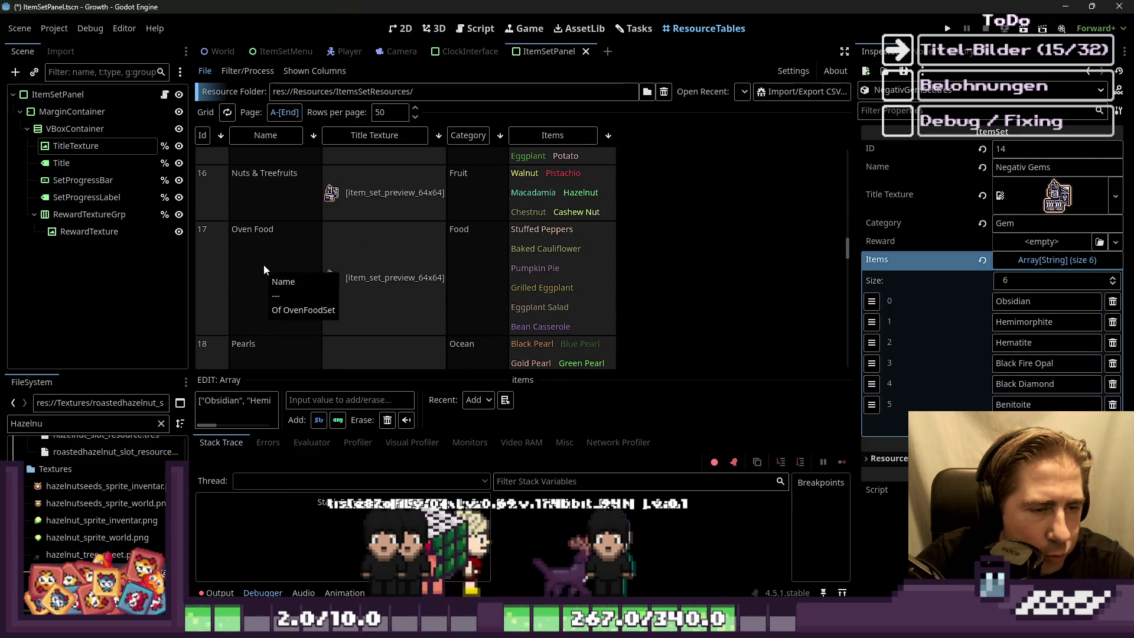
scroll(417, 251, down, 2)
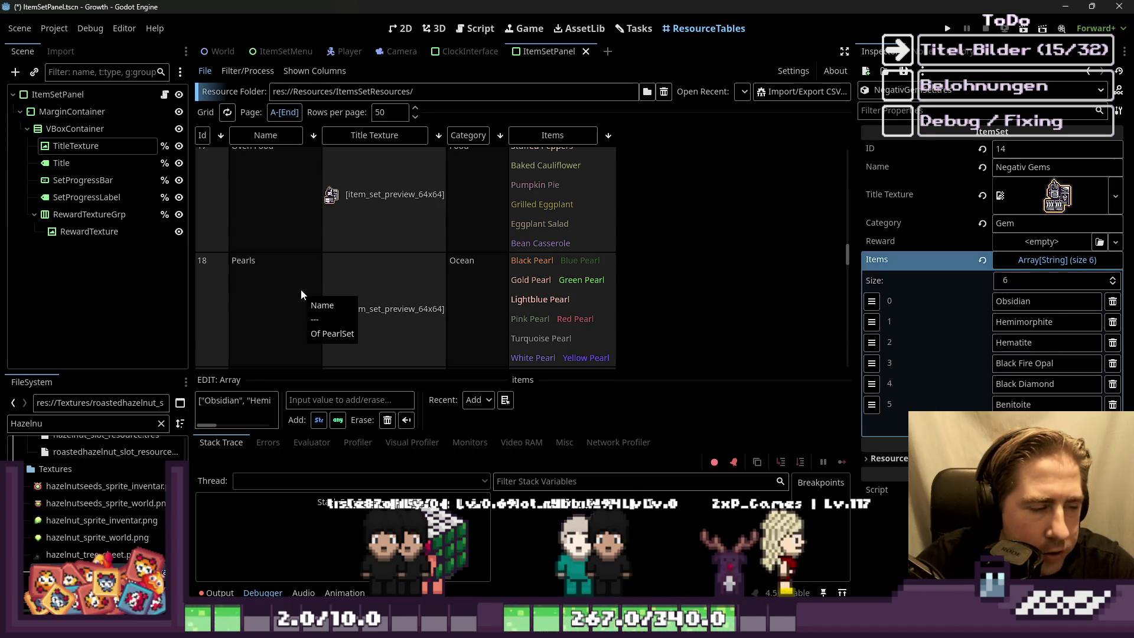
scroll(299, 288, down, 10)
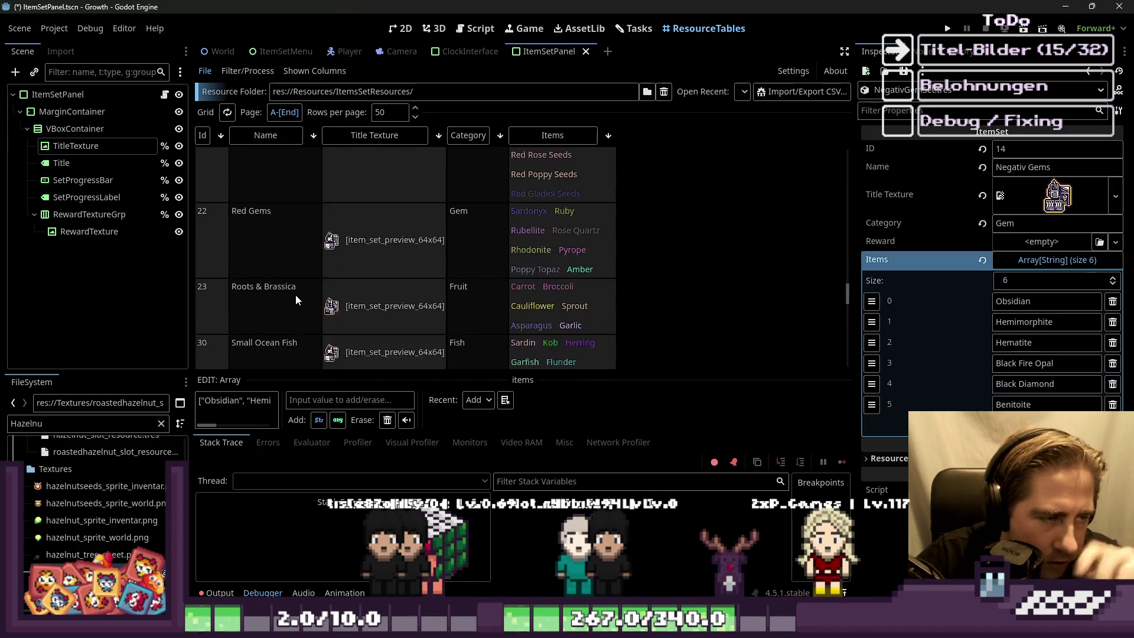
scroll(299, 295, down, 15)
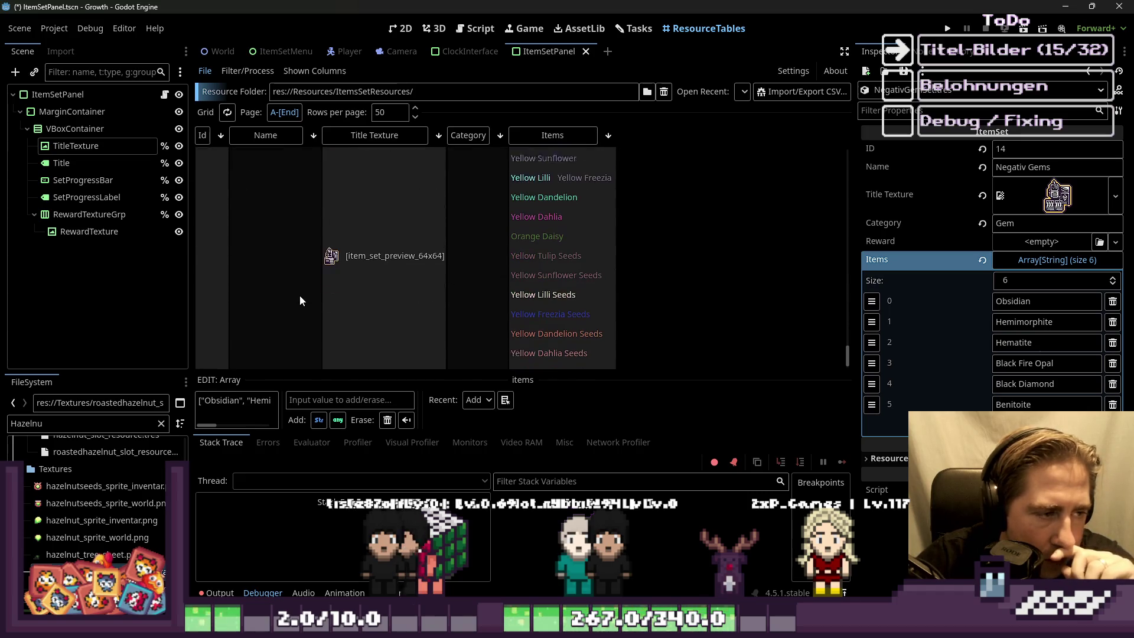
scroll(299, 296, down, 10)
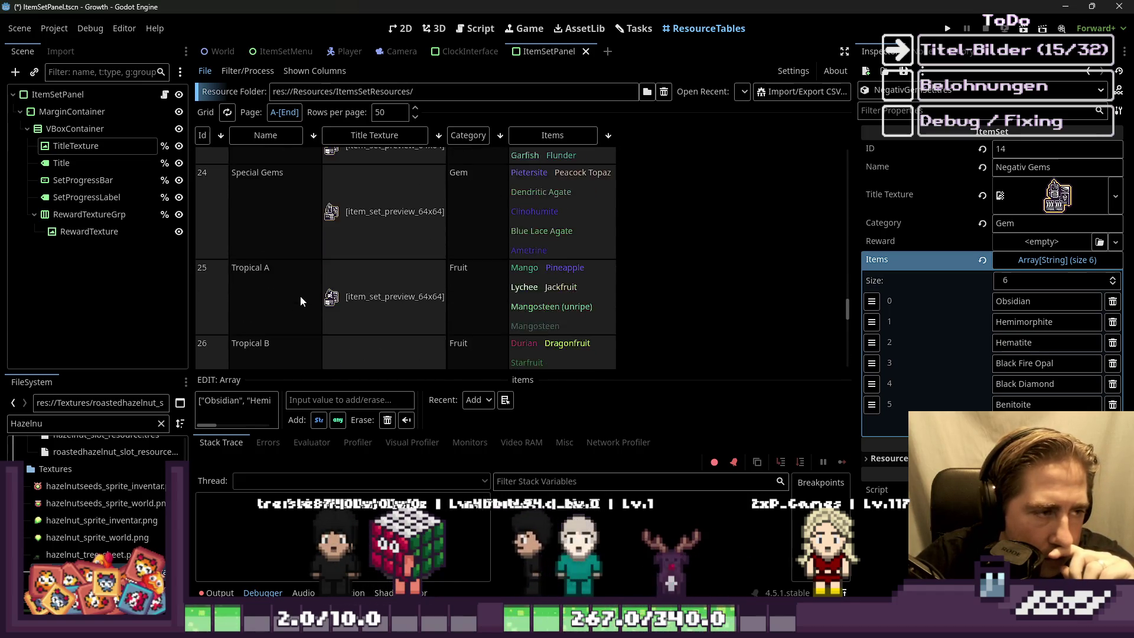
scroll(300, 296, up, 5)
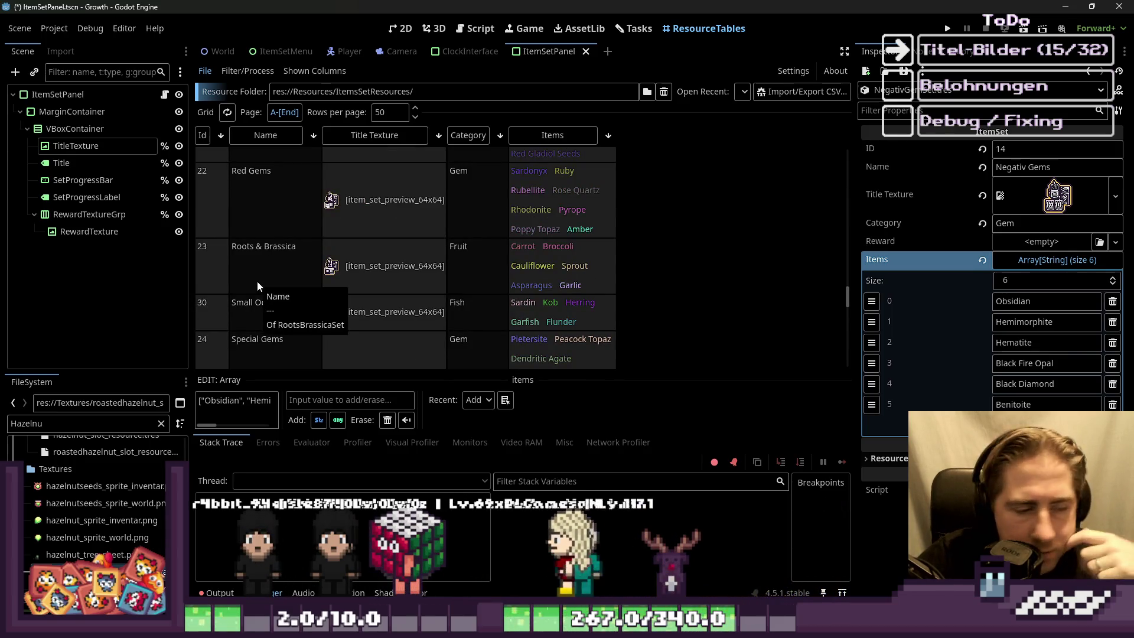
scroll(257, 281, up, 4)
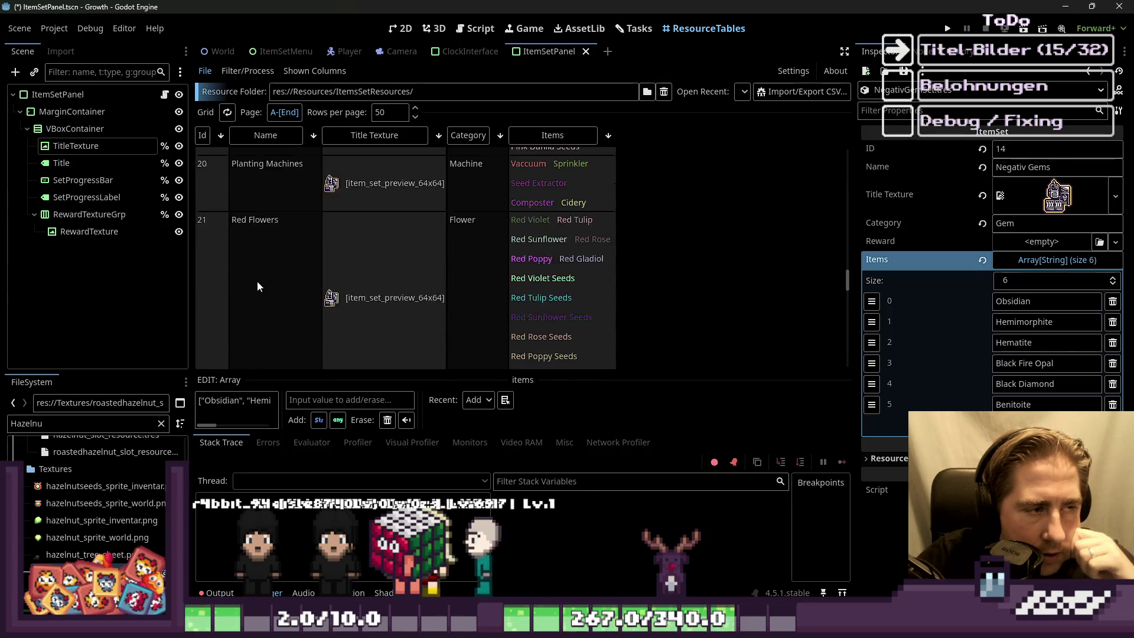
scroll(257, 281, up, 3)
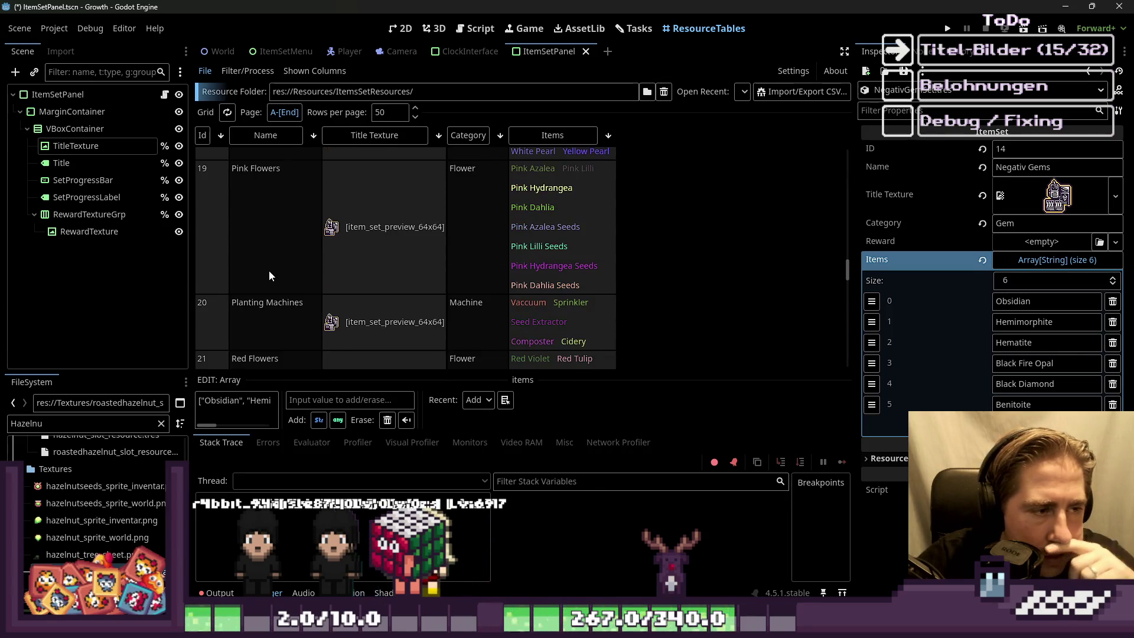
scroll(268, 272, up, 4)
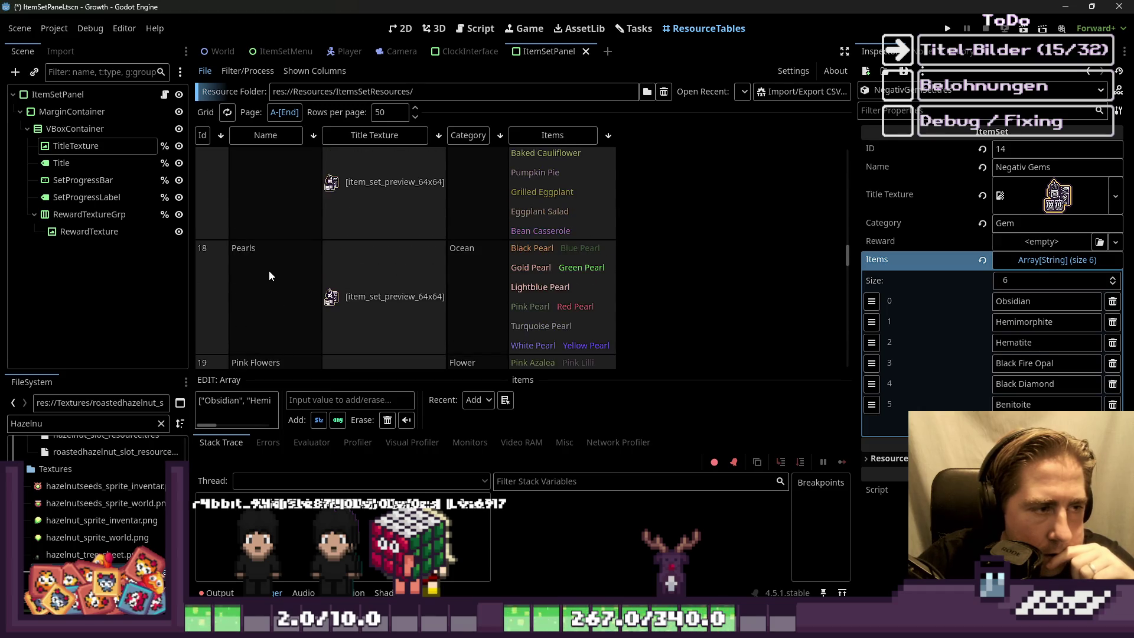
scroll(269, 276, up, 1)
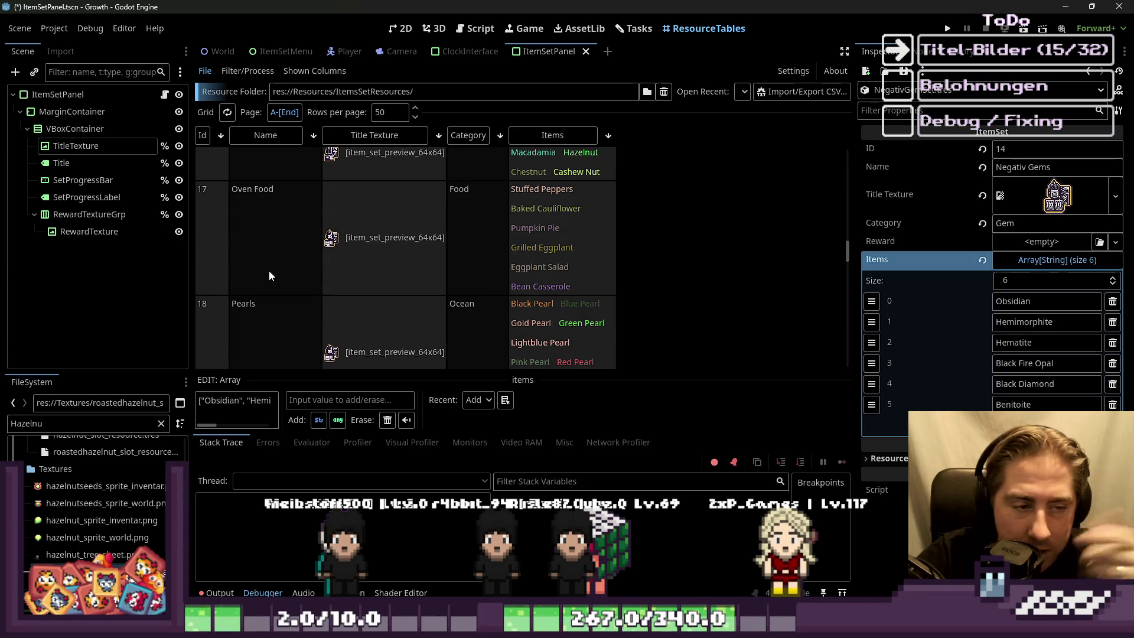
click(104, 421)
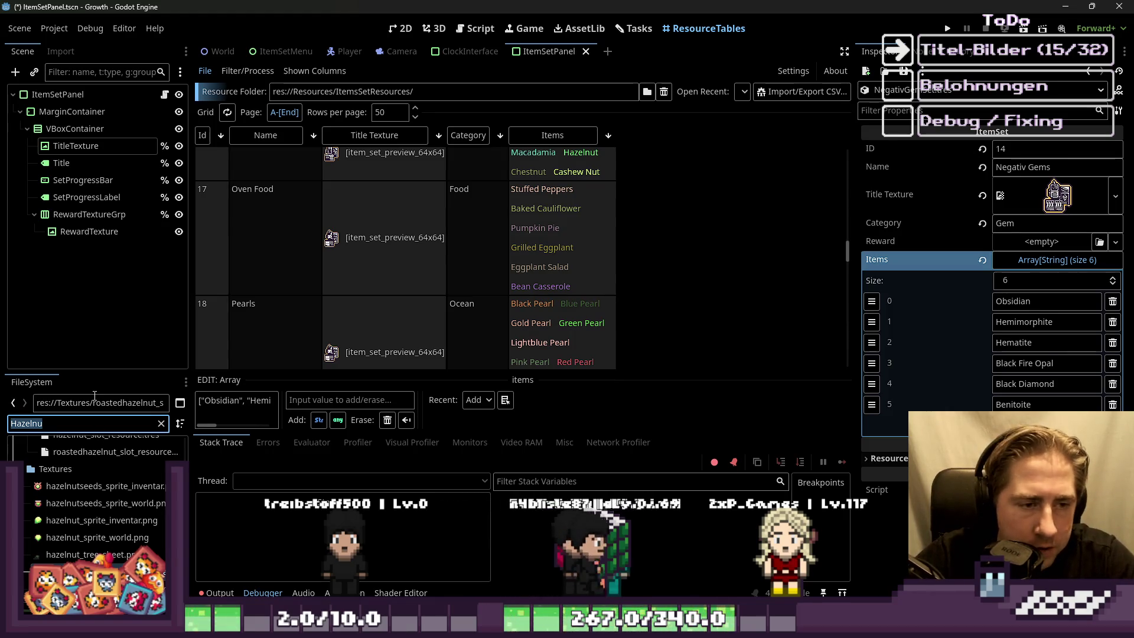
scroll(494, 306, down, 2)
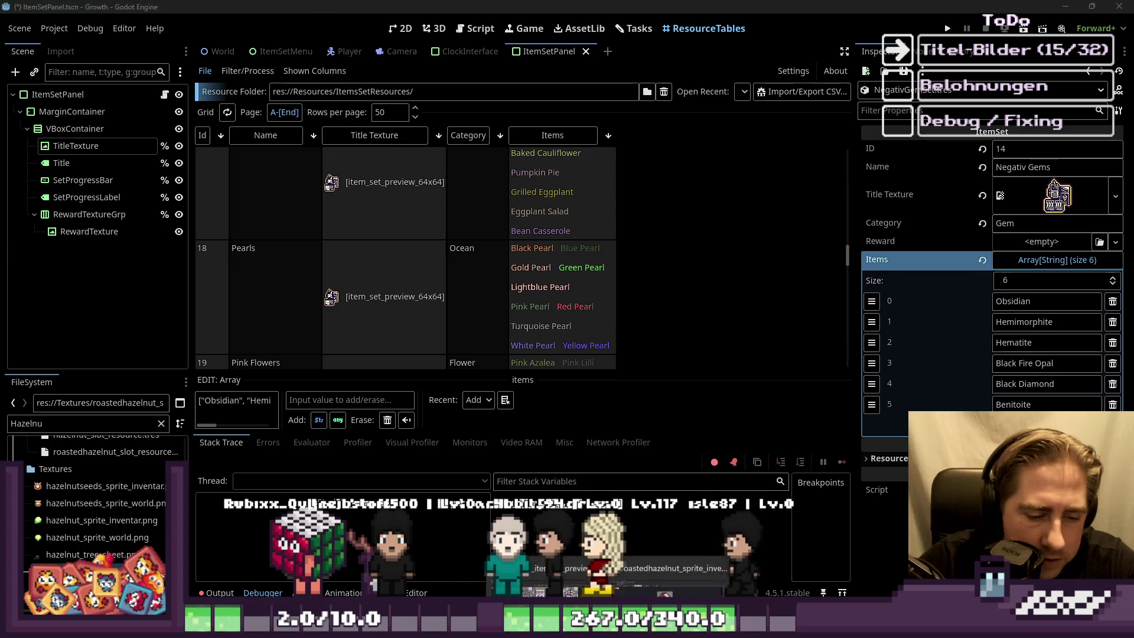
key(alt+Tab)
scroll(627, 302, down, 2)
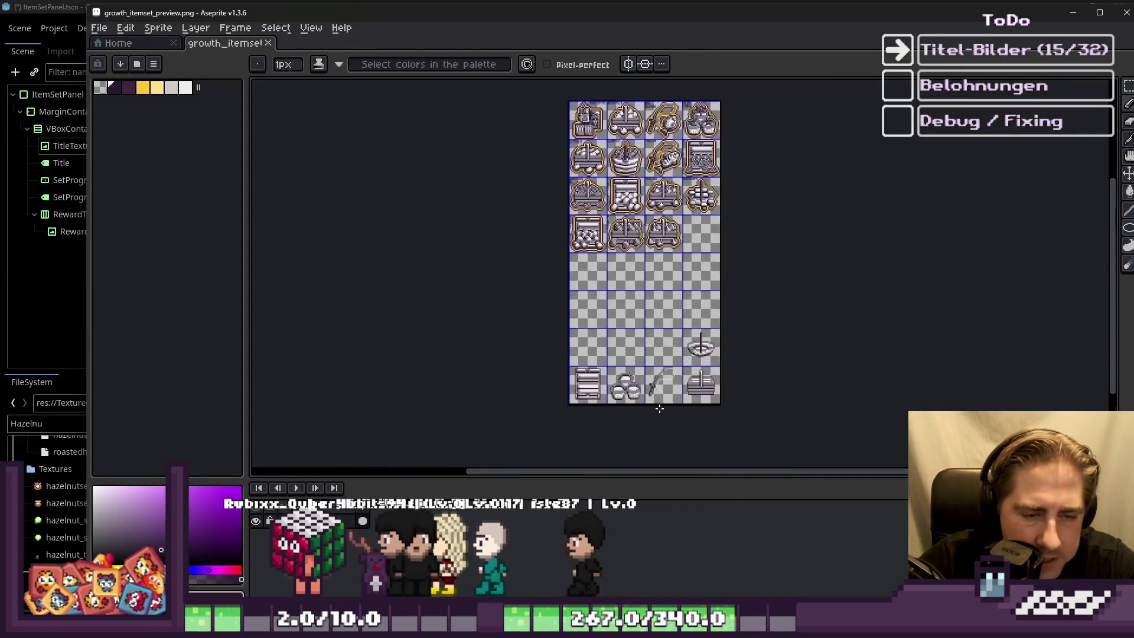
Step: Bring the Aseprite sprite sheet back to front and maximize its window
scroll(653, 405, up, 3)
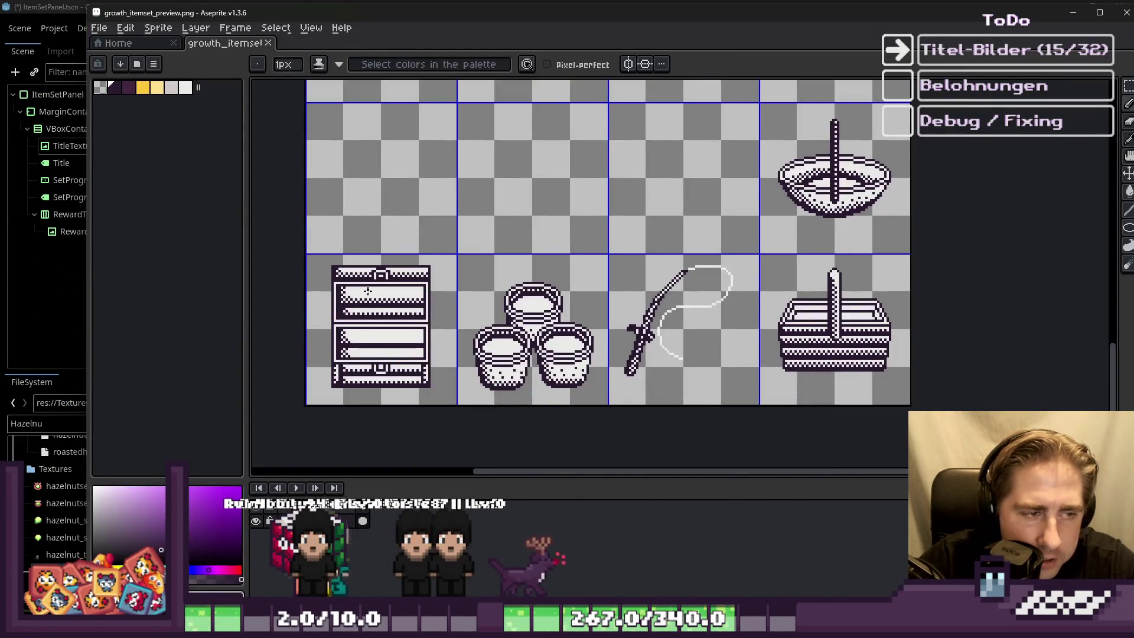
key(alt+Tab)
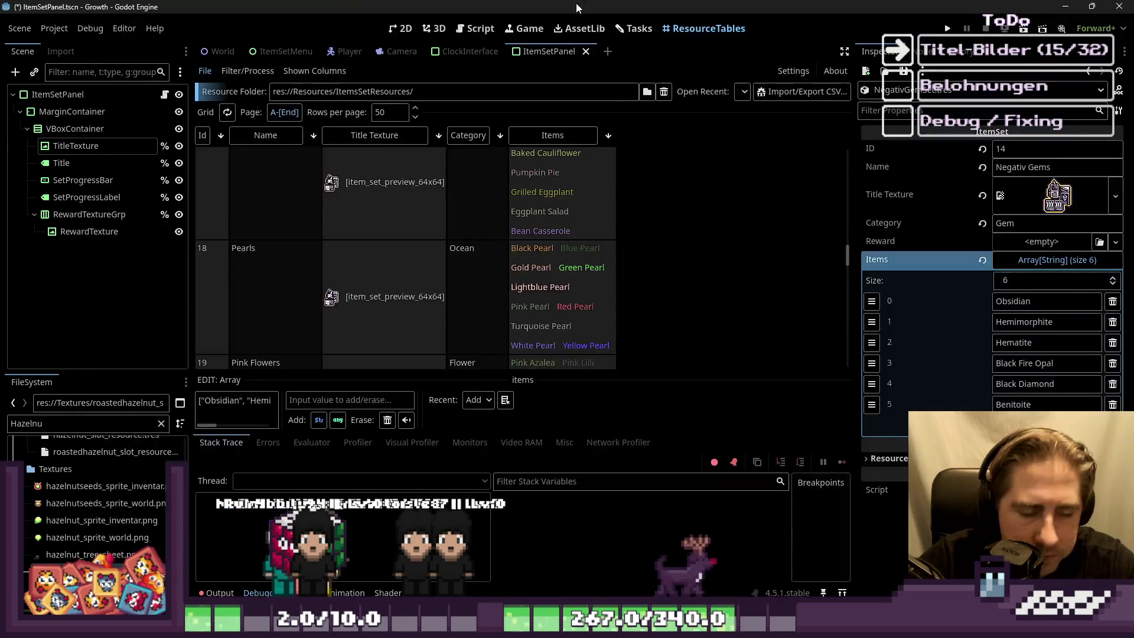
click(639, 565)
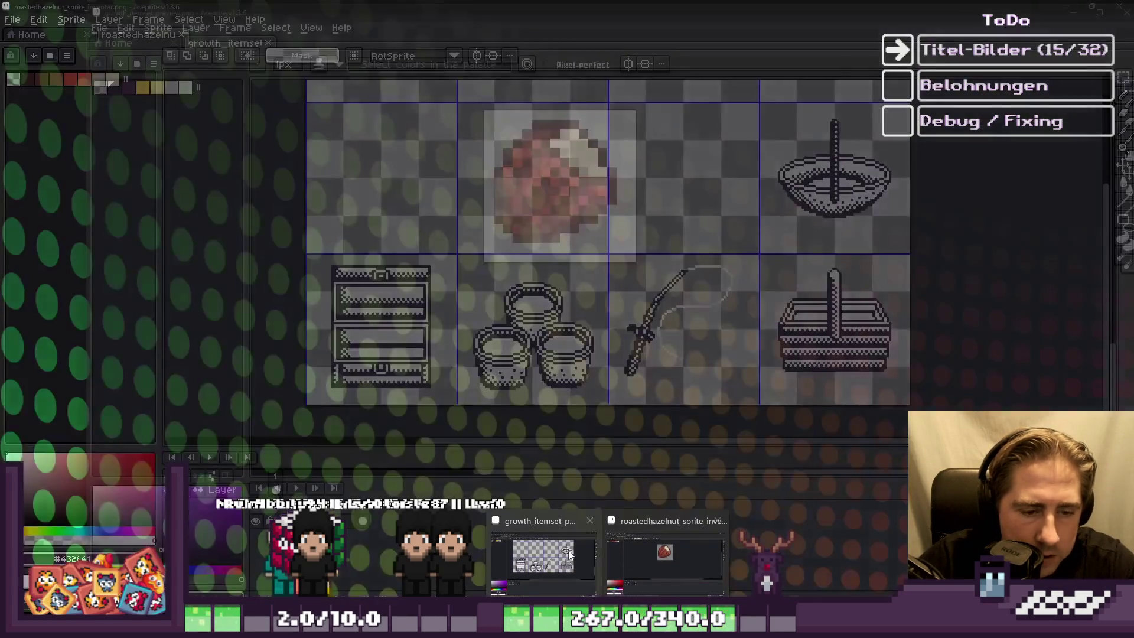
click(1097, 16)
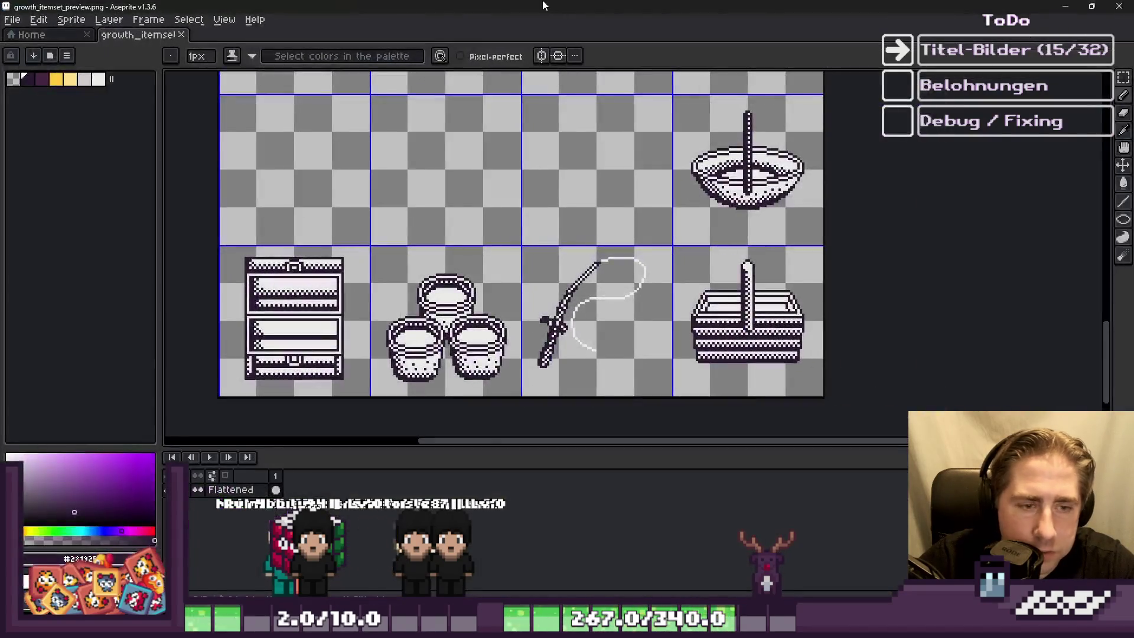
Step: Switch to rectangular selection and zoom in and out across the icon sheet
key(m)
scroll(601, 343, down, 3)
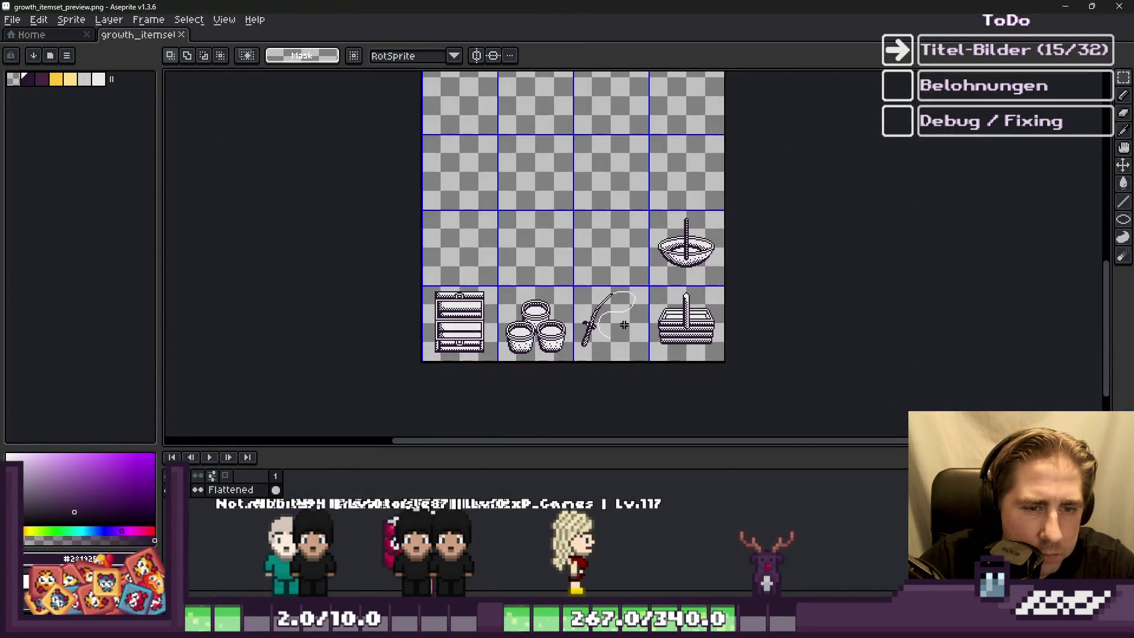
scroll(600, 342, up, 4)
scroll(601, 343, down, 4)
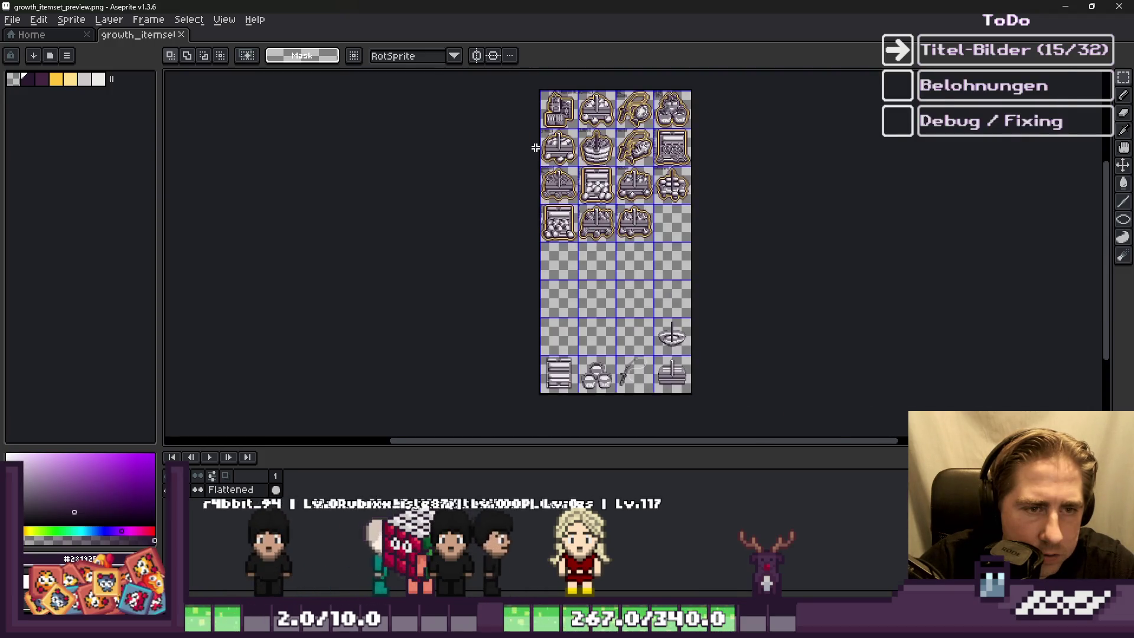
scroll(539, 147, up, 2)
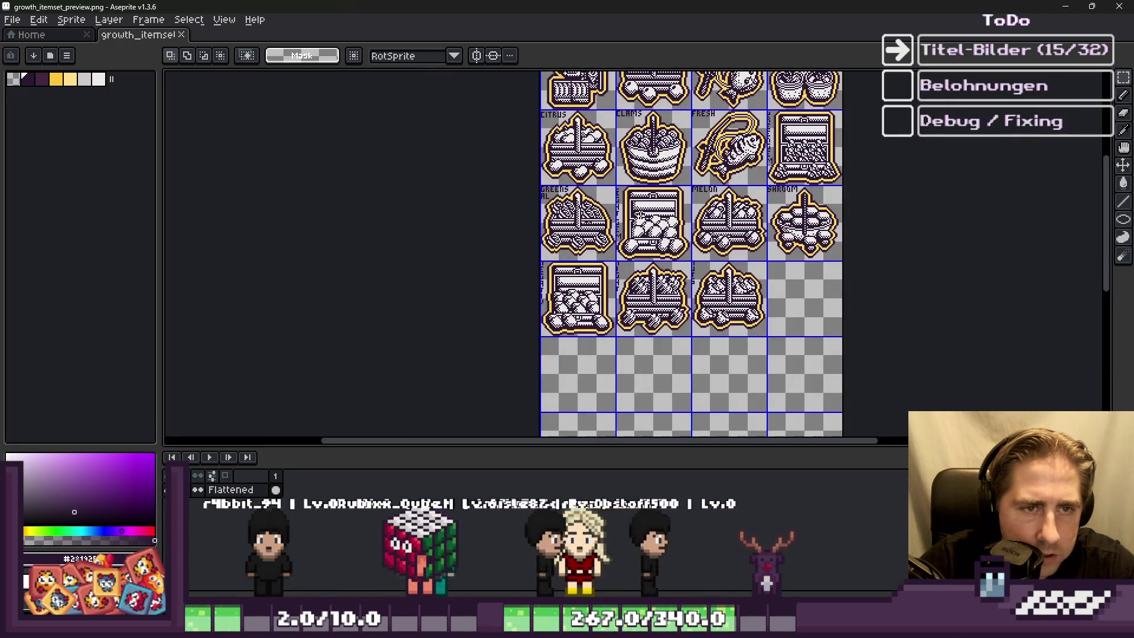
scroll(727, 324, down, 3)
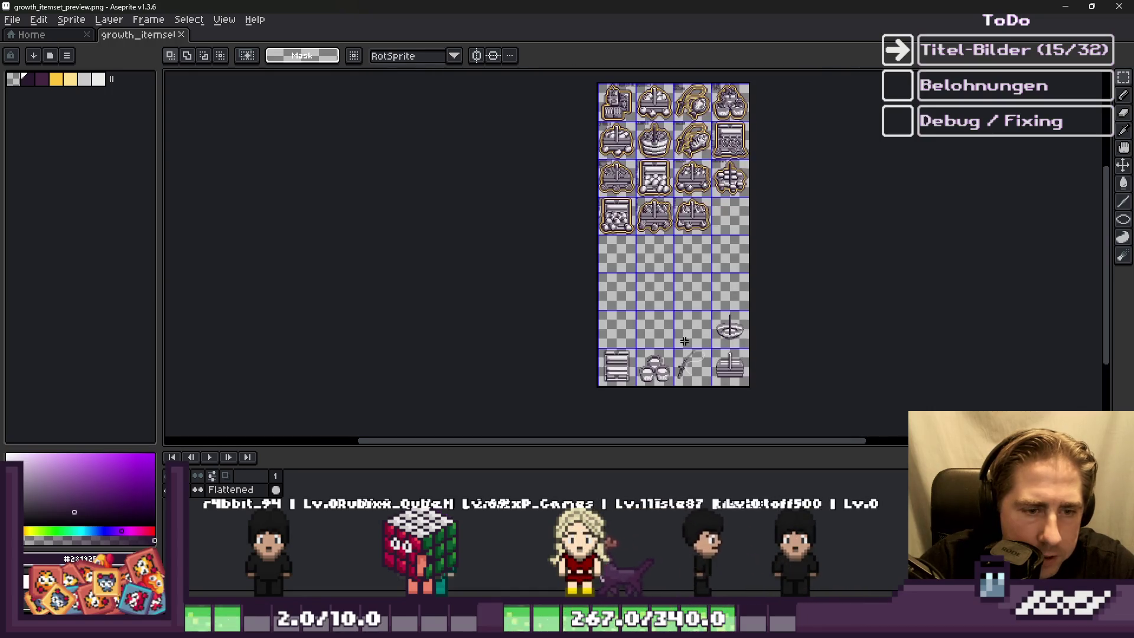
scroll(684, 348, up, 3)
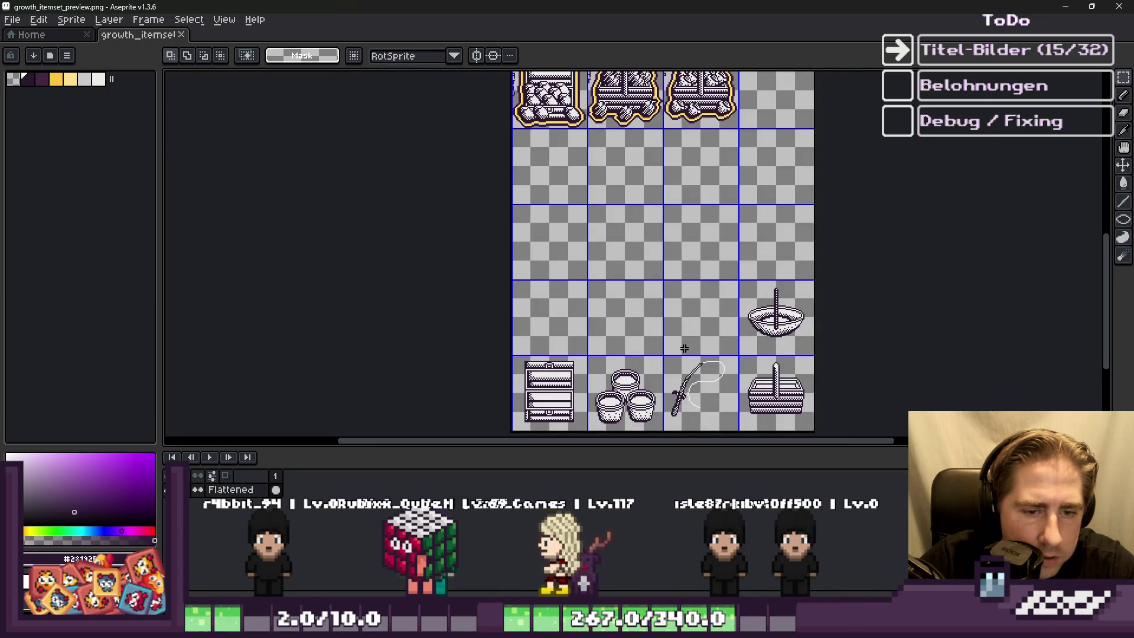
scroll(684, 348, down, 1)
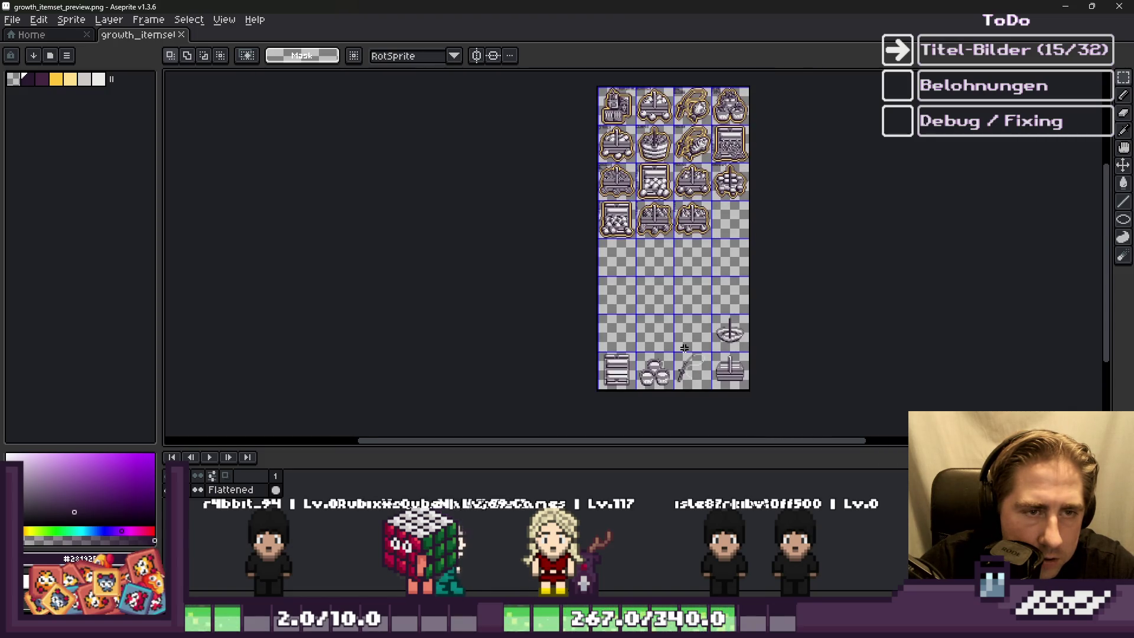
Step: Finish reviewing the sheet, then show Godot's ItemSetPanel card in the 2D view
scroll(659, 140, up, 2)
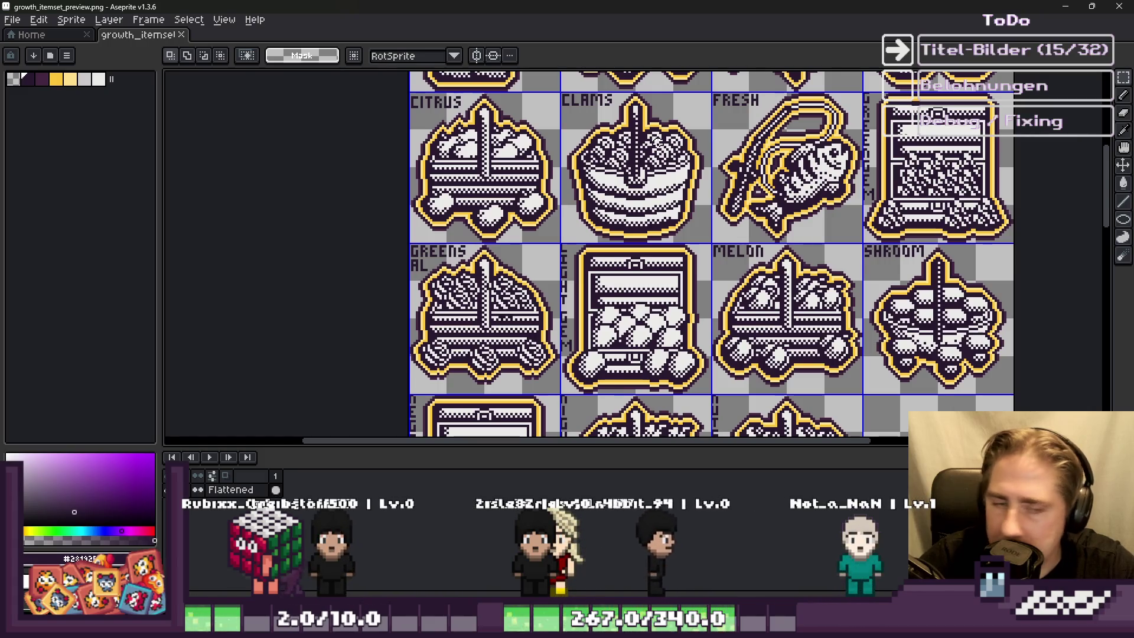
scroll(626, 194, down, 2)
scroll(615, 255, up, 2)
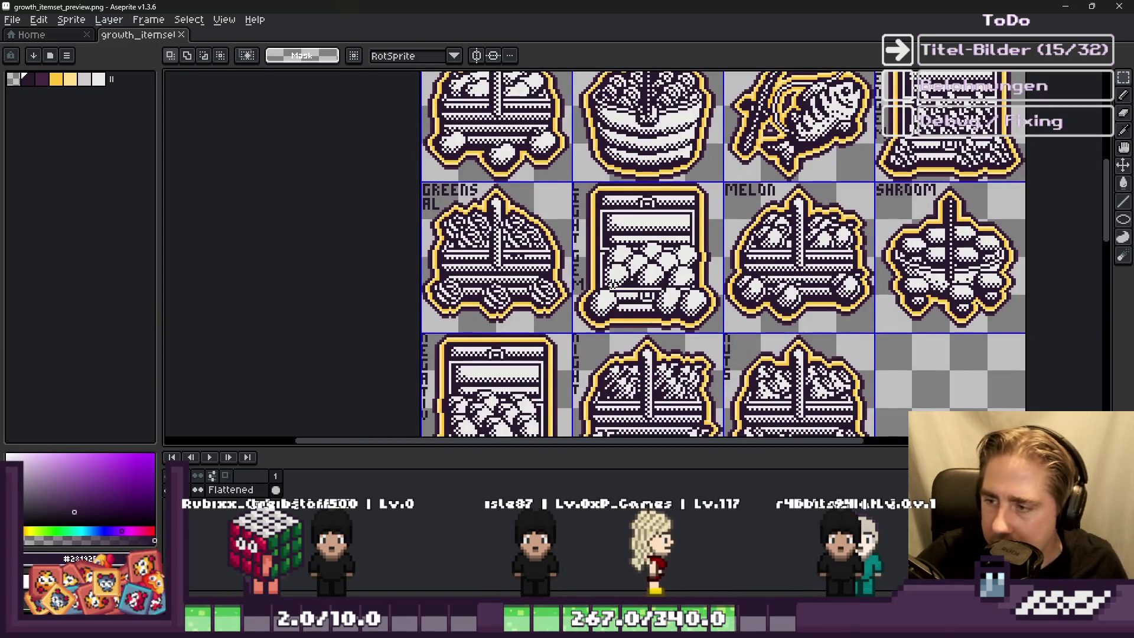
scroll(655, 250, down, 2)
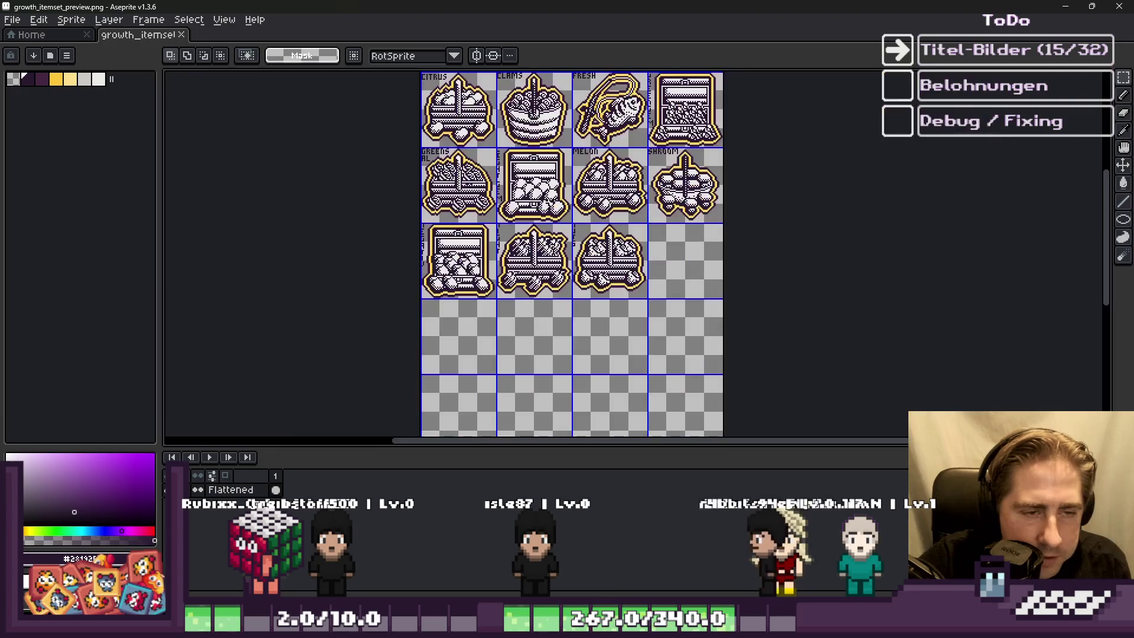
scroll(680, 260, up, 2)
scroll(705, 274, down, 1)
scroll(703, 277, up, 1)
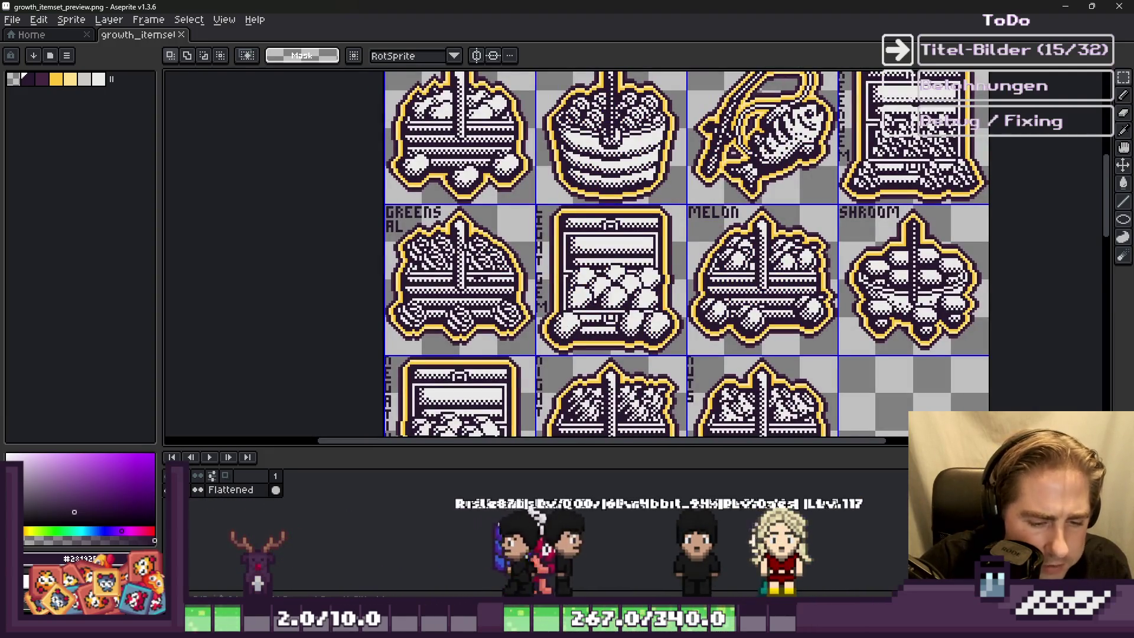
key(alt+Tab)
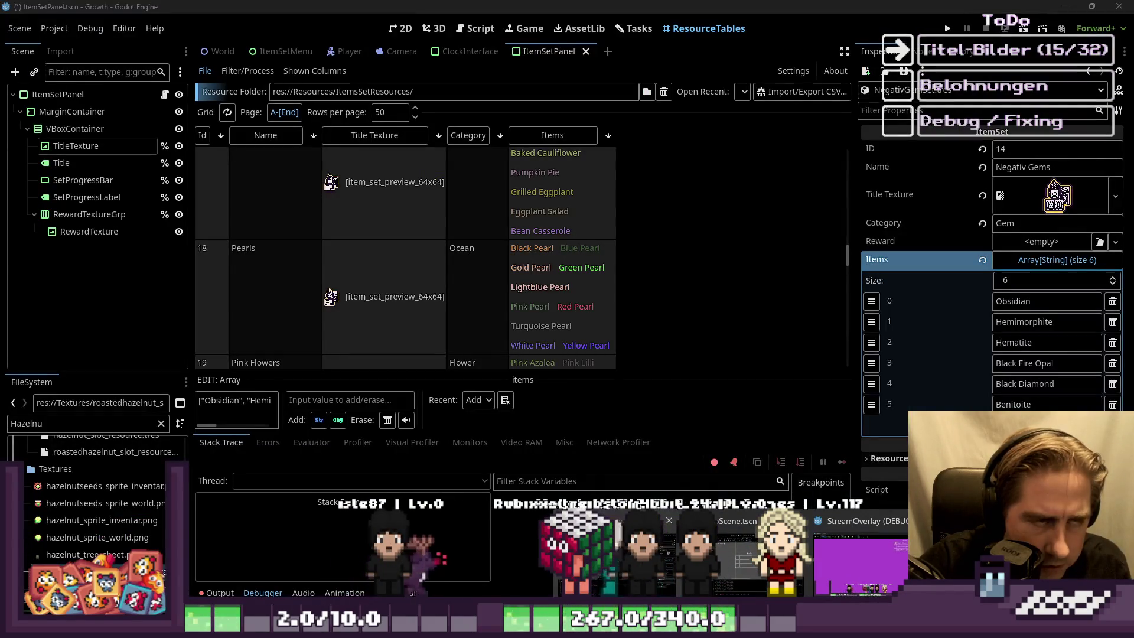
click(402, 29)
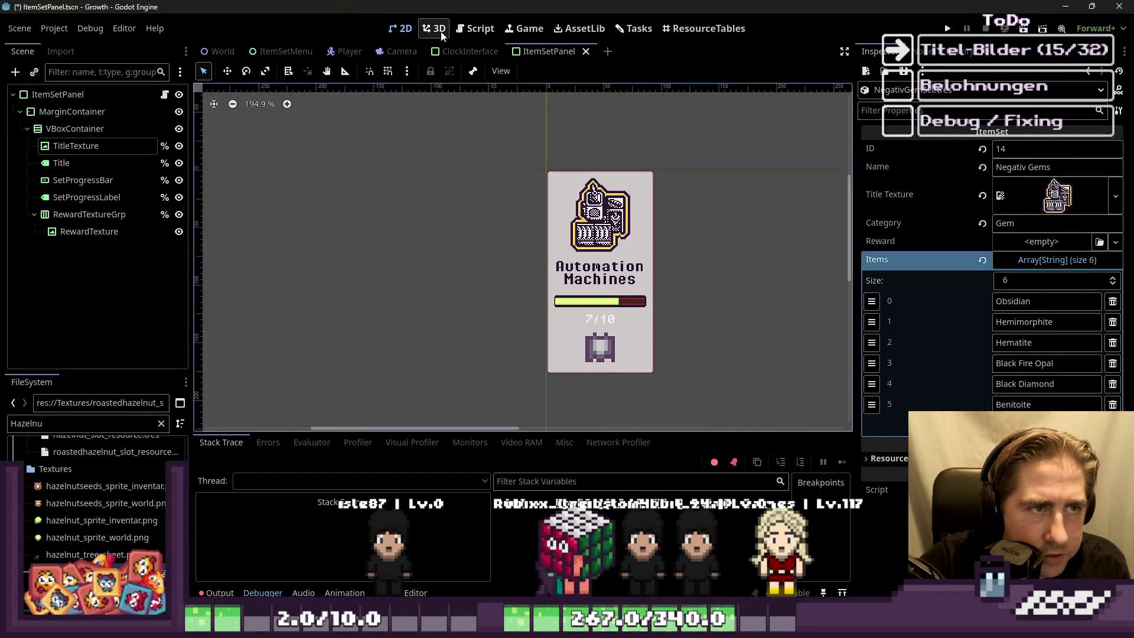
Step: Open the World scene and zoom and pan across the town map
click(227, 51)
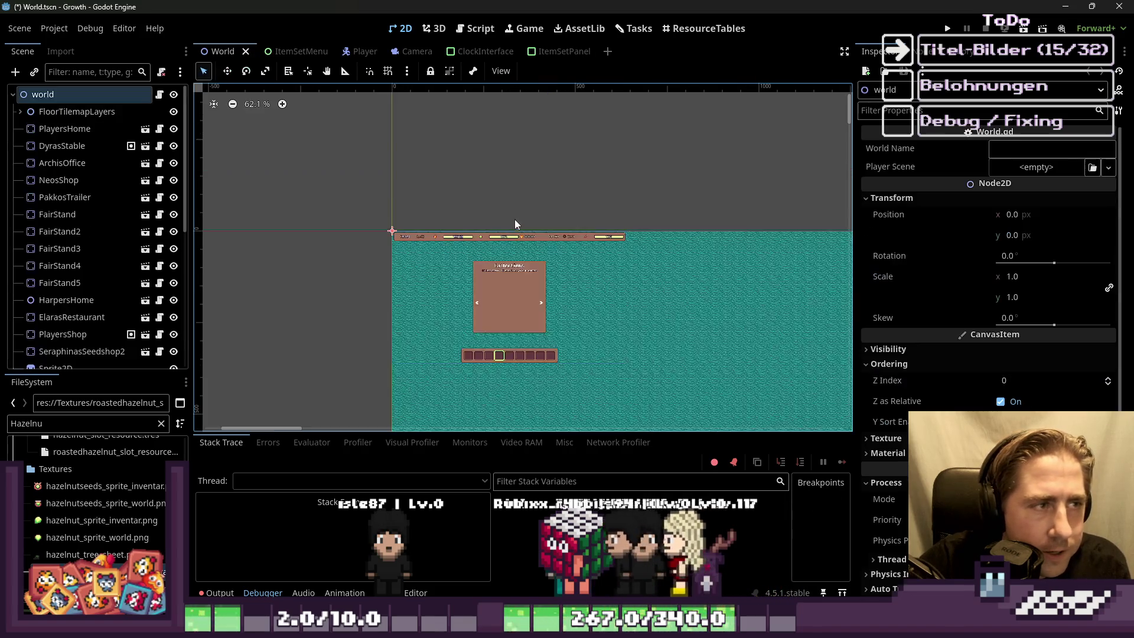
scroll(491, 144, down, 10)
scroll(416, 276, up, 6)
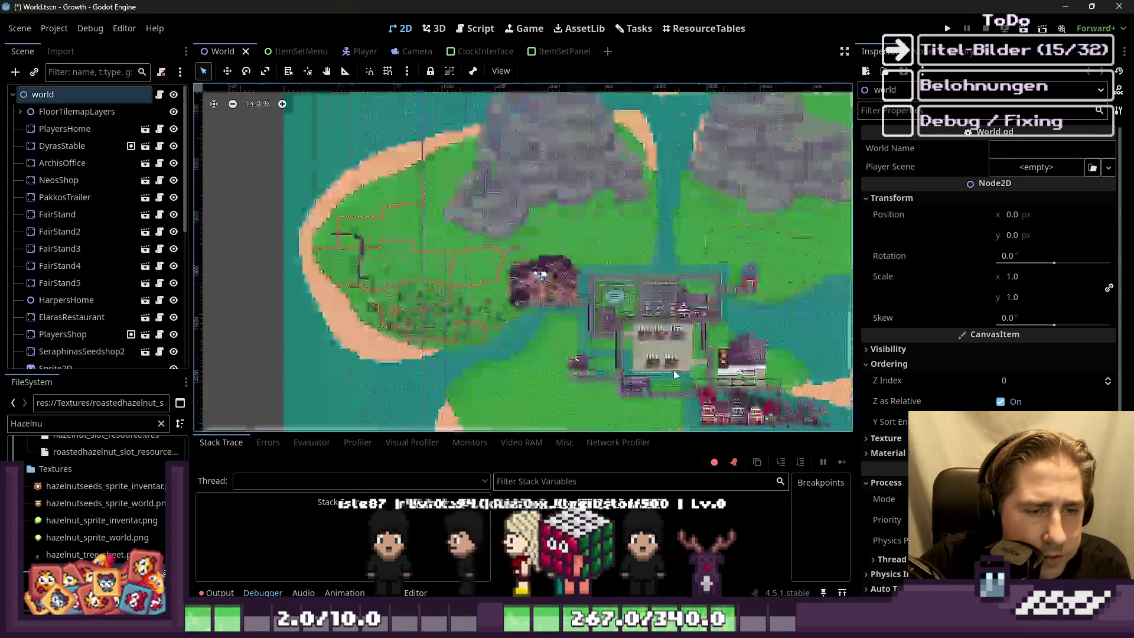
scroll(609, 296, up, 10)
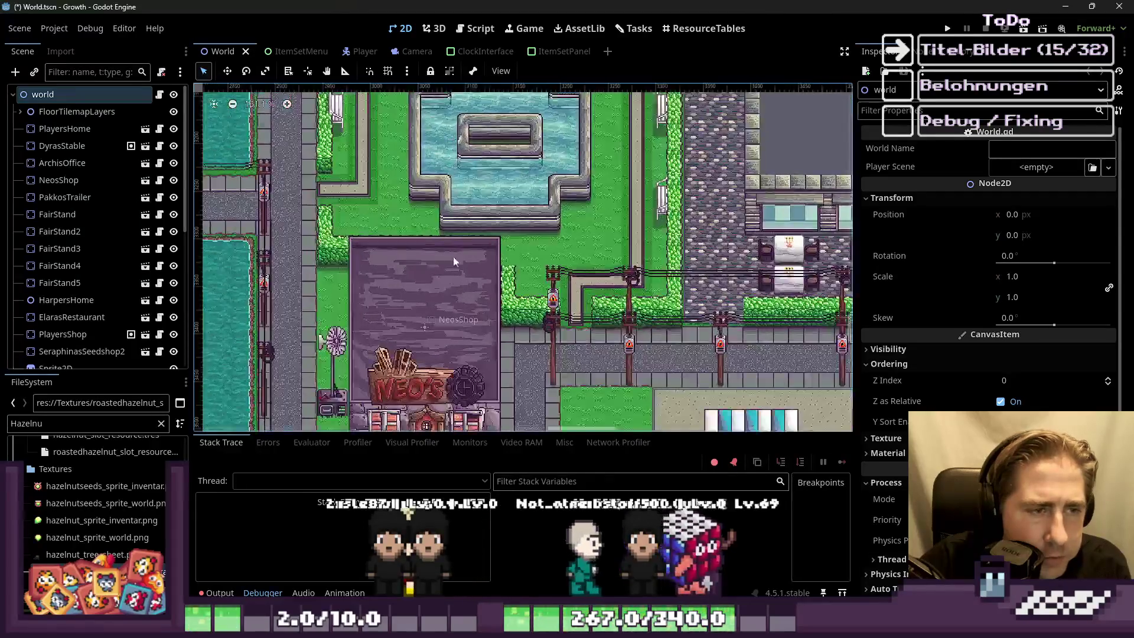
scroll(340, 206, down, 1)
scroll(222, 278, right, 4)
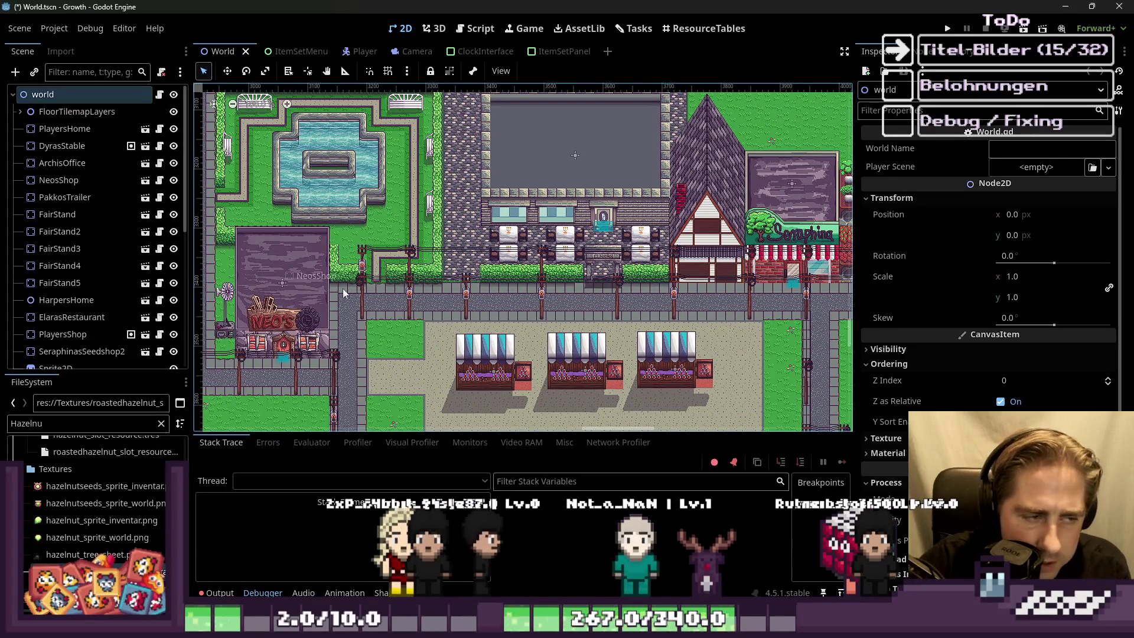
scroll(328, 299, down, 1)
scroll(313, 302, left, 1)
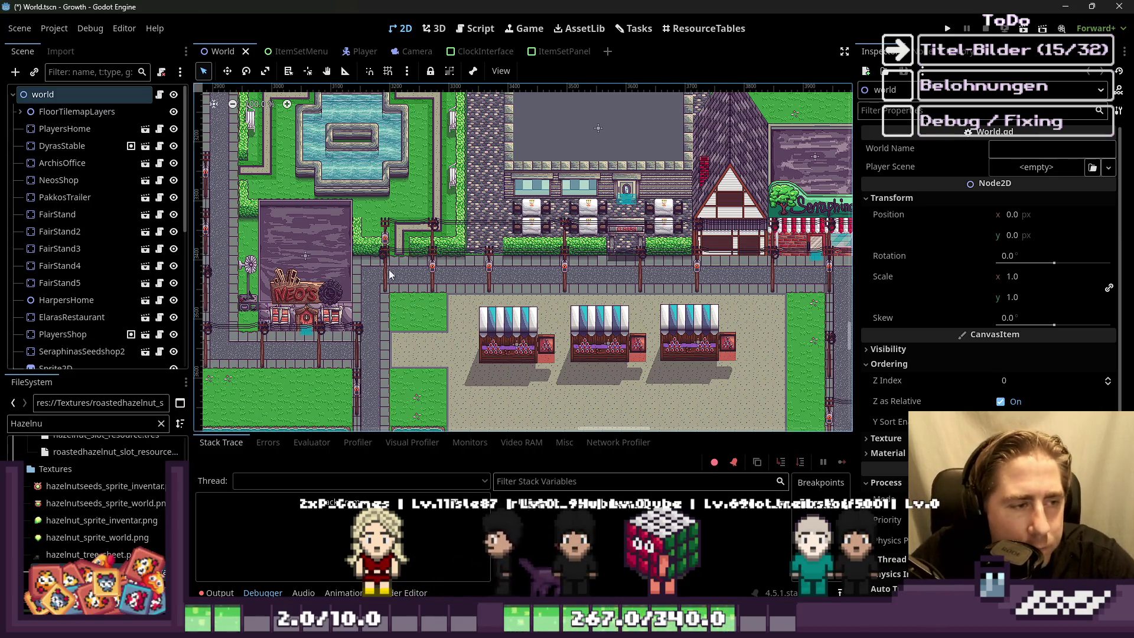
scroll(389, 274, up, 2)
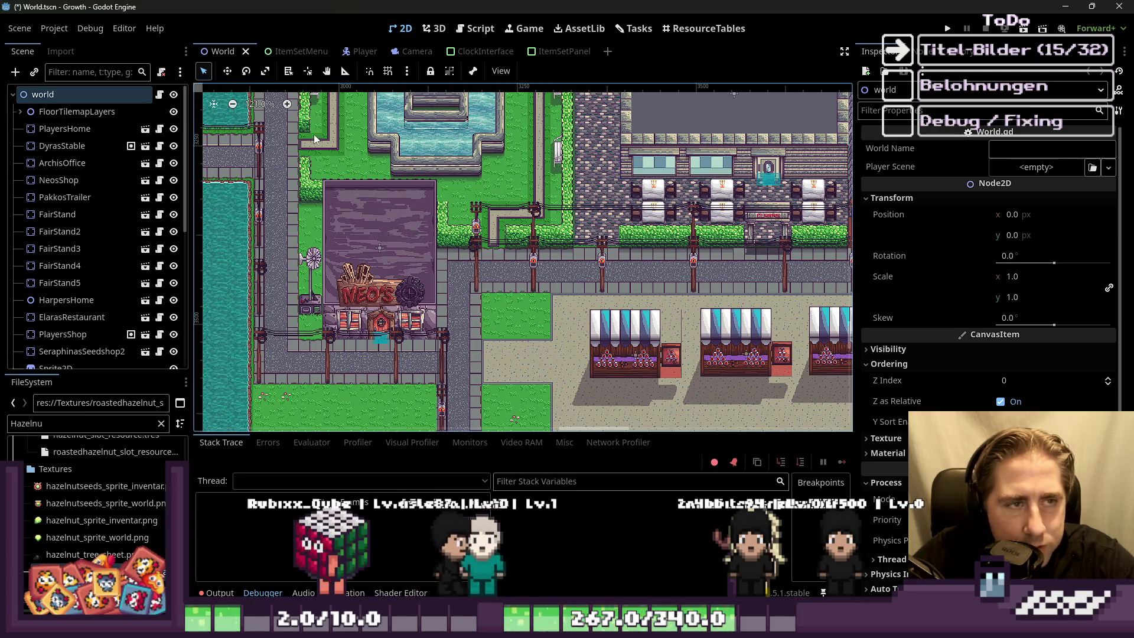
Step: Replace the FileSystem filter text with 'os', clear it, and keep surveying the map
click(83, 423)
key(ctrl+a)
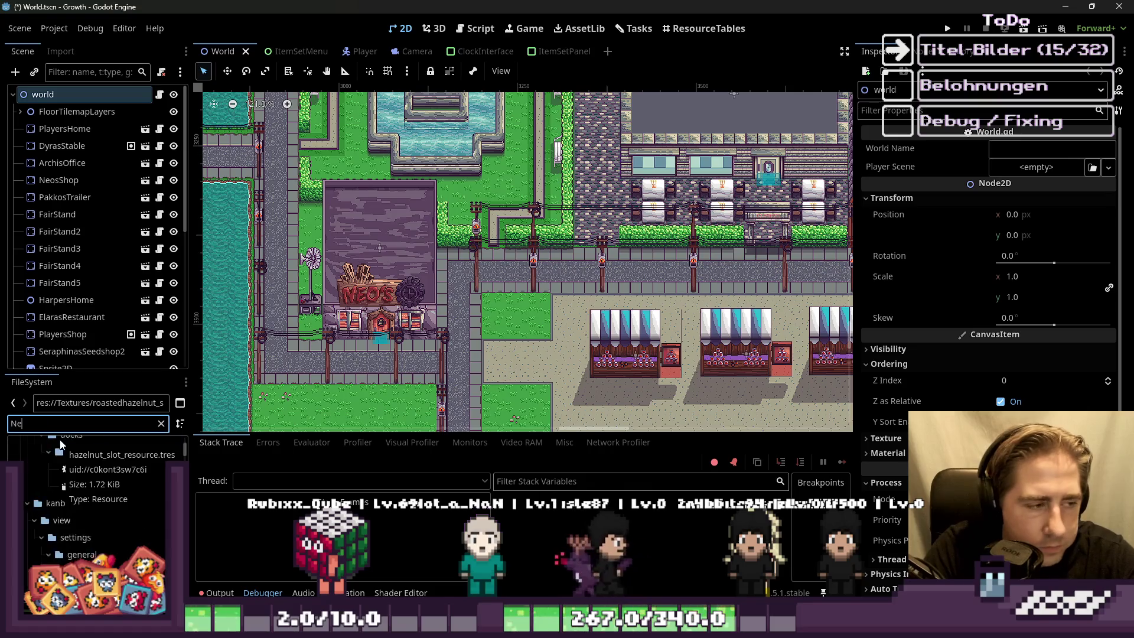
text(os)
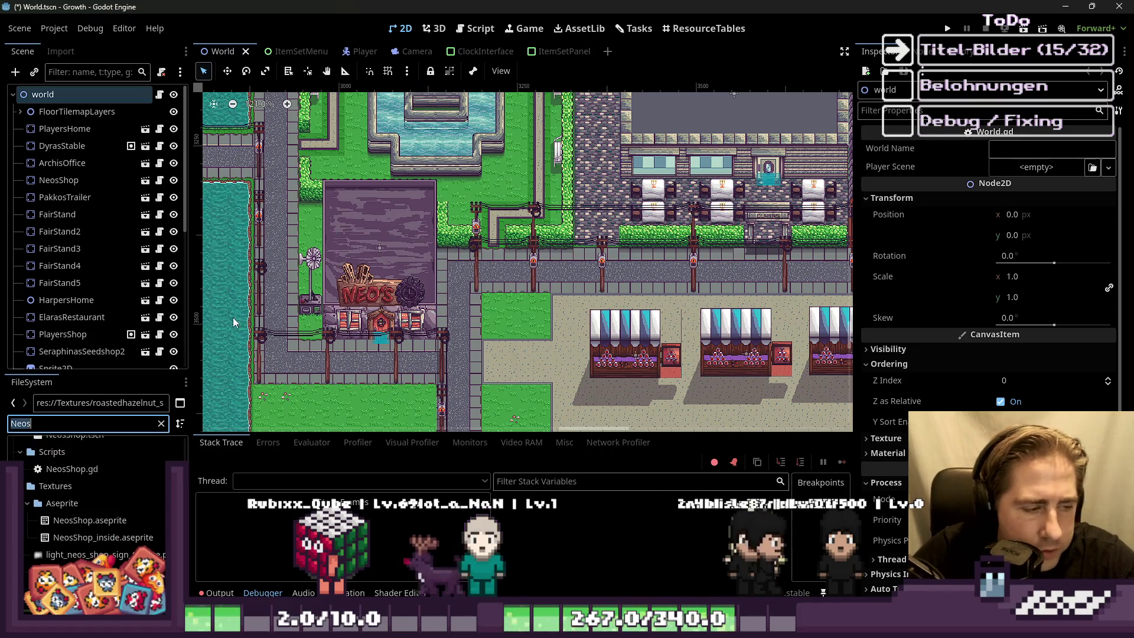
key(BackSpace)
scroll(332, 221, down, 2)
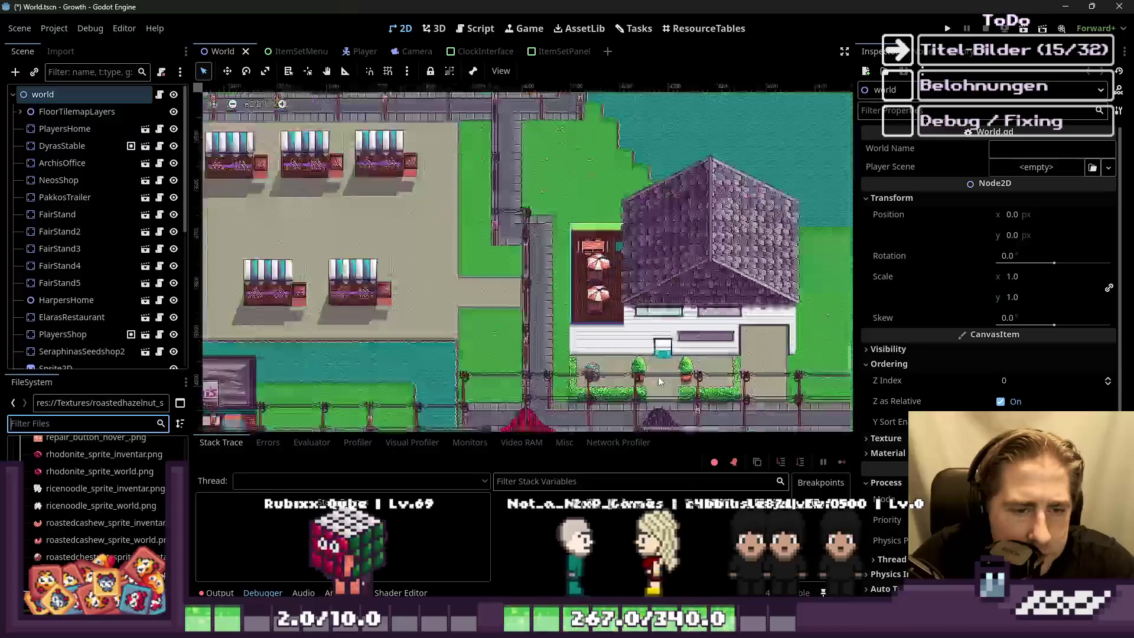
scroll(702, 270, down, 2)
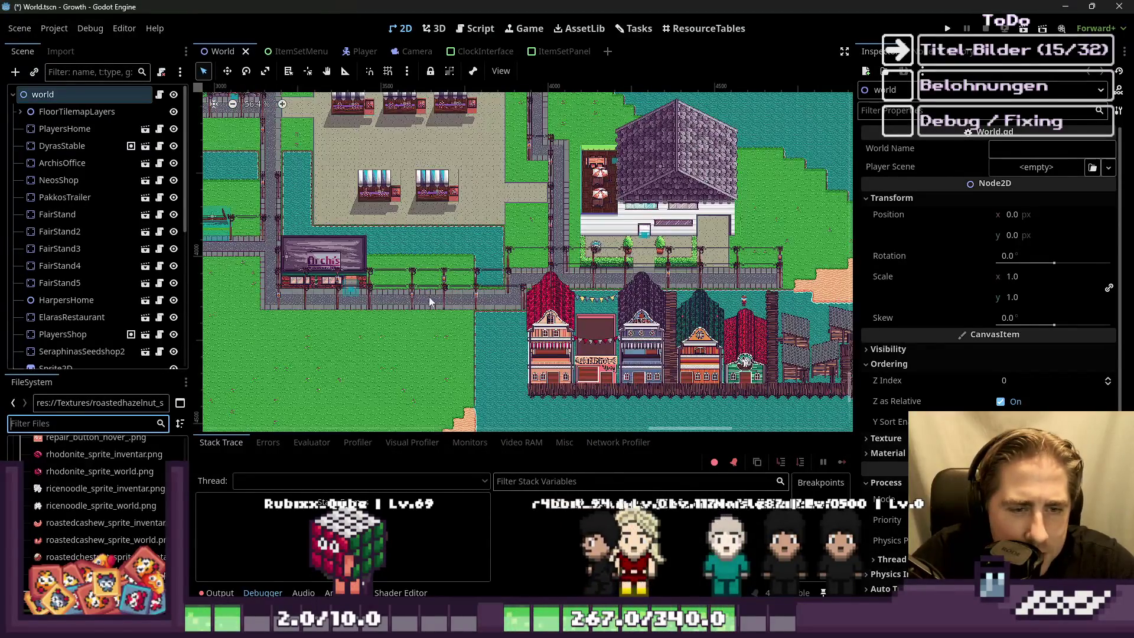
scroll(430, 302, up, 4)
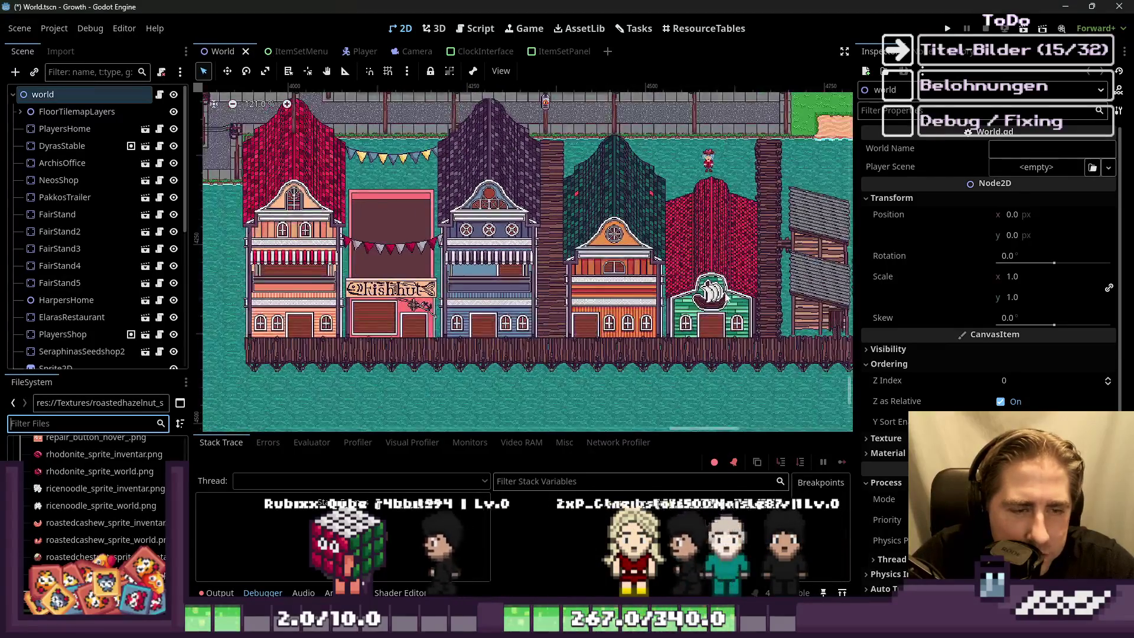
scroll(704, 273, right, 5)
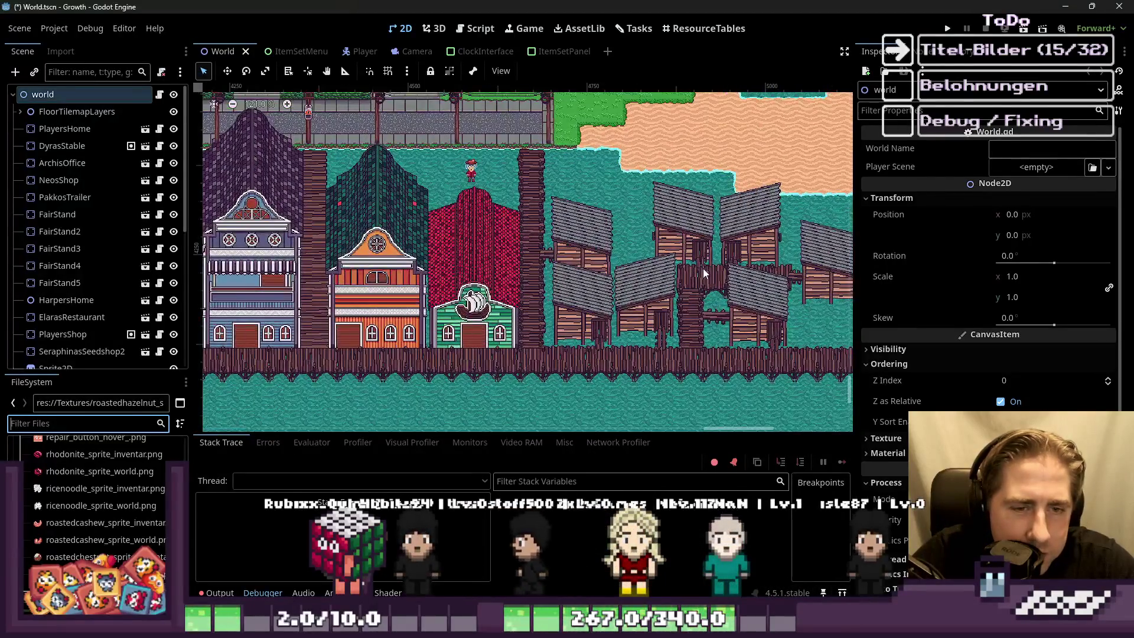
scroll(704, 273, down, 5)
scroll(744, 344, up, 1)
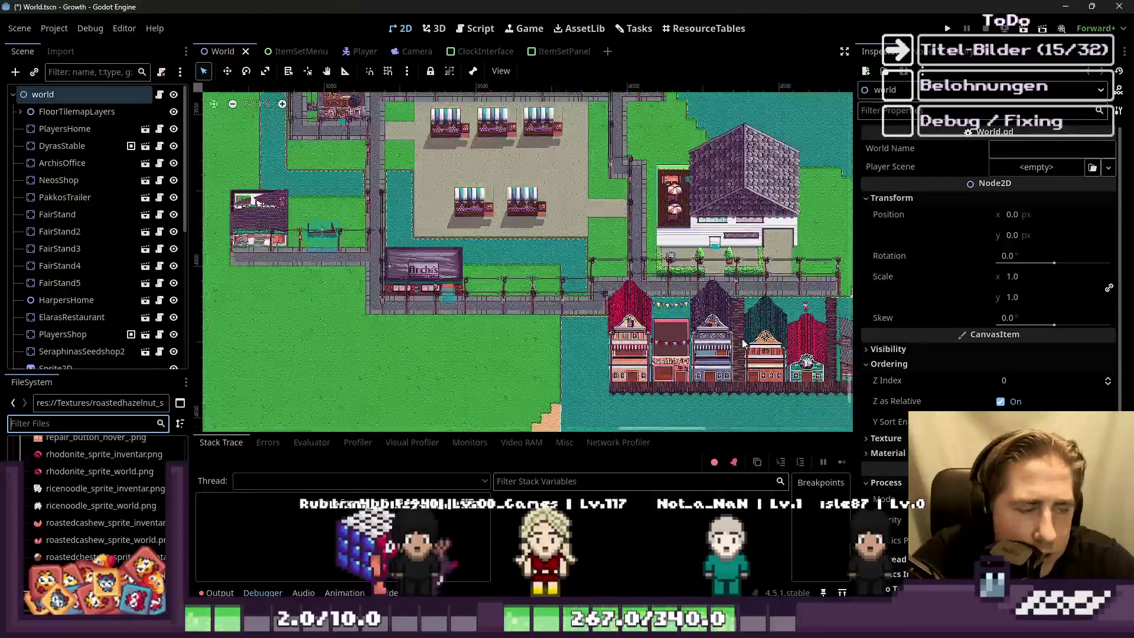
scroll(744, 344, down, 4)
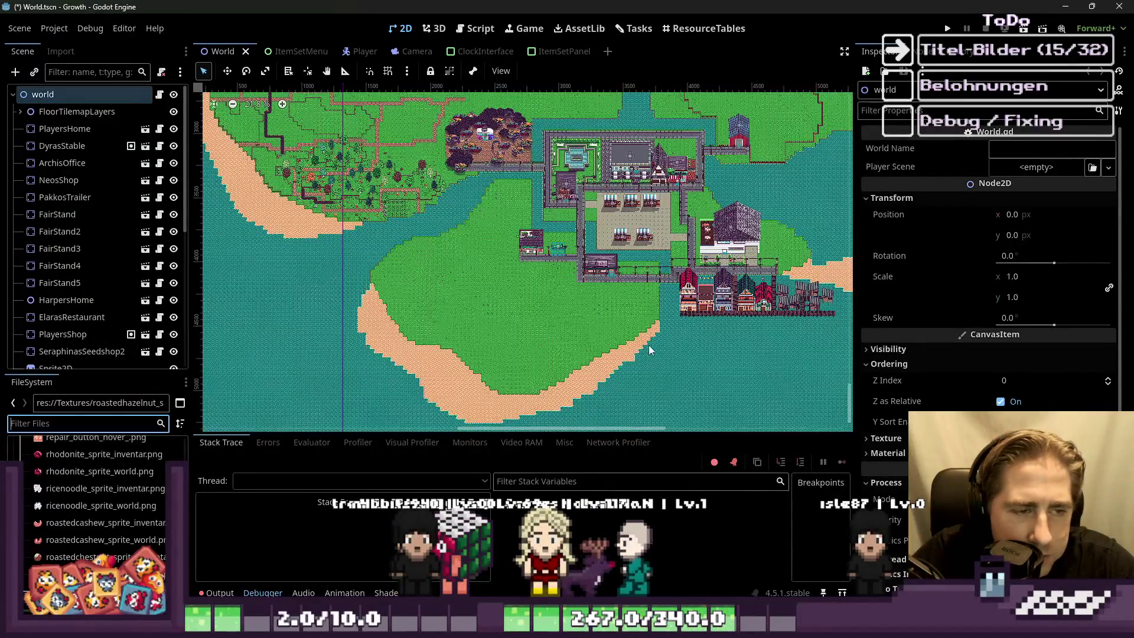
Step: Save the scene, run the game, and delete the existing save slot
click(946, 29)
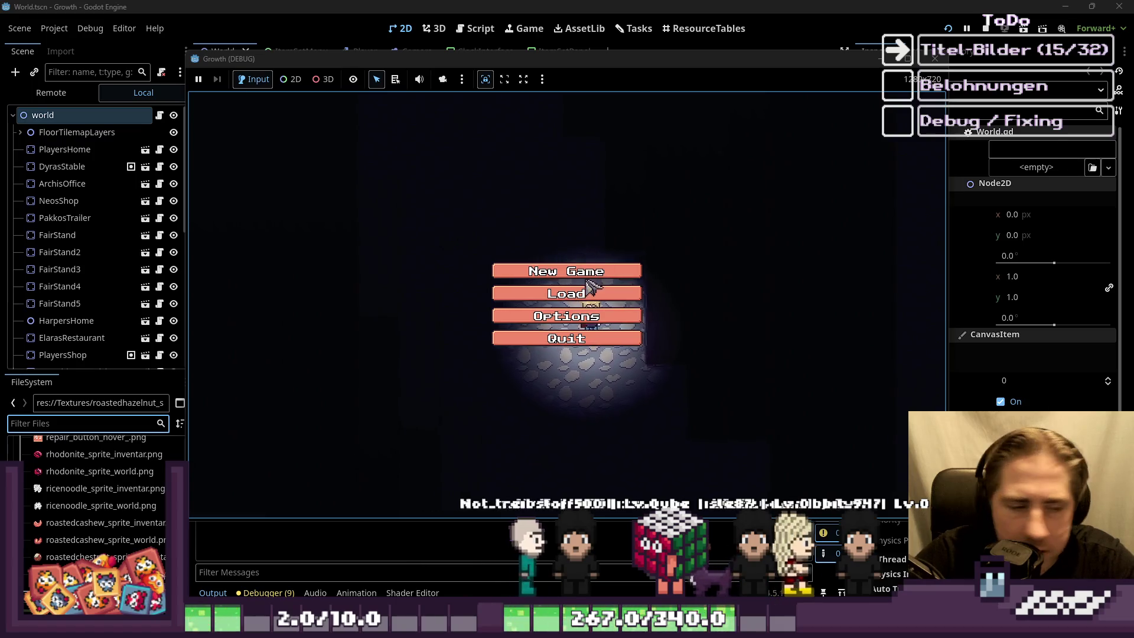
click(577, 295)
click(605, 245)
click(552, 393)
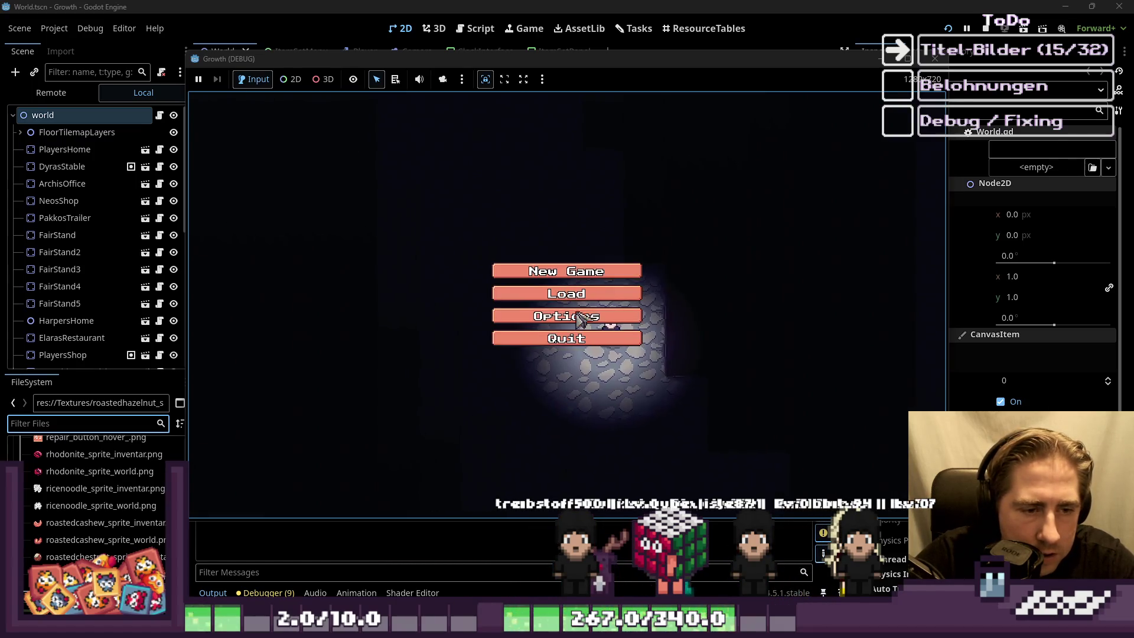
Step: Start a new game with a character named '12'
click(582, 276)
click(589, 186)
text(123)
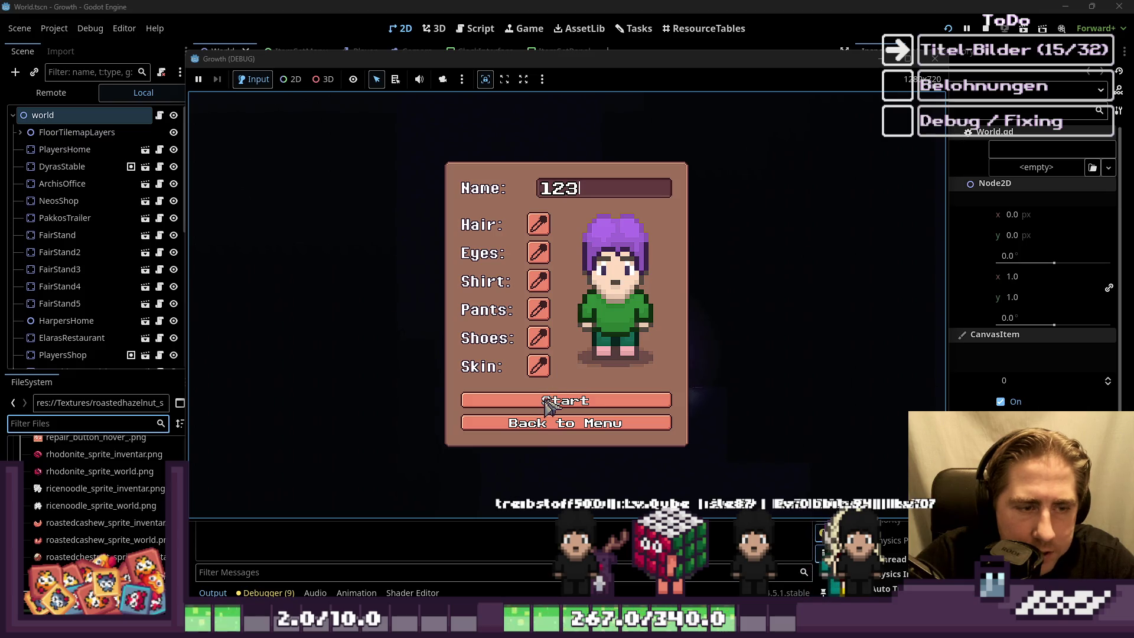
click(547, 403)
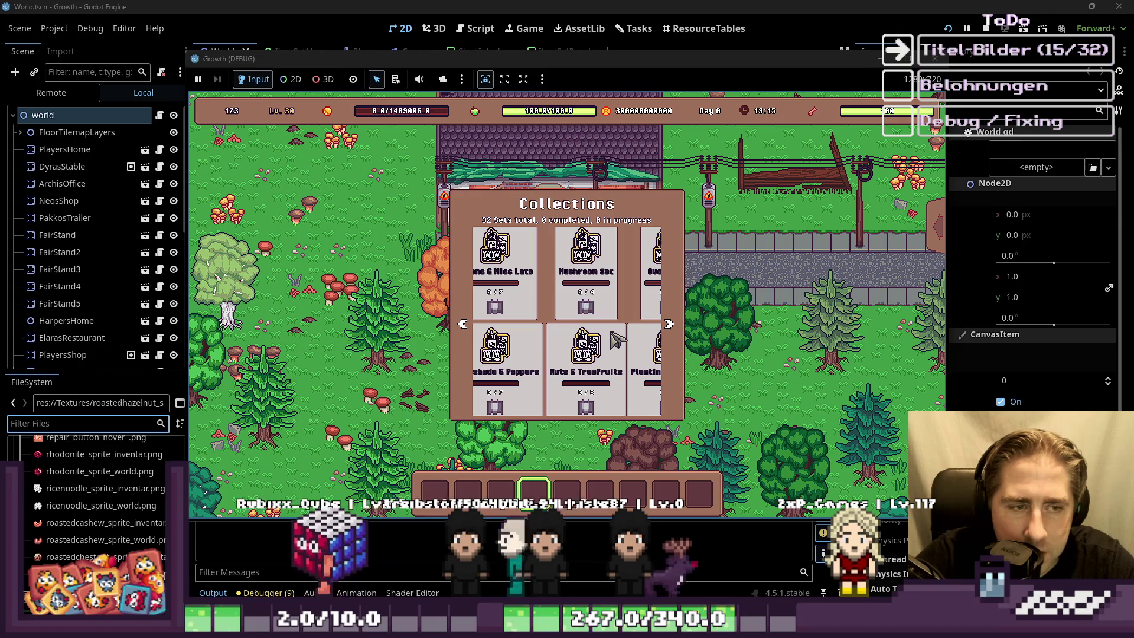
Step: Page forward through all Collections sets past Pearls until it wraps to the first page
click(669, 324)
click(669, 324)
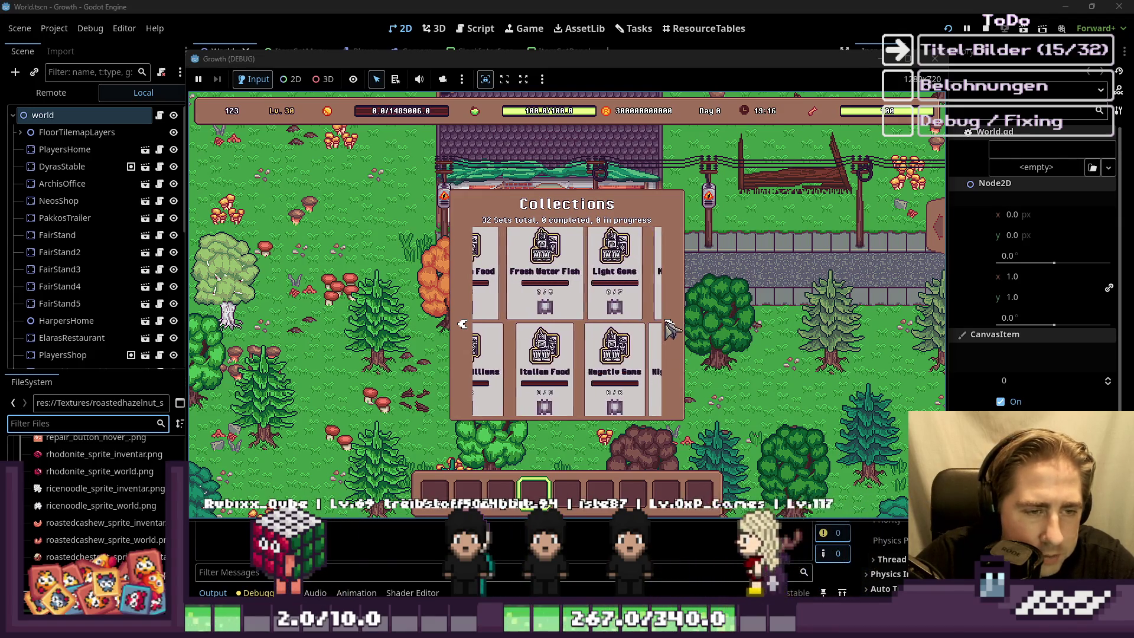
click(669, 324)
click(669, 325)
click(669, 324)
click(669, 325)
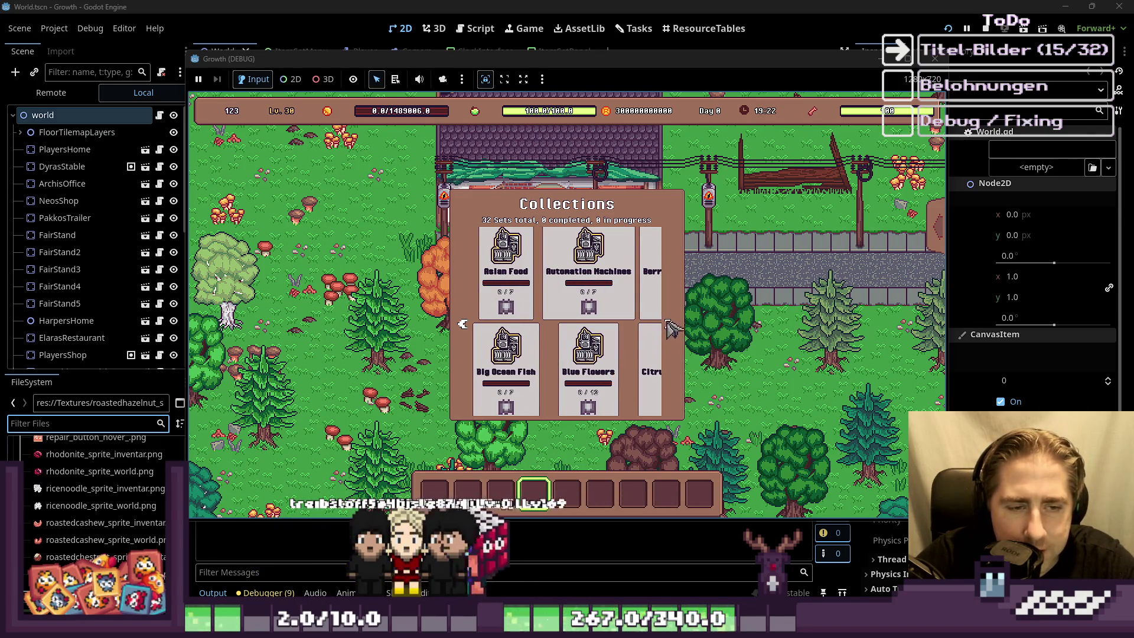
click(667, 323)
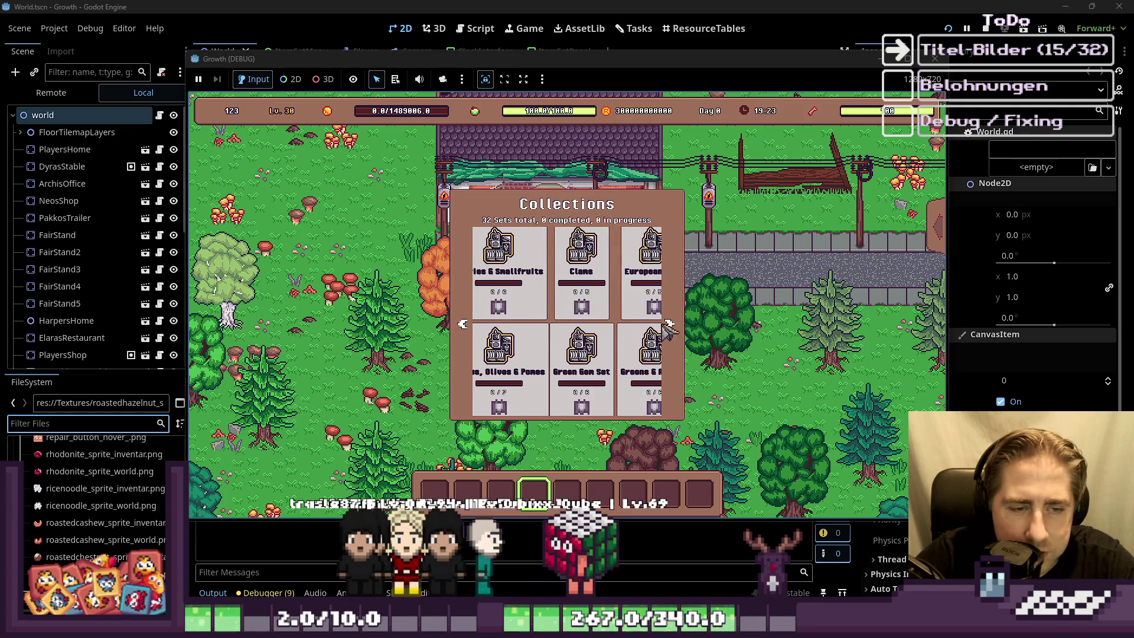
click(668, 325)
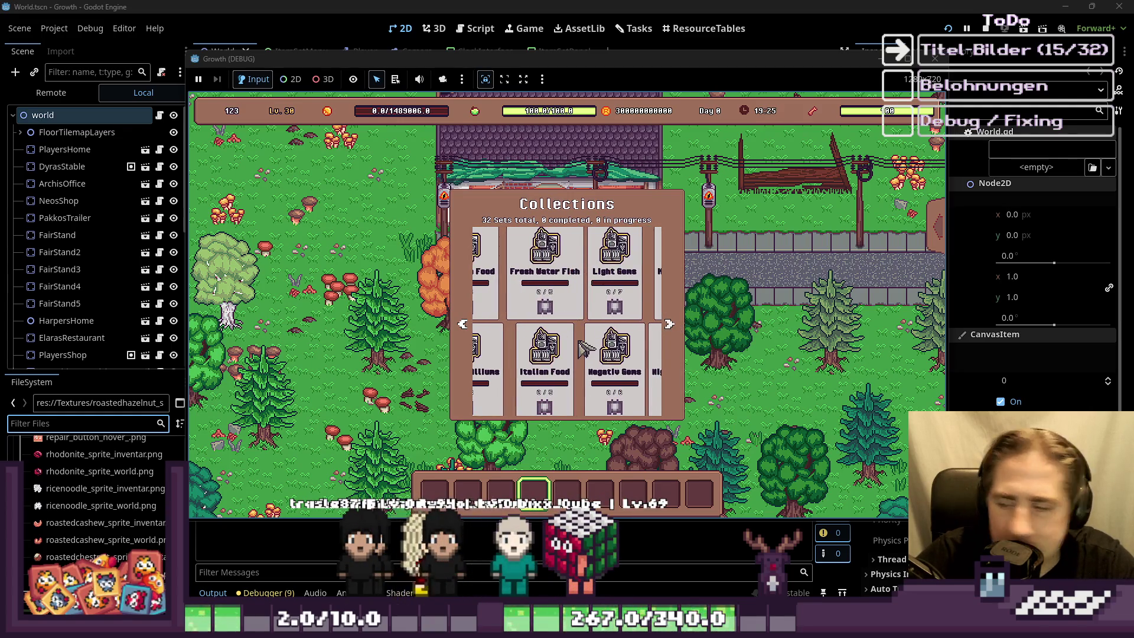
click(669, 324)
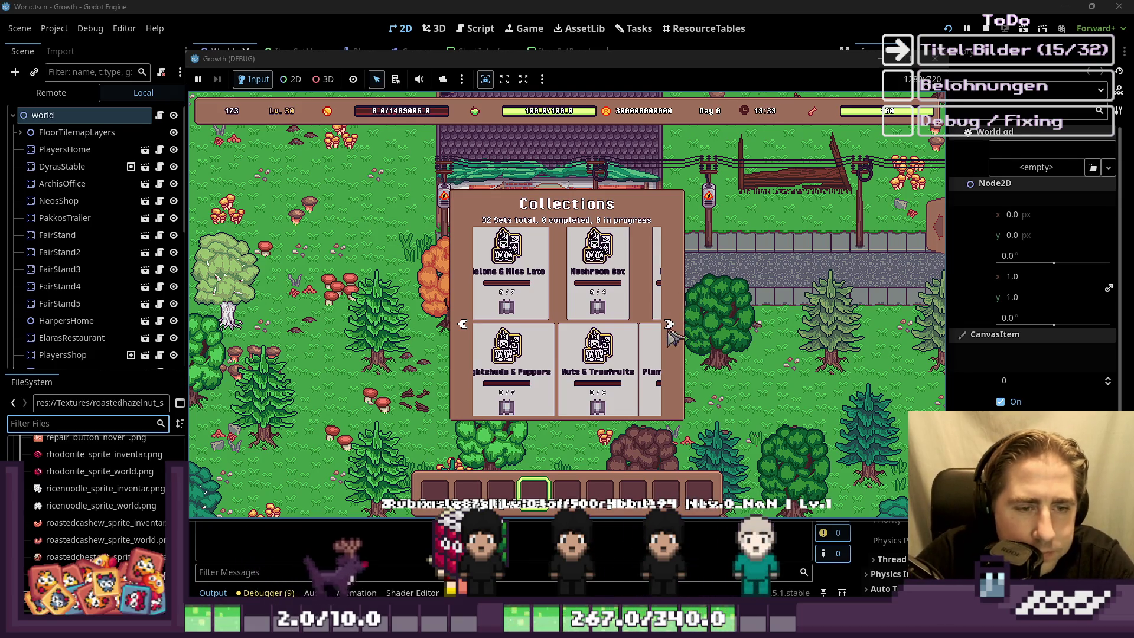
click(670, 329)
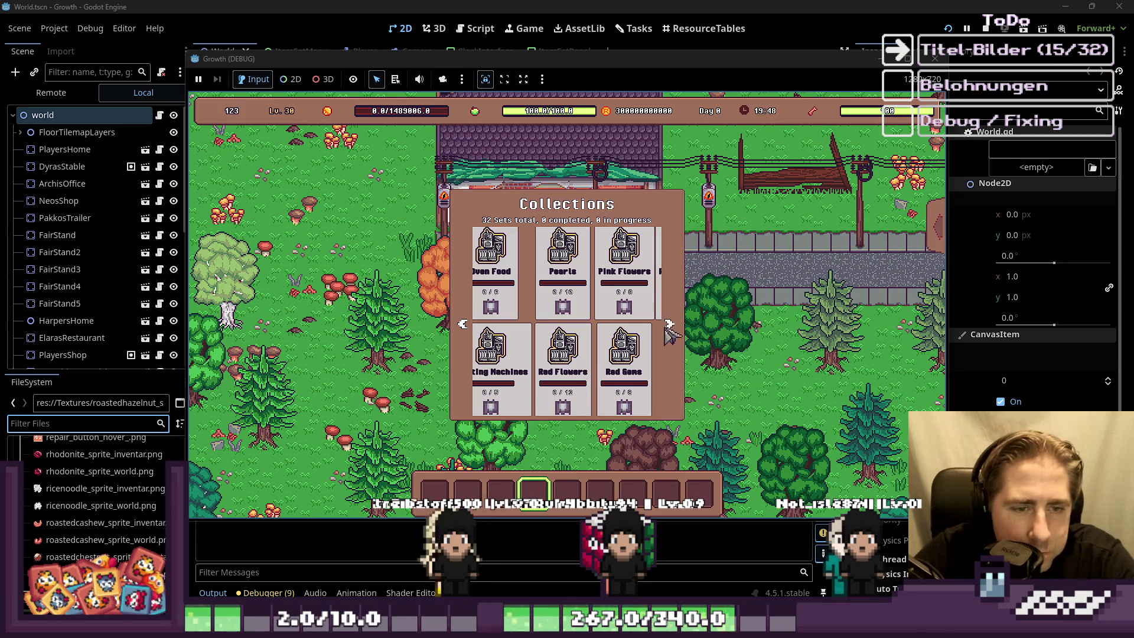
click(668, 326)
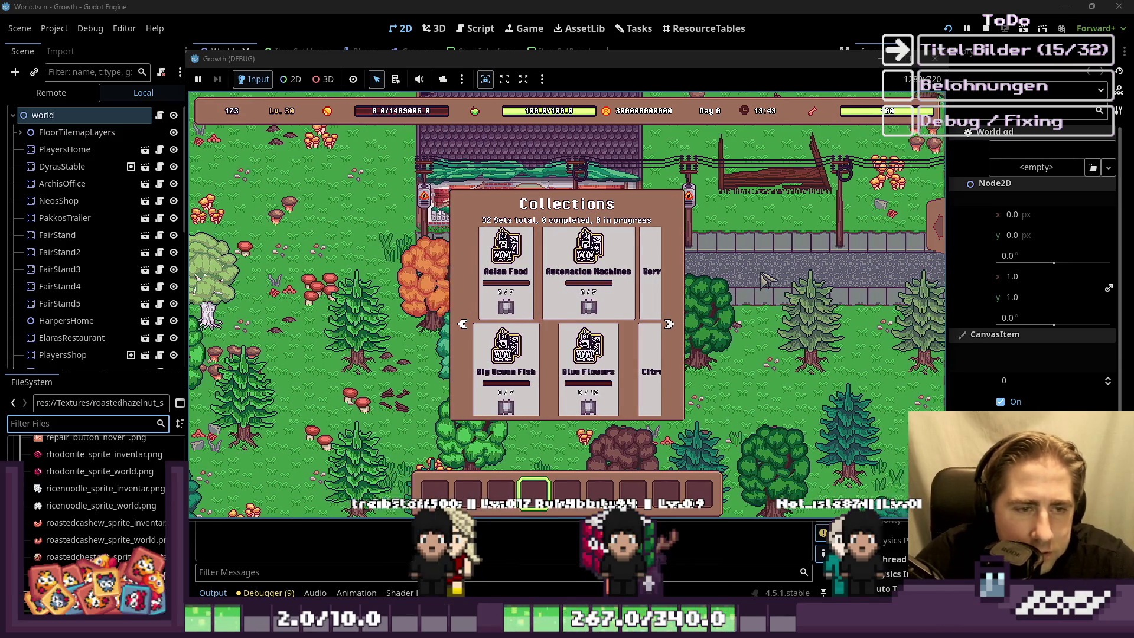
Step: Nudge the player character down, then return to the editor window
key(s)
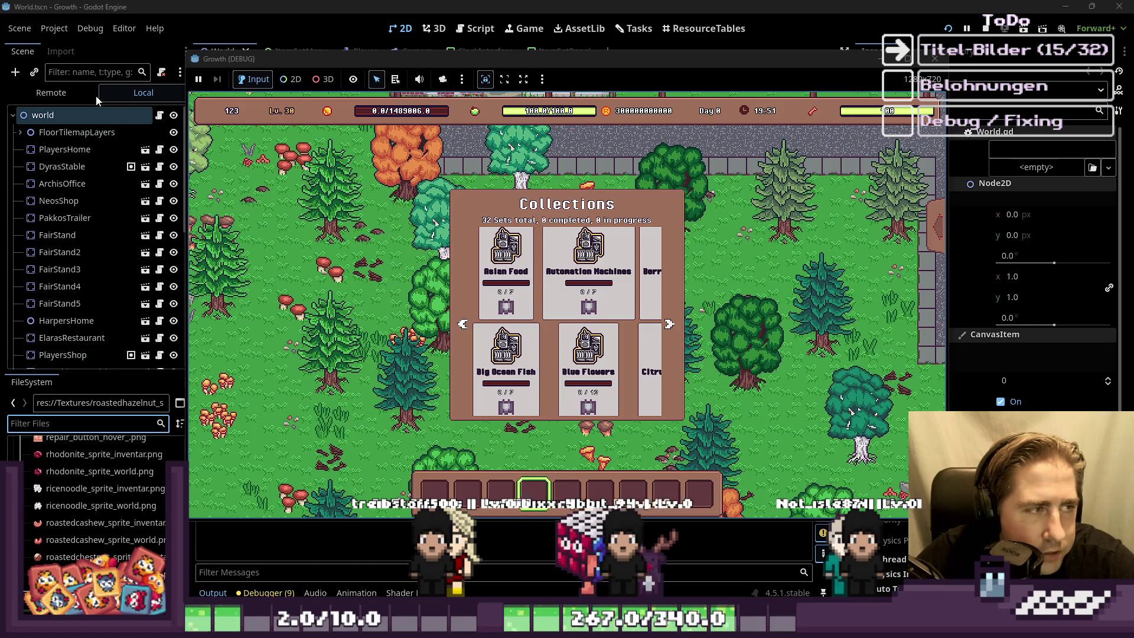
click(96, 98)
scroll(24, 223, down, 10)
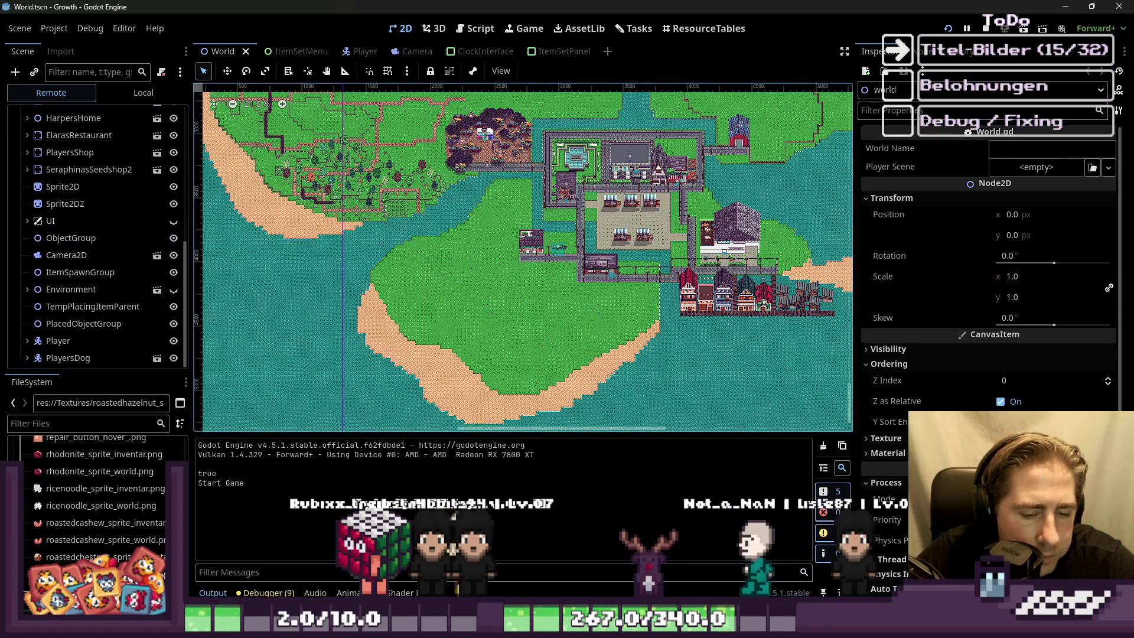
Step: Bring the game forward and walk the player down, left and up into the house
click(900, 568)
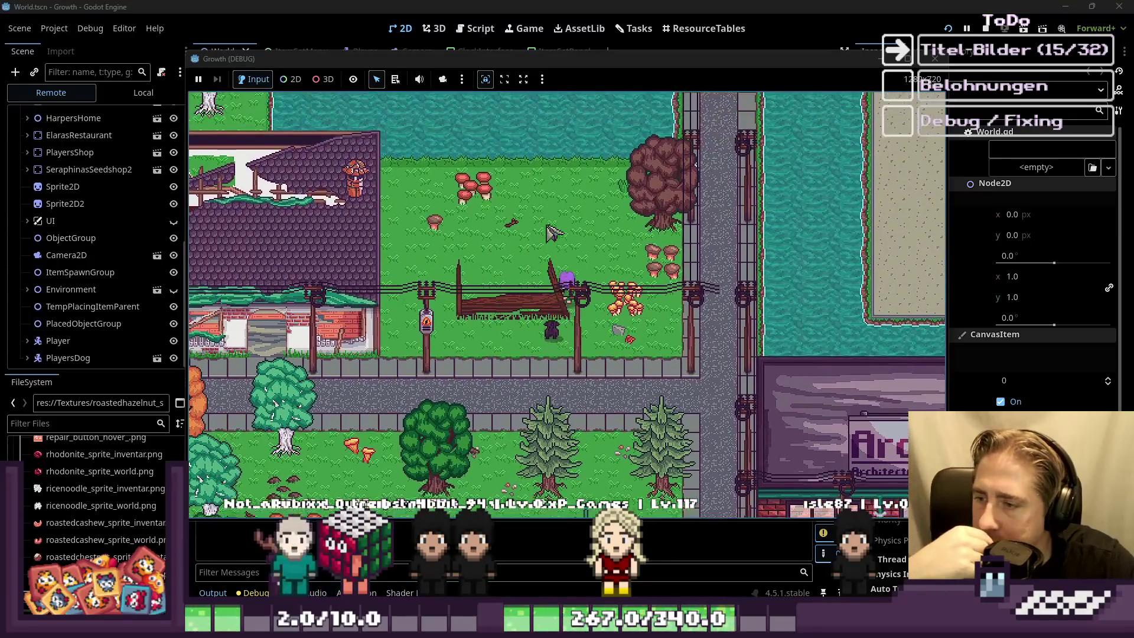
key(s)
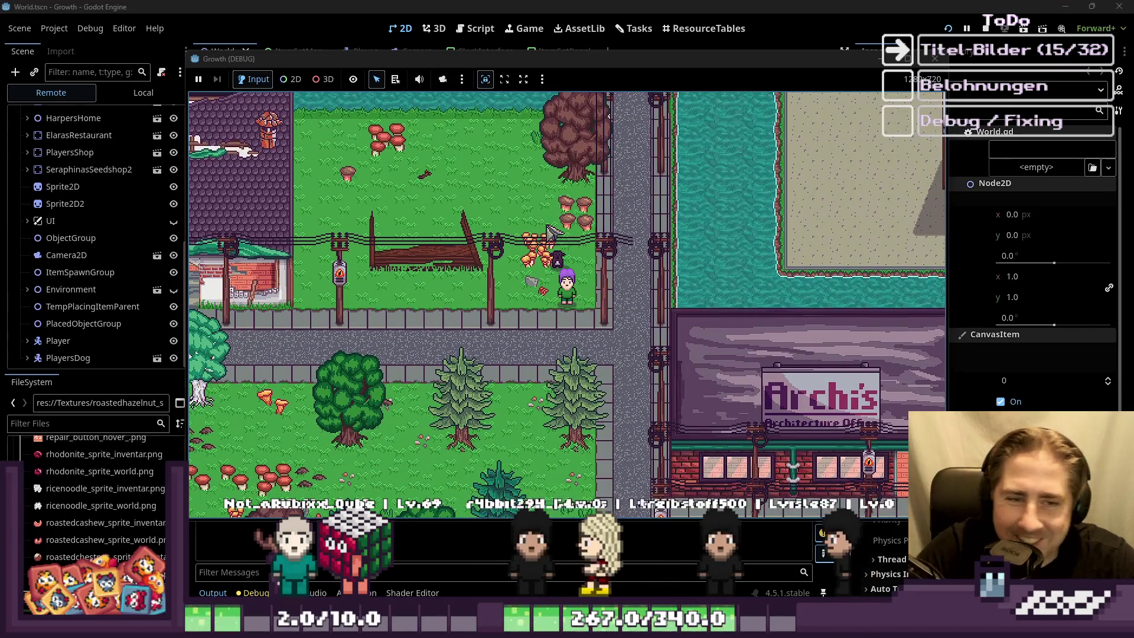
key(s)
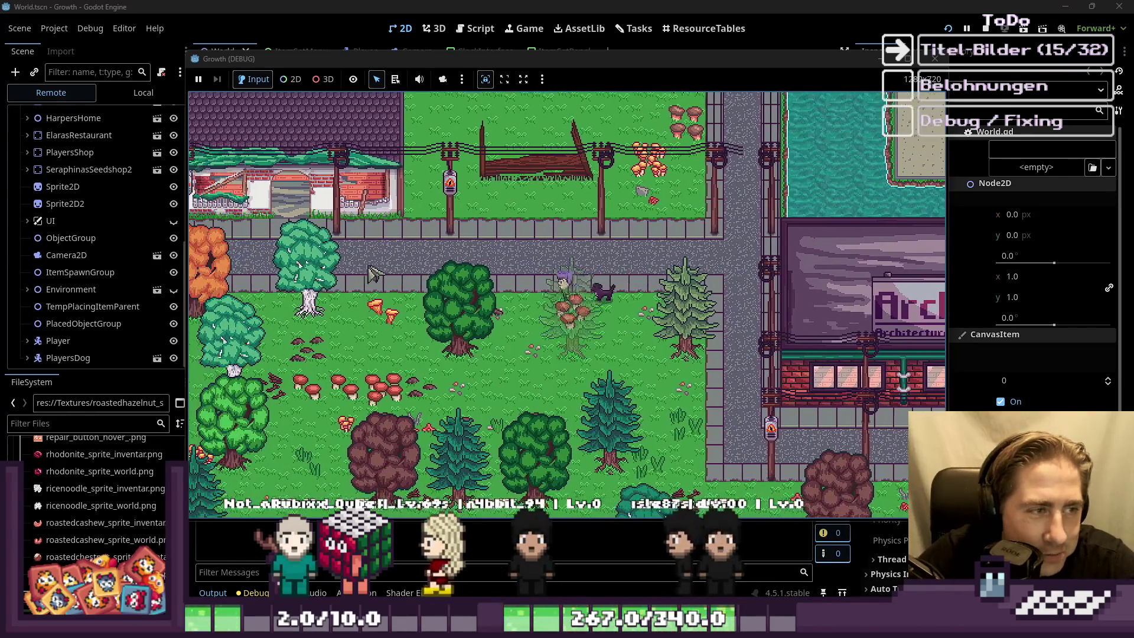
key(a)
key(w)
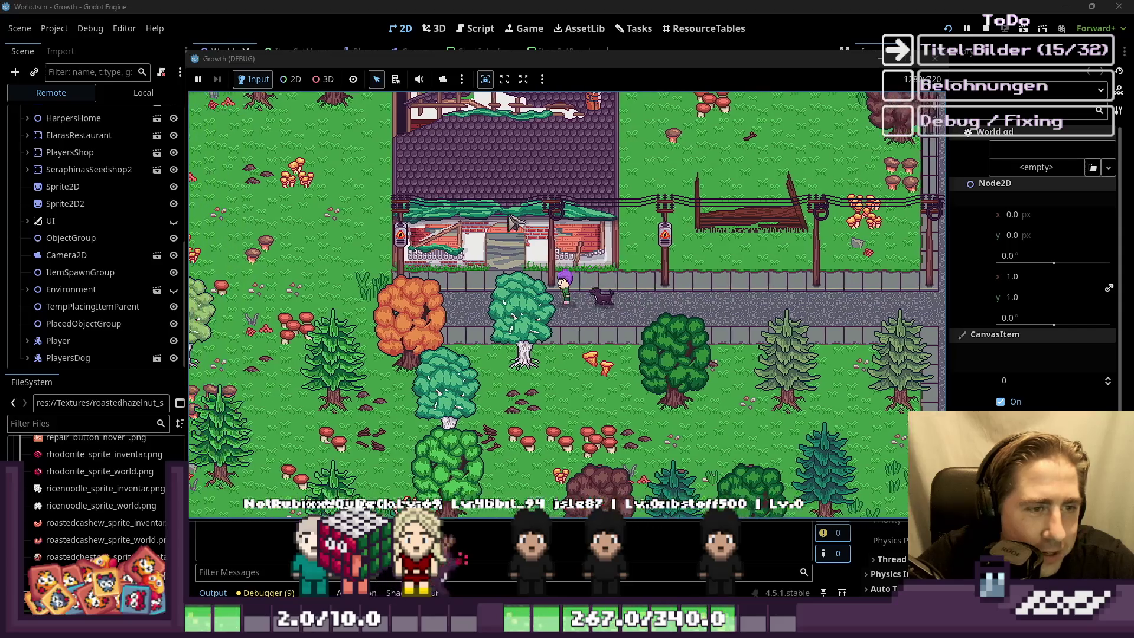
key(w)
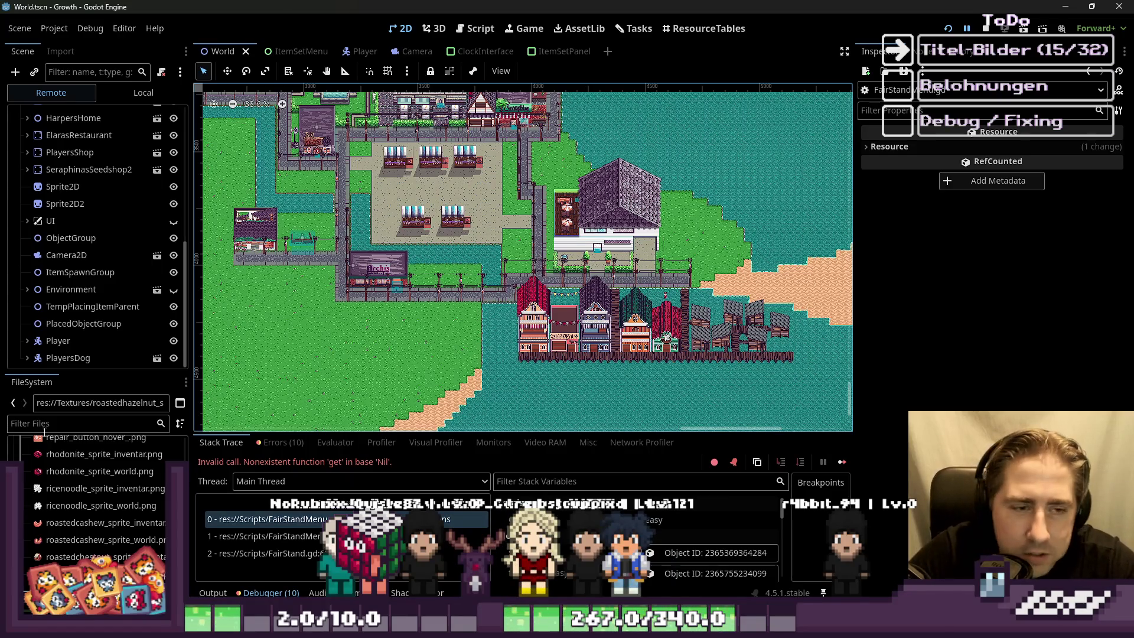
Step: Zoom out the 2D viewport, then switch to the item-set resource table showing the Pearls set
scroll(621, 385, down, 2)
scroll(217, 330, left, 3)
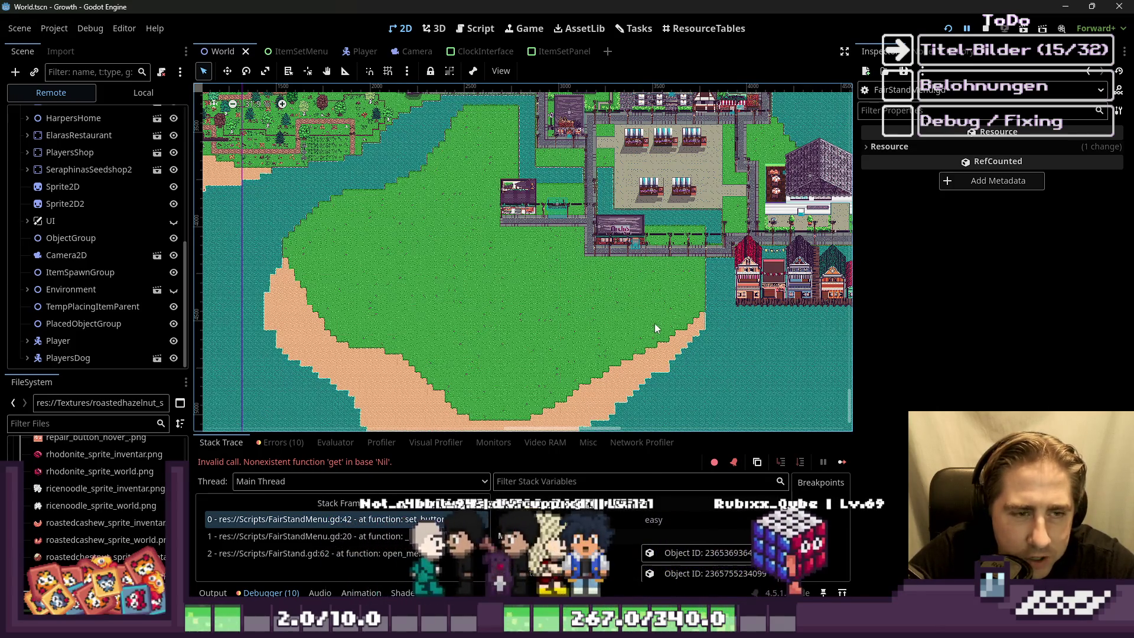
scroll(664, 345, down, 2)
scroll(664, 346, down, 2)
scroll(652, 342, up, 1)
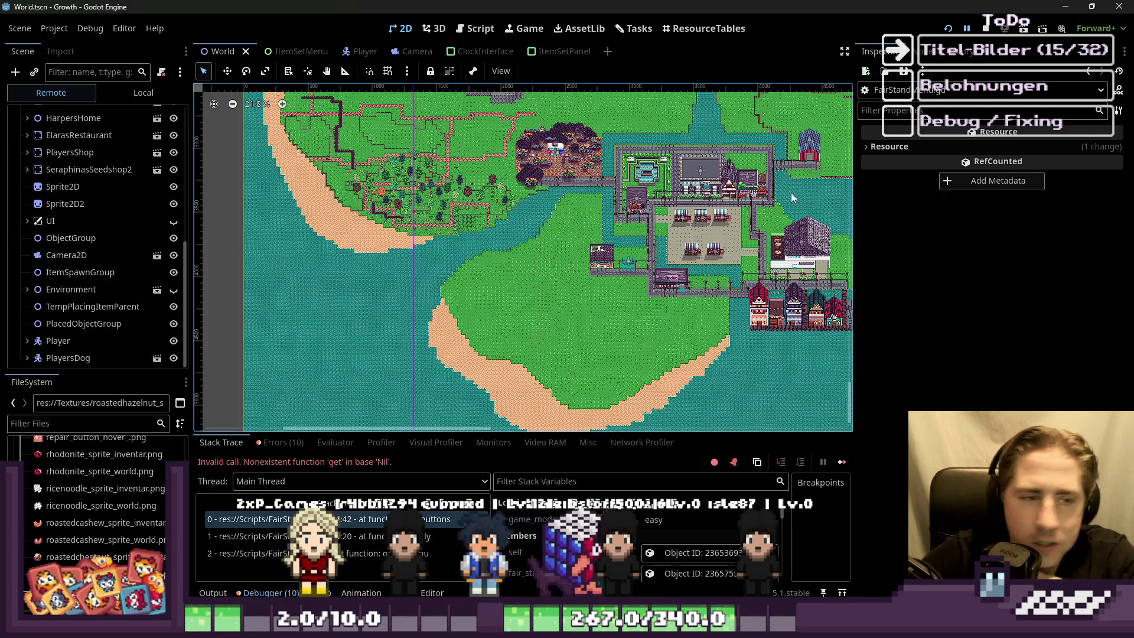
scroll(629, 310, down, 1)
key(ctrl+F6)
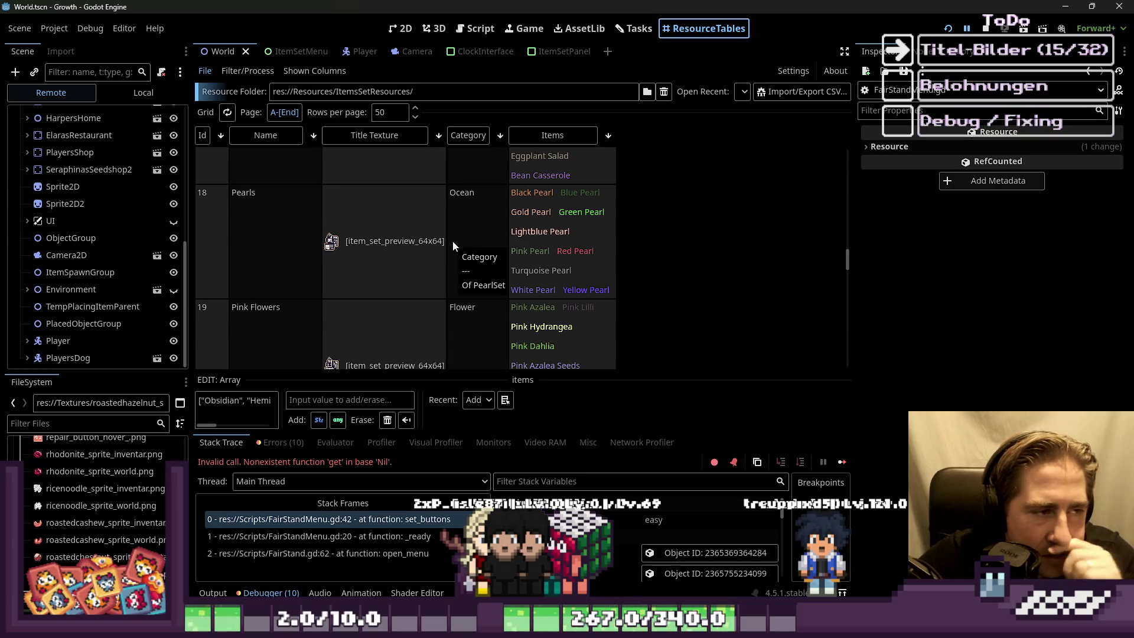
Step: Filter project files for 'black' and open blackpearl_sprite_world.png in the external image editor
click(70, 424)
text(bla)
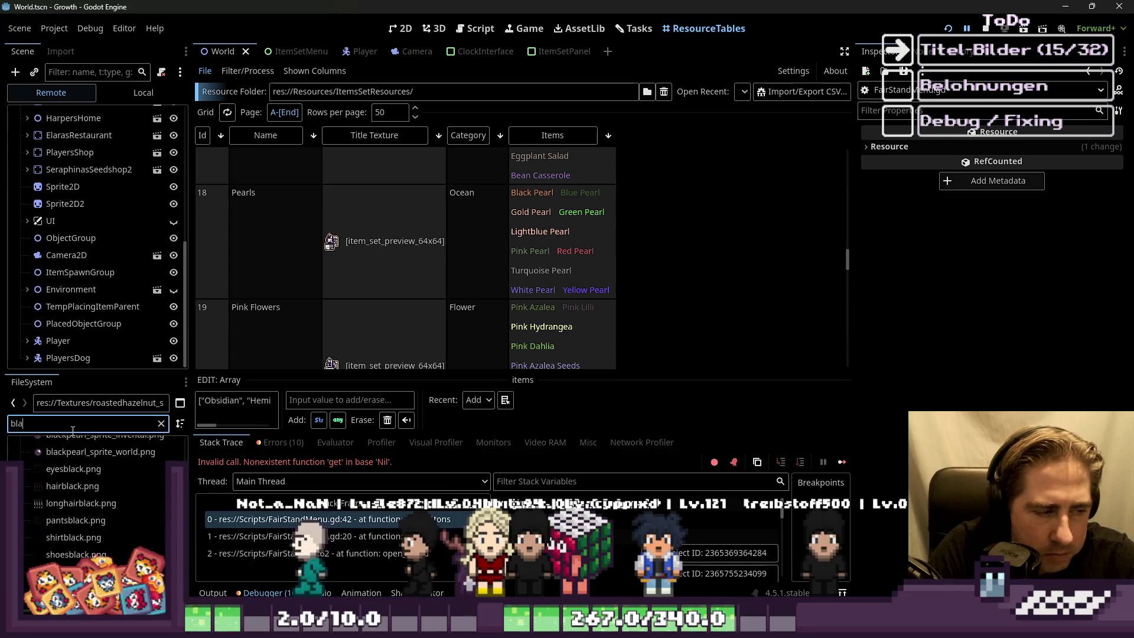
text(ck)
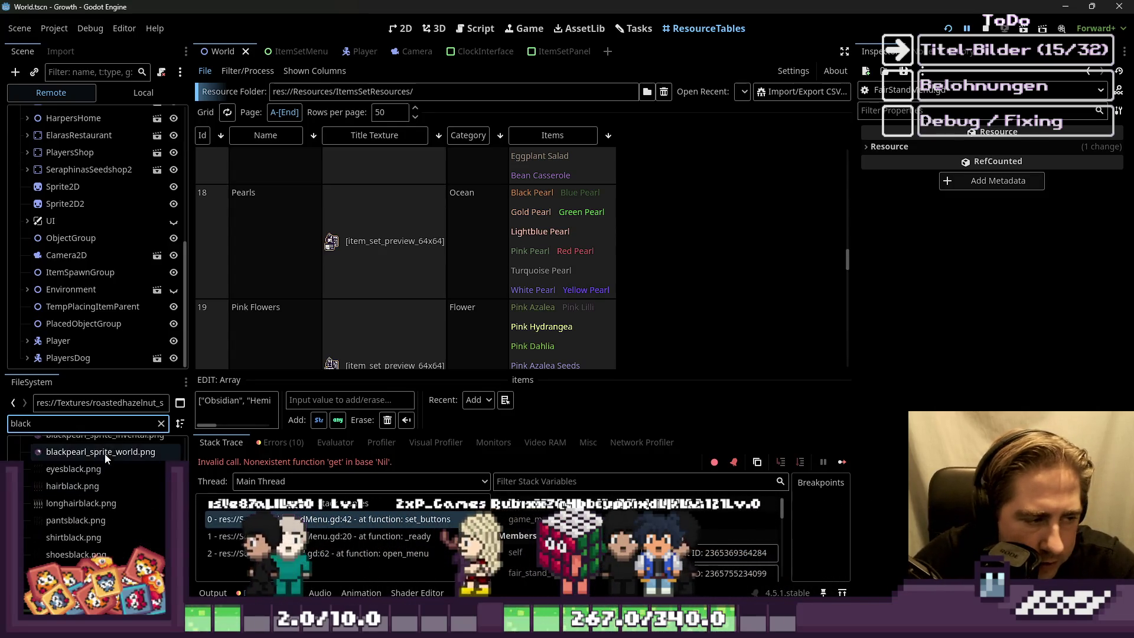
right_click(102, 454)
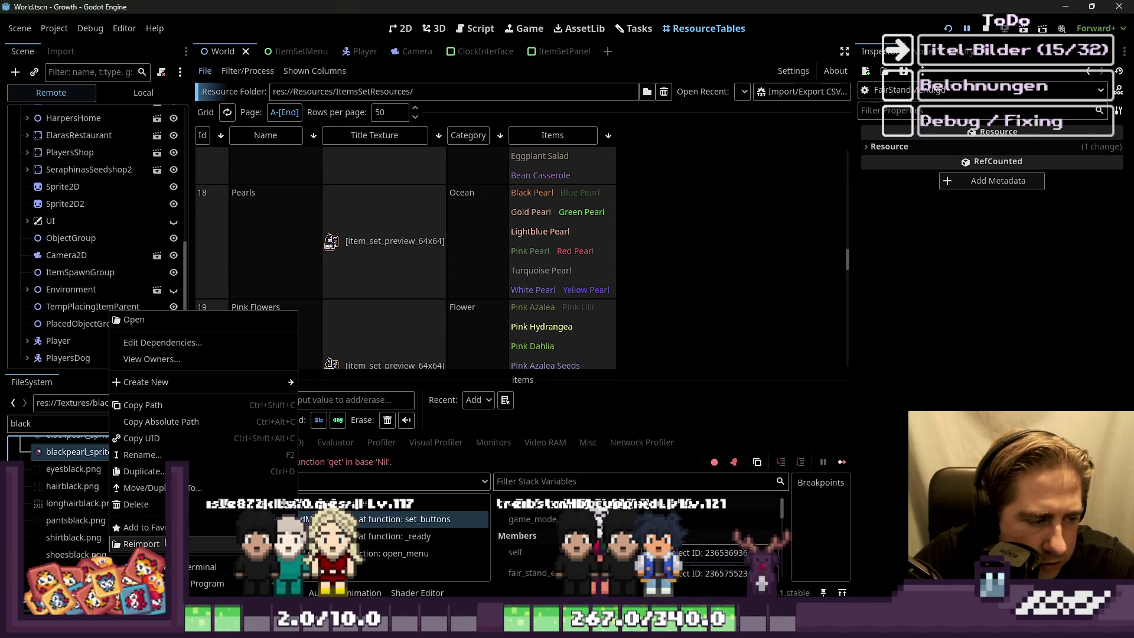
click(134, 319)
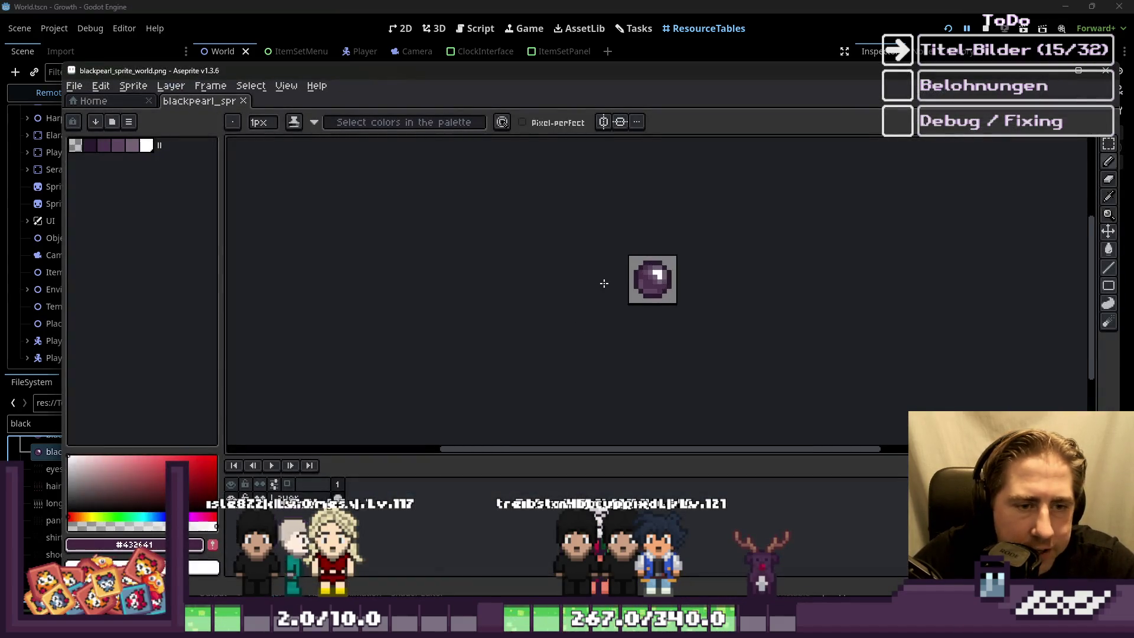
Step: Close the black pearl world sprite and open blackpearl_sprite_inventar.png from Godot in Aseprite
scroll(624, 278, up, 1)
double_click(705, 73)
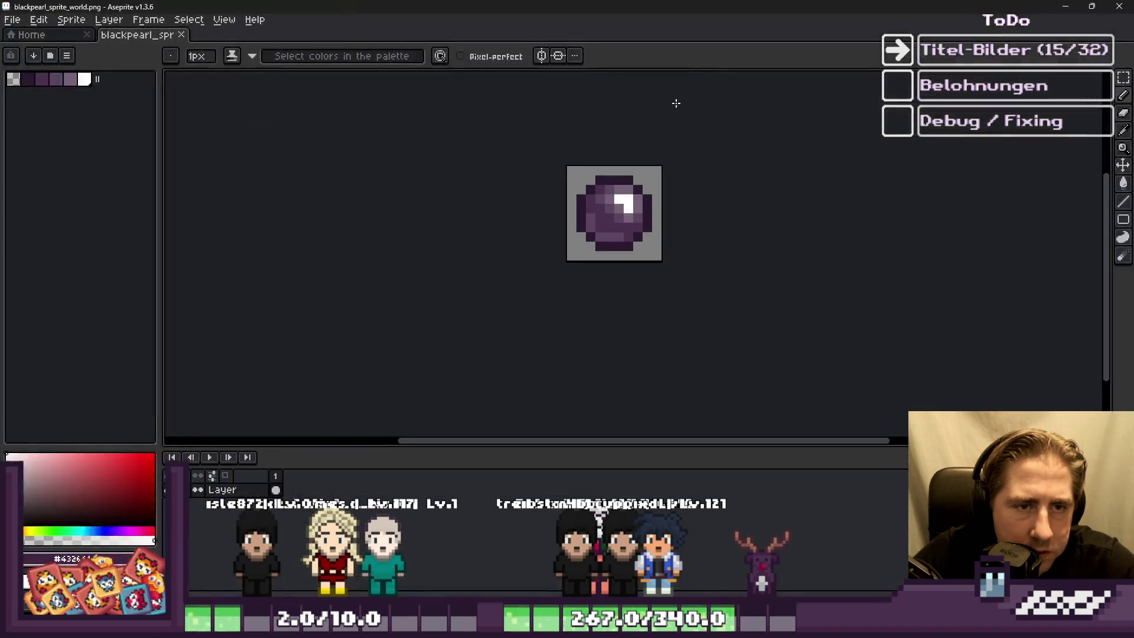
click(1118, 6)
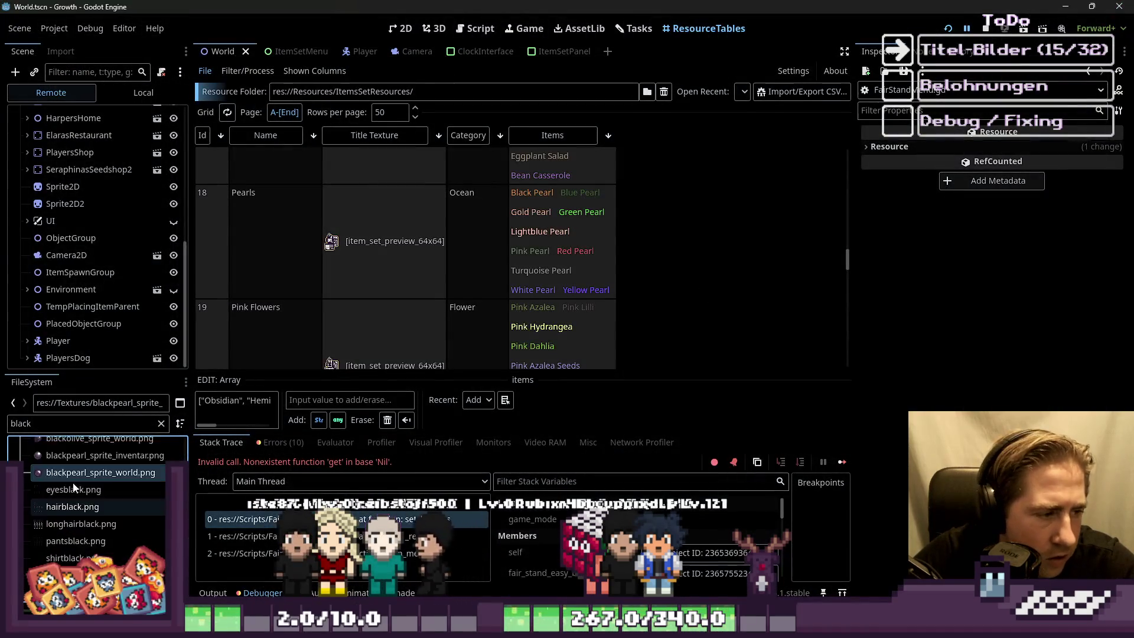
click(73, 480)
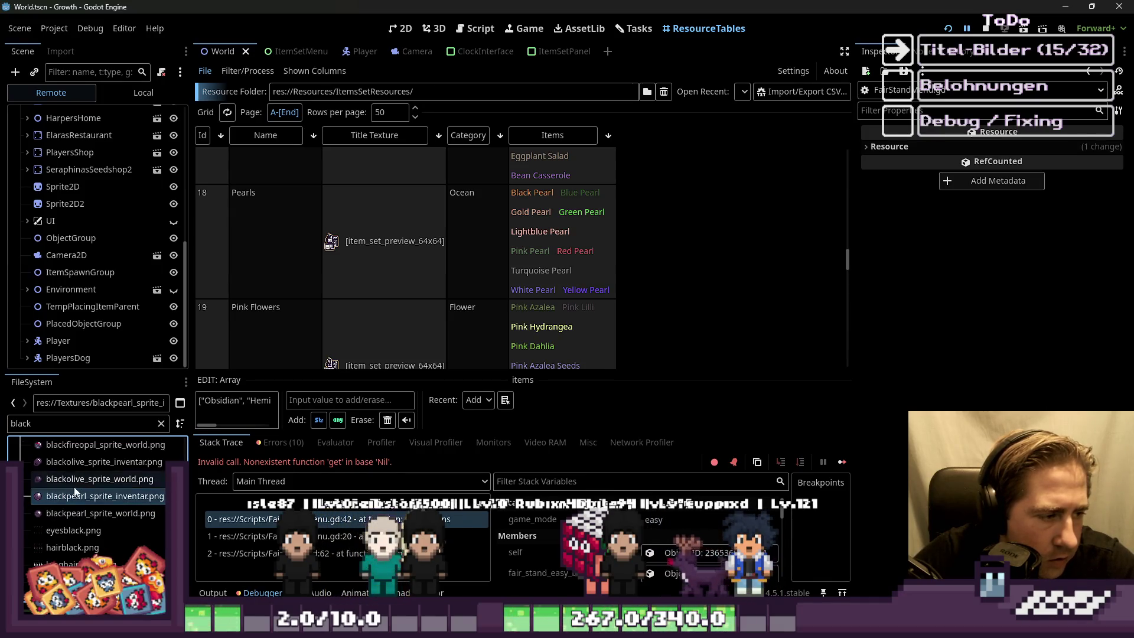
right_click(74, 499)
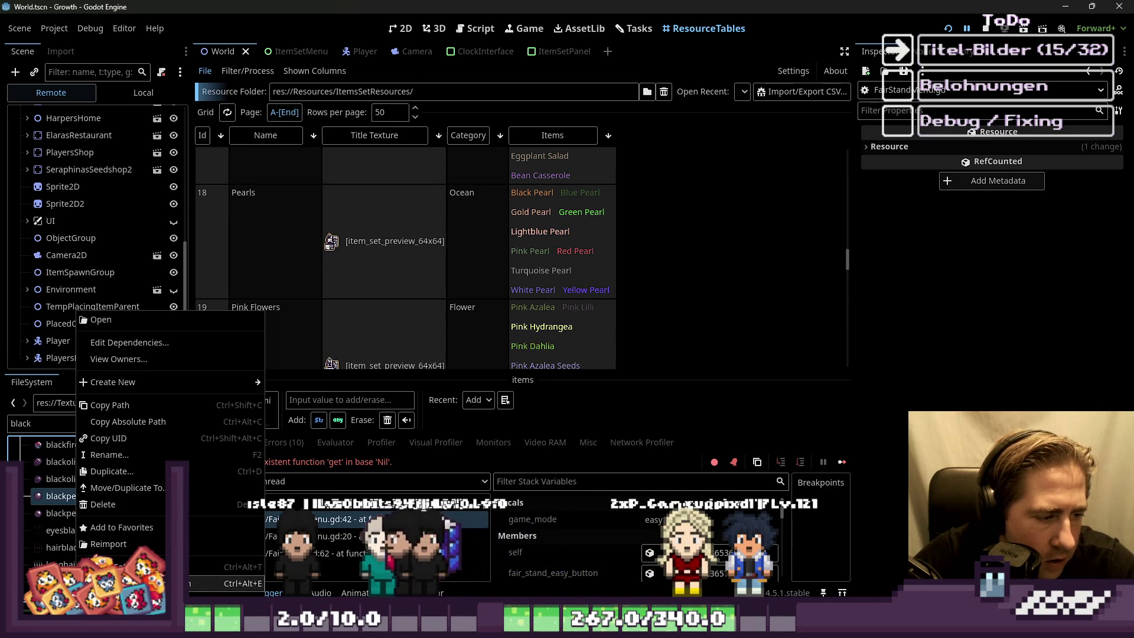
click(224, 583)
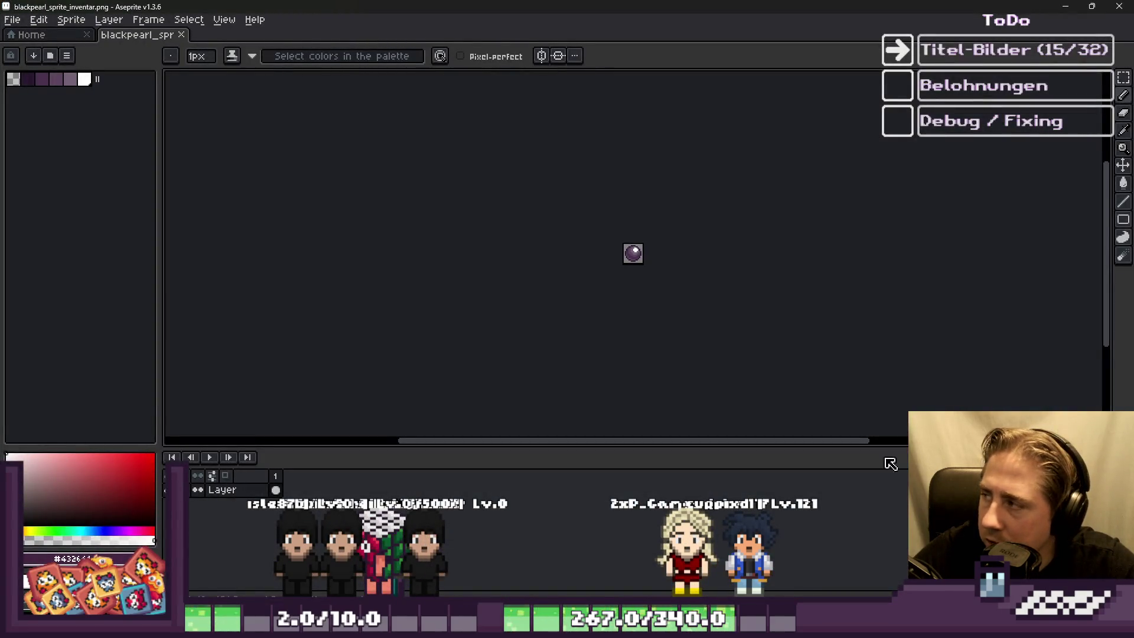
Step: Return to the growth_itemset_preview.png sheet with the Pencil tool active
scroll(664, 263, up, 6)
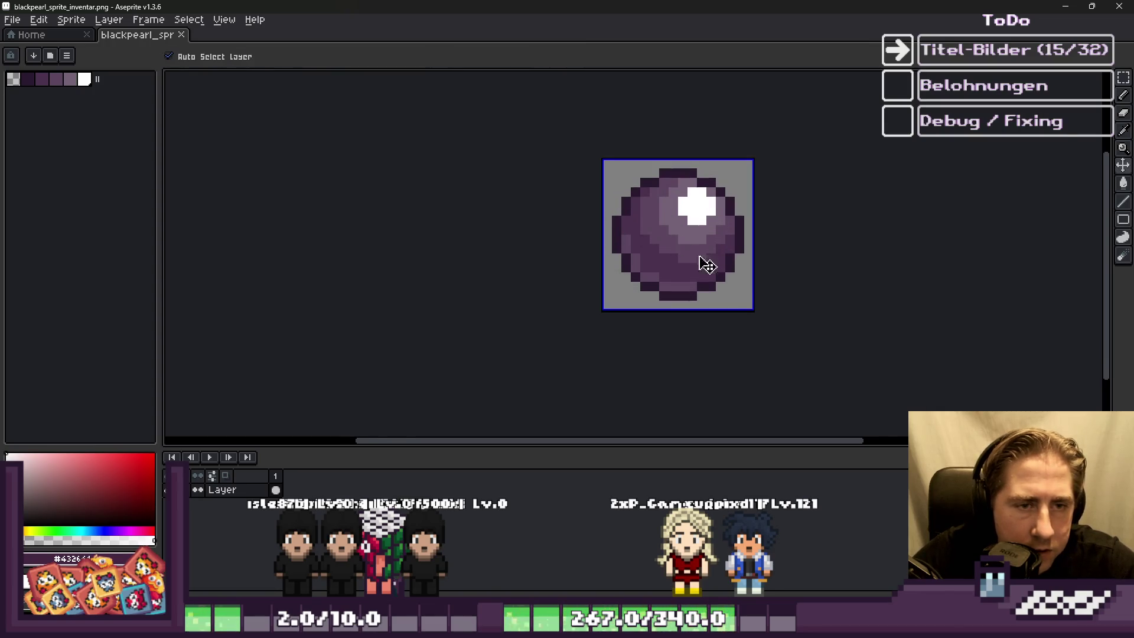
key(b)
scroll(650, 283, up, 3)
scroll(532, 319, down, 5)
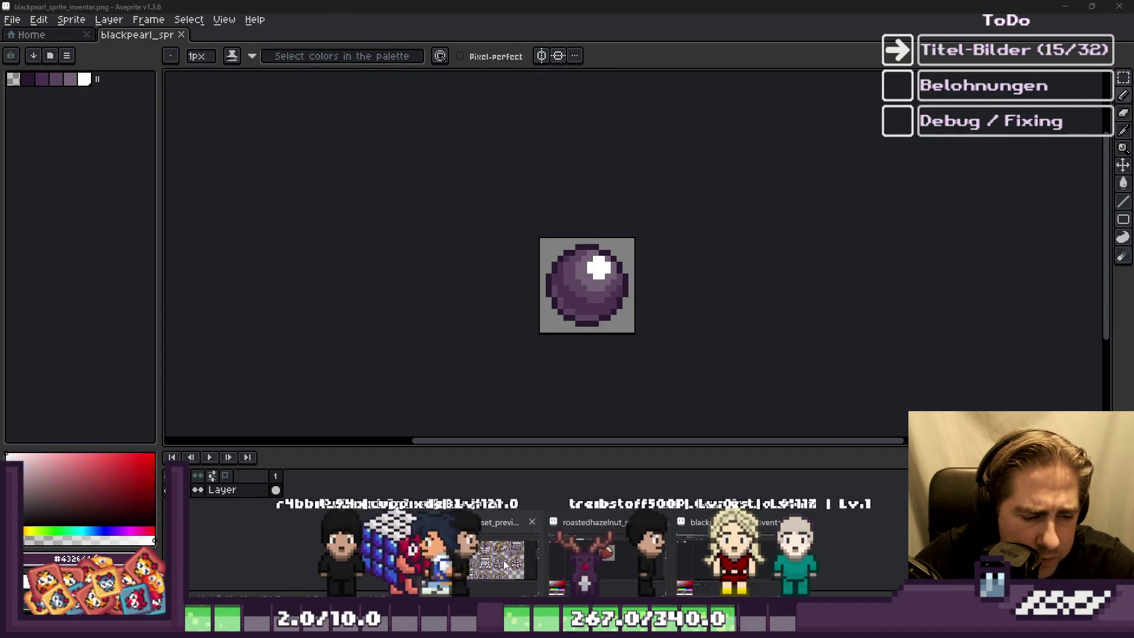
scroll(815, 256, up, 5)
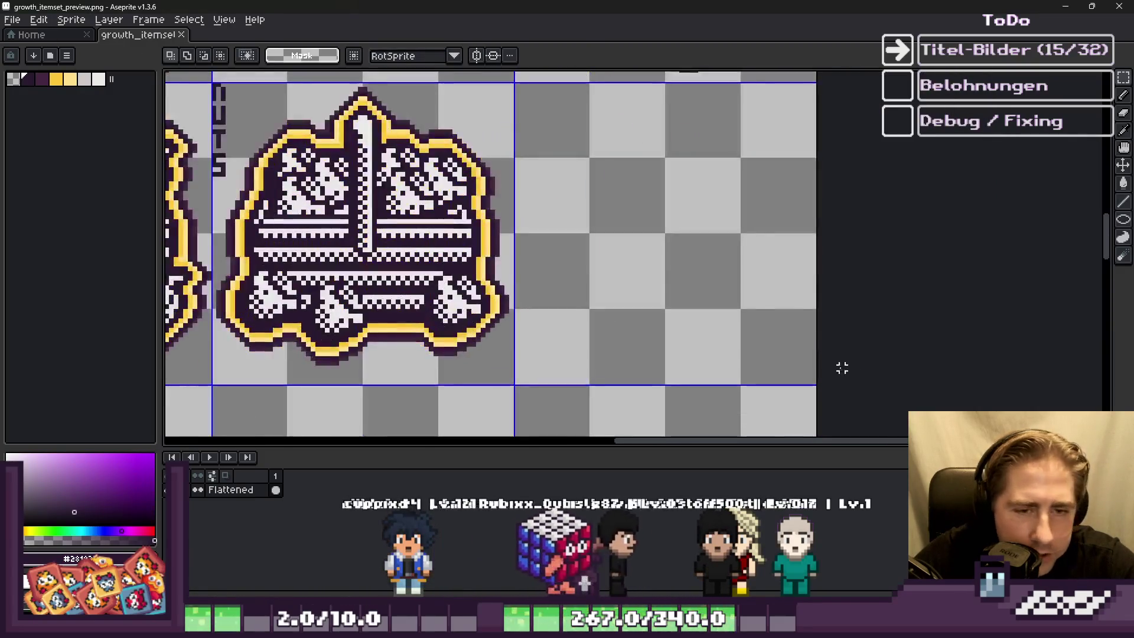
Step: Paste the purple pearl onto the sheet and drop it below the free tile
key(ctrl+v)
scroll(573, 250, up, 1)
drag(646, 272, 738, 297)
key(Return)
scroll(745, 283, up, 2)
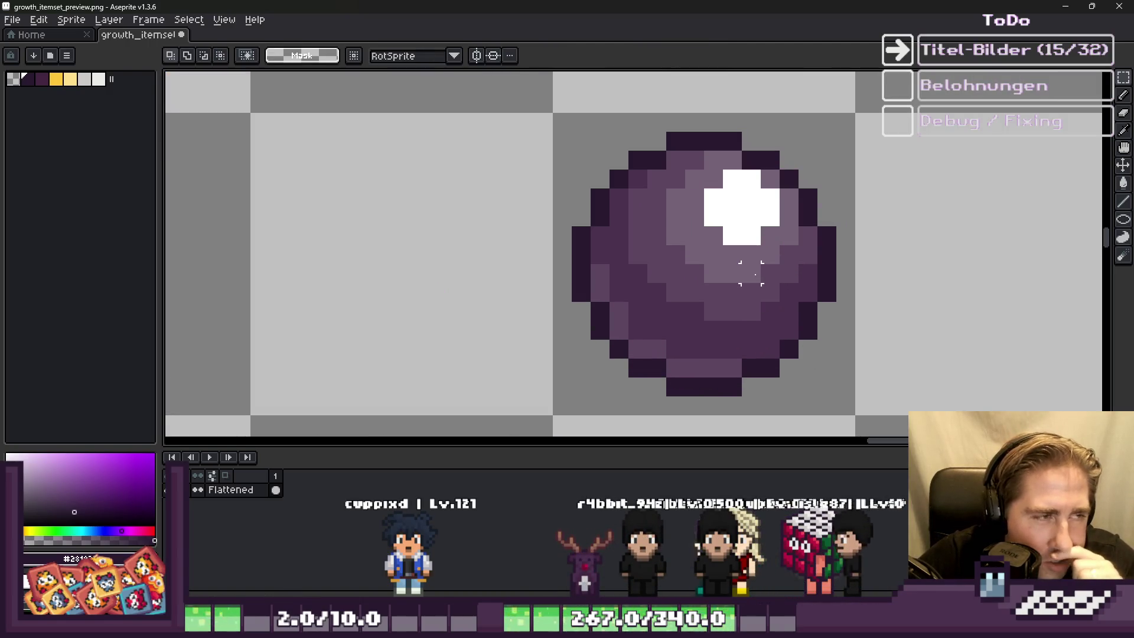
scroll(751, 273, down, 1)
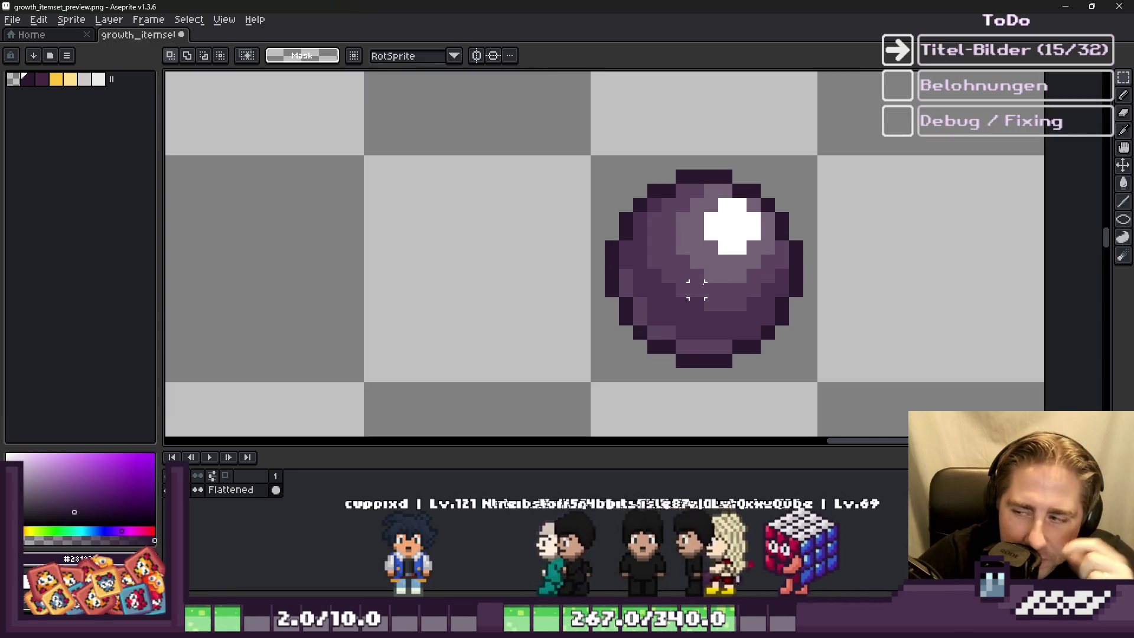
scroll(703, 283, down, 1)
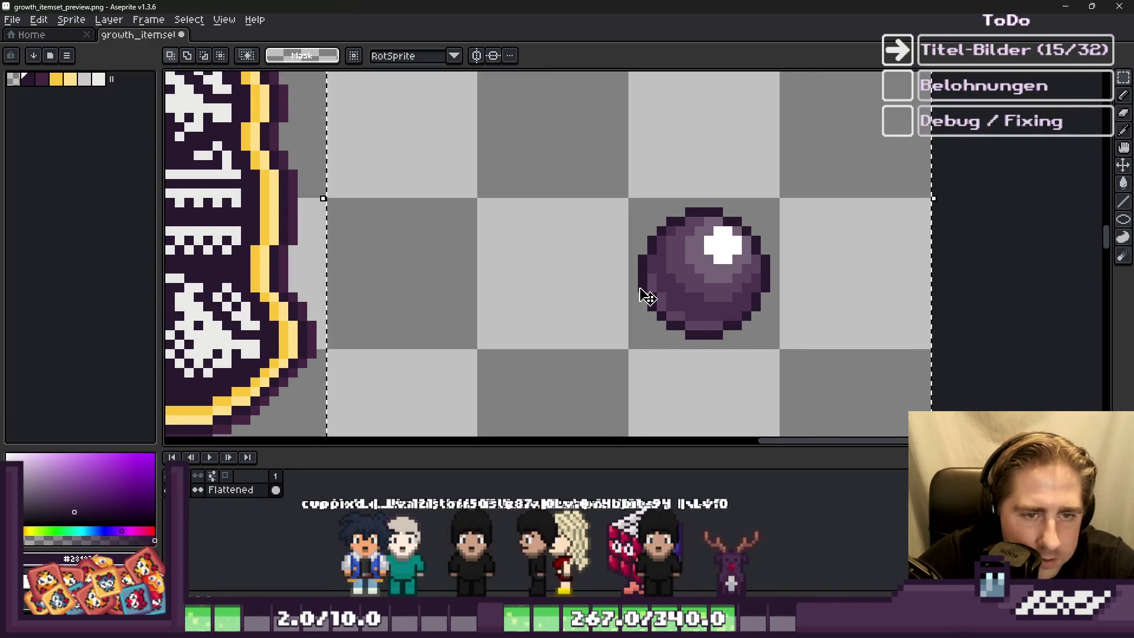
scroll(656, 294, down, 3)
scroll(671, 278, down, 1)
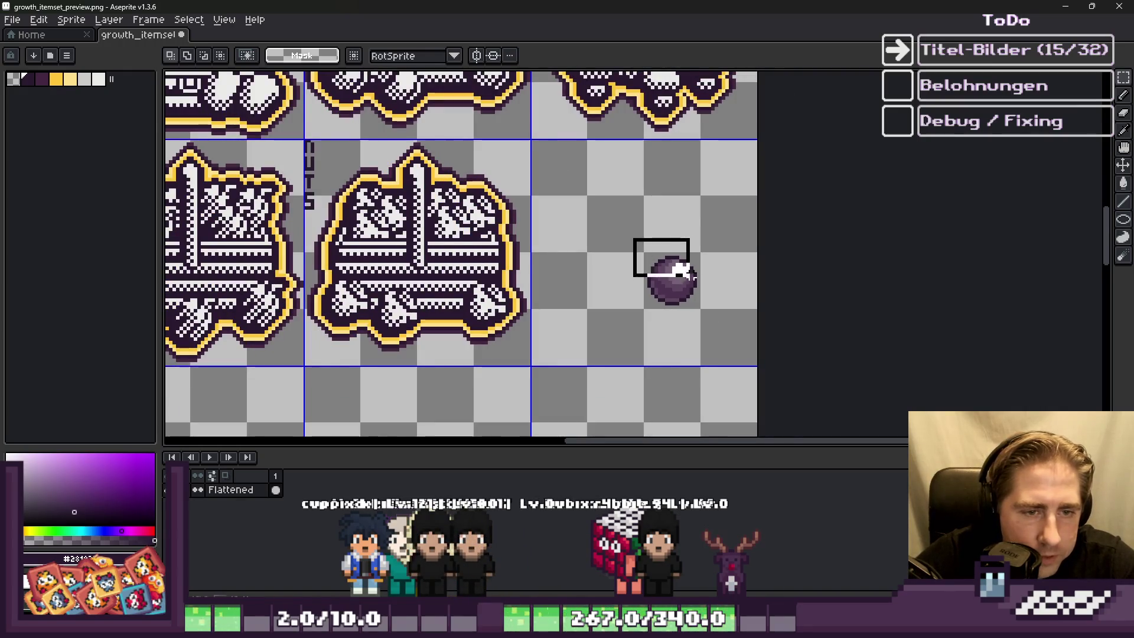
drag(673, 279, 590, 397)
key(ctrl+d)
scroll(678, 238, down, 3)
scroll(719, 227, up, 3)
scroll(720, 228, down, 3)
scroll(575, 331, up, 3)
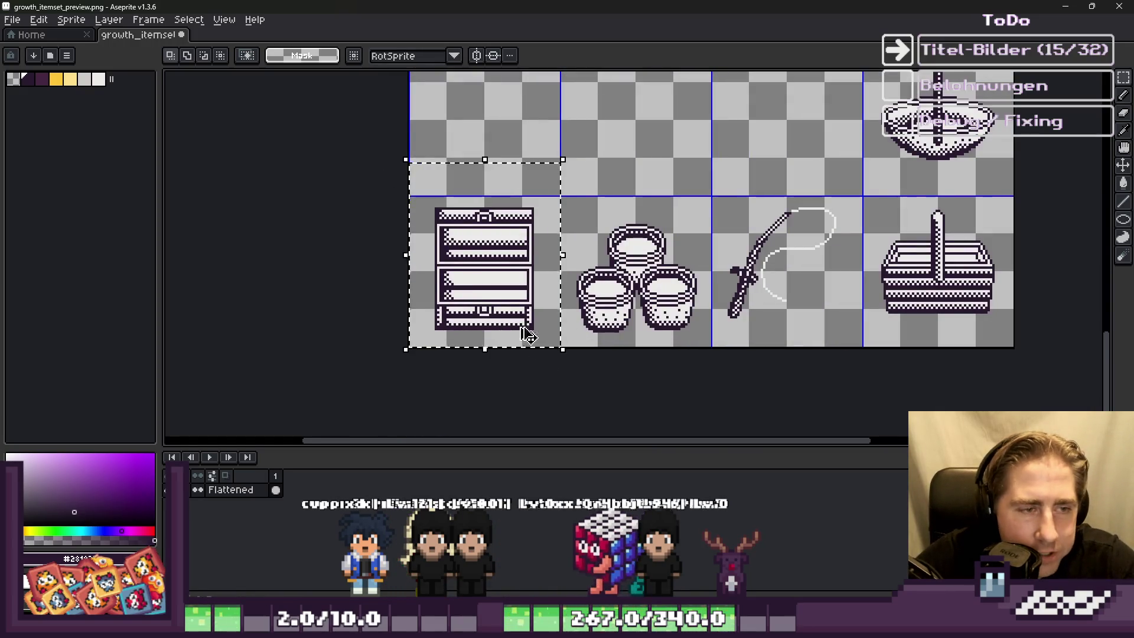
scroll(520, 372, down, 3)
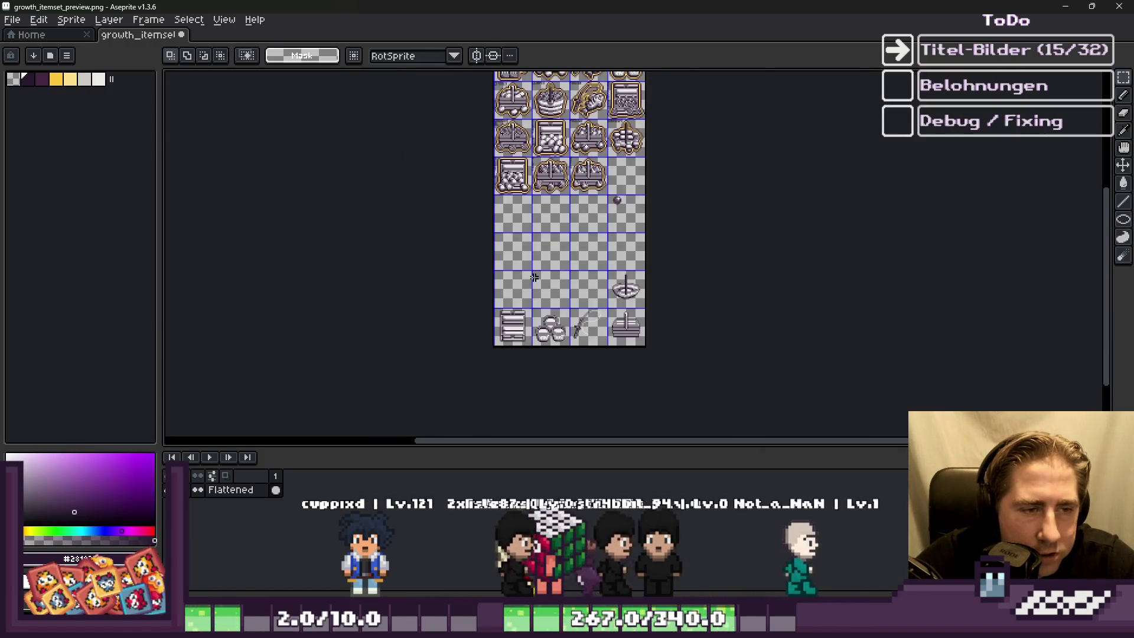
scroll(594, 175, up, 3)
scroll(818, 174, up, 1)
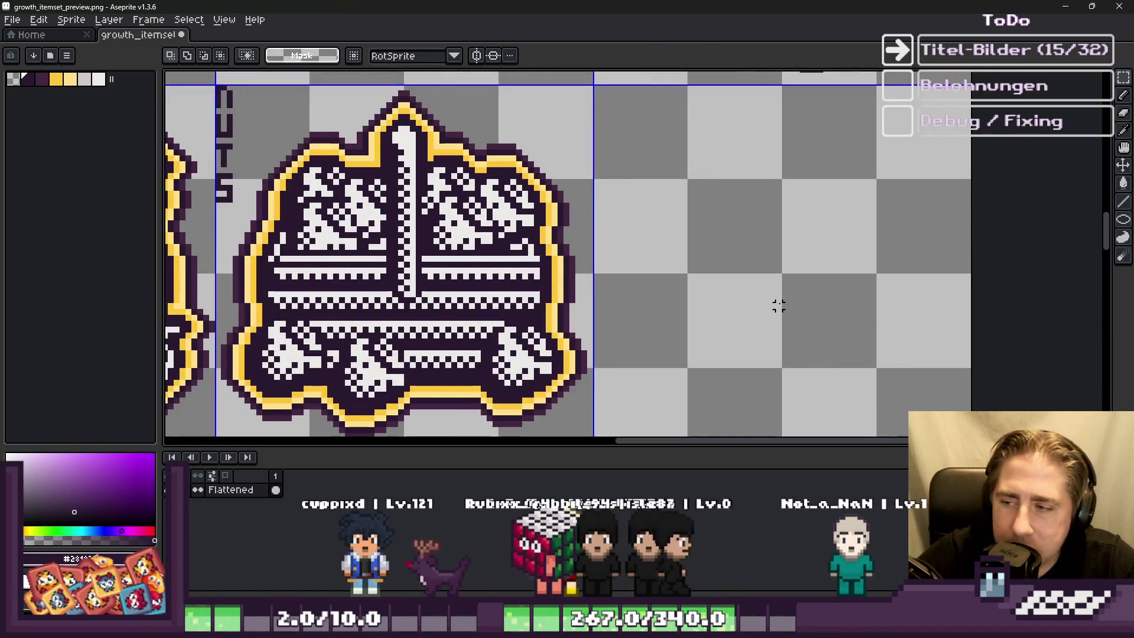
Step: Paste a copy of the empty crate and commit it in the next free tile
key(ctrl+v)
scroll(585, 242, down, 1)
drag(588, 246, 734, 253)
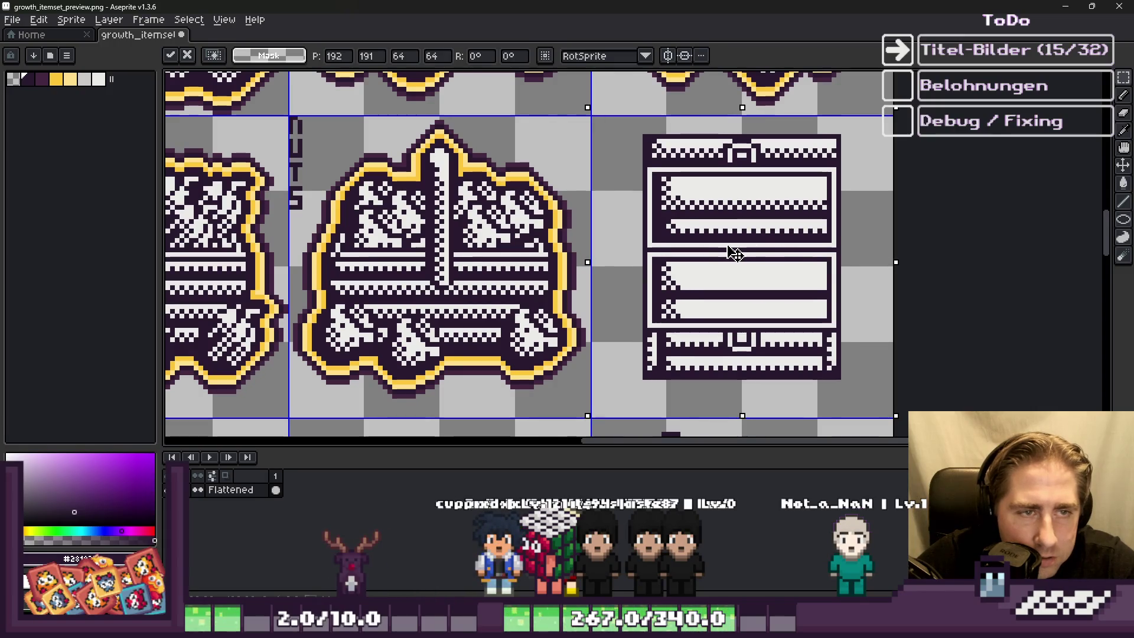
key(Return)
scroll(736, 145, down, 1)
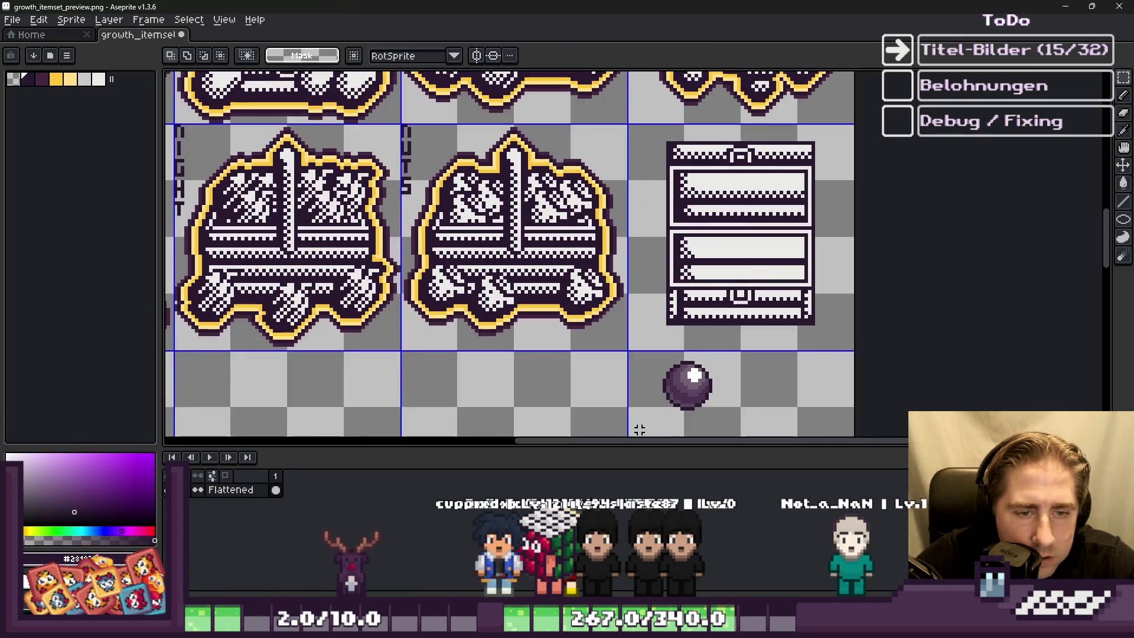
scroll(691, 403, down, 1)
scroll(676, 347, up, 5)
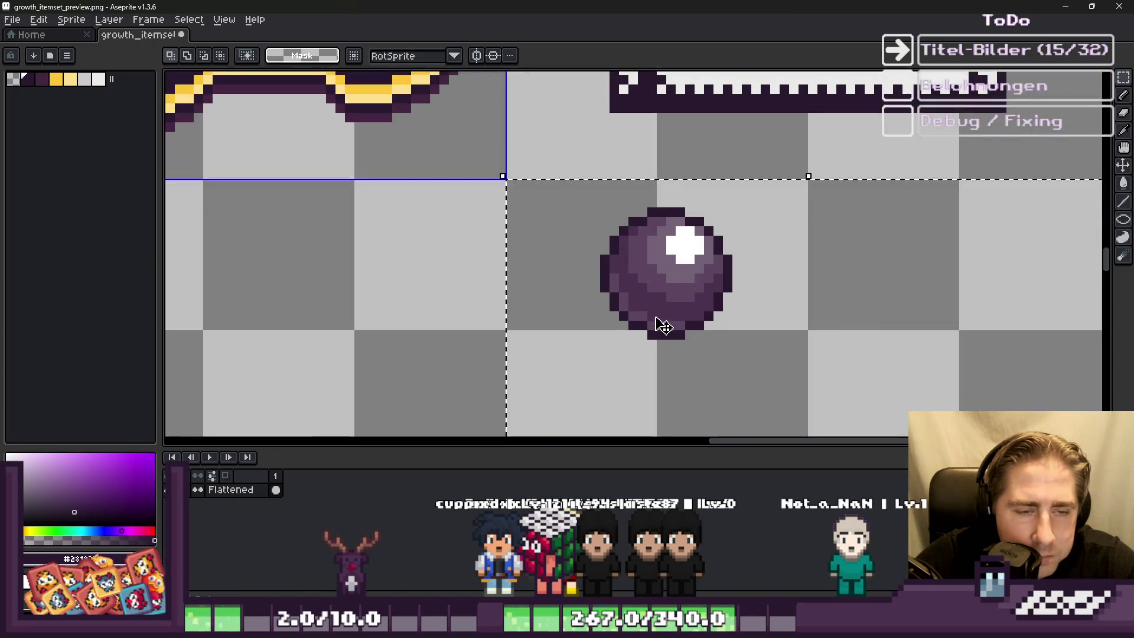
Step: Paint dark outline pixels along the orb's left and lower-left edge
key(i)
key(b)
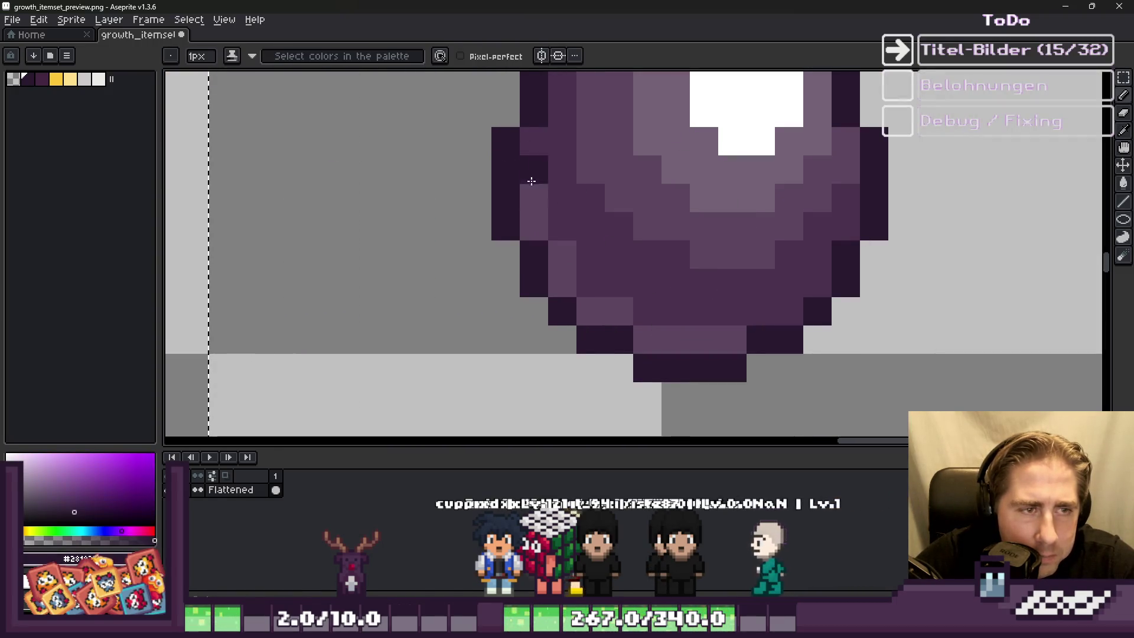
scroll(569, 174, down, 2)
click(562, 190)
scroll(567, 187, up, 2)
mouse_move(576, 285)
mouse_down()
mouse_move(648, 359)
mouse_move(739, 385)
mouse_move(805, 369)
mouse_up()
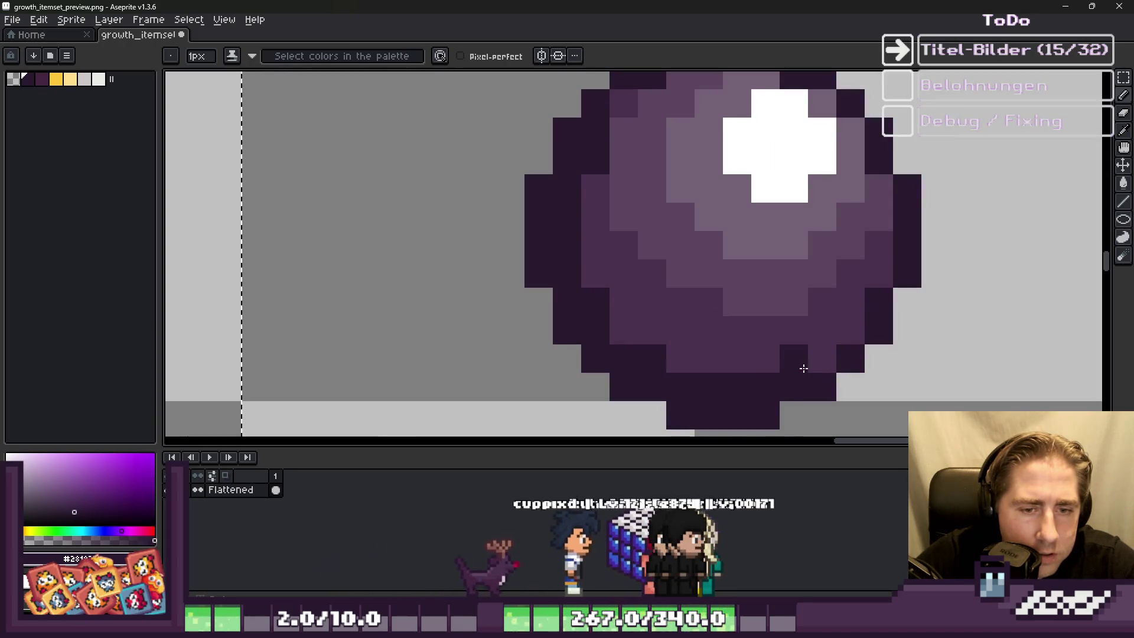
scroll(827, 349, down, 1)
scroll(649, 271, down, 3)
scroll(608, 230, up, 3)
click(606, 229)
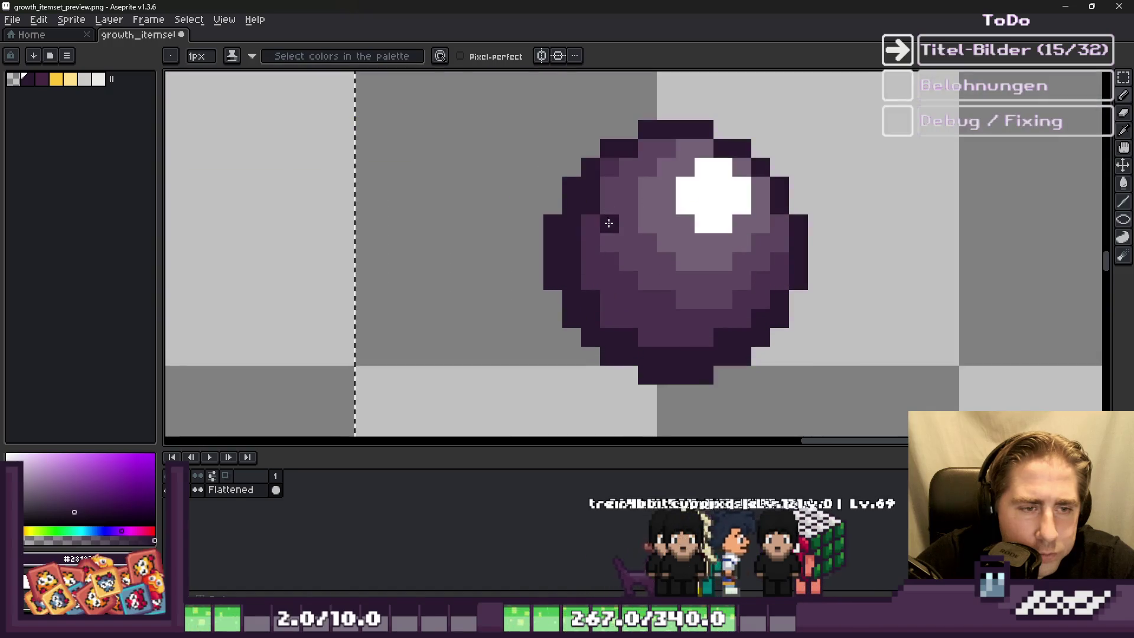
key(ctrl+z)
scroll(619, 177, up, 1)
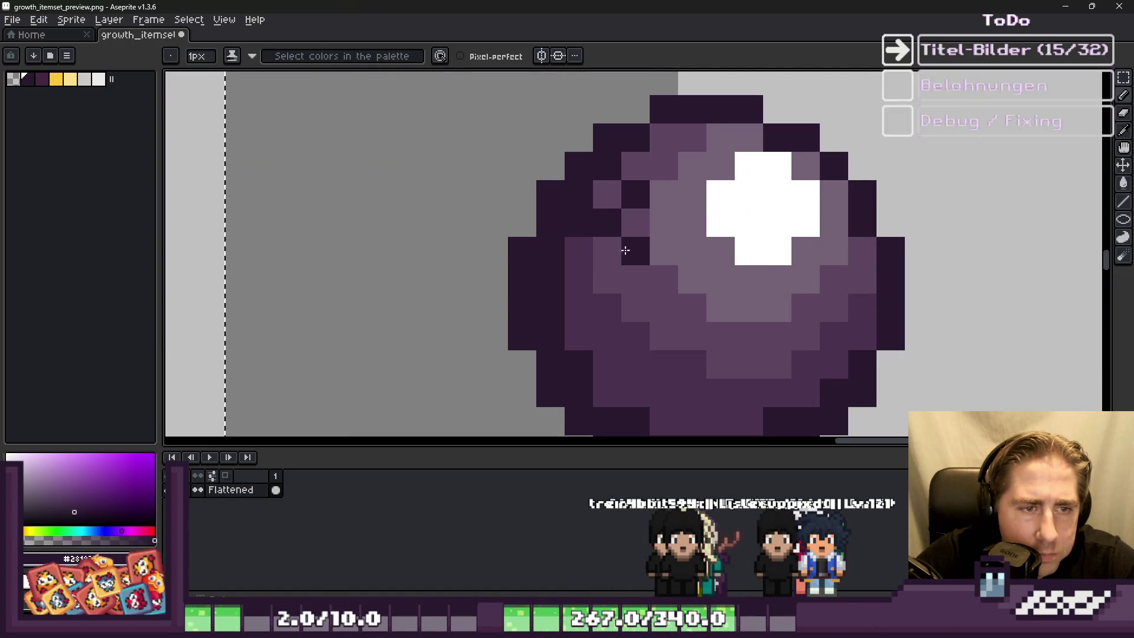
key(ctrl+z)
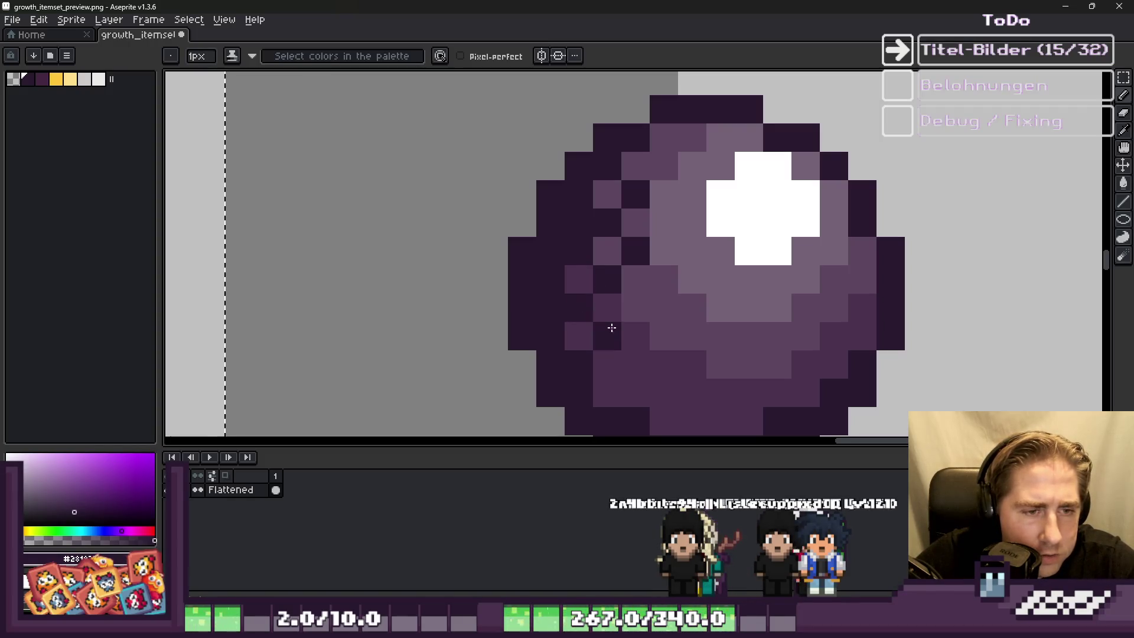
Step: Add checkerboard dark dither pixels across the orb's lower fill
click(664, 392)
scroll(595, 235, down, 2)
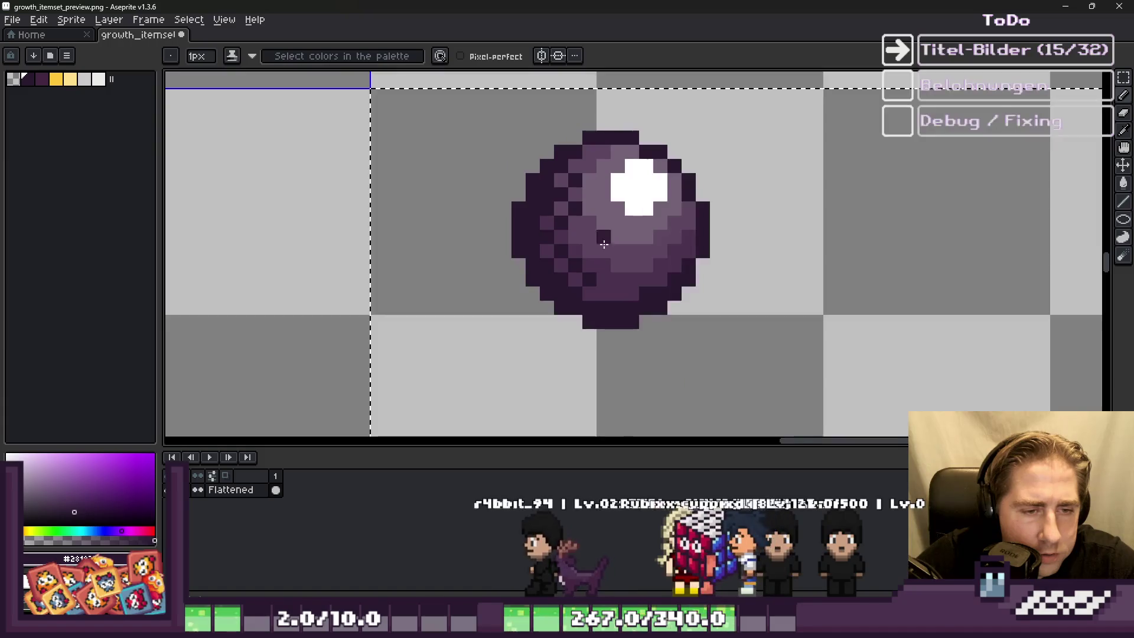
scroll(601, 329, up, 2)
click(600, 329)
click(624, 313)
click(648, 329)
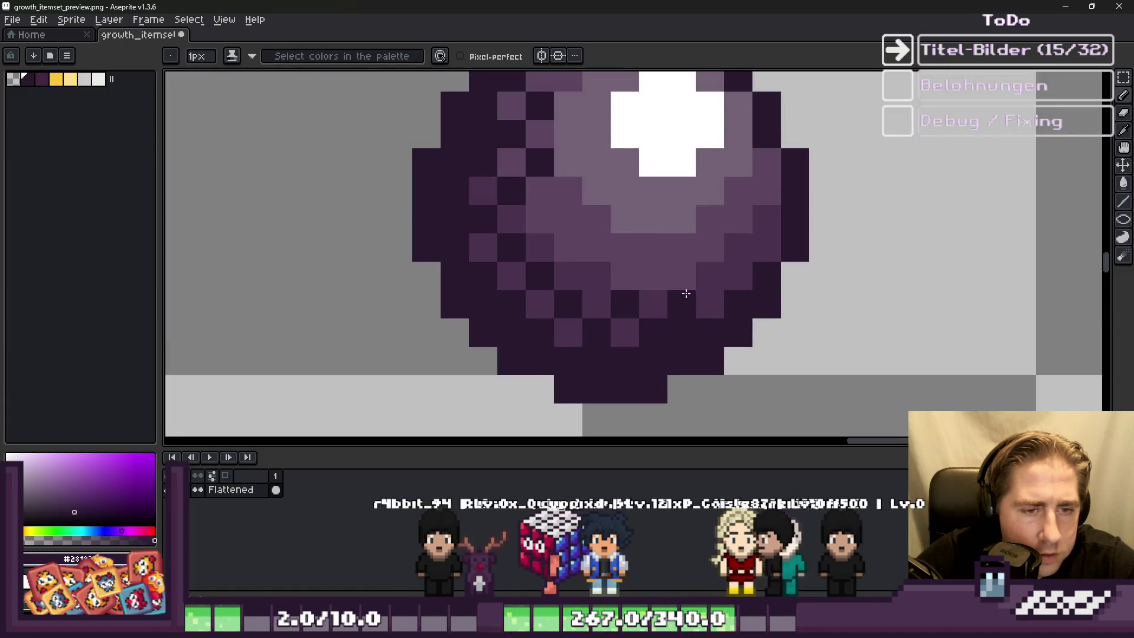
click(741, 242)
scroll(727, 248, down, 2)
scroll(650, 282, up, 2)
click(650, 281)
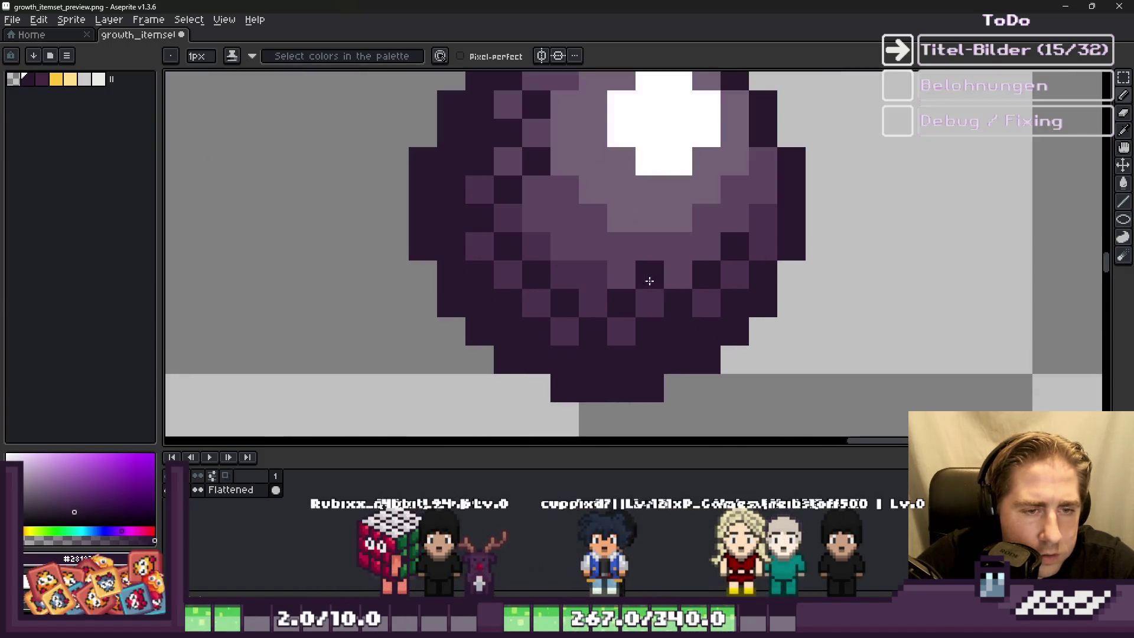
click(593, 274)
scroll(593, 275, down, 2)
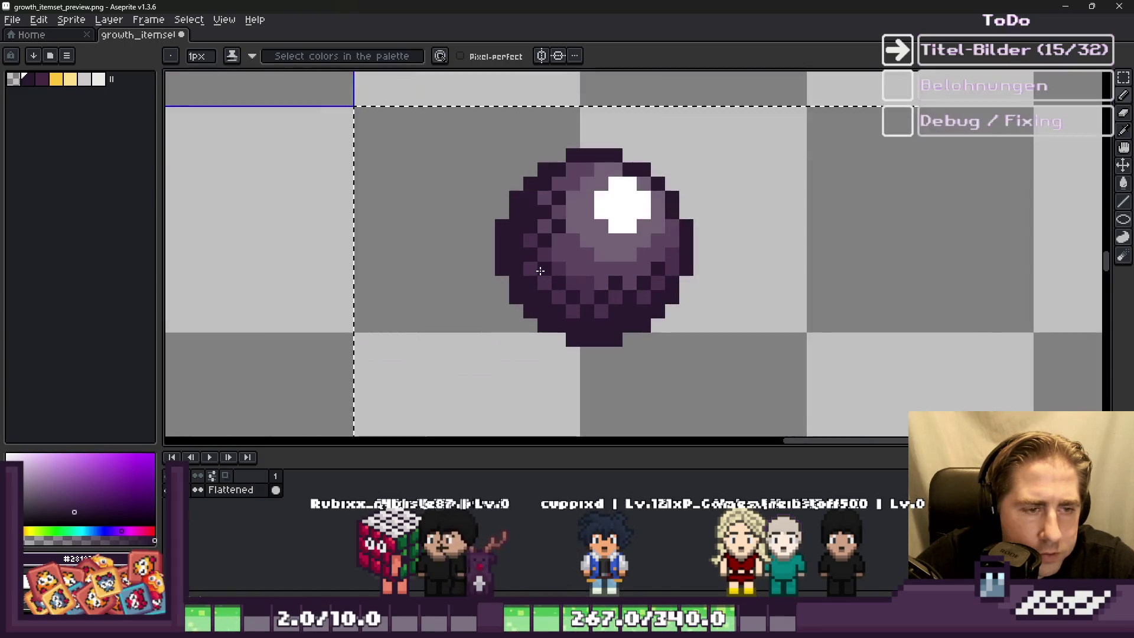
scroll(574, 271, up, 2)
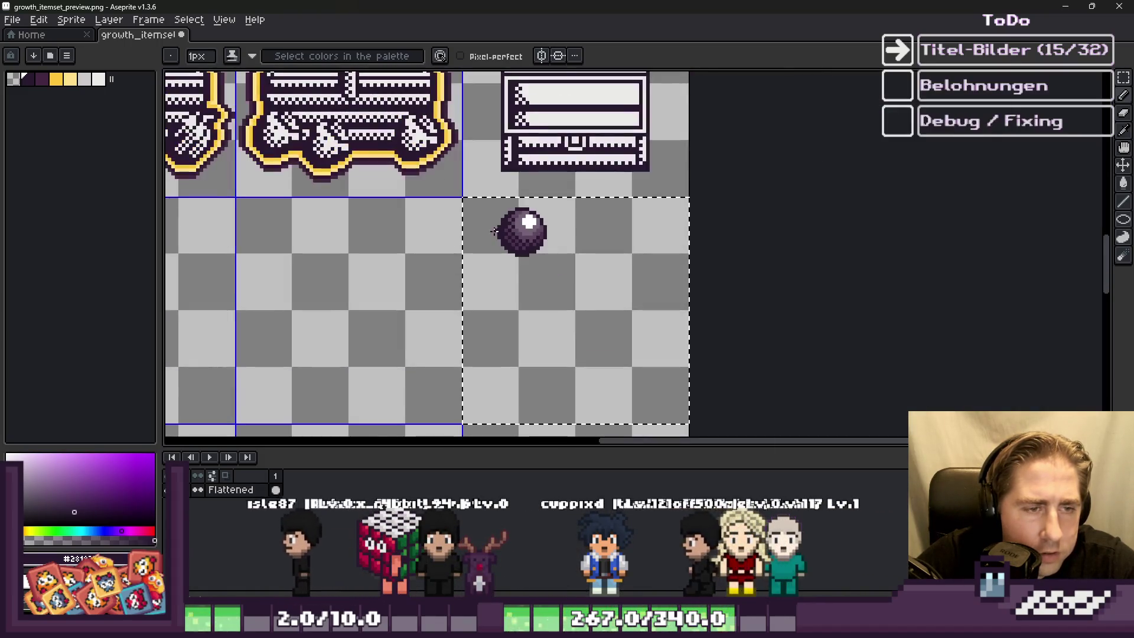
scroll(520, 233, down, 3)
scroll(521, 233, up, 2)
scroll(539, 208, up, 1)
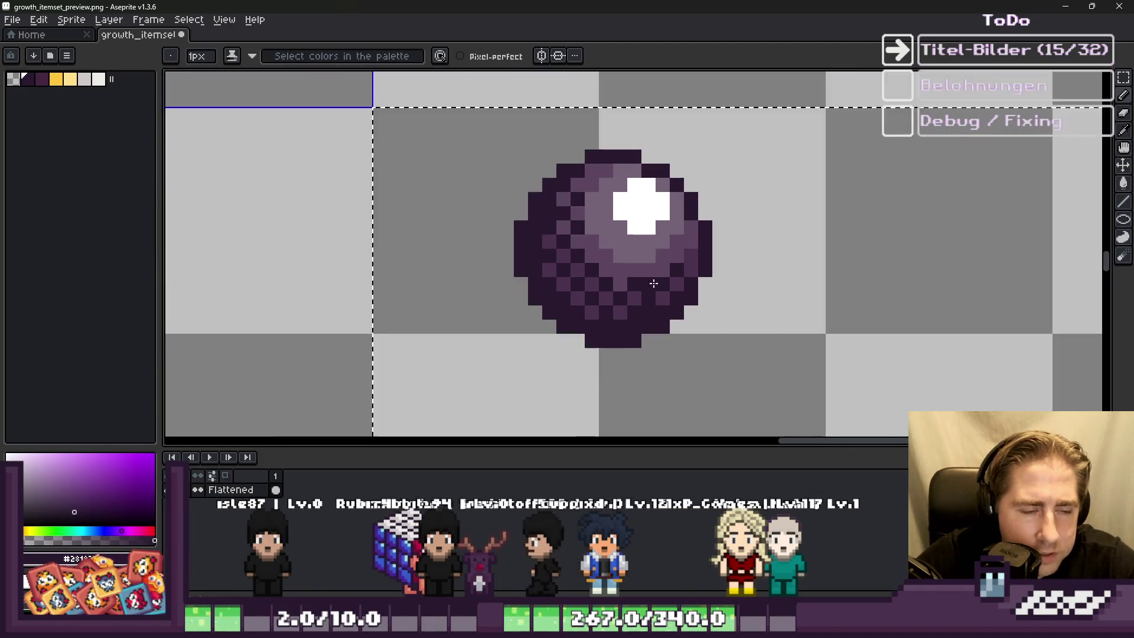
scroll(416, 122, down, 2)
alt+click(416, 122)
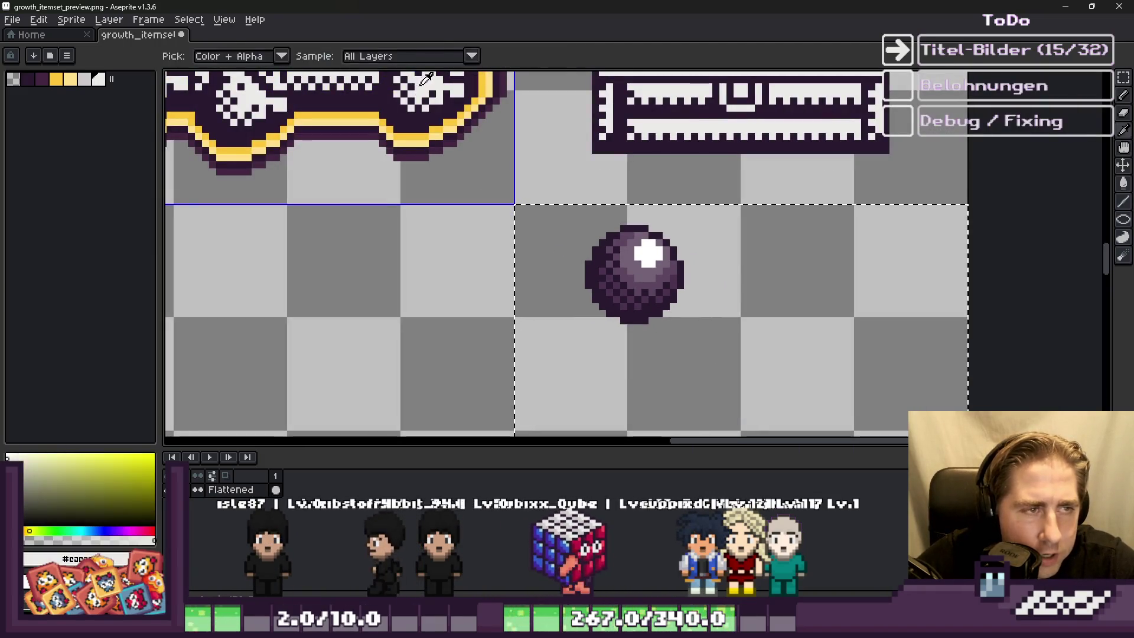
Step: Flood-fill the orb's highlight, purple rings and light dither pixels with off-white
scroll(649, 254, up, 3)
key(g)
click(508, 241)
click(477, 222)
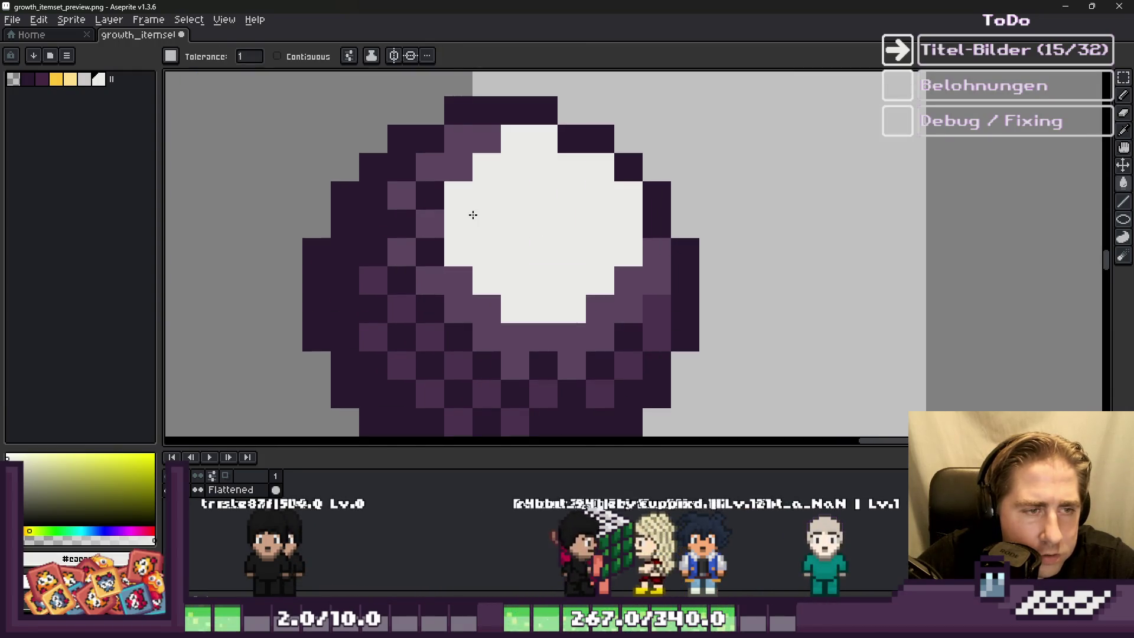
click(461, 161)
click(402, 308)
scroll(577, 293, down, 5)
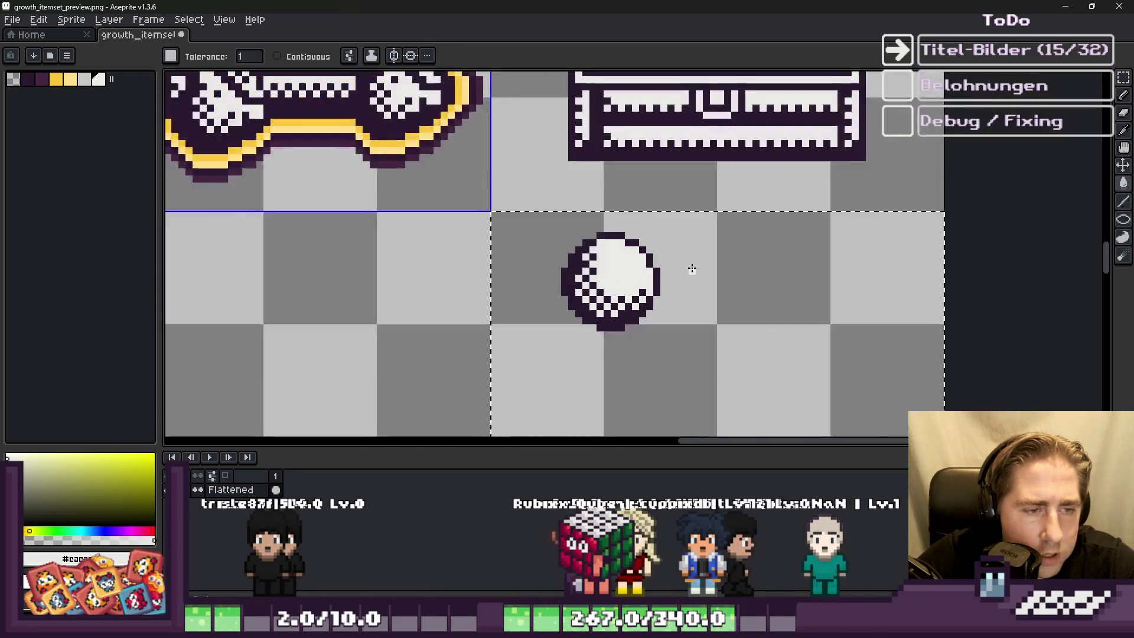
scroll(679, 295, up, 2)
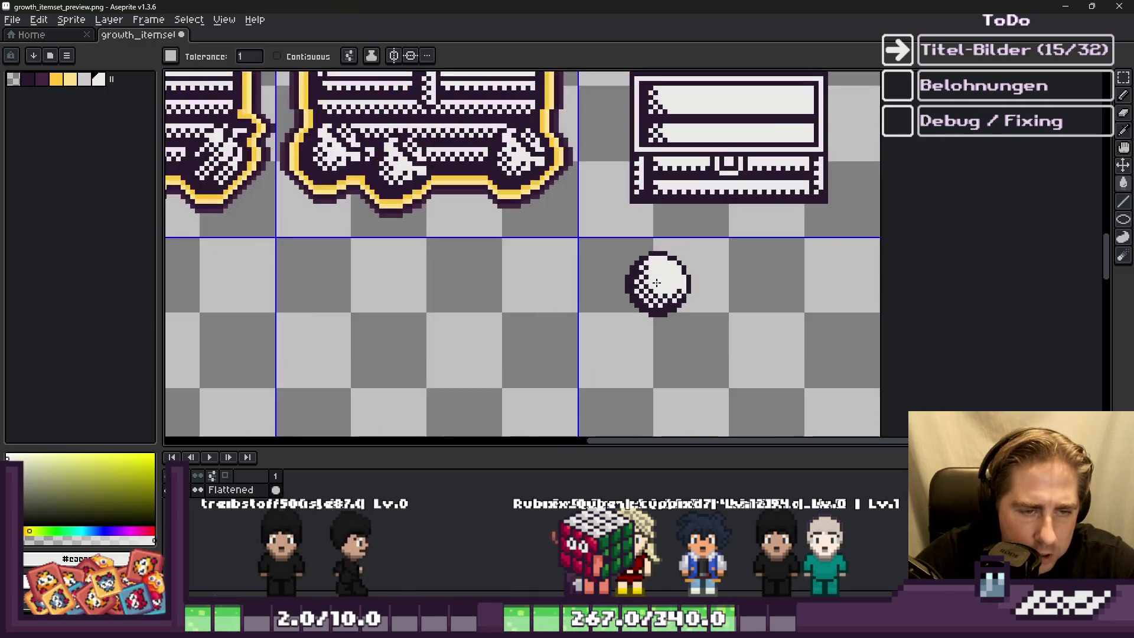
Step: Select the finished white pearl with the Rectangular Marquee and paste a copy
key(m)
scroll(602, 233, up, 3)
drag(603, 227, 834, 425)
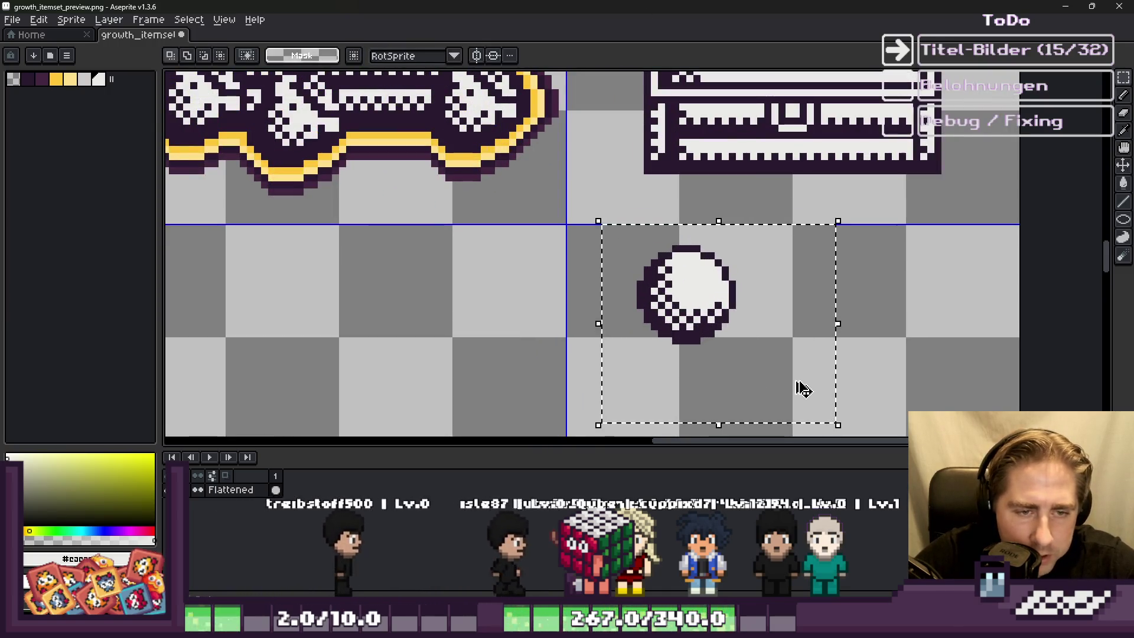
key(ctrl+d)
scroll(652, 335, down, 3)
scroll(651, 335, up, 4)
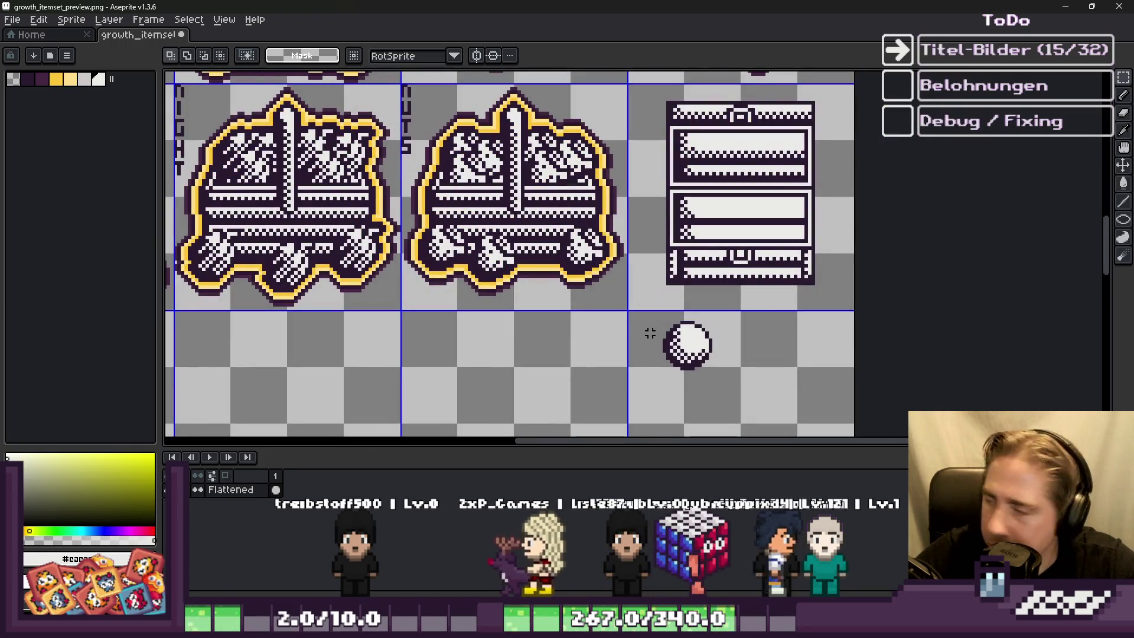
scroll(796, 170, up, 2)
key(ctrl+v)
Step: Drop the pasted white pearl into the tile below the crate
mouse_move(614, 237)
mouse_down()
mouse_move(811, 224)
mouse_move(638, 437)
mouse_up()
scroll(638, 437, down, 2)
key(Return)
scroll(670, 401, up, 1)
Step: Paste another pearl beside the first, then drag a floating pearl into the crate
key(ctrl+v)
mouse_move(567, 373)
mouse_down()
mouse_move(732, 355)
mouse_move(704, 401)
mouse_up()
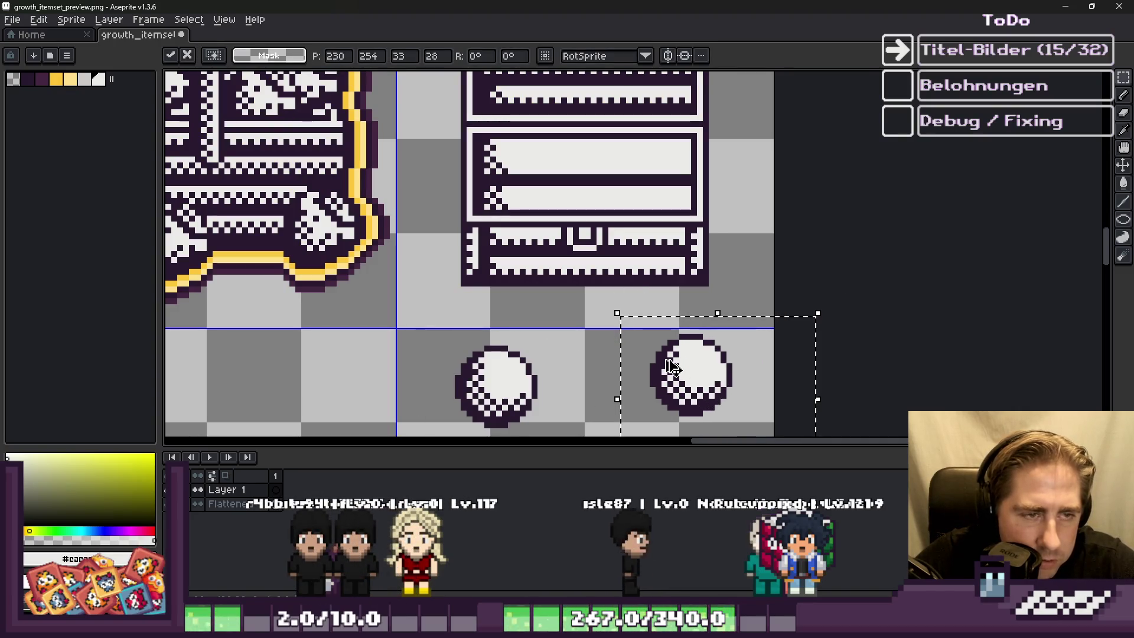
scroll(673, 369, down, 1)
scroll(660, 341, down, 3)
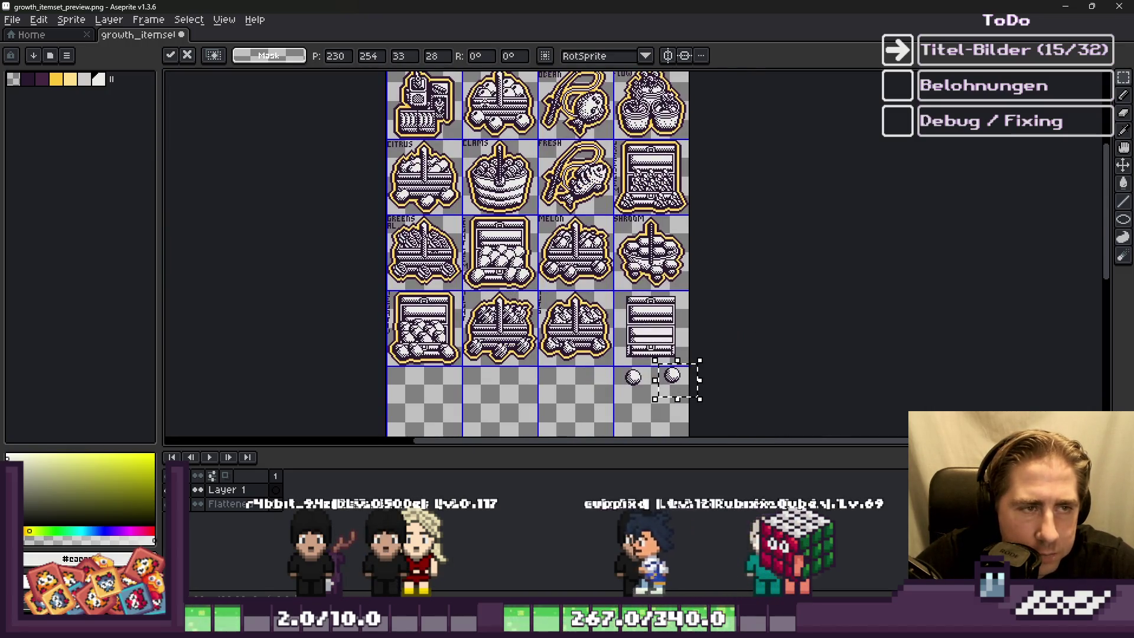
scroll(499, 123, up, 4)
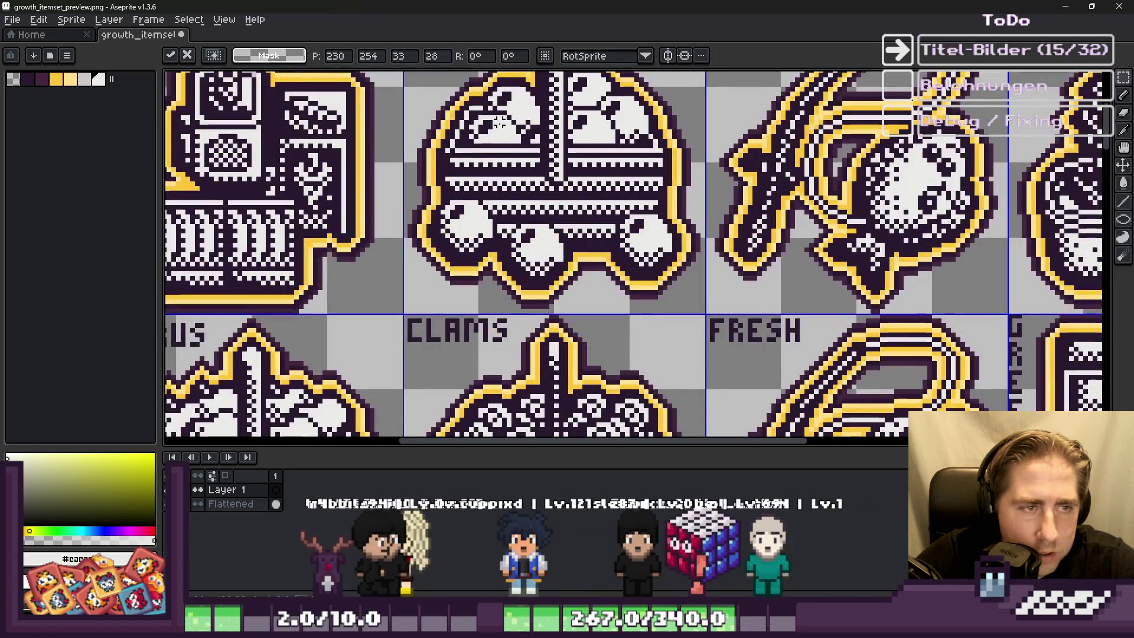
scroll(507, 269, down, 1)
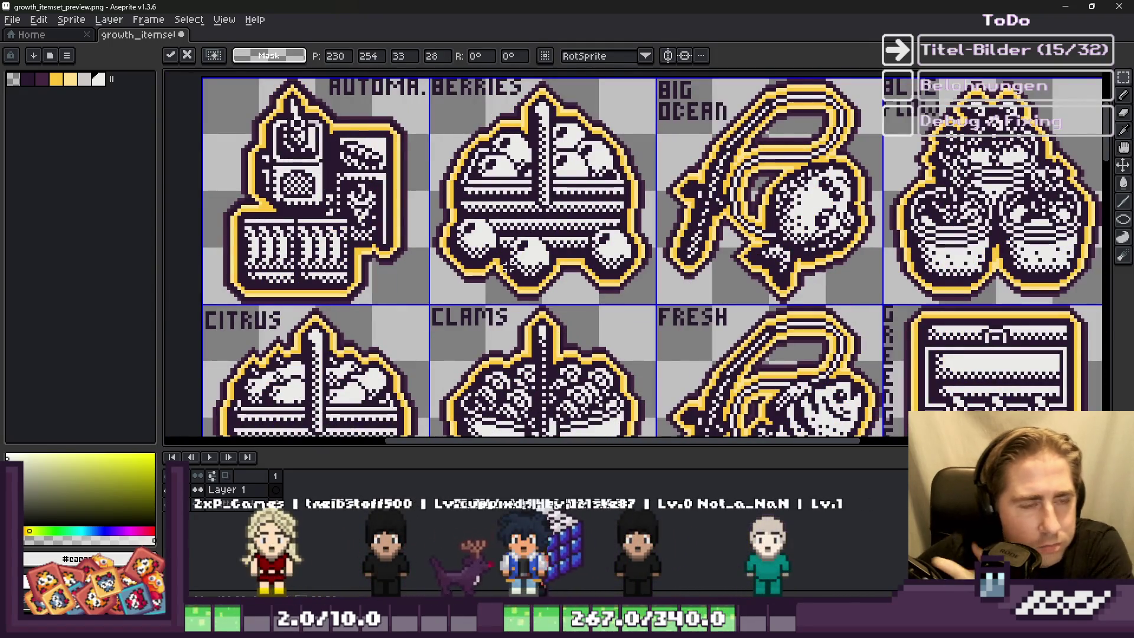
scroll(507, 263, down, 2)
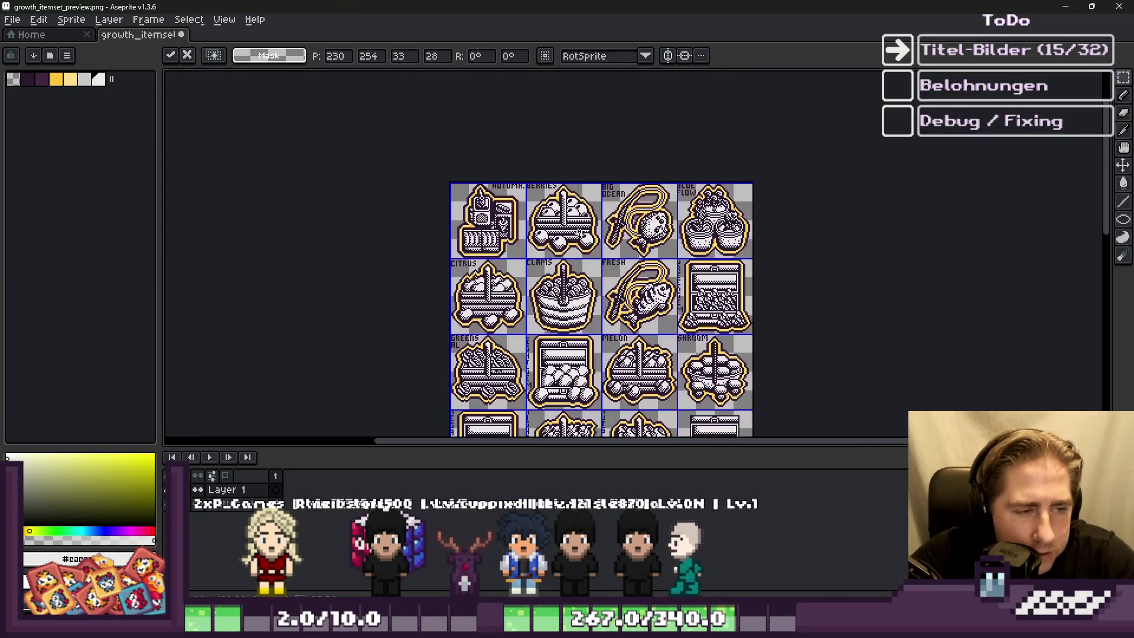
scroll(647, 348, down, 2)
scroll(503, 187, up, 6)
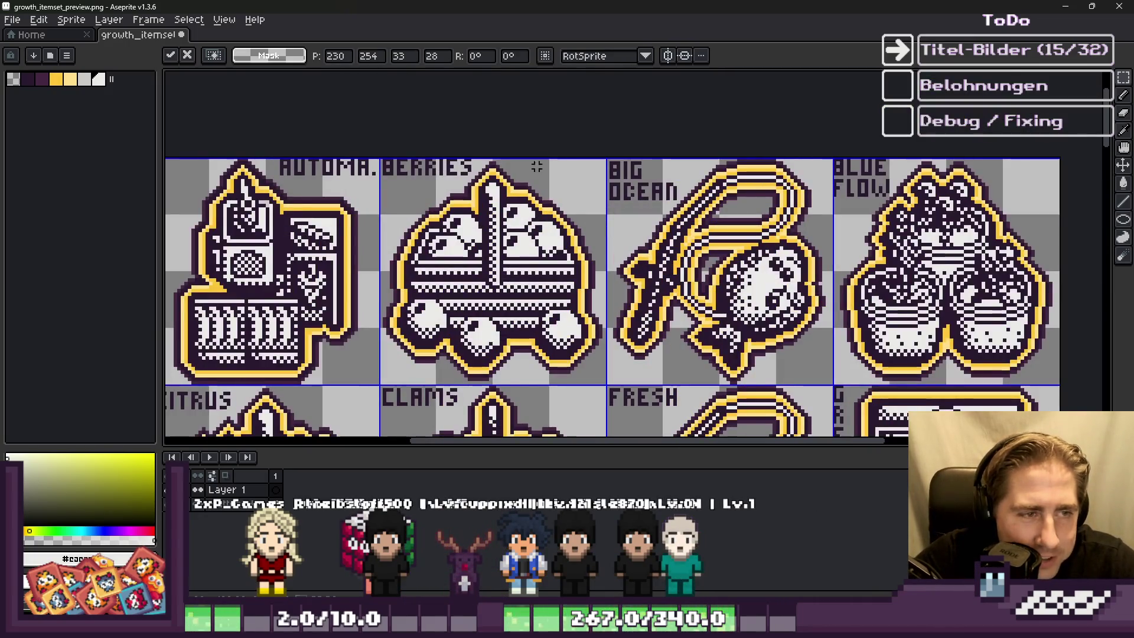
scroll(519, 167, down, 4)
scroll(591, 337, up, 6)
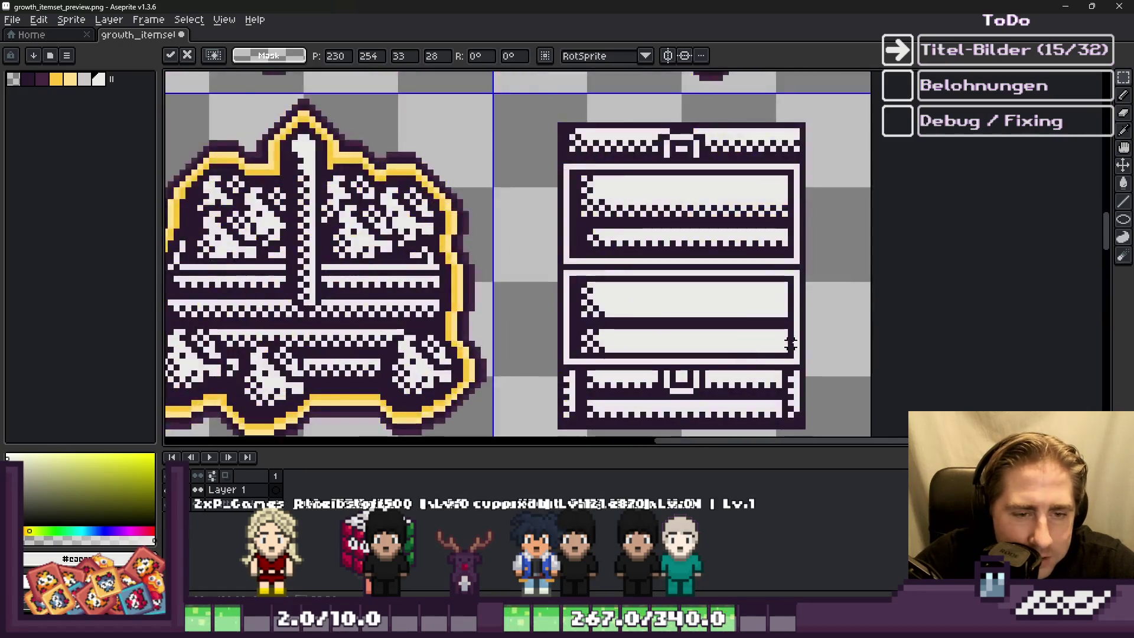
scroll(790, 344, up, 1)
mouse_move(716, 304)
mouse_down()
mouse_move(729, 256)
mouse_move(777, 271)
mouse_move(679, 322)
mouse_move(756, 266)
mouse_move(638, 261)
mouse_move(611, 278)
mouse_move(603, 262)
mouse_move(662, 269)
mouse_move(501, 269)
mouse_move(803, 236)
mouse_move(608, 324)
mouse_move(559, 313)
mouse_move(509, 332)
mouse_move(577, 316)
mouse_move(582, 343)
mouse_move(691, 272)
mouse_move(703, 345)
mouse_move(759, 344)
mouse_move(772, 324)
mouse_move(739, 325)
mouse_move(760, 354)
mouse_move(728, 353)
mouse_move(778, 218)
mouse_move(602, 309)
mouse_move(623, 292)
mouse_move(615, 317)
mouse_move(759, 287)
mouse_move(435, 324)
mouse_move(483, 339)
mouse_move(494, 329)
mouse_up()
Step: Commit the lower-left pearl inside the crate, completing two rows of white pearls
key(ctrl+d)
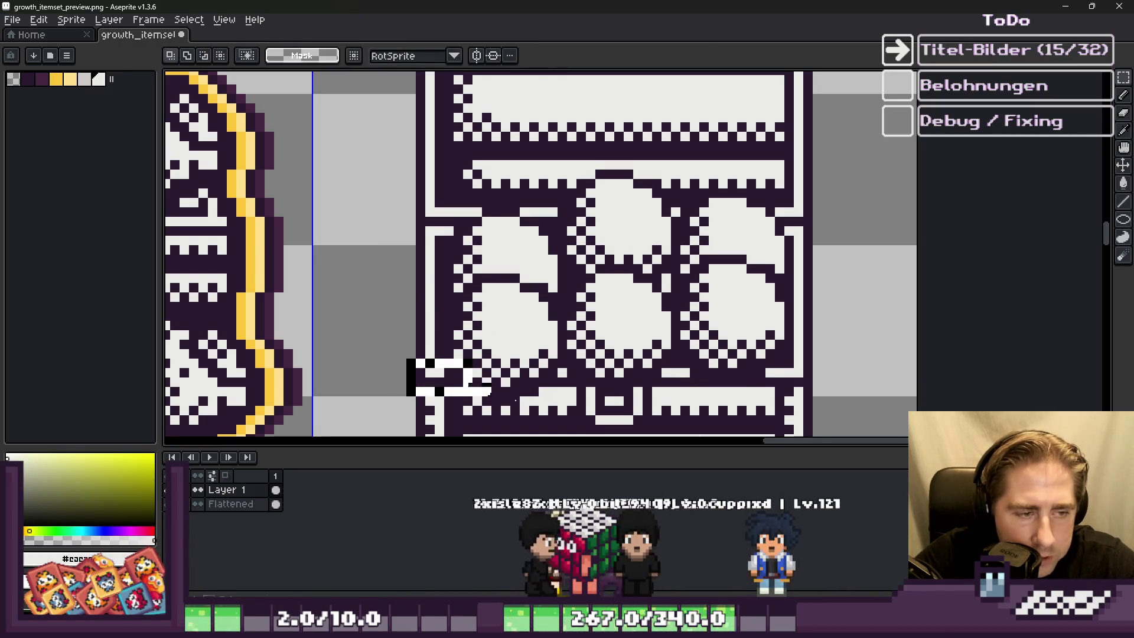
scroll(835, 362, down, 2)
scroll(562, 361, down, 2)
scroll(562, 362, up, 3)
scroll(561, 362, down, 1)
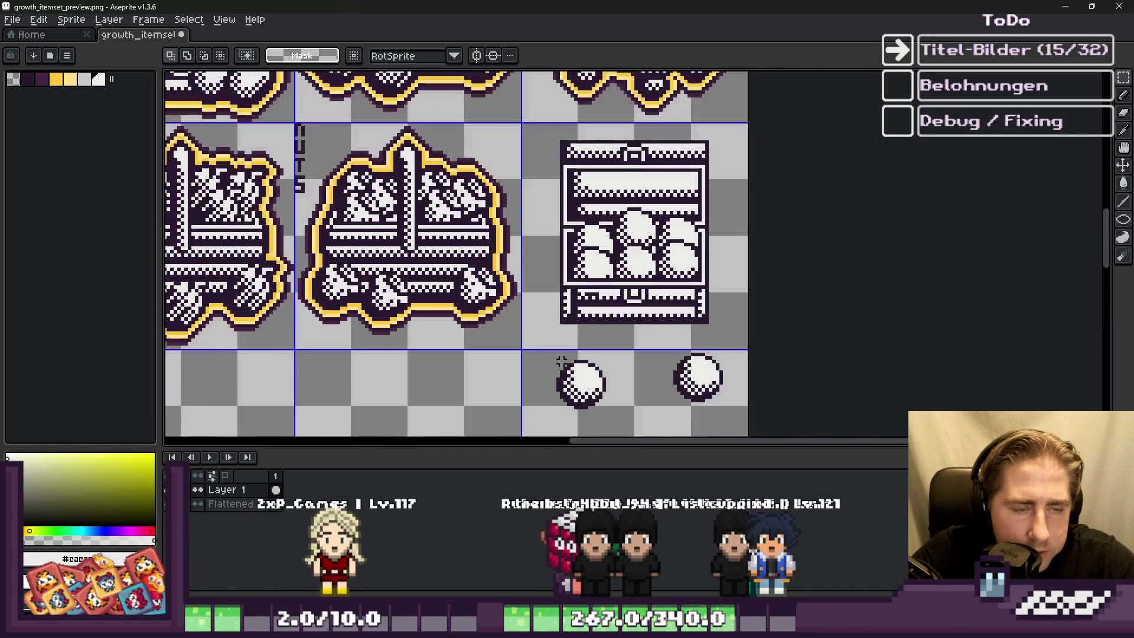
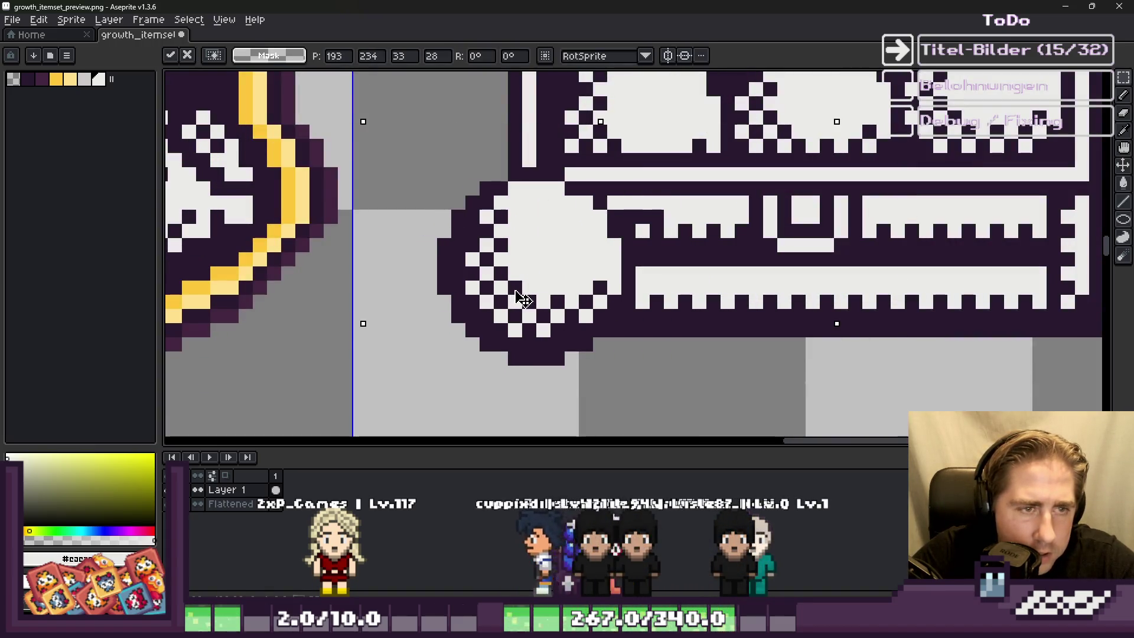
Step: Nudge the floating ball one pixel right, then left and up, and drop it in place
key(Right)
scroll(541, 301, down, 2)
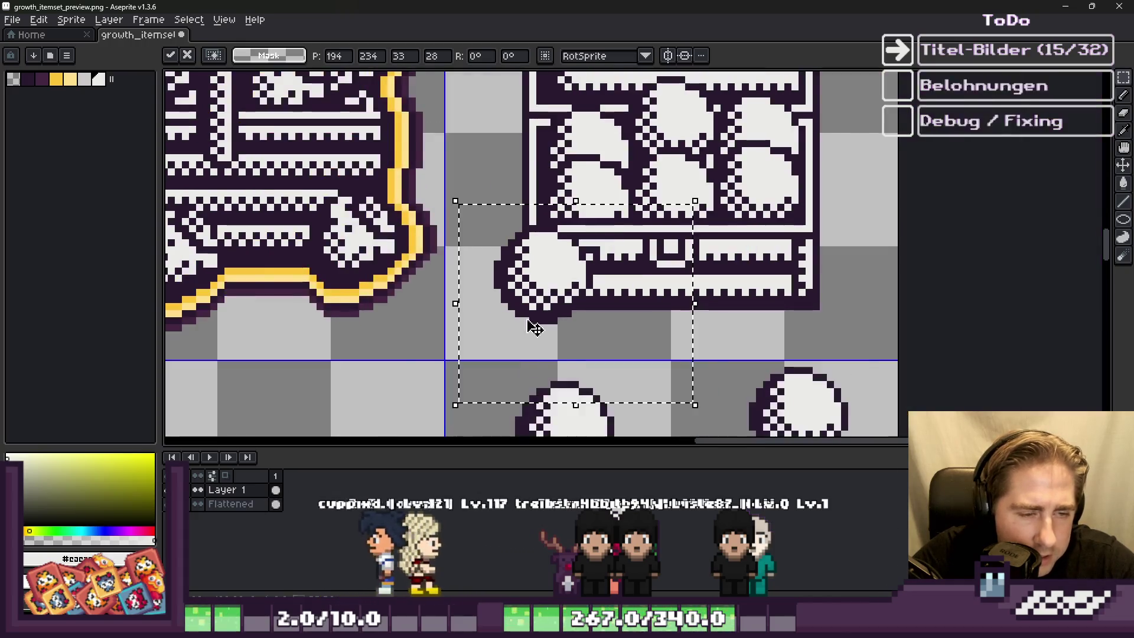
scroll(567, 306, up, 3)
scroll(564, 322, down, 1)
scroll(520, 283, up, 1)
scroll(531, 245, down, 1)
scroll(572, 248, up, 1)
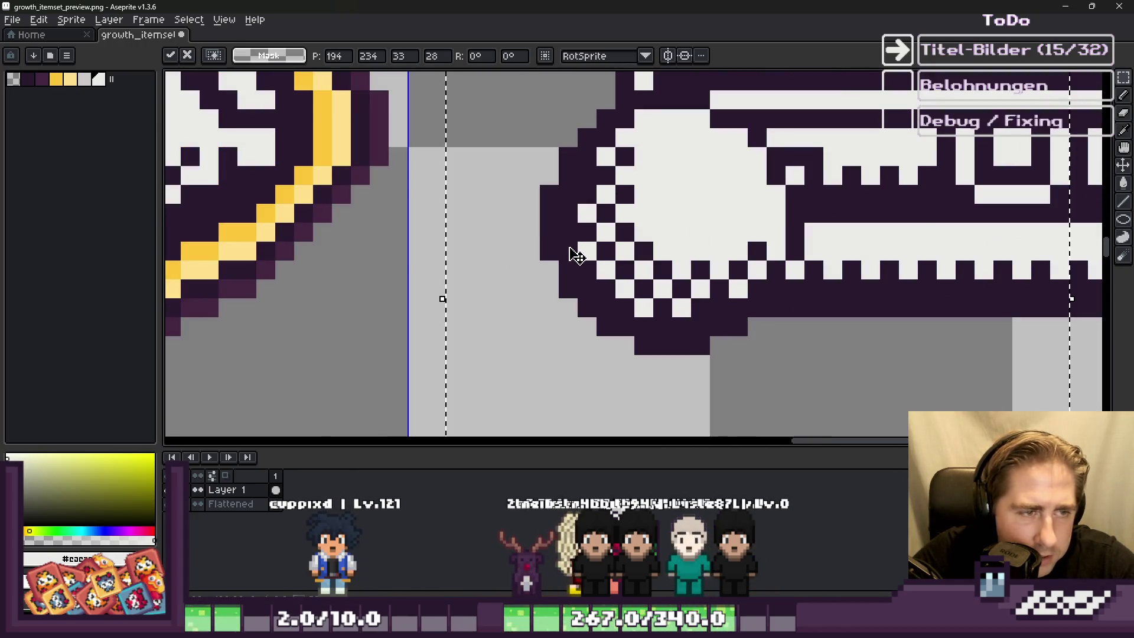
key(Left)
key(Up)
scroll(540, 246, down, 2)
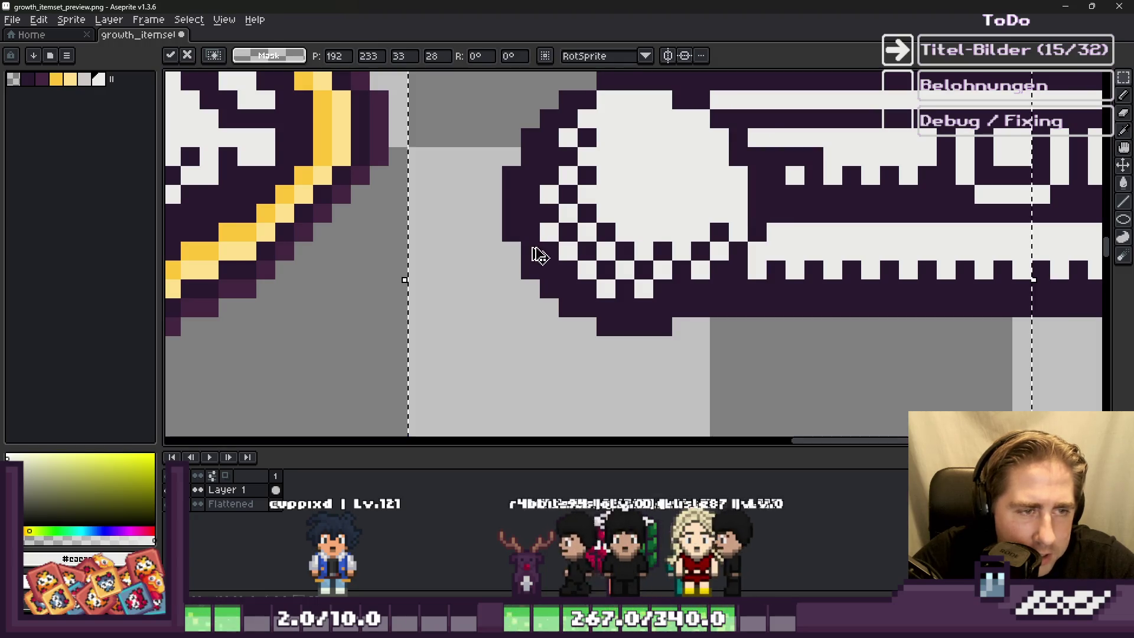
key(Return)
Step: Reselect the ball at the crate's right end, commit it, and select a narrow strip beside the crate
drag(628, 182, 865, 383)
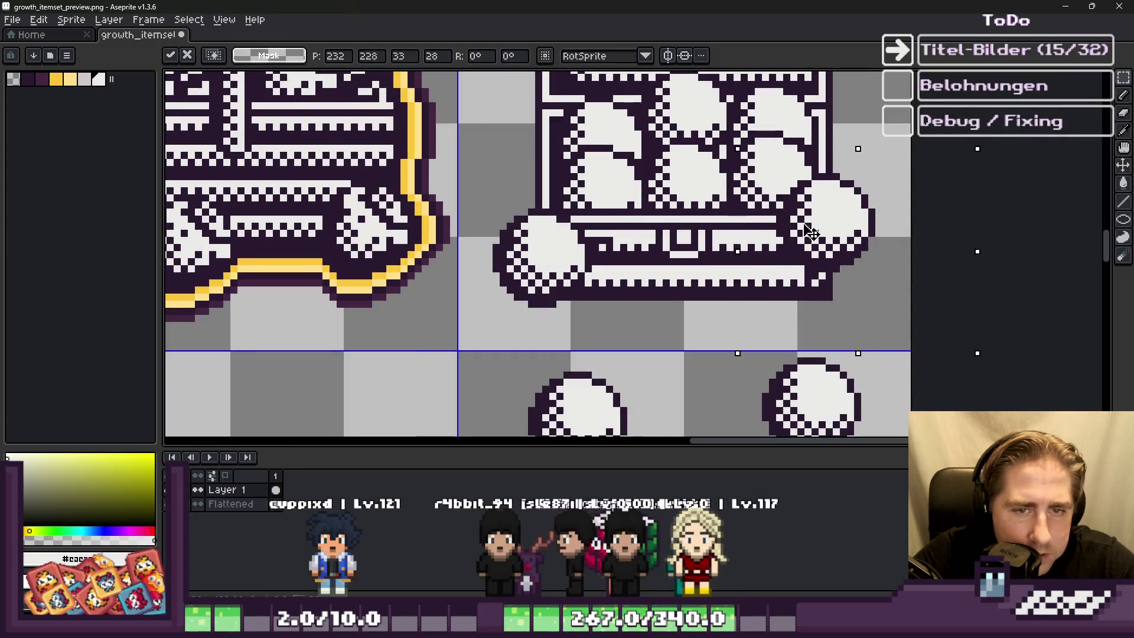
scroll(825, 276, up, 2)
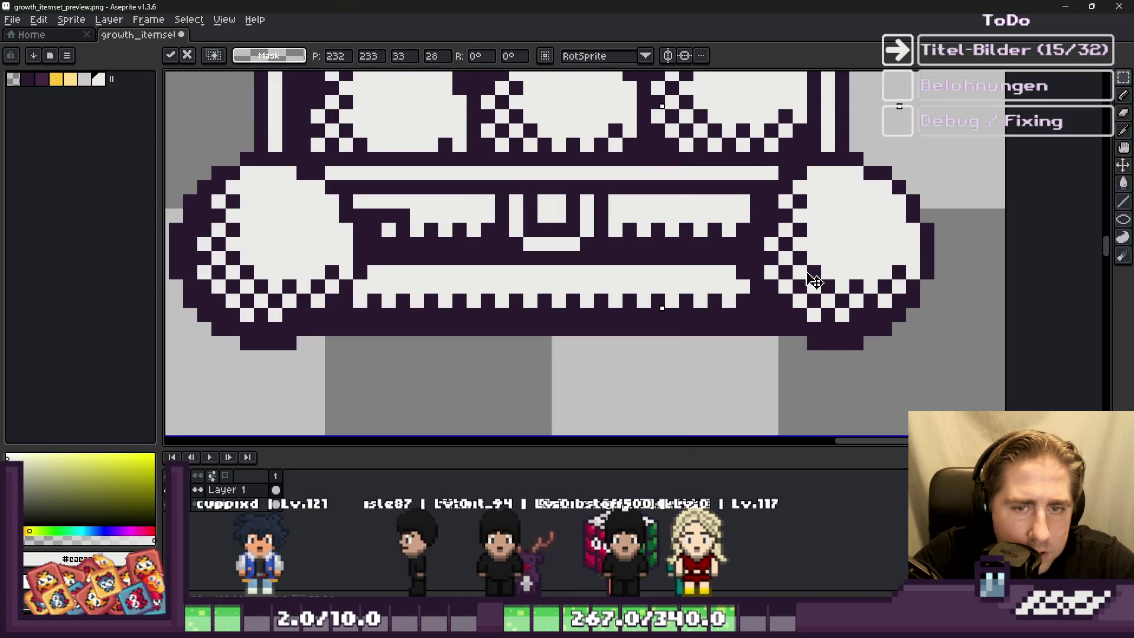
key(Return)
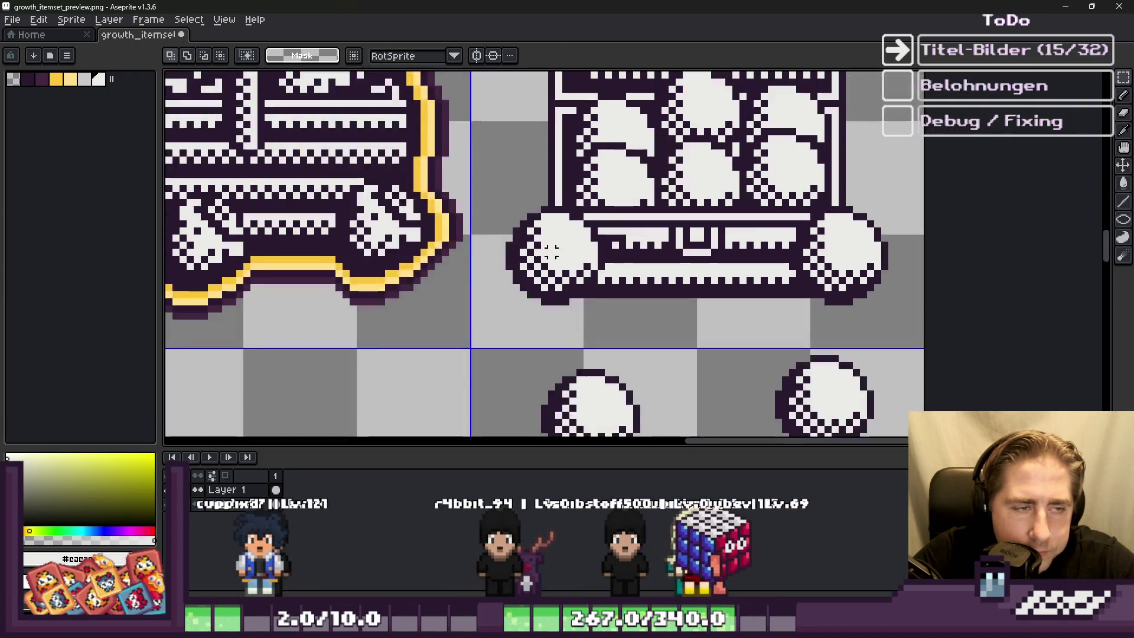
scroll(624, 238, up, 4)
drag(624, 238, 428, 253)
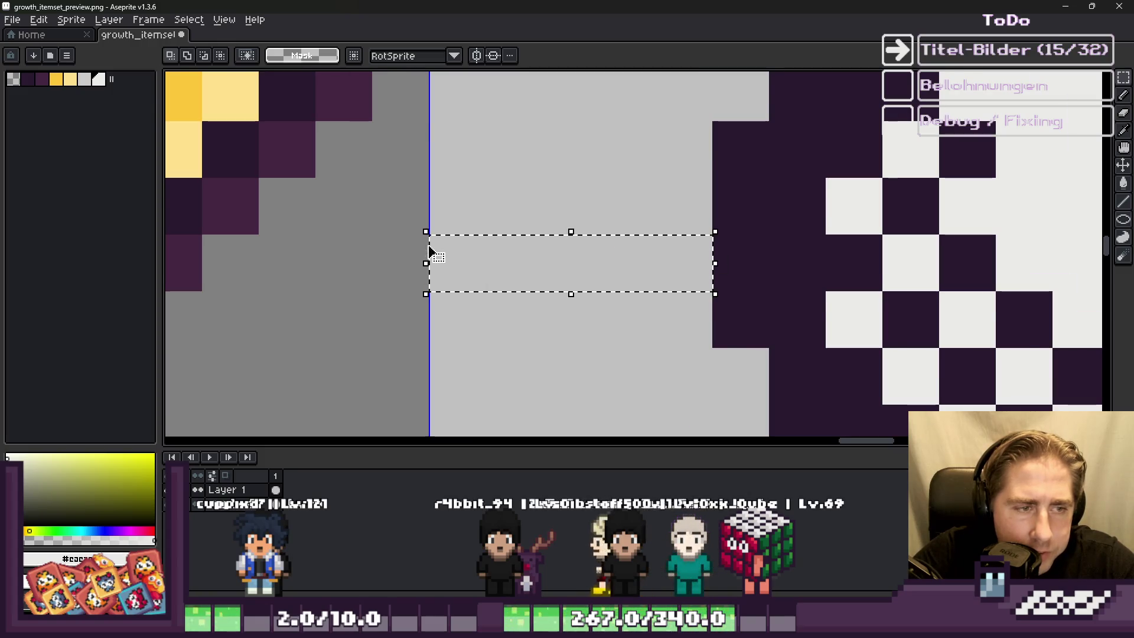
scroll(865, 236, down, 3)
scroll(864, 237, up, 2)
scroll(864, 236, up, 2)
drag(753, 204, 905, 203)
scroll(904, 213, down, 3)
scroll(860, 215, up, 2)
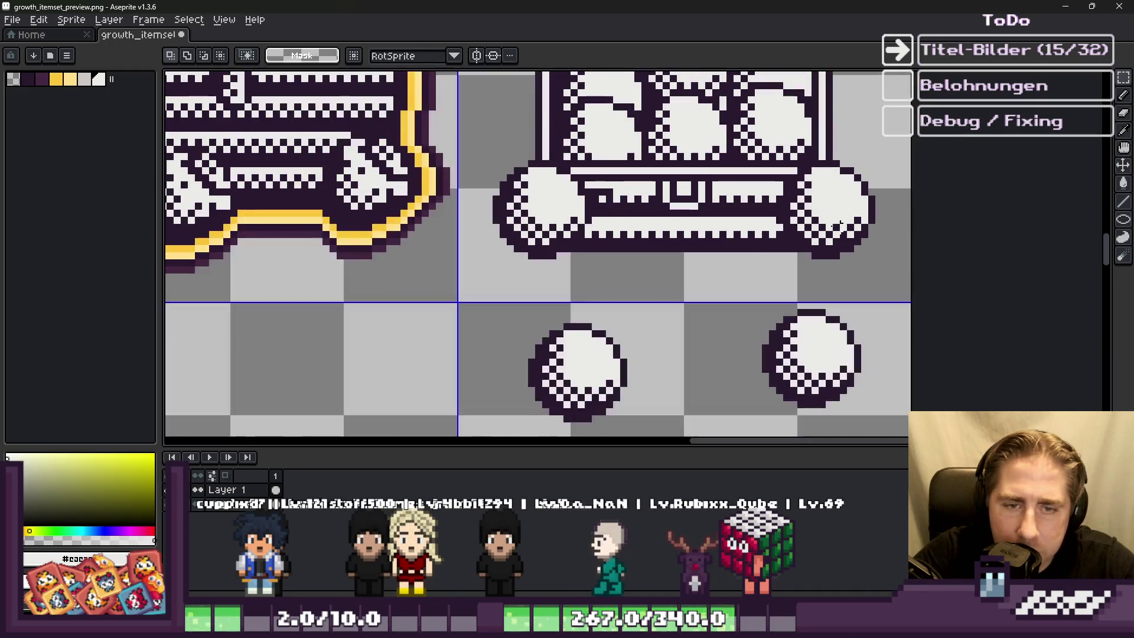
Step: Slide the right-hand ball three pixels right, commit it, and undo the leftover copy
mouse_move(835, 183)
mouse_down()
mouse_move(771, 241)
mouse_move(646, 286)
mouse_move(658, 325)
mouse_move(659, 313)
mouse_up()
scroll(659, 313, up, 2)
drag(670, 266, 675, 287)
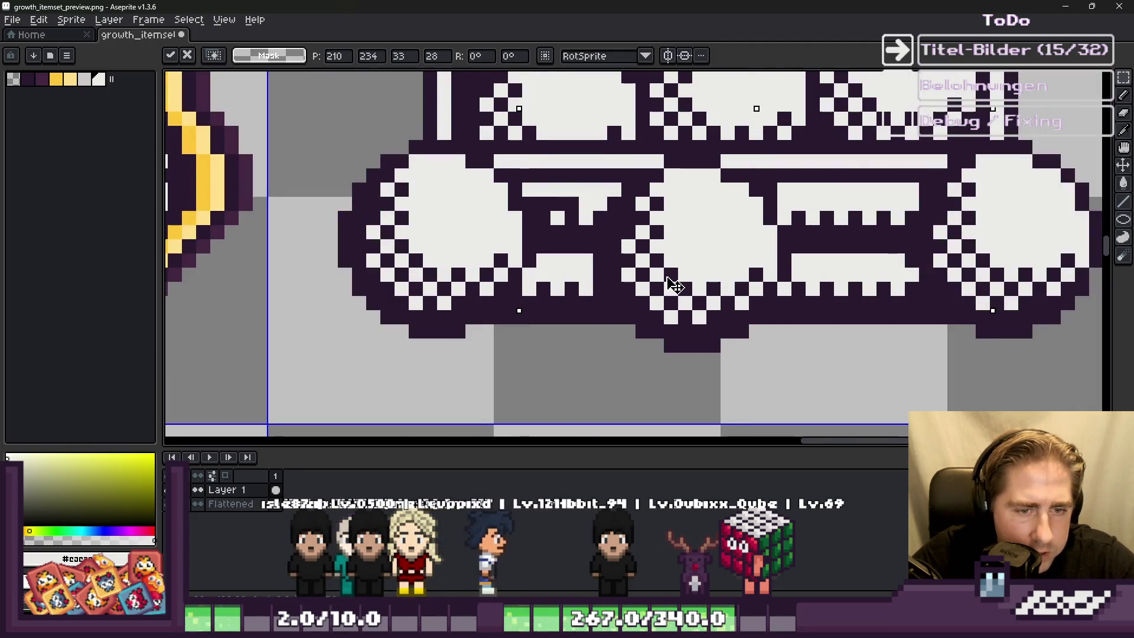
key(Return)
scroll(668, 324, down, 3)
scroll(679, 347, up, 4)
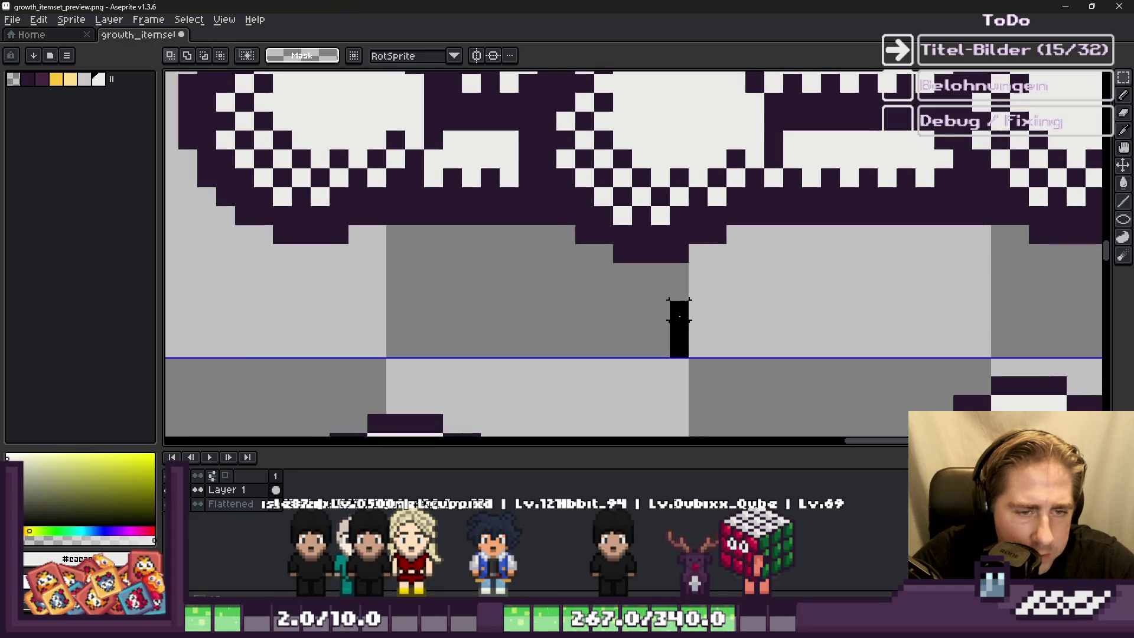
scroll(718, 292, down, 4)
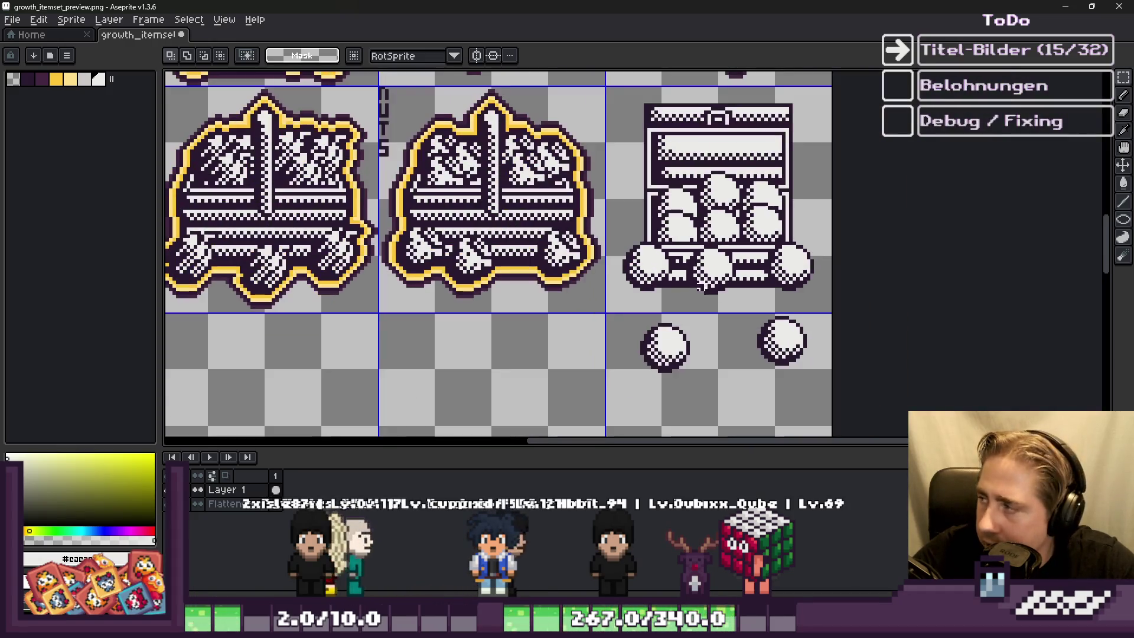
key(ctrl+z)
scroll(704, 322, down, 1)
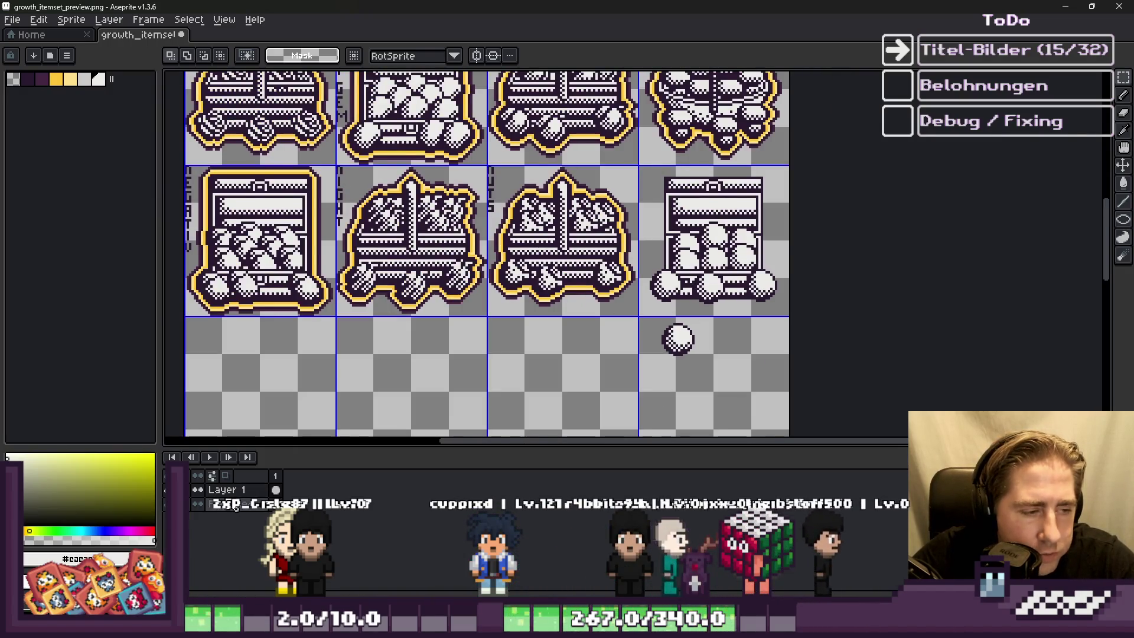
Step: Flatten all layers into one and select the crate icon's tile
right_click(231, 493)
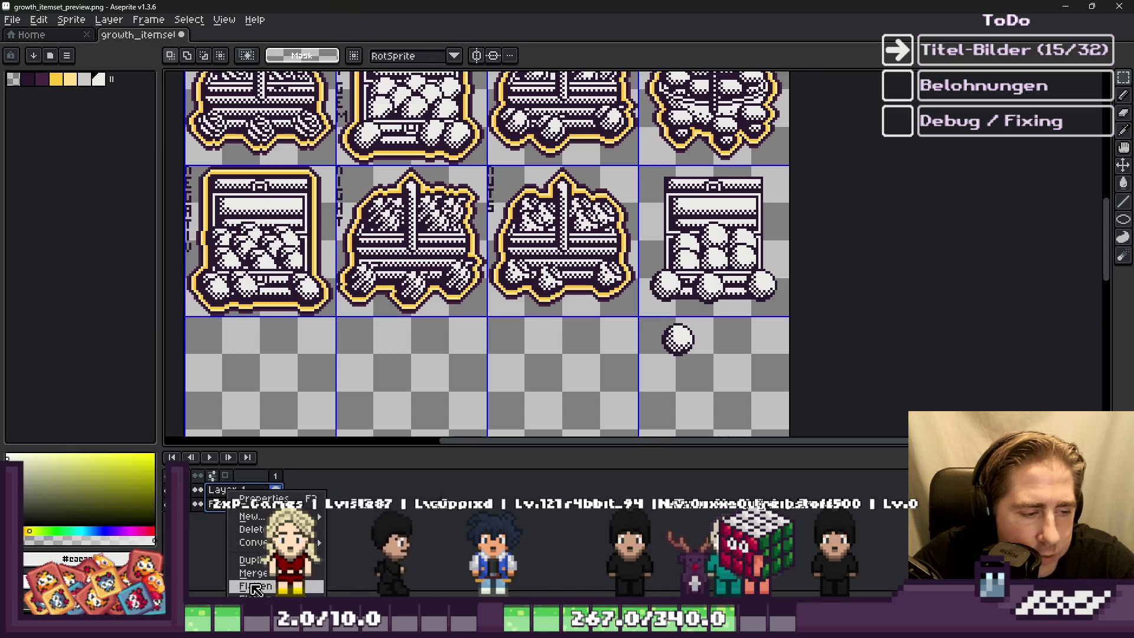
click(254, 587)
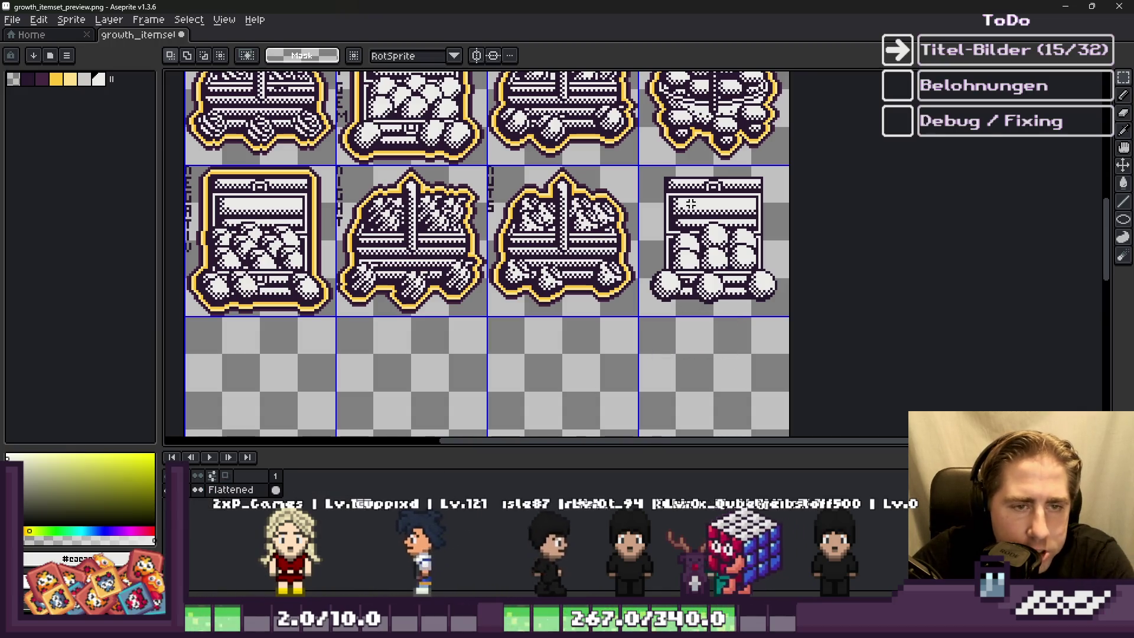
drag(645, 165, 790, 311)
scroll(662, 228, up, 5)
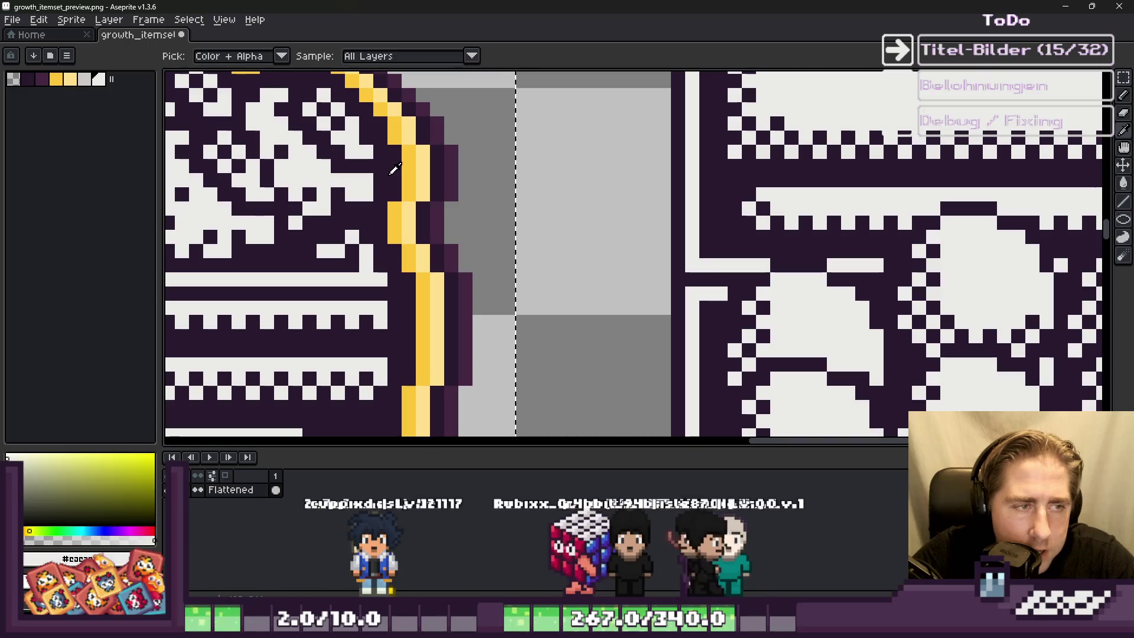
Step: Outline the crate in eyedropped dark purple, then preview and discard a yellow outline
alt+click(378, 176)
key(shift+o)
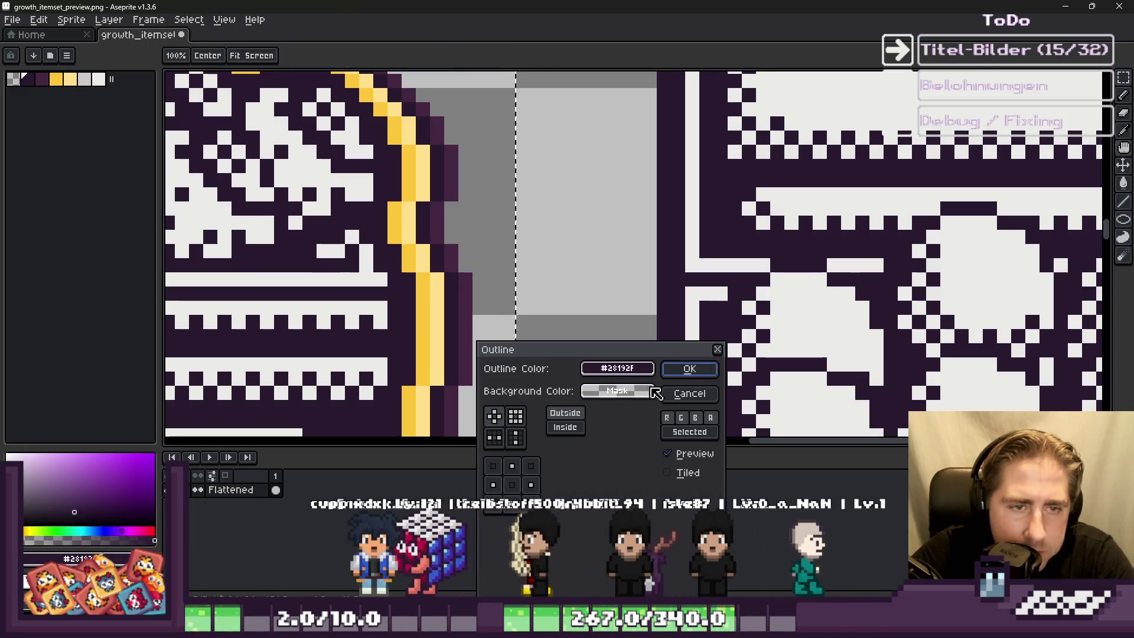
click(678, 367)
alt+click(407, 165)
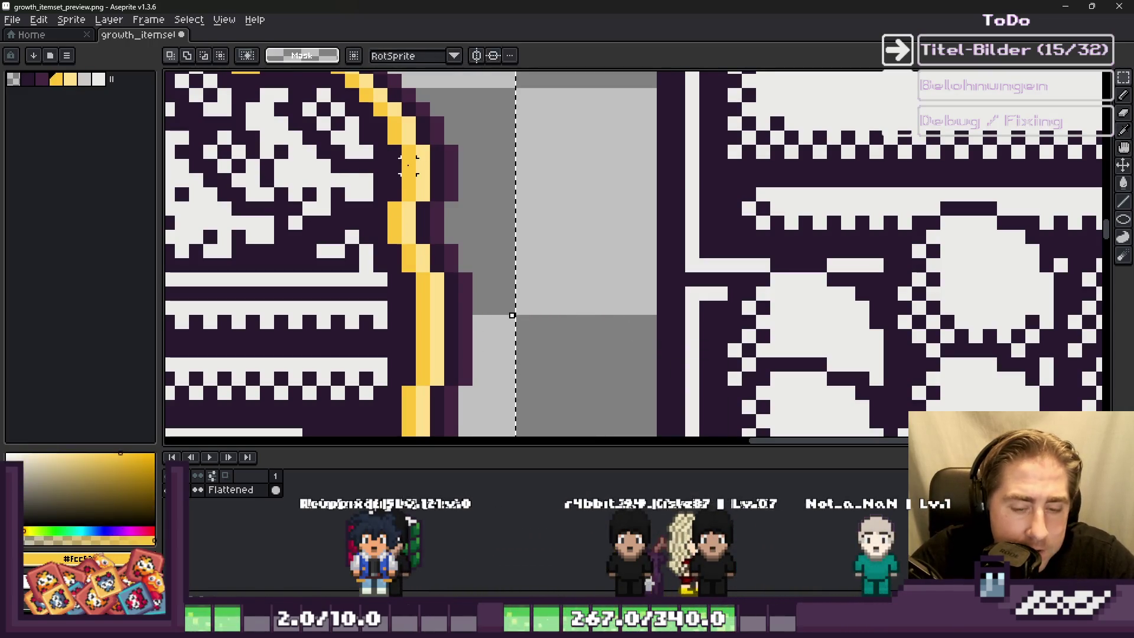
key(shift+o)
click(694, 393)
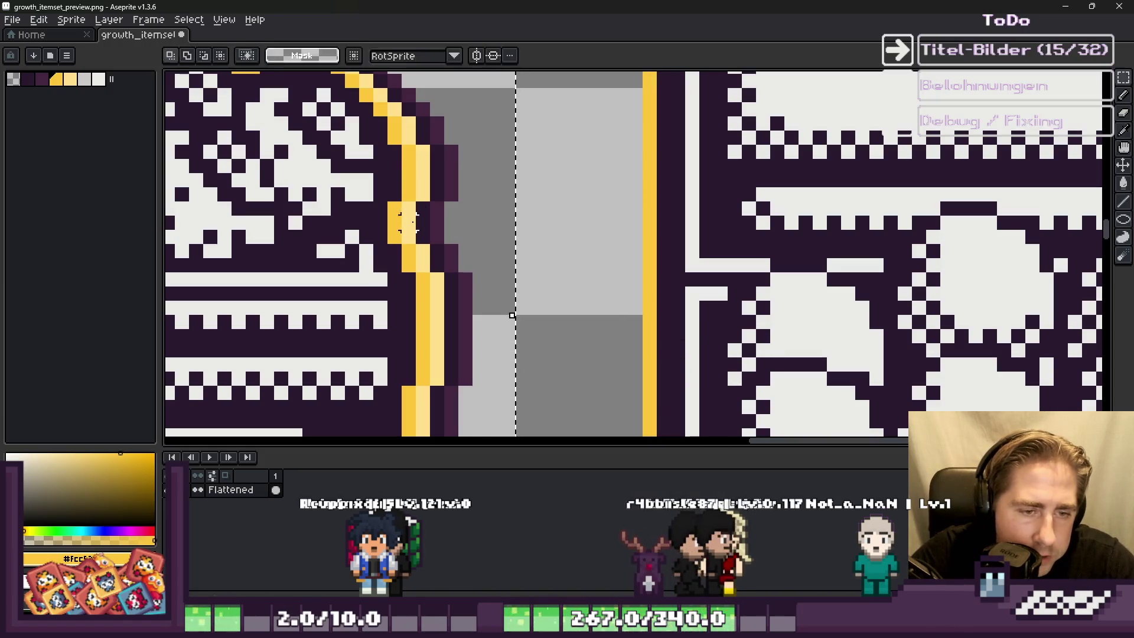
Step: Add a lighter yellow outline followed by a dark purple outline around the crate
alt+click(424, 177)
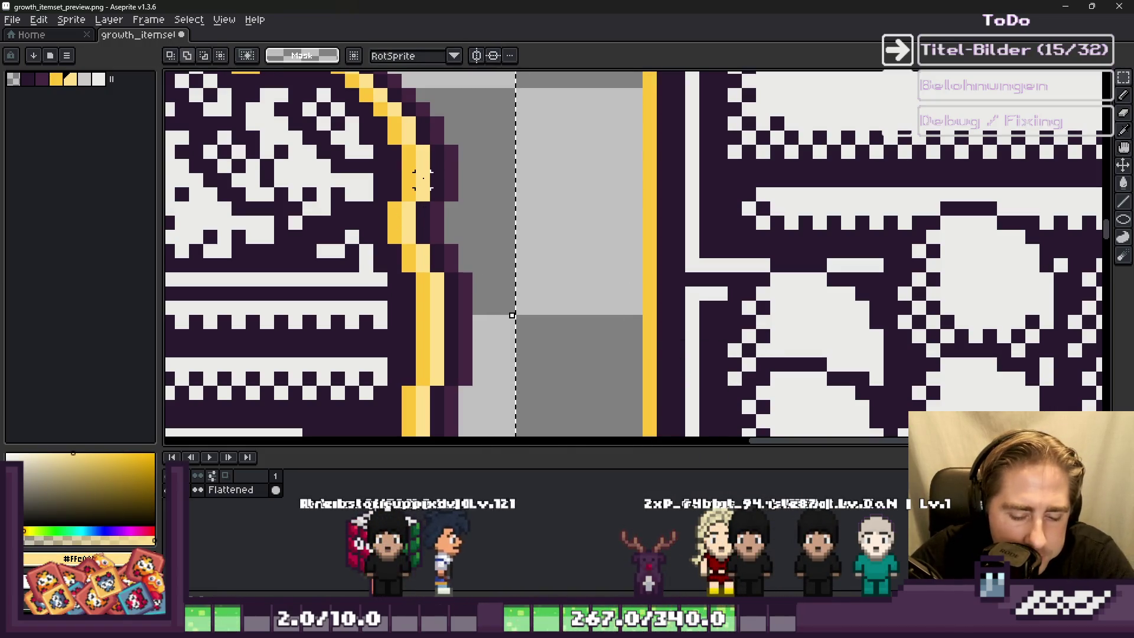
key(shift+o)
click(690, 369)
alt+click(437, 179)
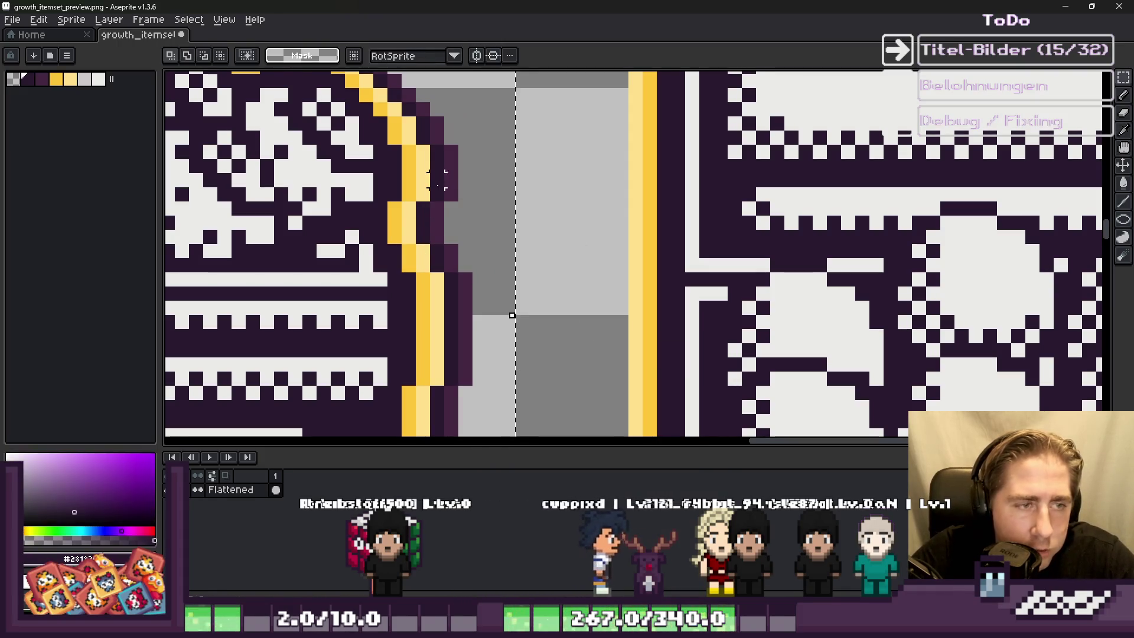
key(shift+o)
click(690, 369)
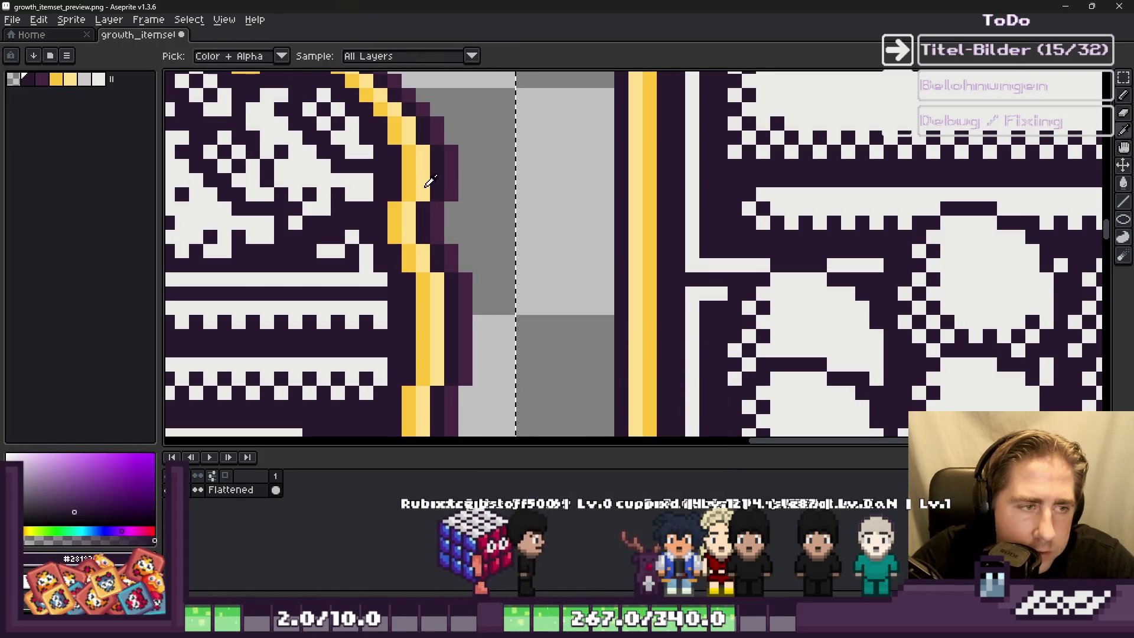
Step: Apply a final mid purple outline around the crate
alt+click(452, 173)
key(shift+o)
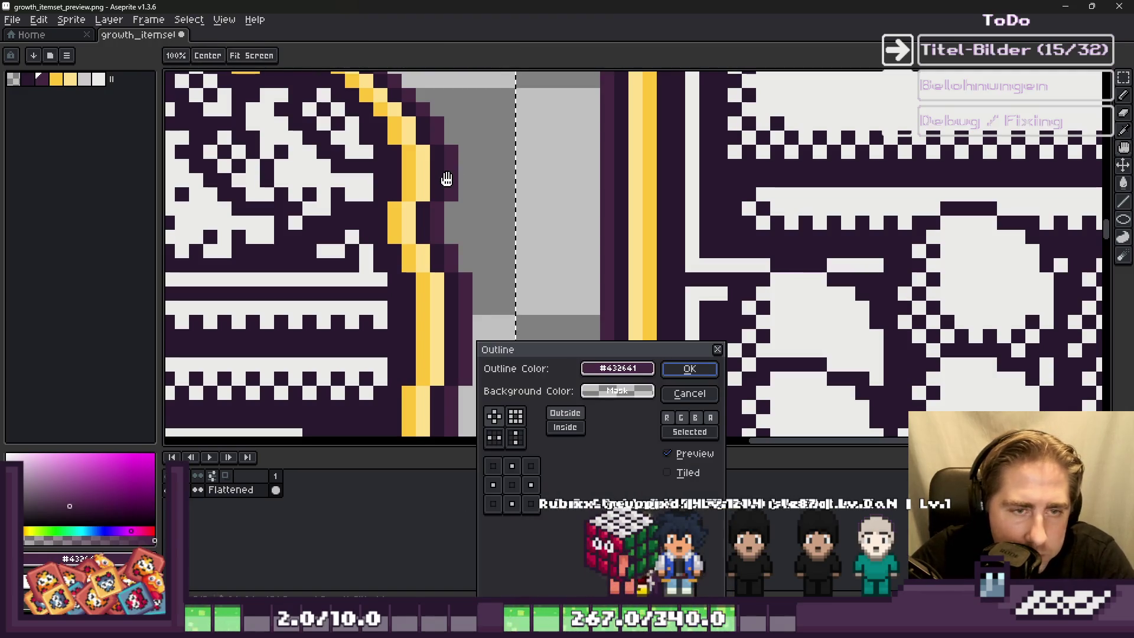
key(Return)
scroll(450, 185, down, 4)
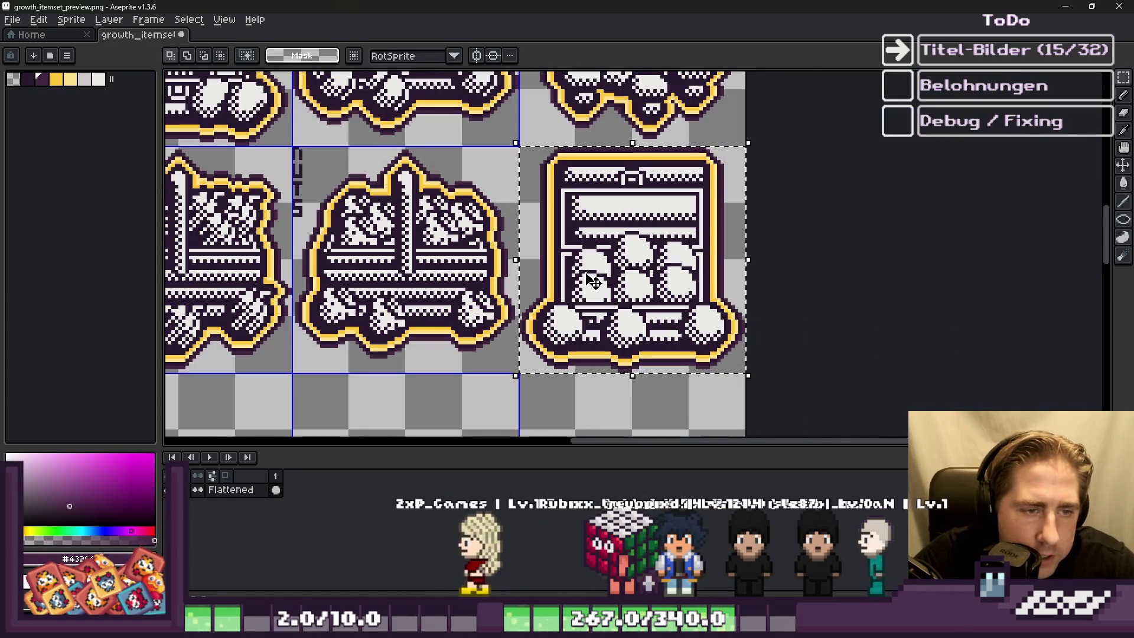
scroll(592, 281, down, 3)
scroll(495, 265, up, 2)
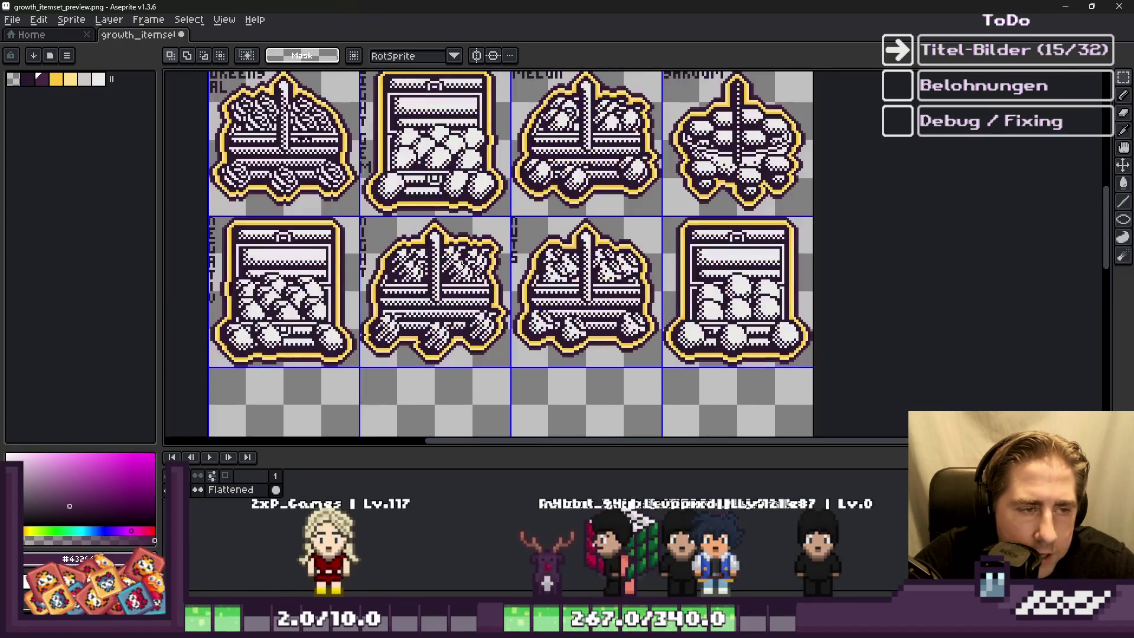
scroll(219, 249, up, 3)
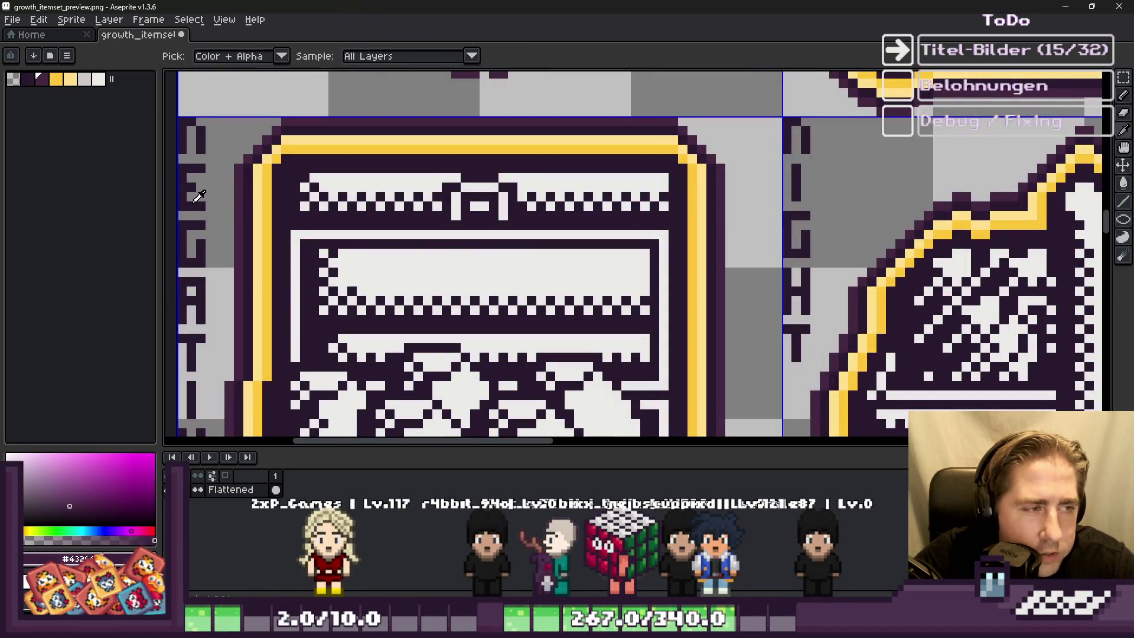
scroll(199, 197, down, 4)
scroll(567, 254, up, 3)
scroll(731, 268, up, 5)
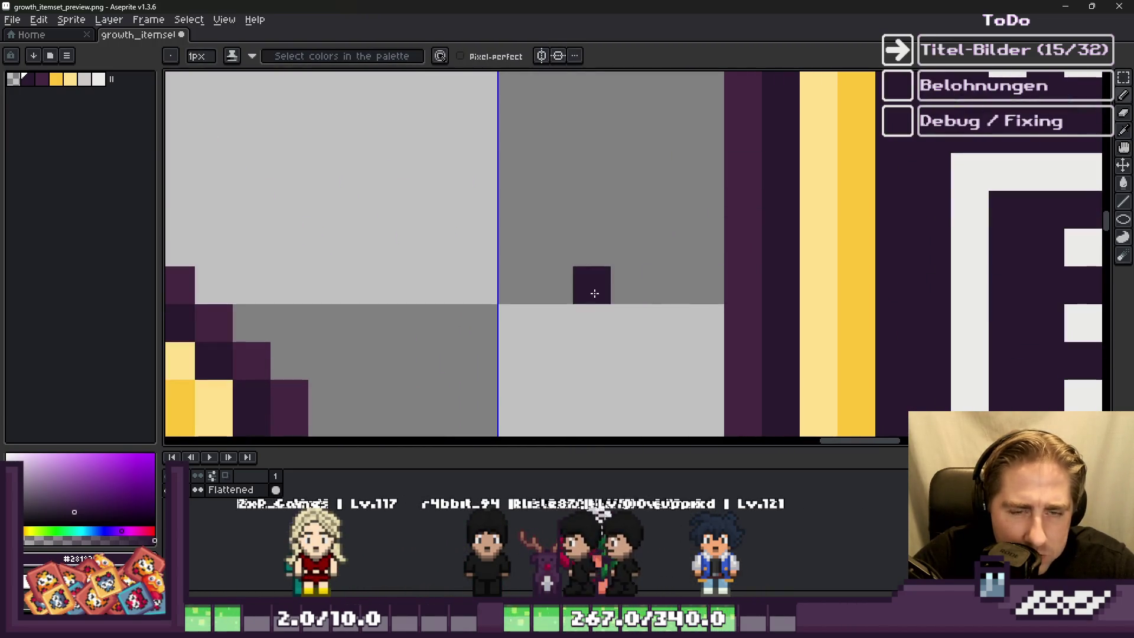
scroll(657, 244, down, 4)
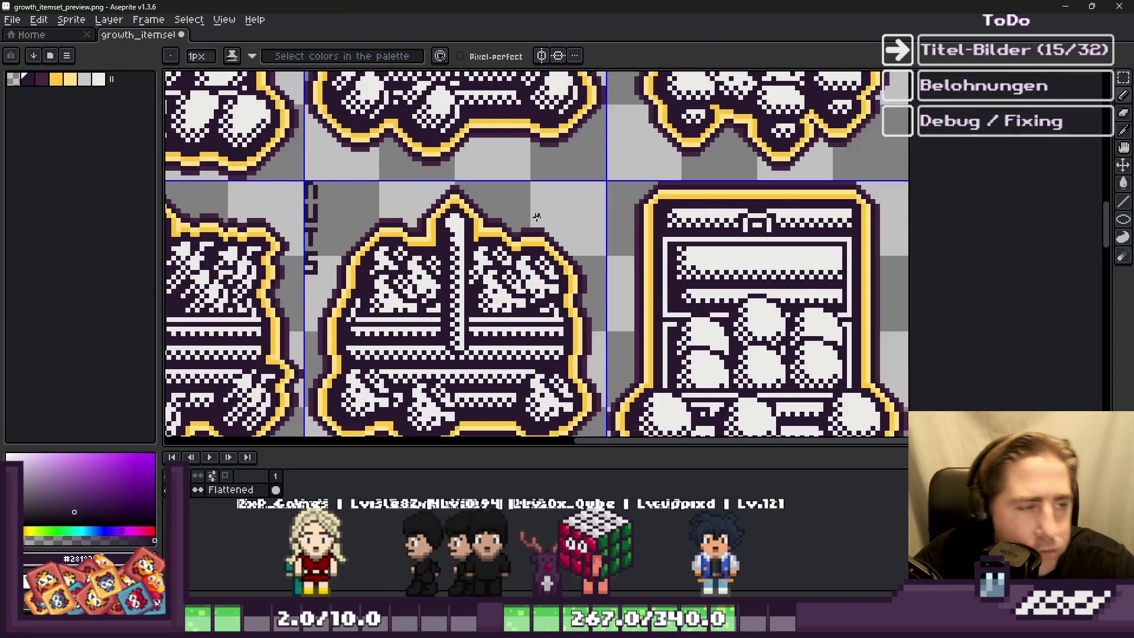
scroll(541, 215, down, 1)
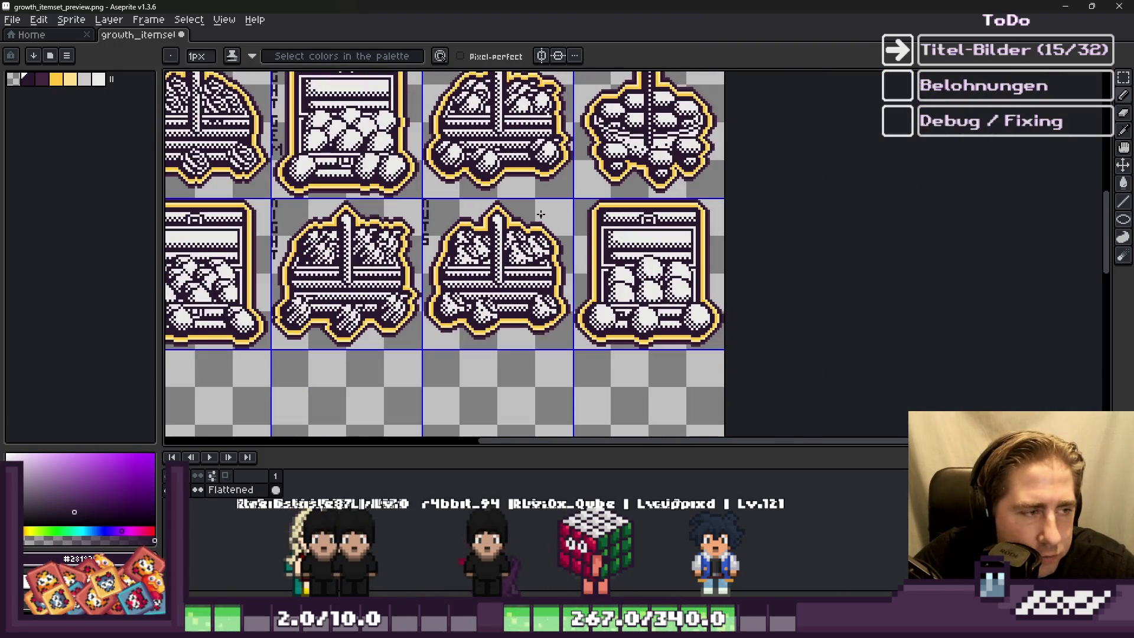
scroll(773, 267, down, 1)
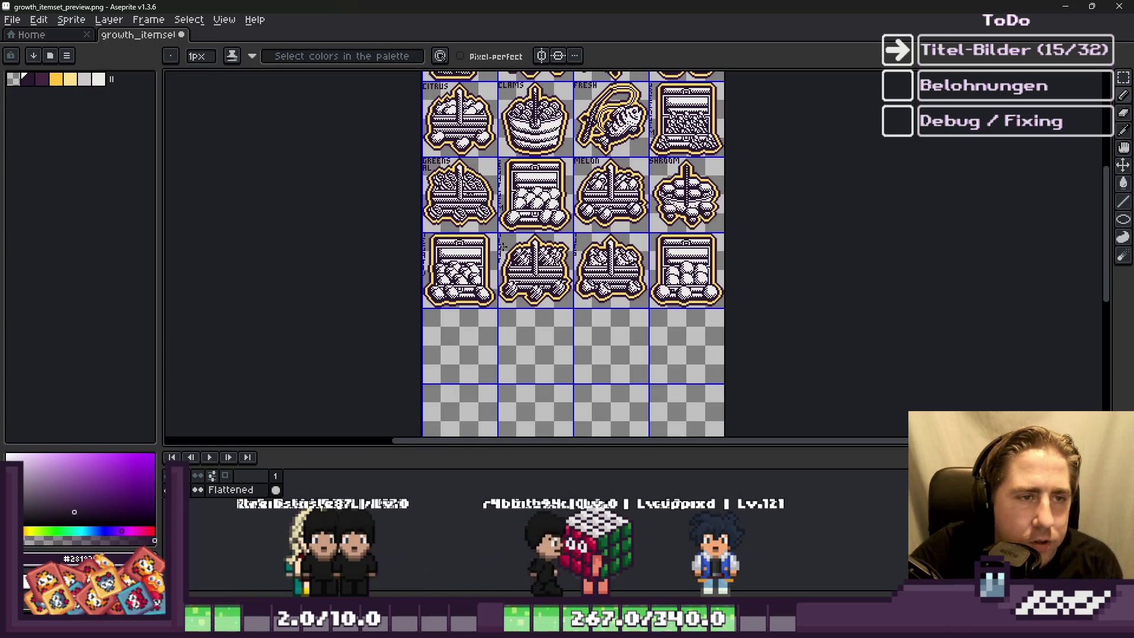
scroll(665, 249, up, 6)
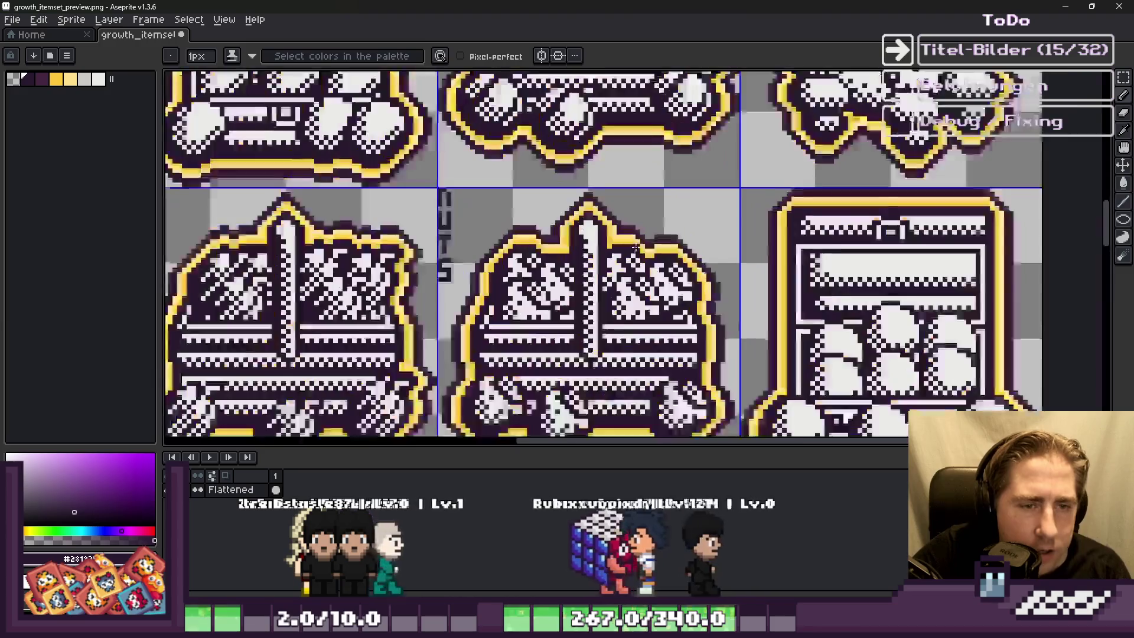
scroll(665, 249, up, 2)
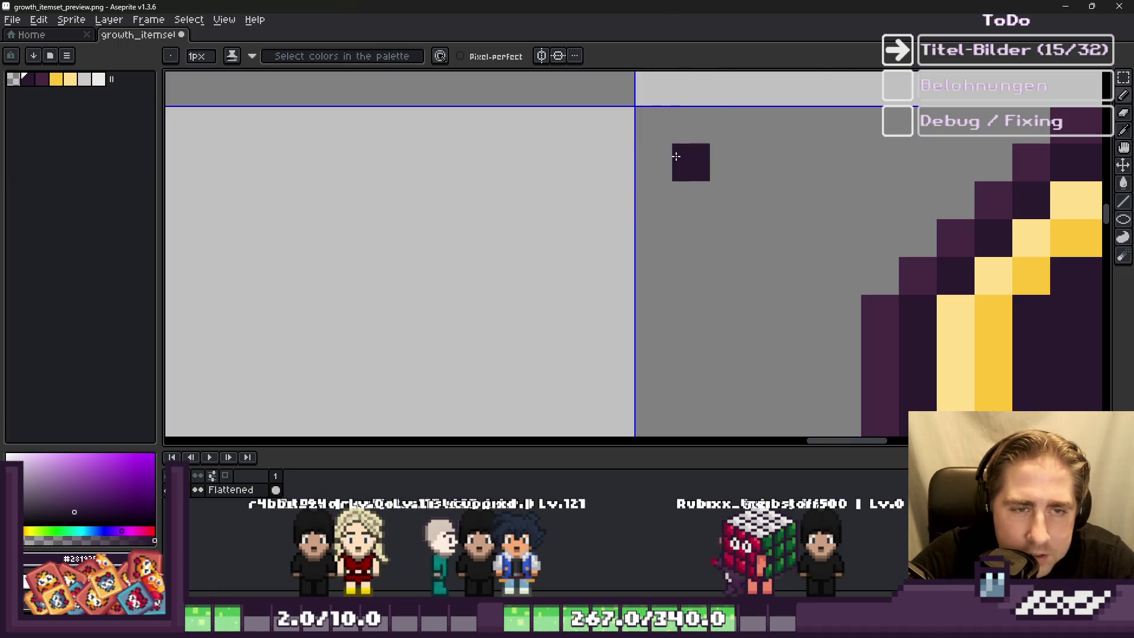
Step: Zoom into the gap beside the rightmost tile and draw the first letter's dark stroke
scroll(677, 156, down, 1)
scroll(684, 163, up, 2)
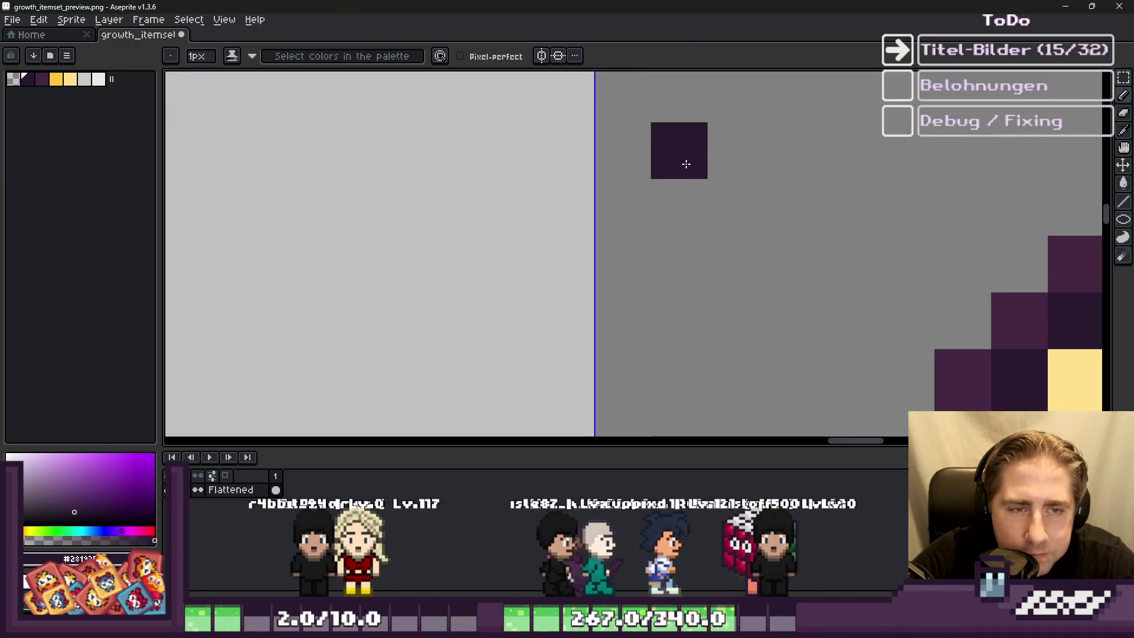
scroll(687, 163, down, 4)
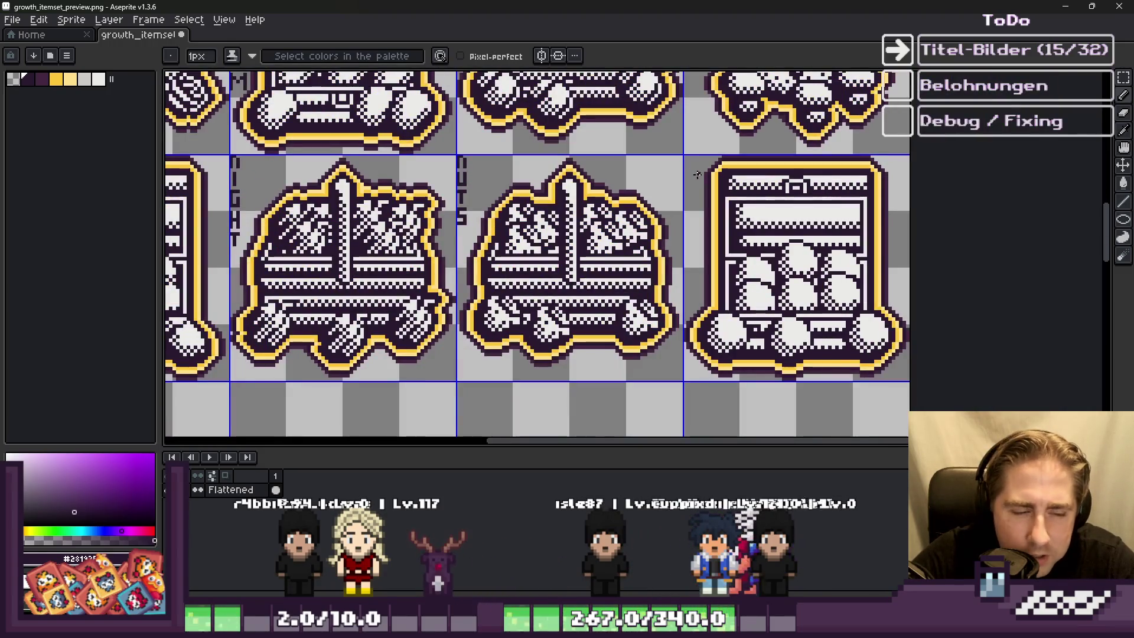
scroll(437, 197, up, 2)
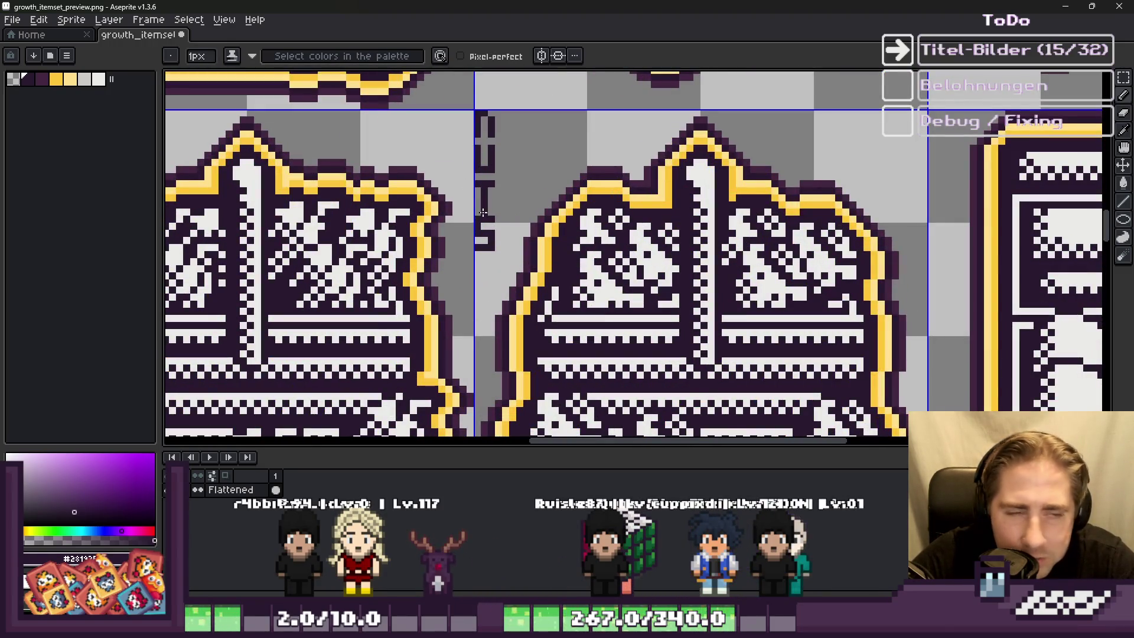
scroll(464, 214, down, 3)
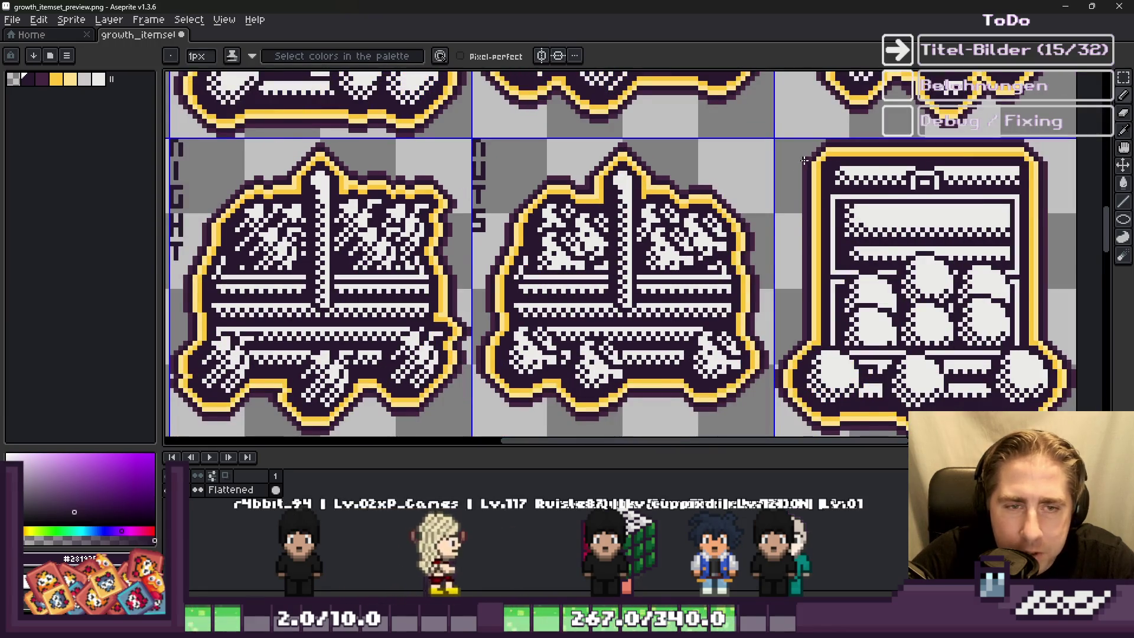
scroll(762, 192, up, 3)
scroll(626, 201, down, 1)
scroll(495, 223, down, 1)
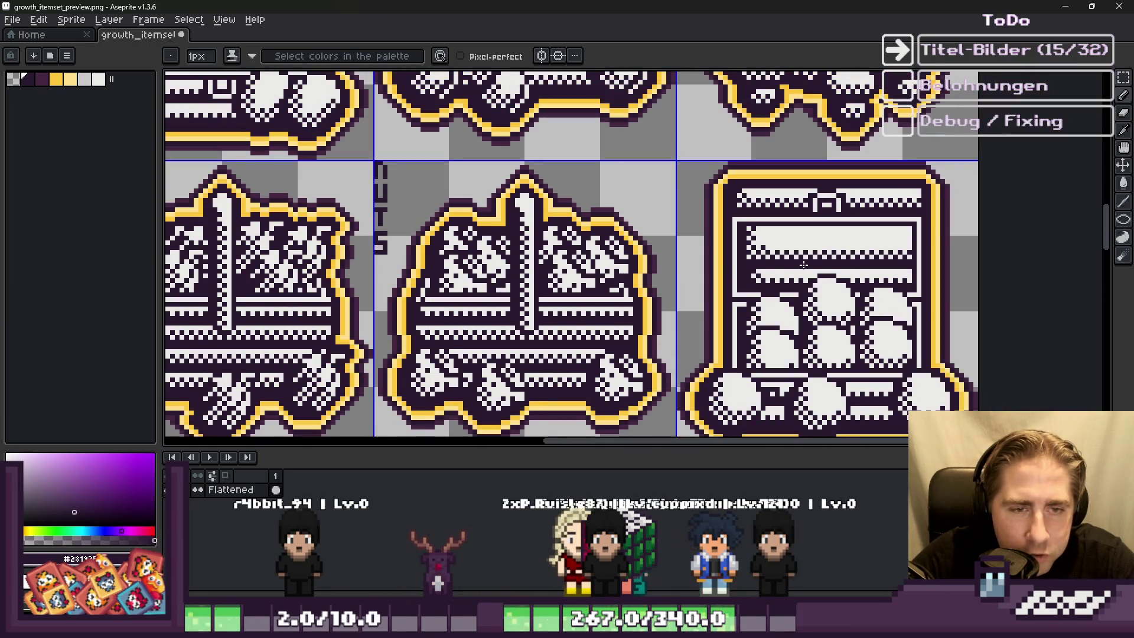
scroll(749, 267, down, 1)
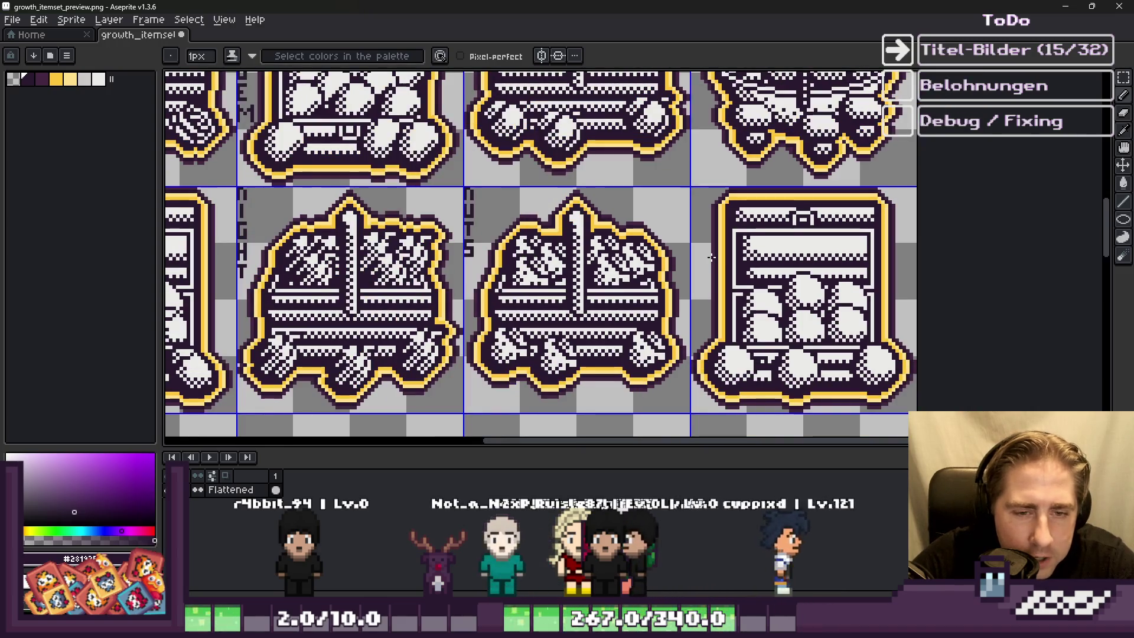
scroll(697, 224, up, 3)
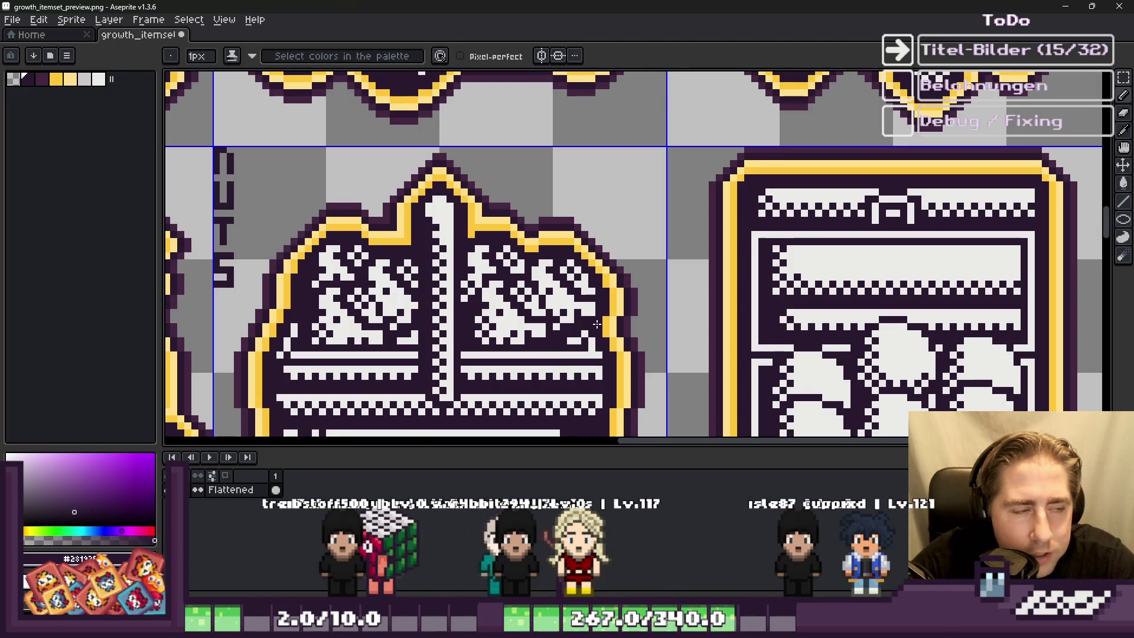
scroll(596, 323, down, 1)
scroll(666, 170, up, 2)
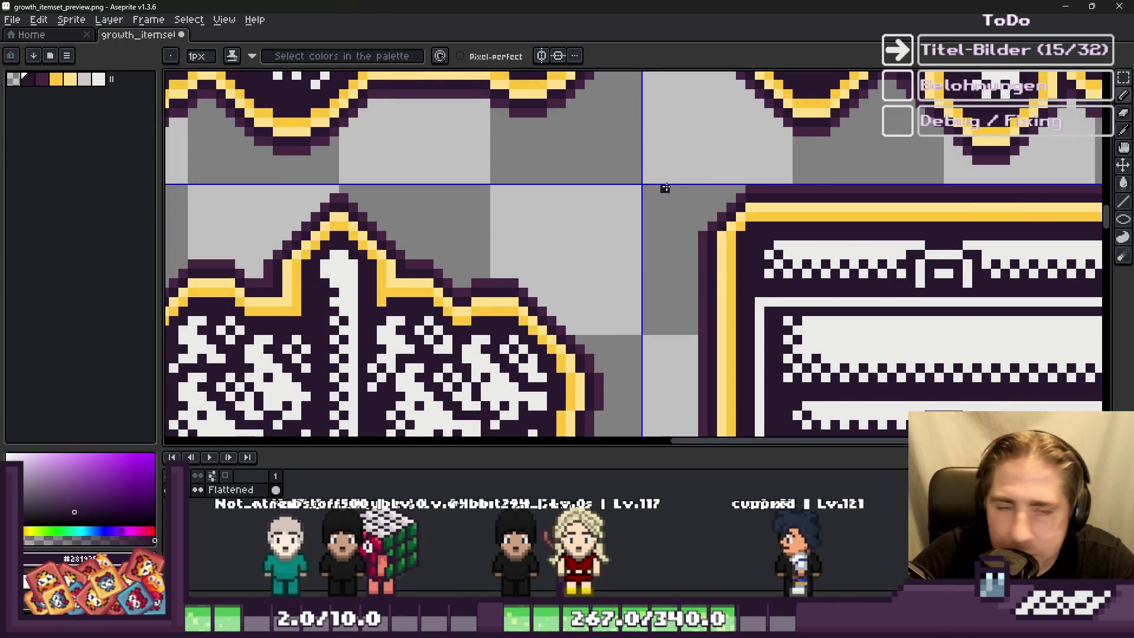
scroll(654, 210, down, 1)
scroll(634, 215, up, 5)
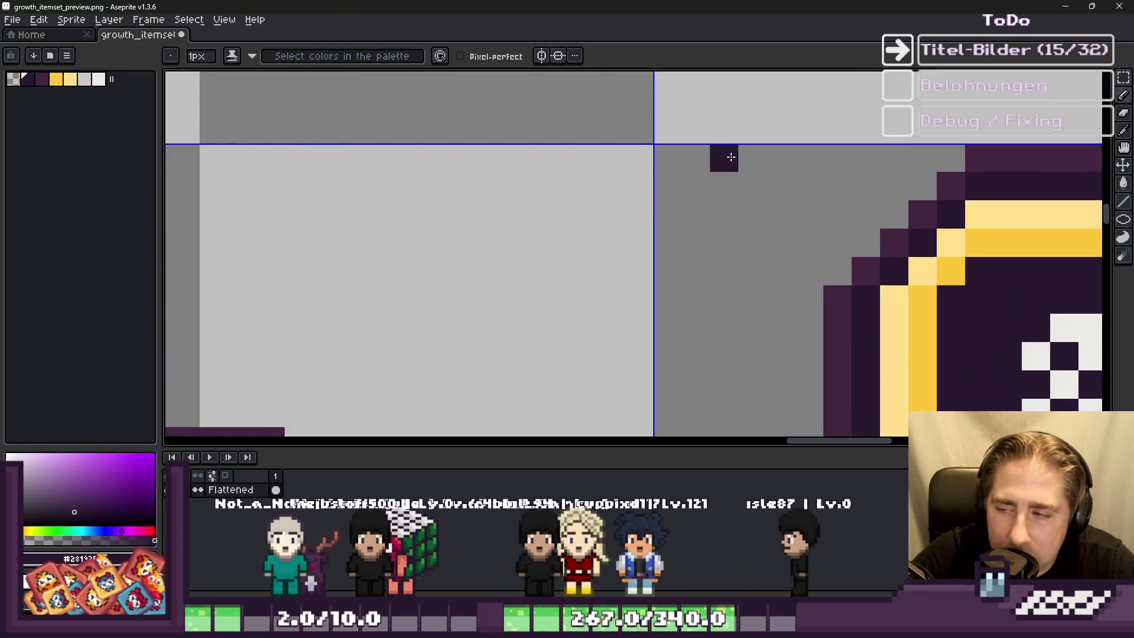
scroll(659, 180, down, 7)
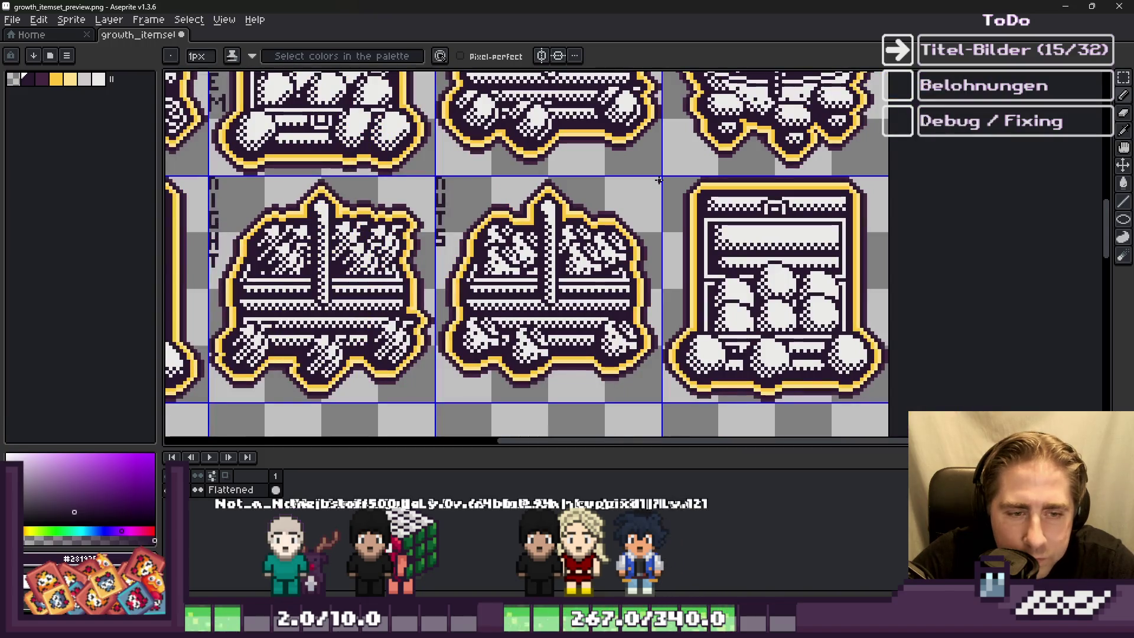
scroll(659, 180, up, 5)
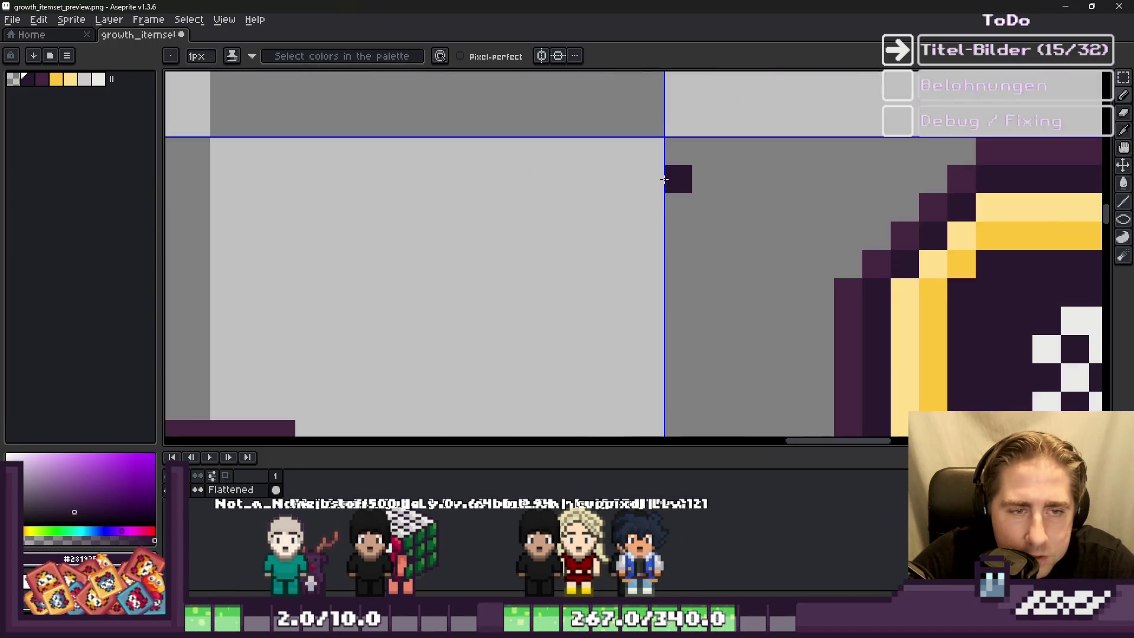
scroll(693, 167, down, 4)
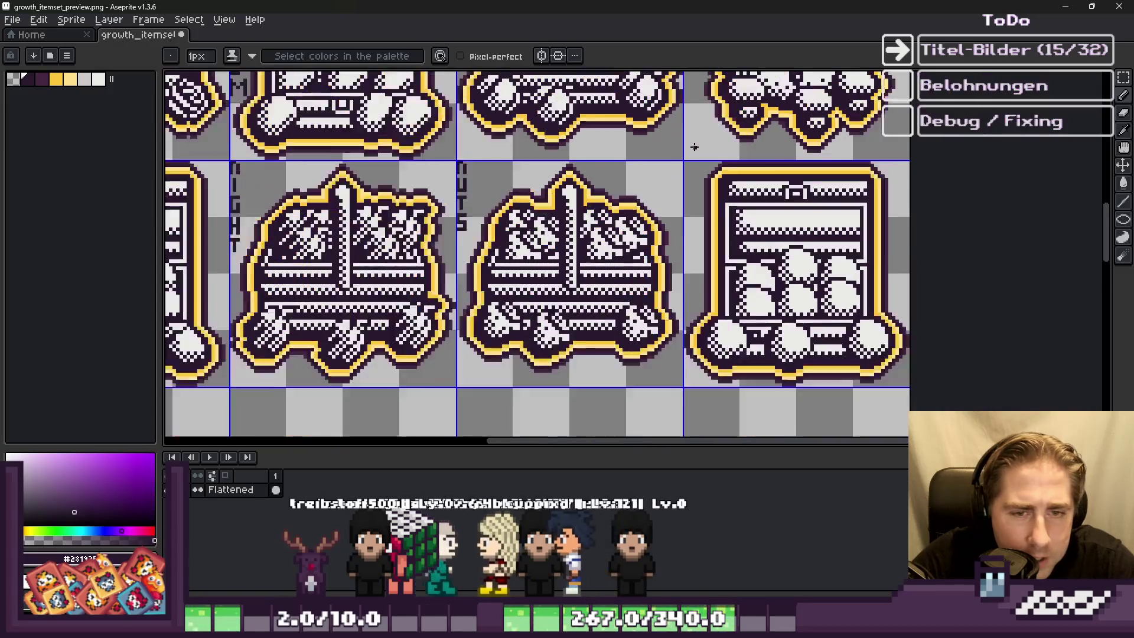
scroll(695, 146, up, 6)
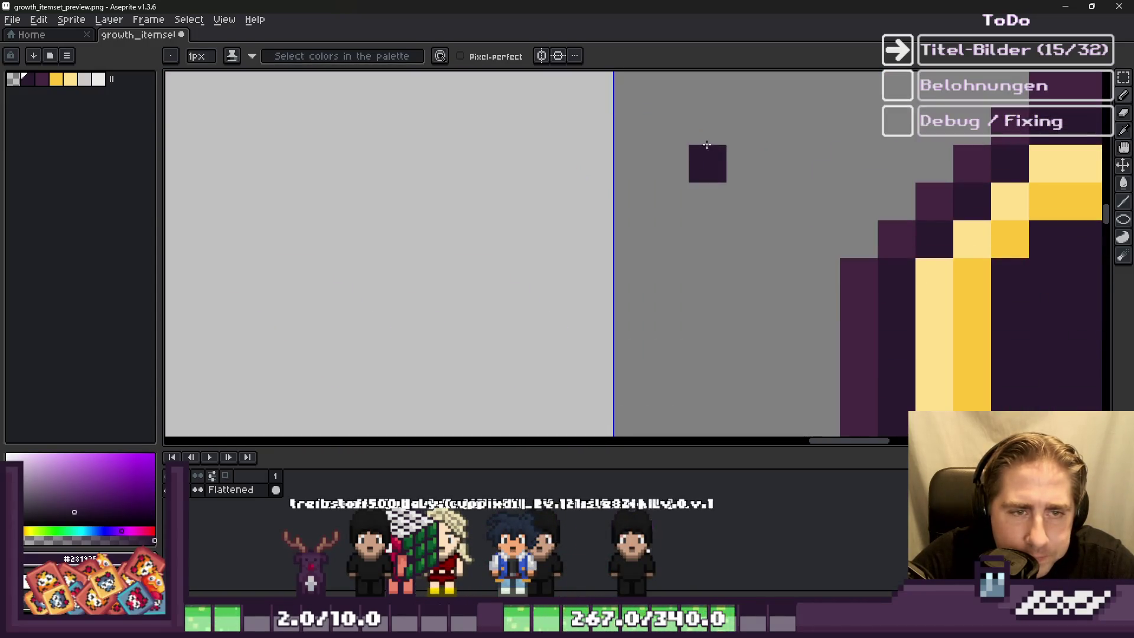
scroll(707, 145, down, 1)
scroll(656, 136, up, 1)
drag(661, 139, 656, 258)
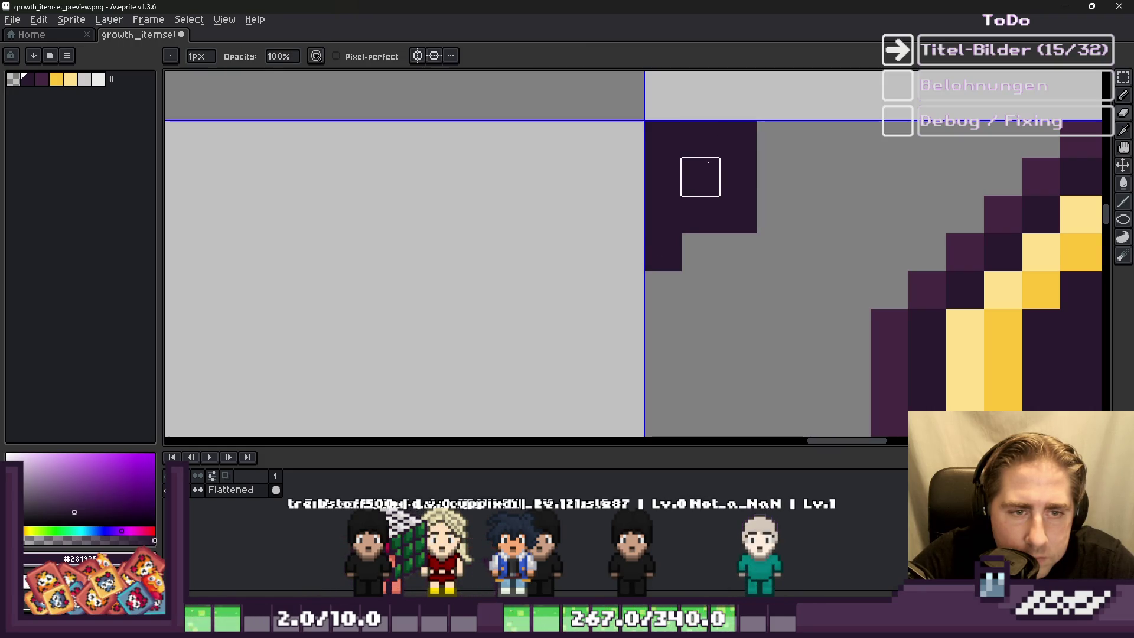
click(662, 290)
scroll(685, 200, down, 1)
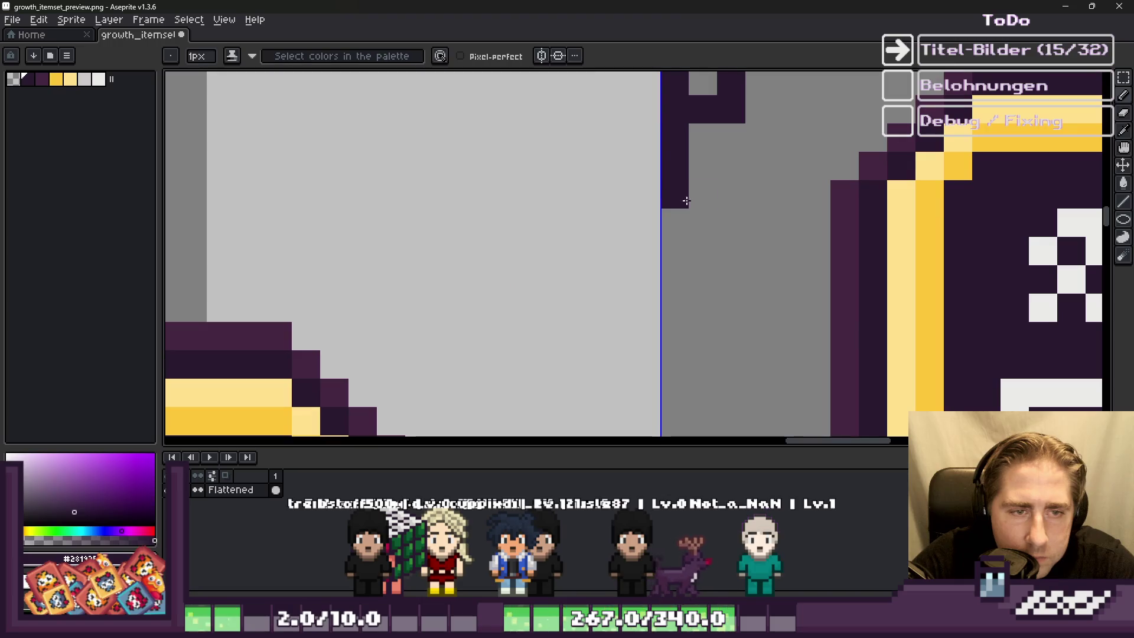
scroll(709, 307, down, 8)
scroll(649, 322, up, 9)
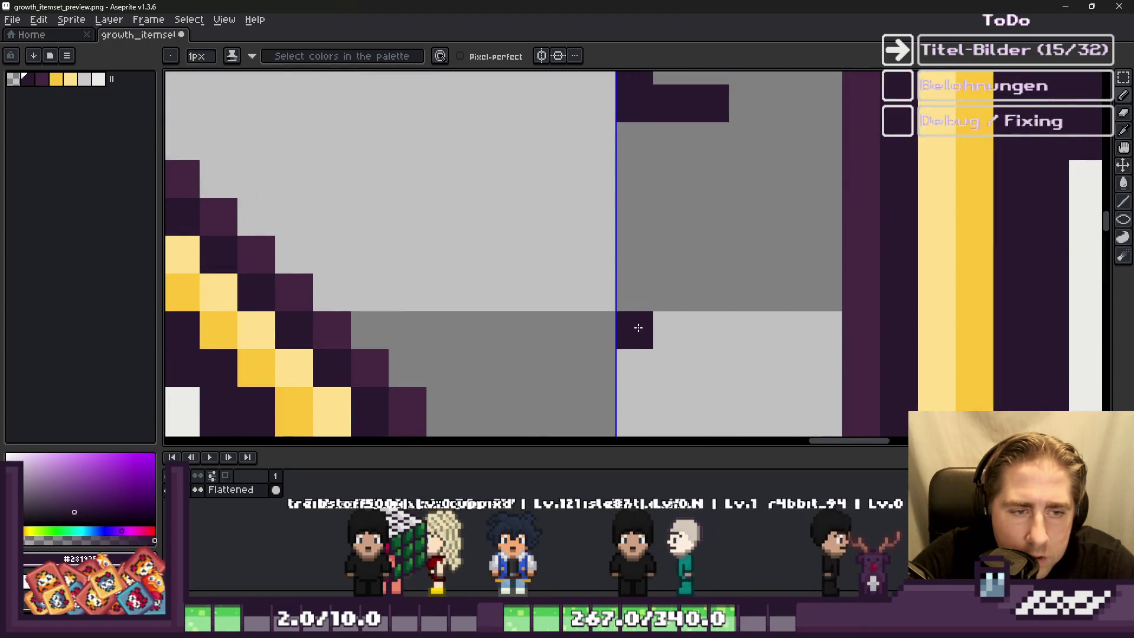
Step: Draw the next letter as an A, erasing a stray pixel and adding the crossbar
mouse_move(623, 246)
mouse_down()
mouse_move(666, 180)
mouse_move(693, 293)
mouse_move(686, 329)
mouse_move(663, 329)
mouse_up()
right_click(663, 329)
click(658, 253)
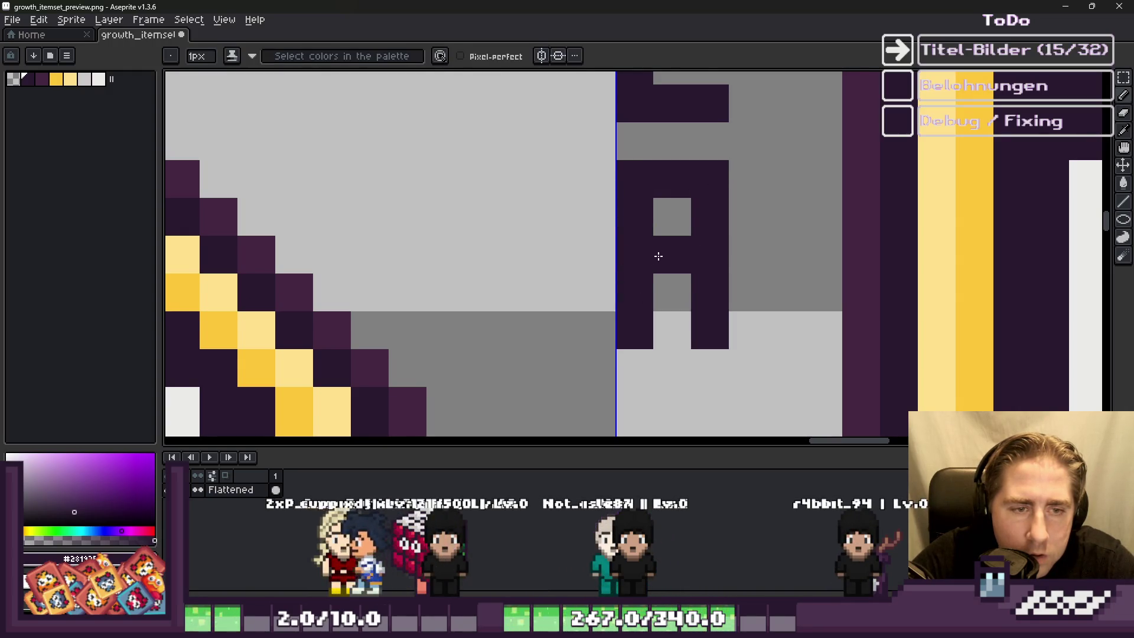
scroll(645, 142, down, 3)
scroll(634, 255, up, 3)
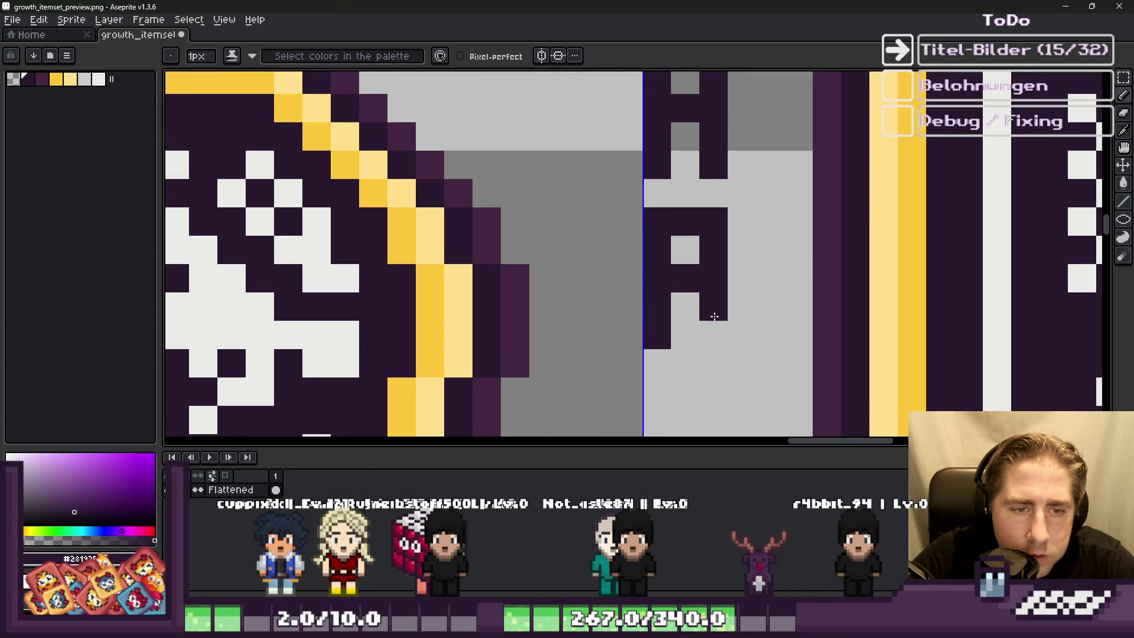
scroll(680, 207, down, 3)
scroll(663, 240, up, 3)
Step: Draw the next two letters with an L-shaped and a C-shaped stroke
click(686, 221)
mouse_move(685, 221)
mouse_down()
mouse_move(689, 327)
mouse_move(742, 326)
mouse_up()
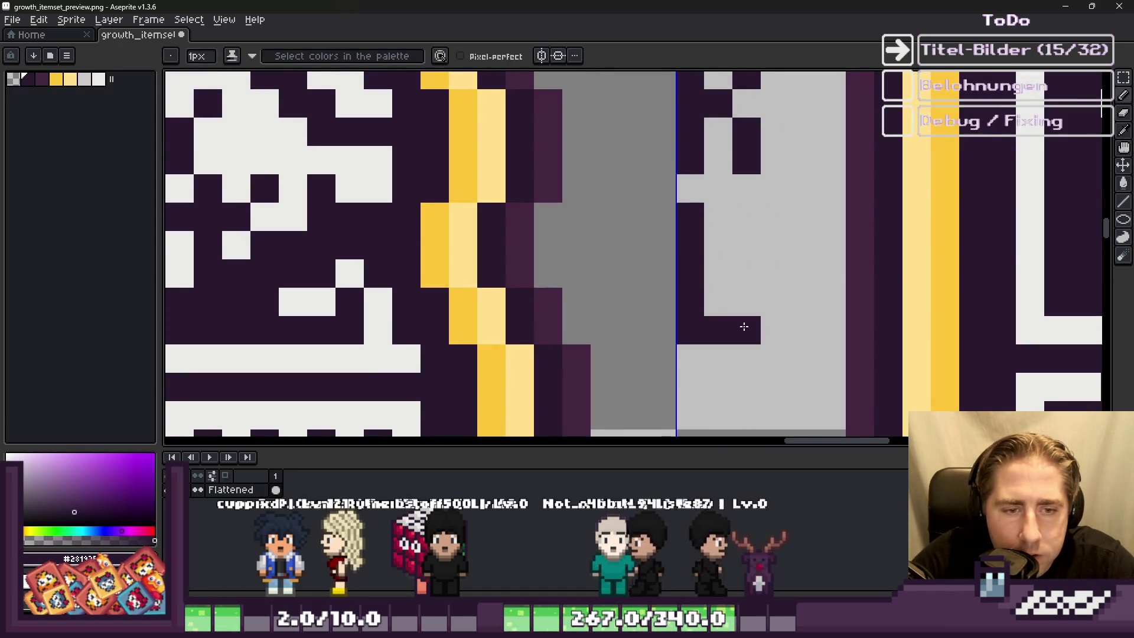
scroll(742, 327, down, 3)
scroll(768, 210, up, 3)
click(768, 209)
mouse_move(769, 209)
mouse_down()
mouse_move(749, 213)
mouse_move(719, 256)
mouse_move(783, 277)
mouse_up()
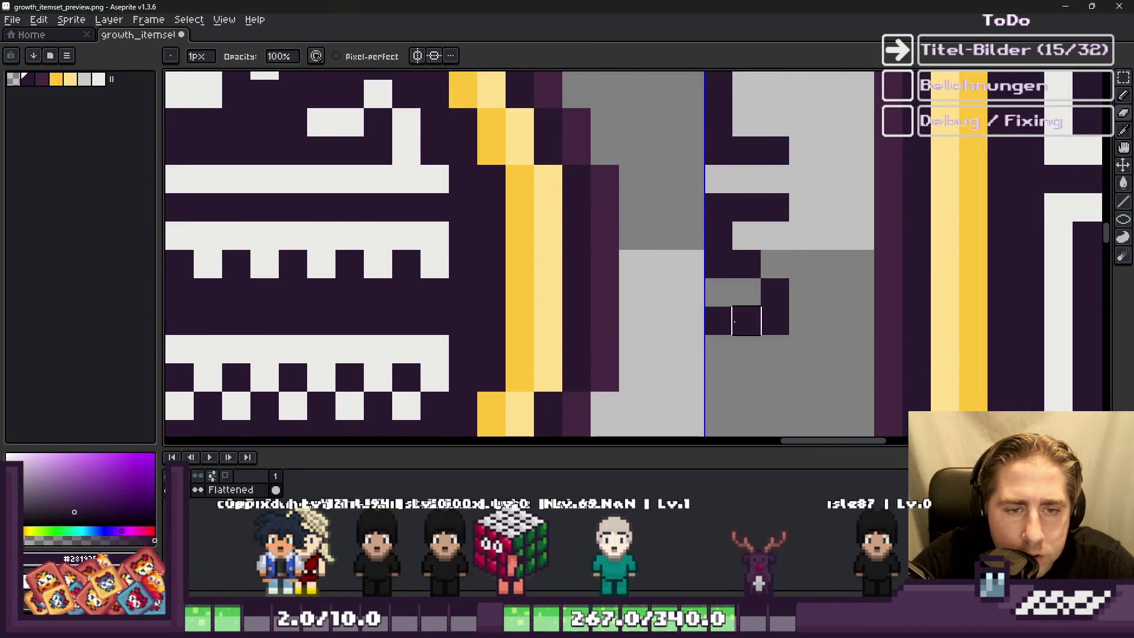
scroll(719, 268, down, 2)
scroll(607, 207, up, 2)
scroll(668, 130, up, 1)
scroll(667, 131, down, 4)
Step: Save the item sheet and switch over to the Godot editor
key(ctrl+s)
scroll(673, 278, up, 1)
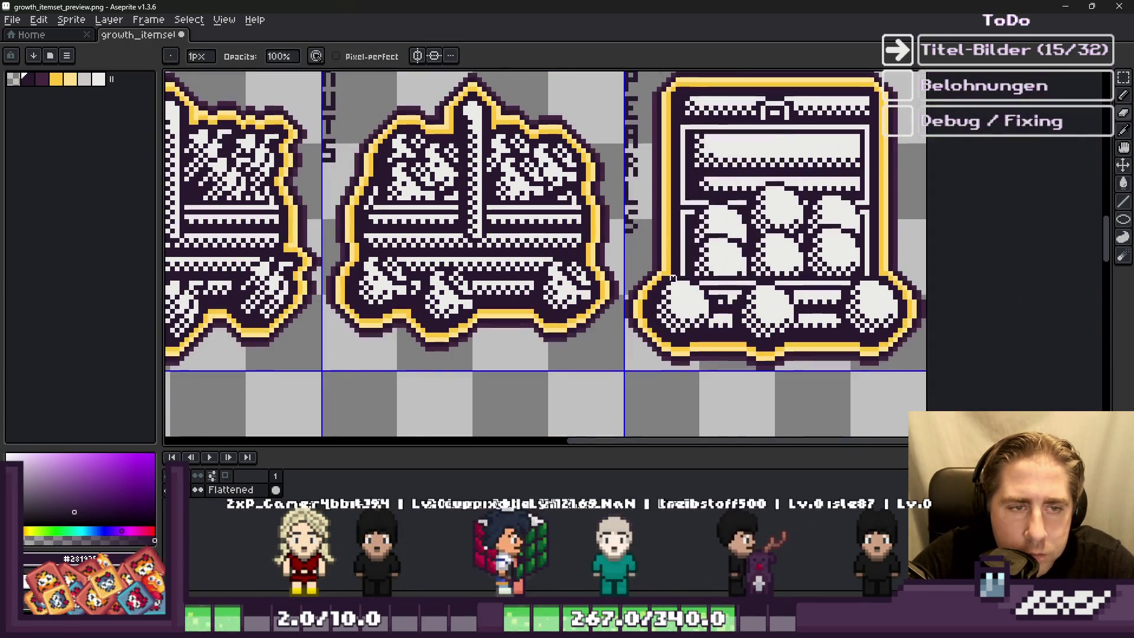
scroll(701, 307, down, 2)
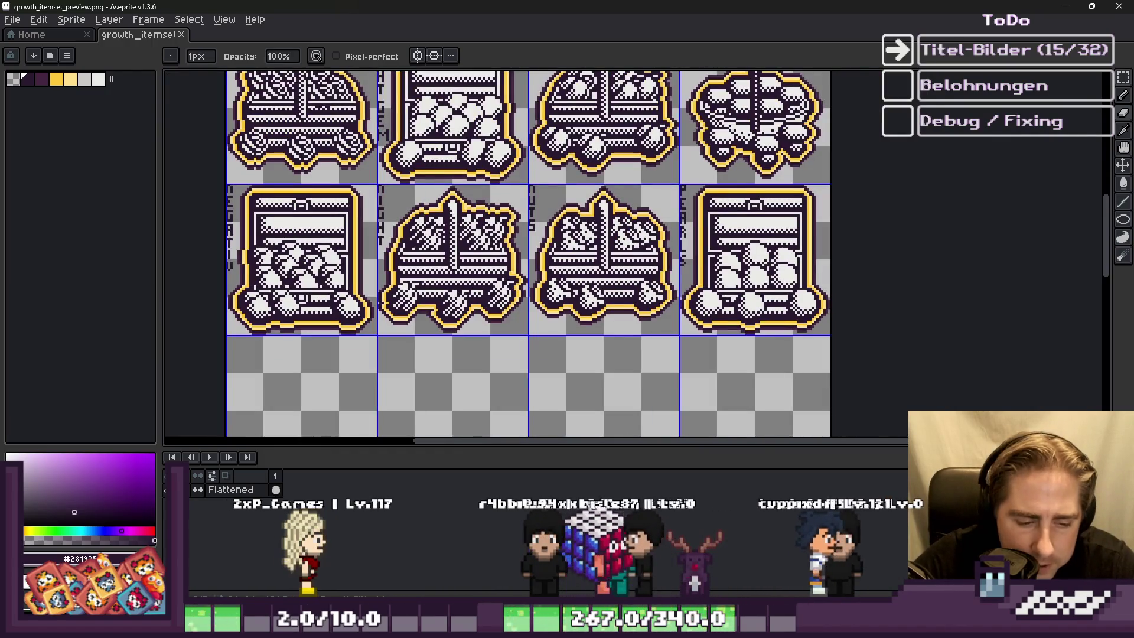
key(alt+Tab)
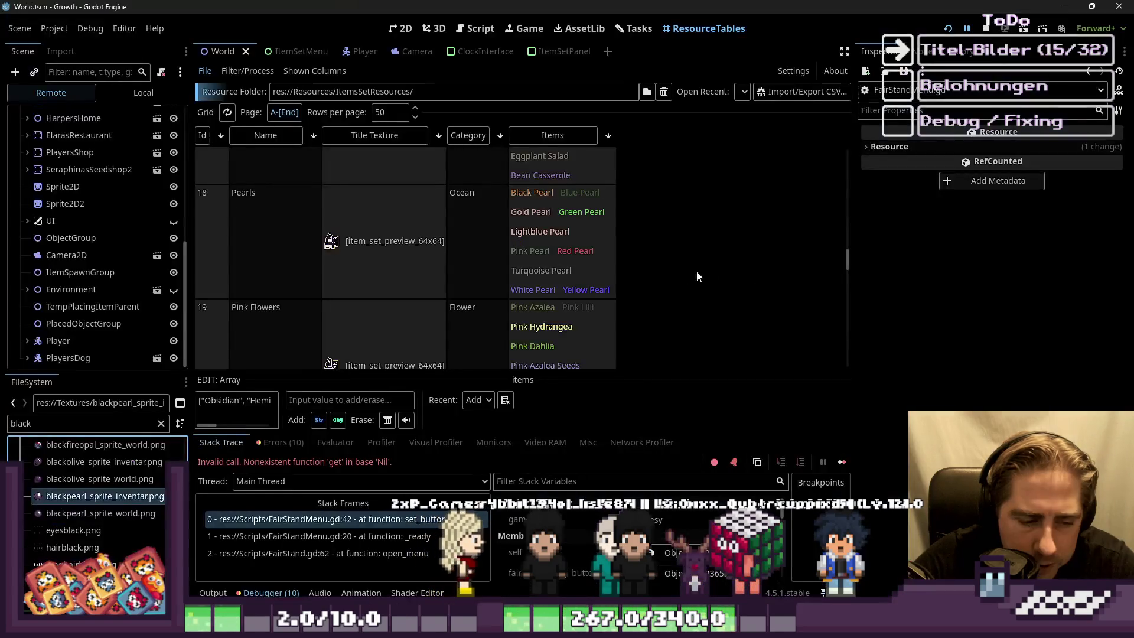
Step: Erase the old 'black' text from the FileSystem filter field
scroll(263, 236, down, 1)
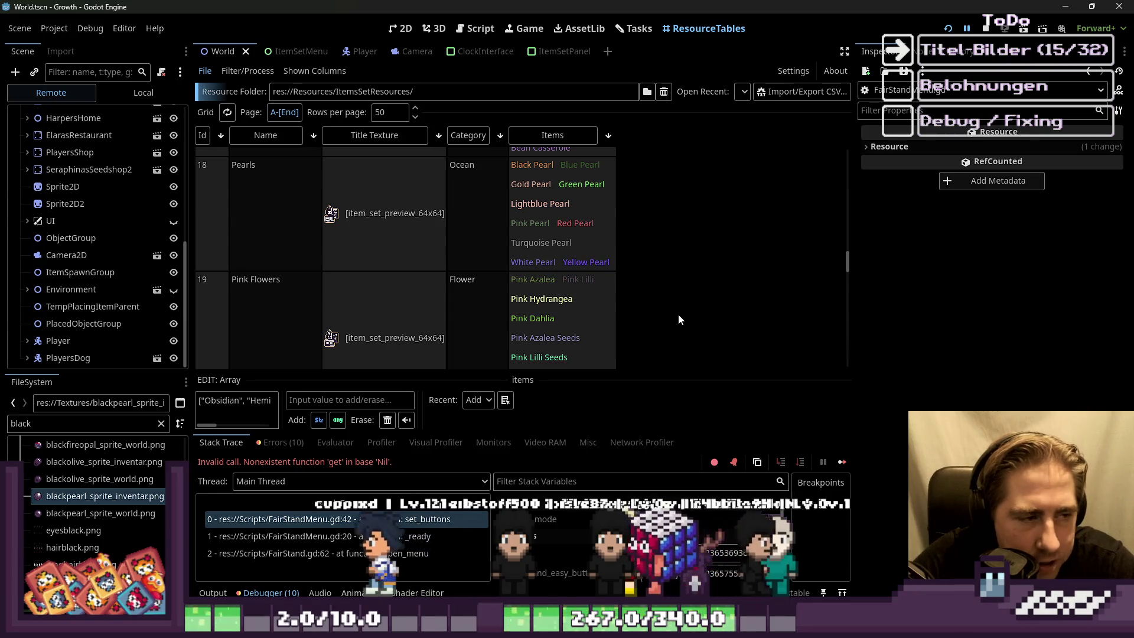
scroll(716, 285, down, 2)
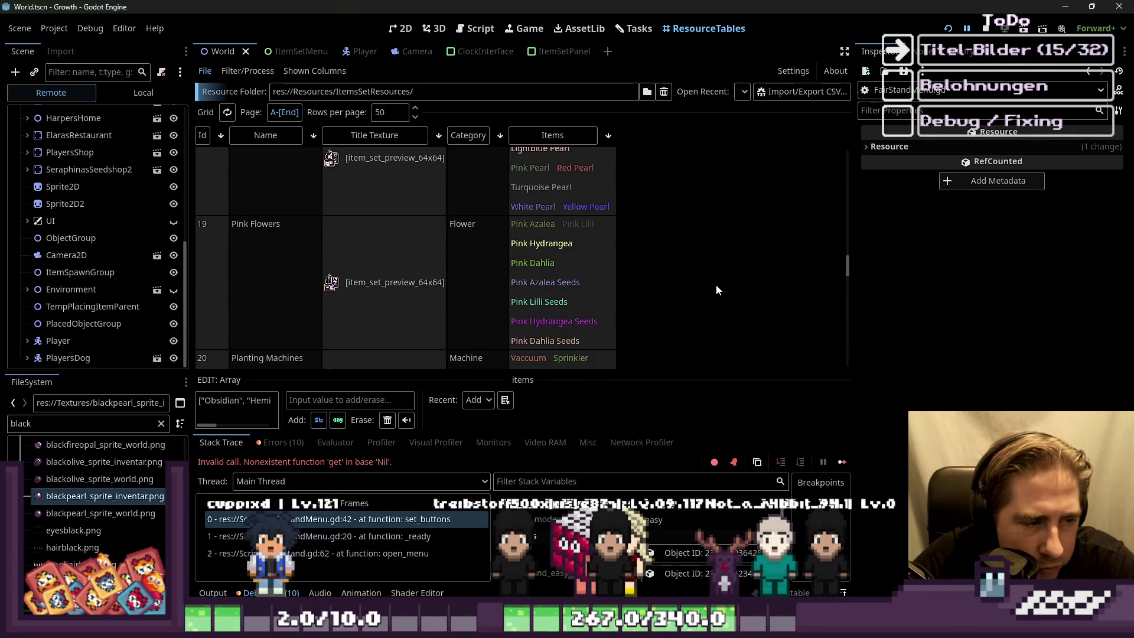
scroll(717, 290, down, 7)
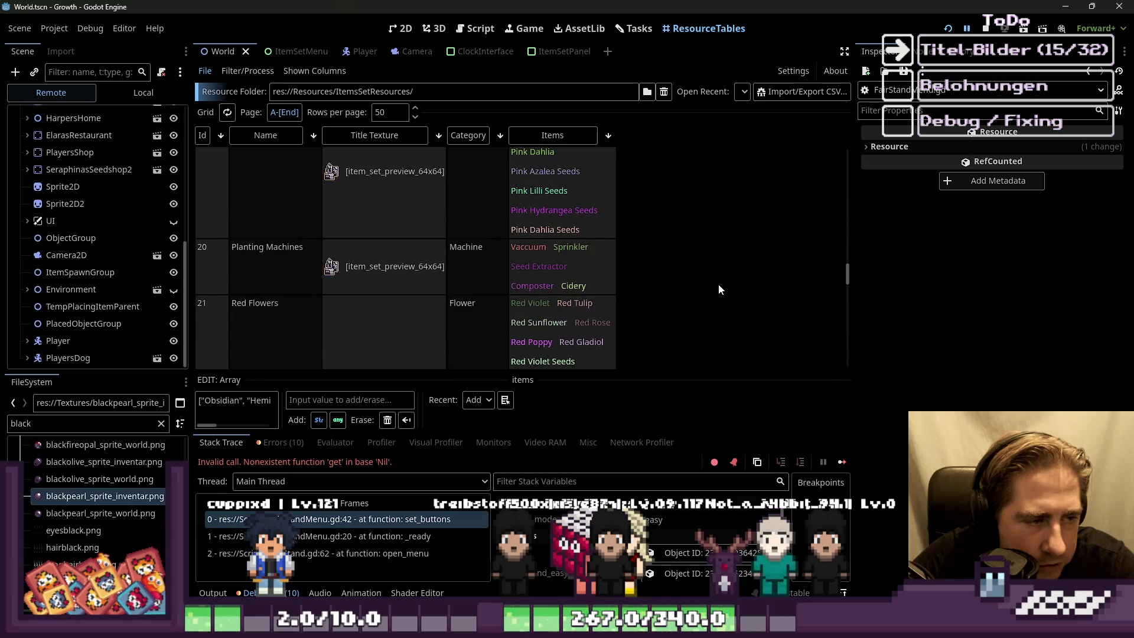
scroll(720, 290, down, 6)
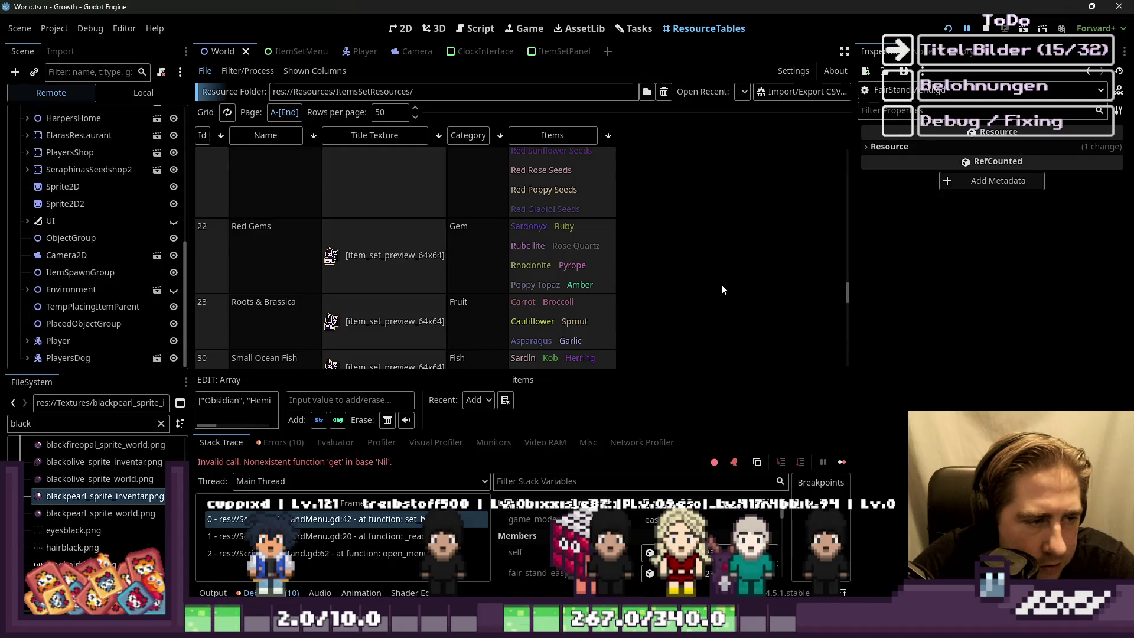
scroll(722, 290, down, 1)
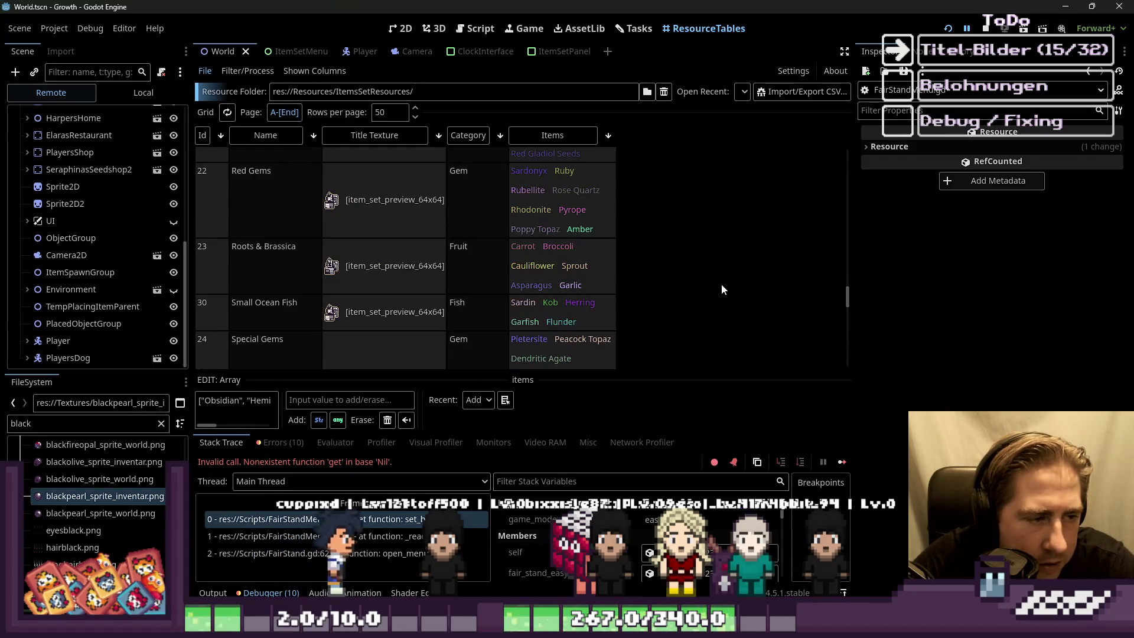
scroll(724, 288, up, 7)
scroll(728, 293, up, 2)
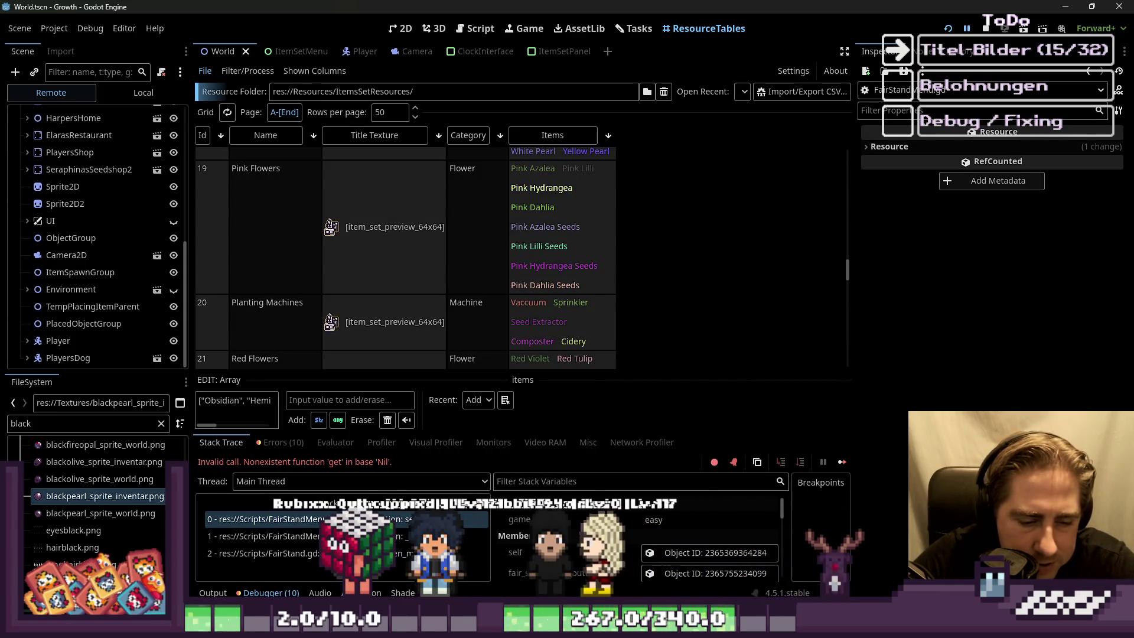
mouse_move(629, 627)
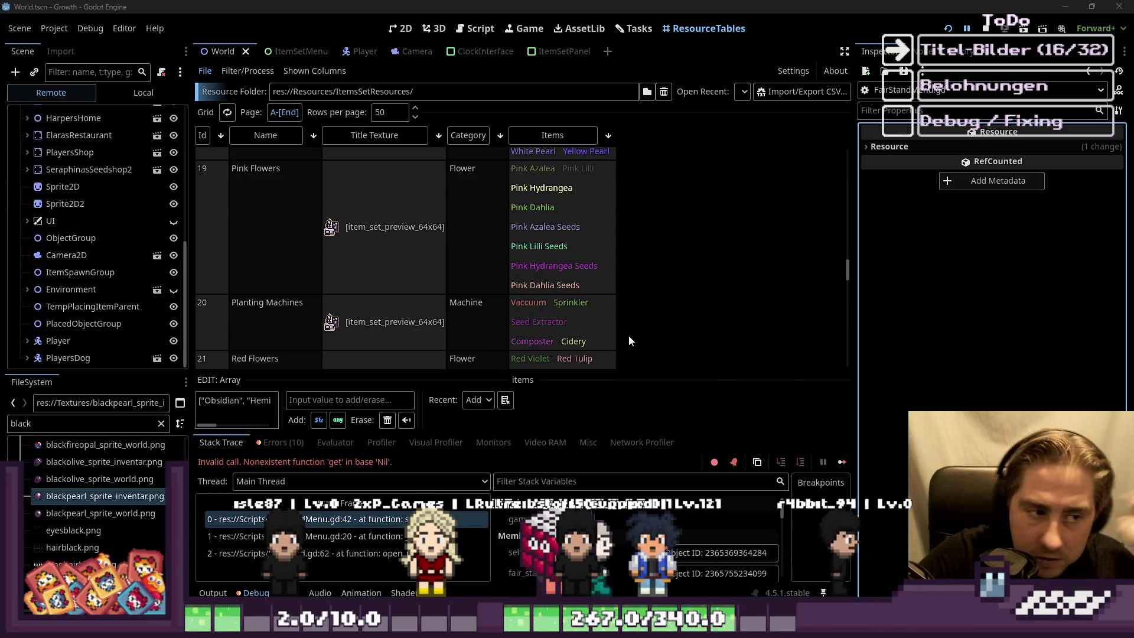
scroll(558, 245, down, 1)
scroll(279, 249, up, 4)
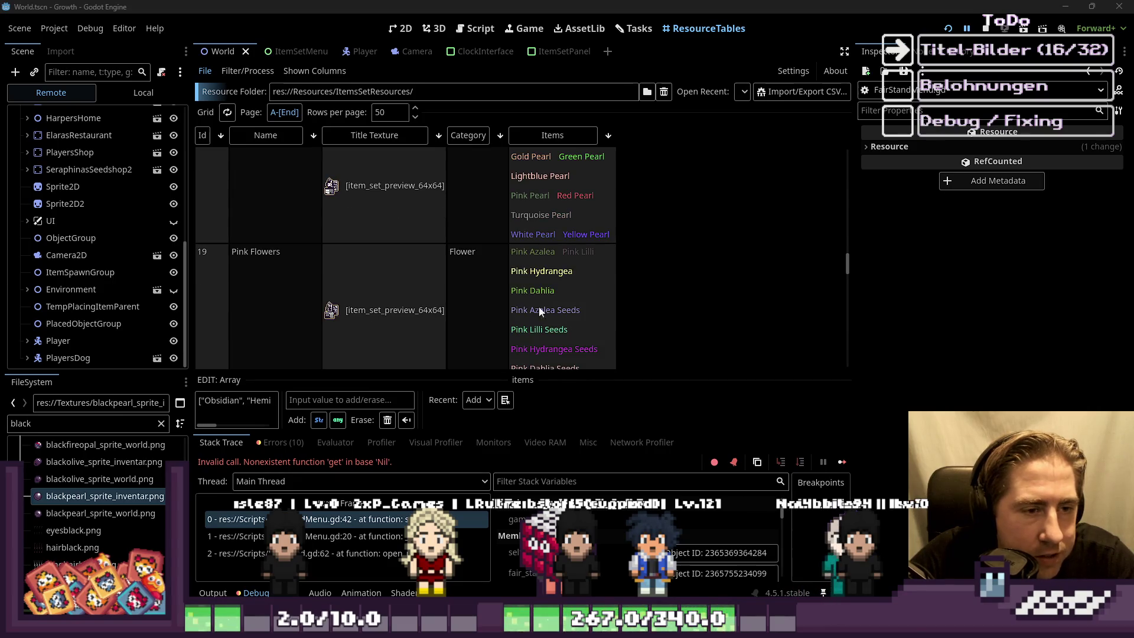
key(BackSpace)
key(BackSpace)
key(BackSpace)
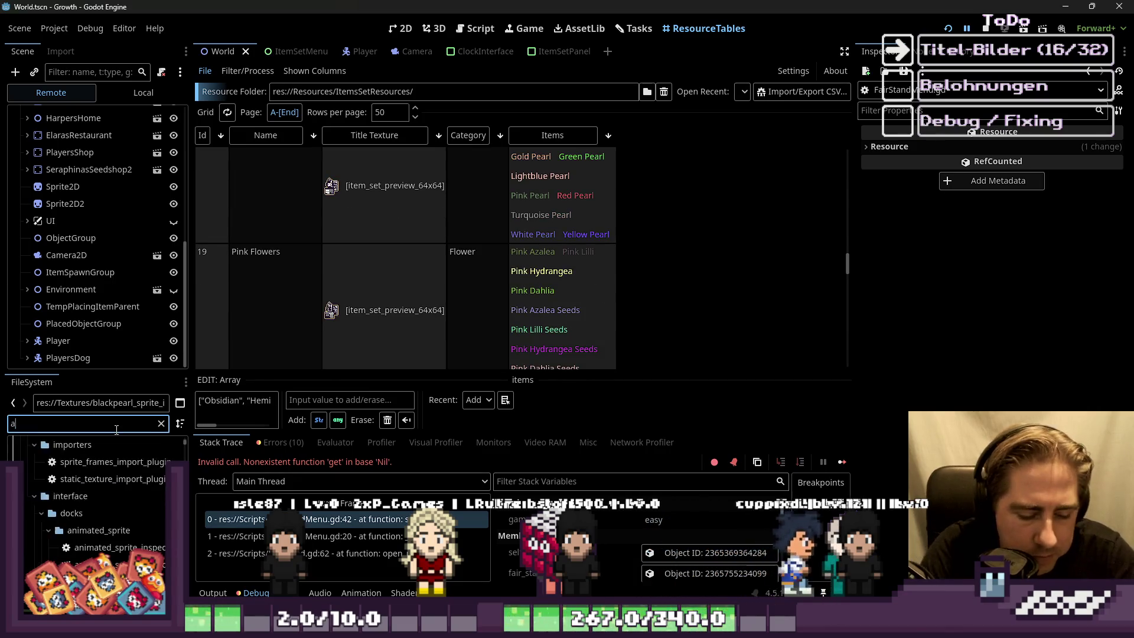
Step: Filter files for 'azal' and open blueazalea_spritesheet.png (160 × 32) in Aseprite
text(azal)
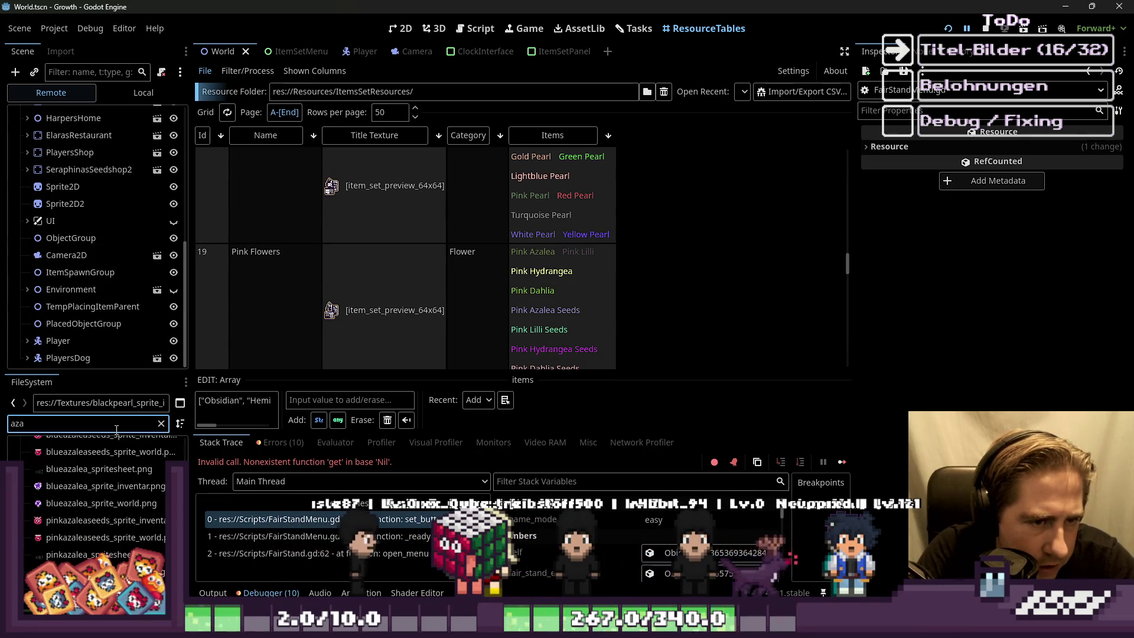
scroll(116, 520, down, 5)
mouse_move(117, 514)
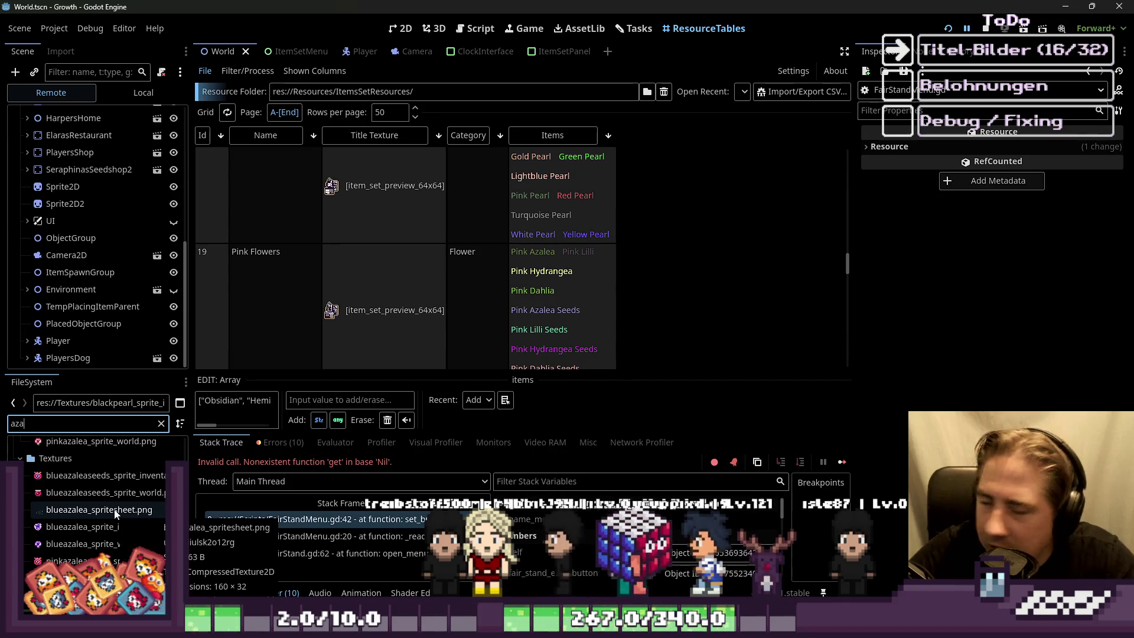
scroll(466, 271, down, 2)
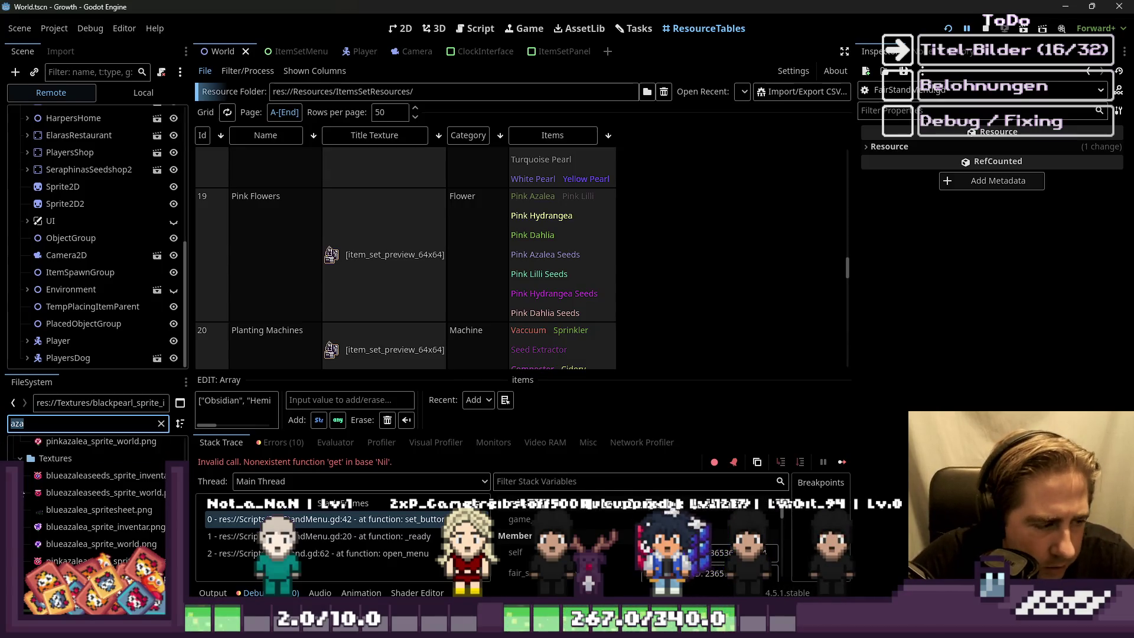
right_click(82, 511)
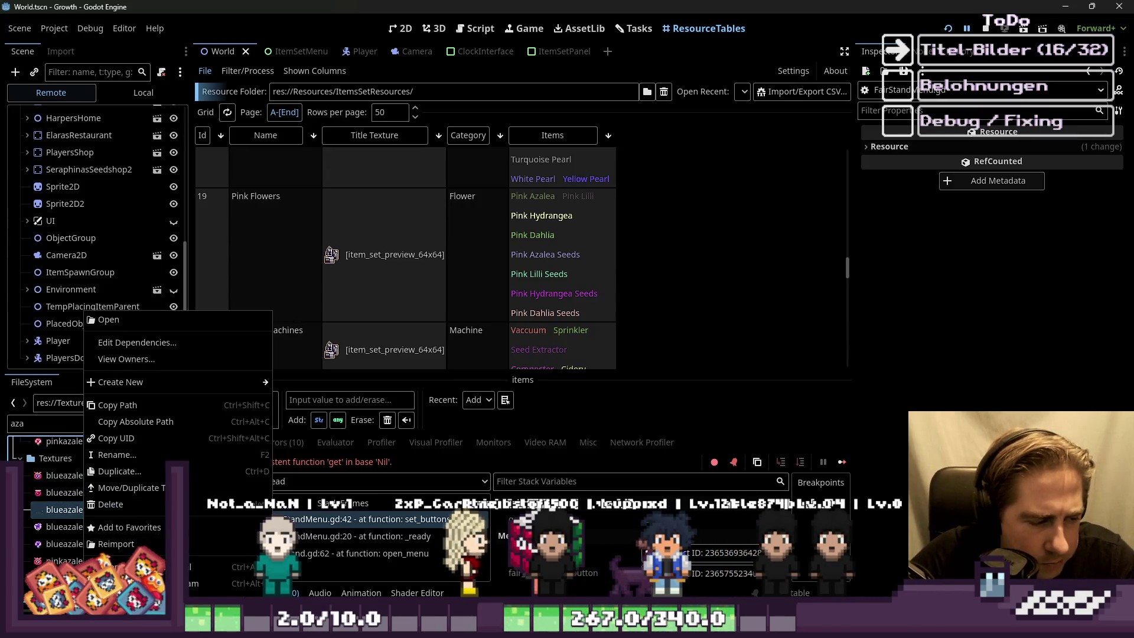
key(Escape)
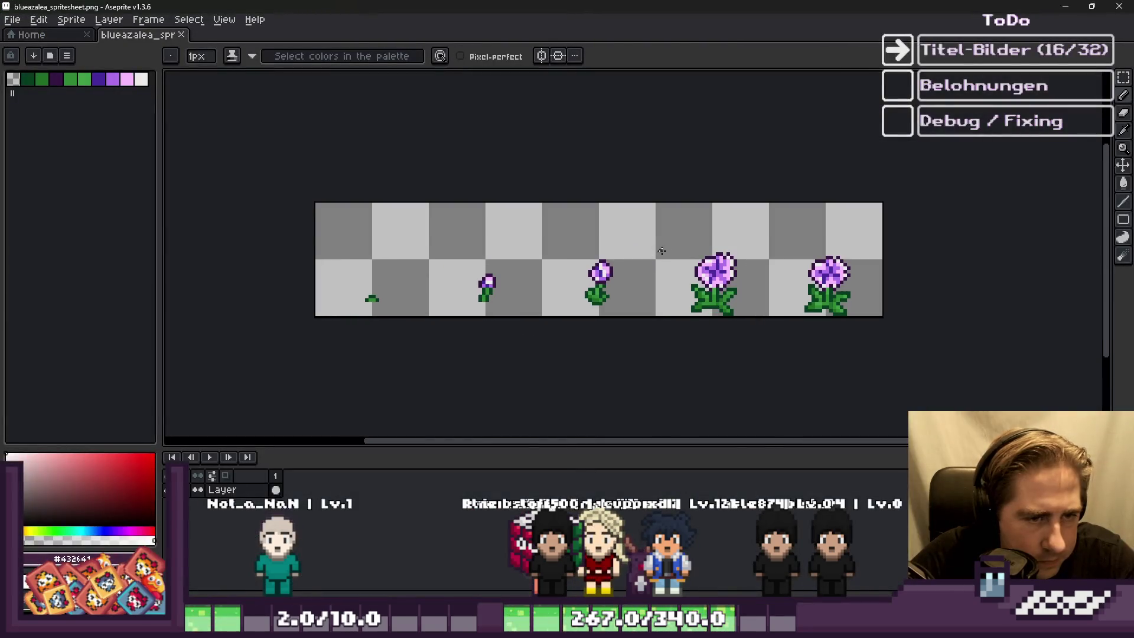
Step: Marquee-select the fully grown purple azalea frame in the spritesheet
scroll(870, 286, up, 1)
key(m)
drag(783, 235, 837, 245)
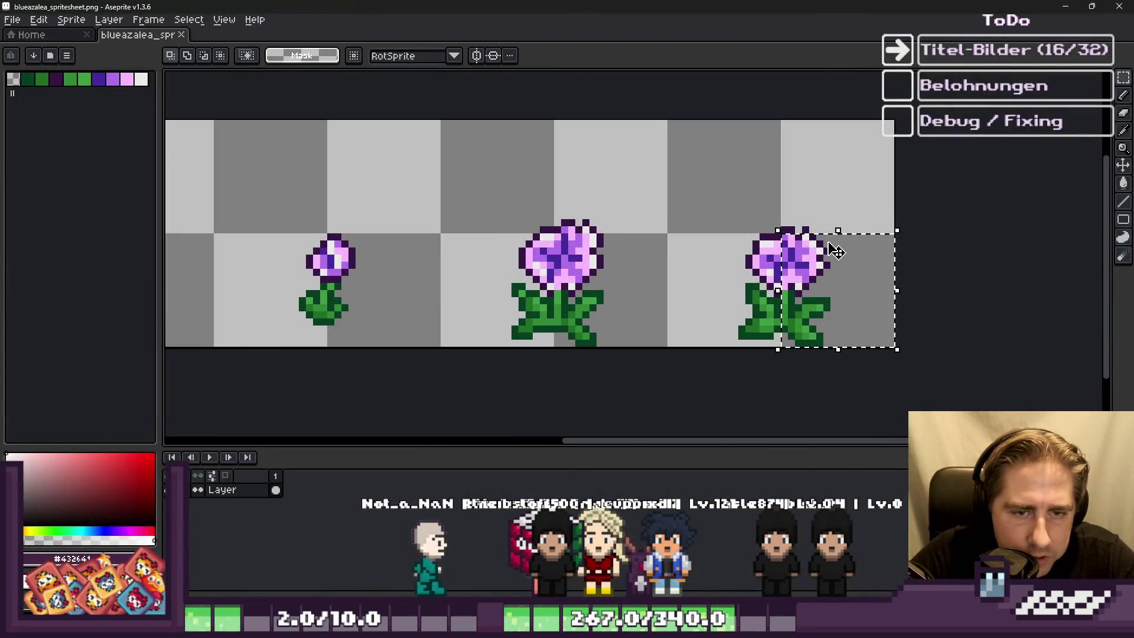
drag(726, 197, 852, 177)
click(851, 176)
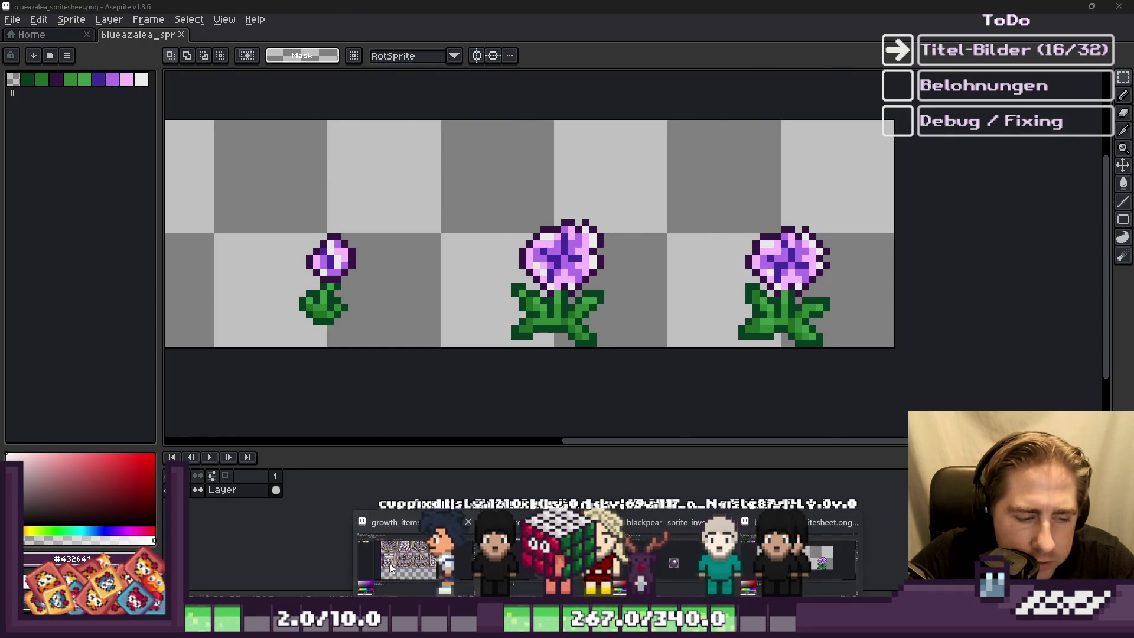
Step: Paste the purple azalea into an empty cell of the item icon sheet, then return to Godot
key(alt+Tab)
scroll(868, 197, down, 1)
scroll(632, 155, up, 3)
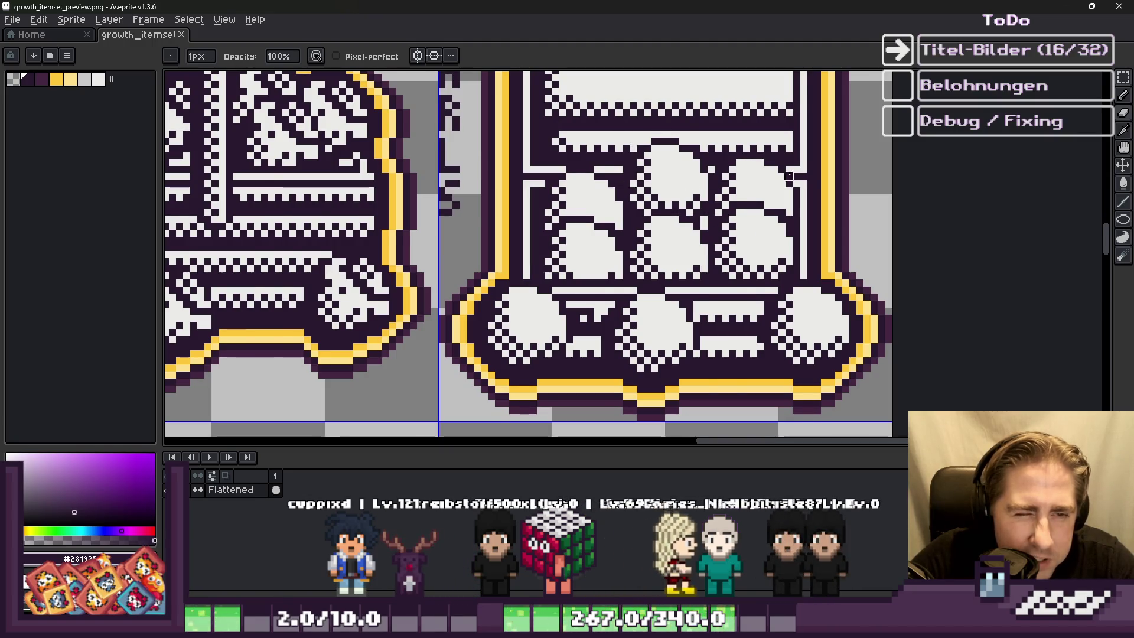
scroll(768, 171, down, 3)
scroll(827, 183, up, 10)
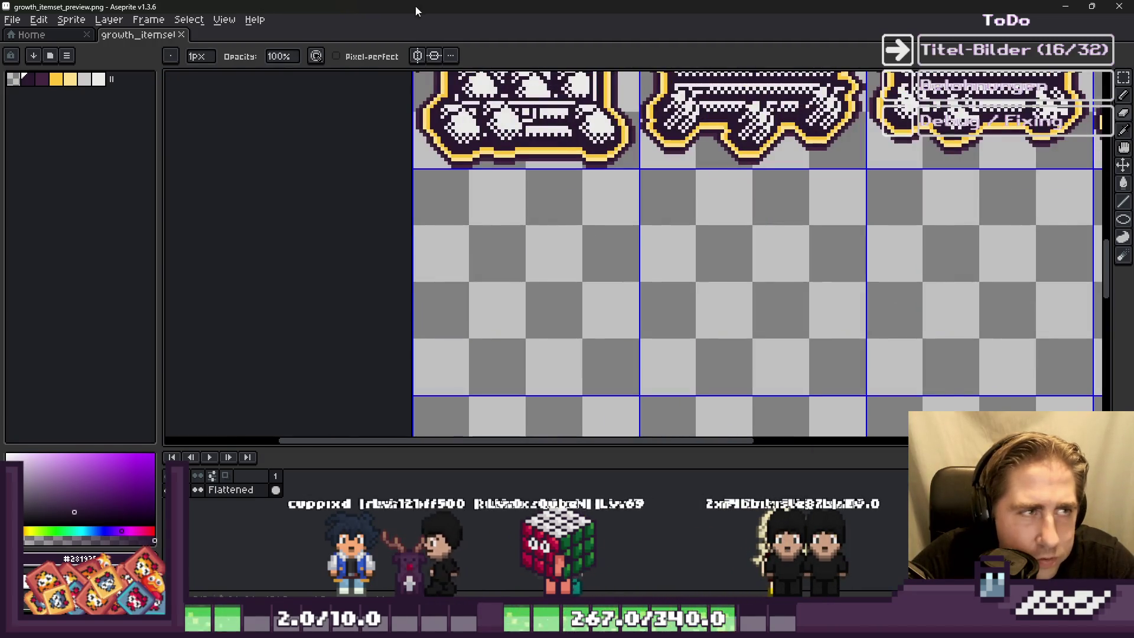
key(ctrl+v)
mouse_move(644, 269)
mouse_down()
mouse_move(489, 308)
mouse_move(515, 334)
mouse_move(527, 300)
mouse_move(492, 251)
mouse_move(753, 177)
mouse_move(876, 234)
mouse_up()
click(756, 246)
scroll(513, 255, down, 1)
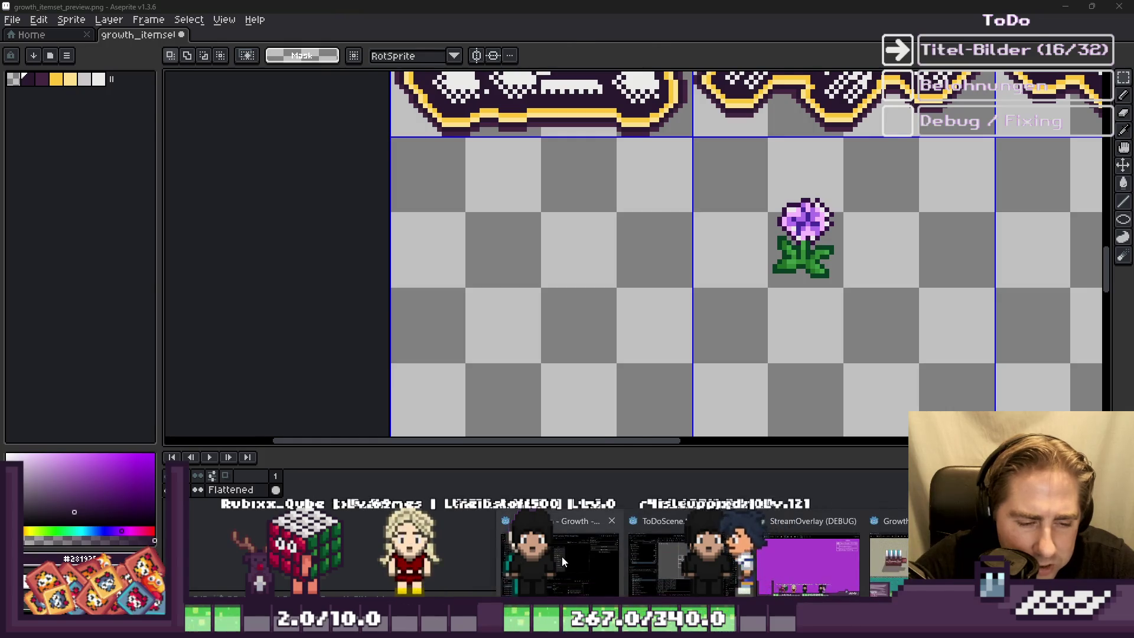
key(alt+Tab)
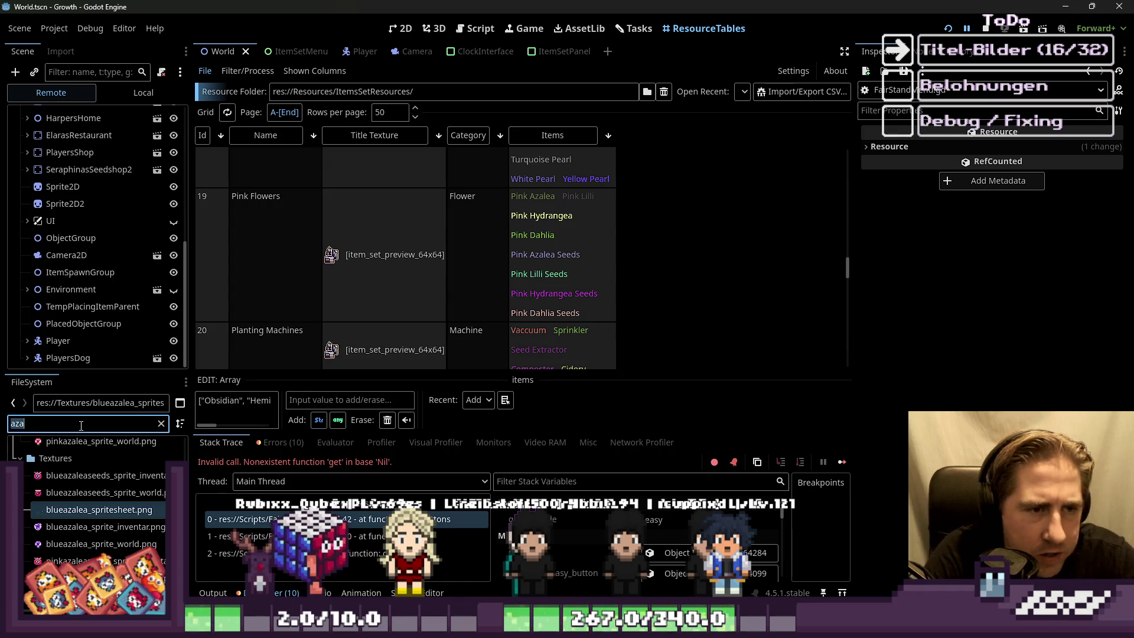
Step: Filter the files for 'lilli' and preview the pink lilli spritesheet
key(BackSpace)
key(BackSpace)
key(BackSpace)
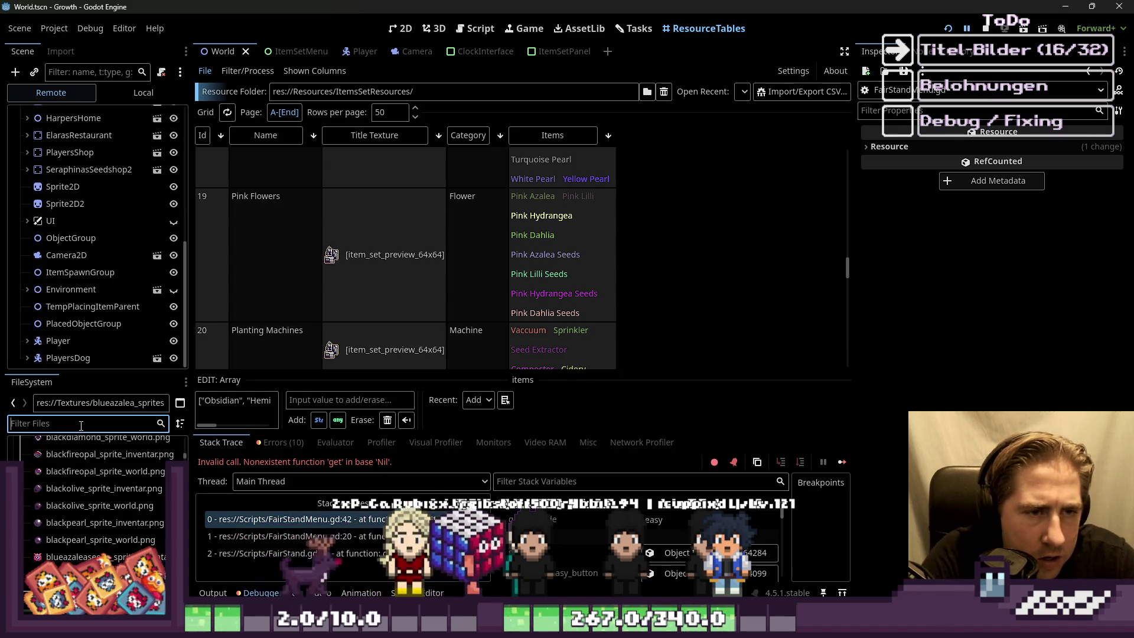
text(lilli)
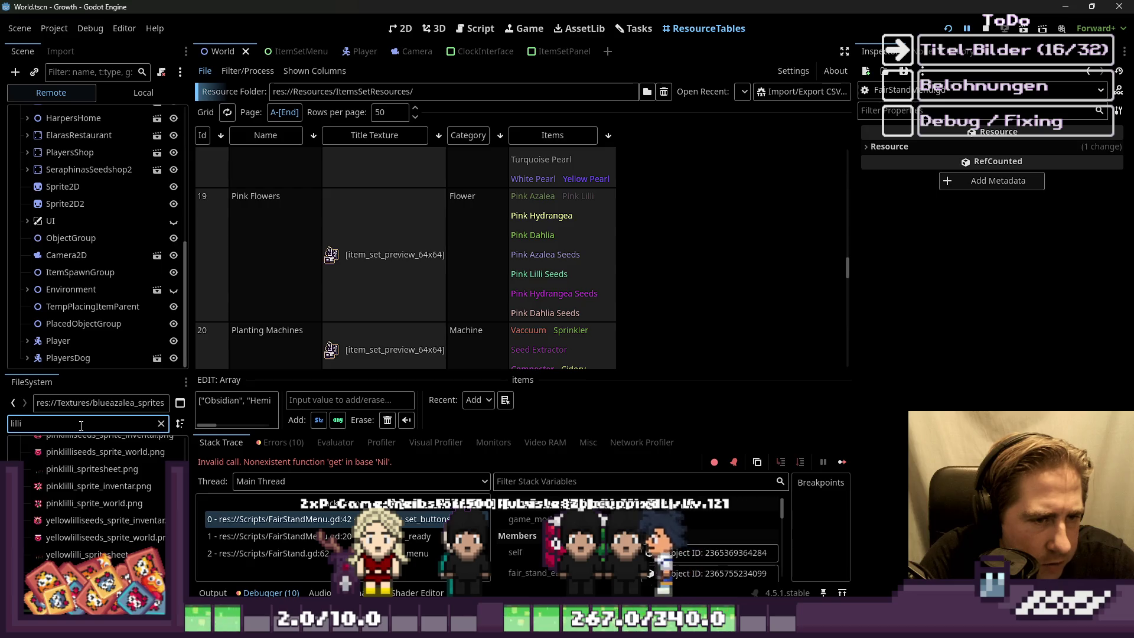
click(85, 471)
click(85, 473)
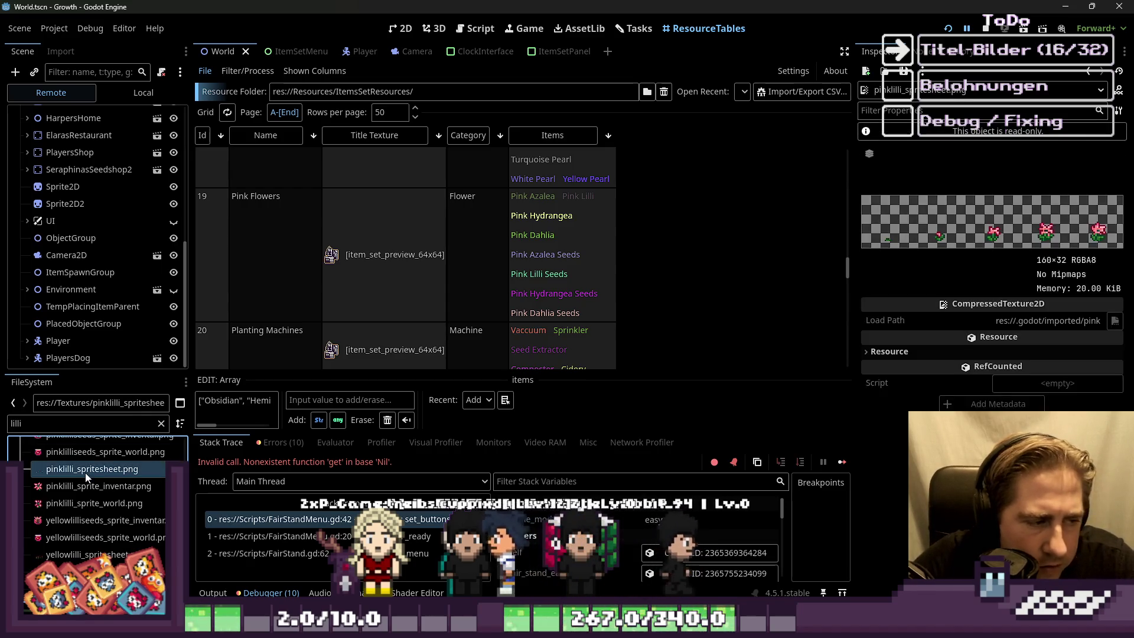
click(37, 416)
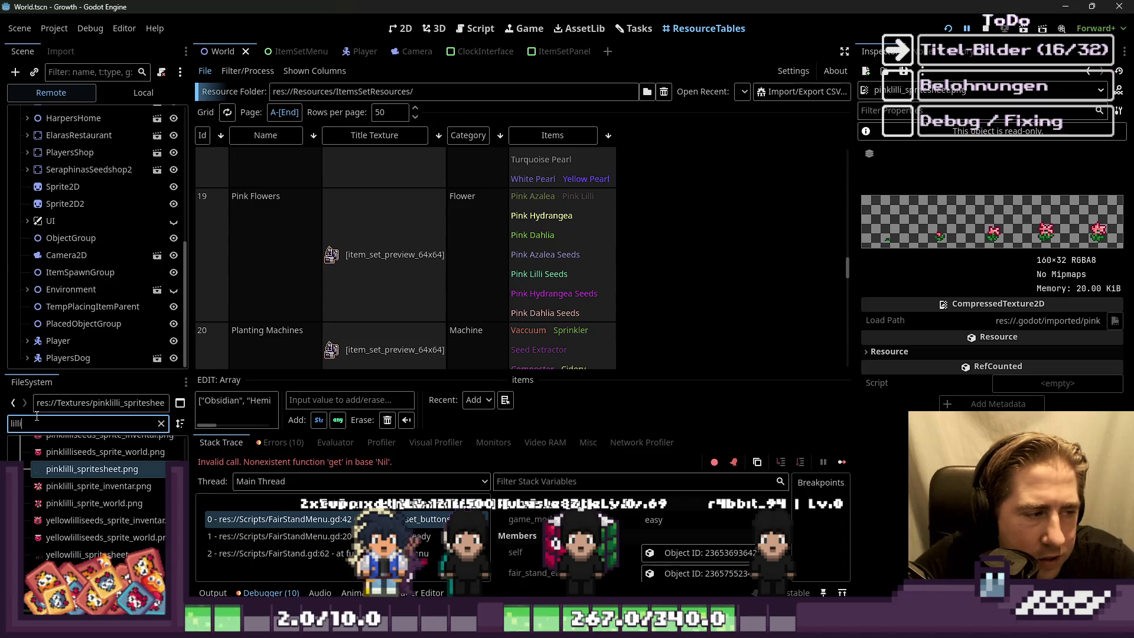
Step: Filter for 'hydrangea', preview the hydrangea sheets, and open pinkhydrangea_spritesheet.png externally
text(hydrangea)
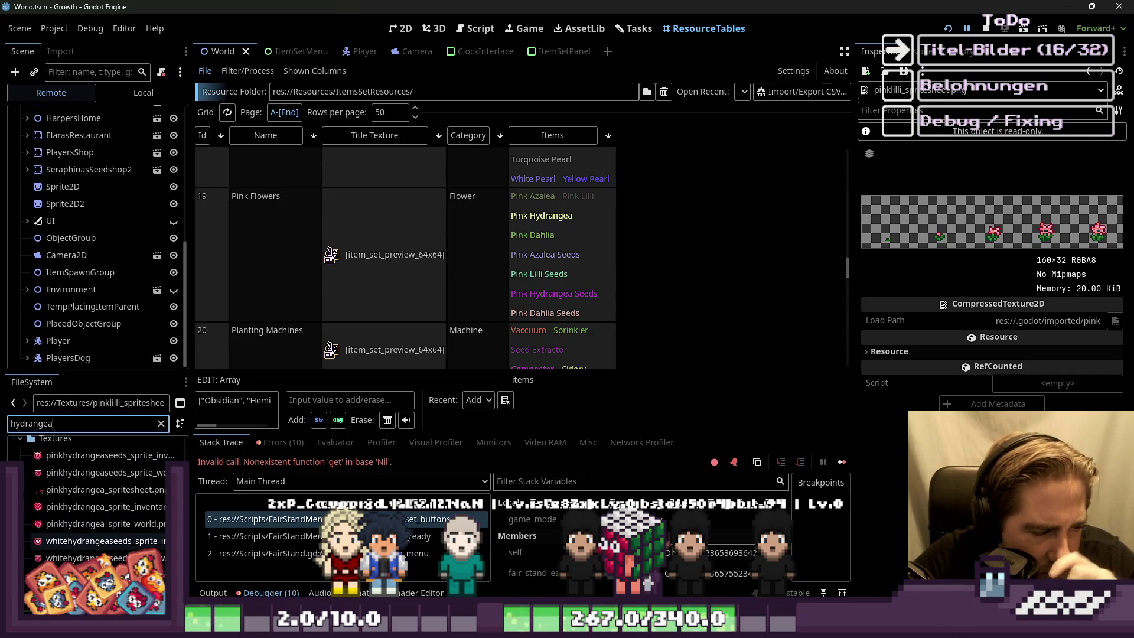
click(100, 574)
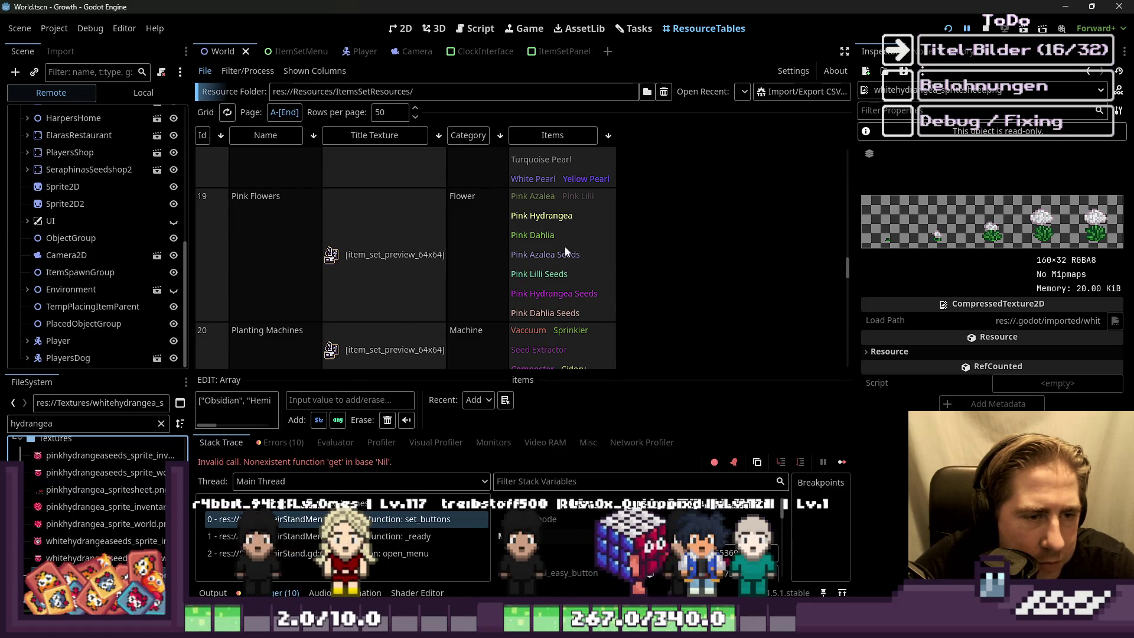
click(86, 491)
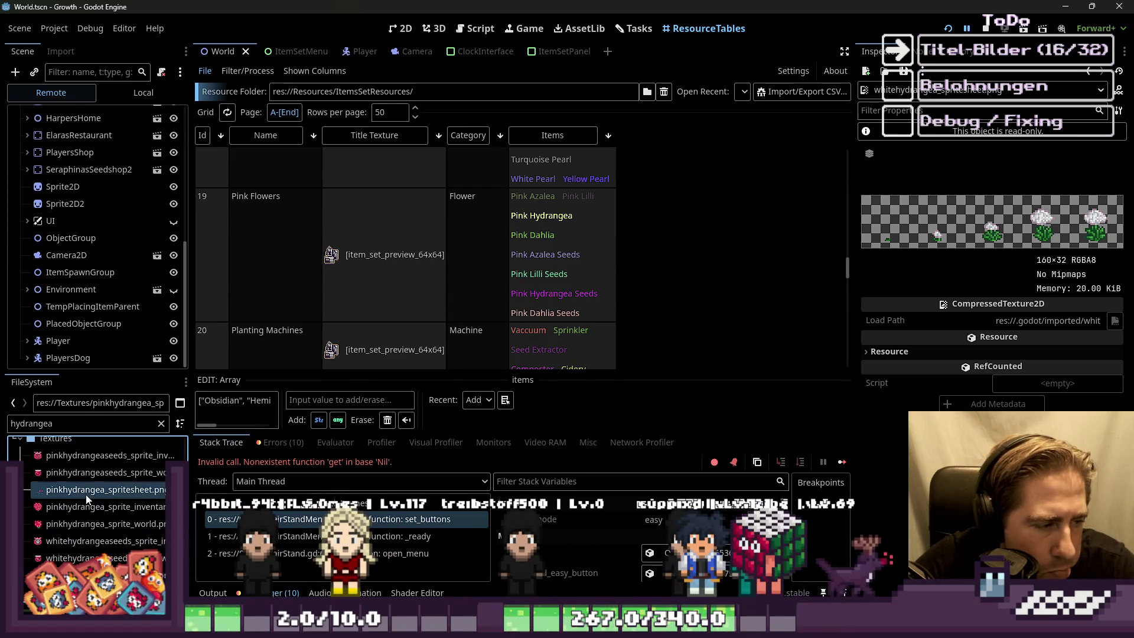
click(86, 575)
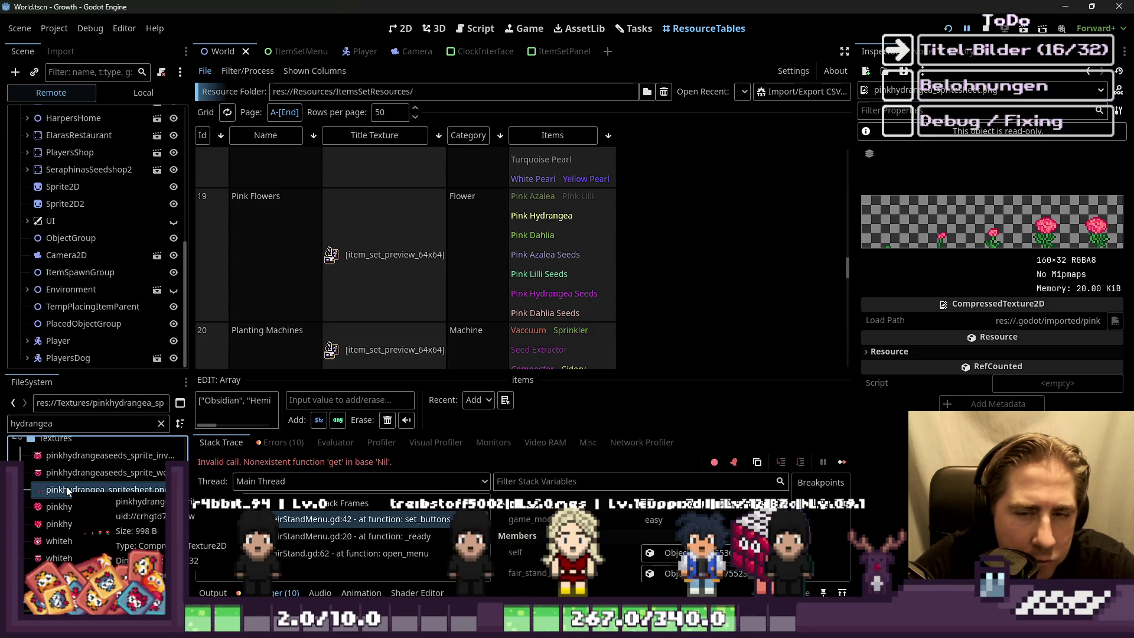
right_click(97, 490)
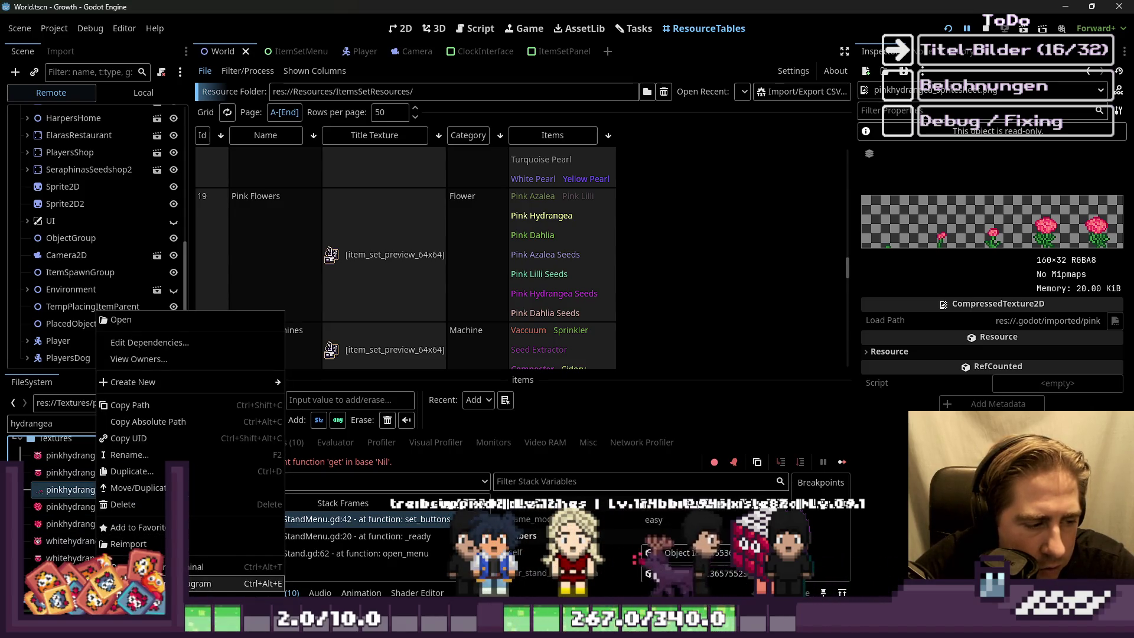
click(224, 584)
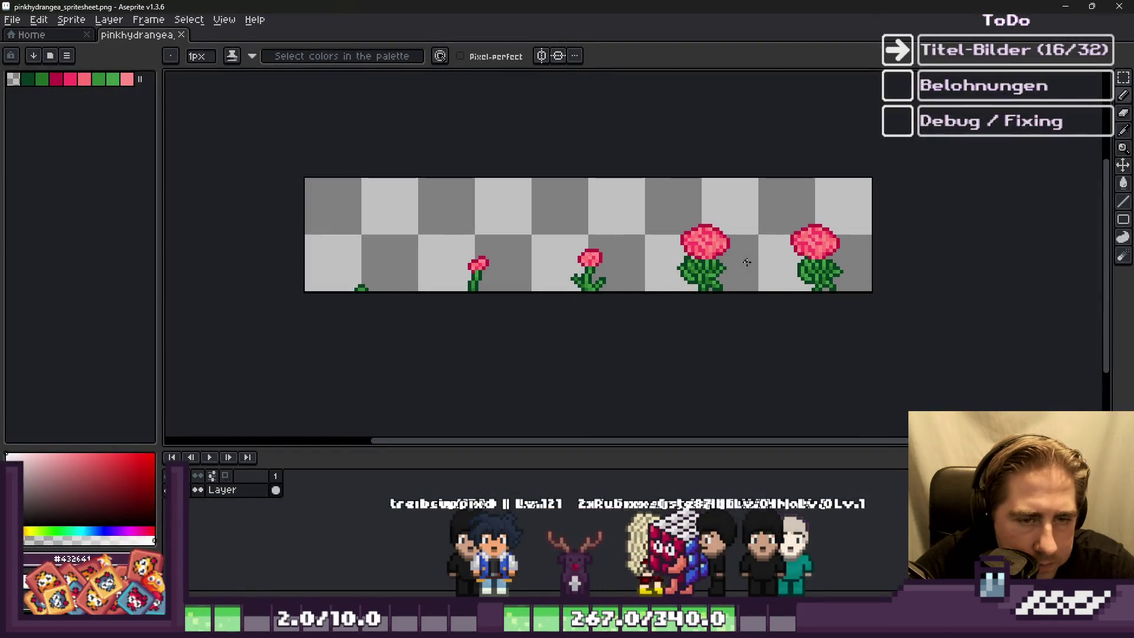
Step: Copy the fully grown pink hydrangea, paste it beside the purple azalea, and save
scroll(844, 274, up, 2)
drag(845, 274, 800, 254)
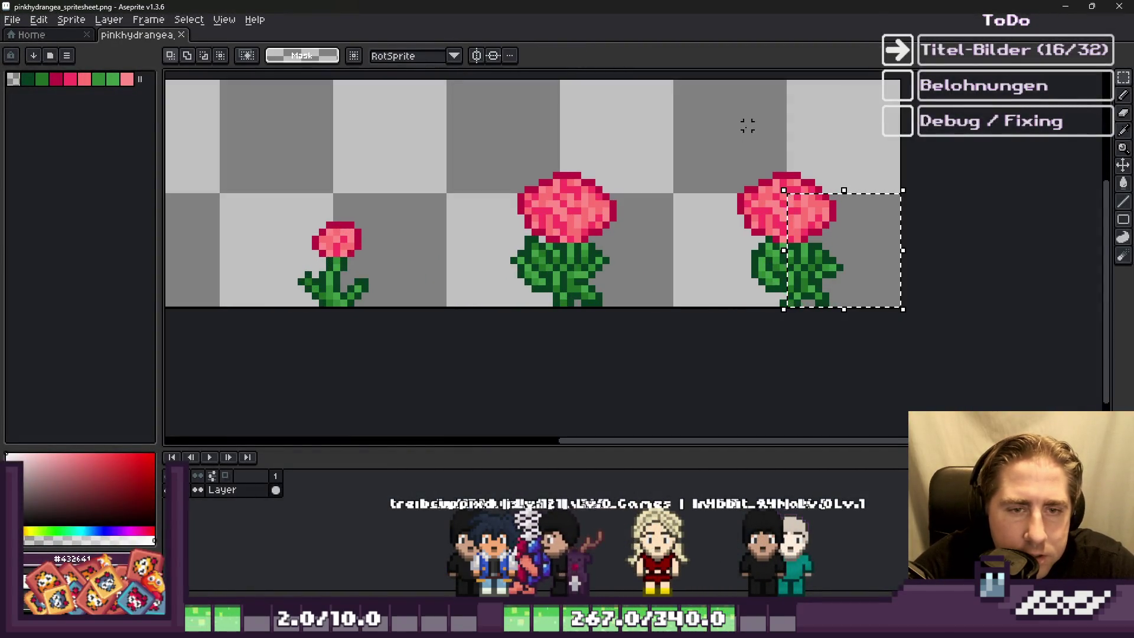
key(ctrl+d)
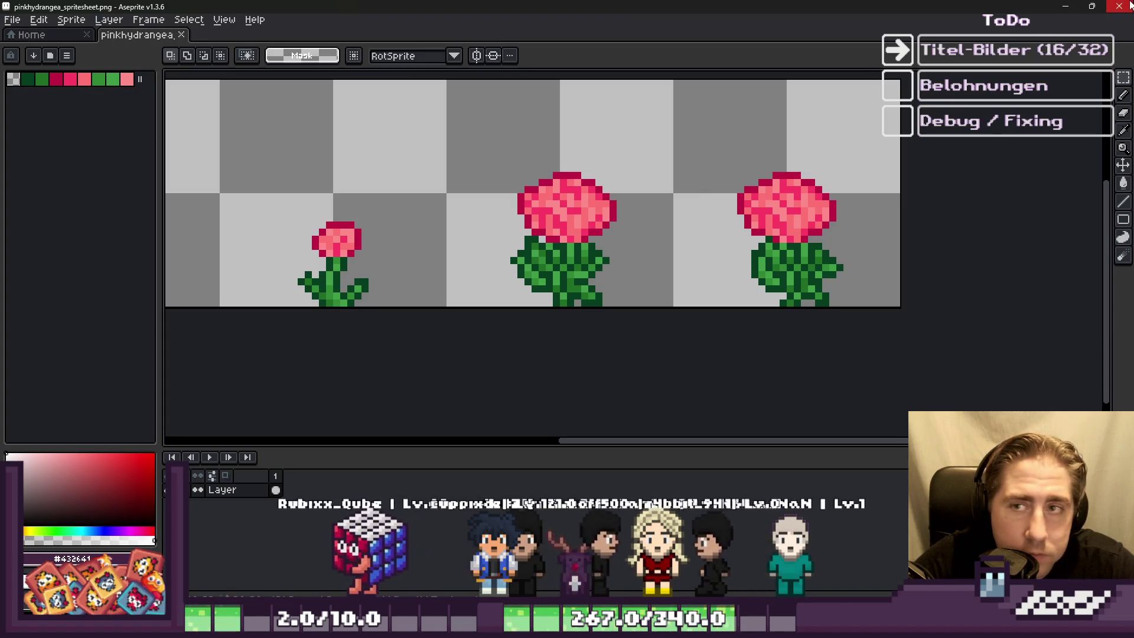
key(alt+Tab)
key(alt+Tab)
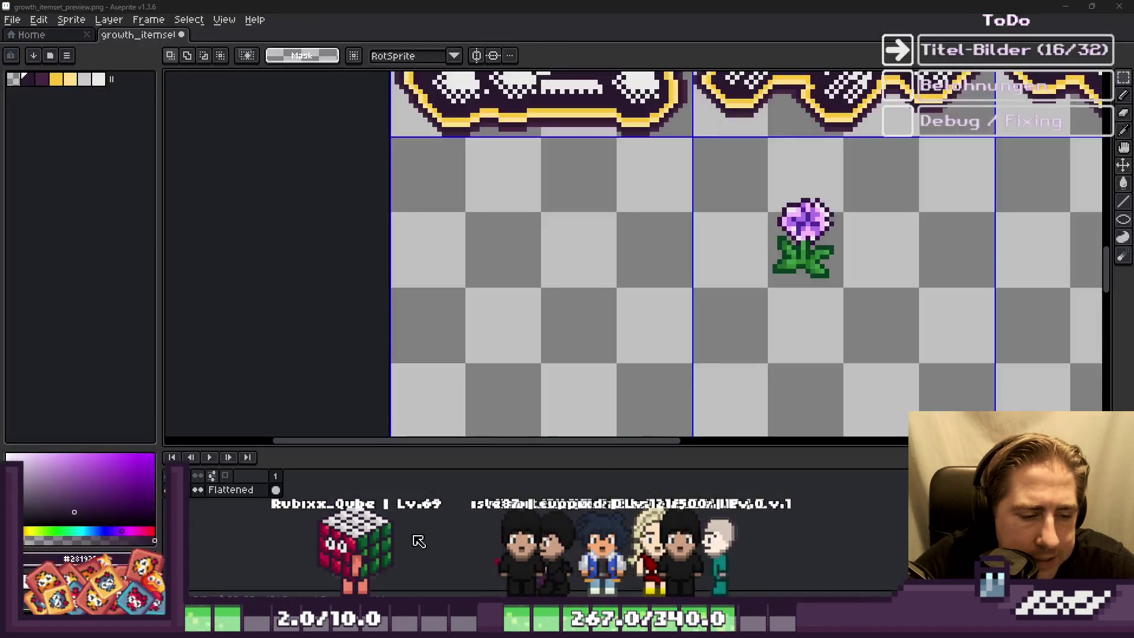
key(ctrl+v)
drag(1031, 266, 860, 243)
key(ctrl+s)
Step: Select the stacked bucket icon's cell in the icon sheet
scroll(603, 263, down, 2)
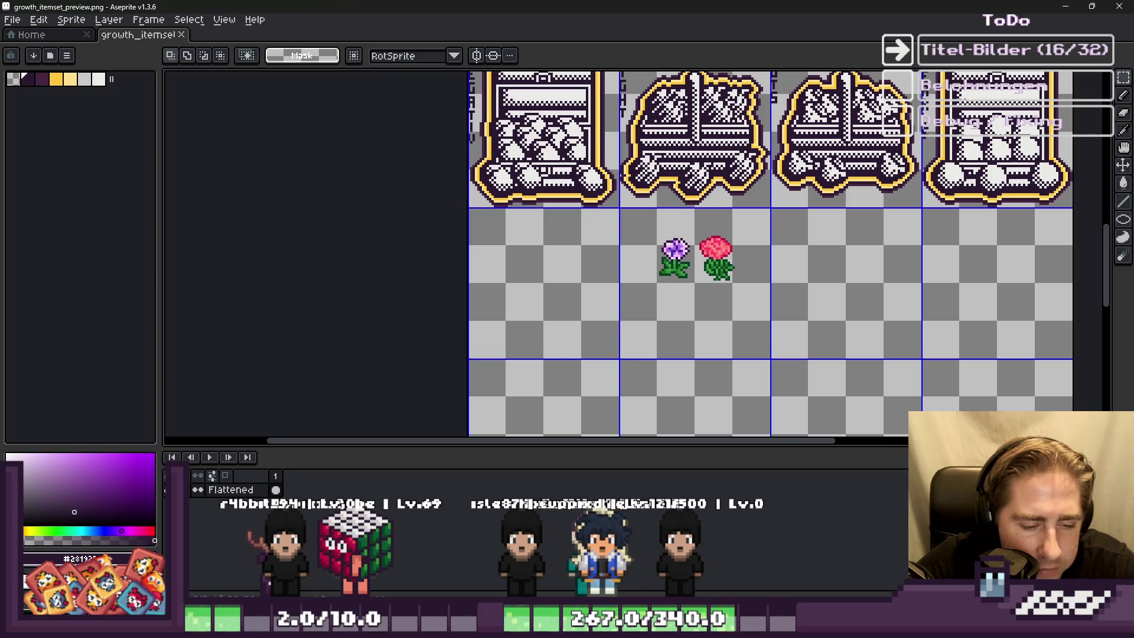
scroll(661, 284, down, 1)
scroll(664, 278, down, 1)
scroll(672, 414, up, 1)
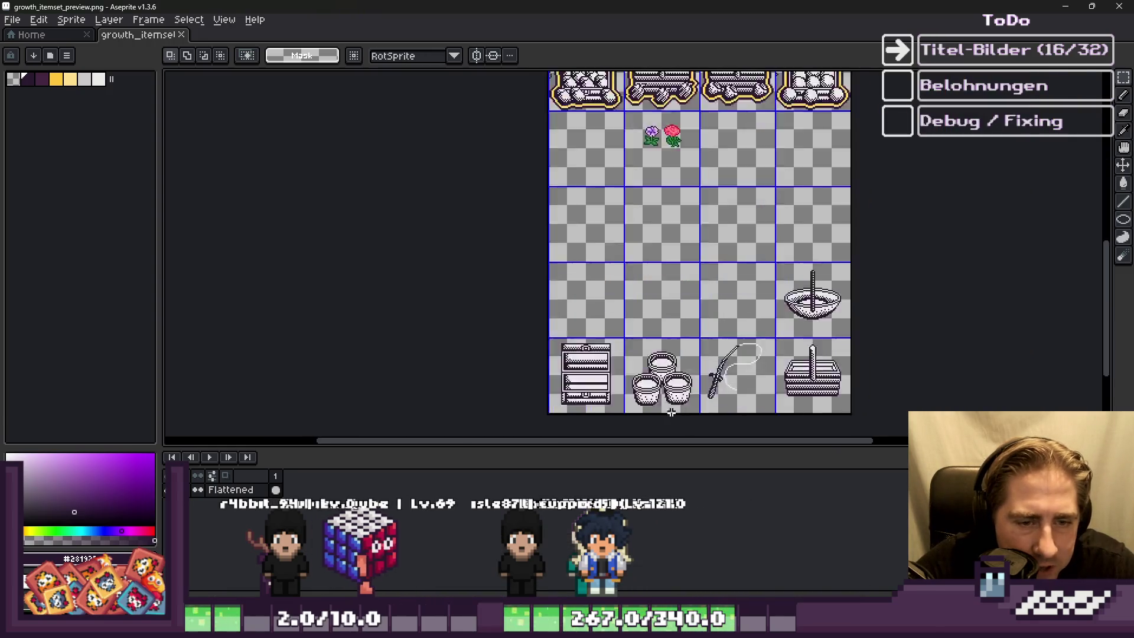
scroll(672, 414, up, 2)
drag(616, 343, 750, 406)
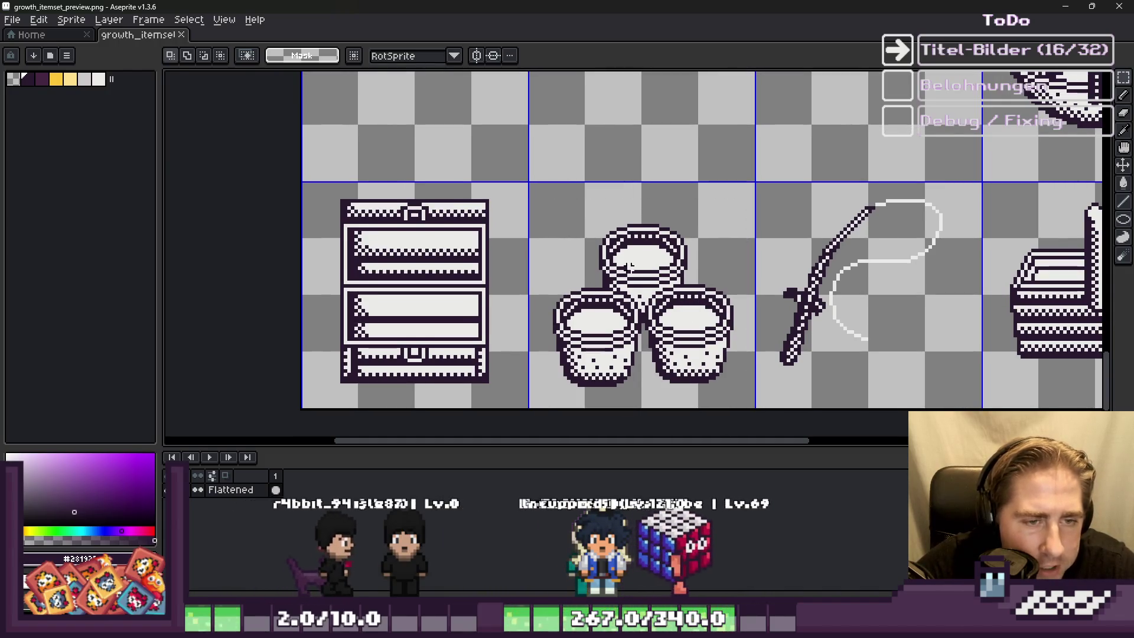
scroll(603, 312, down, 4)
scroll(606, 219, up, 3)
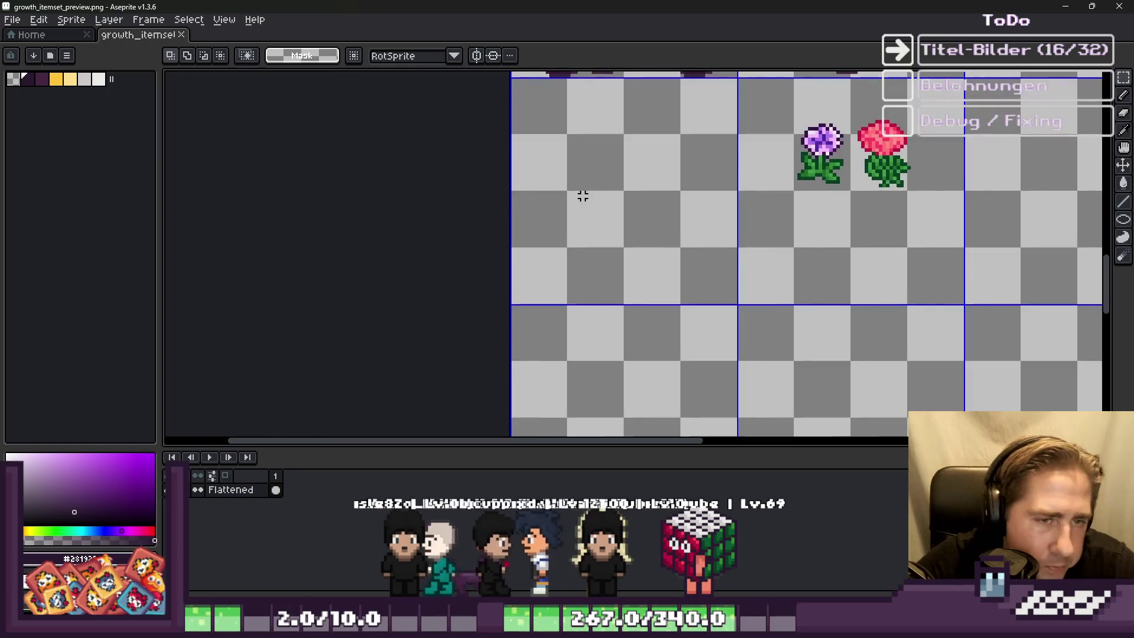
Step: Paste a copy of the bucket stack toward the flowers, then cancel that paste
key(ctrl+v)
drag(823, 249, 620, 155)
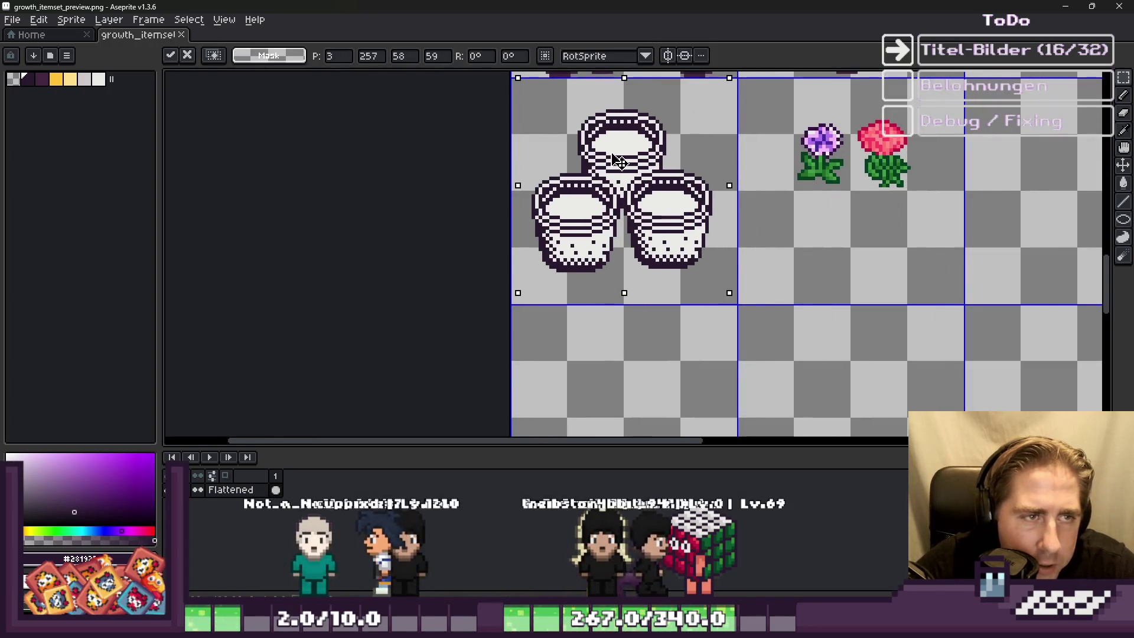
key(Escape)
scroll(611, 154, down, 3)
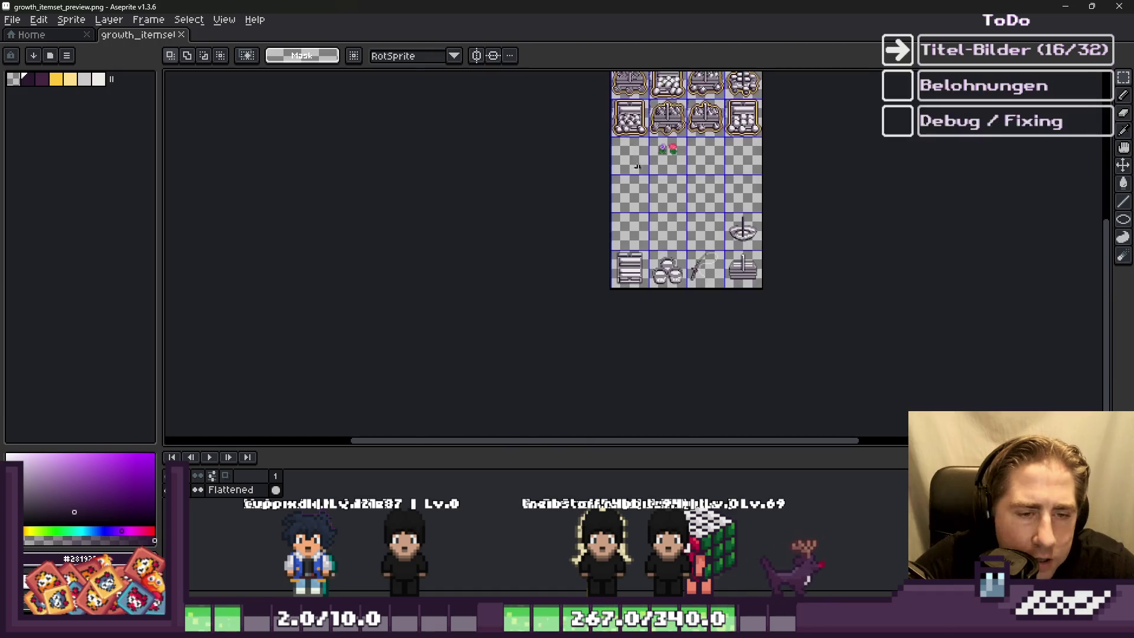
scroll(685, 384, up, 3)
Step: Paste the bucket stack again and commit it in the empty cell beside the flowers
key(ctrl+v)
scroll(685, 386, down, 3)
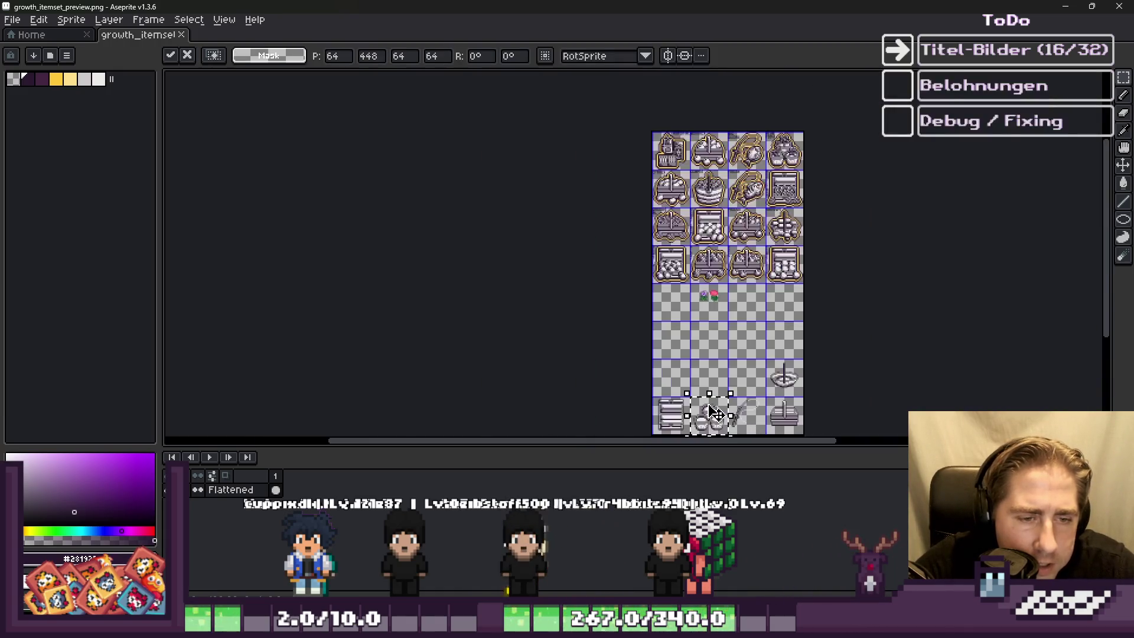
scroll(714, 397, up, 3)
mouse_move(633, 286)
mouse_down()
mouse_move(721, 291)
mouse_move(858, 385)
mouse_up()
key(Return)
Step: Review the updated icon sheet, then switch over to the Godot editor
scroll(561, 325, down, 2)
scroll(561, 326, down, 3)
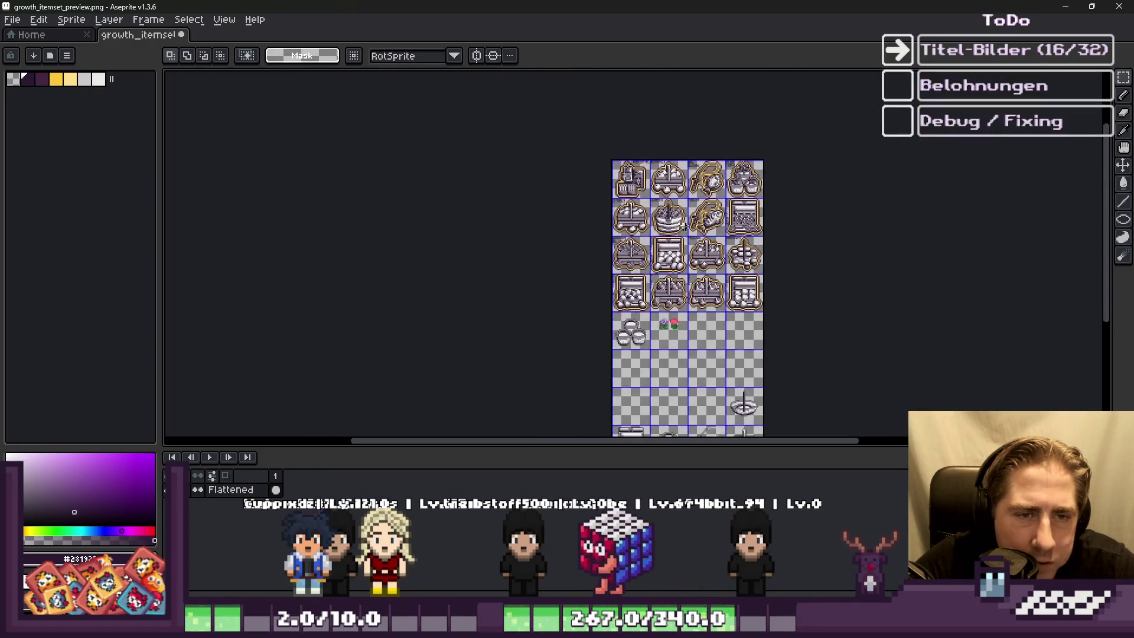
scroll(561, 326, up, 5)
scroll(561, 325, down, 1)
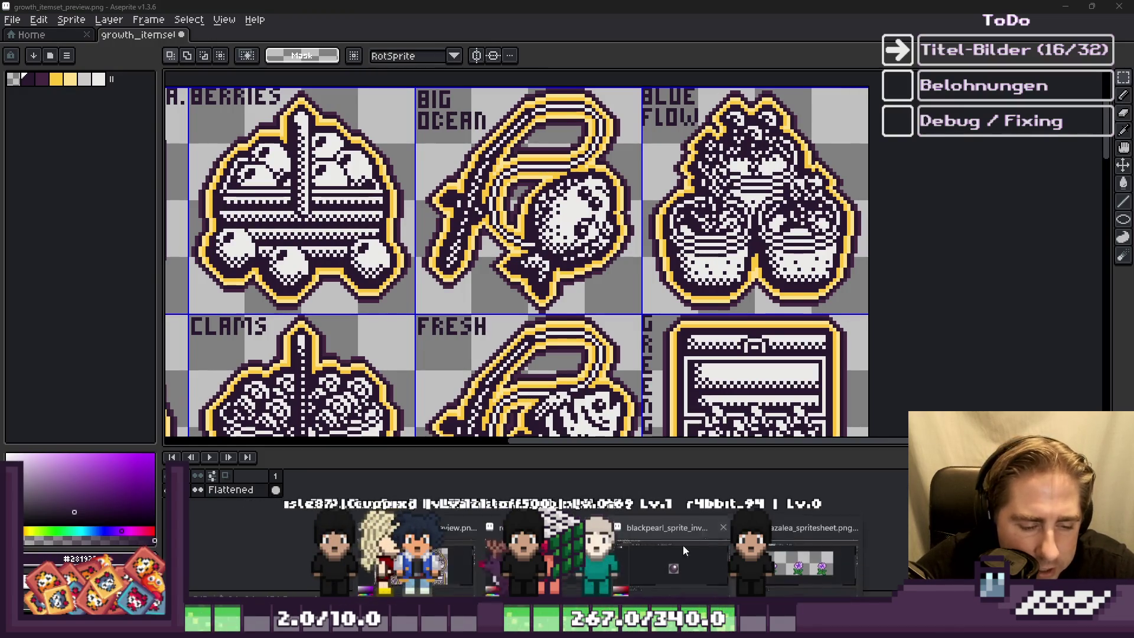
scroll(739, 287, down, 3)
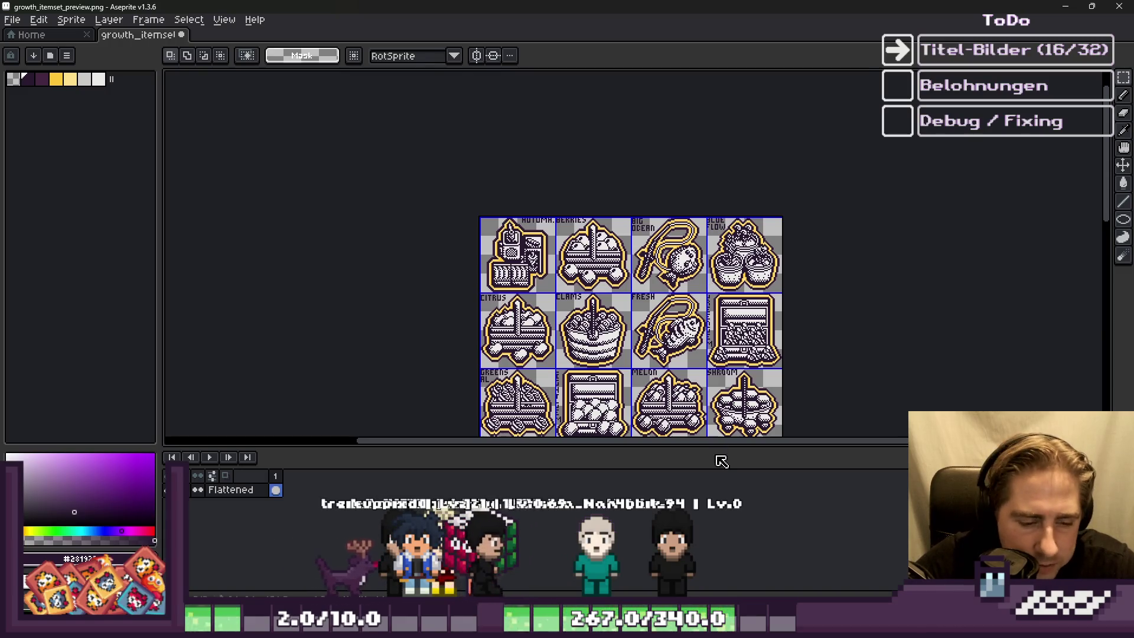
scroll(675, 175, down, 3)
scroll(600, 350, up, 5)
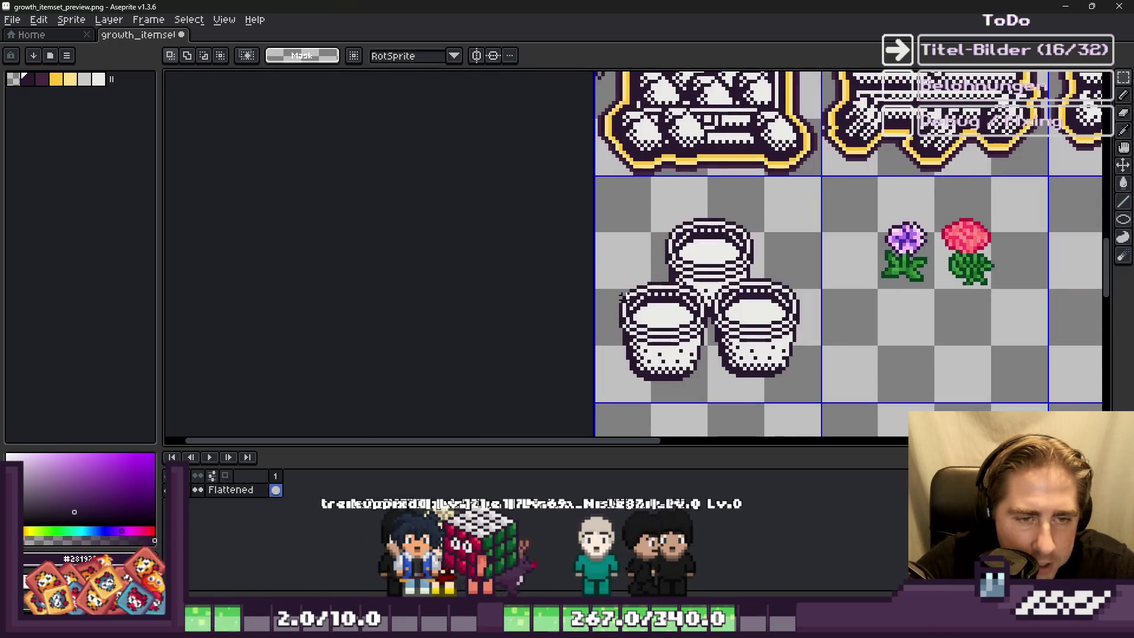
scroll(623, 299, down, 1)
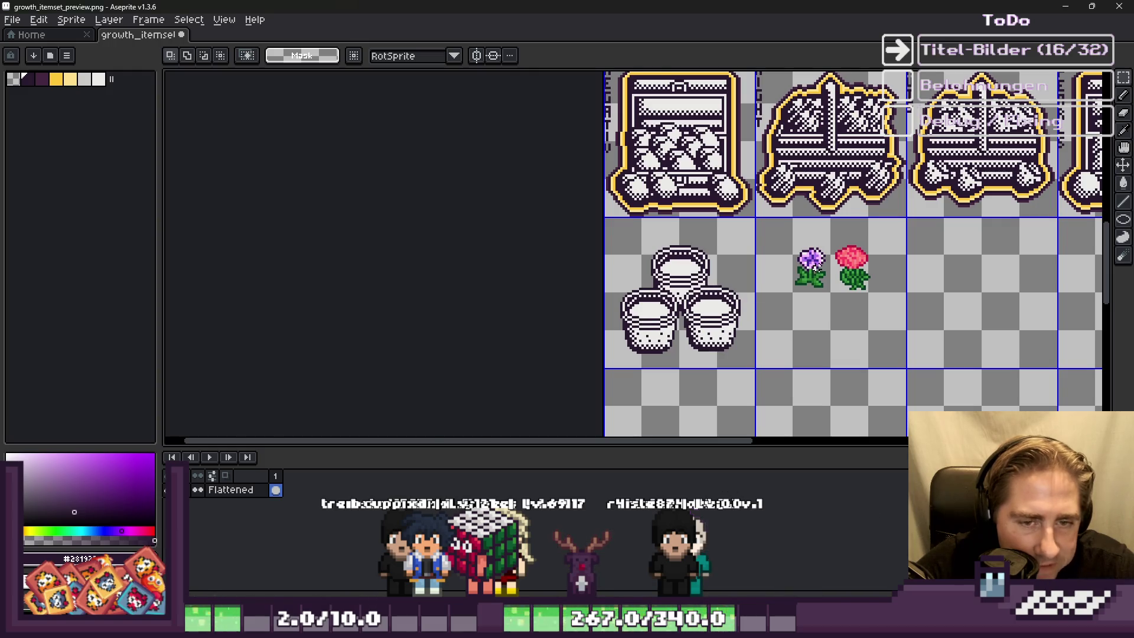
scroll(814, 264, up, 2)
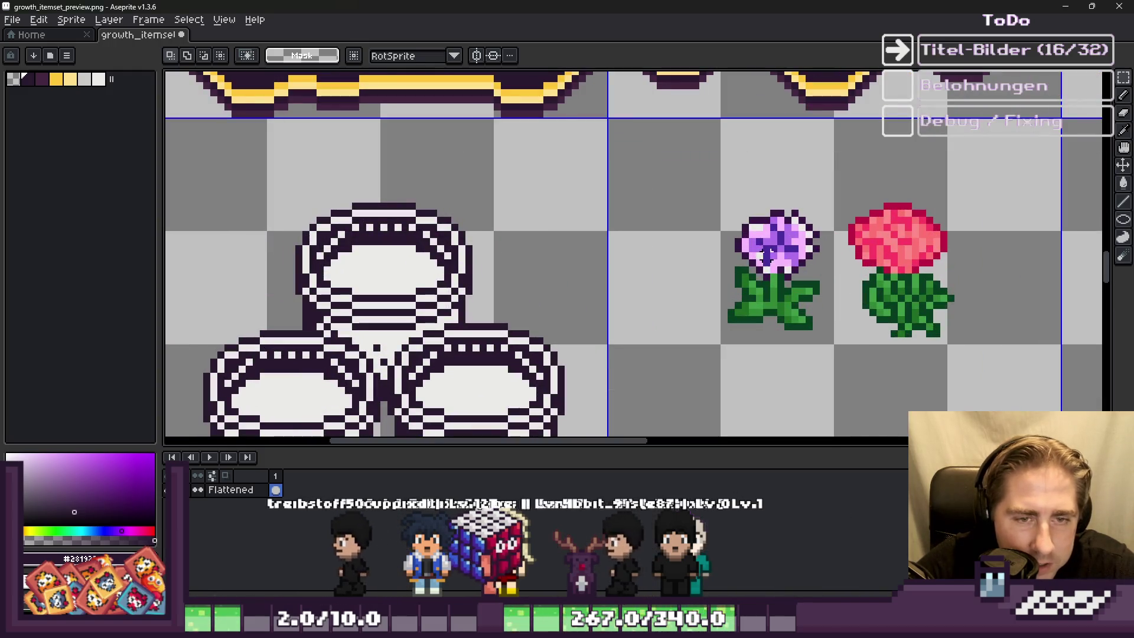
scroll(676, 313, down, 4)
scroll(738, 200, up, 4)
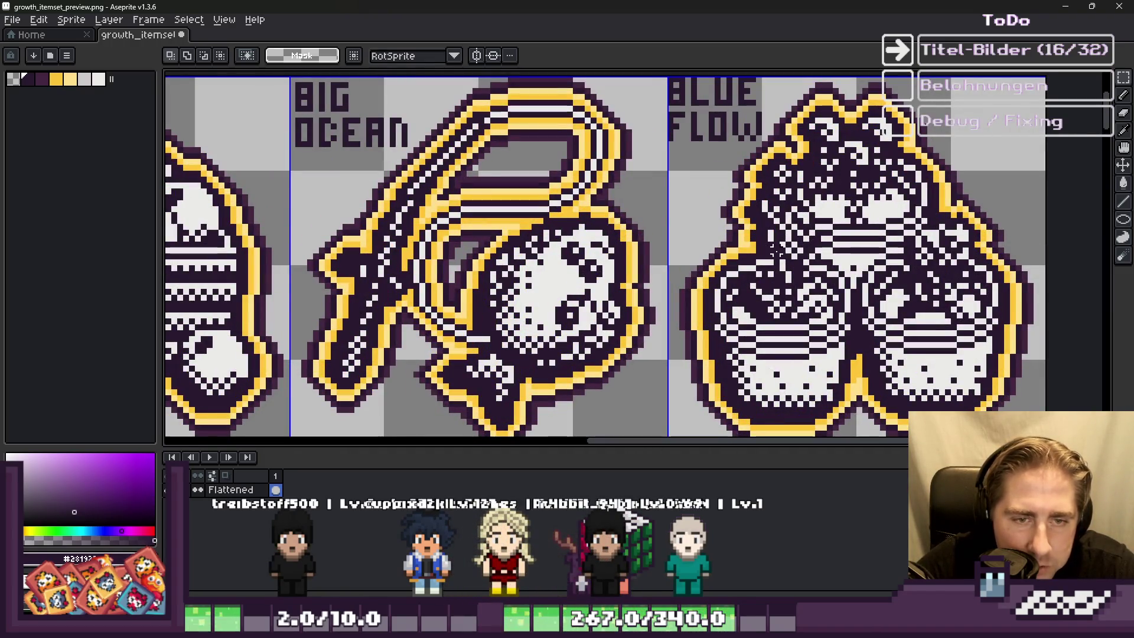
scroll(805, 152, down, 1)
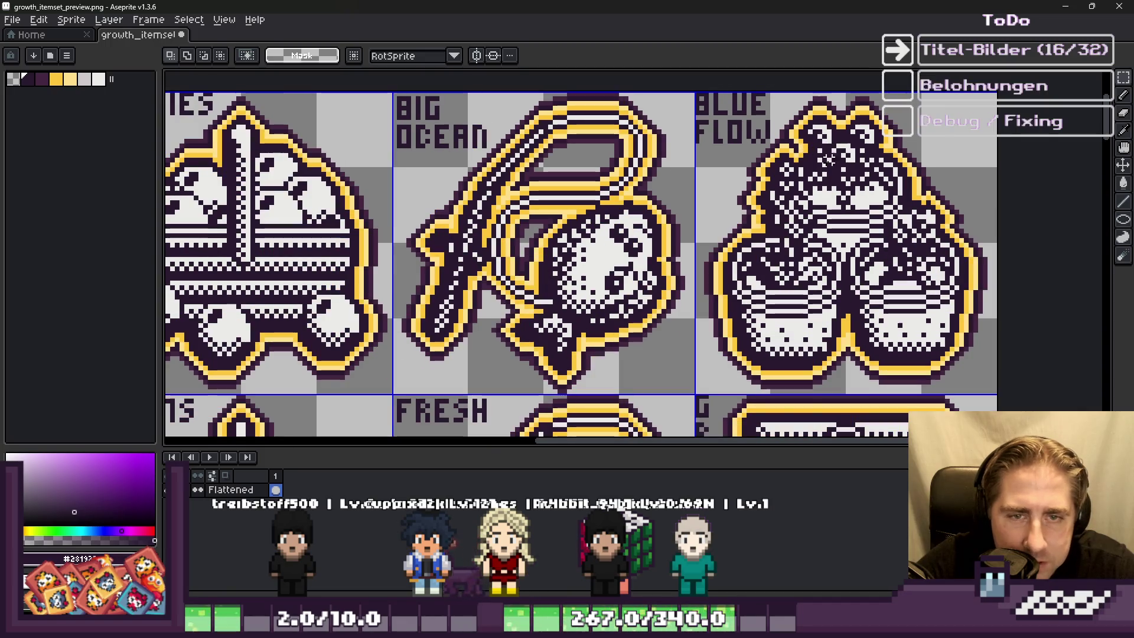
scroll(894, 248, down, 1)
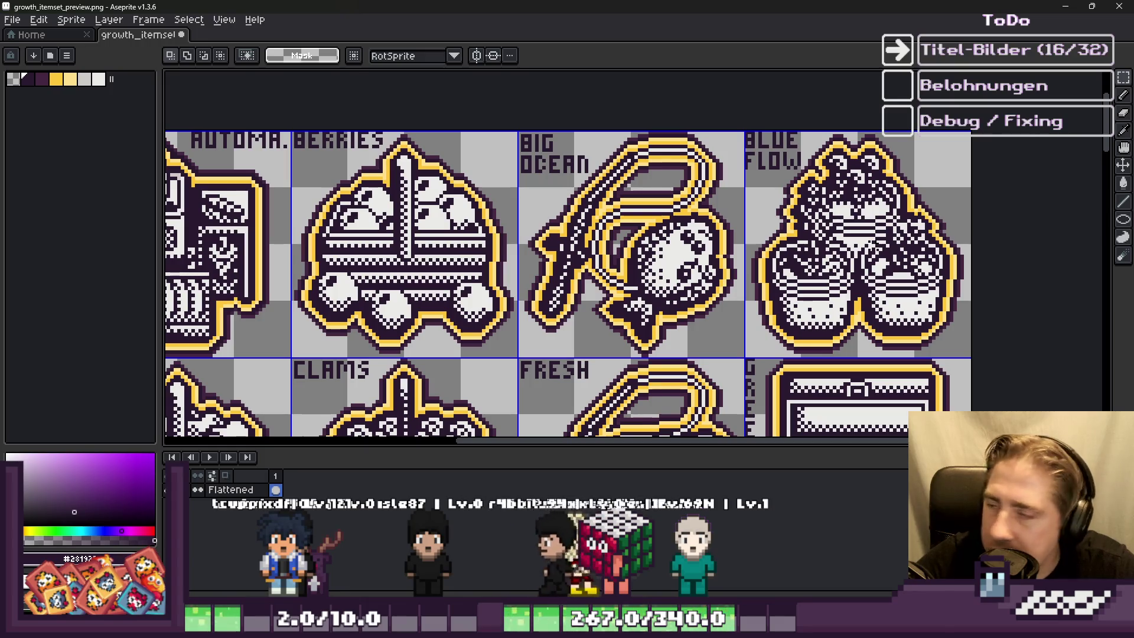
scroll(670, 205, down, 3)
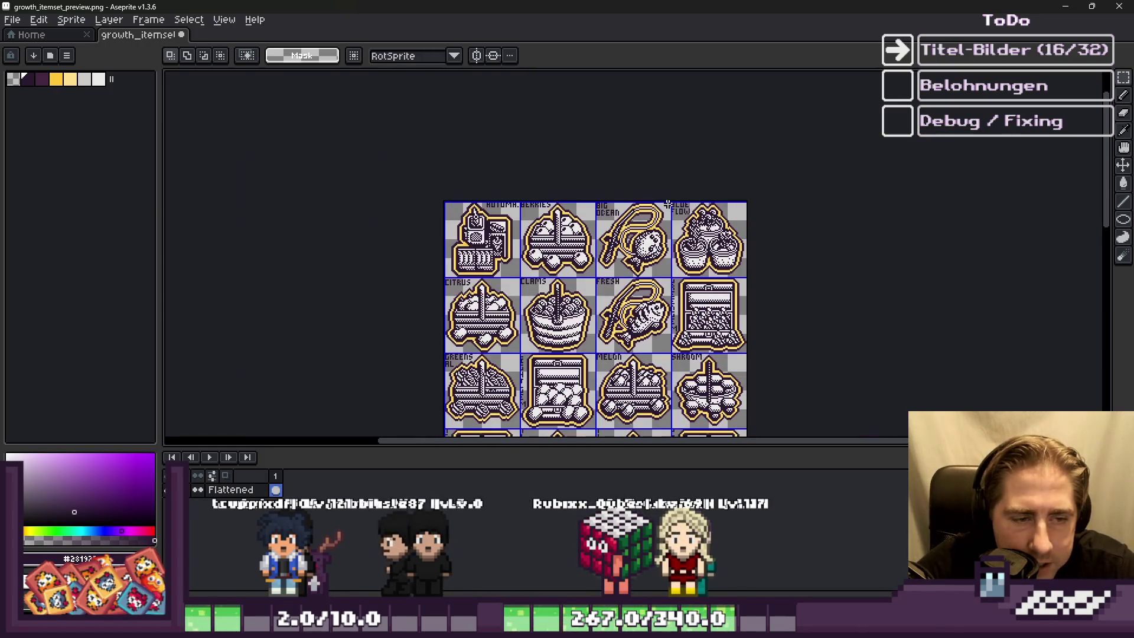
scroll(680, 231, down, 1)
scroll(681, 230, up, 4)
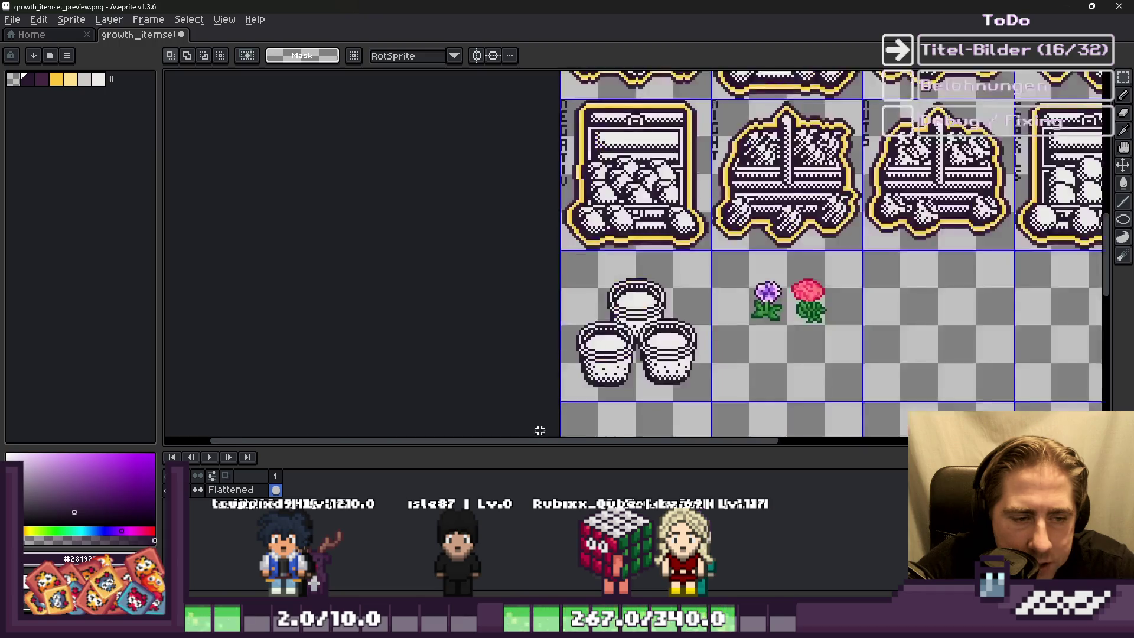
scroll(680, 229, down, 1)
scroll(682, 229, up, 1)
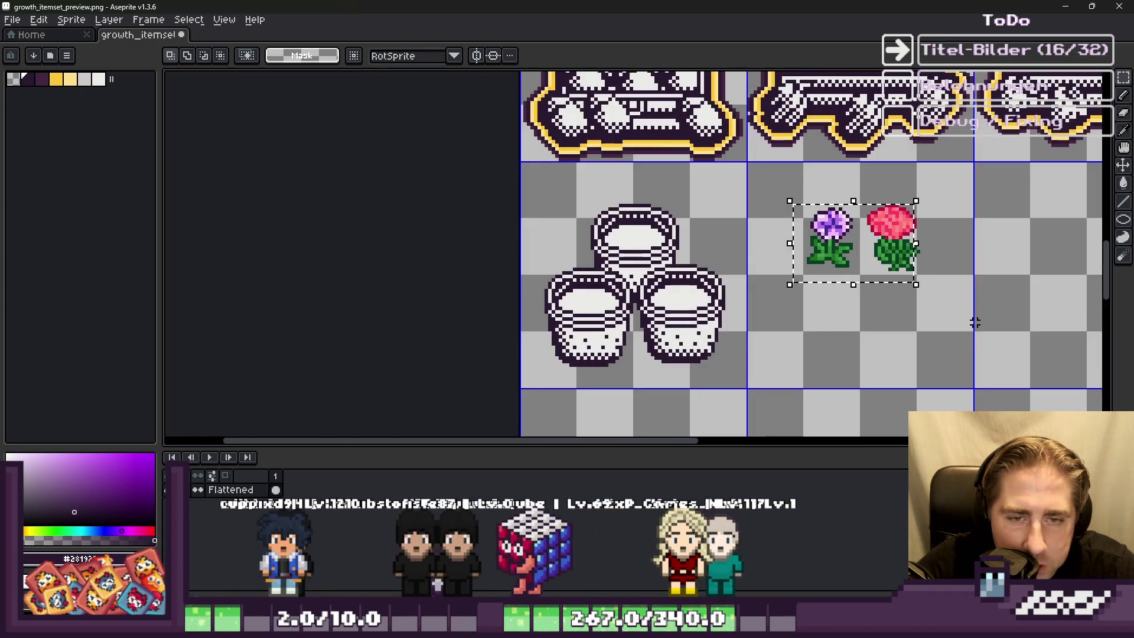
key(alt+Tab)
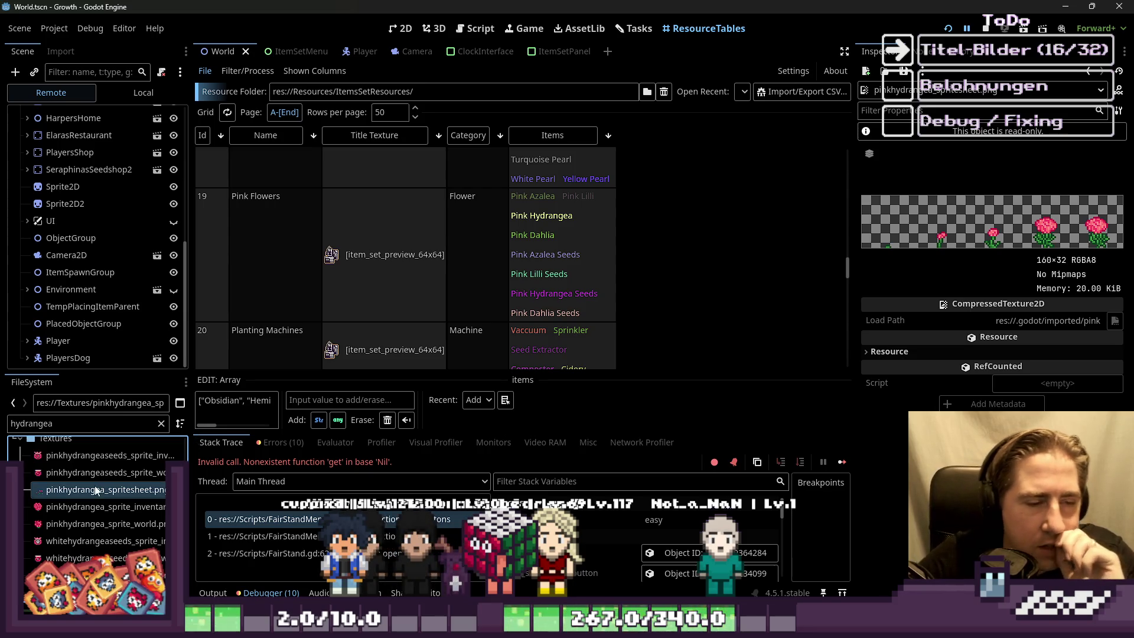
Step: Filter the FileSystem for 'dahlia' and open pinkdahlia_spritesheet.png in Aseprite
click(88, 424)
click(159, 424)
text(dahlia)
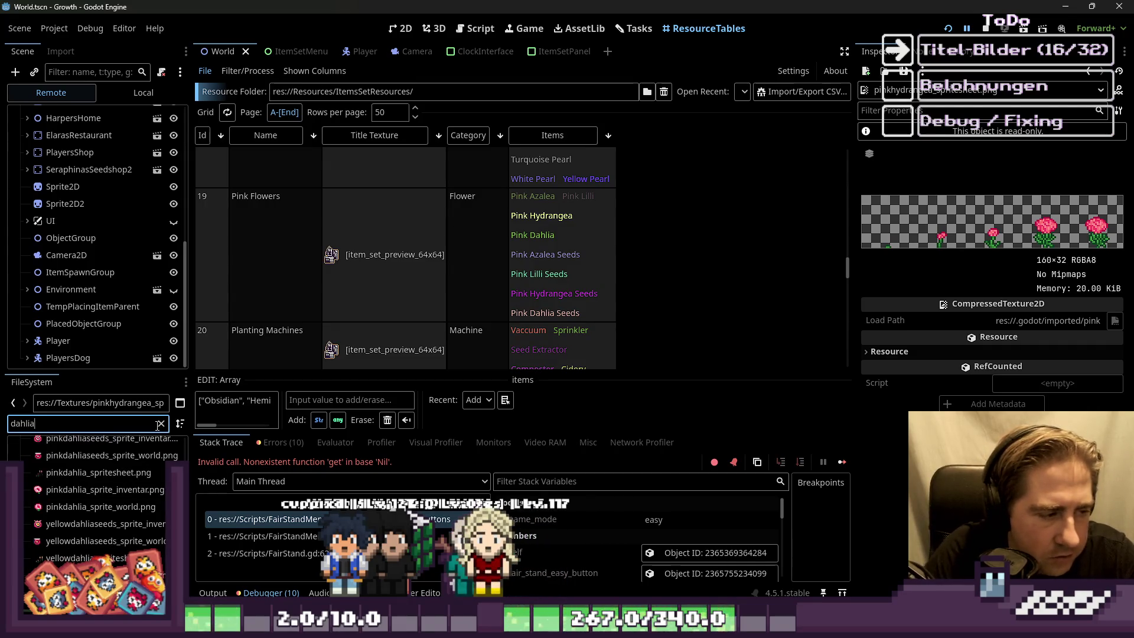
click(108, 474)
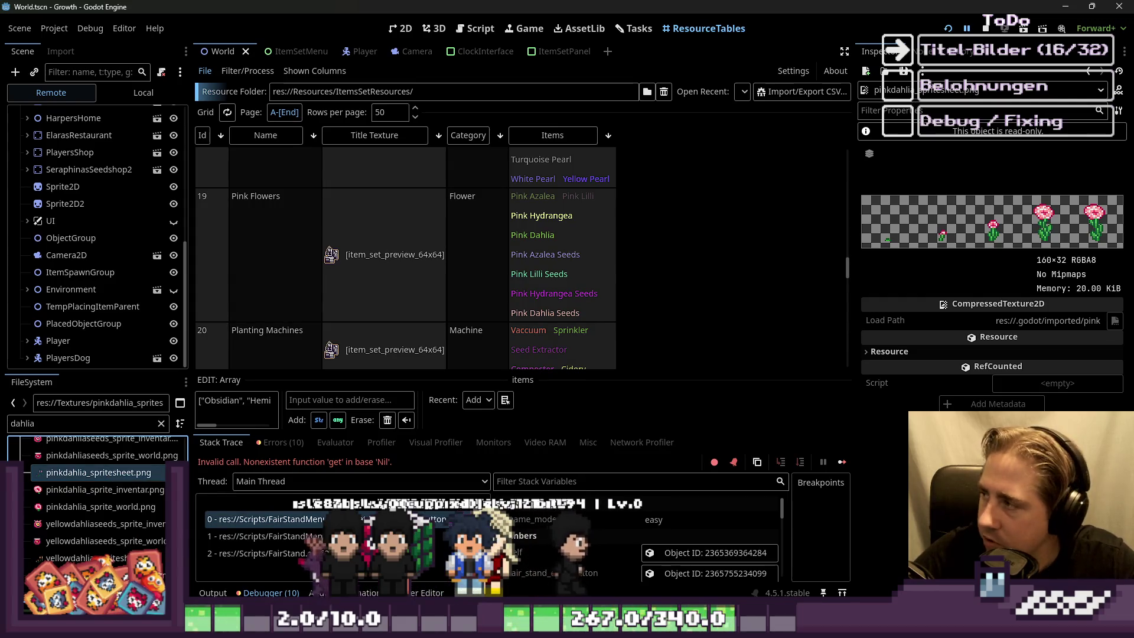
right_click(116, 476)
click(212, 583)
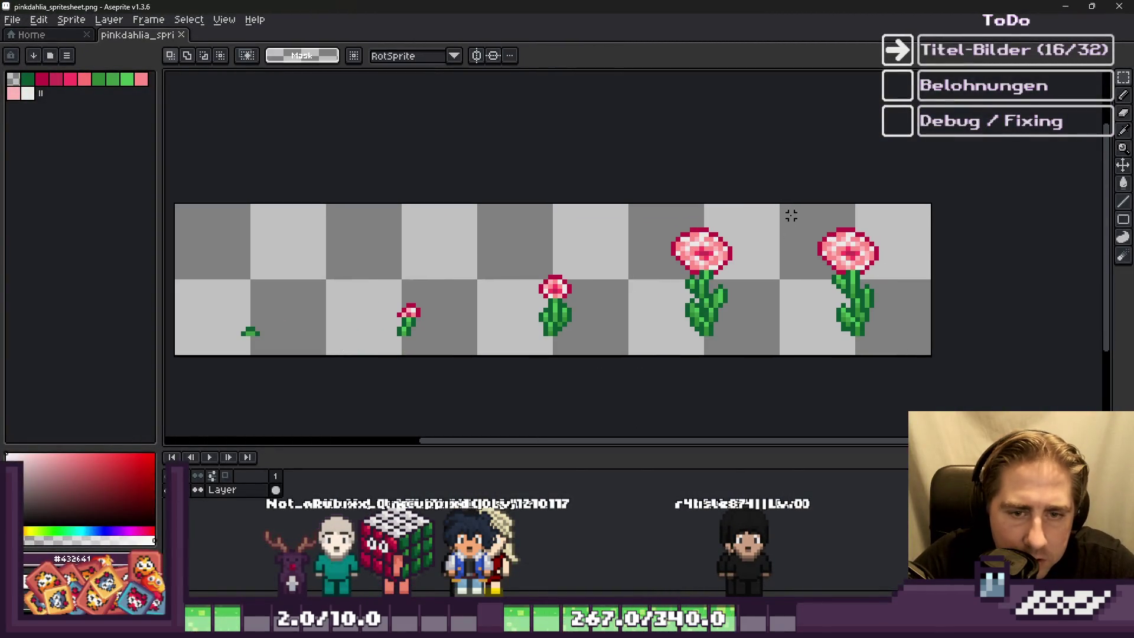
Step: Return to the item icon sheet and paste the copied pink dahlia
key(alt+Tab)
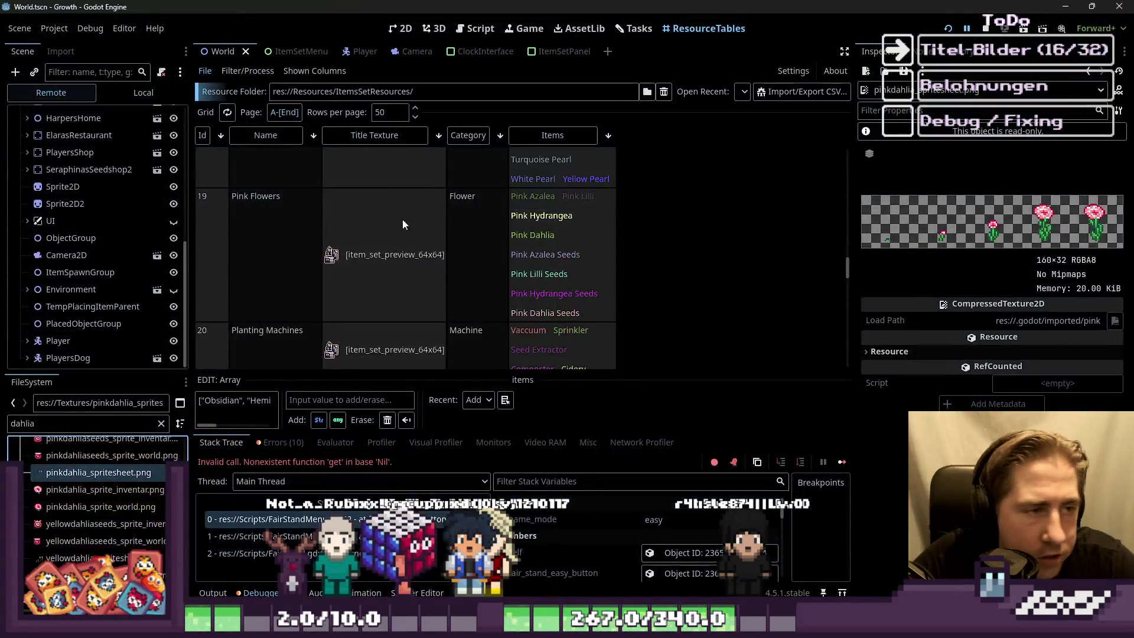
click(423, 558)
key(ctrl+v)
Step: Place the pasted pink dahlia below the other two flowers and deselect
mouse_move(1014, 272)
mouse_down()
mouse_move(835, 307)
mouse_move(870, 327)
mouse_up()
click(784, 202)
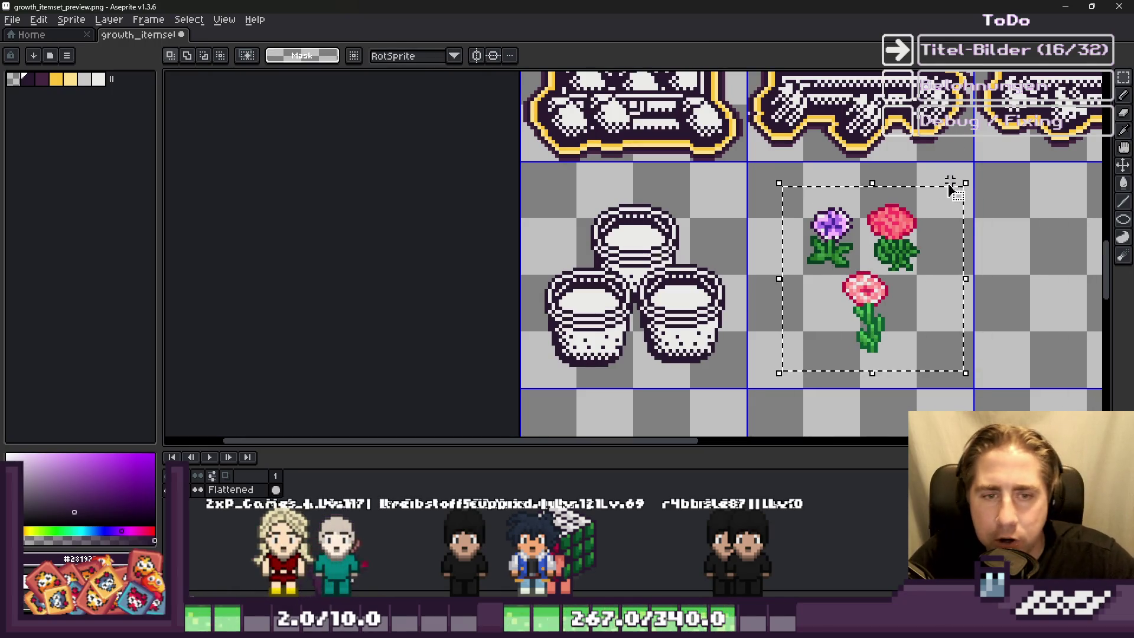
scroll(379, 293, down, 1)
scroll(676, 173, up, 2)
key(ctrl+d)
Step: Move the purple flower down-left and the red flower down beside the dahlia
drag(750, 264, 750, 264)
mouse_move(711, 210)
mouse_down()
mouse_move(706, 264)
mouse_move(681, 324)
mouse_move(648, 313)
mouse_move(809, 310)
mouse_move(701, 169)
mouse_move(525, 205)
mouse_move(446, 186)
mouse_move(585, 174)
mouse_move(711, 188)
mouse_up()
click(767, 155)
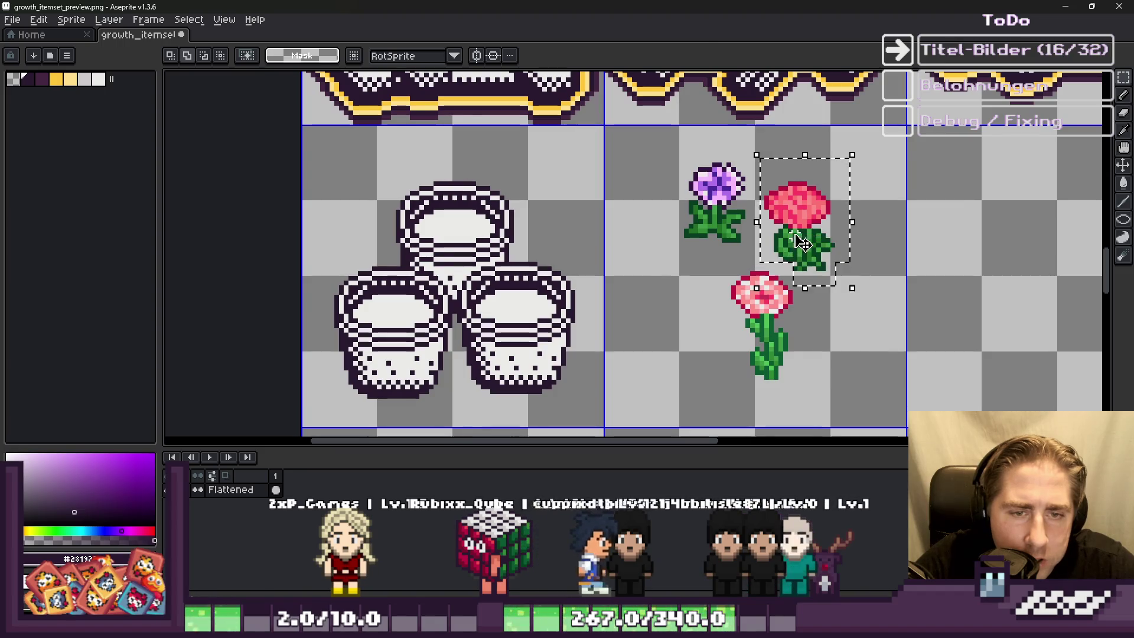
drag(810, 248, 861, 348)
click(719, 269)
Step: Lower the dahlia, shift the red flower up-left, then select all three flowers
mouse_move(719, 268)
mouse_down()
mouse_move(805, 385)
mouse_move(773, 355)
mouse_move(695, 343)
mouse_move(676, 329)
mouse_move(671, 301)
mouse_move(680, 348)
mouse_up()
click(821, 301)
mouse_move(821, 301)
mouse_down()
mouse_move(848, 342)
mouse_move(791, 328)
mouse_up()
click(620, 208)
drag(628, 148, 835, 365)
scroll(540, 307, up, 1)
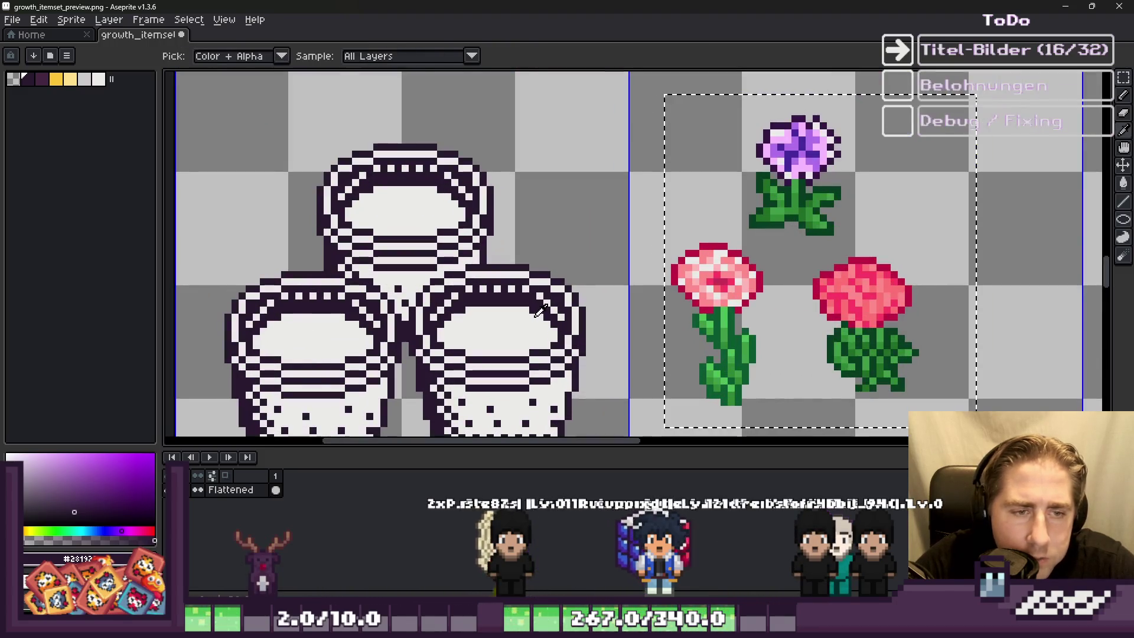
Step: Recolour the flowers' green outlines to dark purple
scroll(678, 284, up, 3)
click(830, 287)
scroll(768, 286, down, 2)
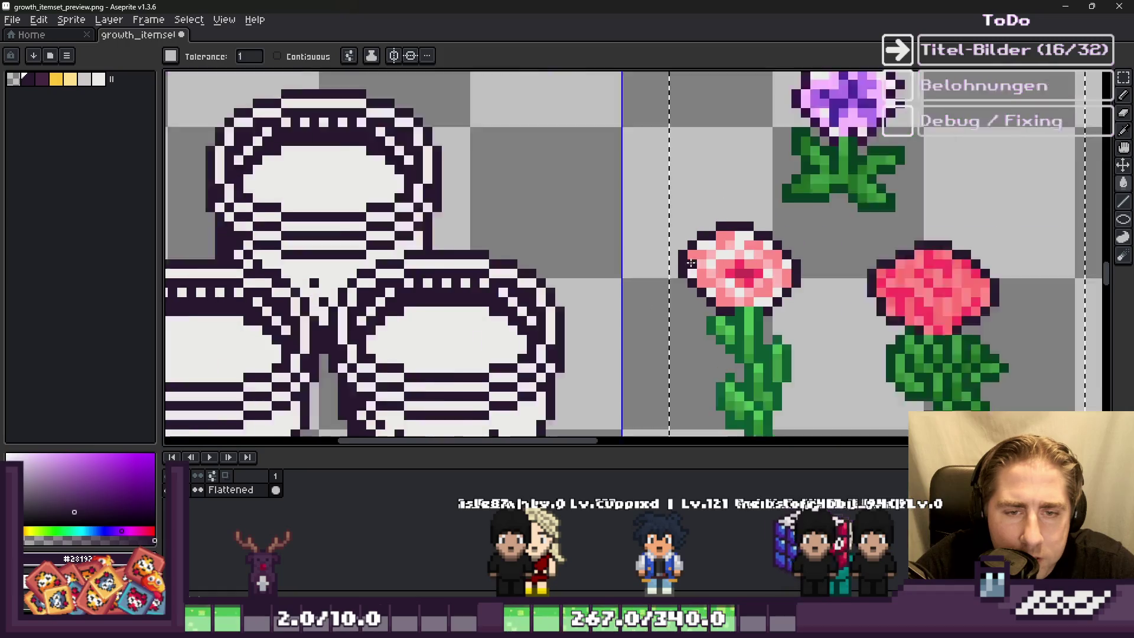
scroll(707, 284, up, 2)
click(706, 284)
scroll(707, 284, down, 1)
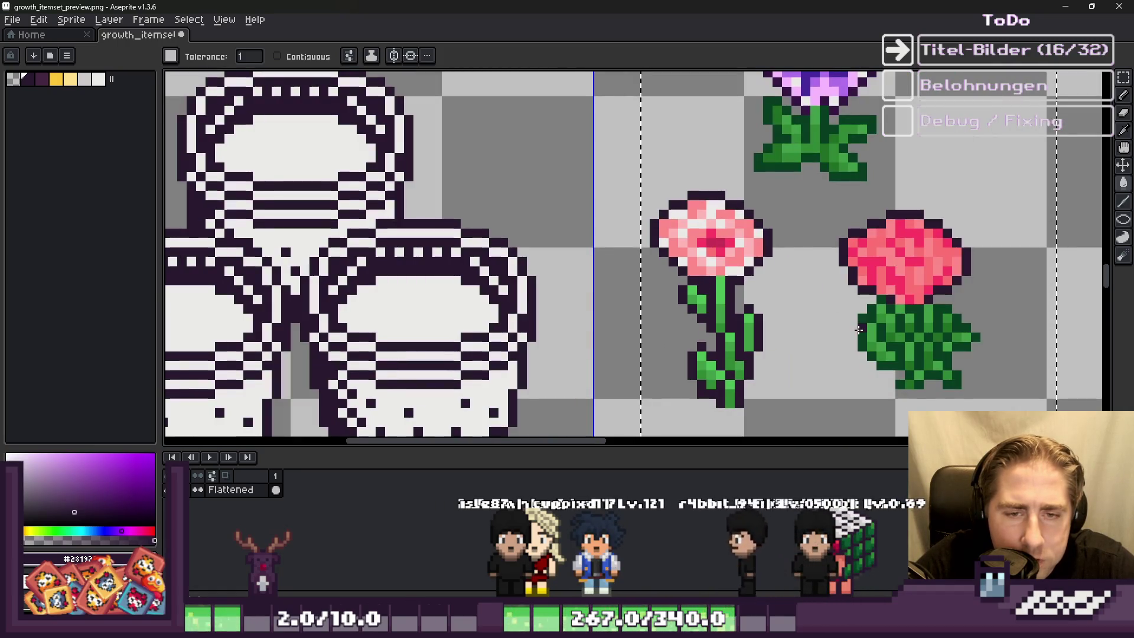
click(859, 329)
scroll(859, 330, down, 1)
scroll(637, 252, up, 1)
scroll(637, 251, down, 1)
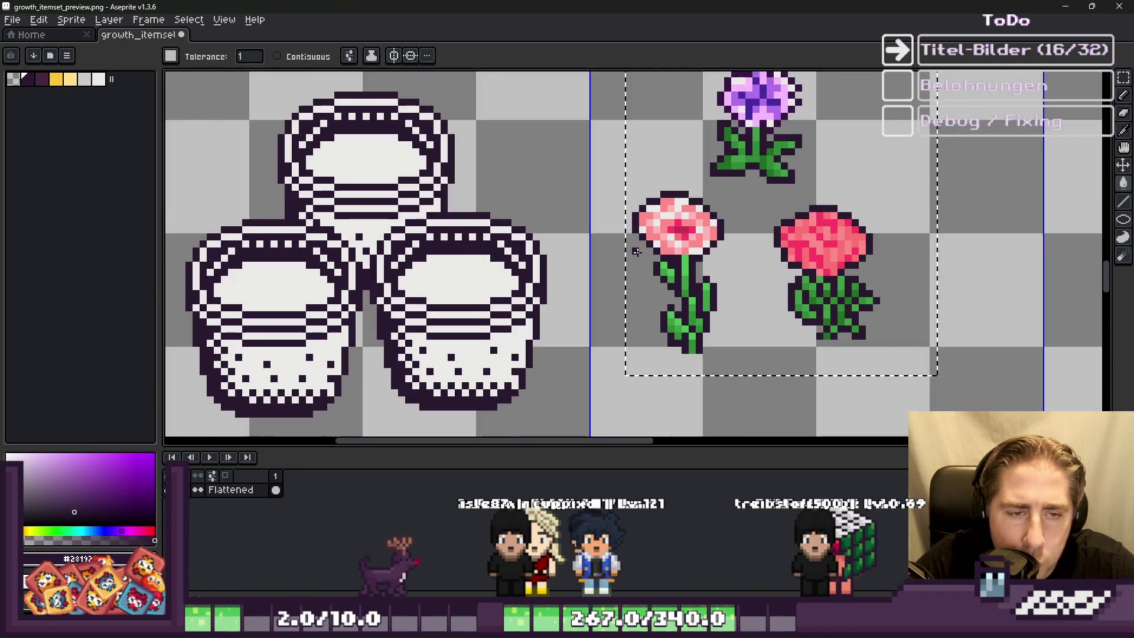
Step: With the Pencil, draw a dark diagonal stroke across the right blossom
key(b)
scroll(679, 186, up, 3)
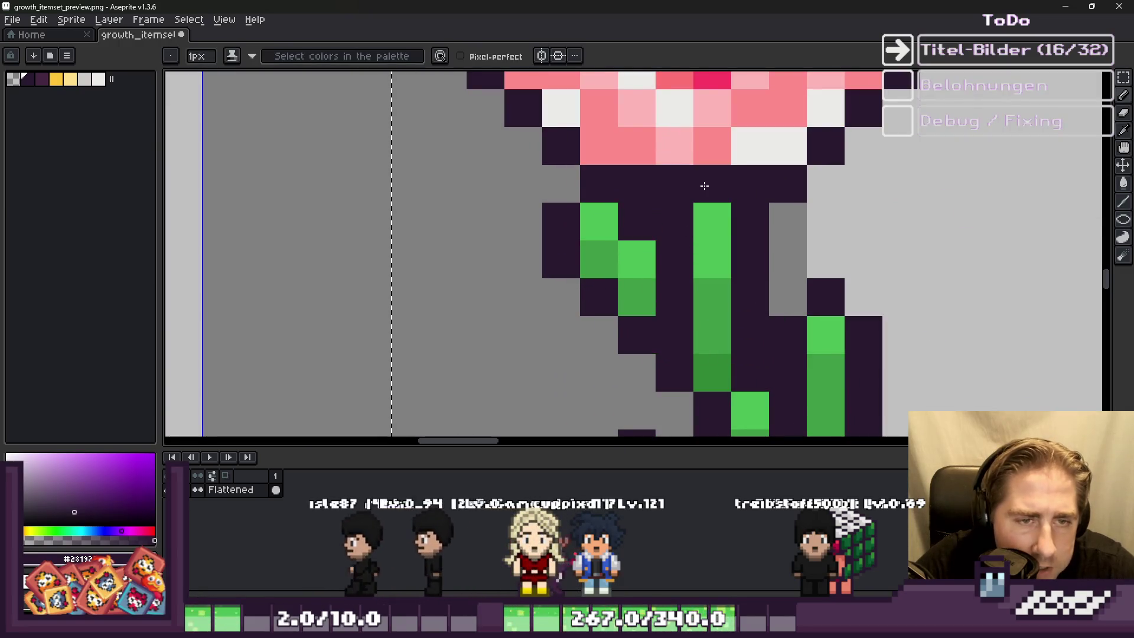
scroll(705, 186, down, 3)
scroll(698, 248, up, 2)
scroll(689, 287, down, 2)
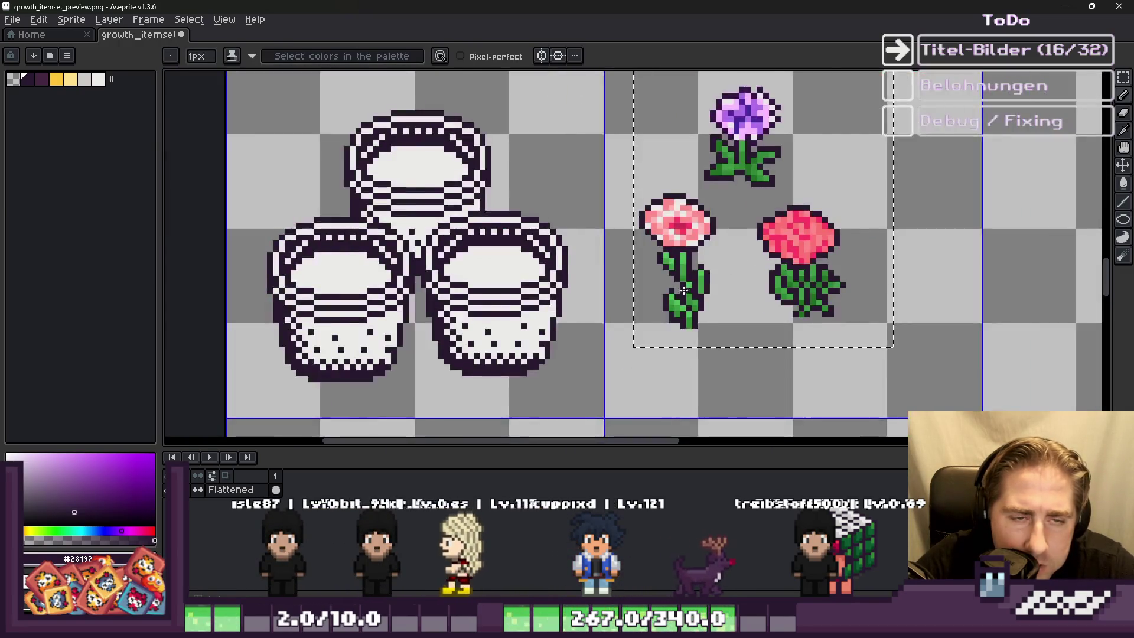
scroll(689, 287, up, 3)
scroll(747, 165, down, 3)
scroll(717, 257, up, 1)
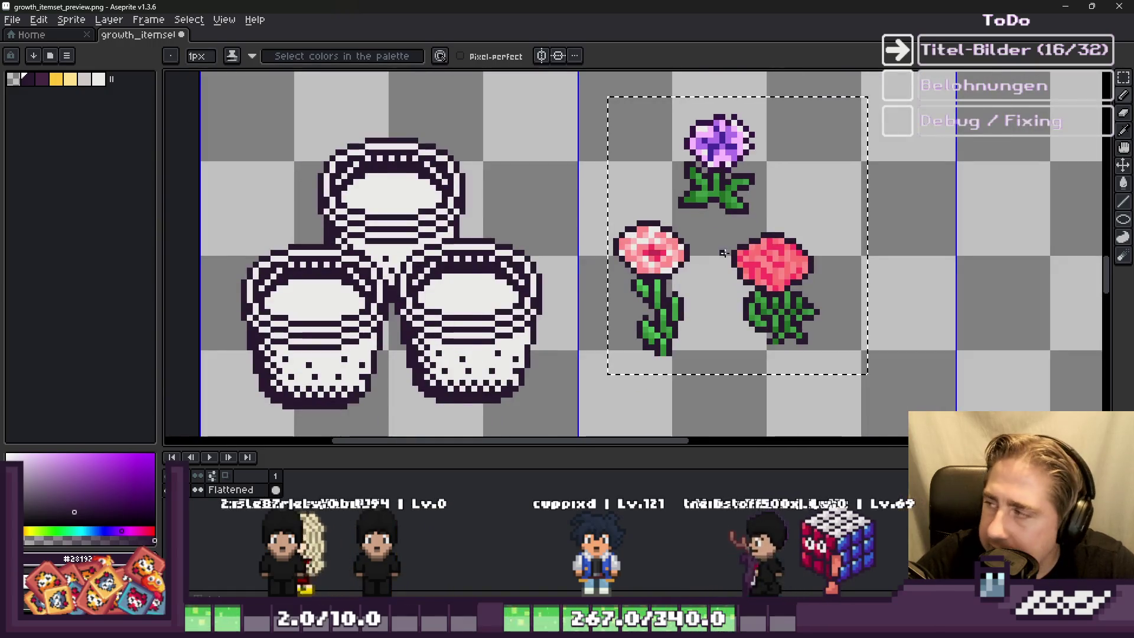
scroll(717, 258, down, 1)
scroll(644, 243, up, 4)
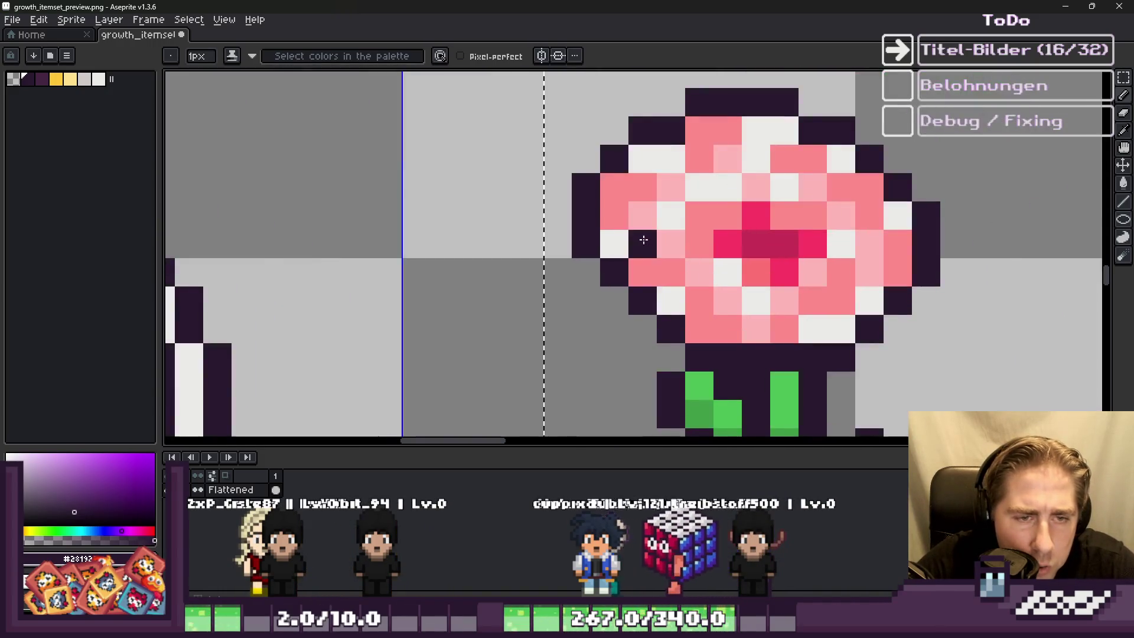
scroll(644, 242, down, 4)
scroll(683, 205, up, 2)
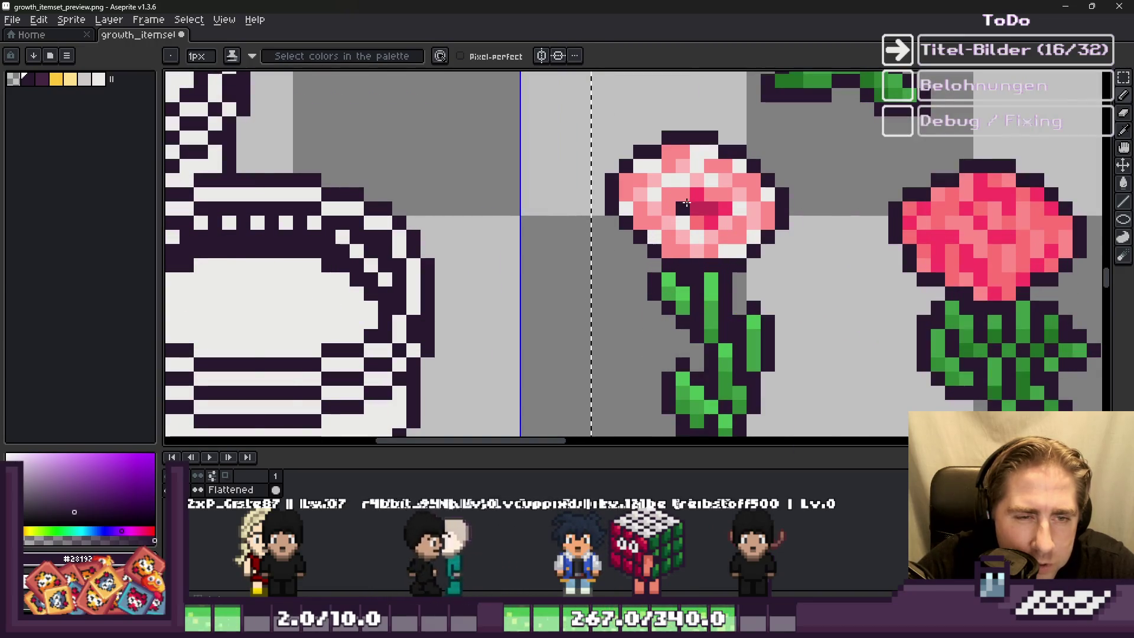
scroll(683, 205, up, 2)
scroll(699, 190, down, 3)
scroll(669, 192, down, 1)
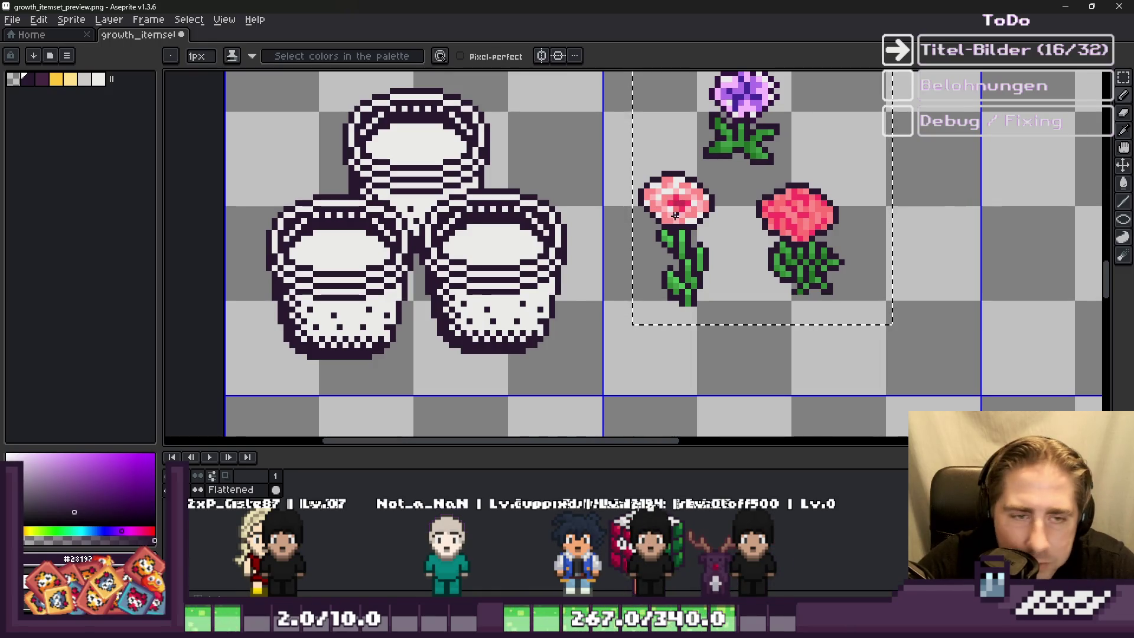
scroll(675, 215, up, 2)
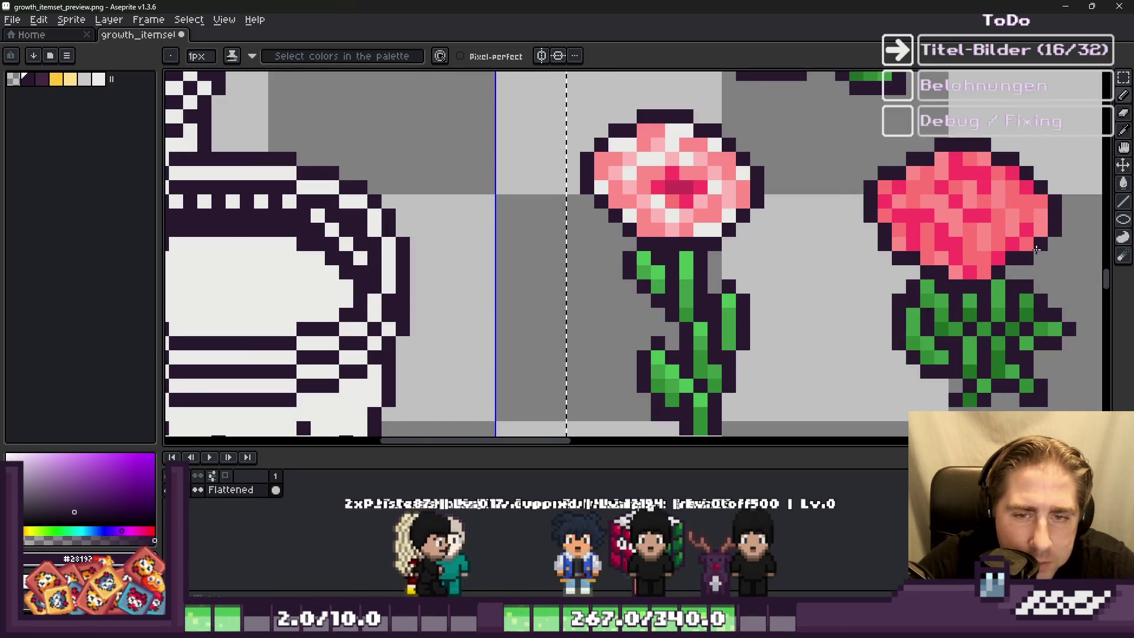
scroll(1031, 228, up, 1)
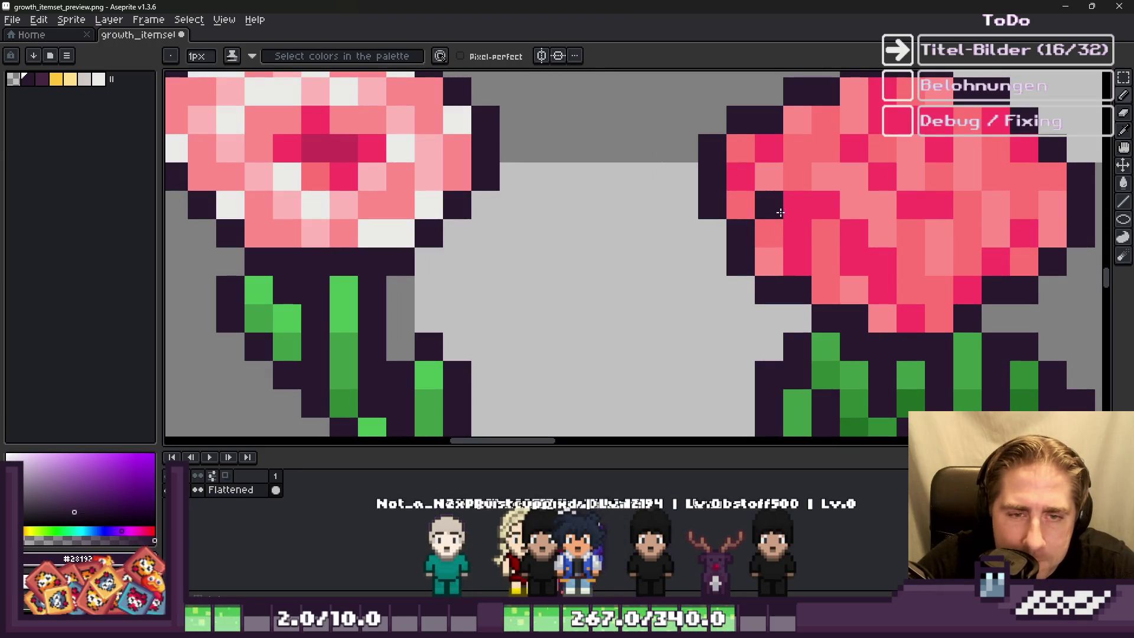
mouse_move(843, 227)
mouse_down()
mouse_move(857, 260)
mouse_move(918, 280)
mouse_up()
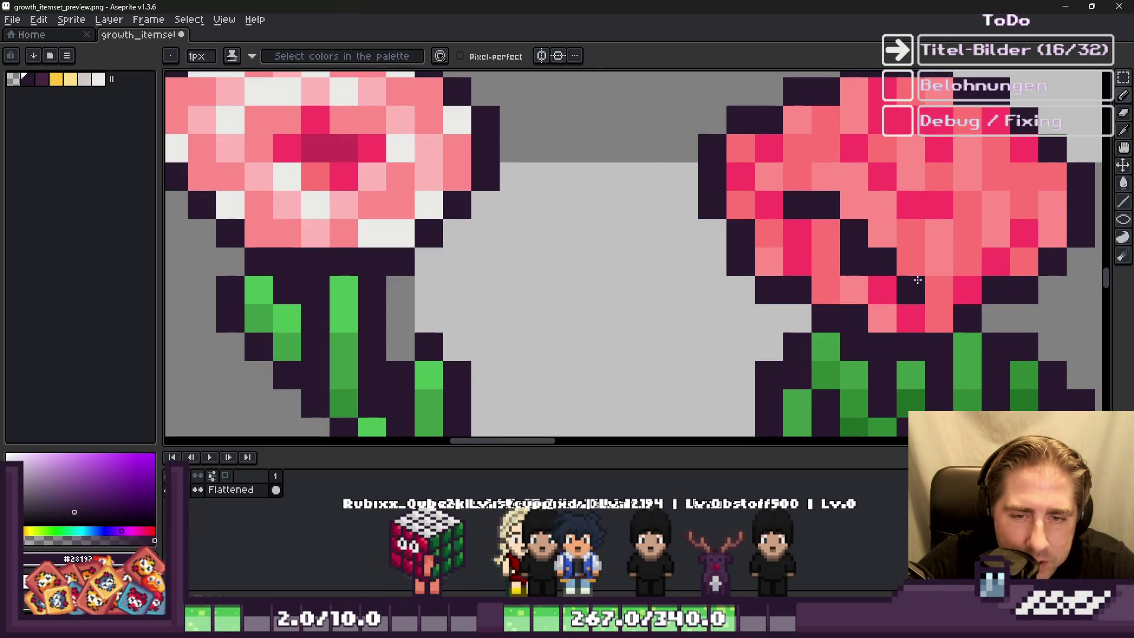
Step: Undo the earlier dark strokes on the right blossom
scroll(952, 280, down, 4)
scroll(743, 245, up, 2)
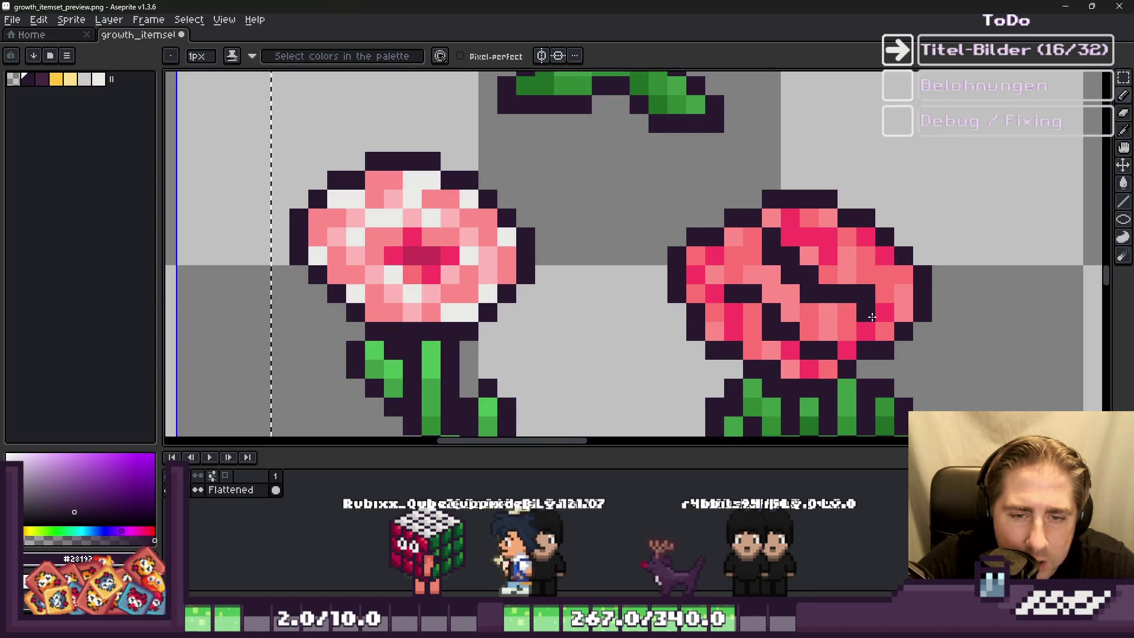
scroll(781, 219, up, 1)
key(ctrl+z)
key(ctrl+z)
key(ctrl+z)
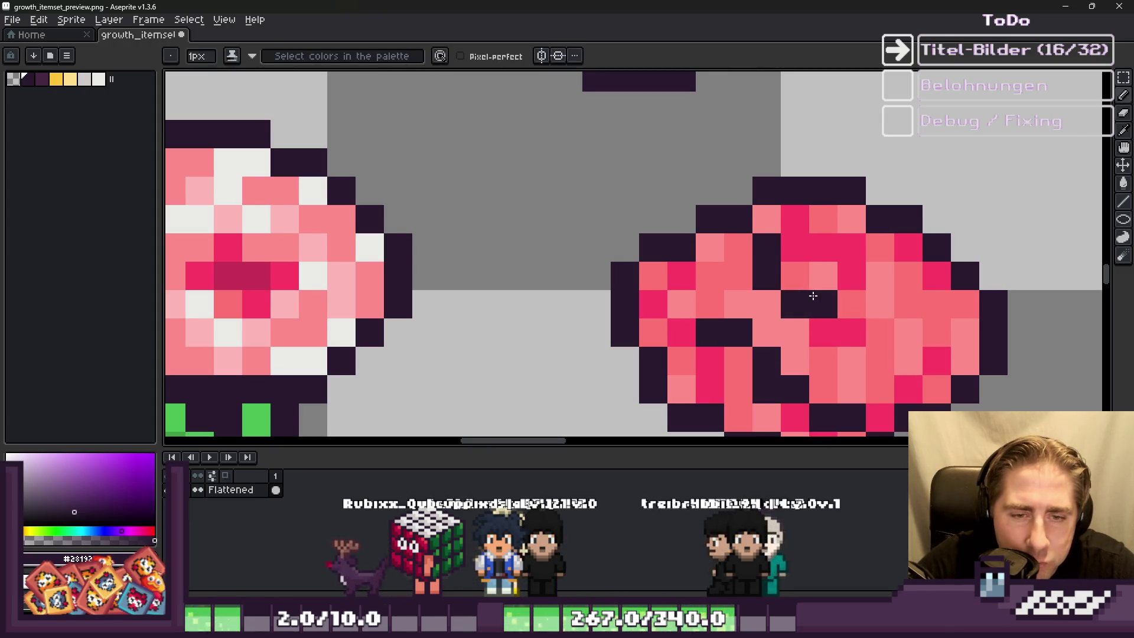
Step: Paint dark petal lines across the right blossom and darken a pixel on its left edge
drag(906, 364, 935, 376)
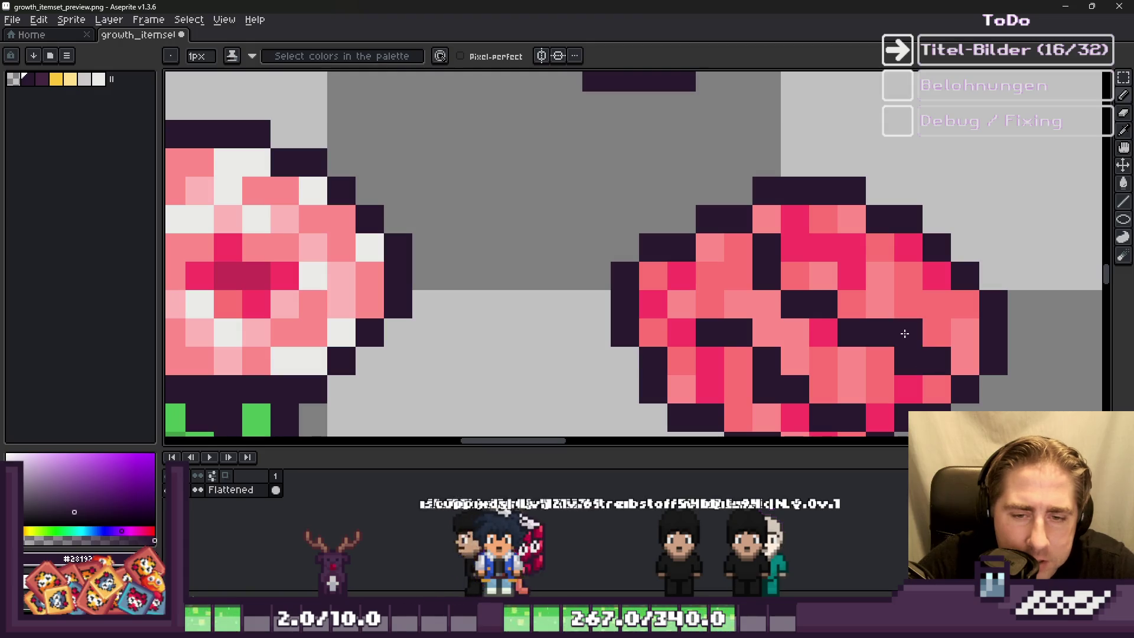
scroll(690, 225, down, 4)
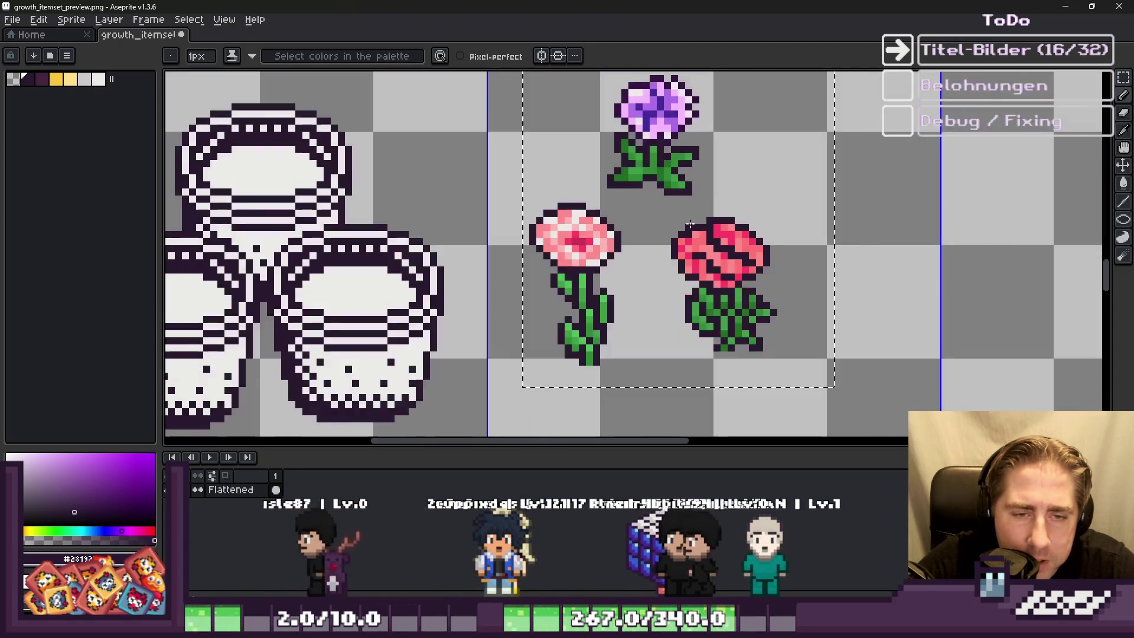
scroll(689, 225, up, 4)
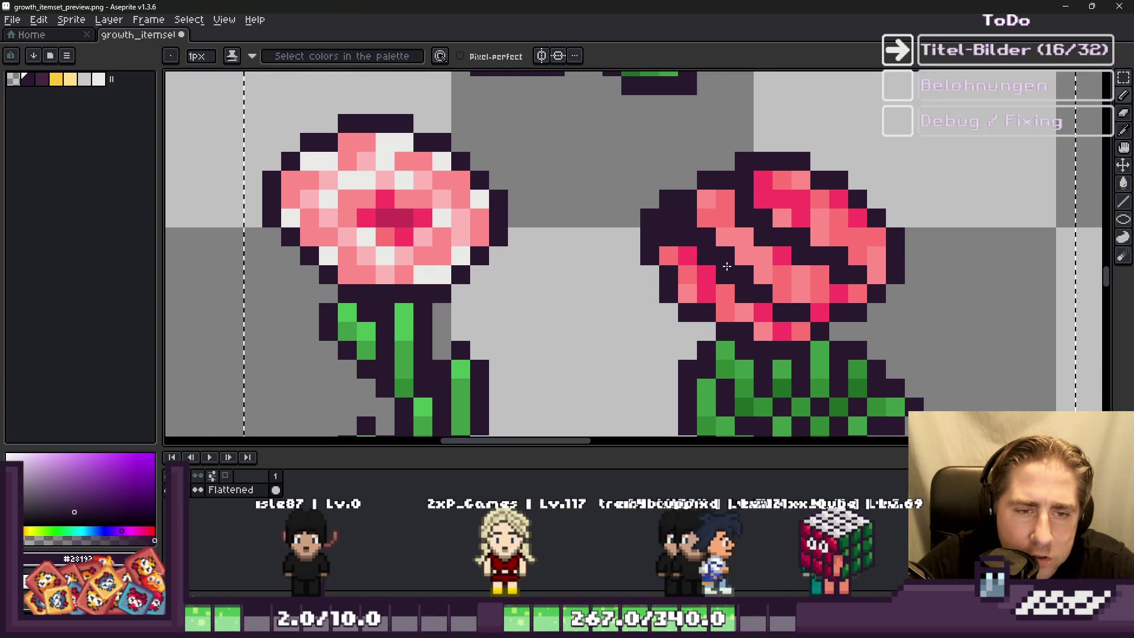
click(688, 294)
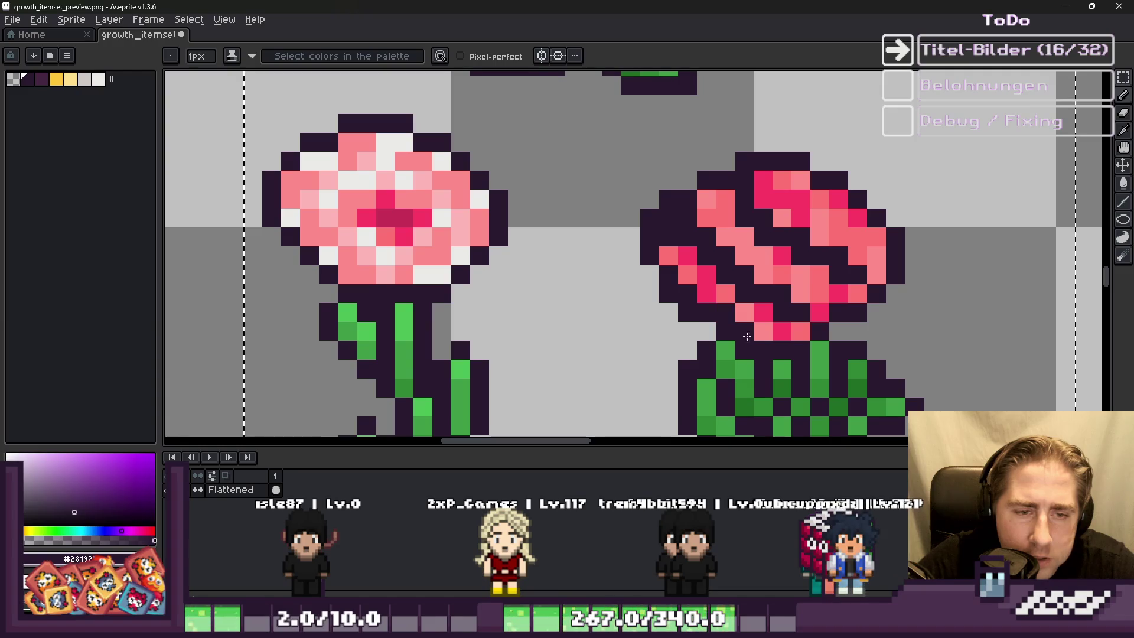
scroll(663, 277, down, 3)
scroll(752, 288, up, 3)
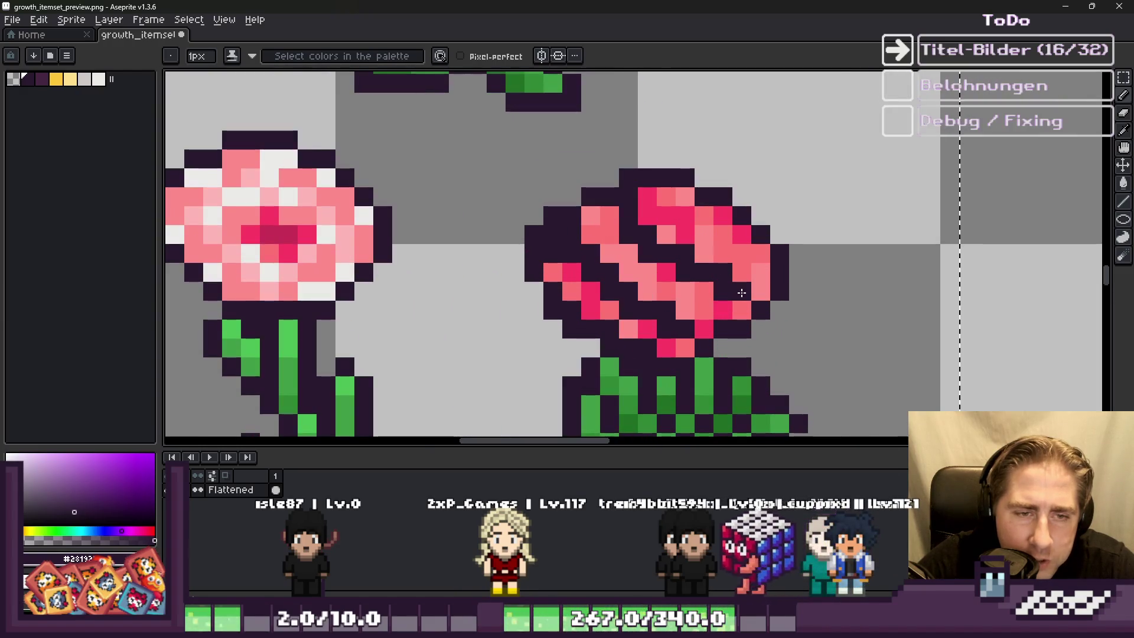
scroll(738, 314, down, 3)
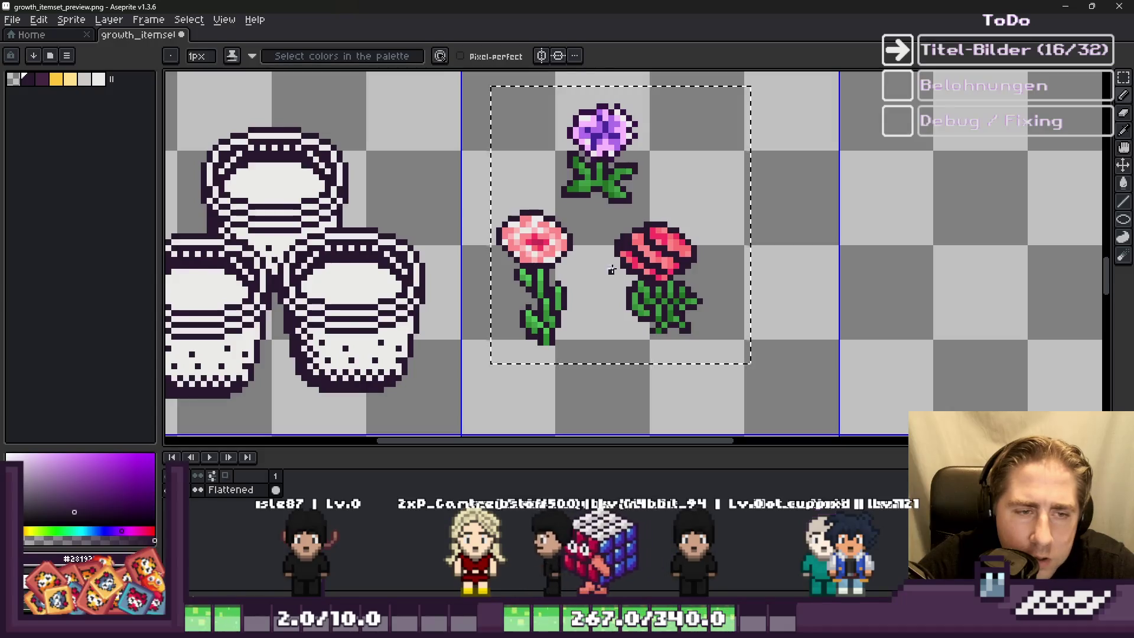
scroll(614, 269, up, 1)
scroll(650, 284, down, 1)
scroll(727, 317, up, 2)
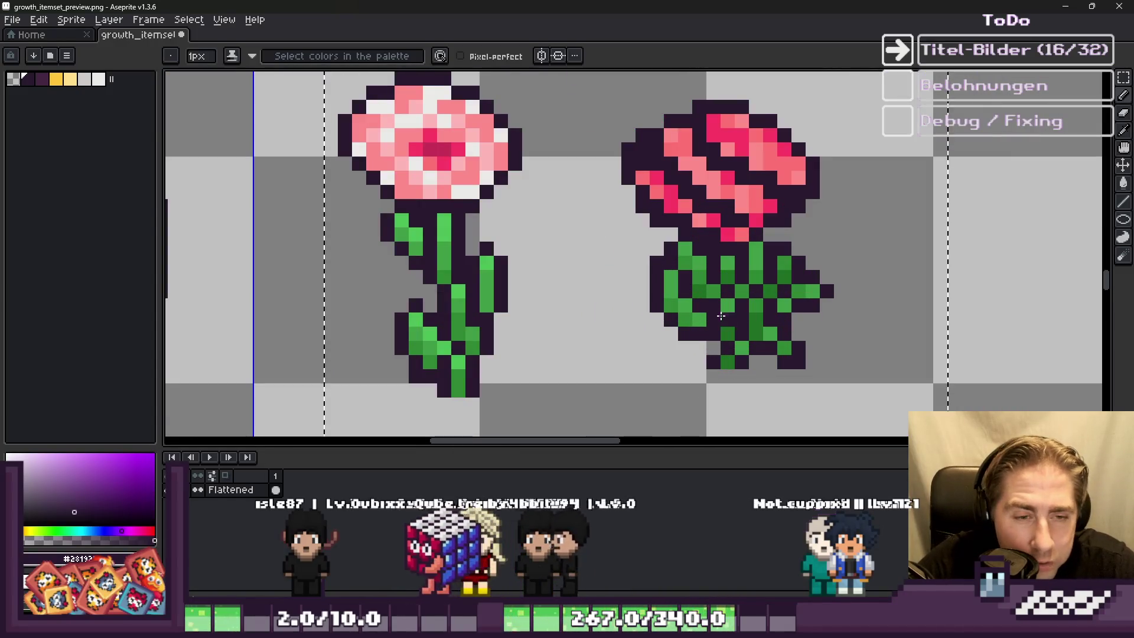
scroll(709, 324, down, 2)
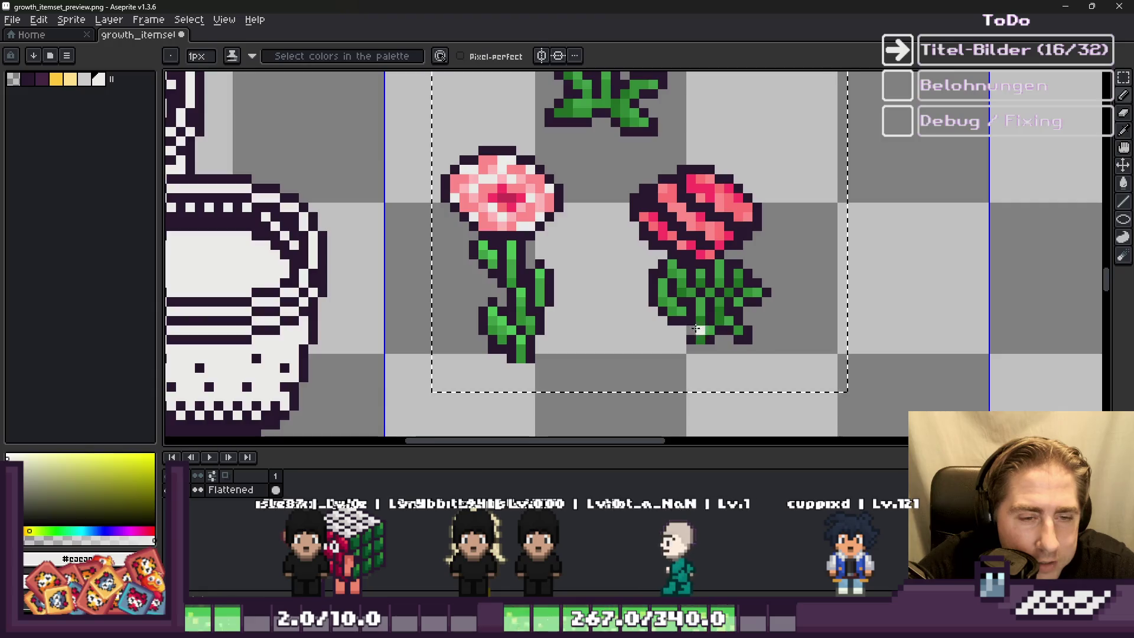
scroll(701, 331, up, 4)
Step: Fill the flowers' green stems and leaves with white using the Paint Bucket
key(g)
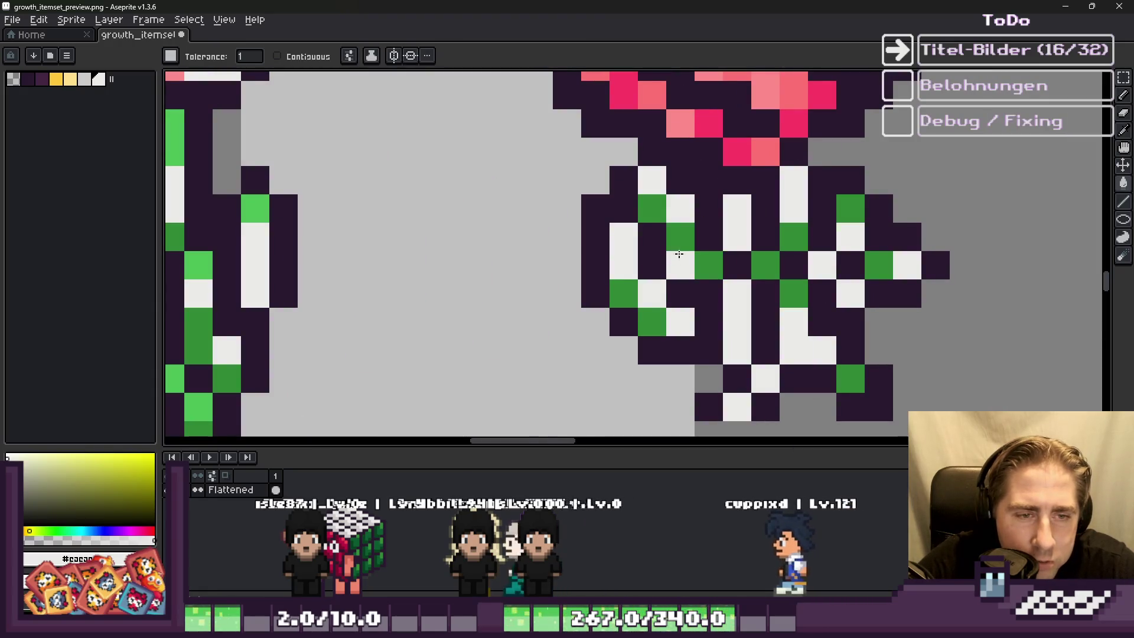
scroll(689, 298, down, 2)
scroll(532, 254, up, 2)
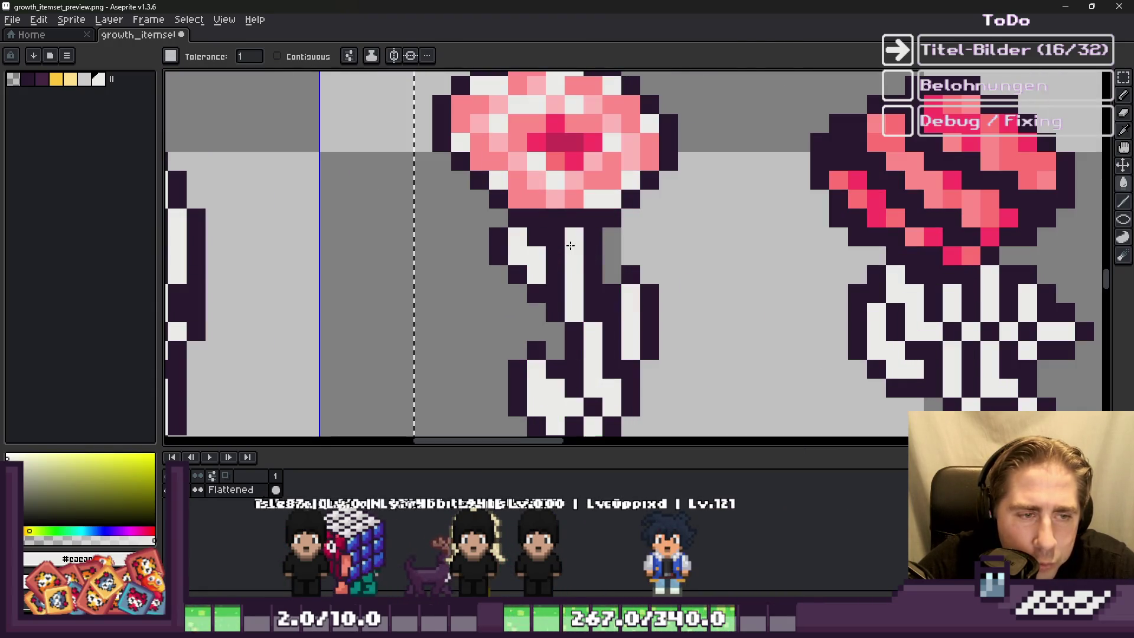
scroll(570, 245, down, 3)
Step: Return to the Pencil and pick up the dark outline colour from a flower
key(b)
scroll(618, 160, up, 2)
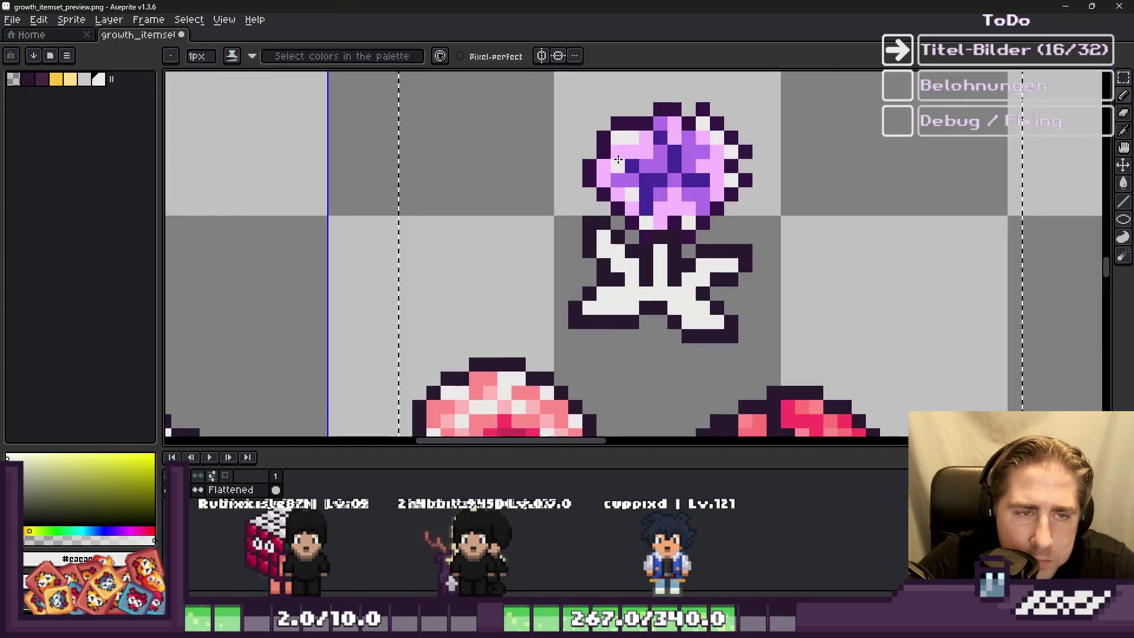
scroll(621, 164, down, 3)
scroll(631, 358, up, 1)
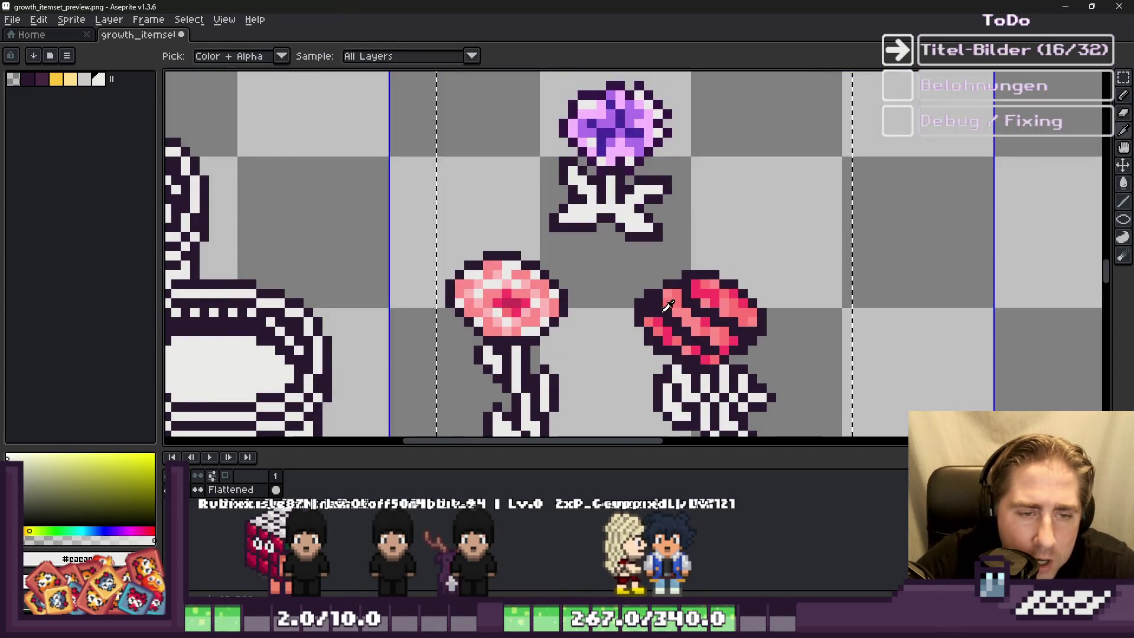
alt+click(494, 258)
scroll(494, 258, up, 3)
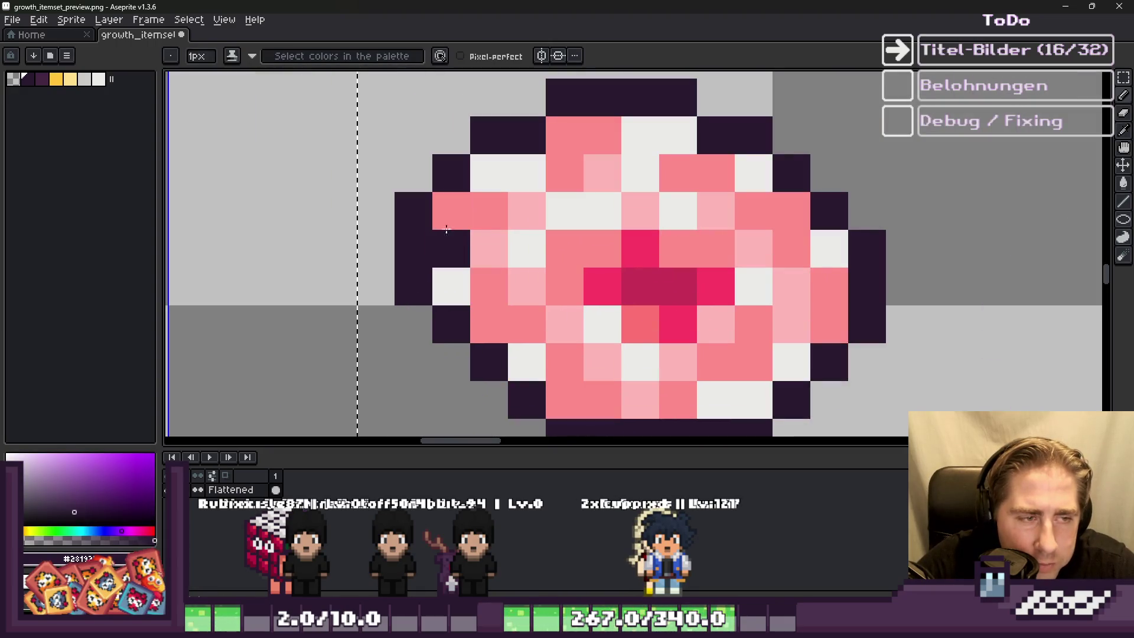
scroll(650, 360, down, 5)
scroll(620, 284, up, 3)
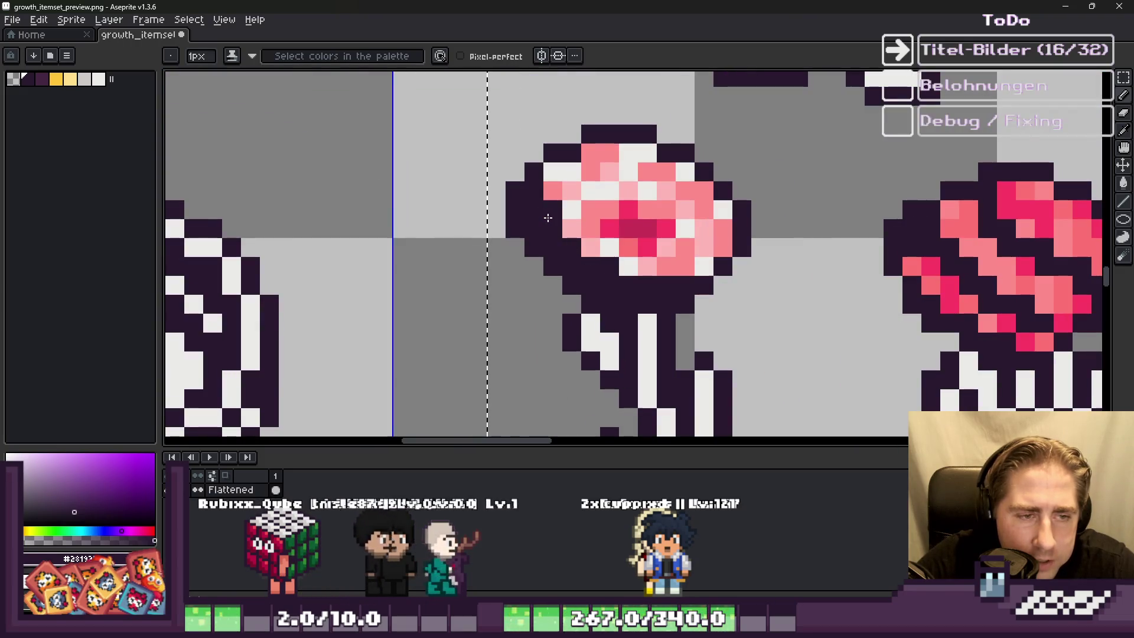
Step: Pencil dark pixels along the left flower's lower-right, lower-left and upper-left edges, and reshade its centre
scroll(595, 269, down, 3)
scroll(703, 251, up, 3)
click(712, 251)
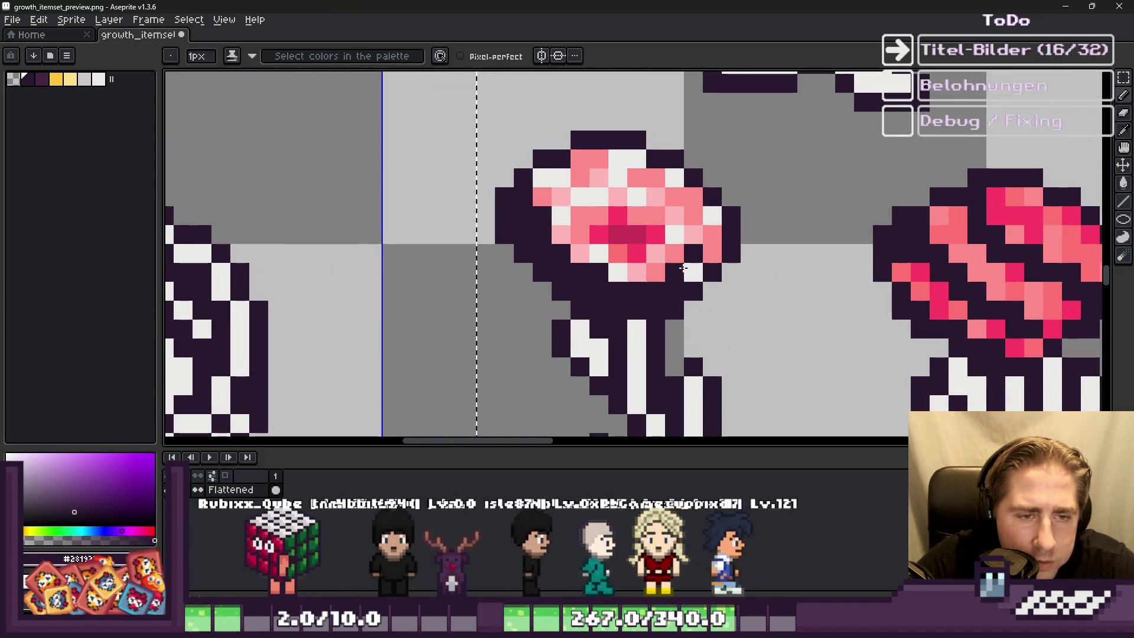
click(694, 254)
click(656, 254)
click(637, 271)
click(599, 234)
click(581, 254)
click(561, 235)
click(561, 197)
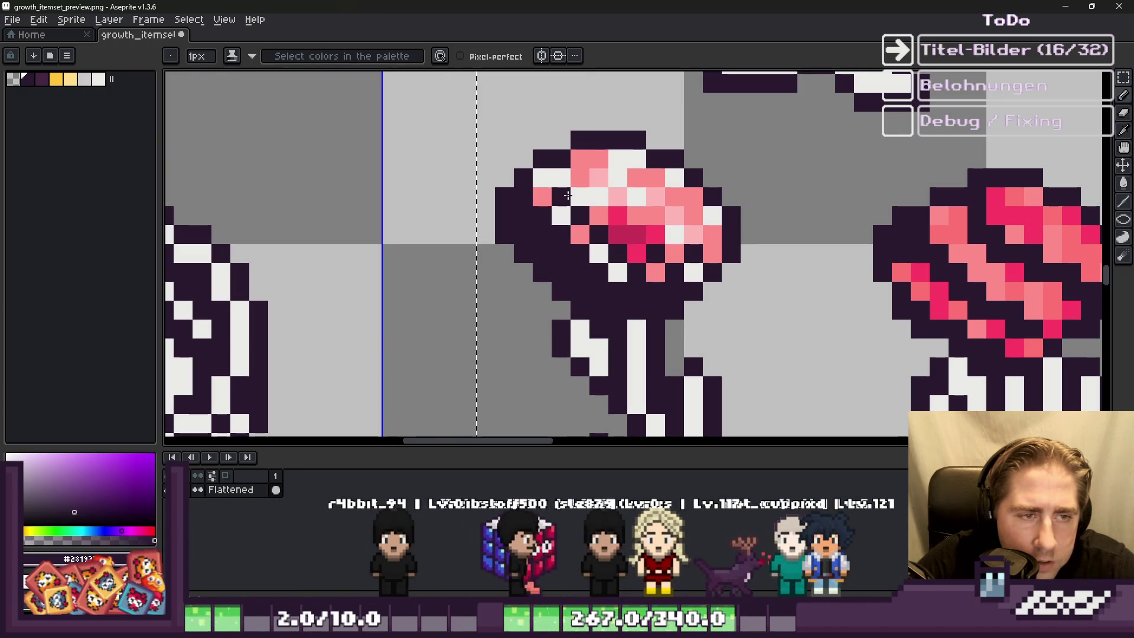
click(542, 177)
scroll(591, 195, down, 3)
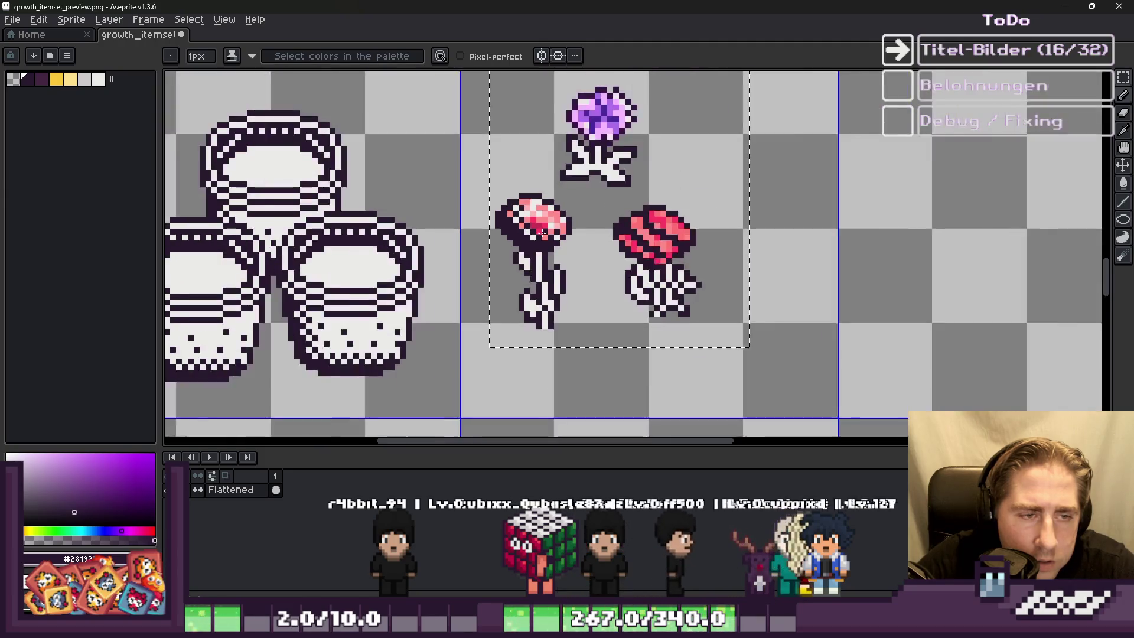
scroll(628, 229, up, 1)
scroll(628, 229, up, 2)
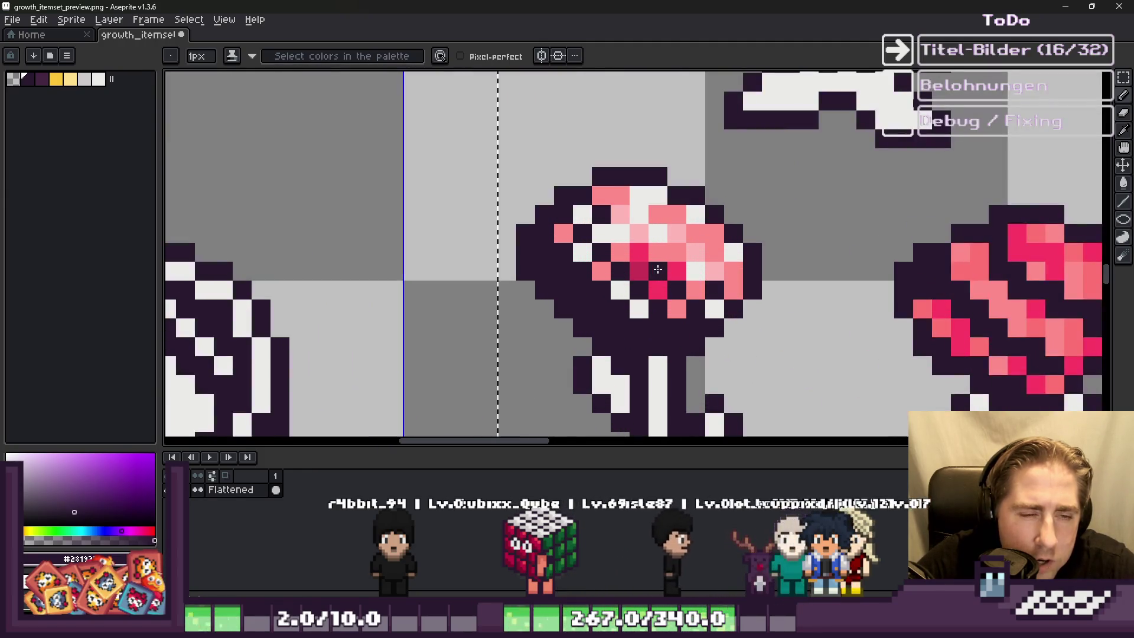
drag(670, 266, 652, 230)
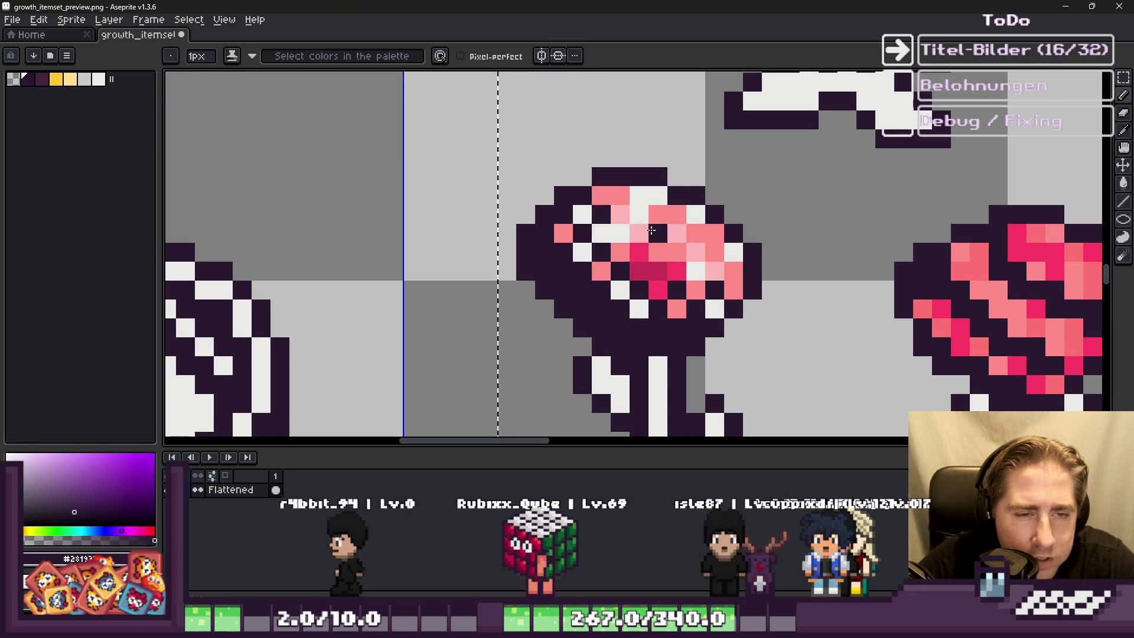
Step: Sample the near-white colour and bucket-fill the matching pink petal pixels white
key(alt)
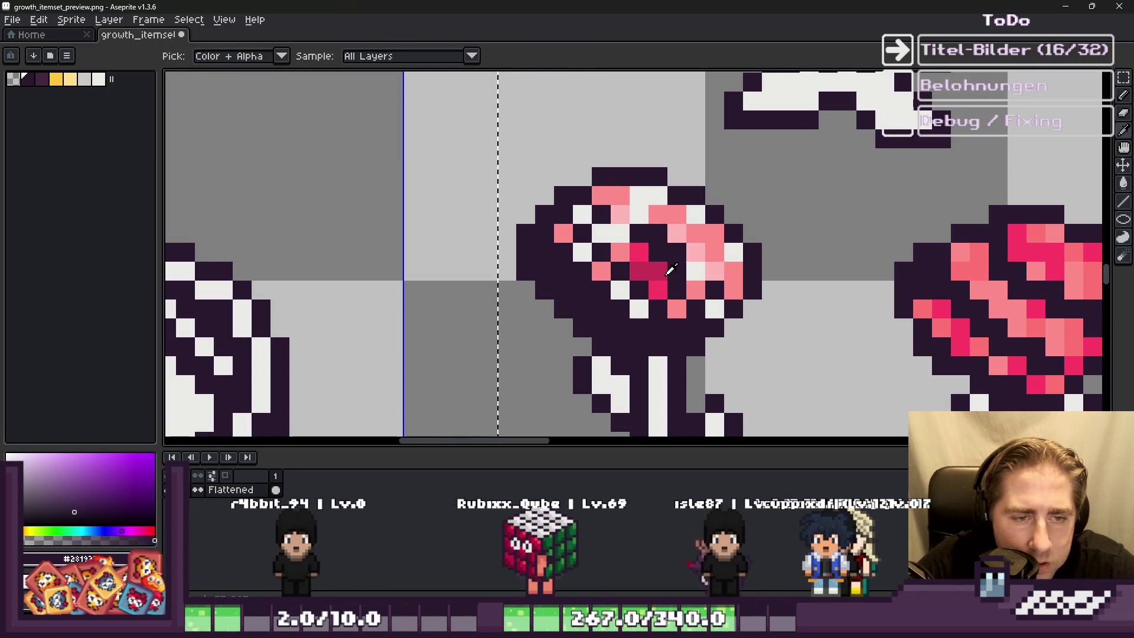
click(704, 258)
key(g)
click(731, 272)
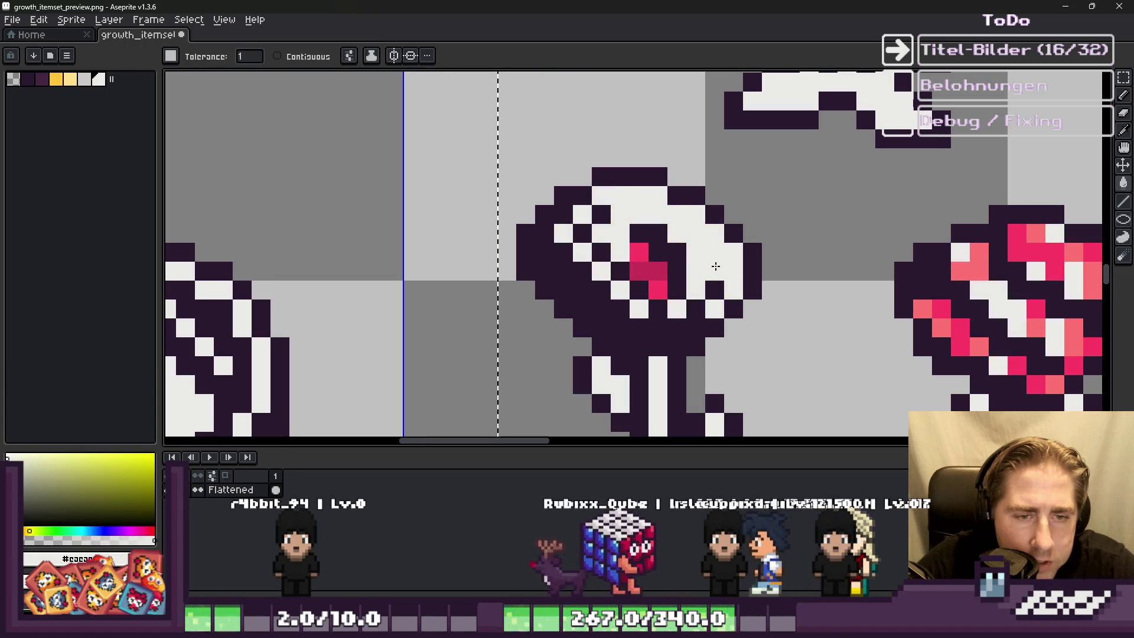
scroll(650, 267, down, 2)
scroll(627, 267, up, 2)
Step: Sample the light grey and fill the right sprite's pink spots with it
key(b)
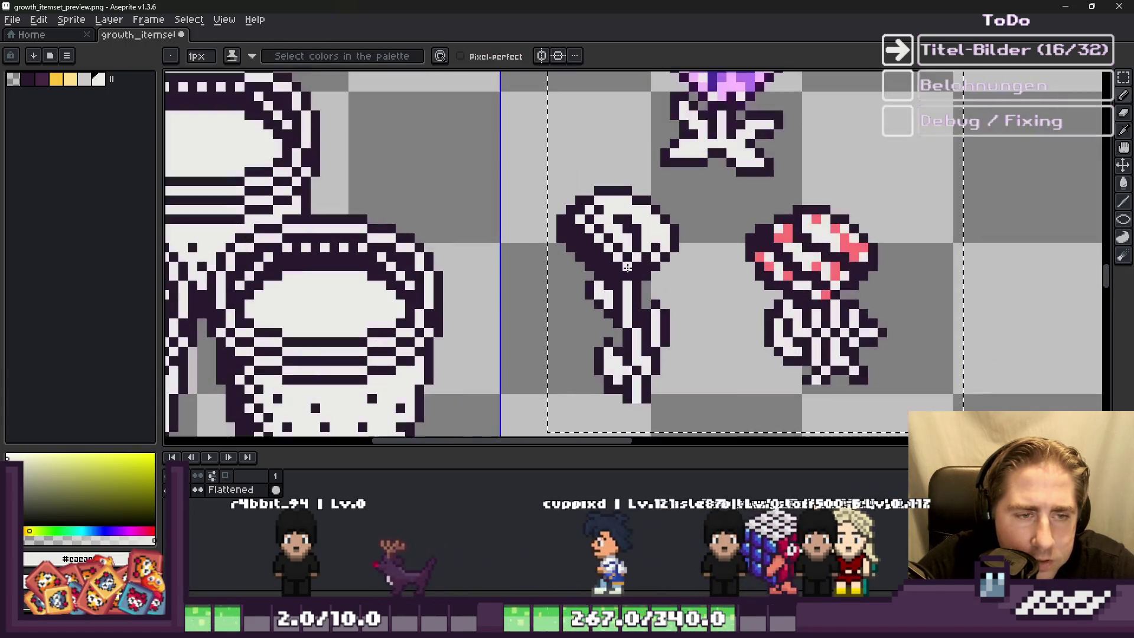
scroll(590, 199, down, 3)
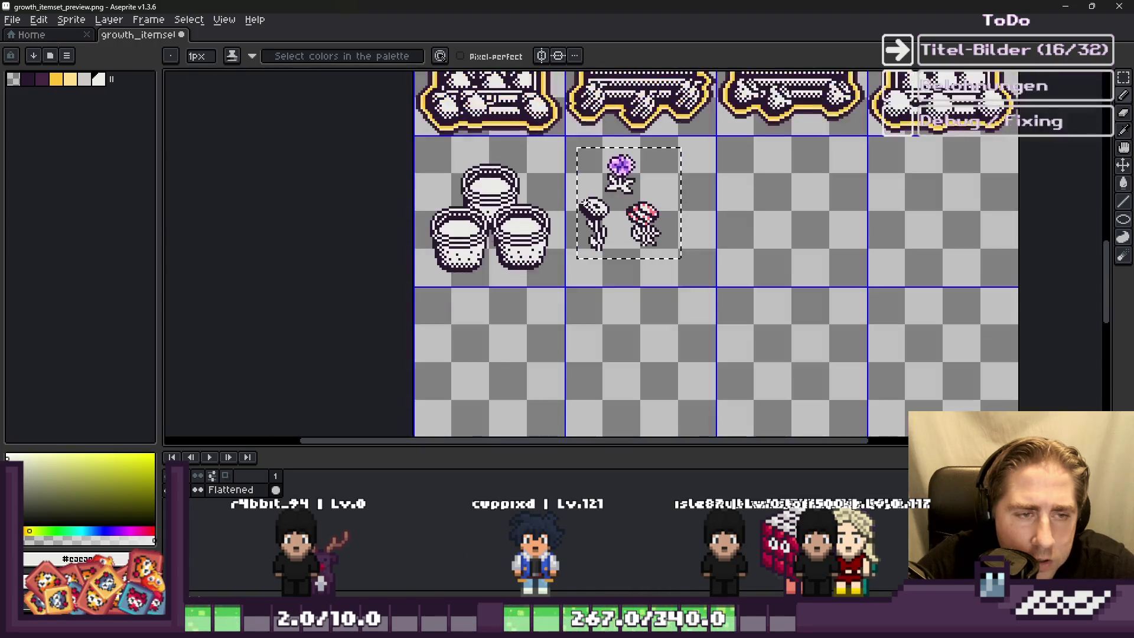
scroll(598, 231, up, 1)
scroll(627, 161, up, 5)
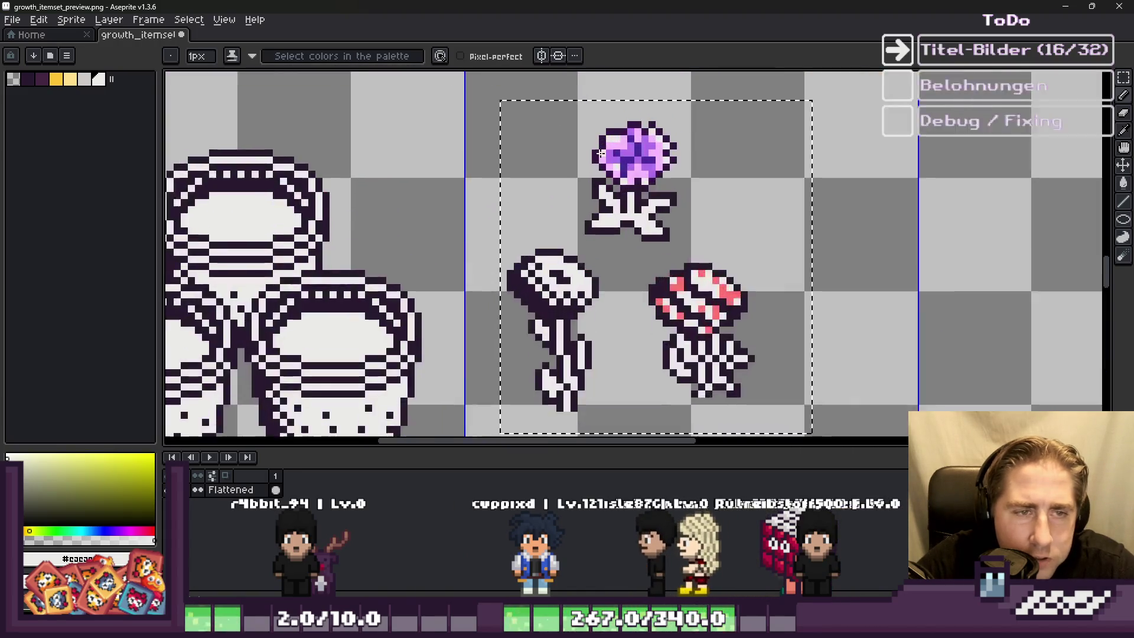
alt+click(627, 158)
scroll(627, 159, up, 1)
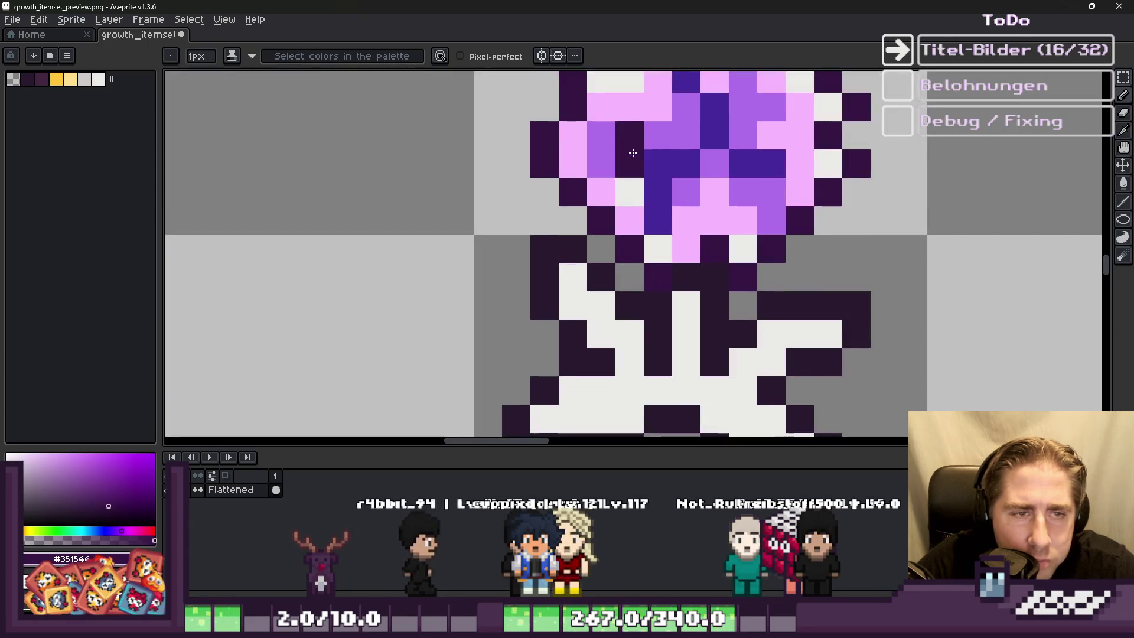
scroll(559, 164, down, 2)
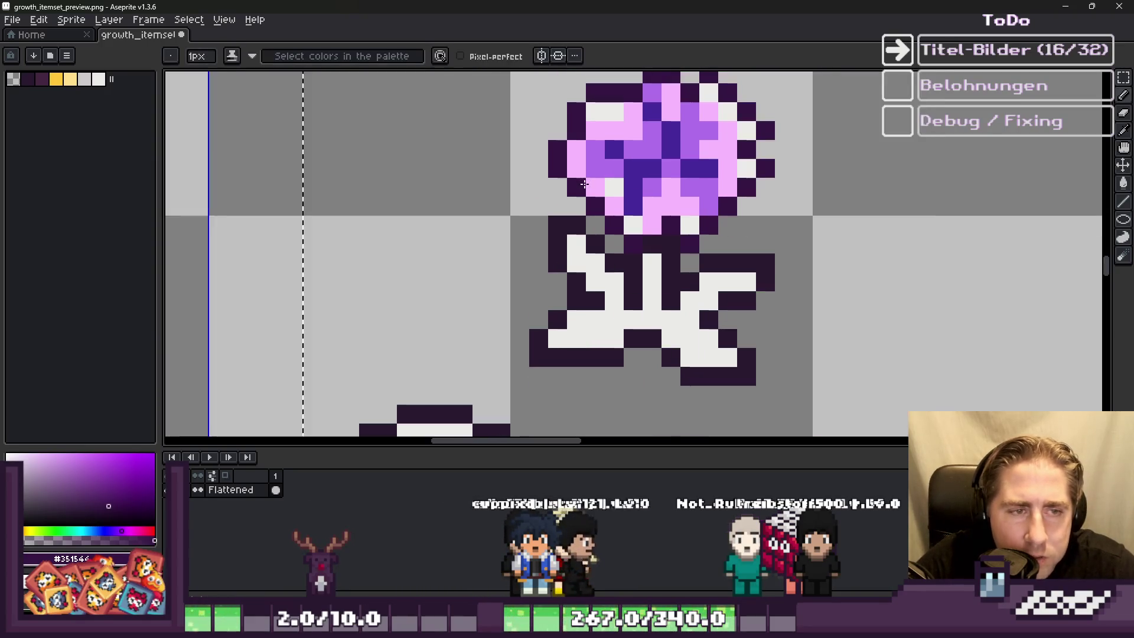
key(g)
scroll(558, 164, up, 1)
scroll(562, 215, up, 1)
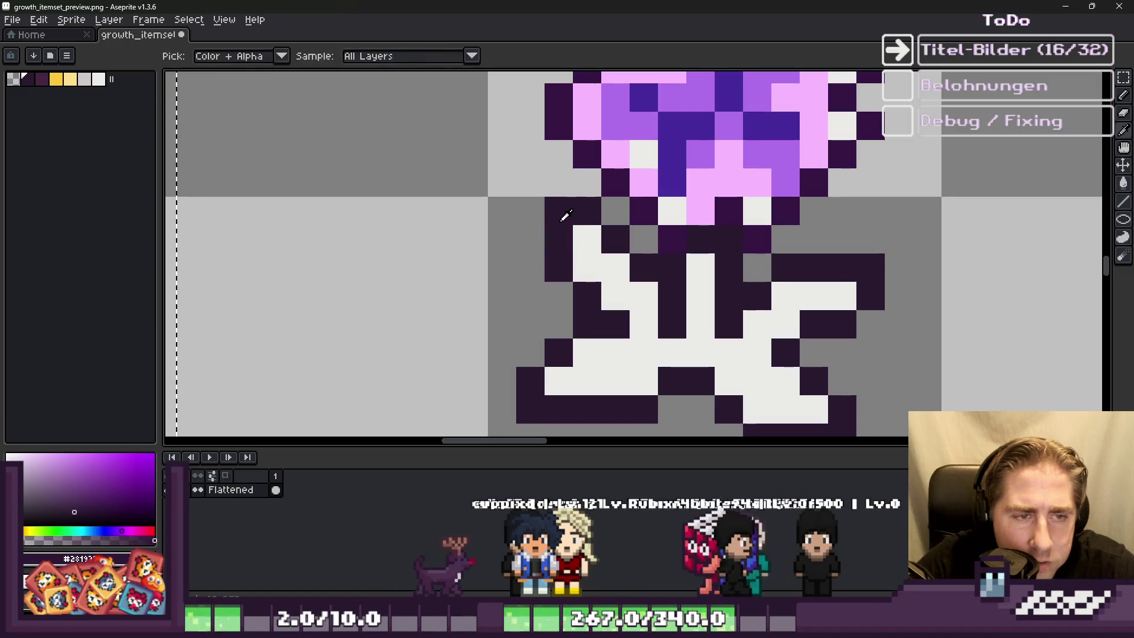
alt+click(562, 215)
scroll(580, 200, down, 3)
scroll(650, 308, up, 1)
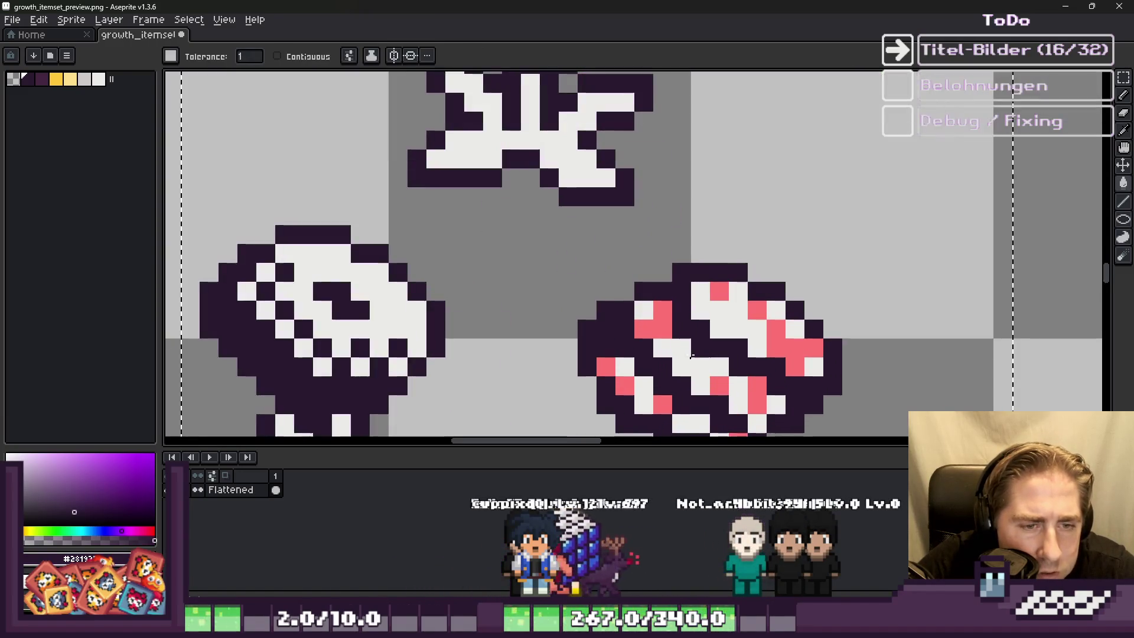
alt+click(762, 331)
click(762, 331)
Step: Try filling the right sprite's white stripes dark purple, then undo that fill
scroll(648, 300, down, 2)
scroll(648, 300, up, 2)
alt+click(648, 301)
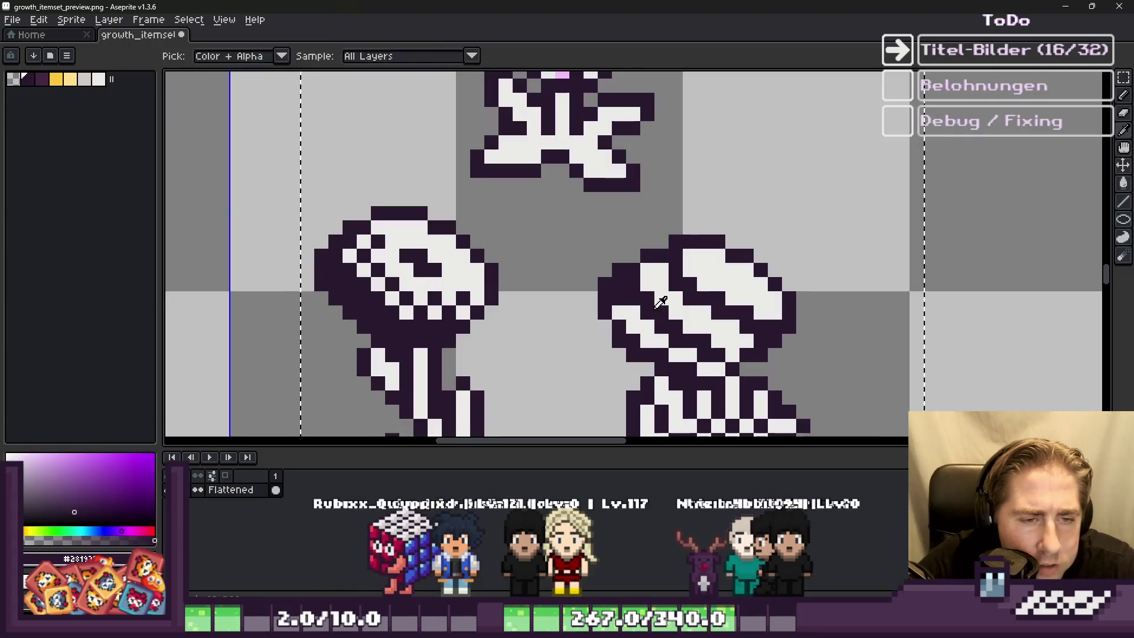
scroll(661, 254, up, 1)
click(682, 295)
key(ctrl+z)
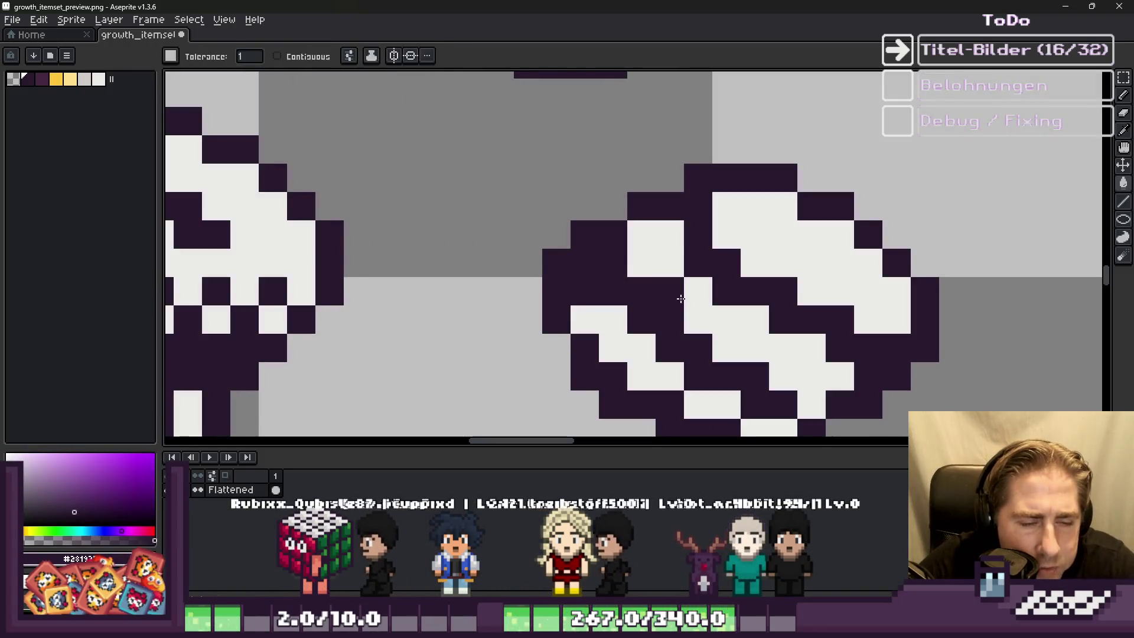
key(b)
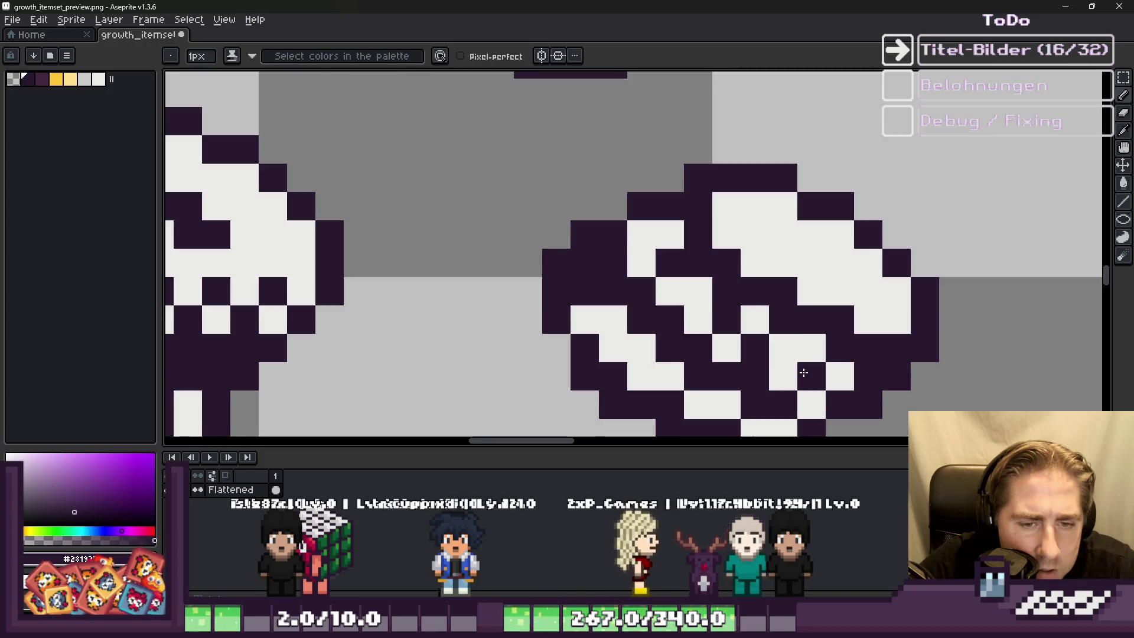
scroll(805, 373, down, 3)
scroll(679, 269, up, 1)
scroll(751, 220, up, 2)
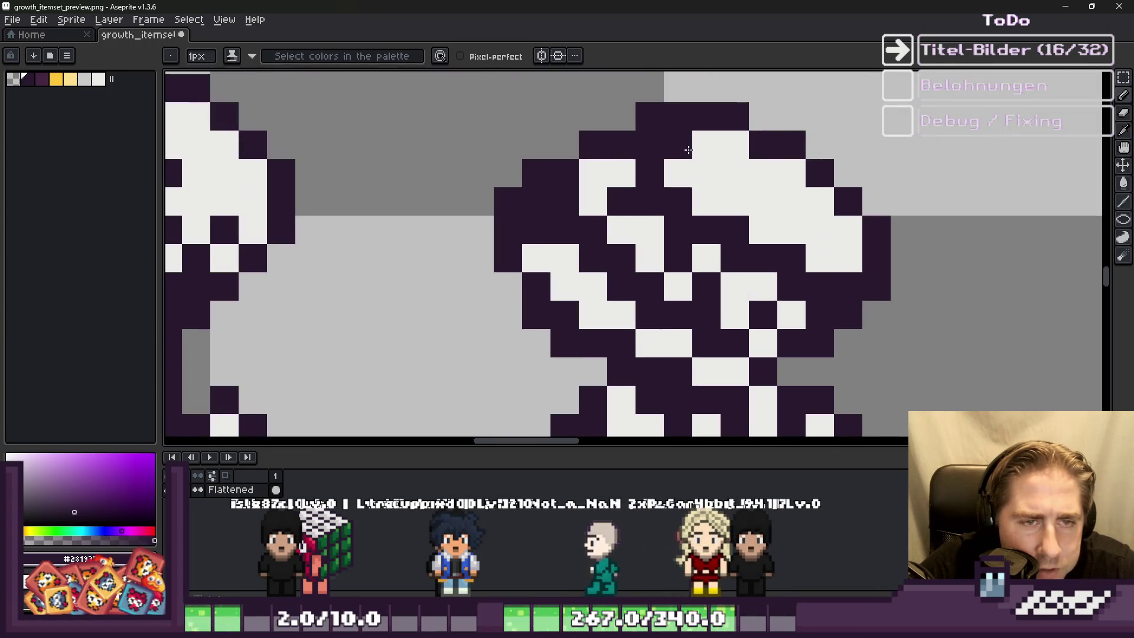
scroll(820, 235, down, 4)
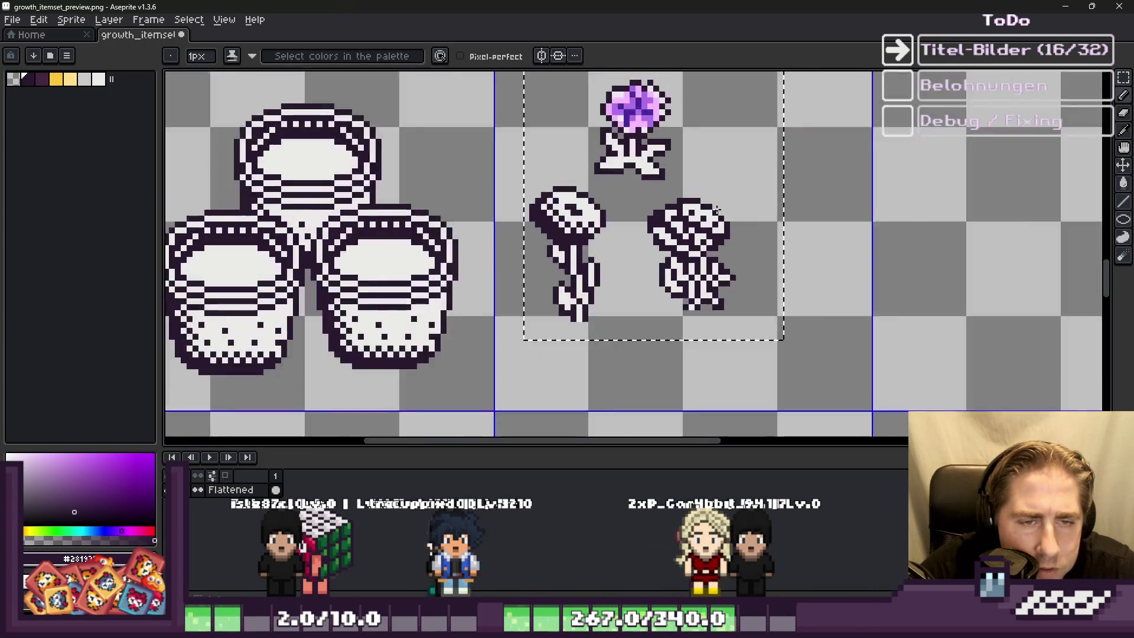
Step: Paint a dark purple stroke across part of the purple flower head
scroll(704, 231, up, 2)
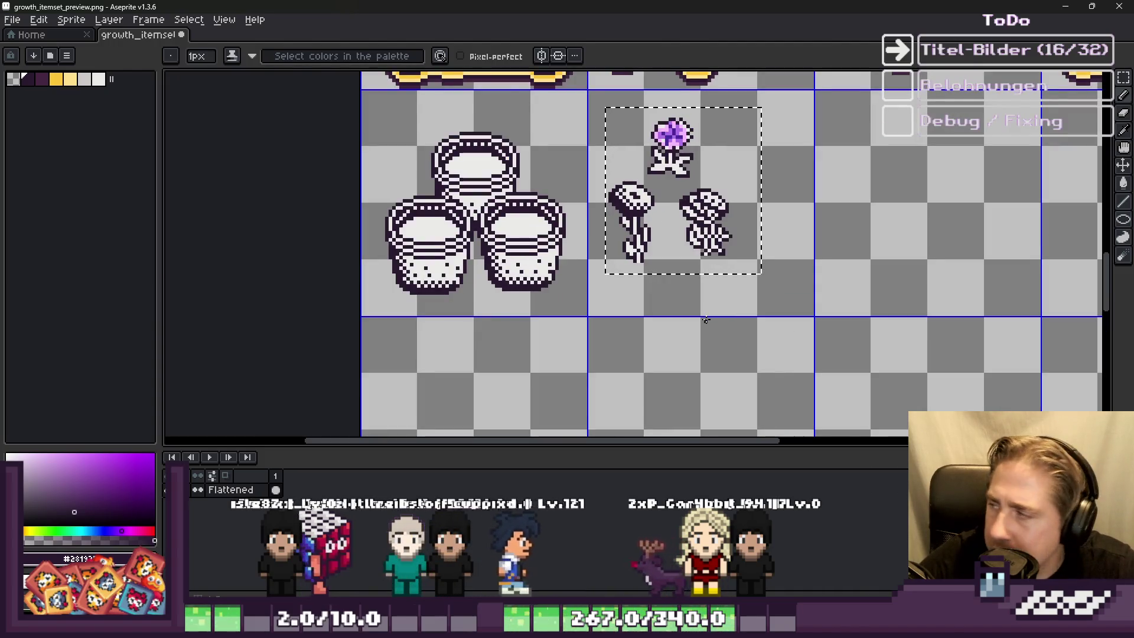
scroll(702, 316, down, 1)
scroll(714, 170, up, 3)
scroll(714, 169, up, 3)
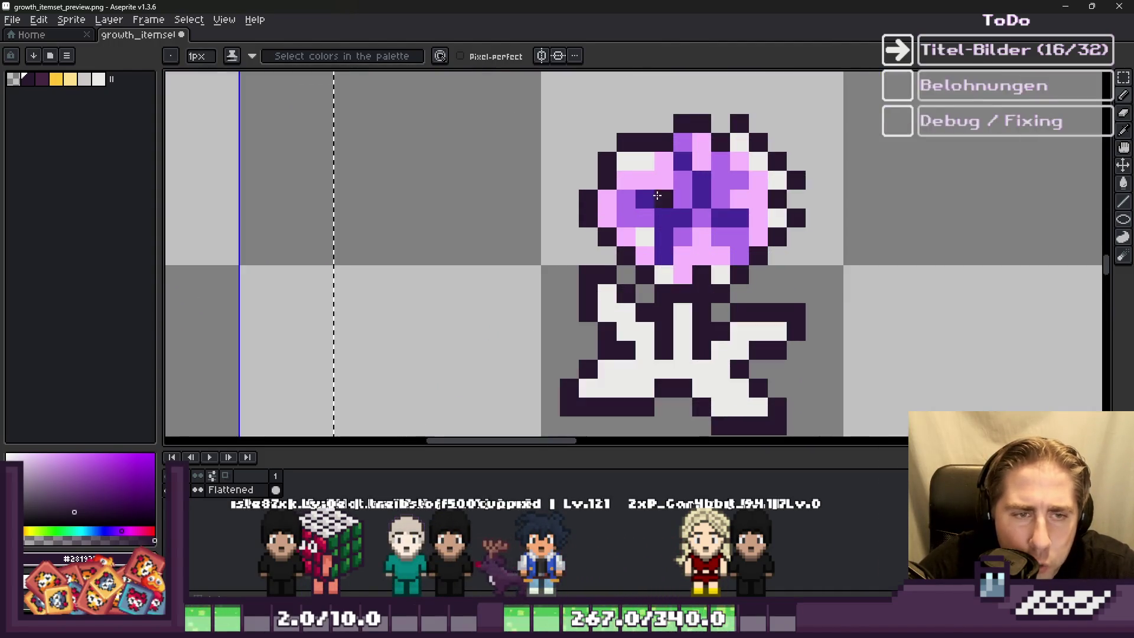
scroll(676, 245, down, 3)
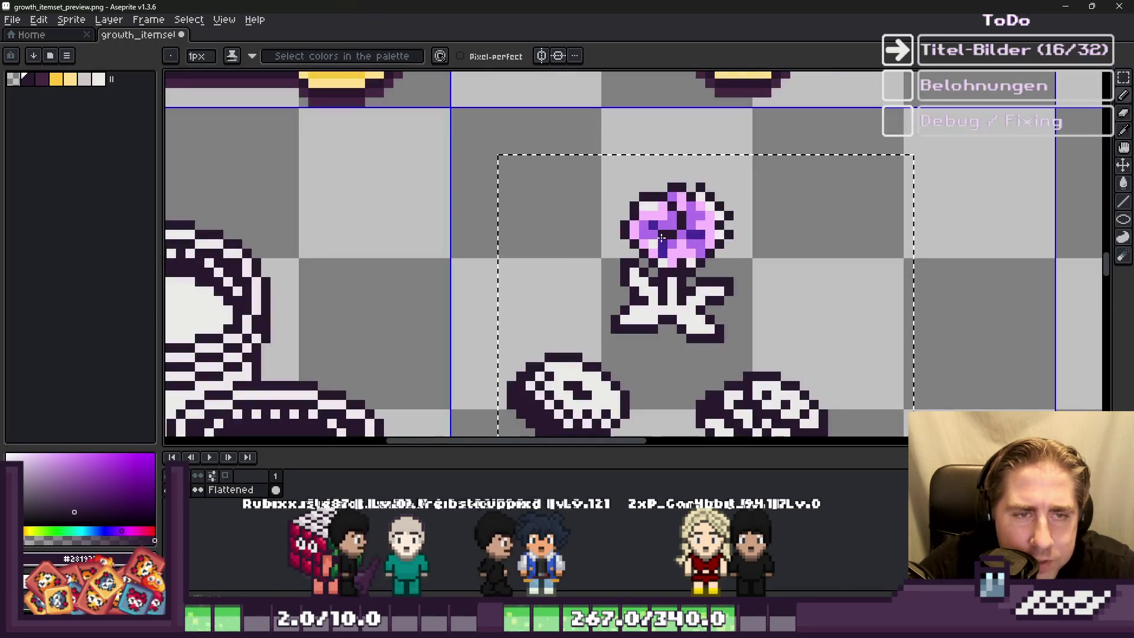
scroll(675, 246, up, 1)
scroll(675, 245, up, 3)
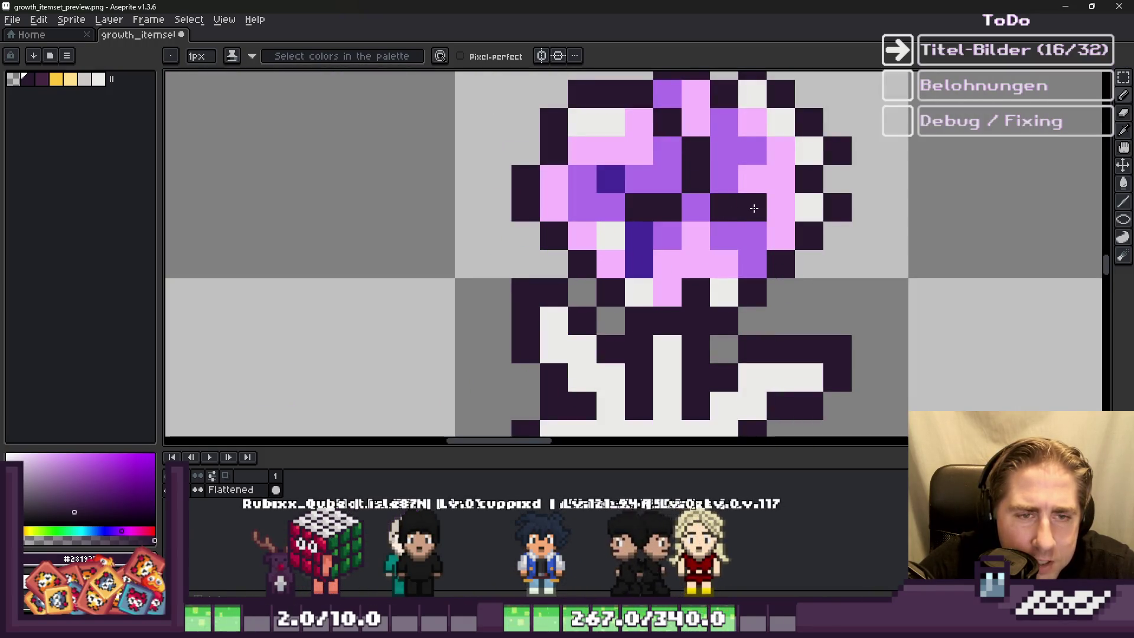
scroll(665, 234, down, 3)
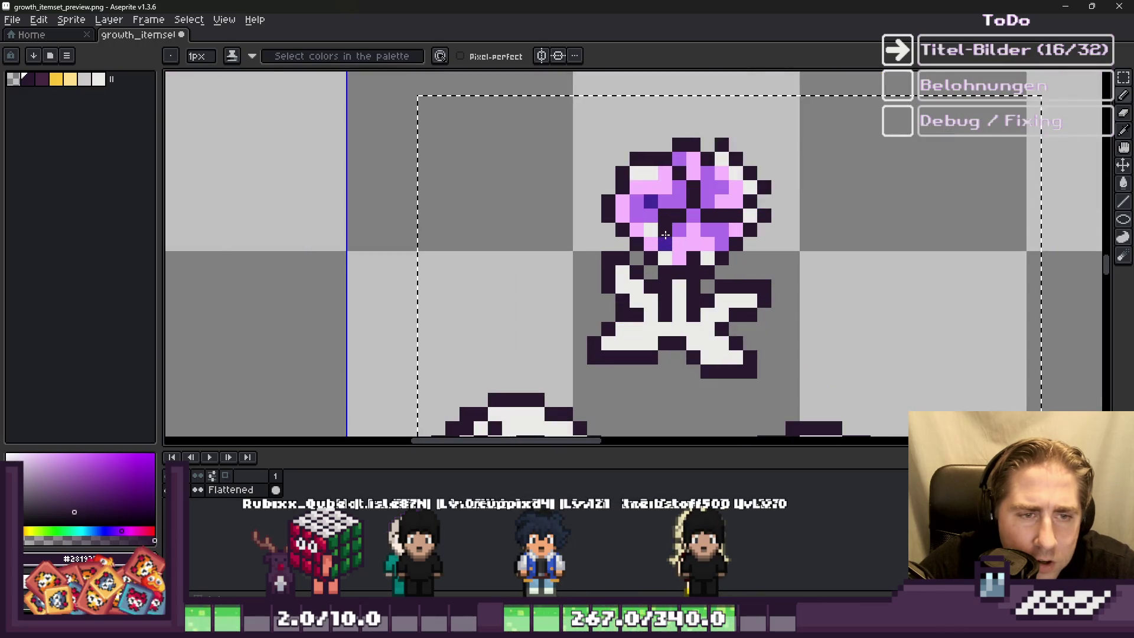
scroll(648, 240, down, 1)
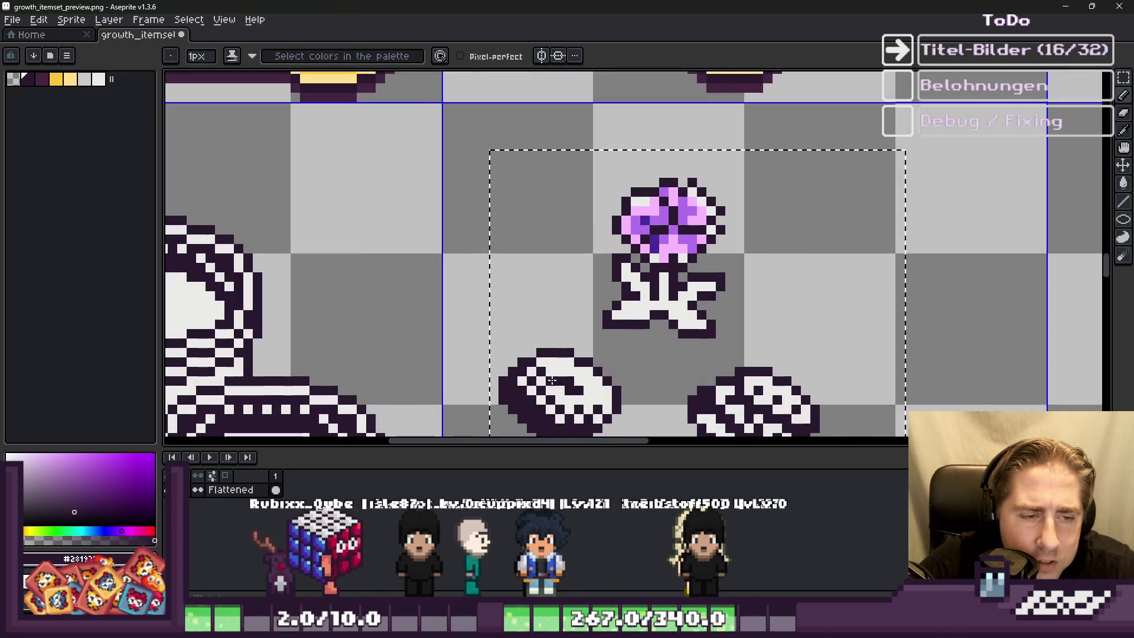
scroll(626, 224, up, 3)
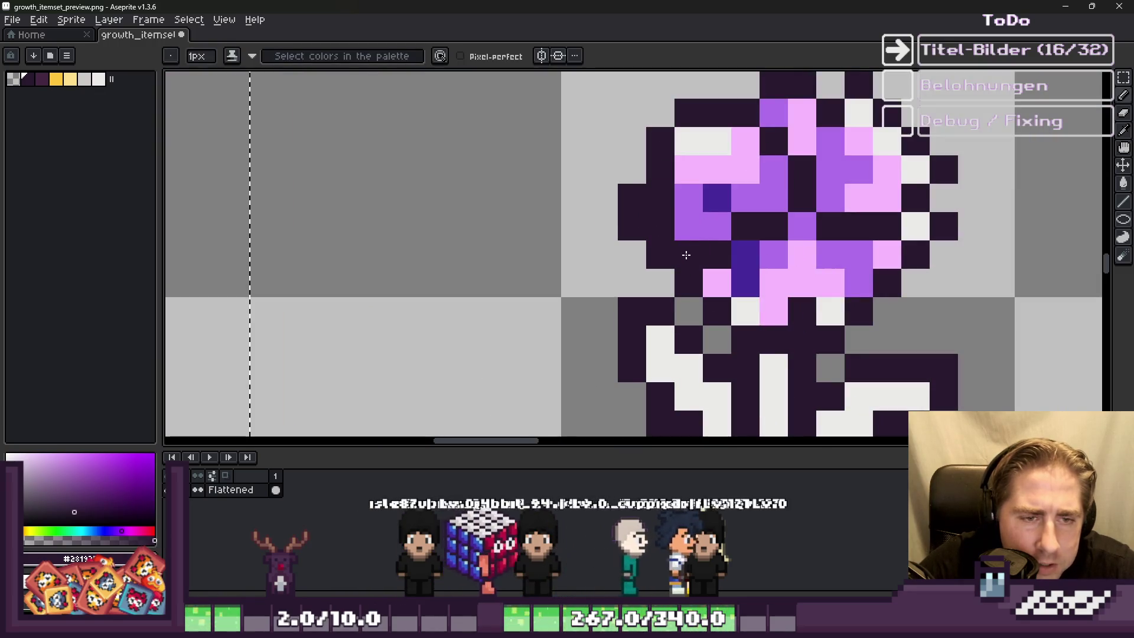
scroll(653, 234, down, 3)
scroll(650, 235, up, 3)
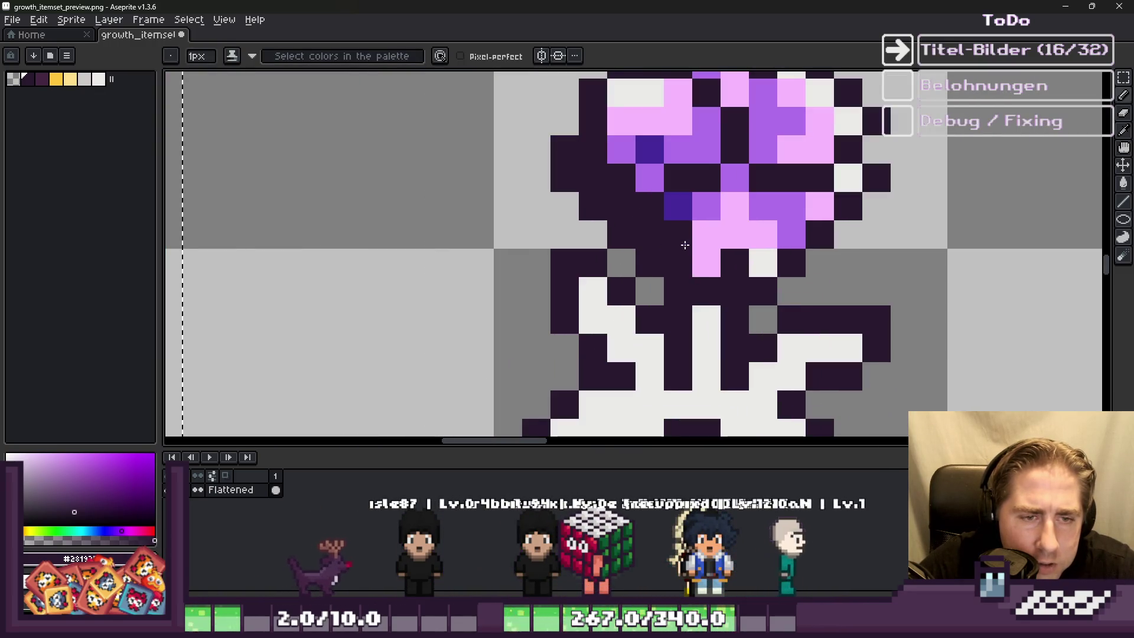
scroll(650, 235, down, 3)
scroll(675, 234, up, 1)
scroll(674, 234, up, 2)
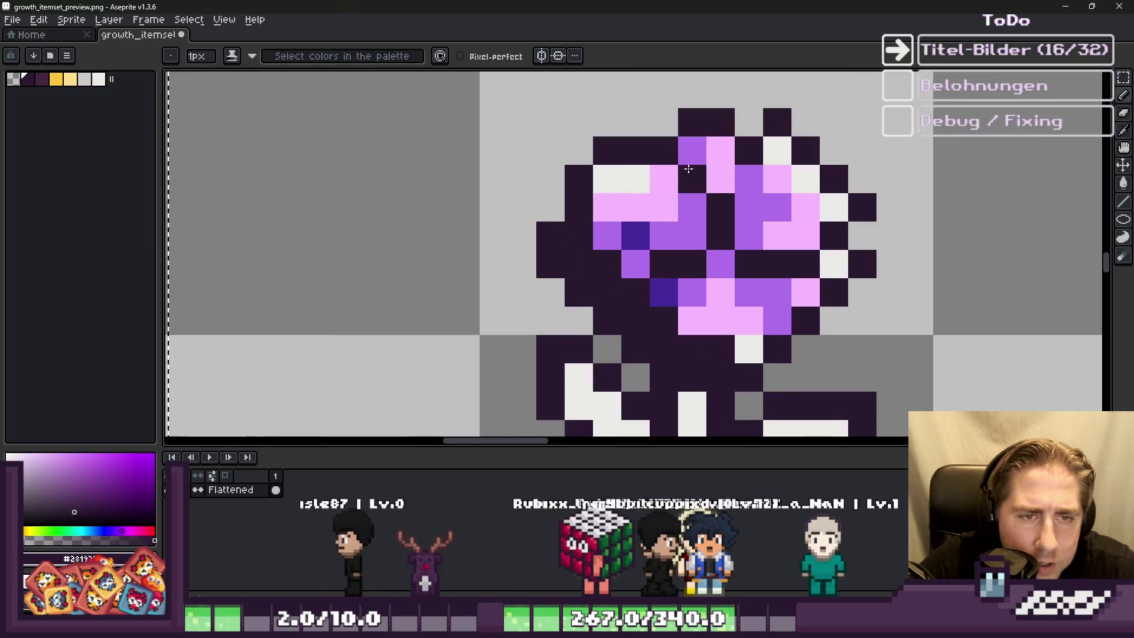
drag(733, 214, 819, 241)
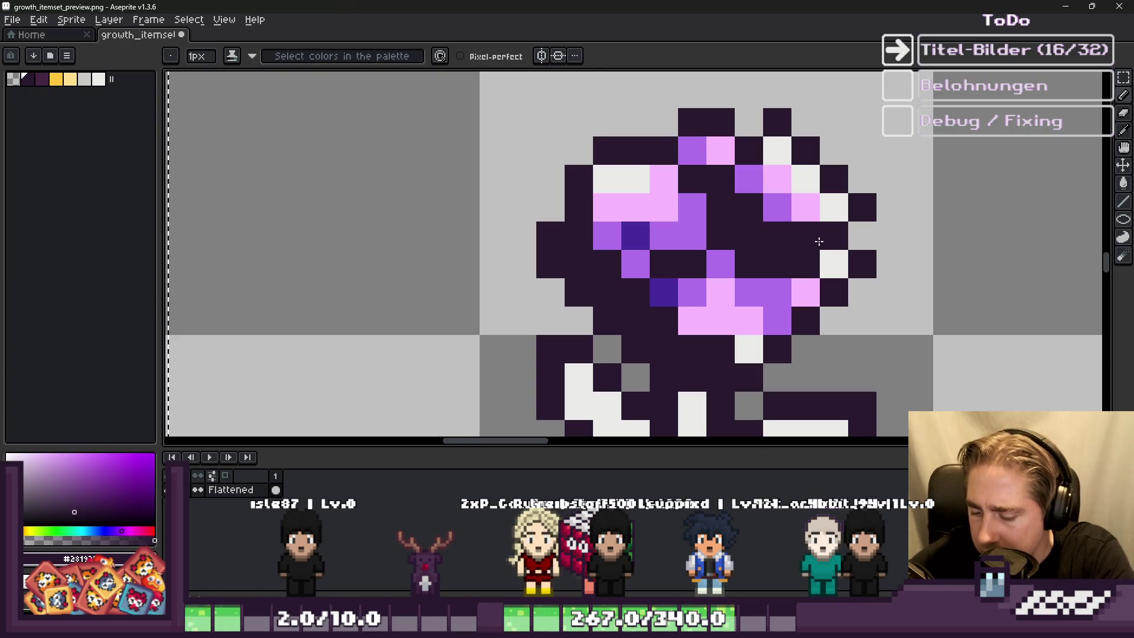
scroll(819, 241, up, 1)
scroll(679, 266, down, 3)
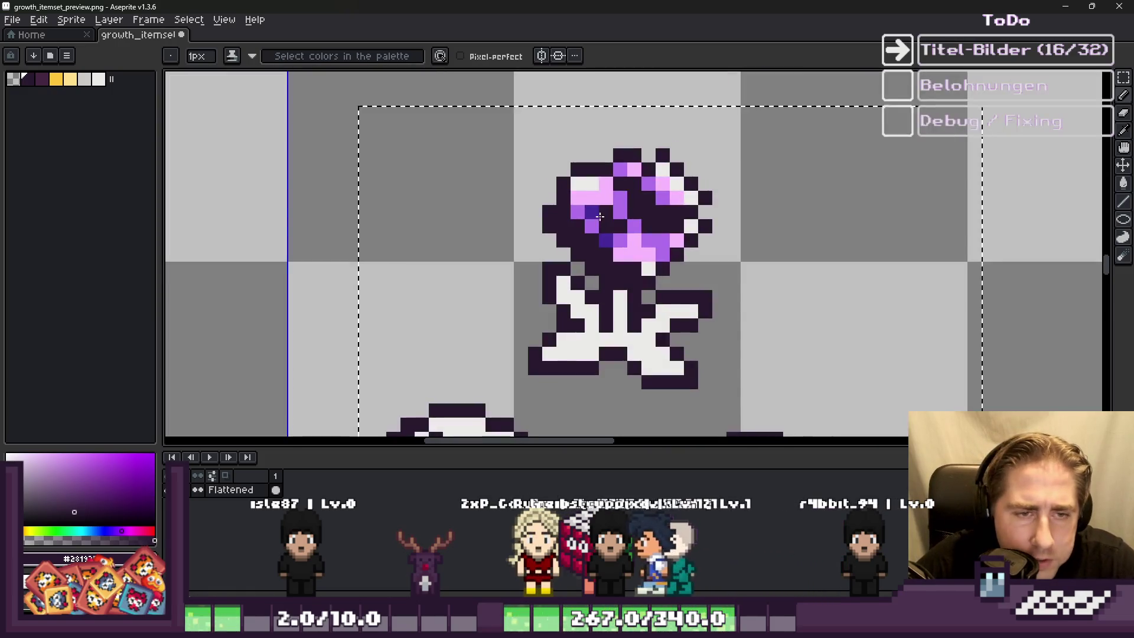
scroll(620, 266, up, 2)
Step: Sample the light grey-white and fill the flower's pink and purple petal areas white
key(i)
click(540, 357)
key(g)
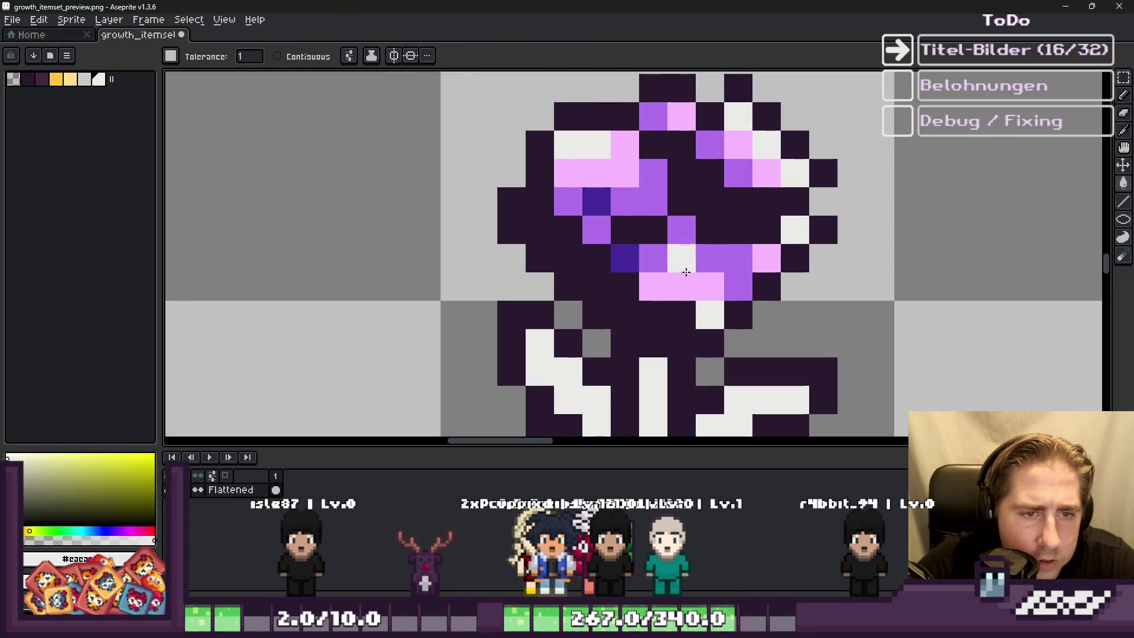
click(679, 256)
click(681, 234)
scroll(626, 263, down, 3)
Step: Turn a dark eye pixel on the top flower sprite white
key(b)
scroll(648, 202, up, 3)
click(648, 202)
scroll(648, 203, down, 2)
scroll(650, 189, up, 2)
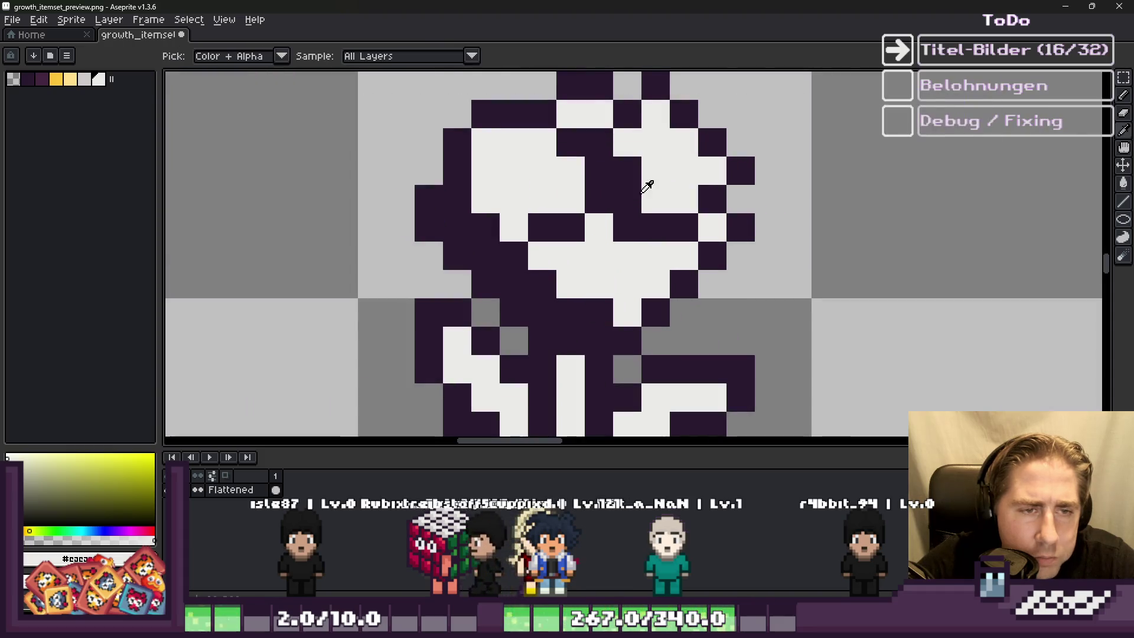
Step: Darken light pixels near and below the eye with dark purple
alt+click(653, 195)
scroll(636, 222, down, 3)
alt+click(636, 223)
scroll(636, 223, down, 4)
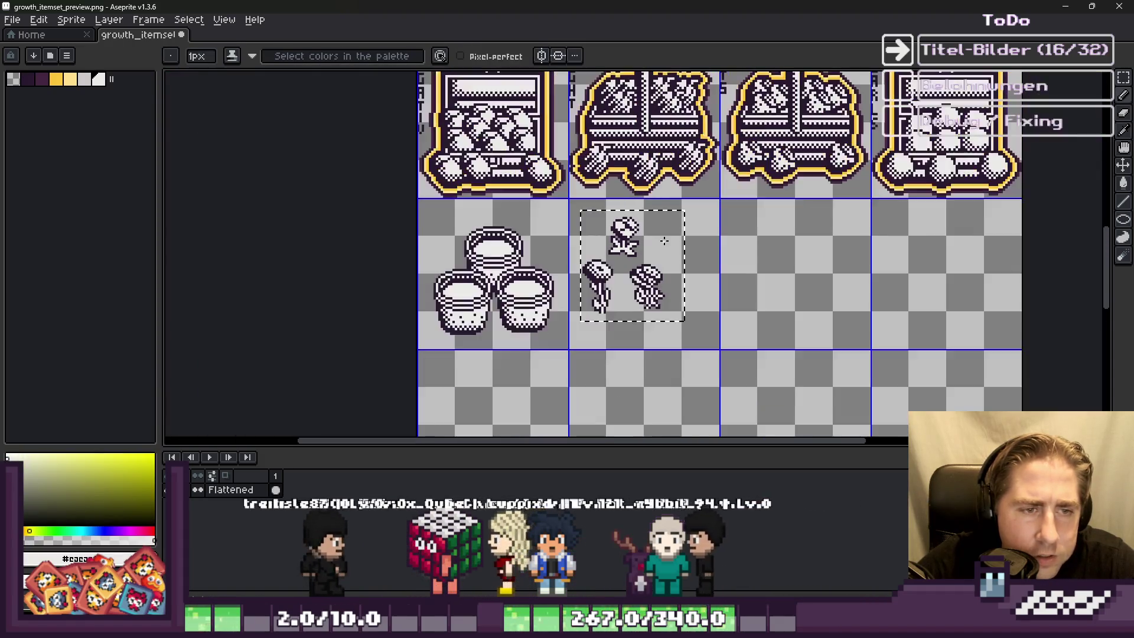
scroll(617, 232, up, 5)
scroll(617, 232, up, 2)
alt+click(638, 228)
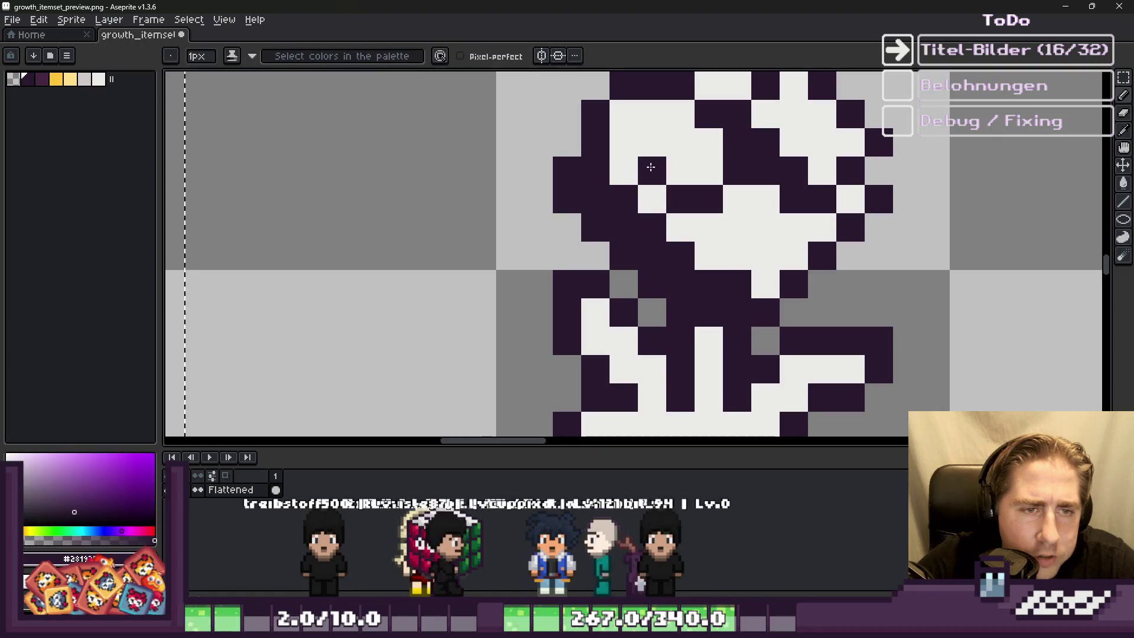
click(652, 144)
scroll(694, 191, down, 1)
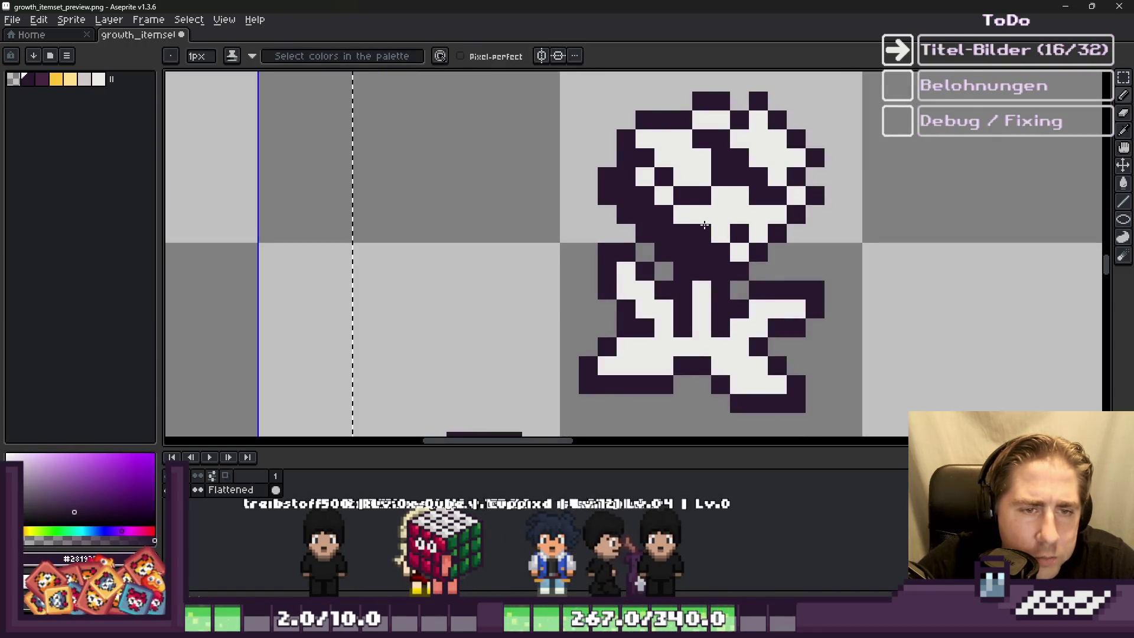
scroll(703, 224, down, 1)
scroll(679, 230, down, 5)
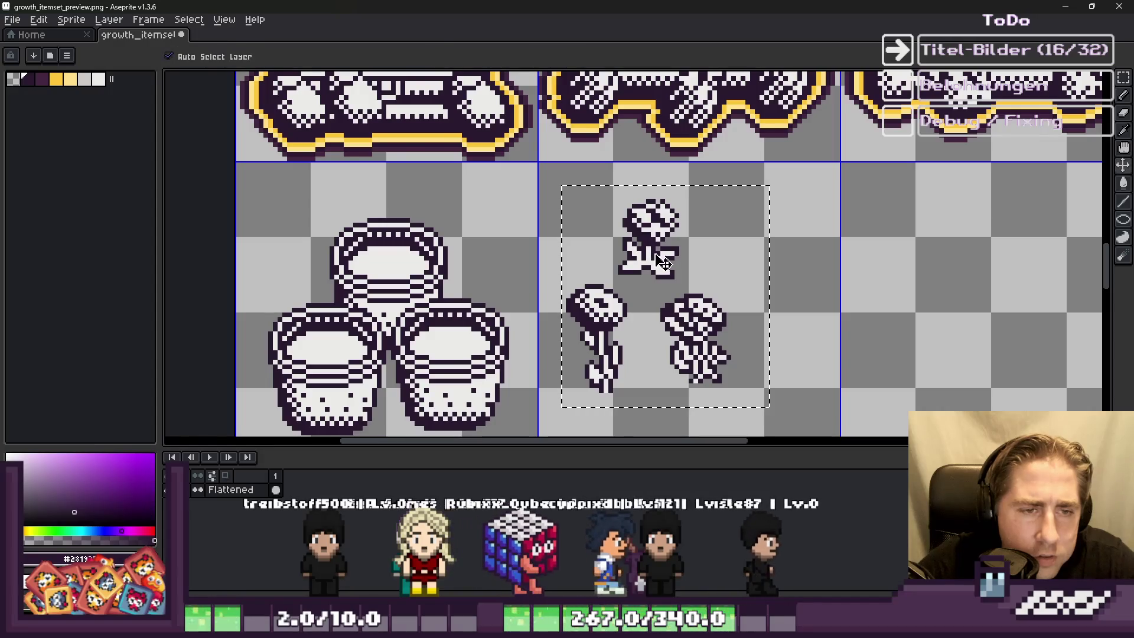
scroll(647, 234, up, 5)
click(652, 294)
scroll(600, 285, down, 5)
scroll(600, 285, up, 7)
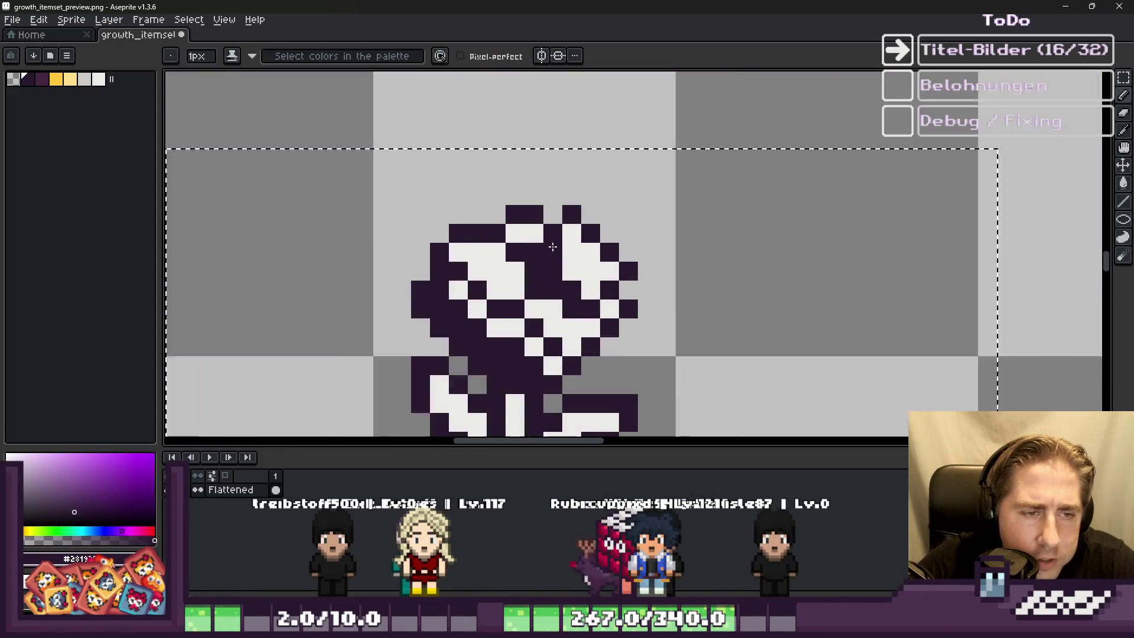
scroll(742, 218, down, 8)
scroll(749, 236, up, 3)
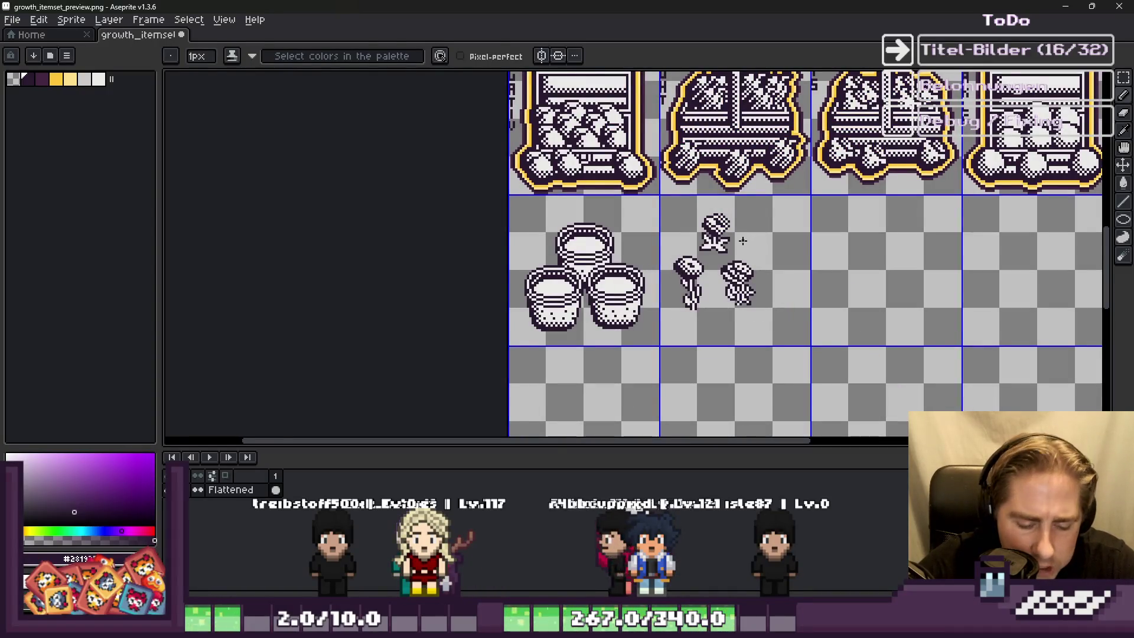
Step: Paint a block of dark pixels light on the flower sprite
key(m)
scroll(735, 241, up, 6)
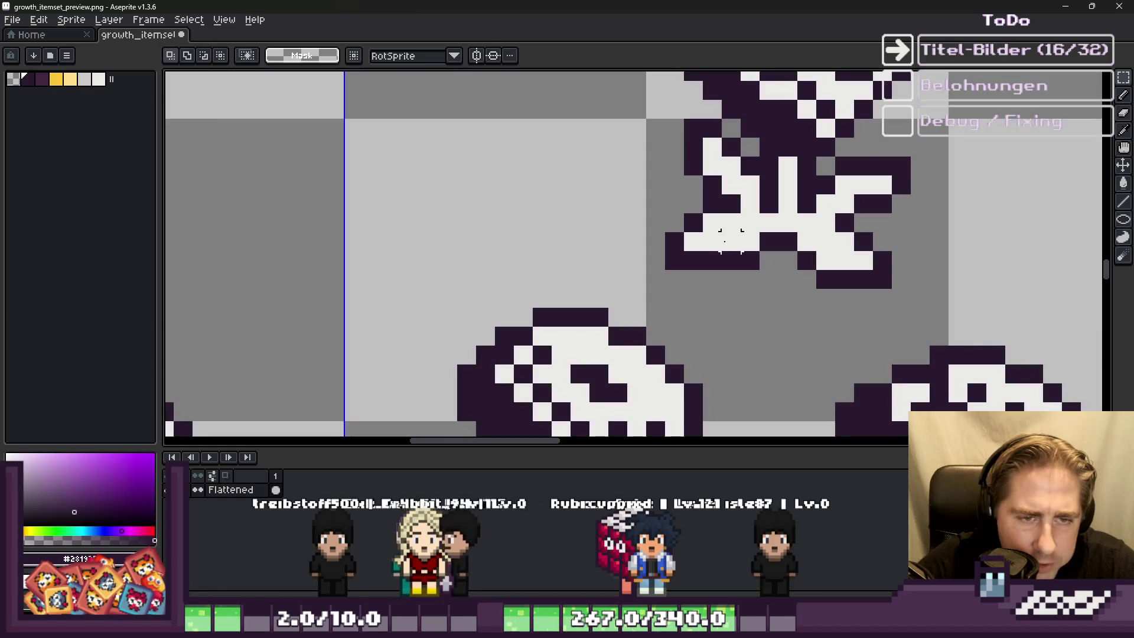
key(b)
scroll(703, 242, up, 2)
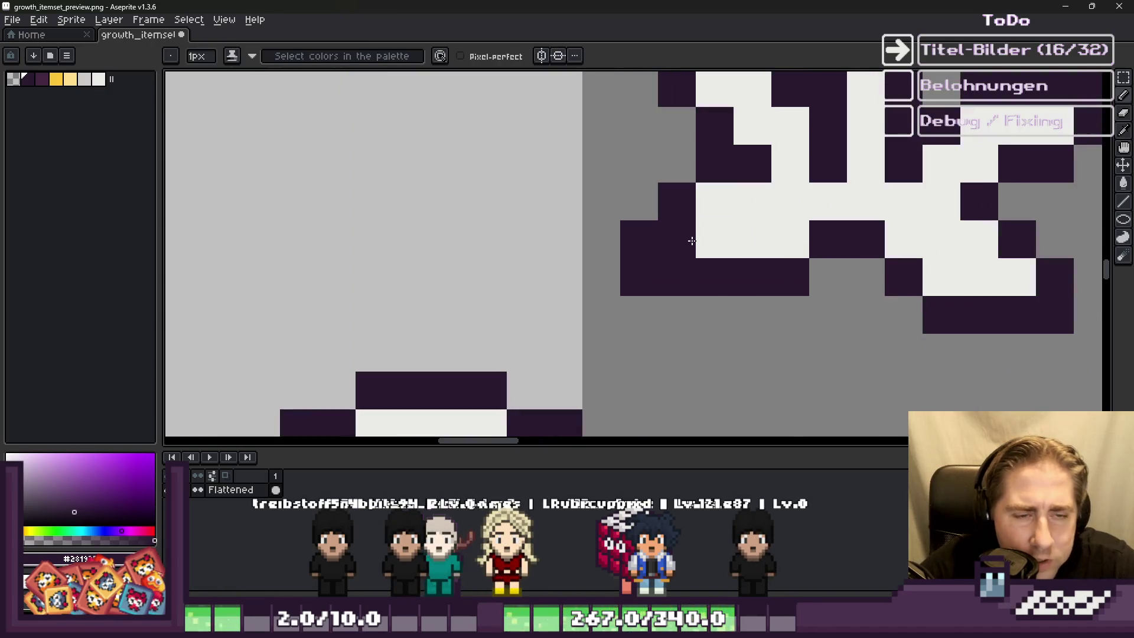
scroll(738, 246, down, 4)
scroll(687, 174, up, 3)
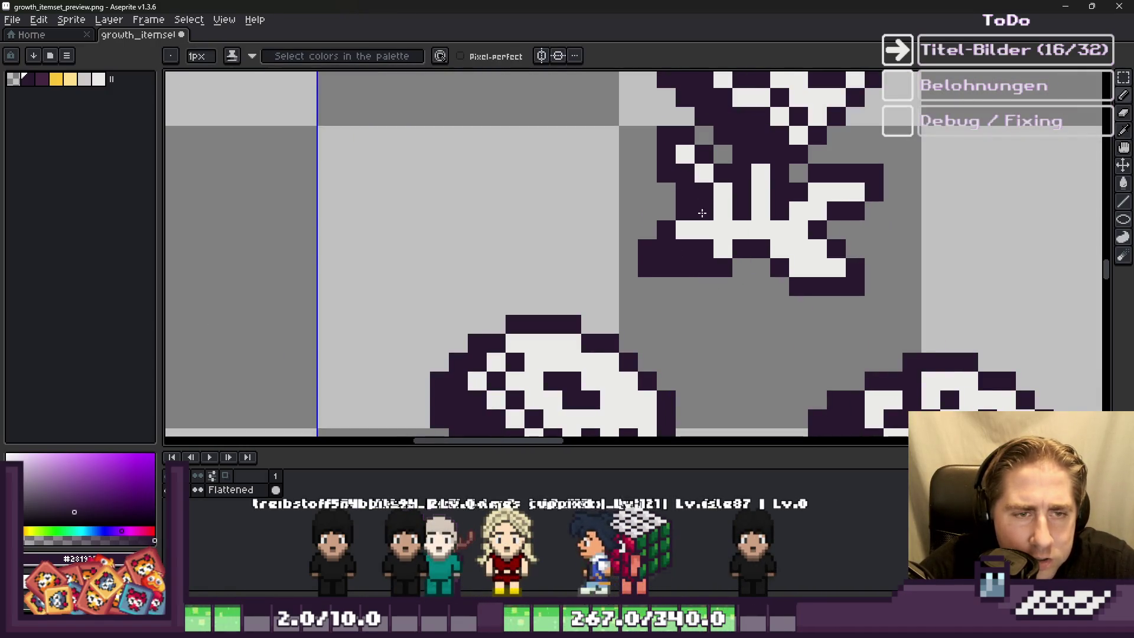
scroll(716, 215, down, 3)
scroll(747, 239, up, 3)
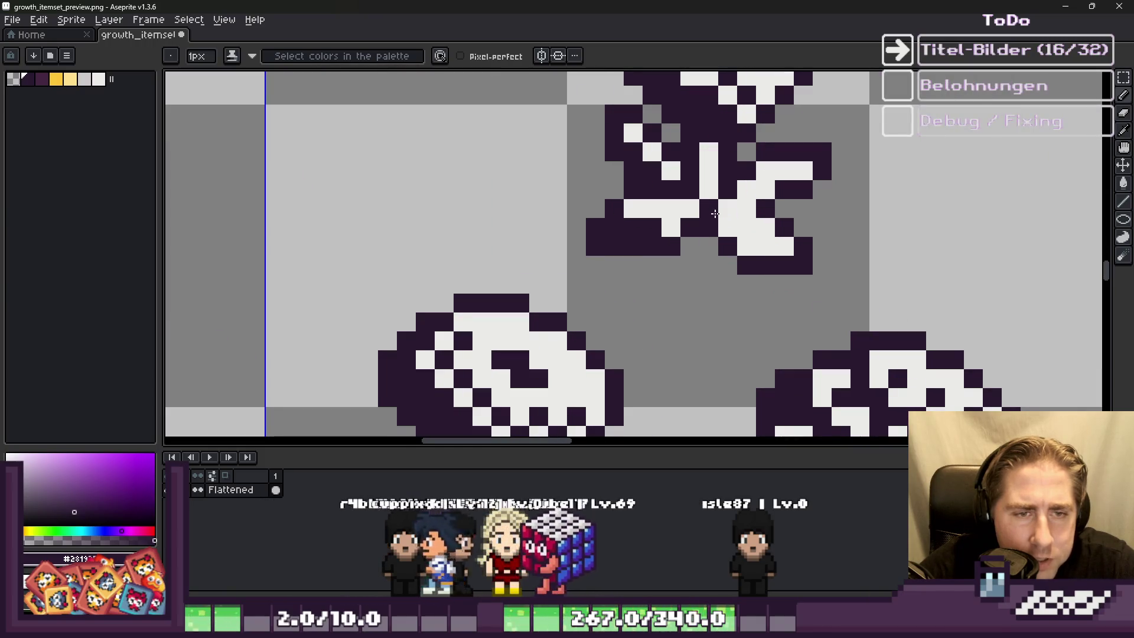
mouse_move(750, 244)
mouse_down()
mouse_move(734, 245)
mouse_move(701, 211)
mouse_up()
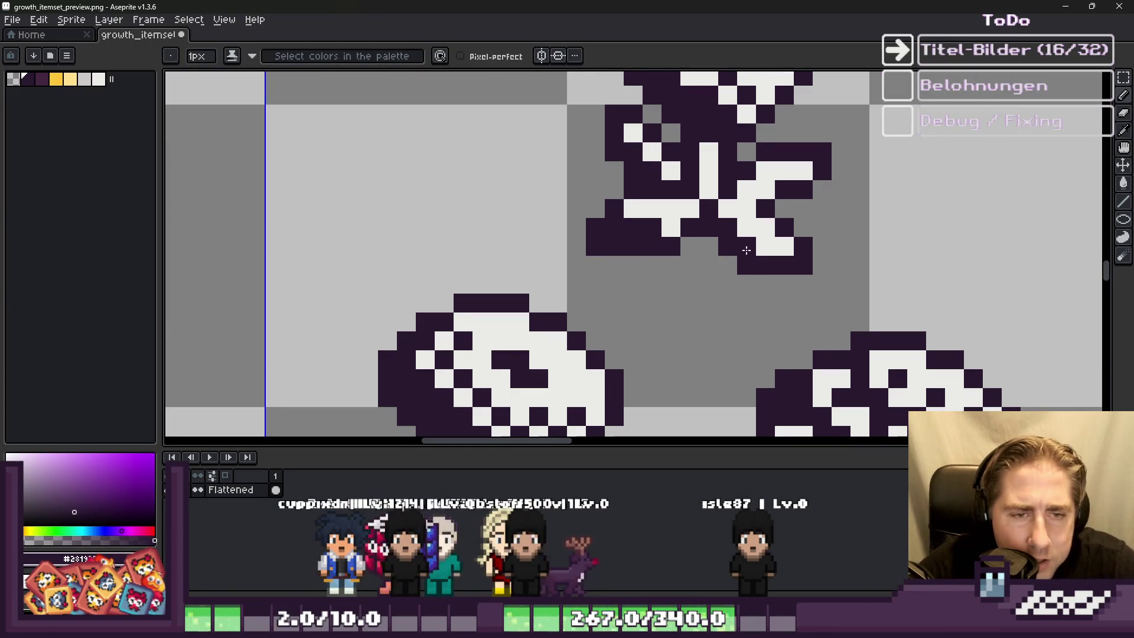
scroll(679, 307, down, 3)
scroll(648, 331, up, 1)
scroll(648, 331, up, 3)
Step: Clean up single stray pixels on the flower sprite, adding dark pixels and recolouring others
click(673, 335)
scroll(673, 335, down, 3)
scroll(643, 258, up, 3)
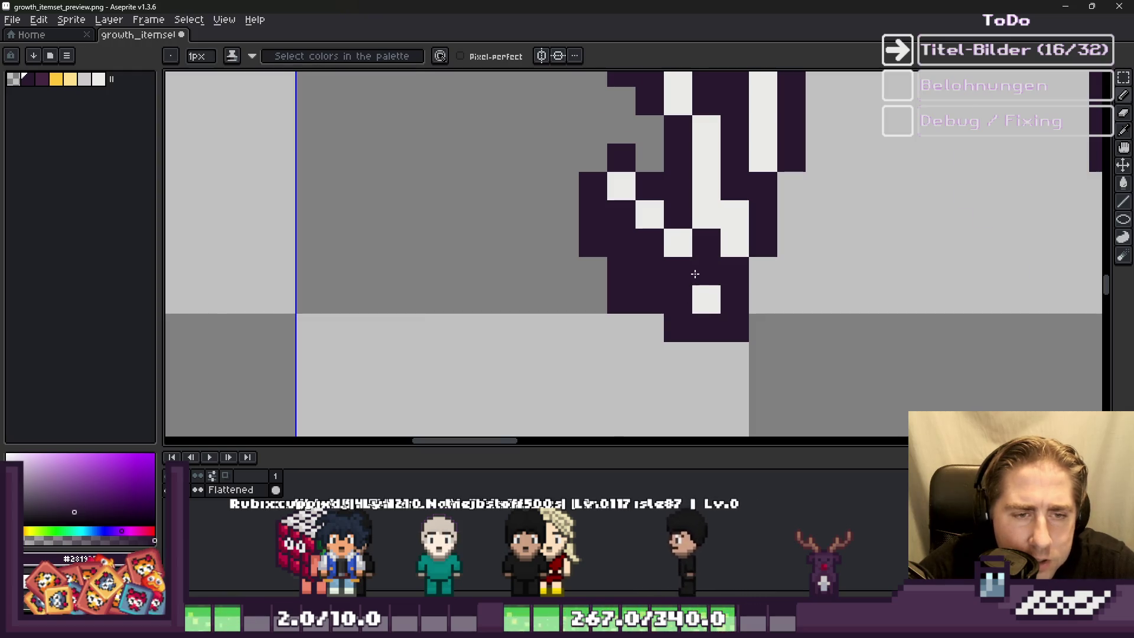
scroll(698, 274, down, 3)
scroll(640, 211, up, 2)
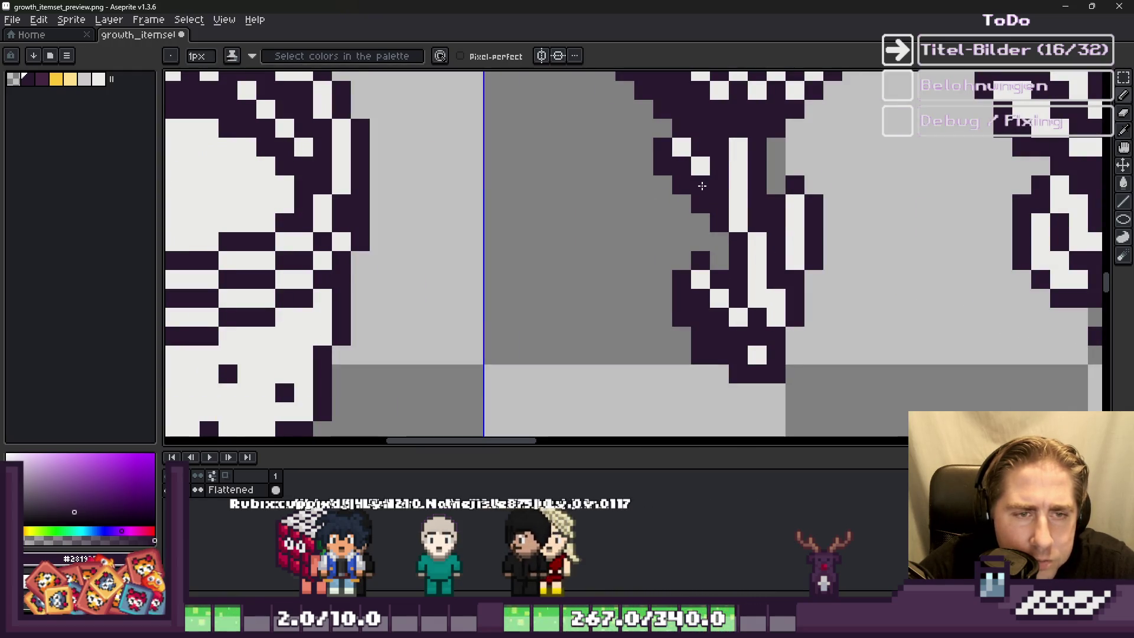
click(643, 228)
scroll(642, 229, down, 1)
scroll(642, 229, down, 3)
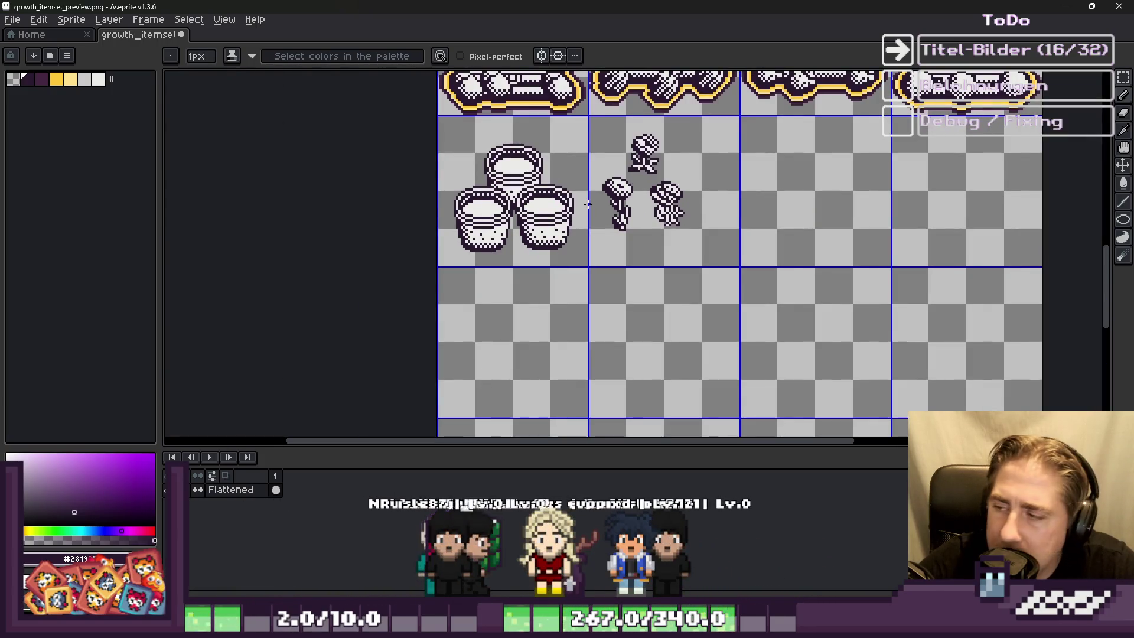
scroll(674, 180, up, 5)
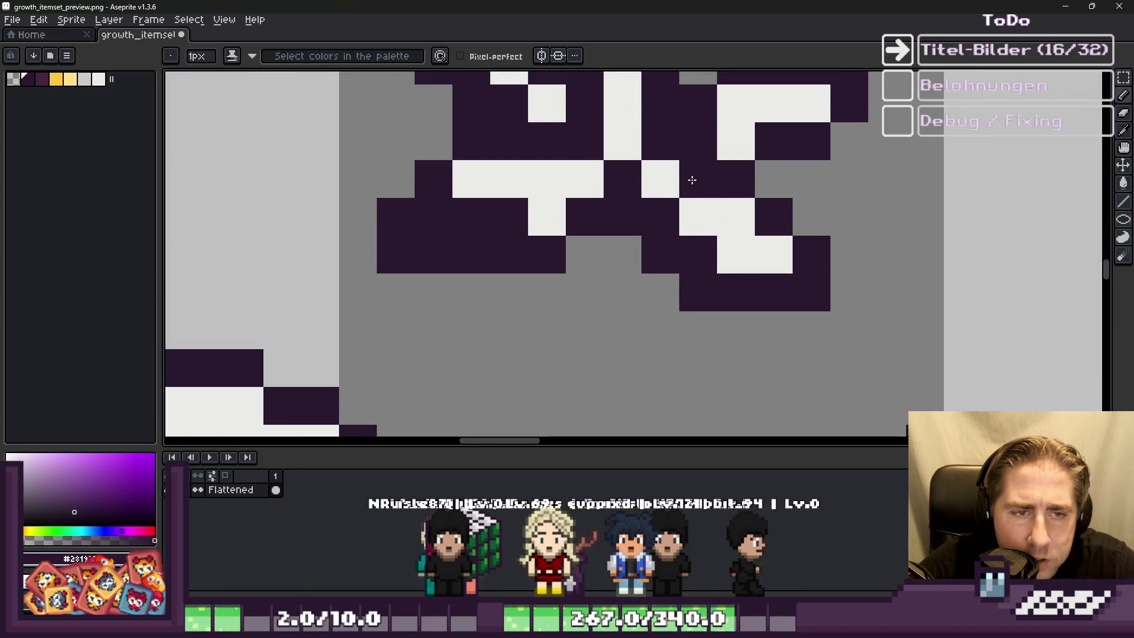
right_click(693, 180)
click(665, 182)
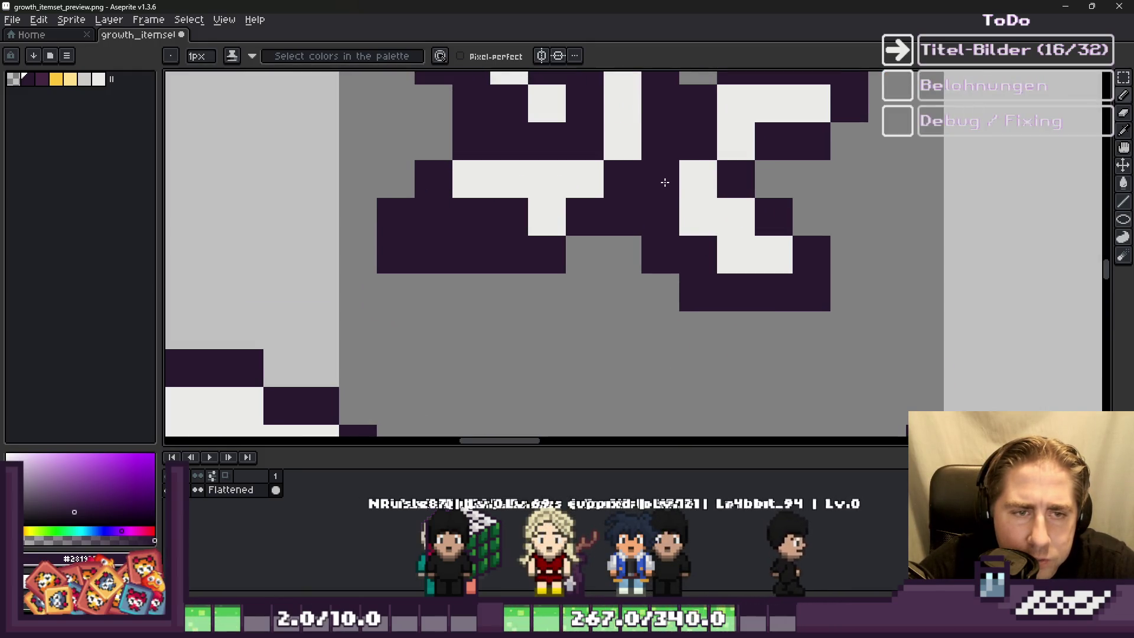
scroll(694, 225, down, 5)
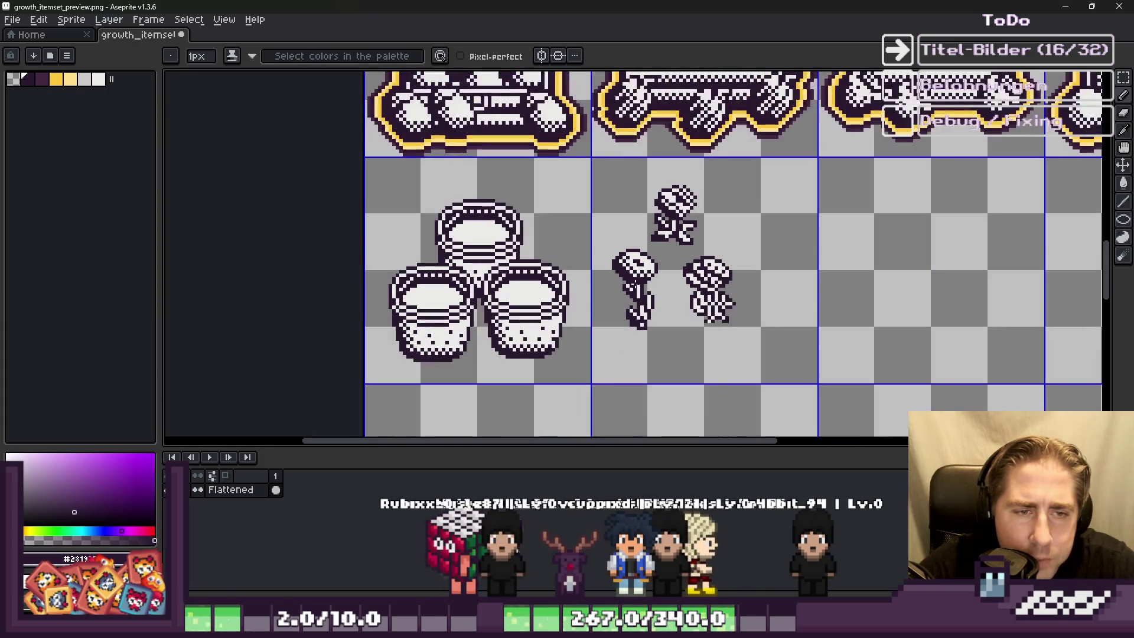
key(m)
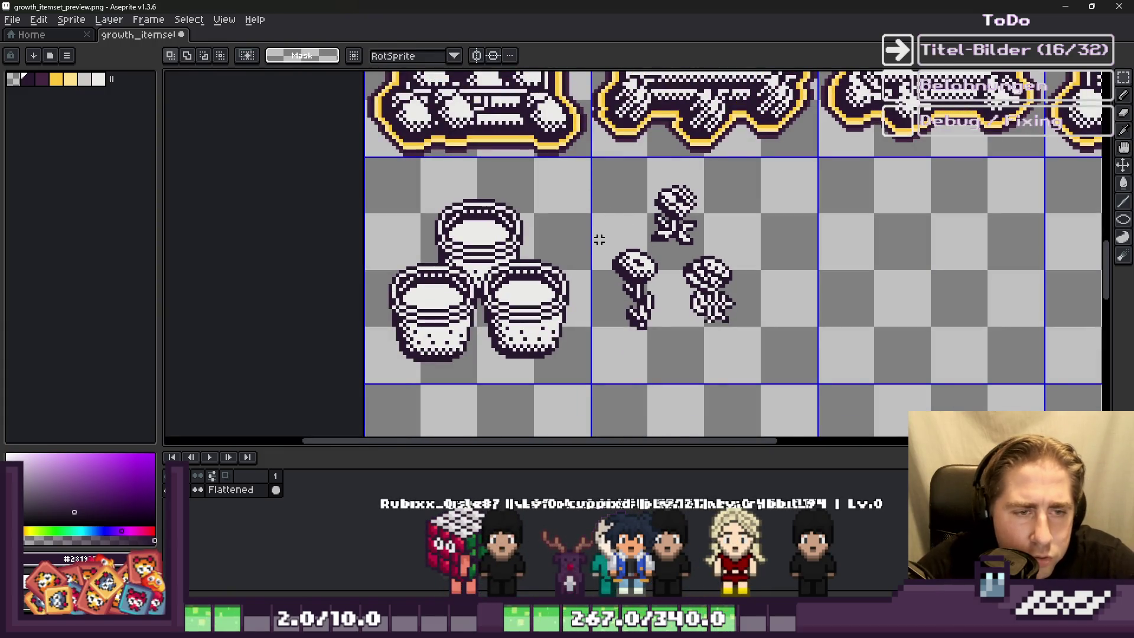
Step: Move the left and right flowers onto the left and right buckets
scroll(666, 342, down, 4)
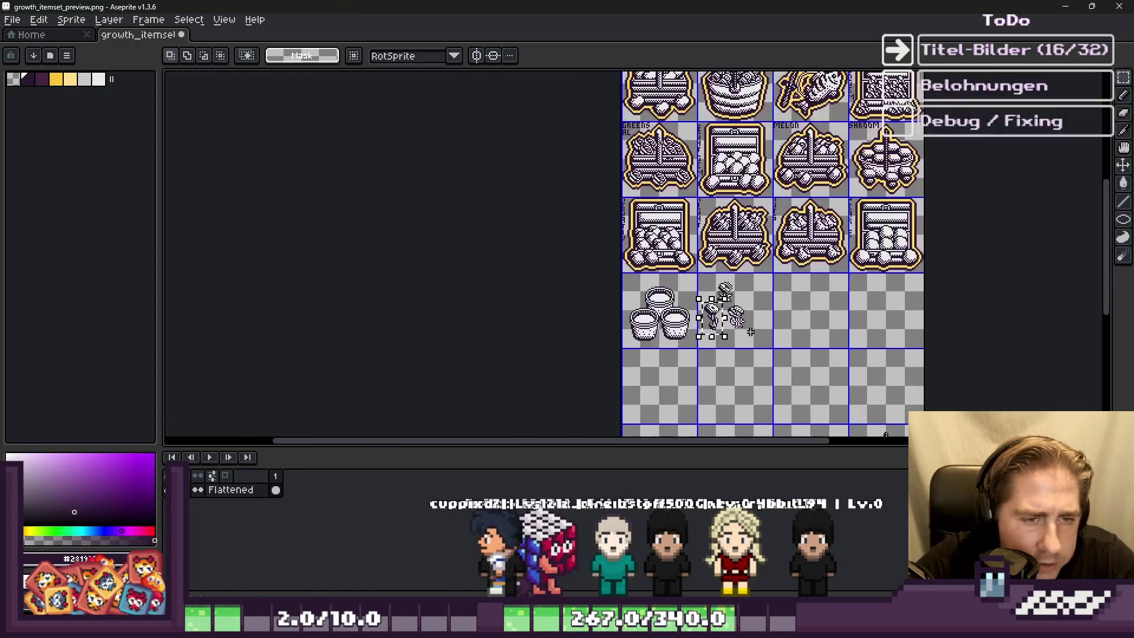
scroll(790, 142, up, 4)
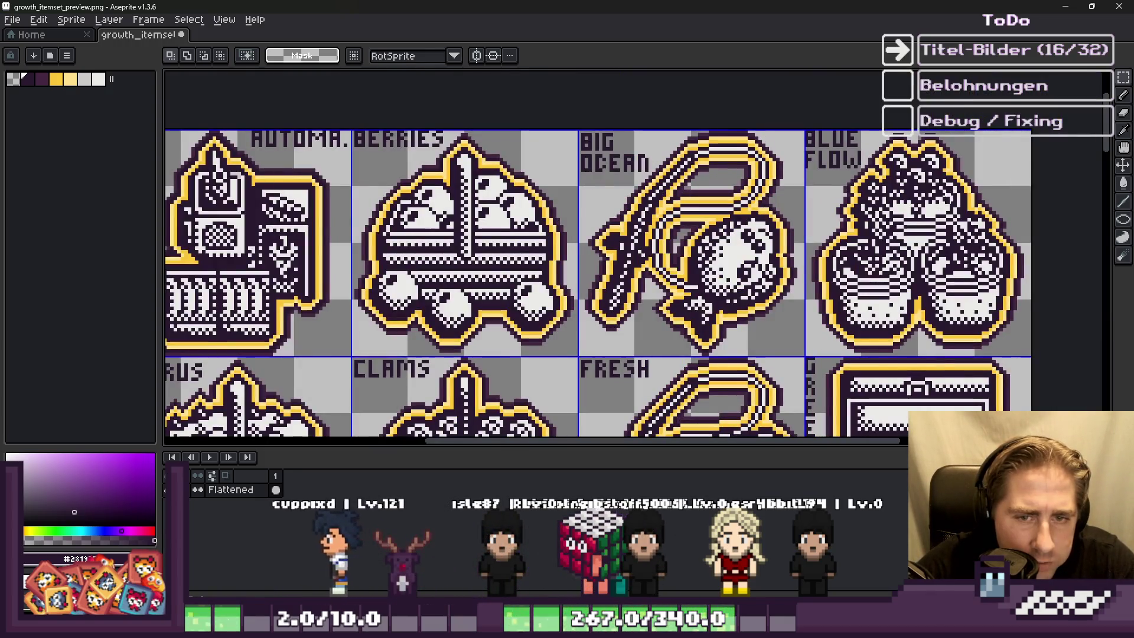
scroll(738, 254, down, 4)
scroll(846, 380, up, 5)
drag(752, 158, 906, 333)
mouse_move(834, 277)
mouse_down()
mouse_move(409, 226)
mouse_move(423, 222)
mouse_up()
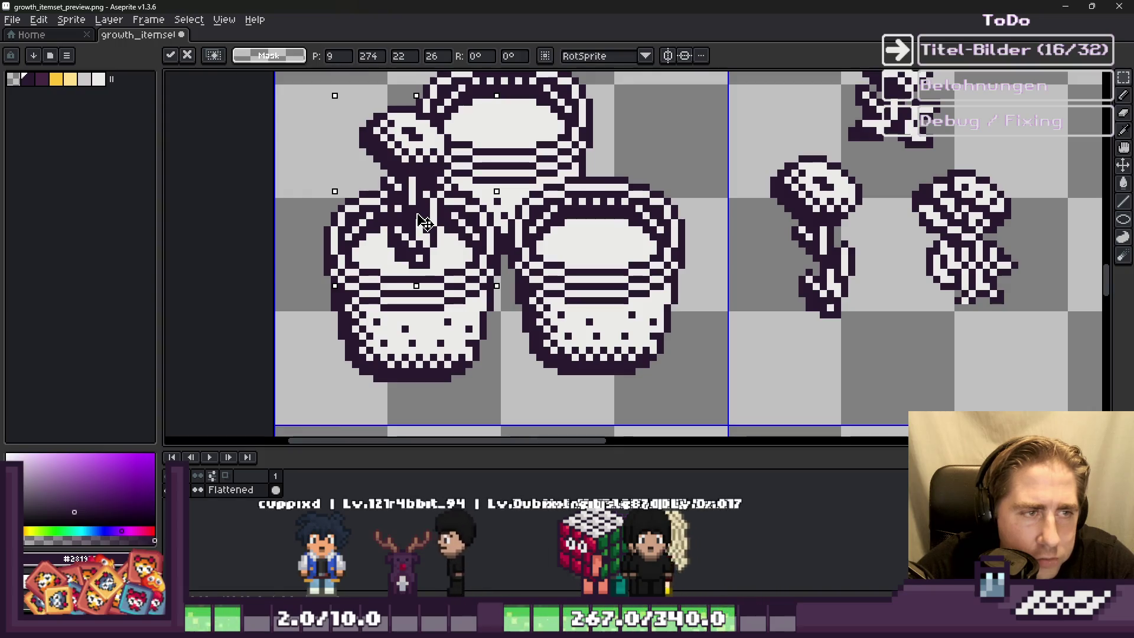
key(Return)
scroll(650, 224, down, 1)
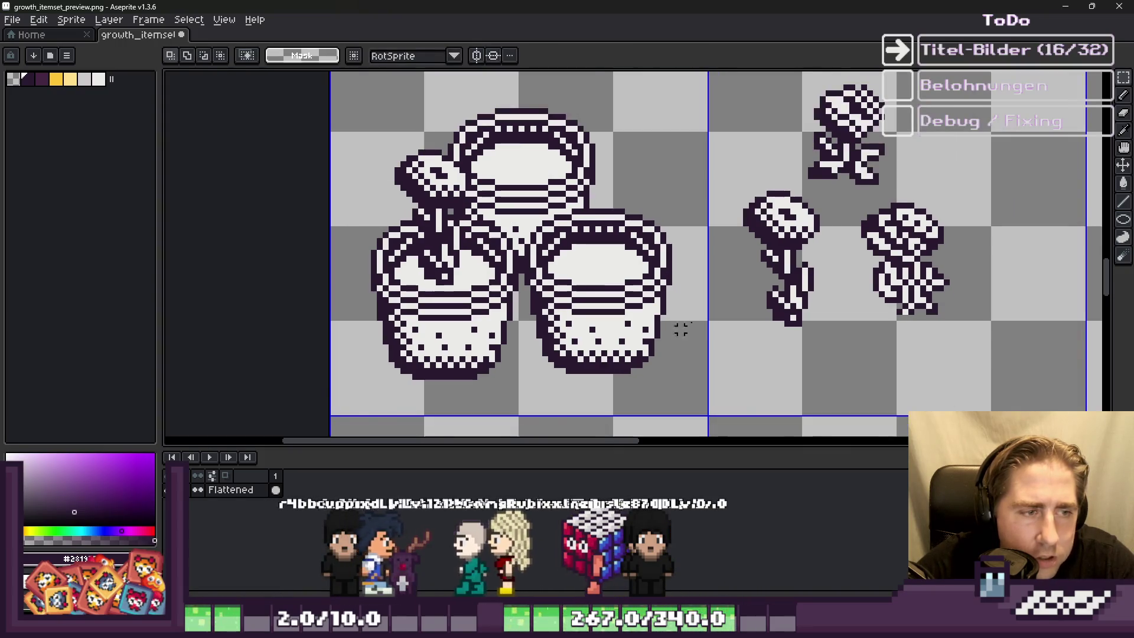
scroll(854, 221, up, 1)
mouse_move(831, 183)
mouse_down()
mouse_move(856, 227)
mouse_move(990, 342)
mouse_up()
scroll(945, 295, down, 1)
scroll(909, 284, up, 1)
mouse_move(908, 309)
mouse_down()
mouse_move(655, 301)
mouse_move(608, 276)
mouse_up()
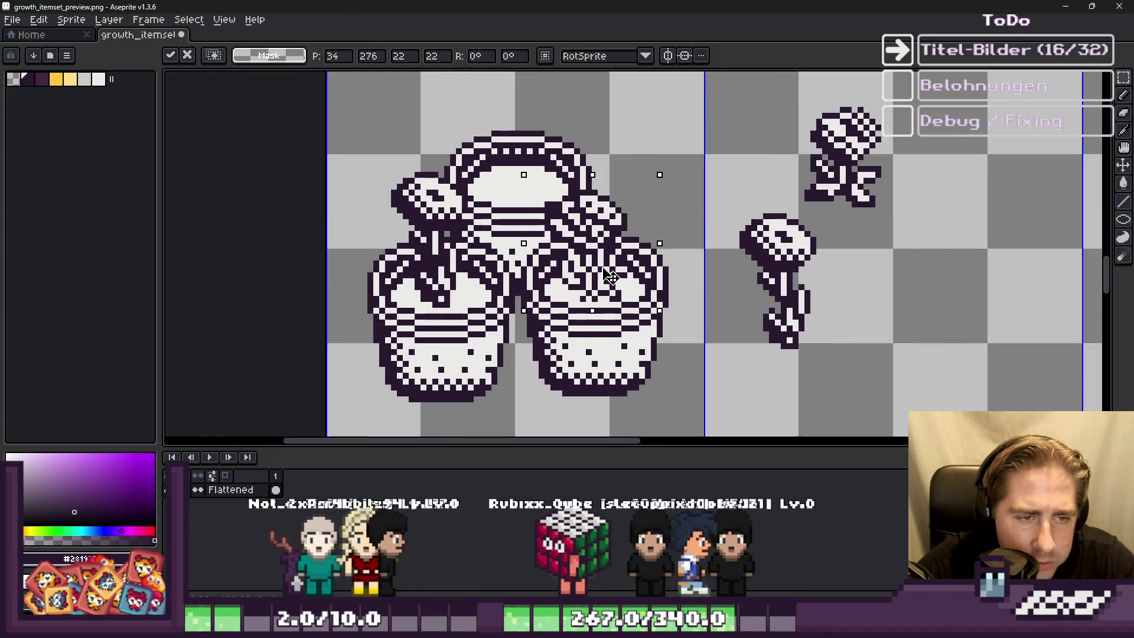
key(Return)
Step: Place the top flower on the upper bucket, raised one pixel, and deselect
scroll(673, 298, down, 1)
scroll(743, 227, up, 1)
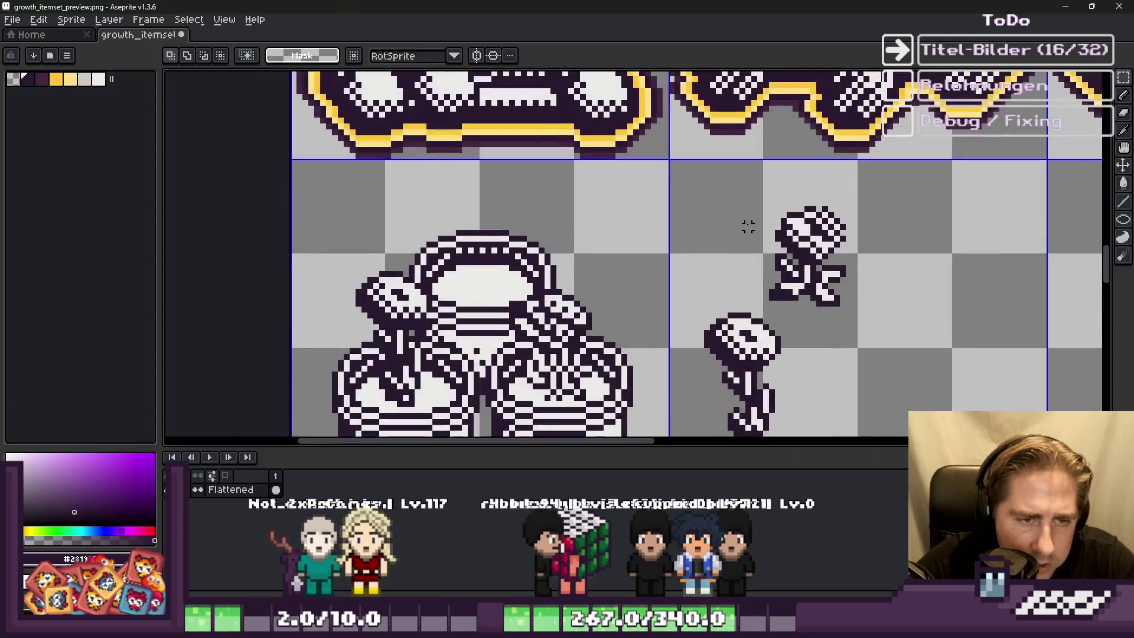
mouse_move(846, 277)
mouse_down()
mouse_move(529, 256)
mouse_move(506, 267)
mouse_up()
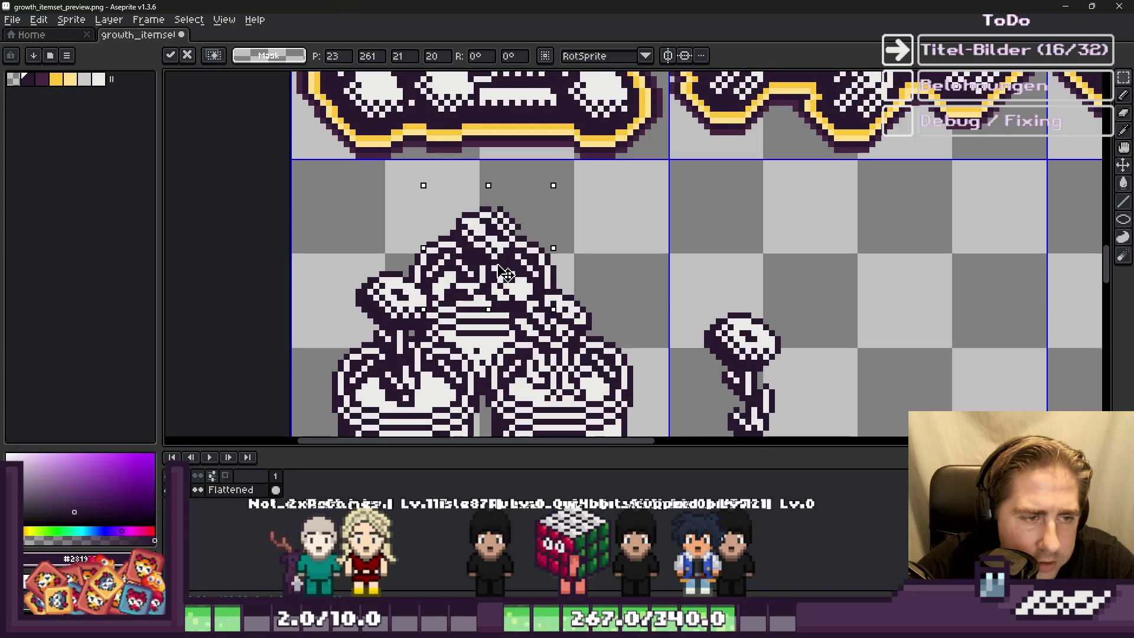
drag(507, 278, 507, 272)
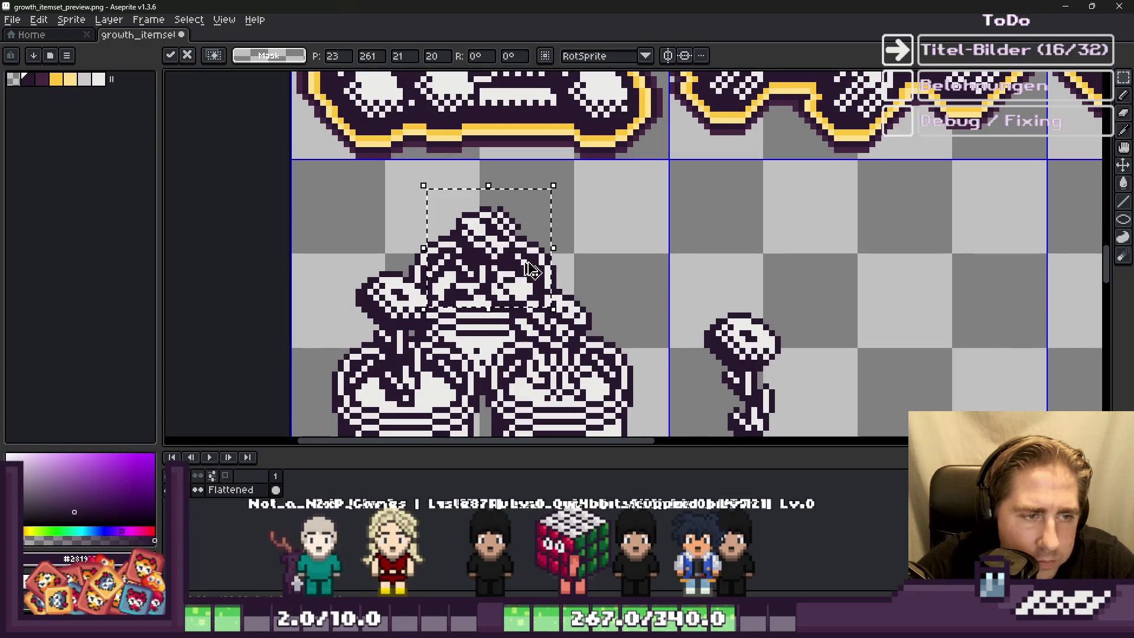
key(ctrl+d)
Step: Delete the leftover small flower from the neighbouring tile
scroll(665, 257, down, 2)
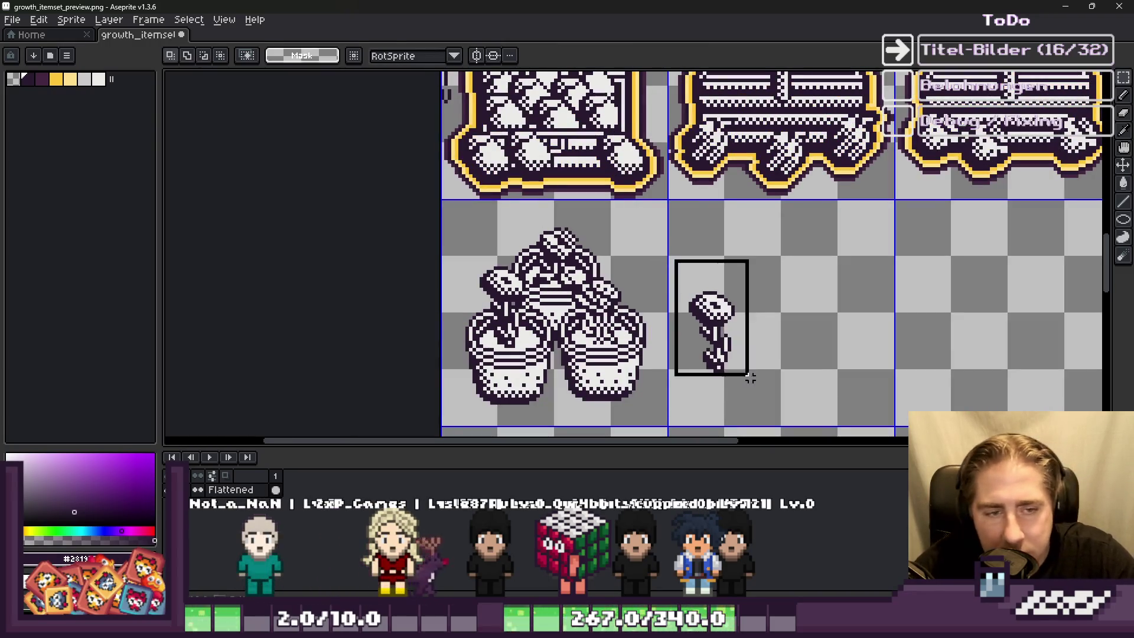
drag(746, 378, 774, 416)
key(Delete)
scroll(491, 229, down, 2)
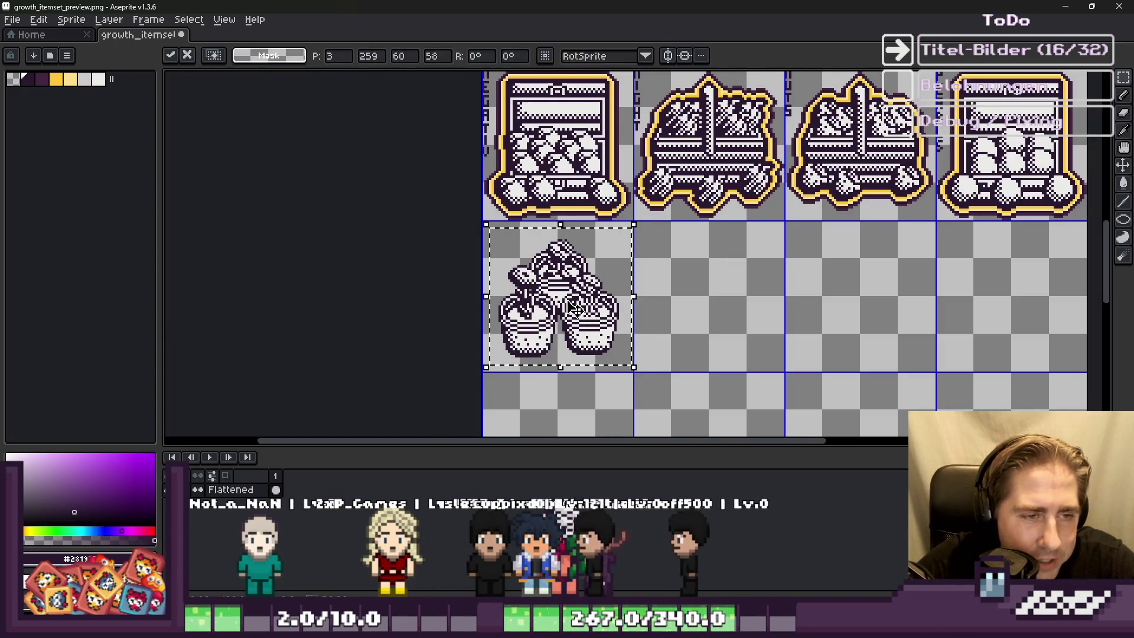
Step: Outline the flower pot icon in light yellow taken from the neighbouring icon
scroll(523, 182, up, 4)
key(i)
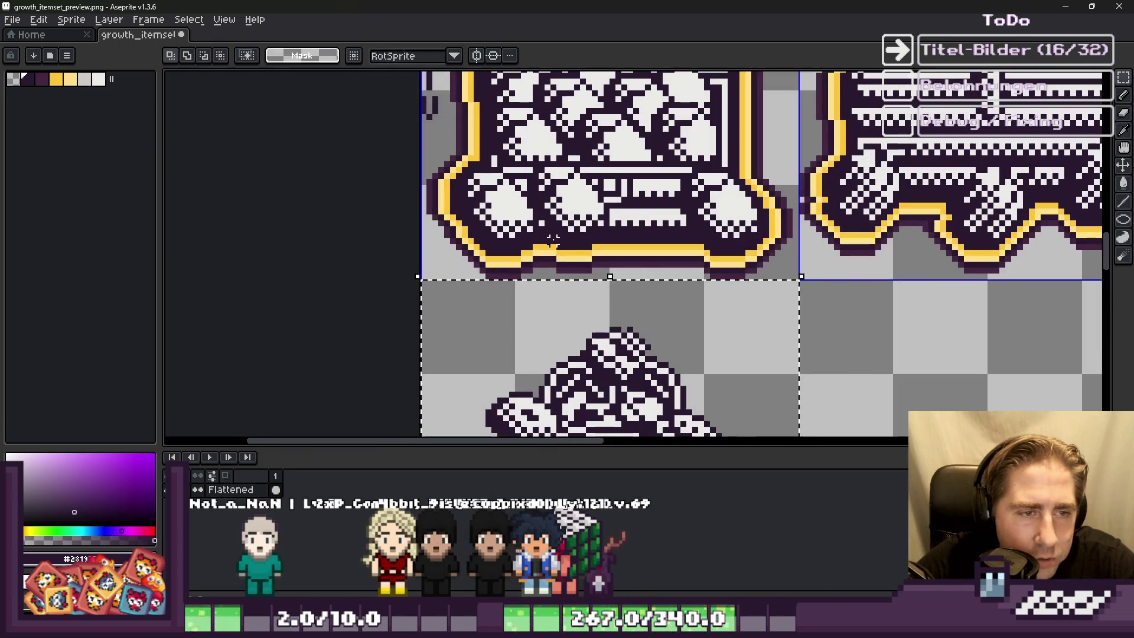
key(shift+o)
key(Return)
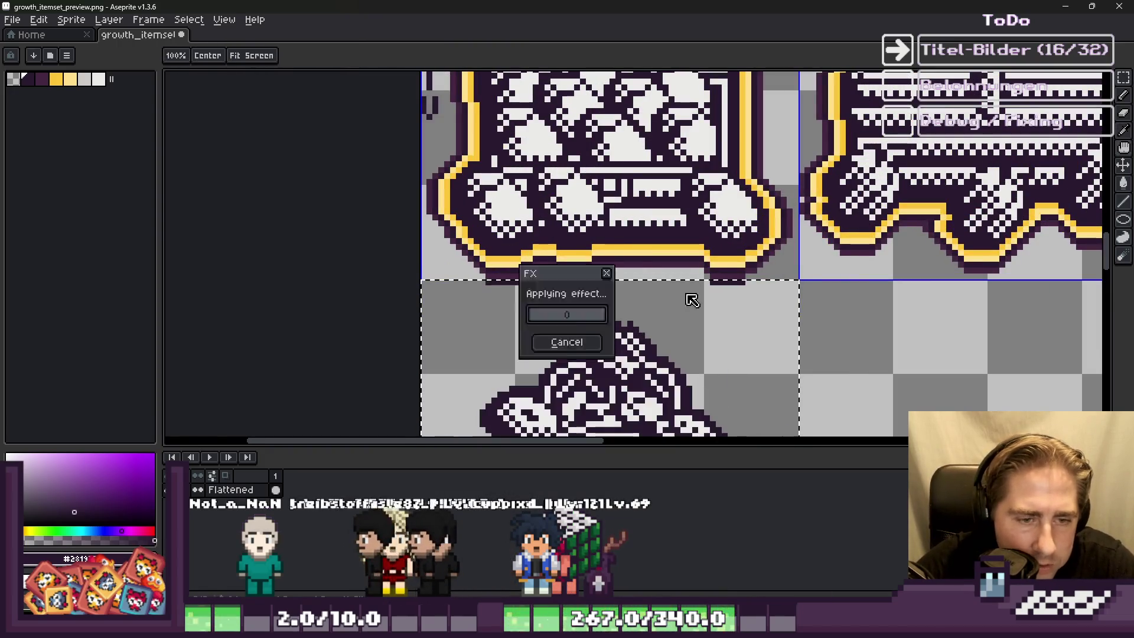
key(m)
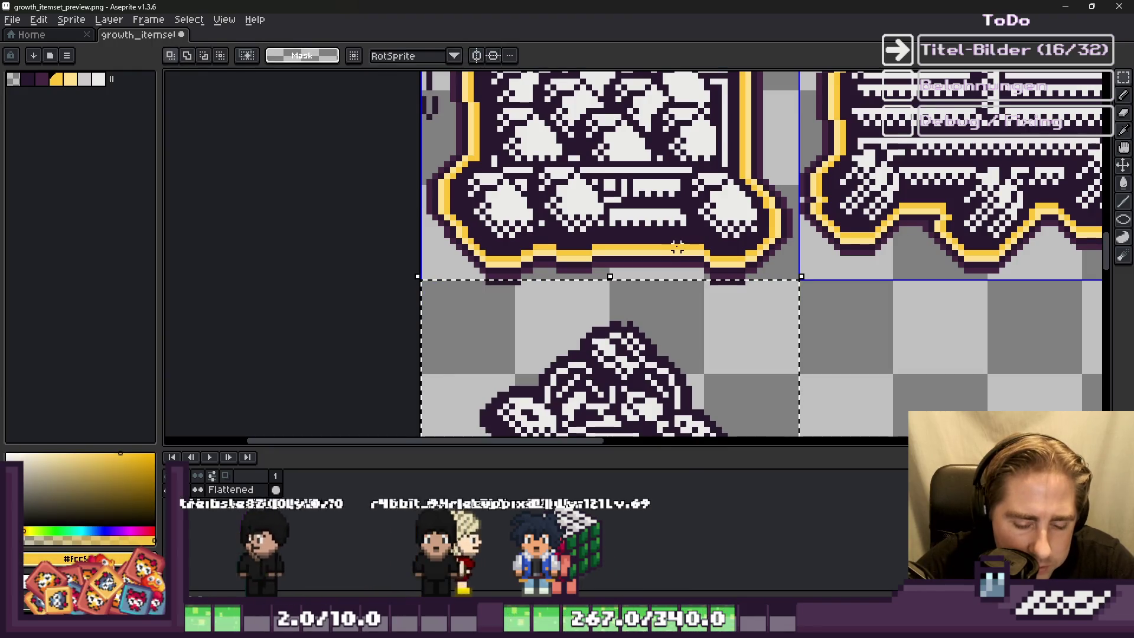
key(shift+o)
scroll(658, 280, up, 2)
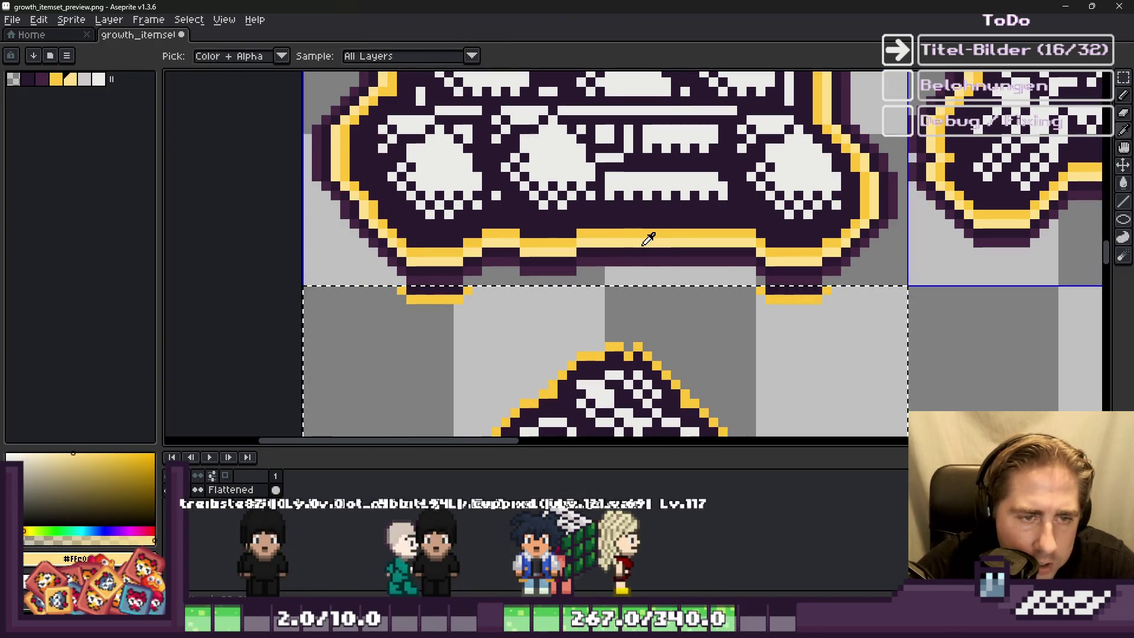
alt+click(640, 244)
key(Return)
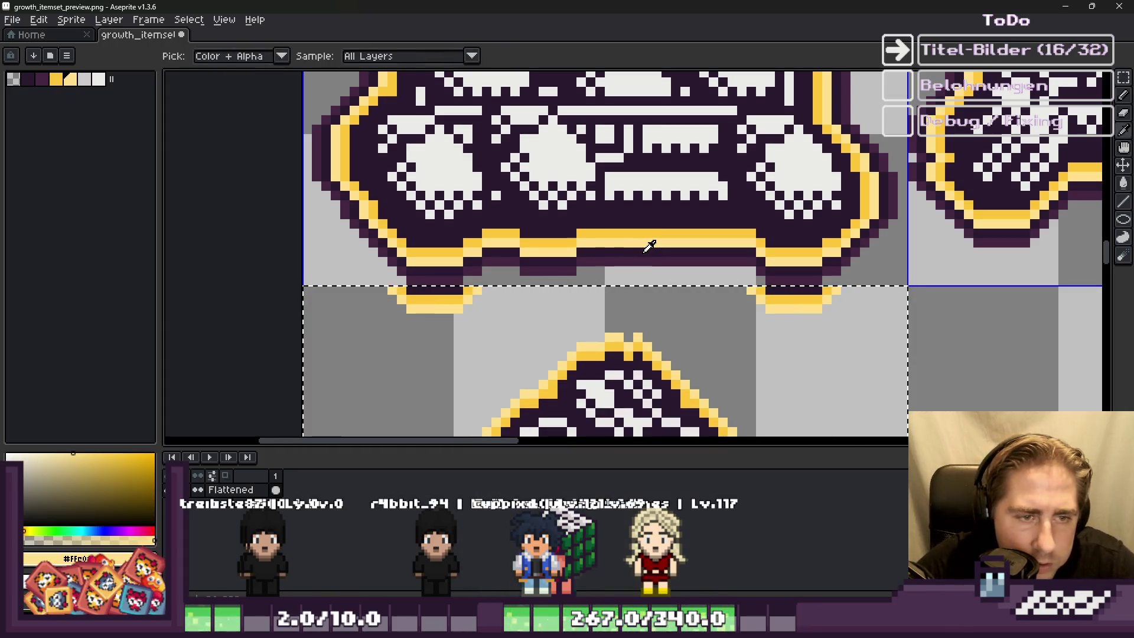
Step: Add a dark purple outline, then a lighter purple outline, around the icon
alt+click(646, 249)
key(shift+o)
key(Return)
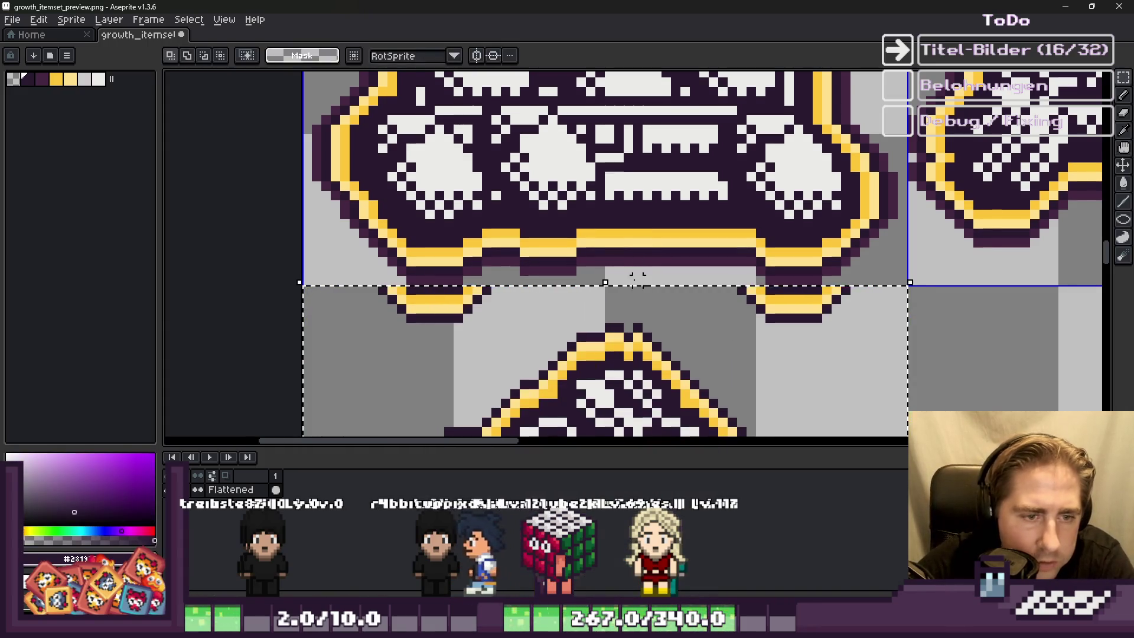
alt+click(638, 259)
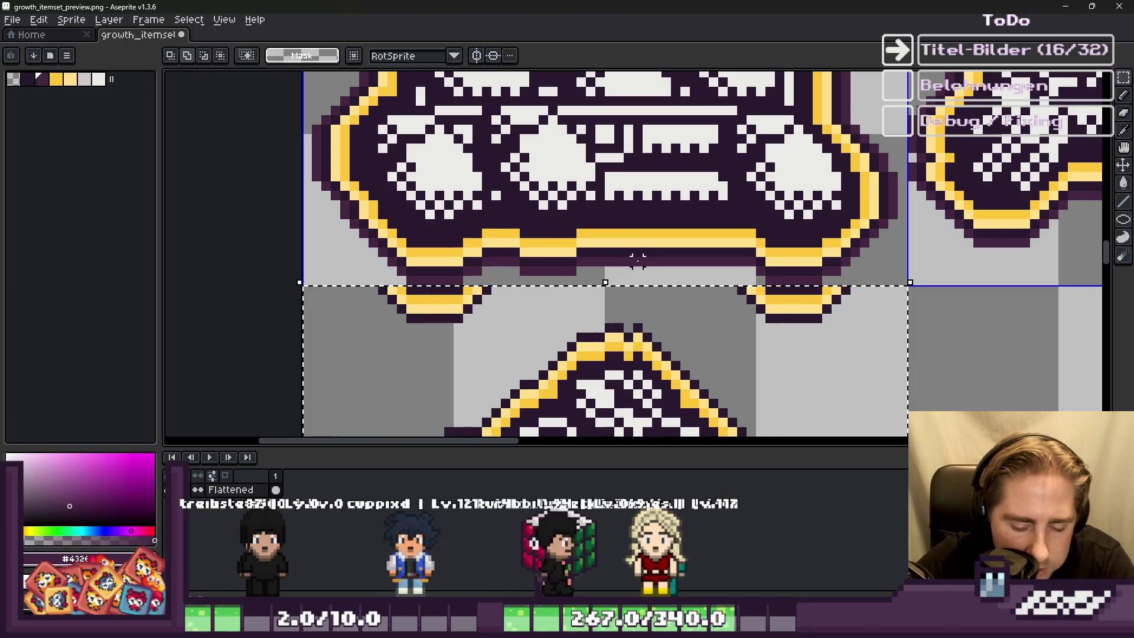
key(shift+o)
key(Return)
scroll(638, 260, up, 4)
Step: Switch to the brush and zoom around the finished flower pot icon
key(v)
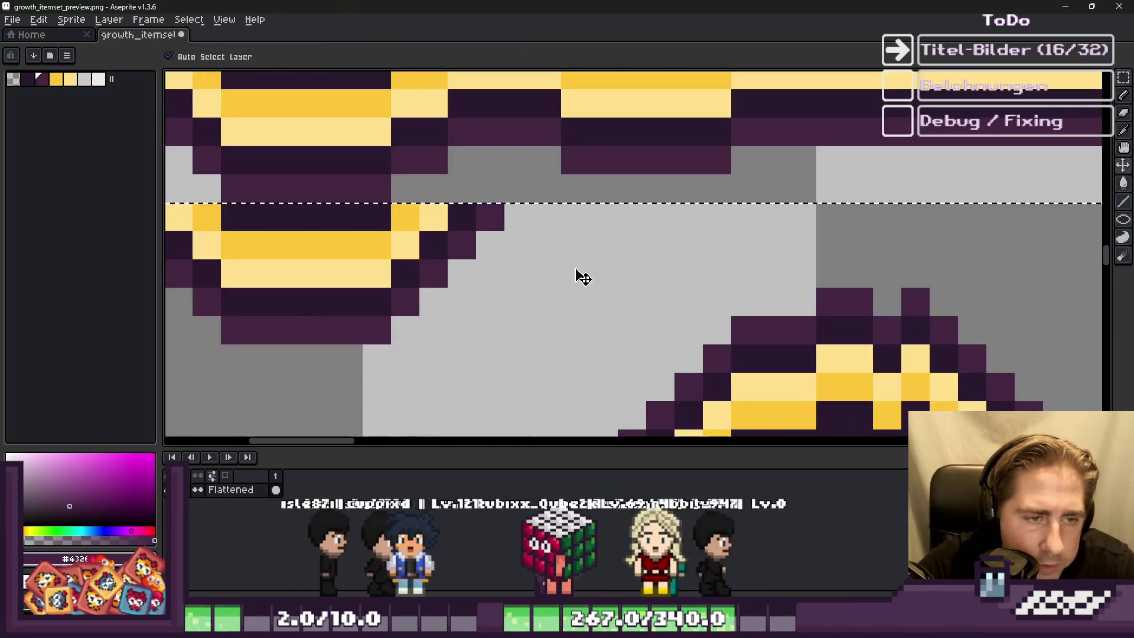
key(b)
scroll(583, 278, down, 3)
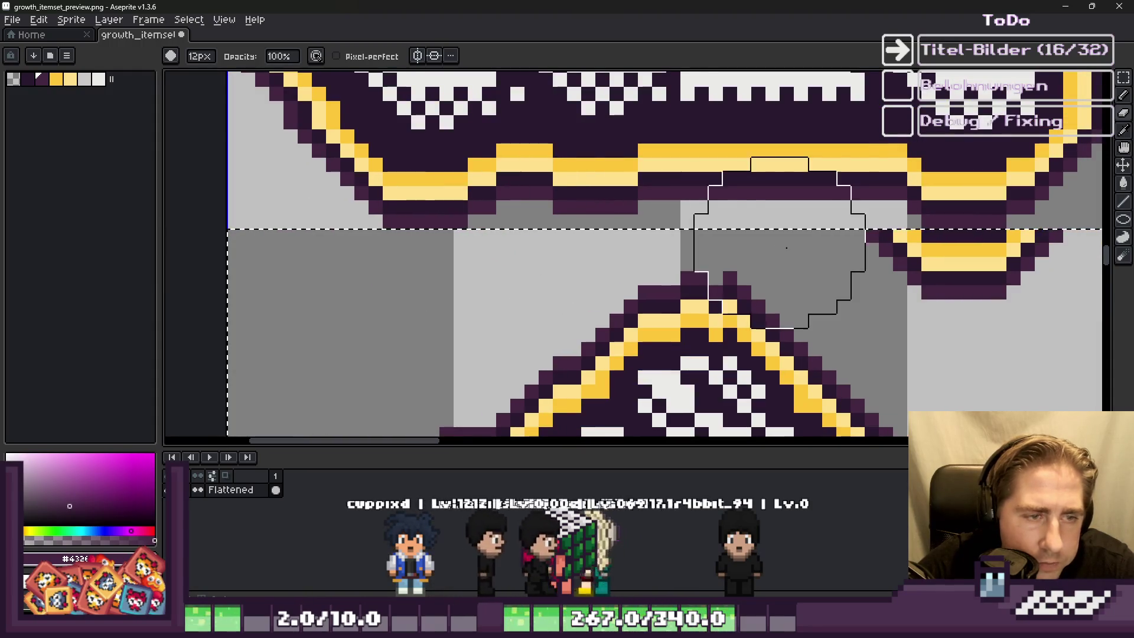
scroll(768, 266, down, 4)
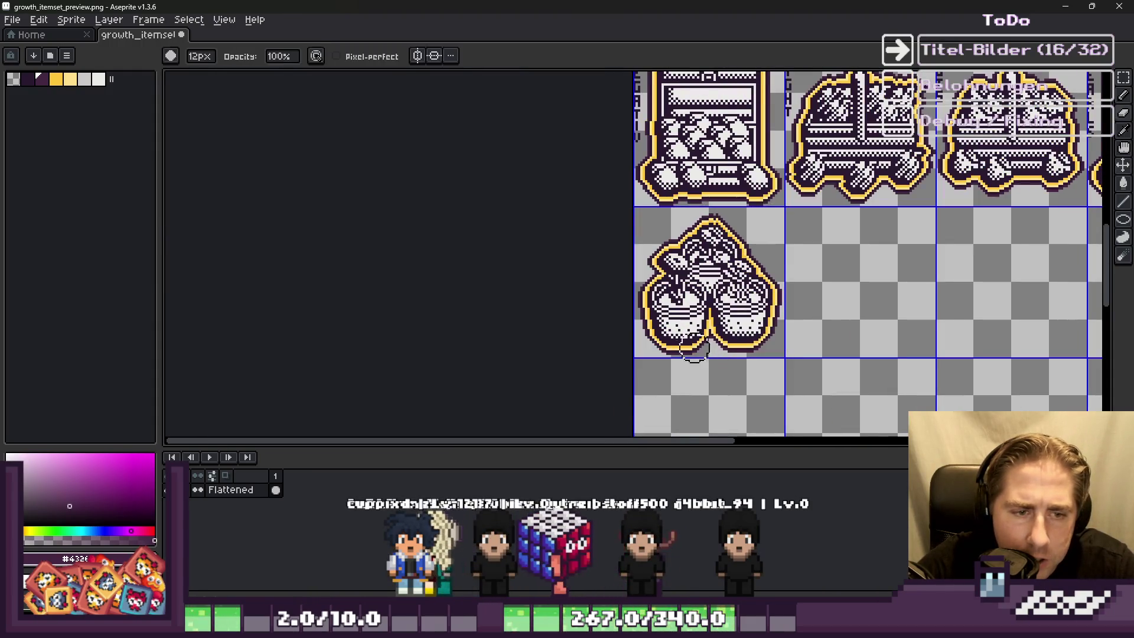
scroll(680, 343, up, 2)
scroll(588, 294, up, 1)
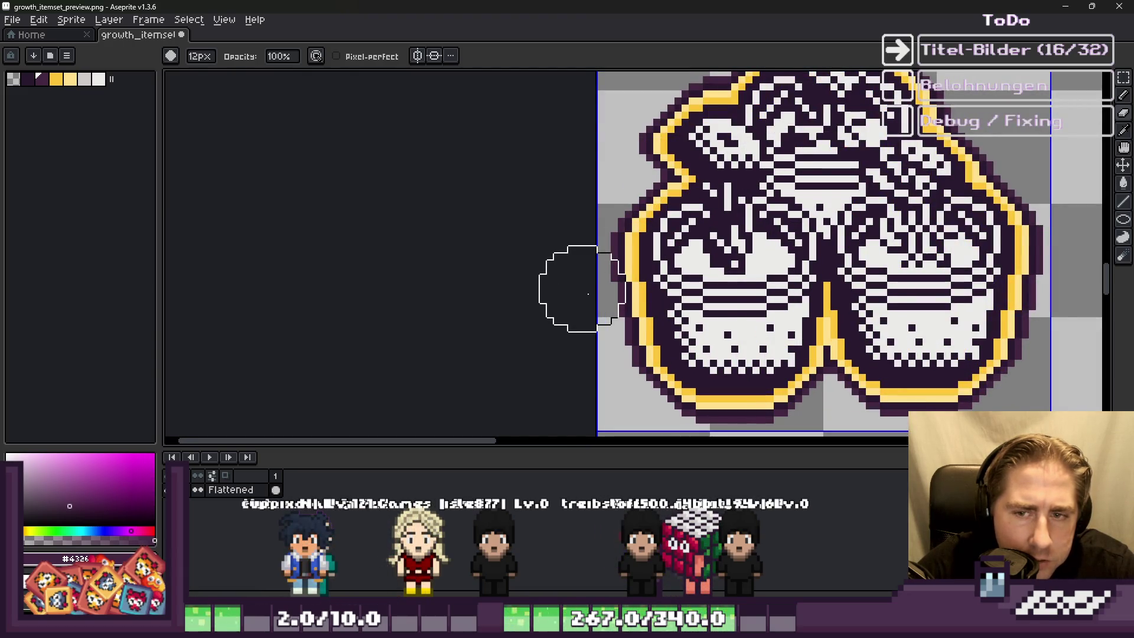
scroll(588, 294, down, 1)
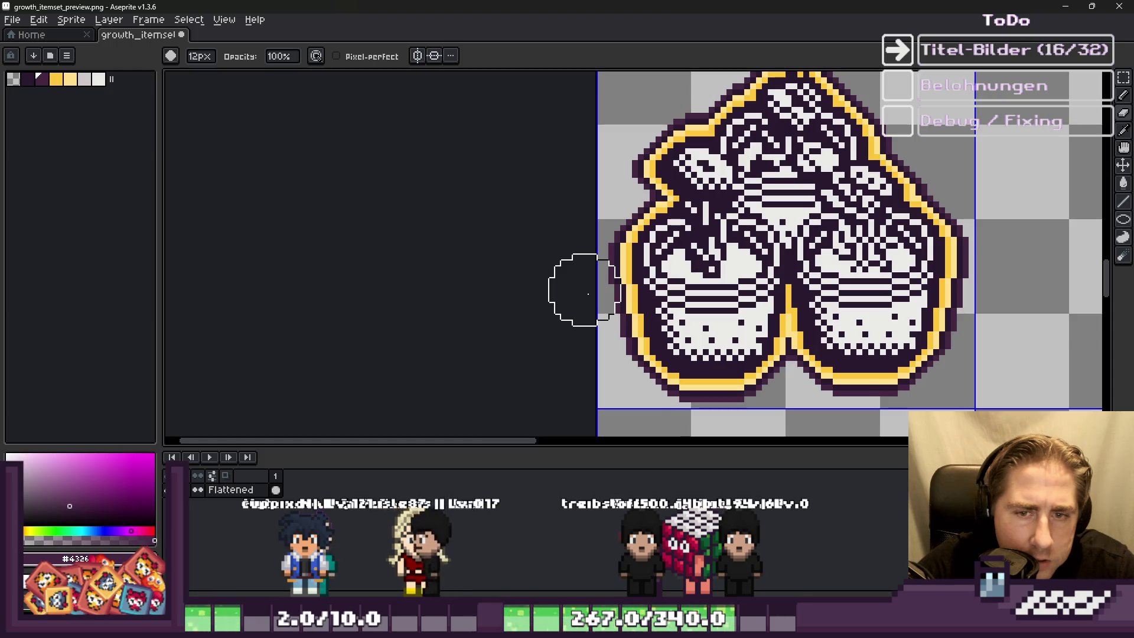
scroll(588, 294, down, 1)
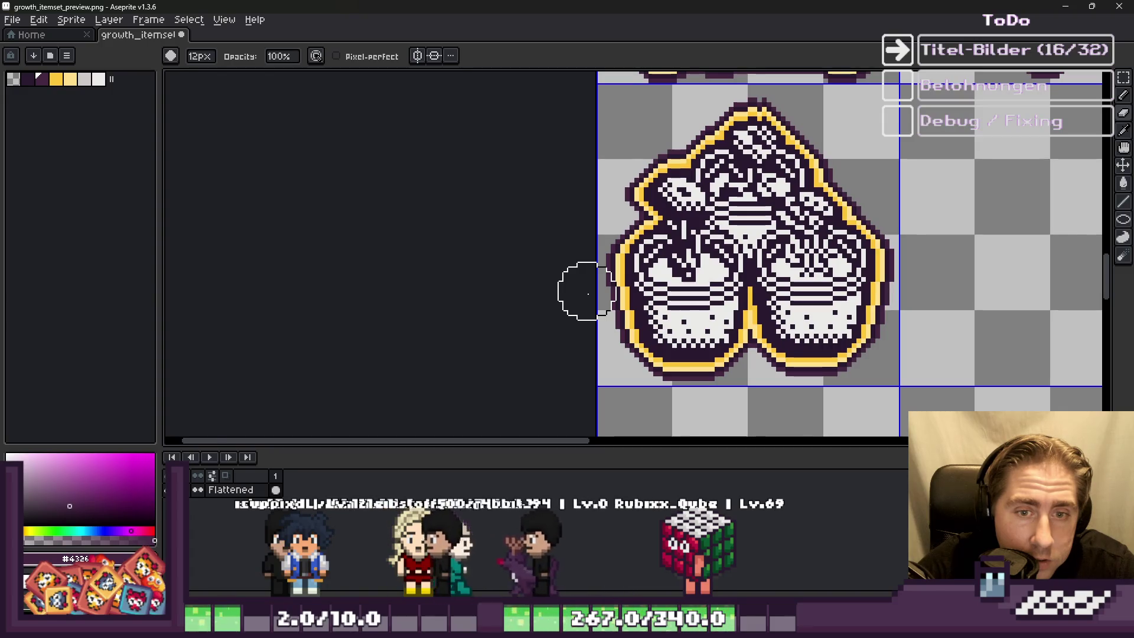
scroll(589, 293, down, 5)
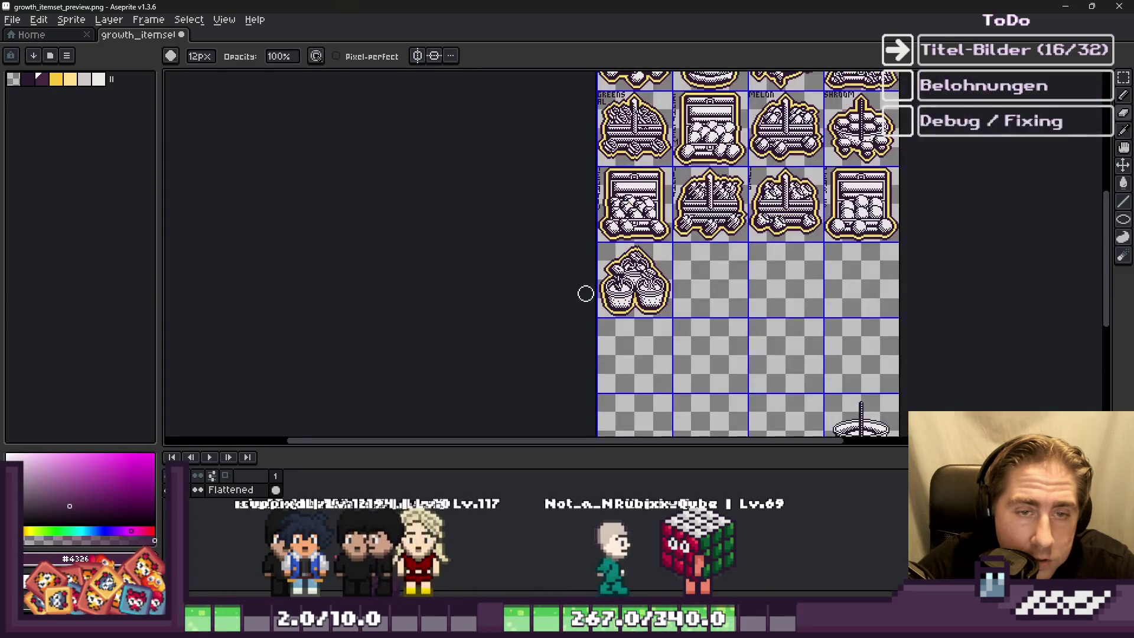
scroll(717, 188, up, 6)
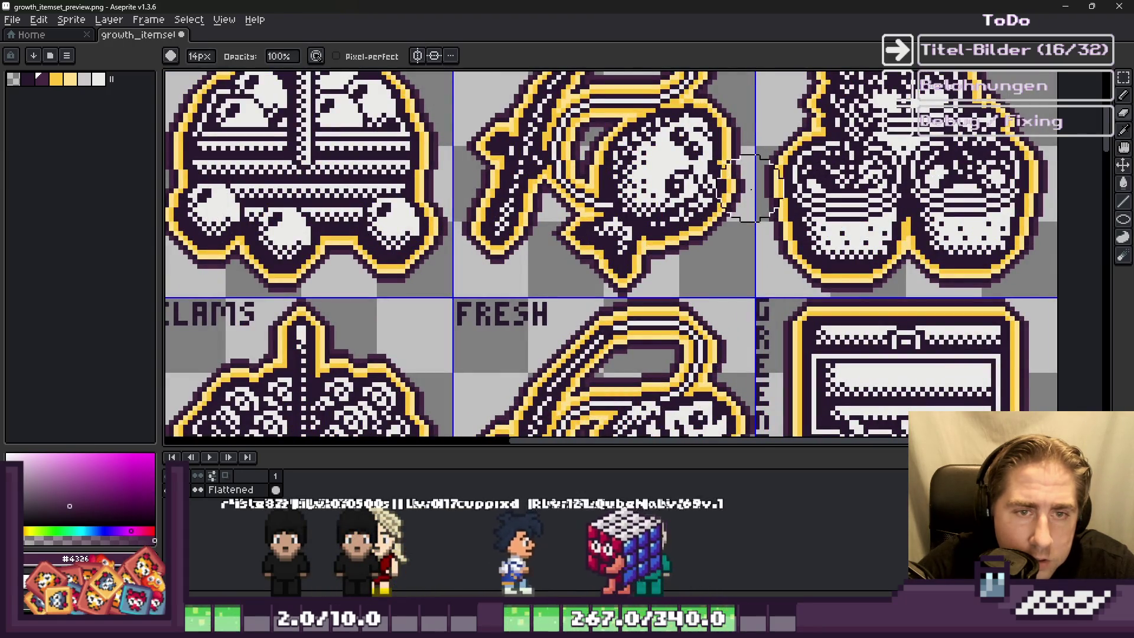
Step: Shrink the brush to 7px and zoom to the stacked buckets beside the chest
key(minus)
key(minus)
key(minus)
scroll(1069, 167, up, 2)
scroll(1072, 177, up, 2)
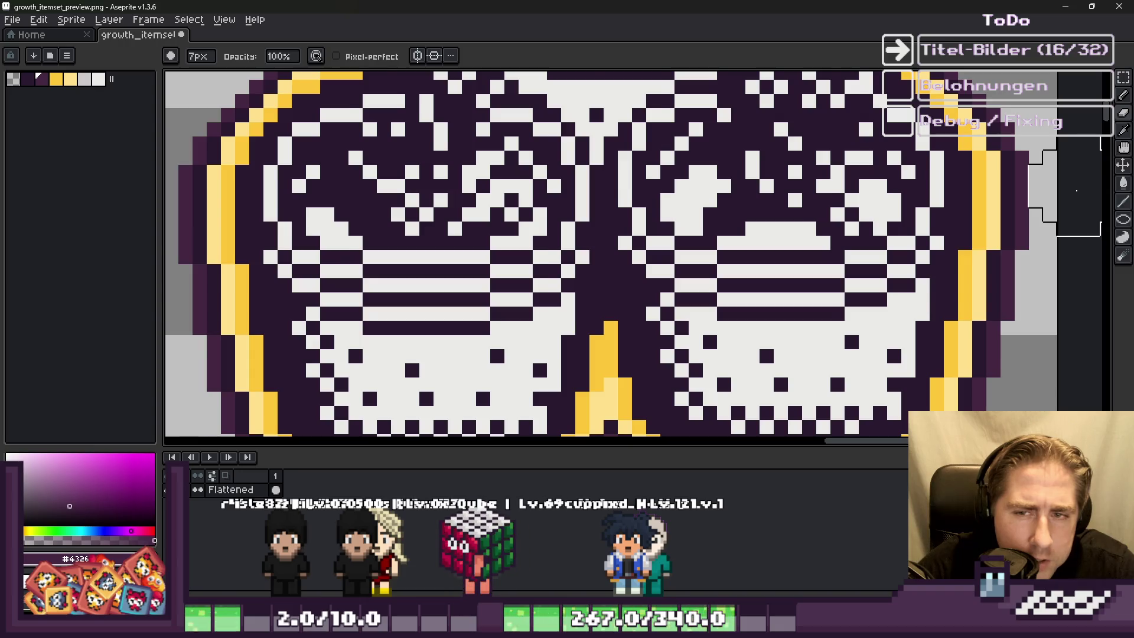
scroll(1077, 191, down, 3)
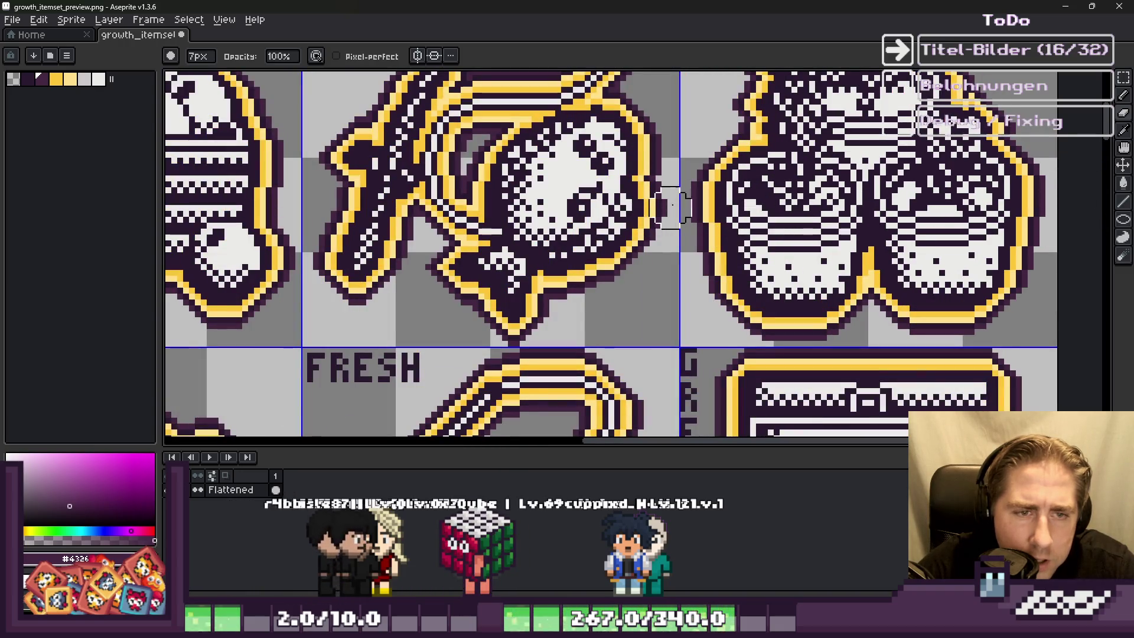
scroll(703, 195, down, 6)
scroll(856, 362, up, 6)
scroll(857, 361, up, 3)
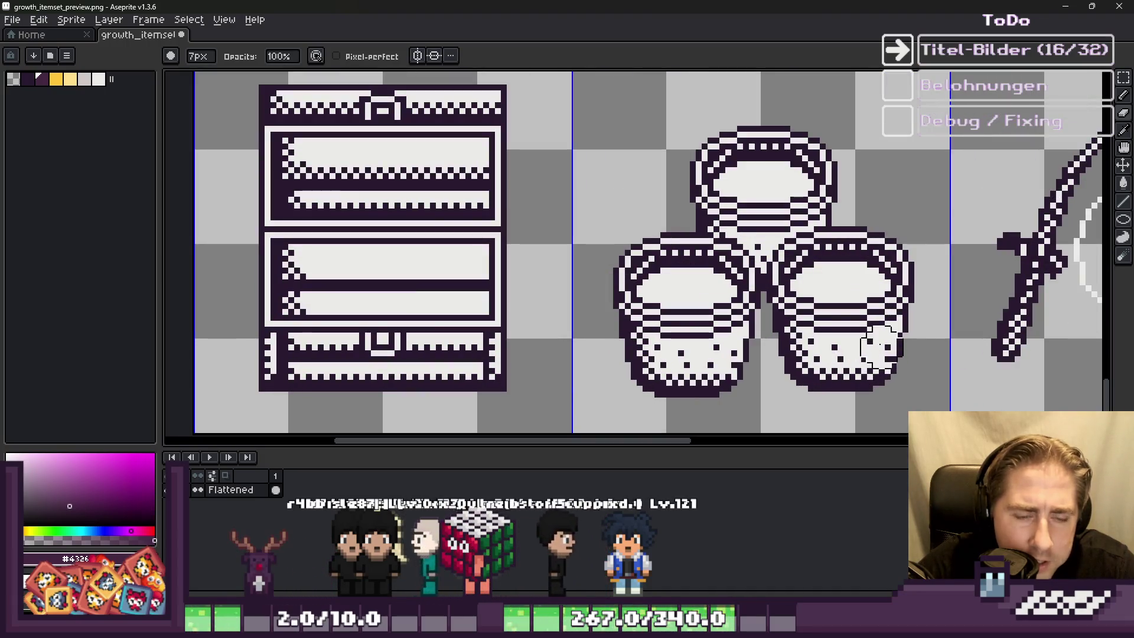
key(m)
scroll(934, 360, up, 1)
Step: Try marquee selections over strips around the right bucket
mouse_move(919, 296)
mouse_down()
mouse_move(811, 171)
mouse_move(805, 304)
mouse_up()
scroll(812, 192, up, 2)
scroll(742, 201, down, 1)
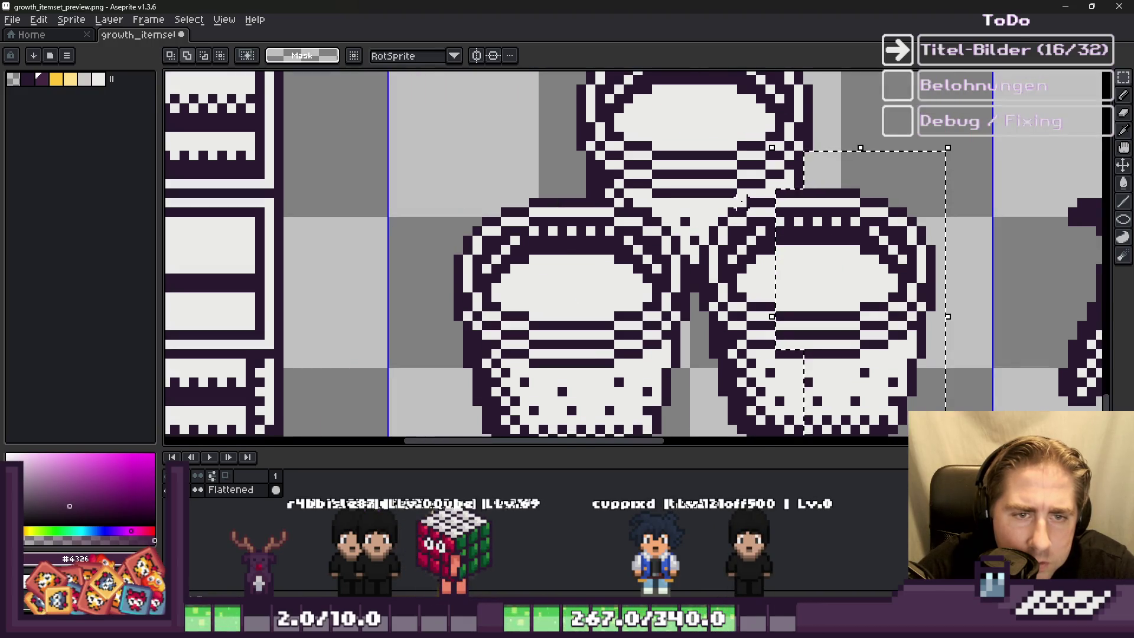
drag(748, 203, 739, 269)
scroll(721, 275, up, 1)
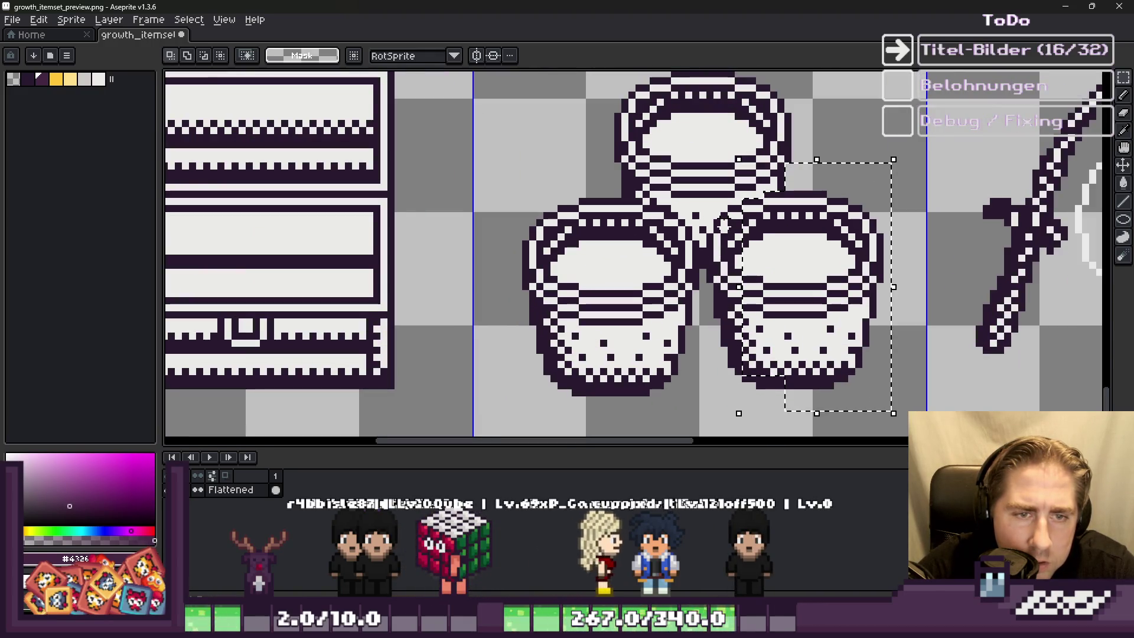
scroll(879, 299, up, 2)
scroll(891, 255, up, 1)
mouse_move(830, 248)
mouse_down()
mouse_move(940, 272)
mouse_move(1000, 306)
mouse_up()
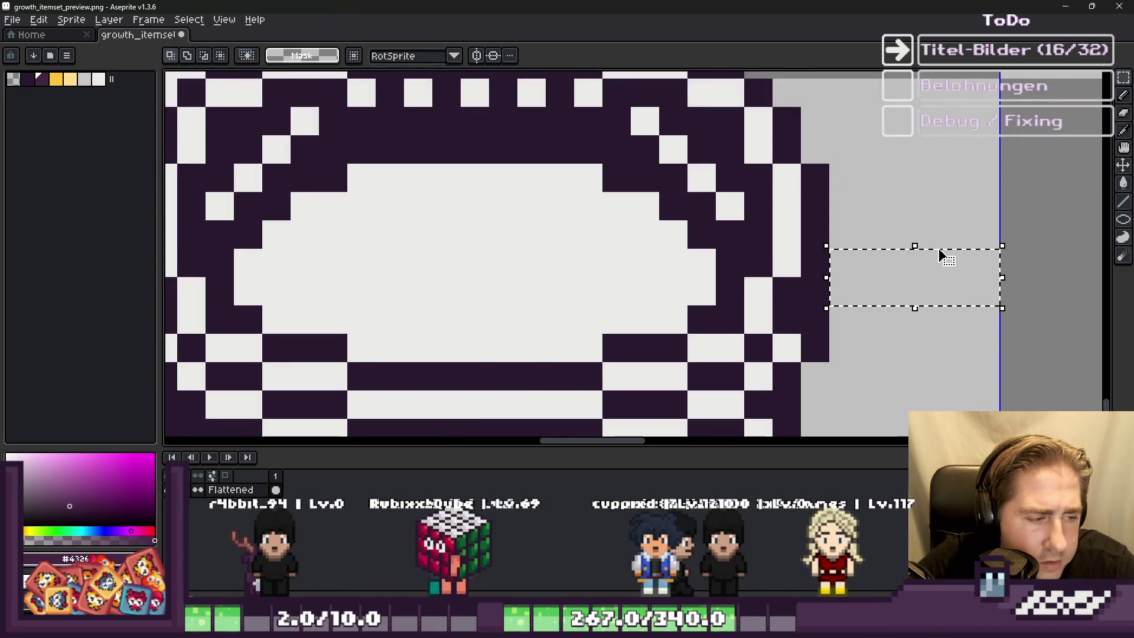
scroll(942, 251, down, 3)
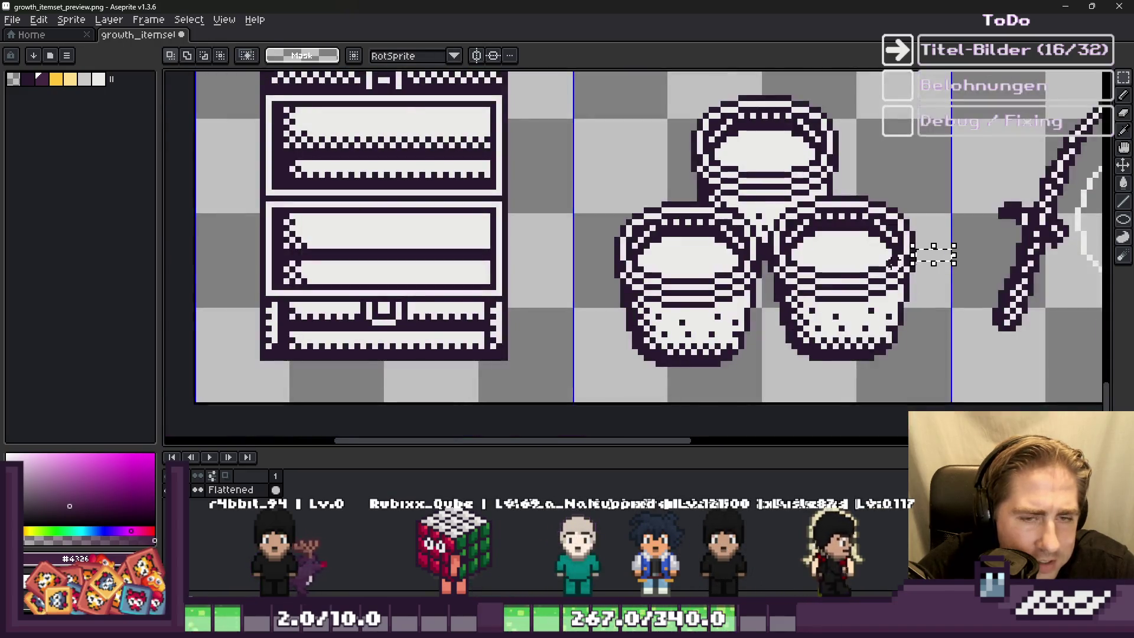
scroll(538, 257, up, 2)
drag(403, 249, 505, 281)
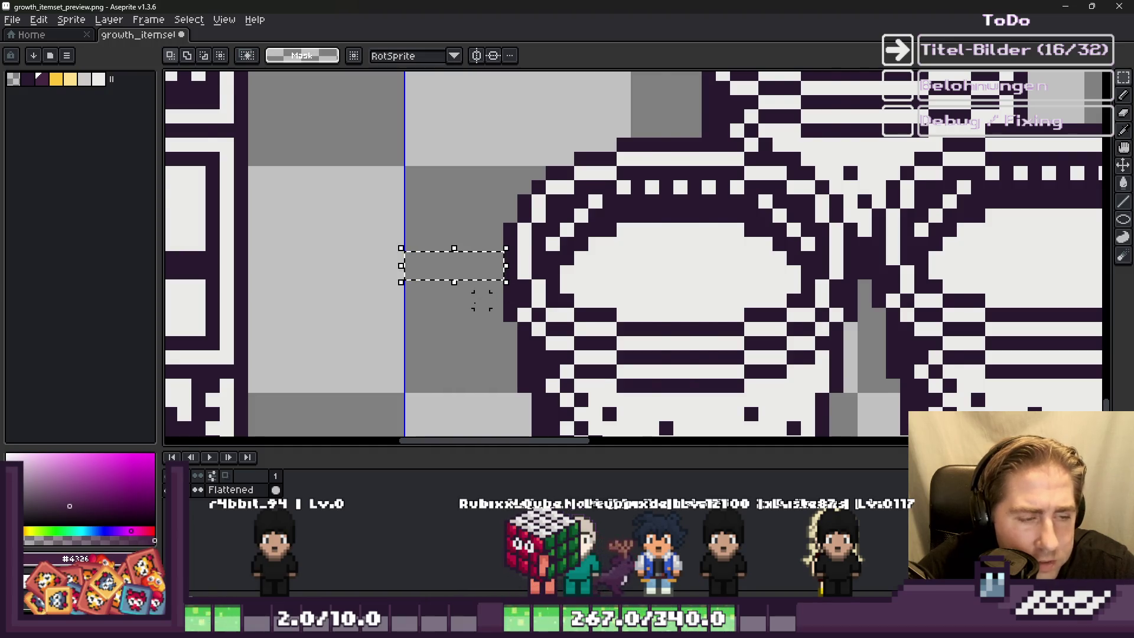
scroll(481, 301, down, 2)
scroll(789, 304, up, 1)
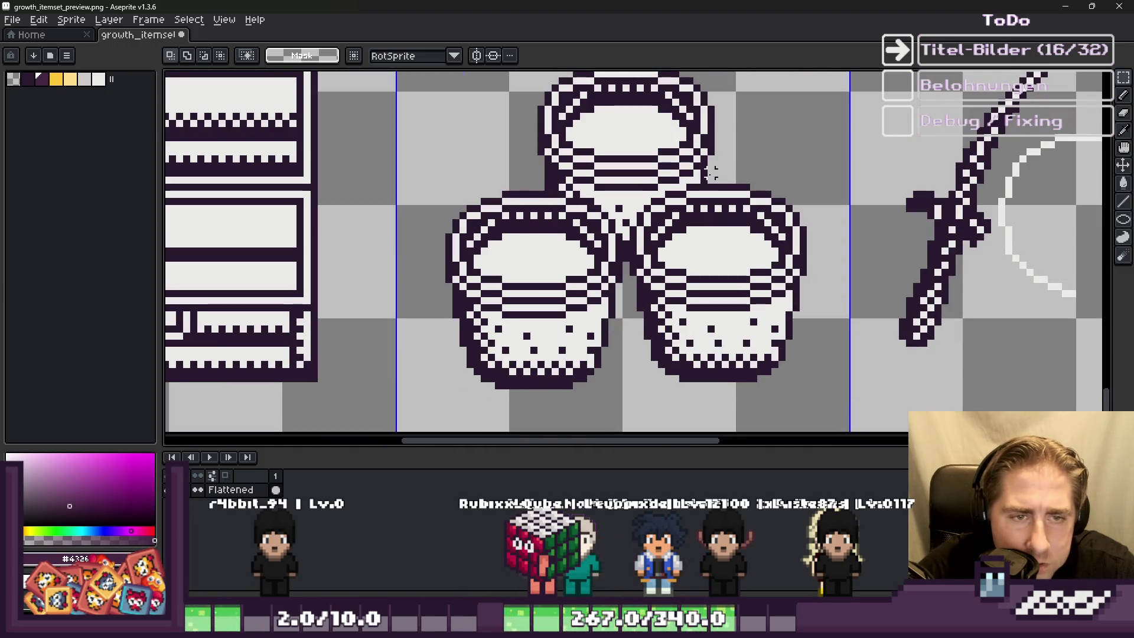
Step: Build a selection covering the whole right bucket
drag(711, 173, 806, 394)
scroll(768, 366, up, 2)
scroll(697, 366, down, 2)
scroll(673, 378, up, 2)
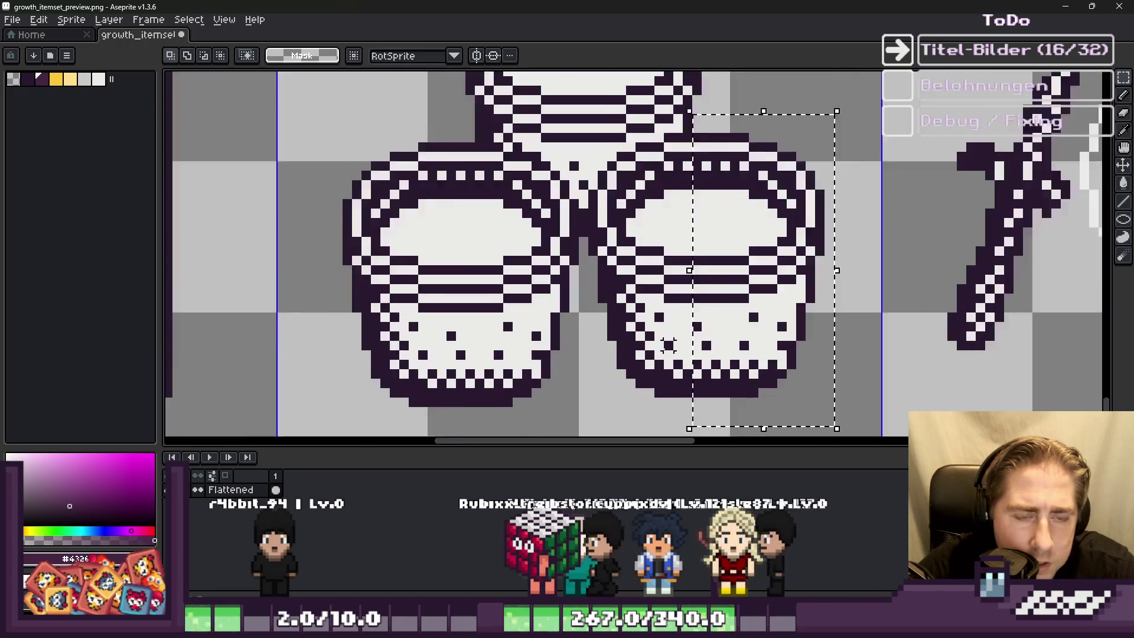
scroll(668, 345, up, 1)
mouse_move(736, 422)
mouse_down()
mouse_move(572, 239)
mouse_move(578, 223)
mouse_up()
scroll(578, 223, up, 1)
scroll(569, 194, up, 1)
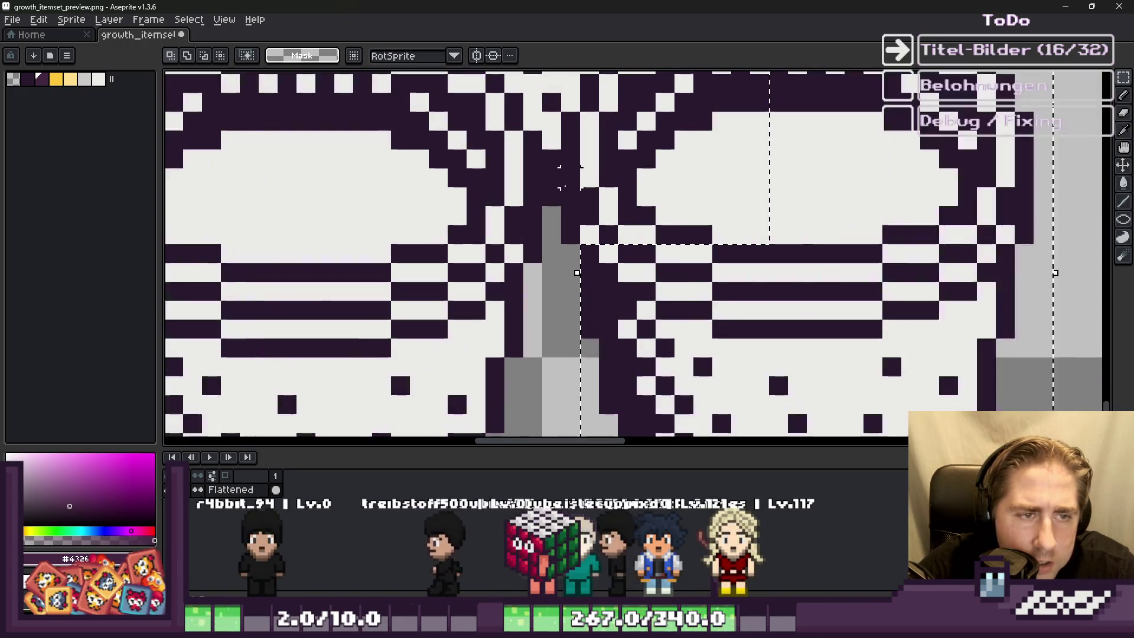
scroll(585, 260, down, 2)
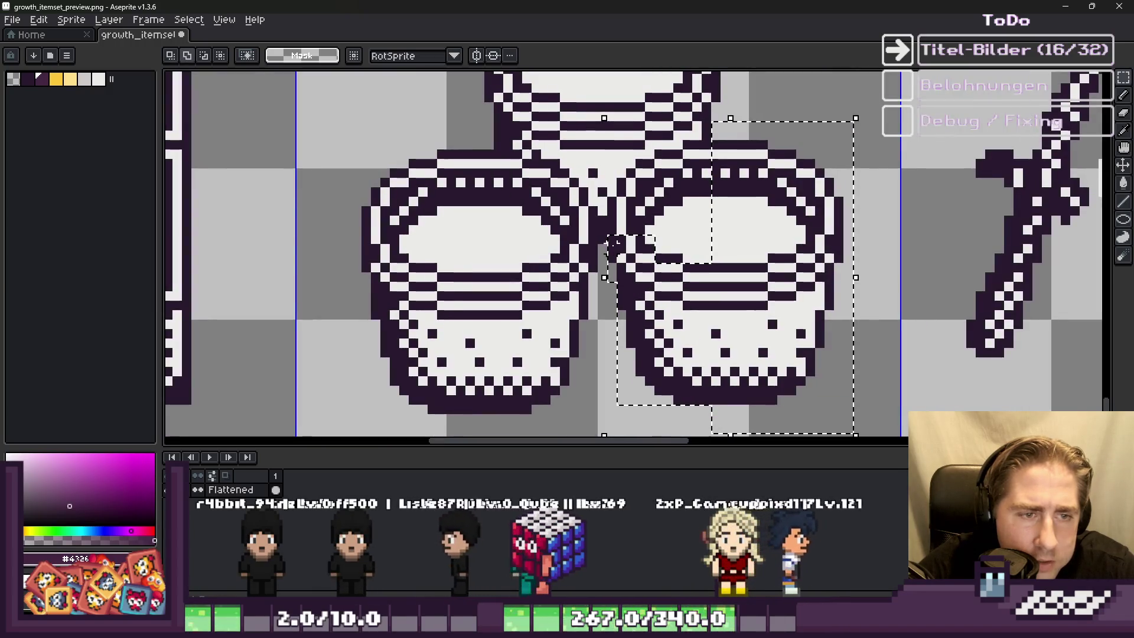
scroll(612, 243, up, 1)
drag(608, 194, 704, 278)
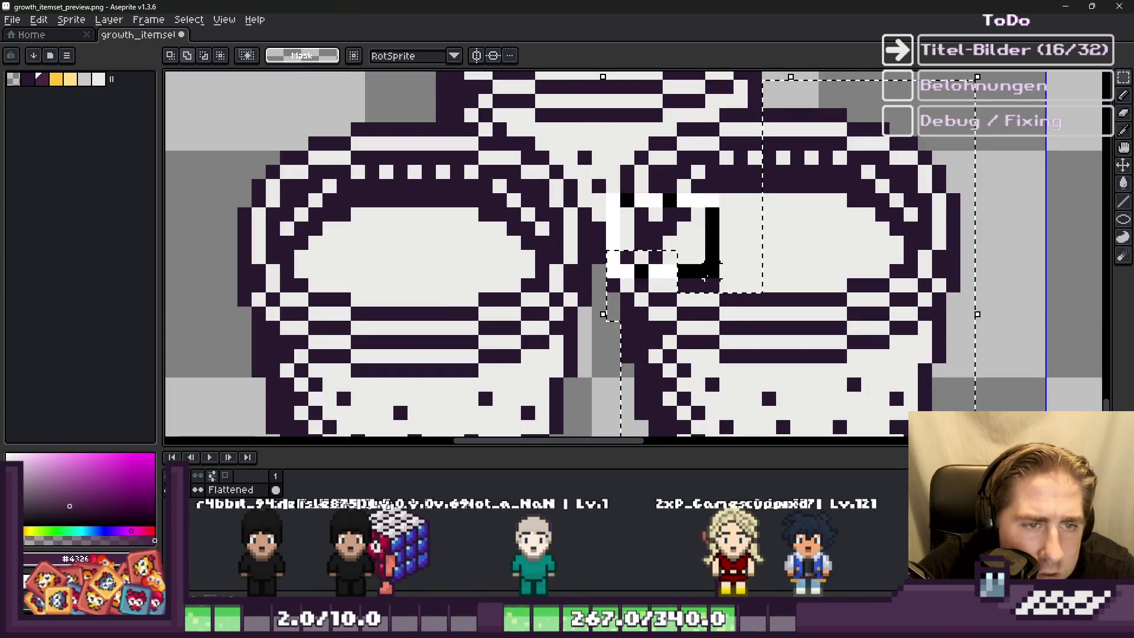
mouse_move(644, 167)
mouse_down()
mouse_move(636, 151)
mouse_move(734, 116)
mouse_up()
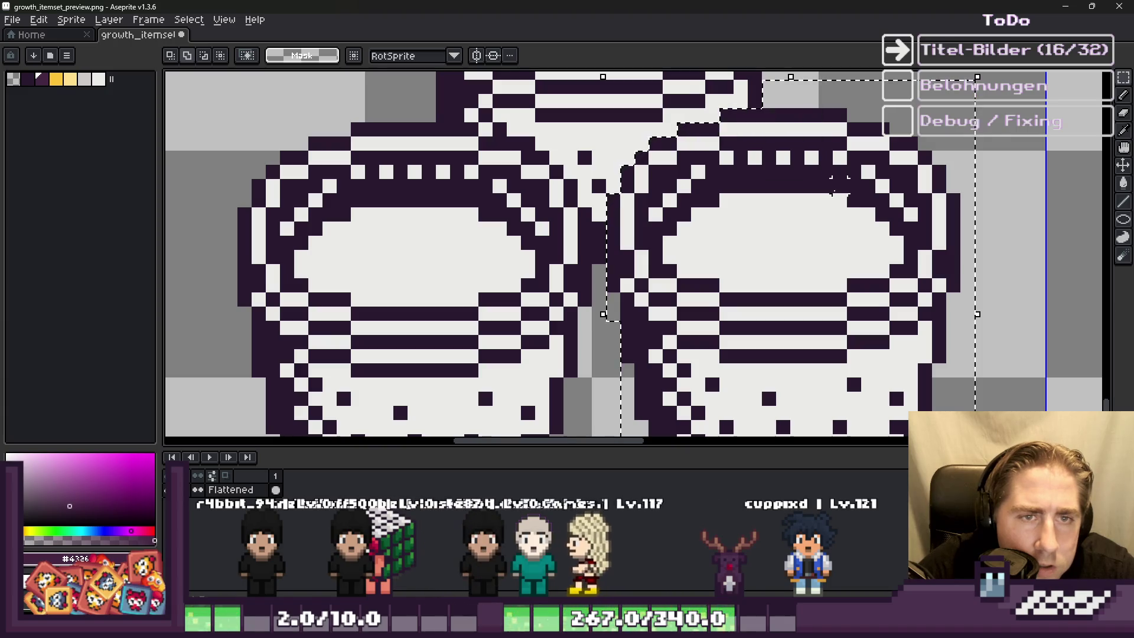
scroll(839, 185, down, 2)
Step: Shift the right bucket by a pixel into place and commit with Ctrl+D
click(846, 233)
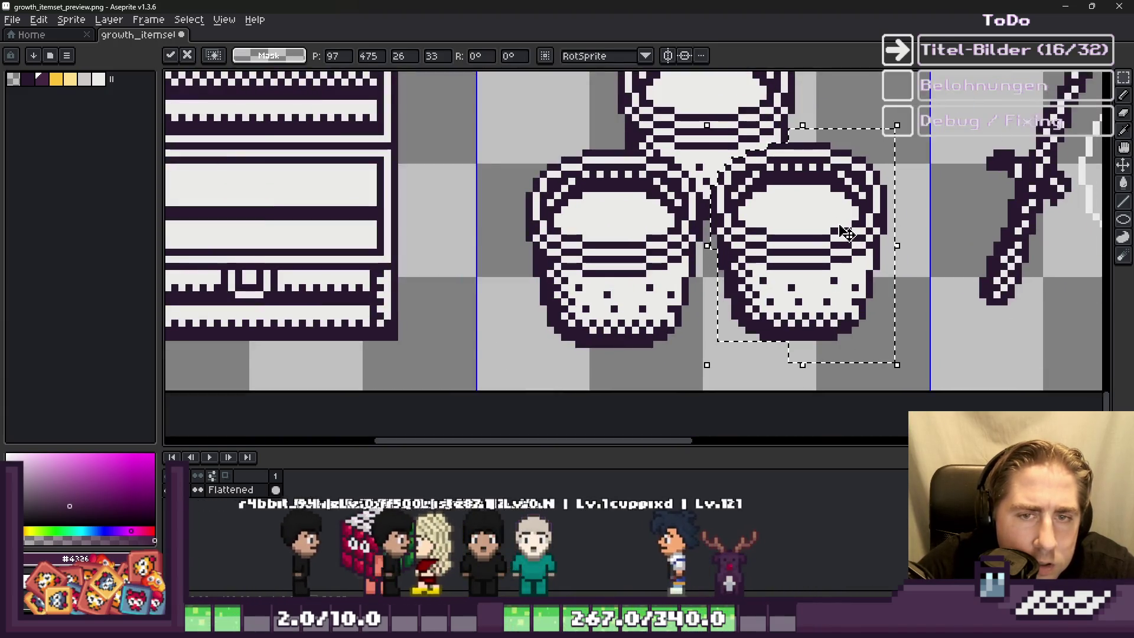
scroll(847, 233, up, 1)
drag(846, 234, 837, 232)
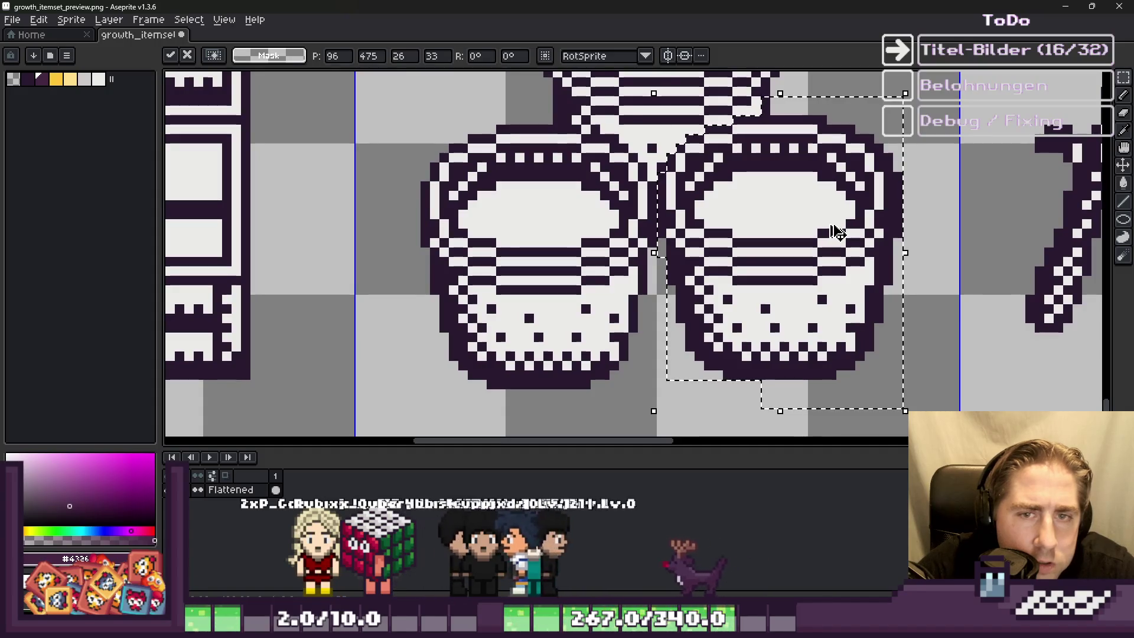
key(Right)
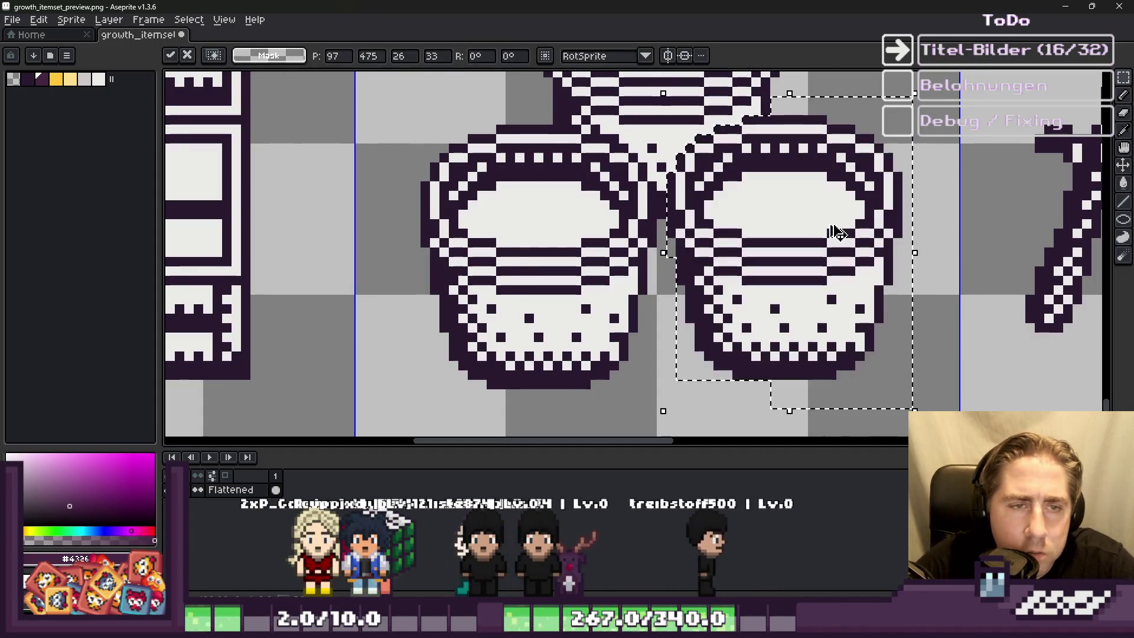
drag(812, 228, 805, 233)
key(ctrl+d)
scroll(656, 232, down, 3)
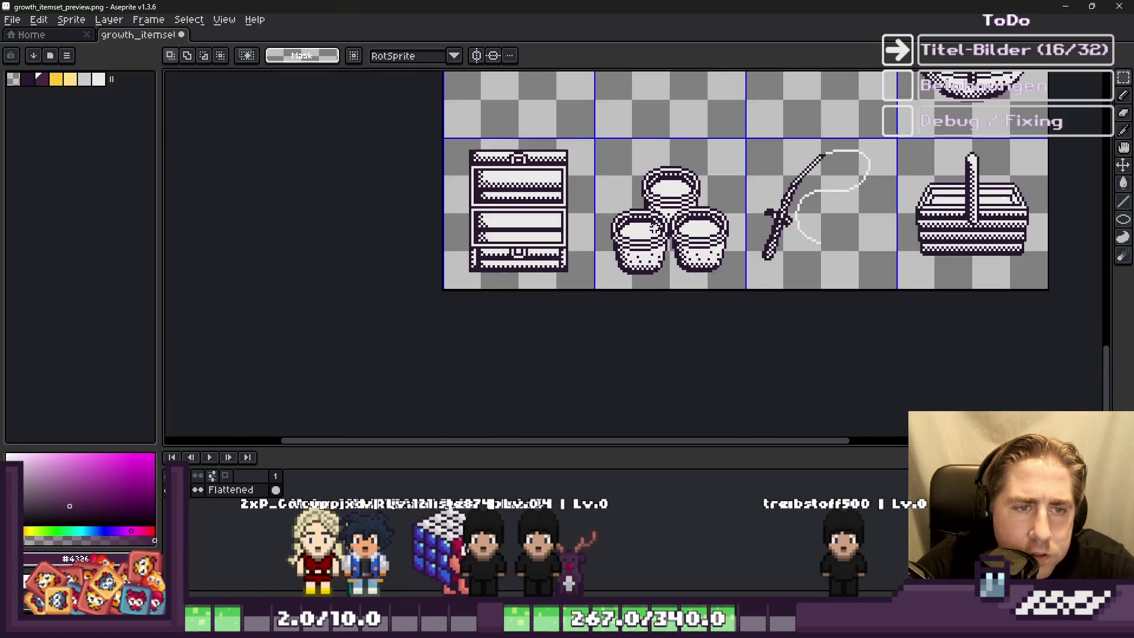
Step: Select the whole stacked bucket icon, then clear the selection
scroll(609, 192, up, 2)
drag(744, 291, 839, 371)
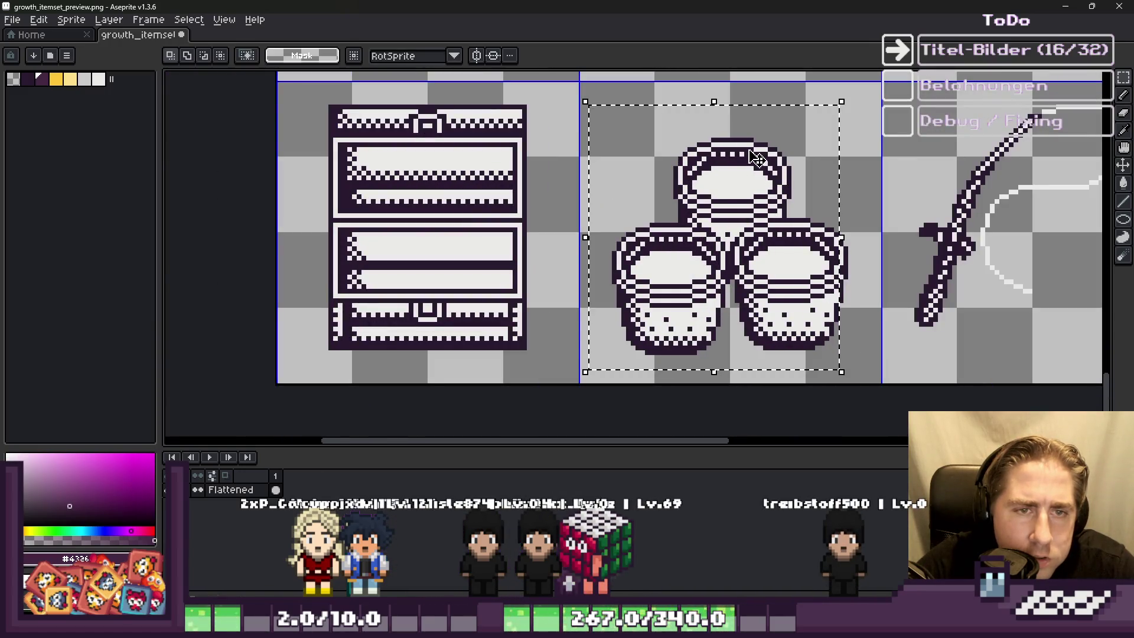
scroll(844, 276, up, 4)
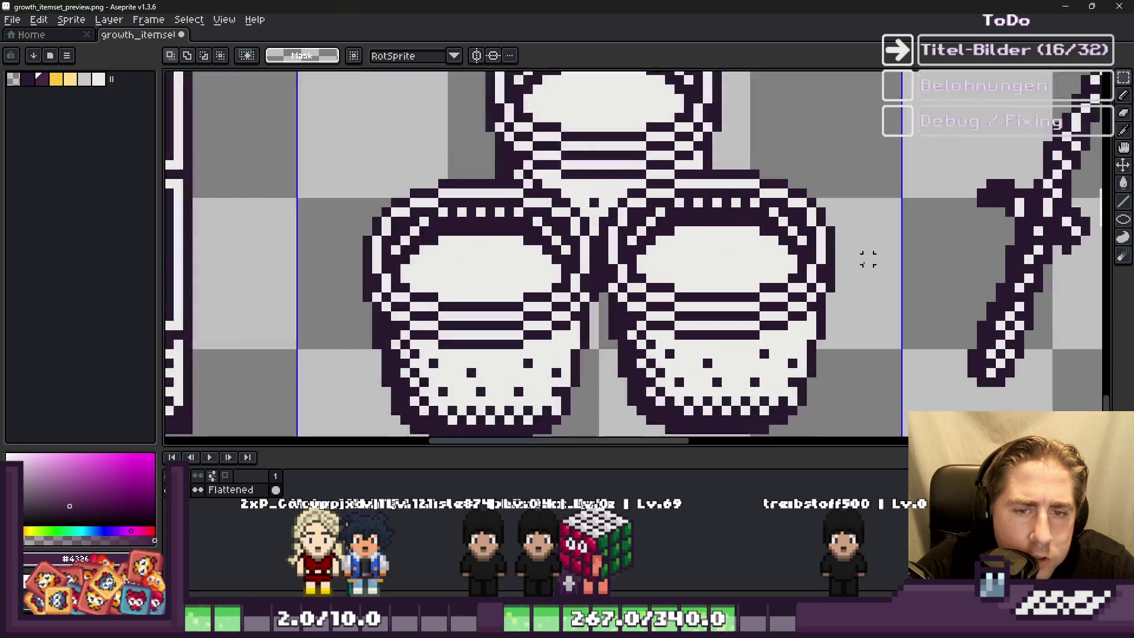
scroll(917, 223, down, 4)
mouse_move(933, 77)
mouse_down()
mouse_move(676, 380)
mouse_move(592, 407)
mouse_up()
scroll(597, 198, up, 1)
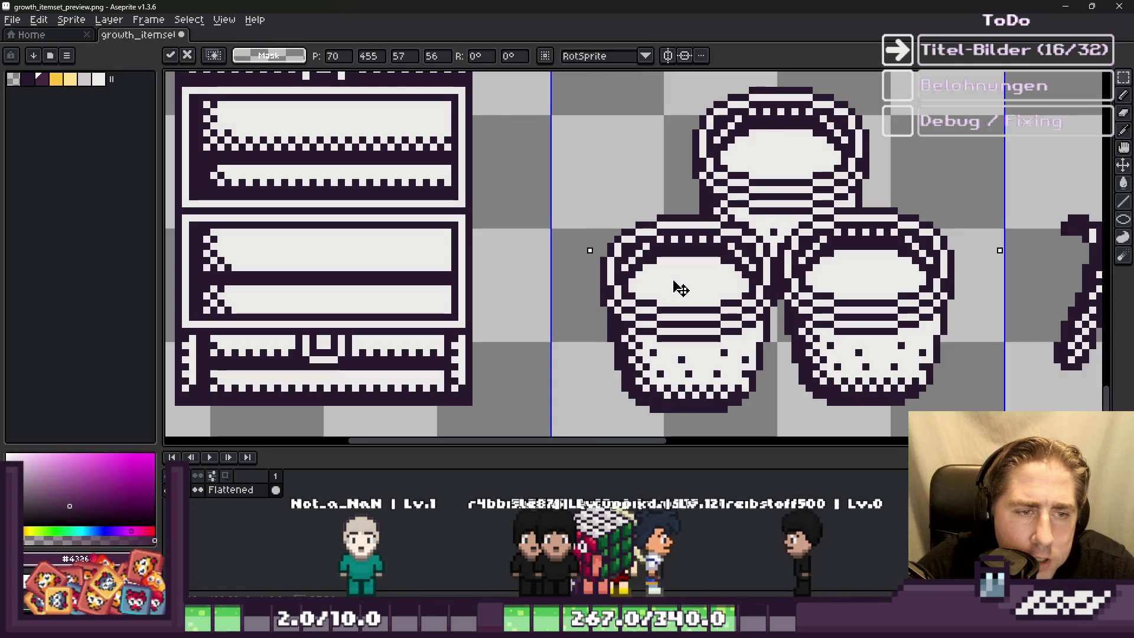
click(671, 286)
scroll(668, 274, down, 2)
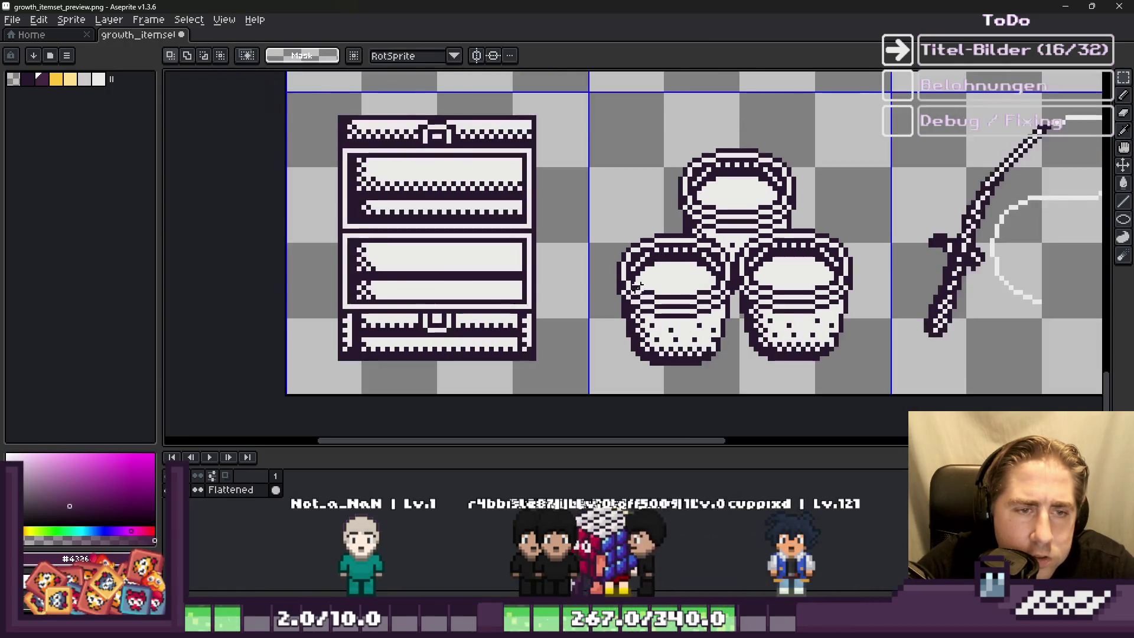
scroll(591, 261, up, 5)
Step: Select the right bucket and nudge it one pixel right
drag(532, 251, 447, 251)
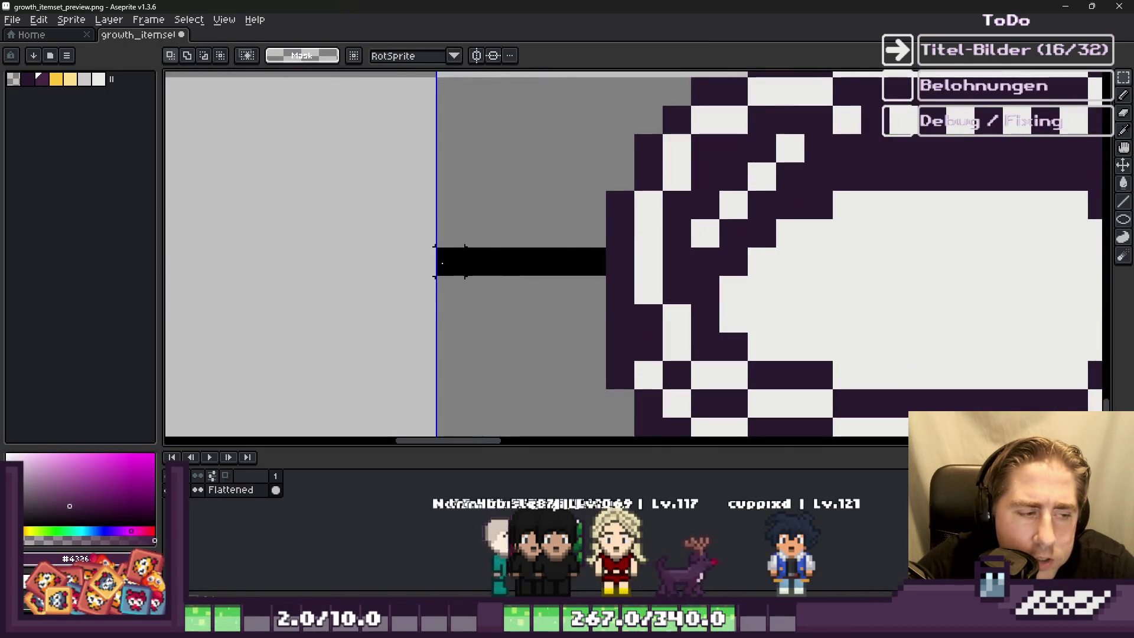
scroll(444, 258, down, 3)
scroll(791, 256, up, 3)
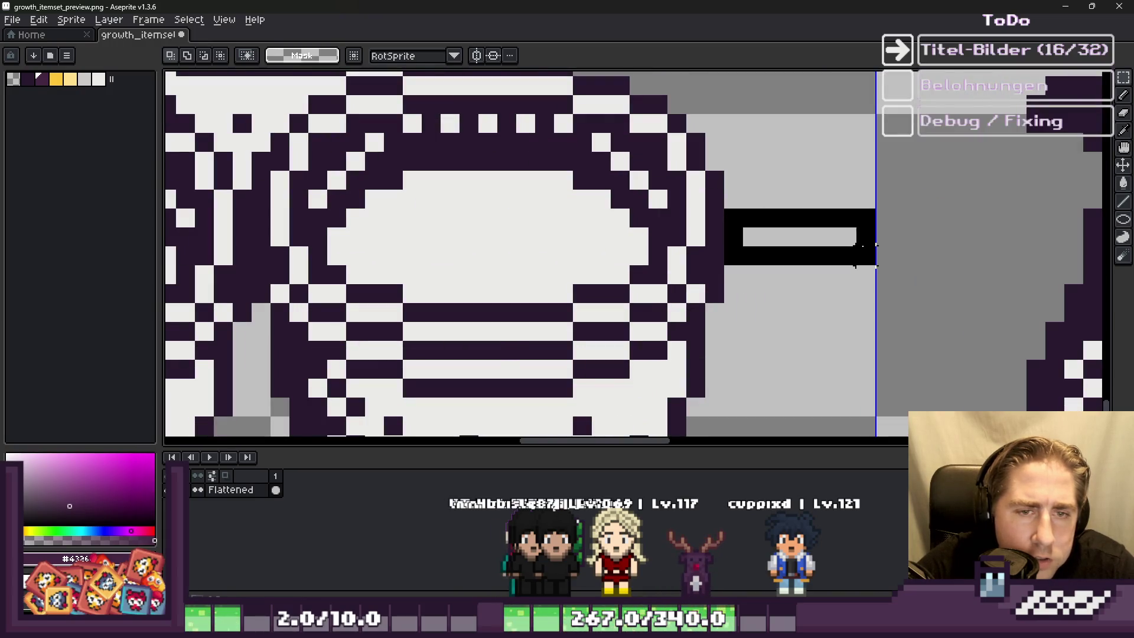
scroll(862, 241, down, 3)
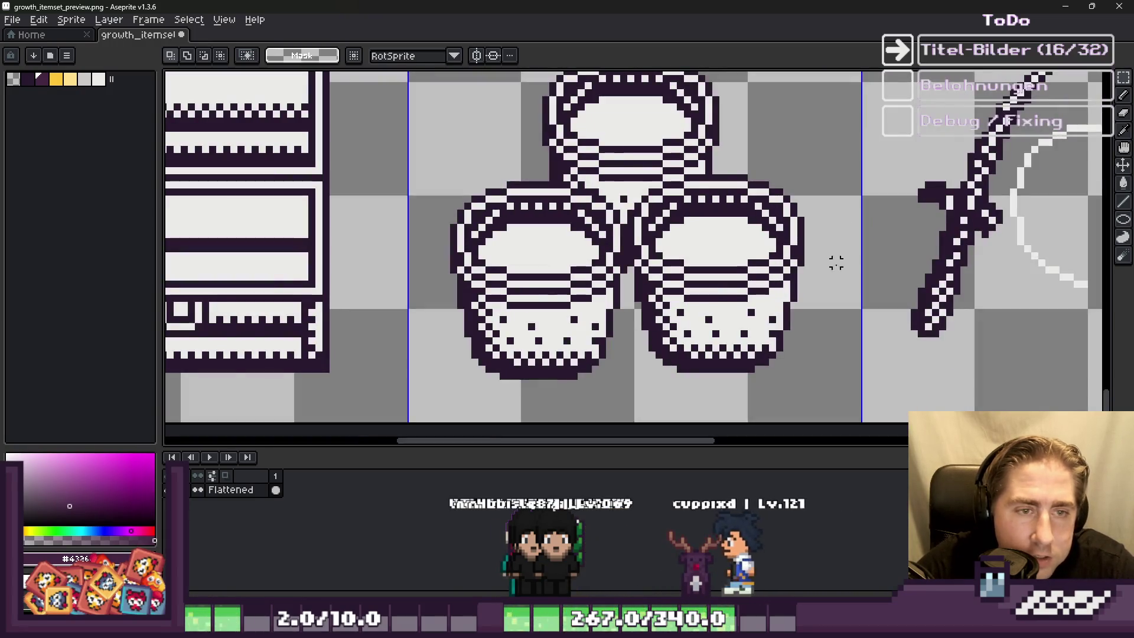
scroll(823, 284, down, 1)
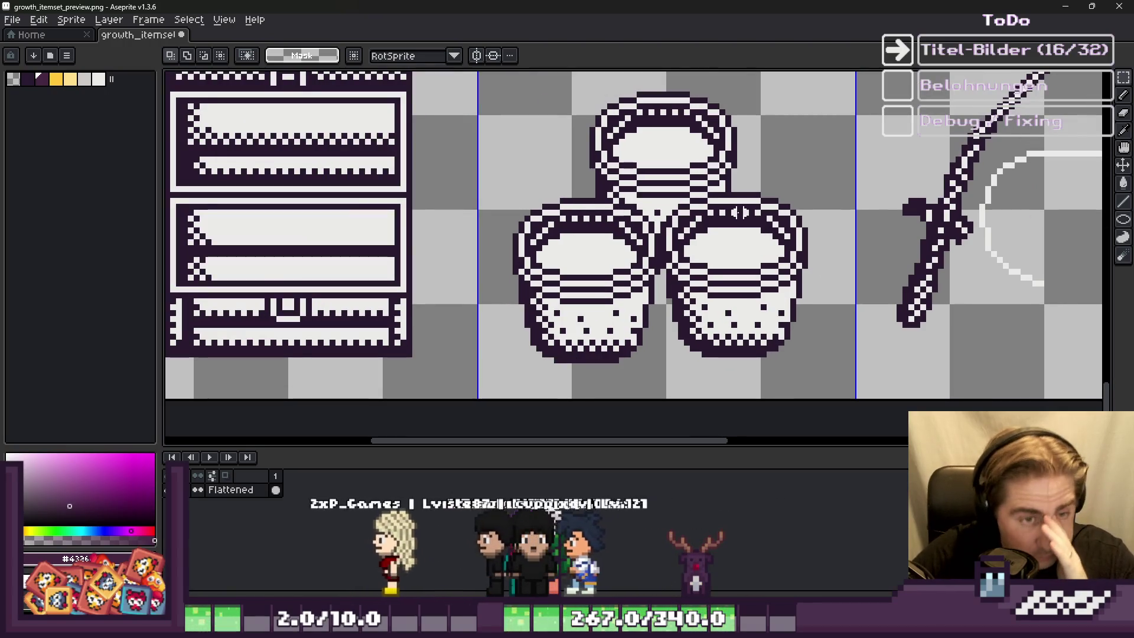
scroll(811, 285, down, 1)
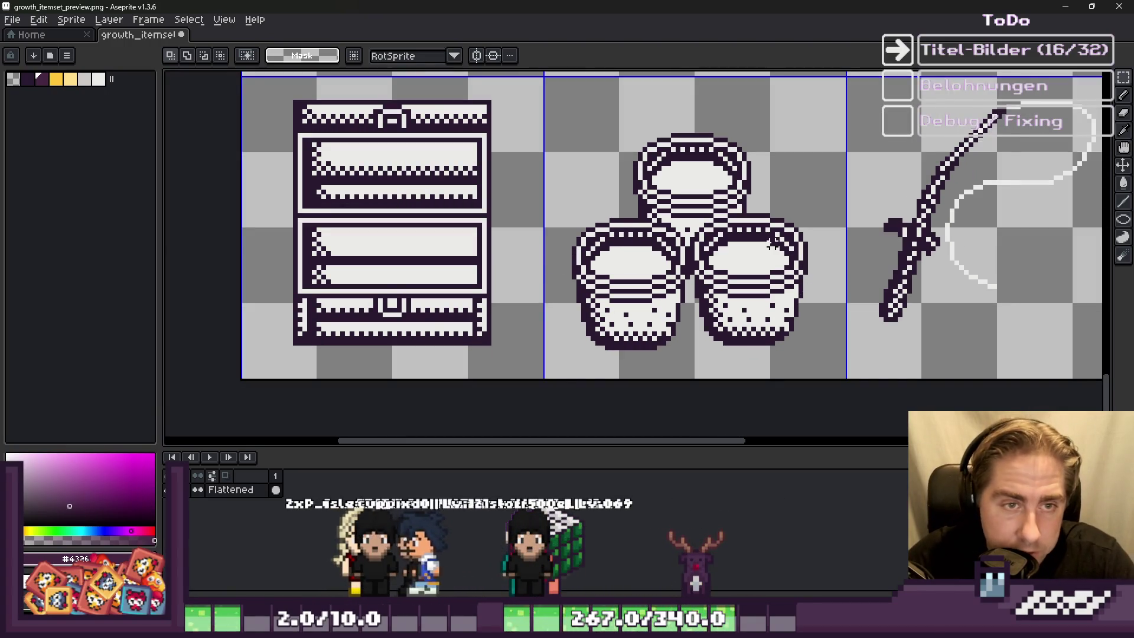
drag(771, 244, 777, 244)
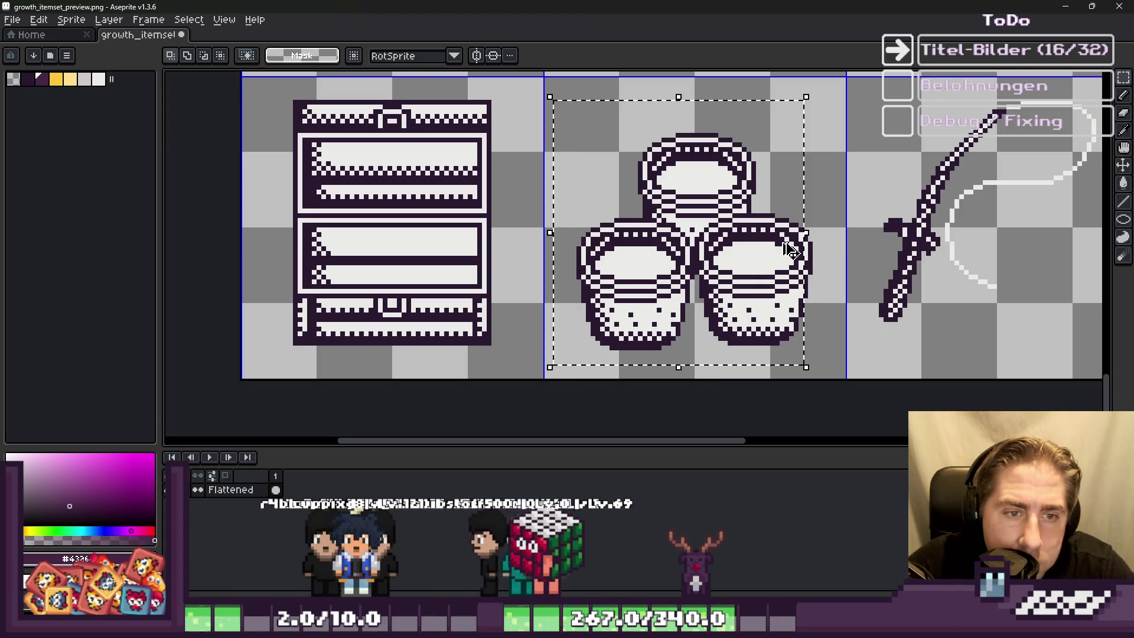
key(Right)
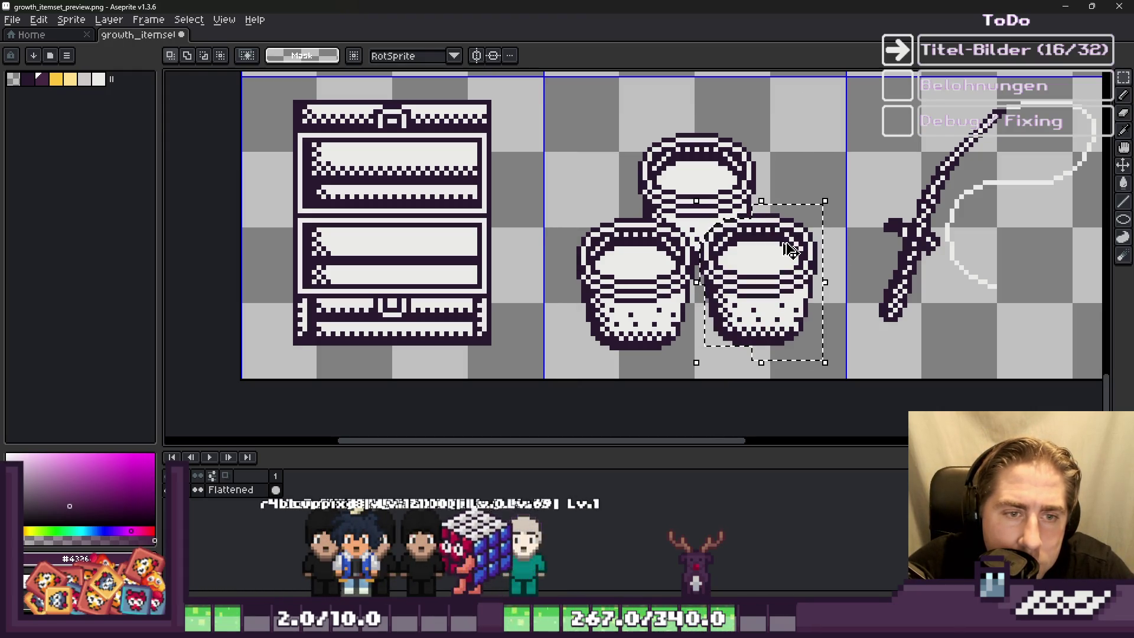
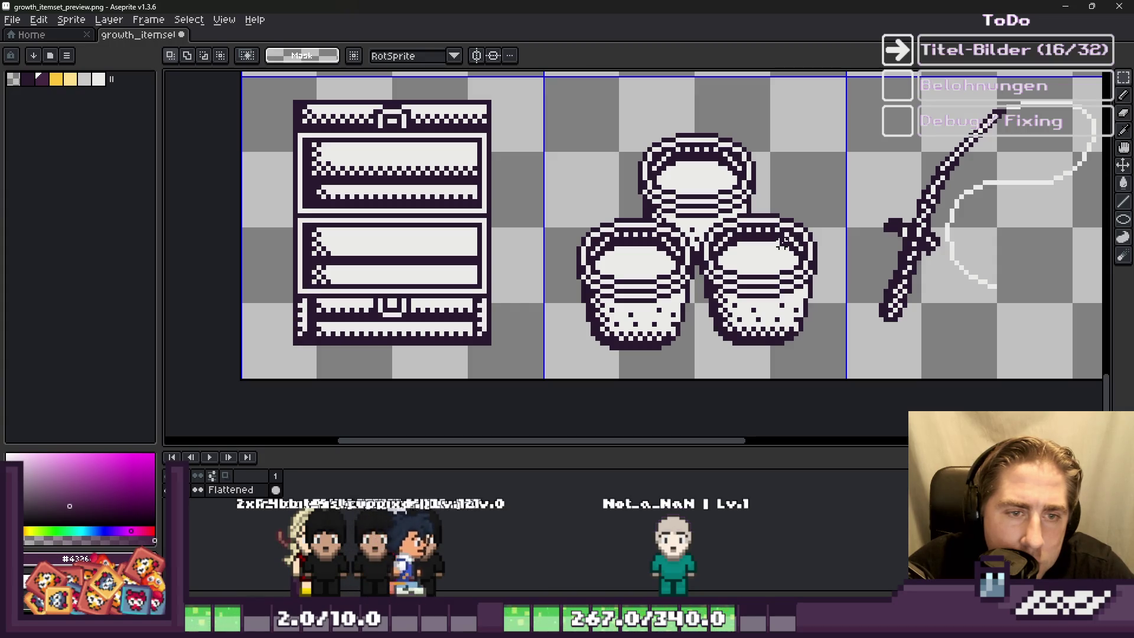
Step: Select the group of three pots on the sheet, zooming in to inspect it
click(733, 281)
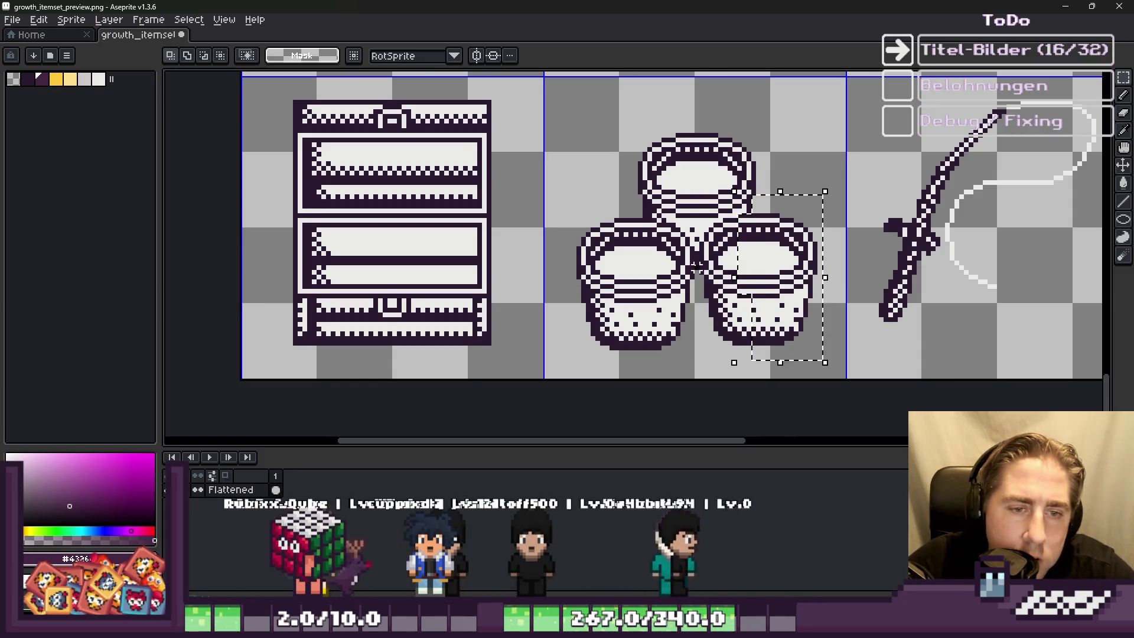
scroll(696, 269, down, 6)
scroll(698, 163, up, 5)
scroll(697, 163, down, 2)
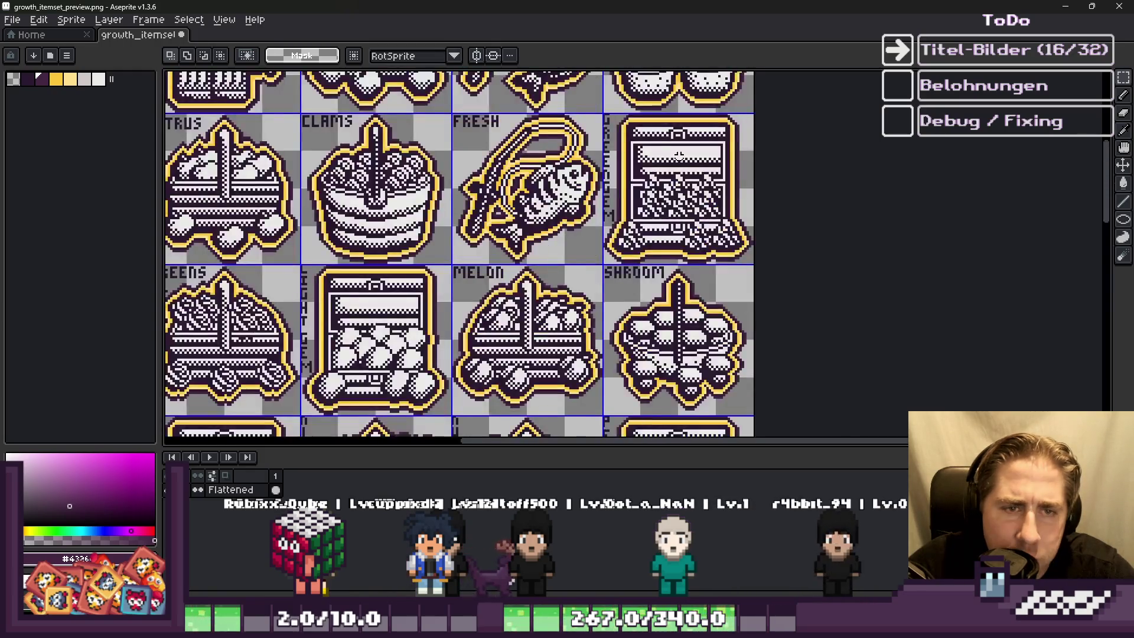
scroll(697, 162, up, 3)
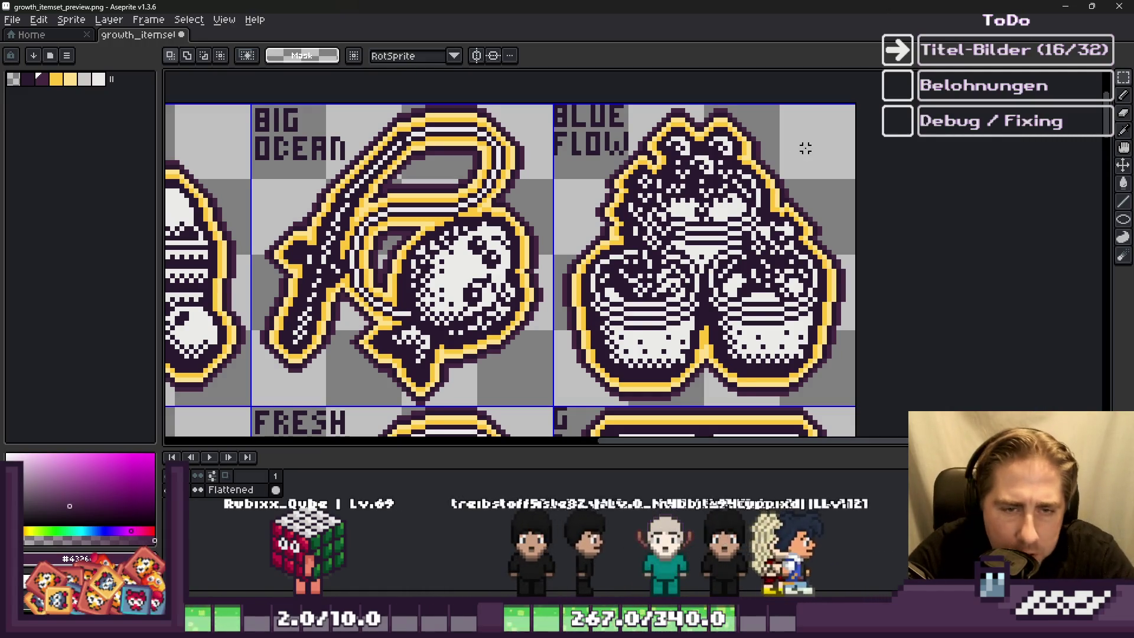
scroll(805, 147, down, 5)
scroll(691, 395, up, 5)
scroll(579, 289, down, 4)
scroll(579, 289, up, 5)
scroll(676, 192, up, 3)
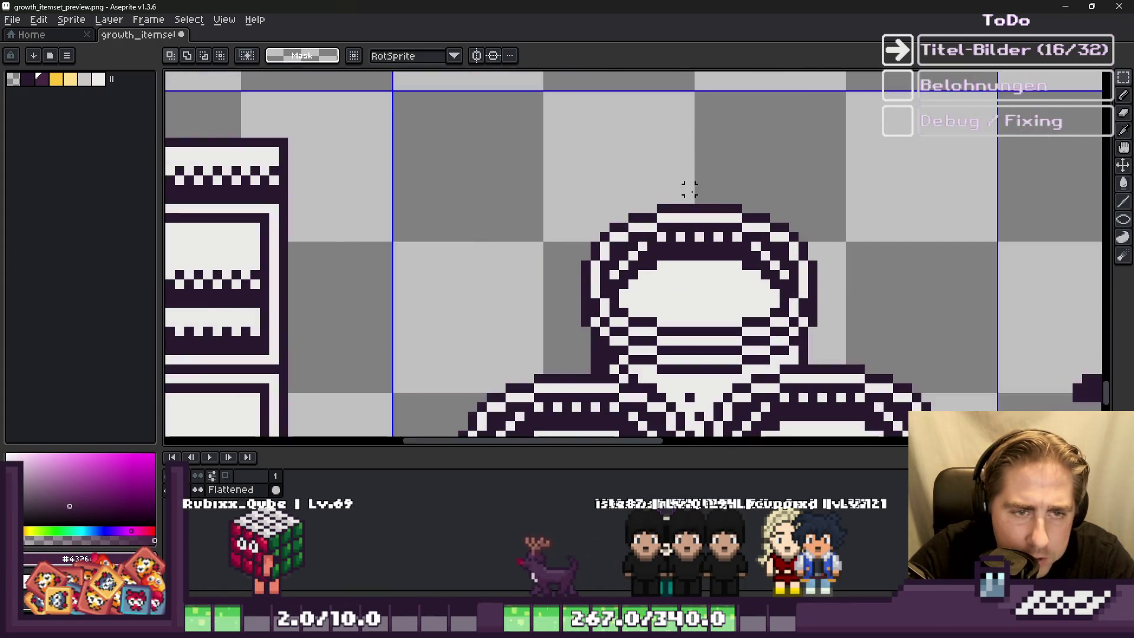
scroll(679, 195, down, 4)
mouse_move(553, 160)
mouse_down()
mouse_move(817, 385)
mouse_move(819, 435)
mouse_up()
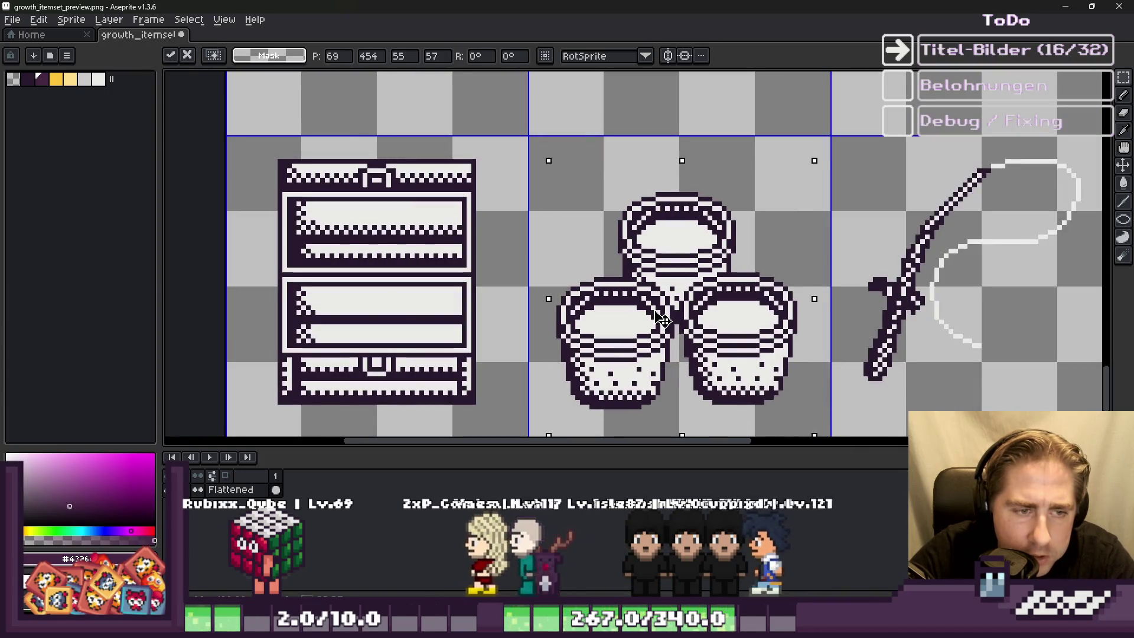
scroll(628, 324, up, 1)
scroll(628, 325, down, 5)
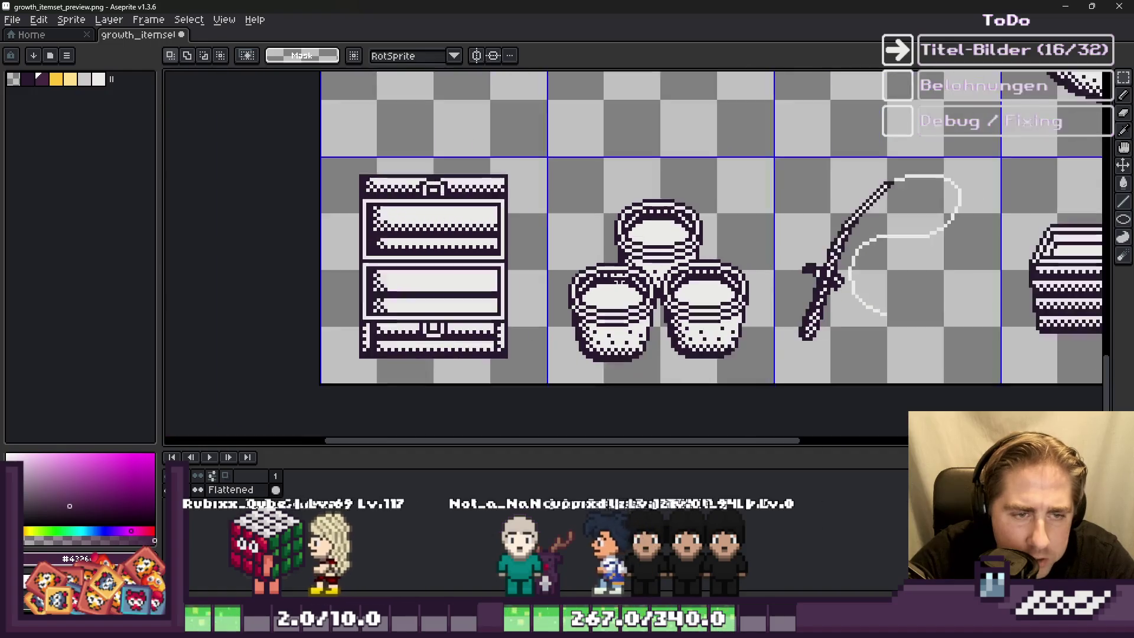
scroll(655, 195, up, 6)
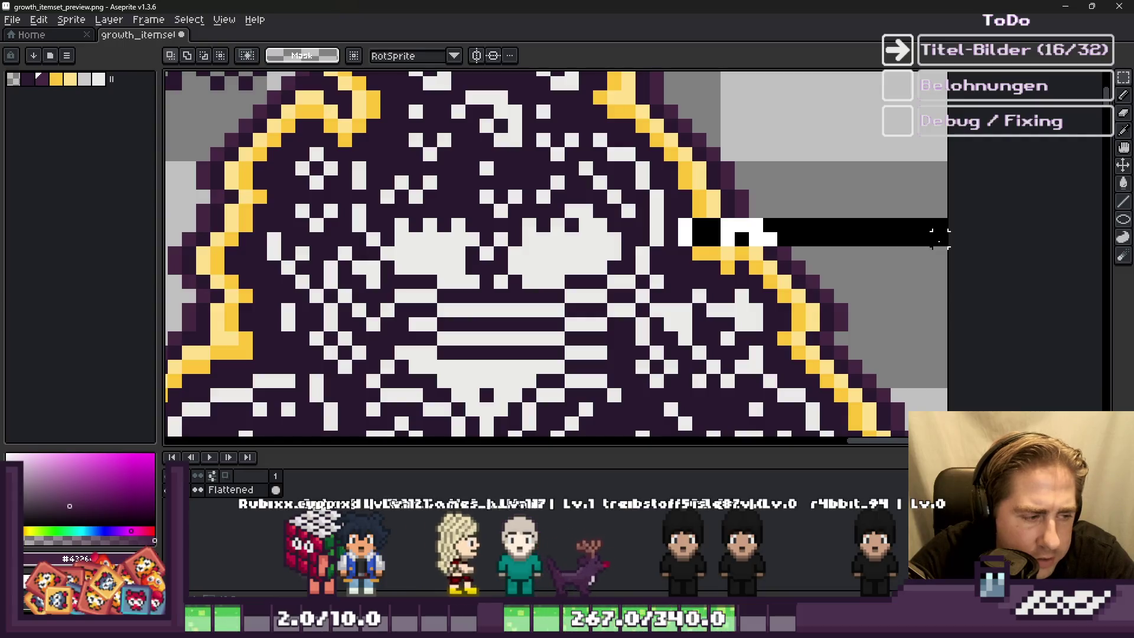
scroll(794, 203, down, 6)
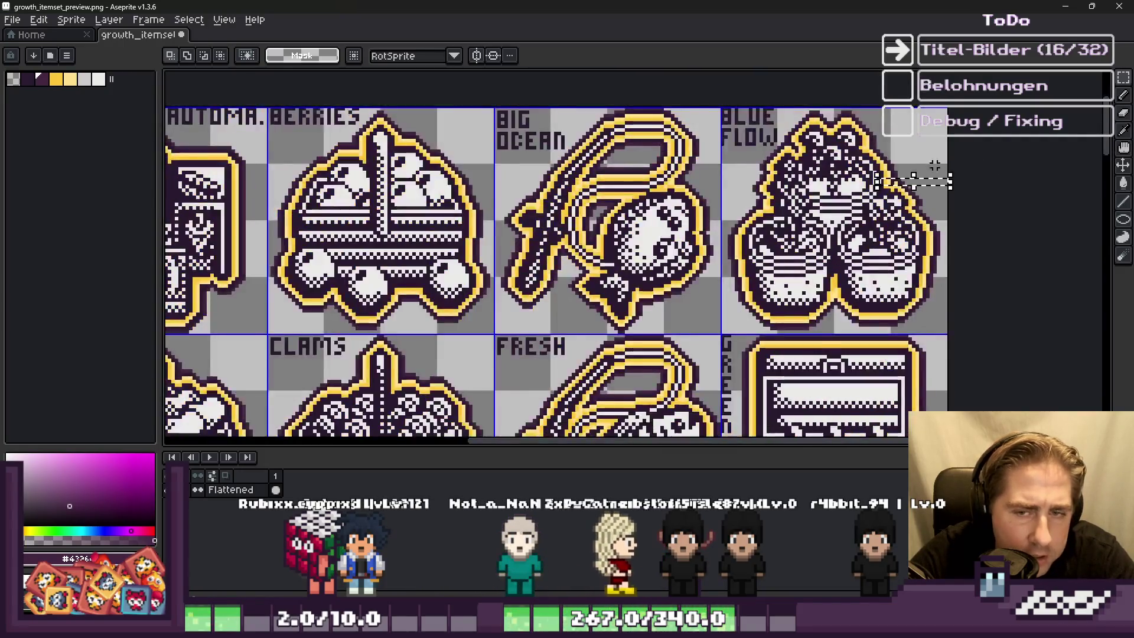
scroll(793, 203, down, 1)
scroll(762, 283, up, 7)
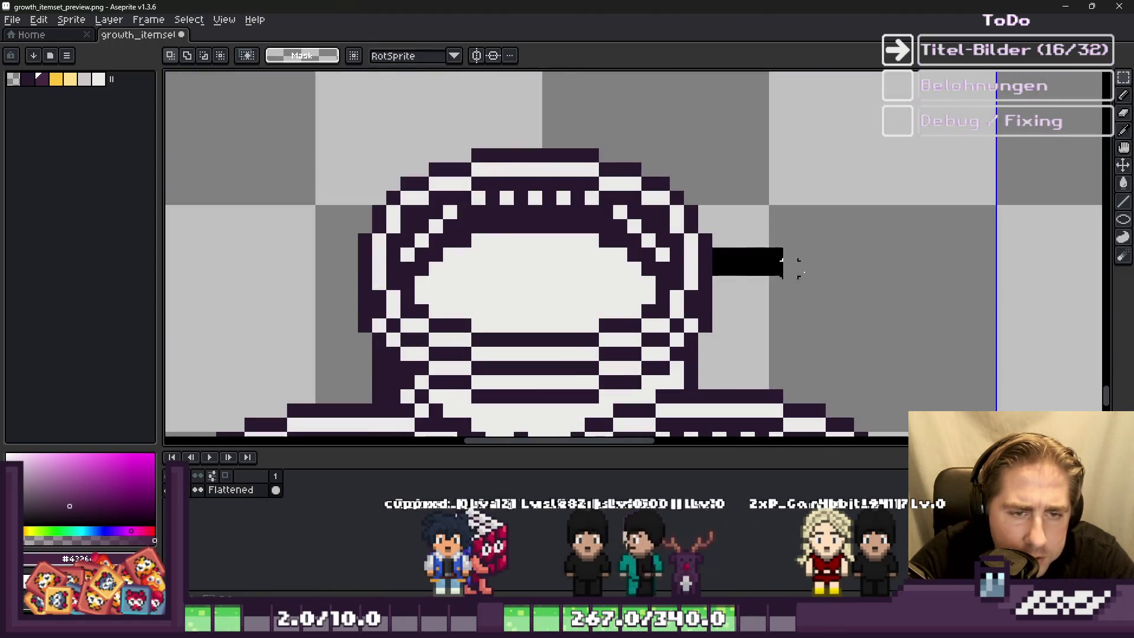
Step: Measure the gaps between the pots and the left and right tile edges
drag(753, 260, 975, 255)
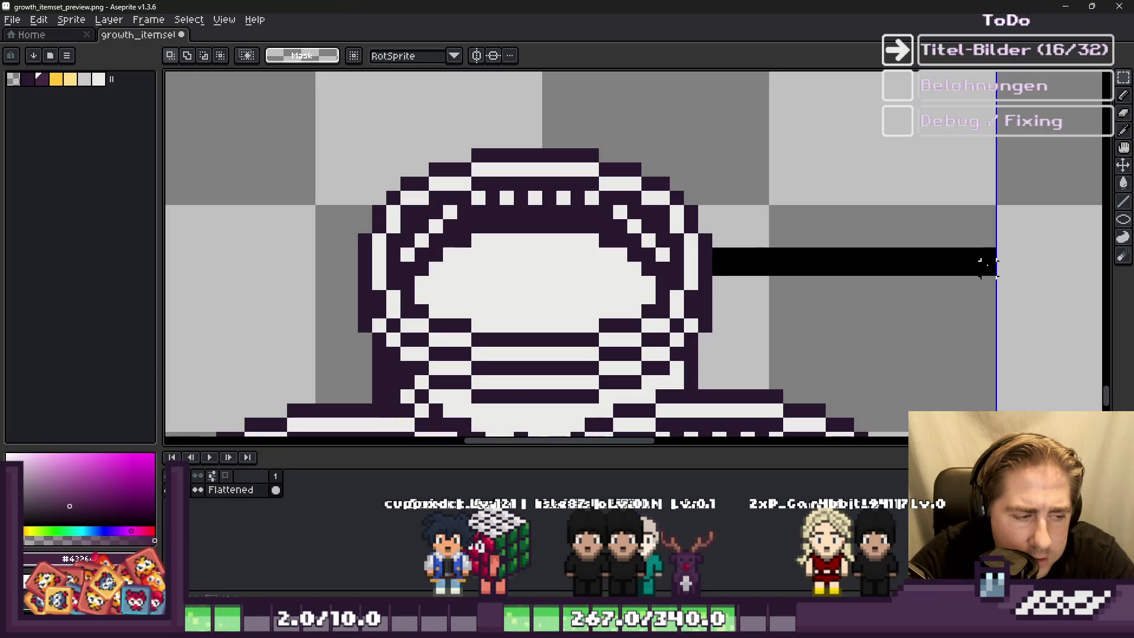
scroll(825, 169, down, 6)
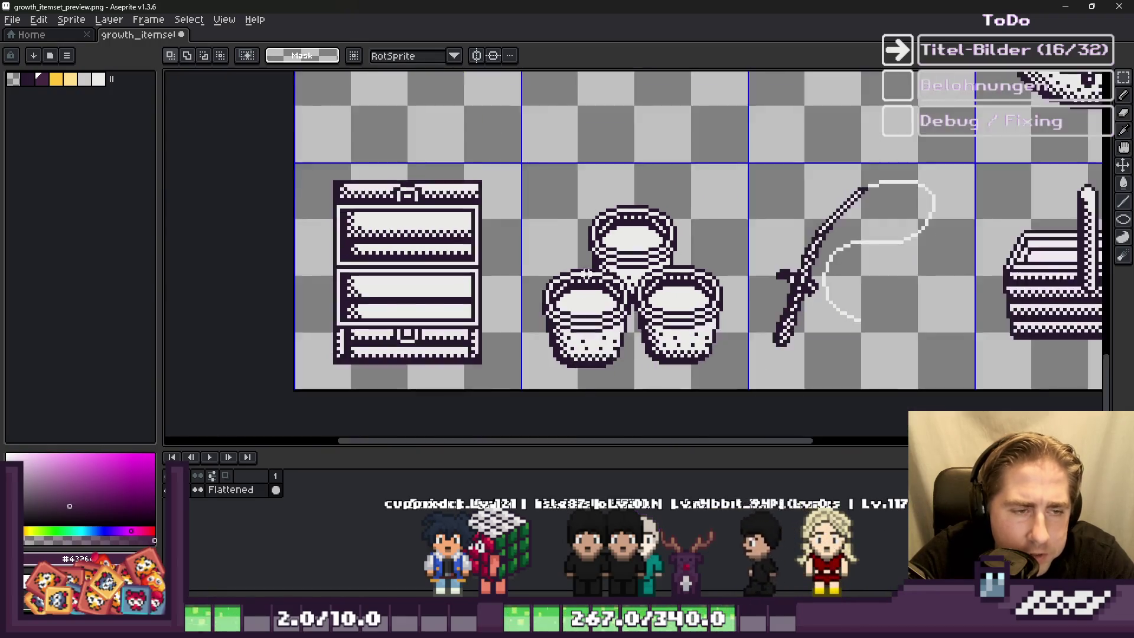
scroll(586, 270, down, 5)
scroll(666, 286, up, 1)
scroll(653, 294, up, 6)
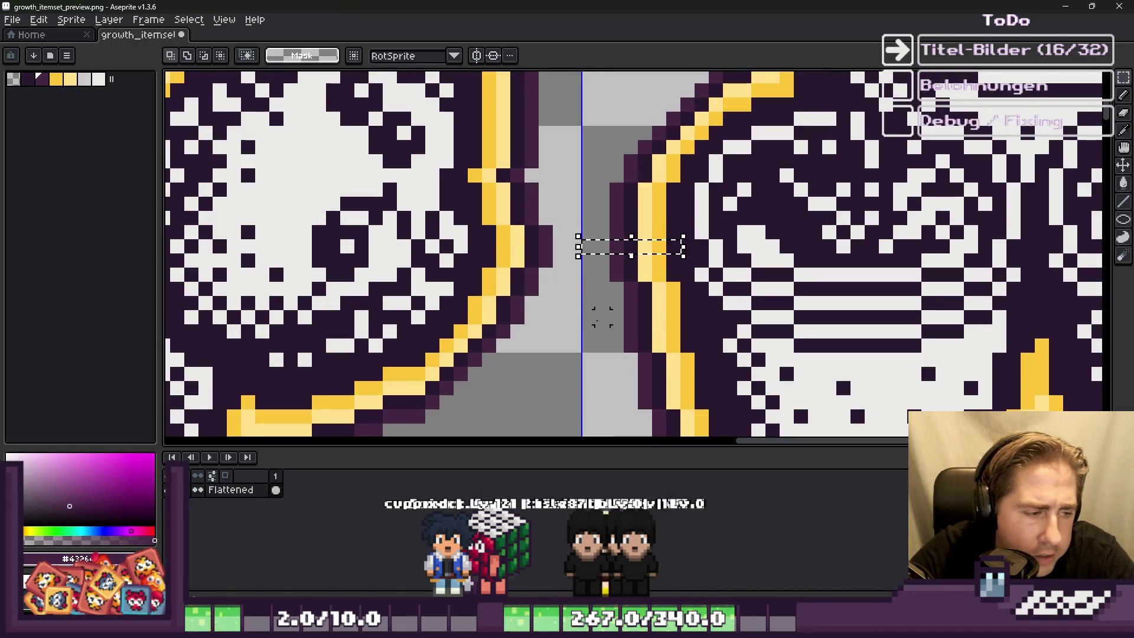
scroll(687, 203, down, 3)
scroll(1014, 181, up, 2)
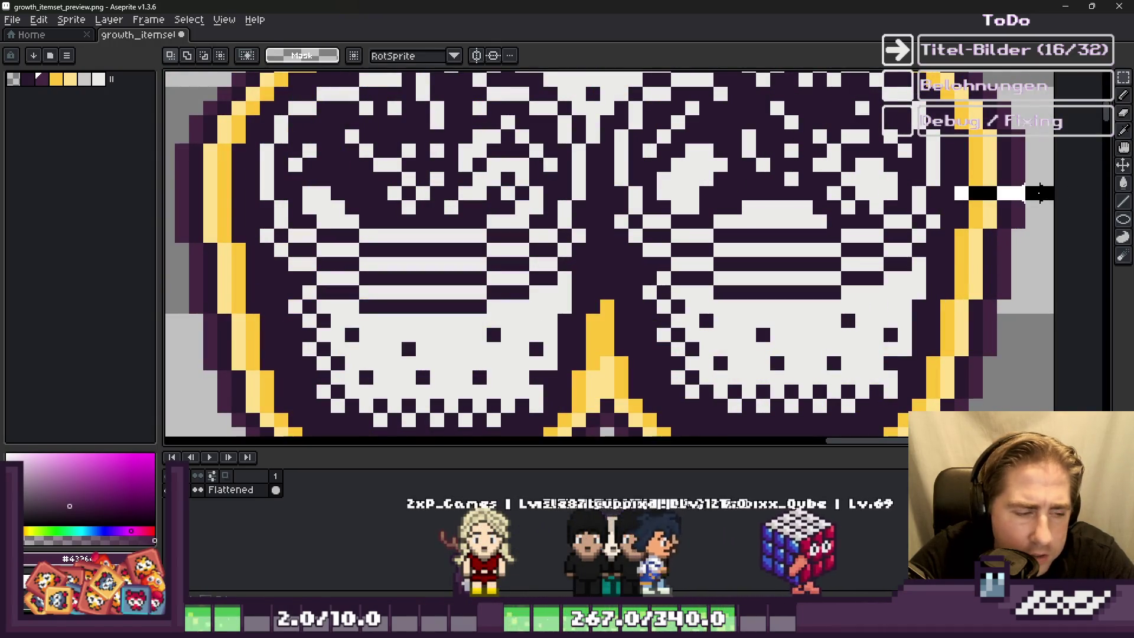
scroll(960, 189, down, 4)
scroll(951, 151, down, 3)
scroll(651, 211, up, 8)
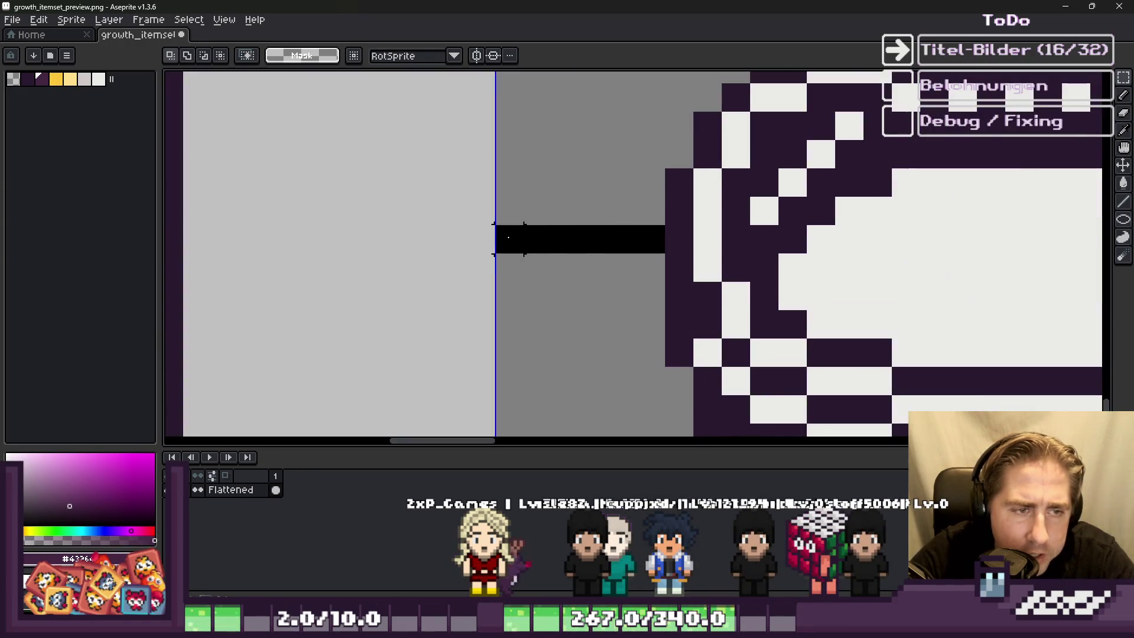
drag(509, 237, 516, 246)
scroll(516, 247, down, 2)
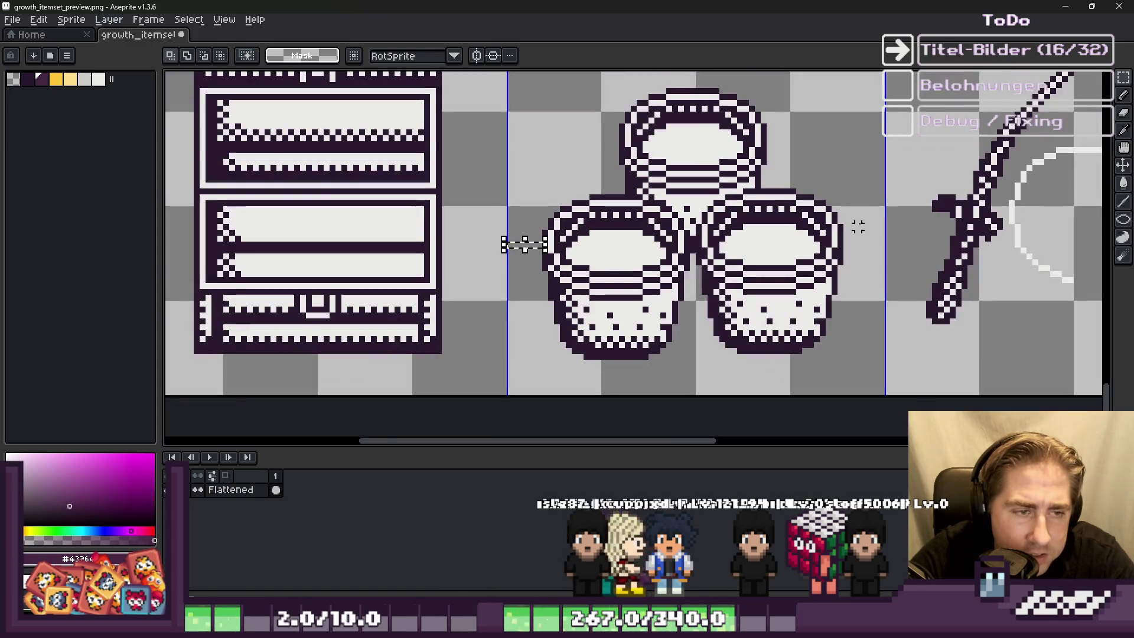
scroll(858, 227, up, 4)
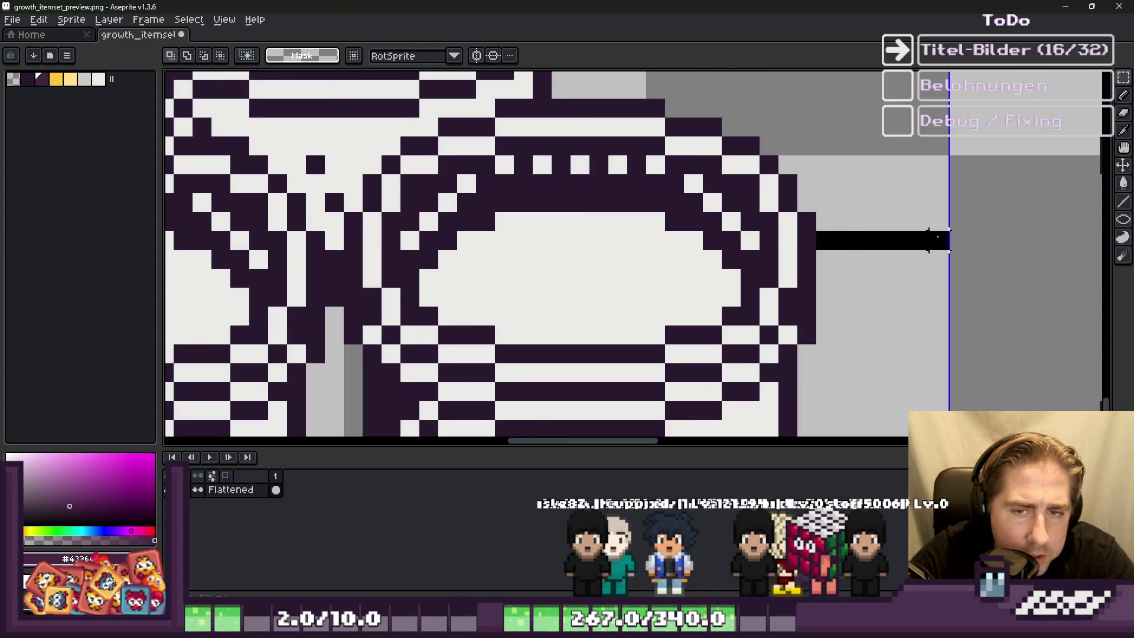
scroll(806, 296, down, 5)
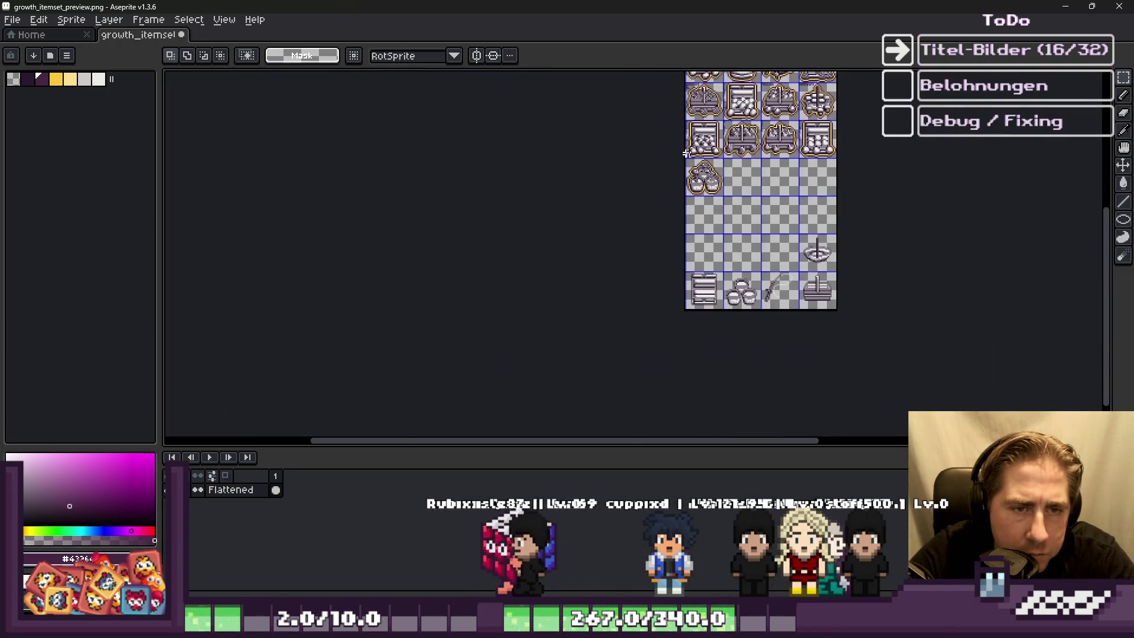
scroll(685, 150, up, 4)
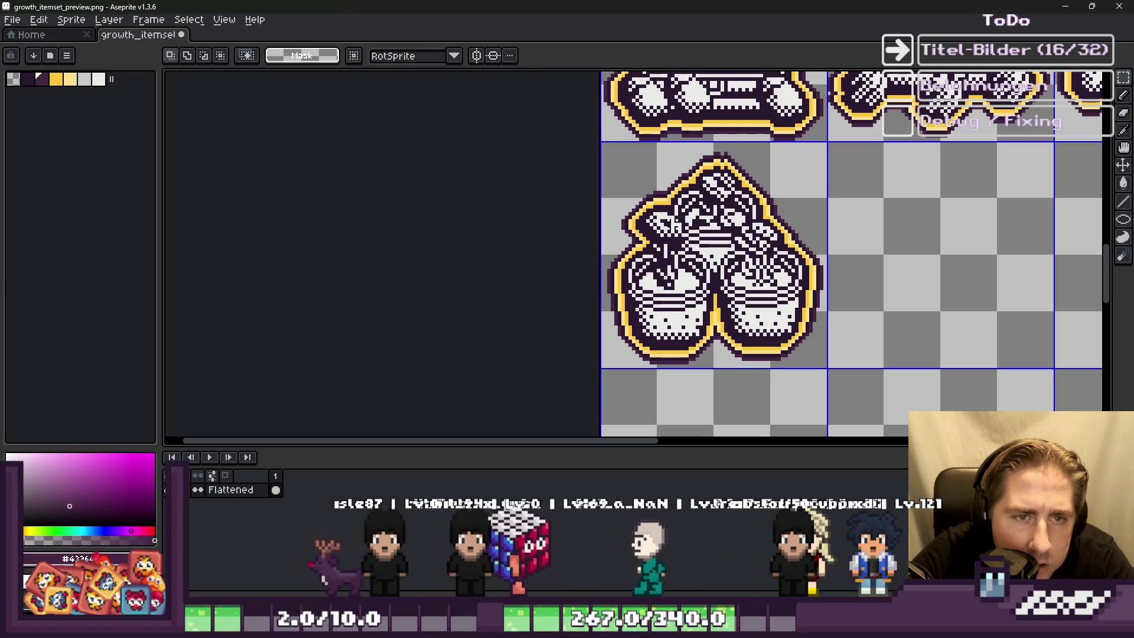
scroll(674, 223, down, 1)
scroll(674, 224, up, 1)
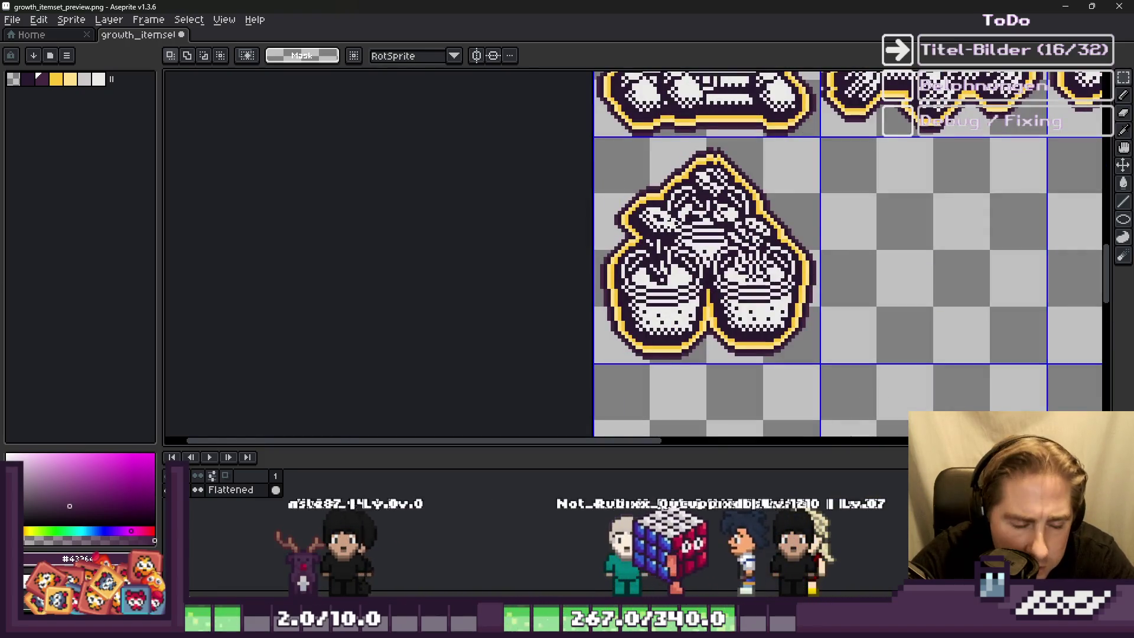
scroll(563, 251, up, 2)
scroll(563, 251, up, 1)
scroll(579, 240, down, 2)
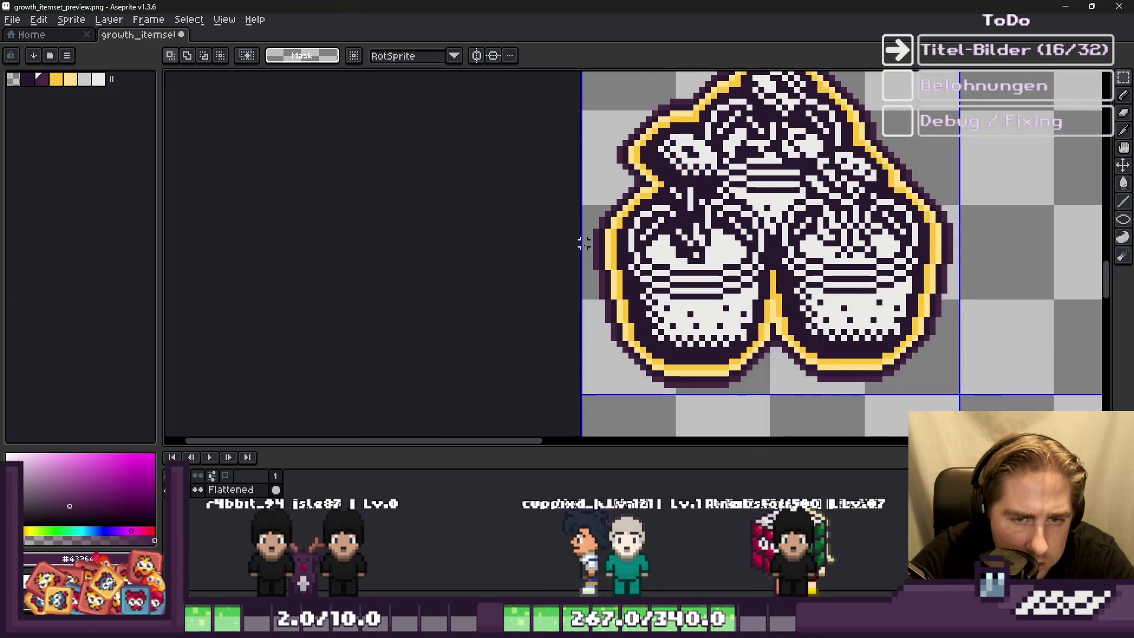
Step: Select the outlined pots tile, undo its outline pass, and re-measure the side margin
drag(582, 242, 608, 278)
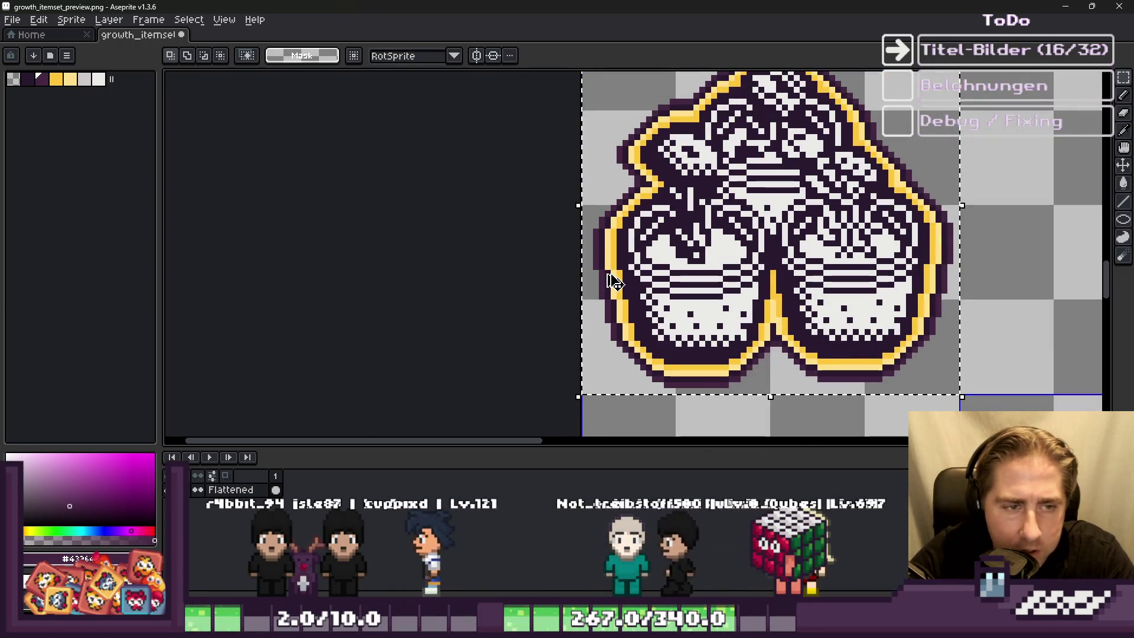
key(ctrl+z)
key(ctrl+z)
key(ctrl+z)
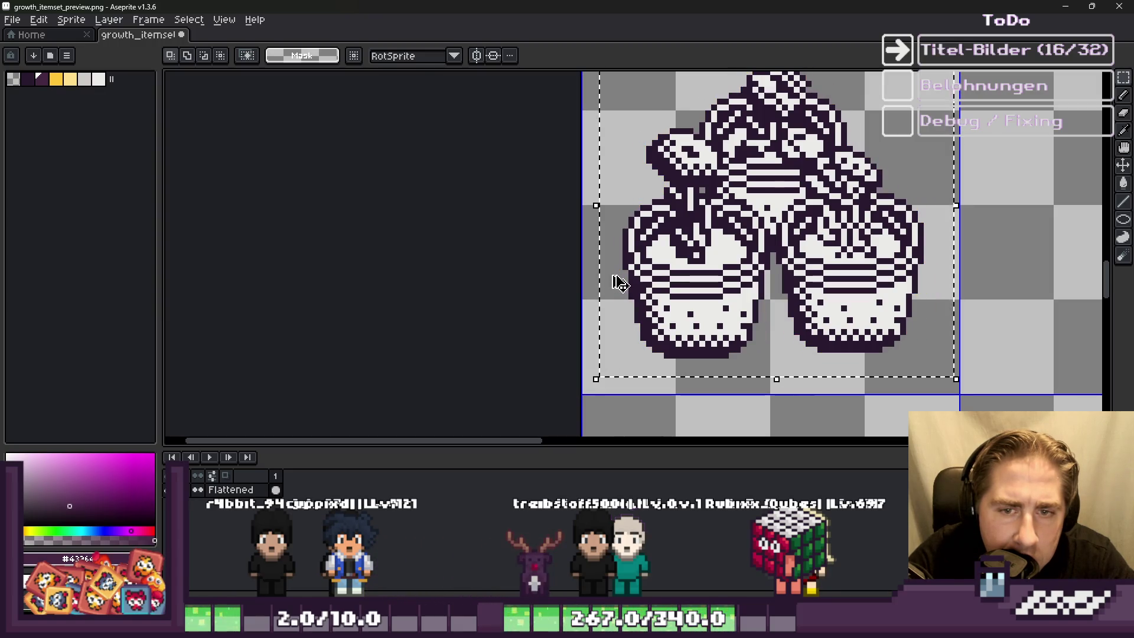
scroll(617, 278, up, 3)
drag(633, 239, 523, 248)
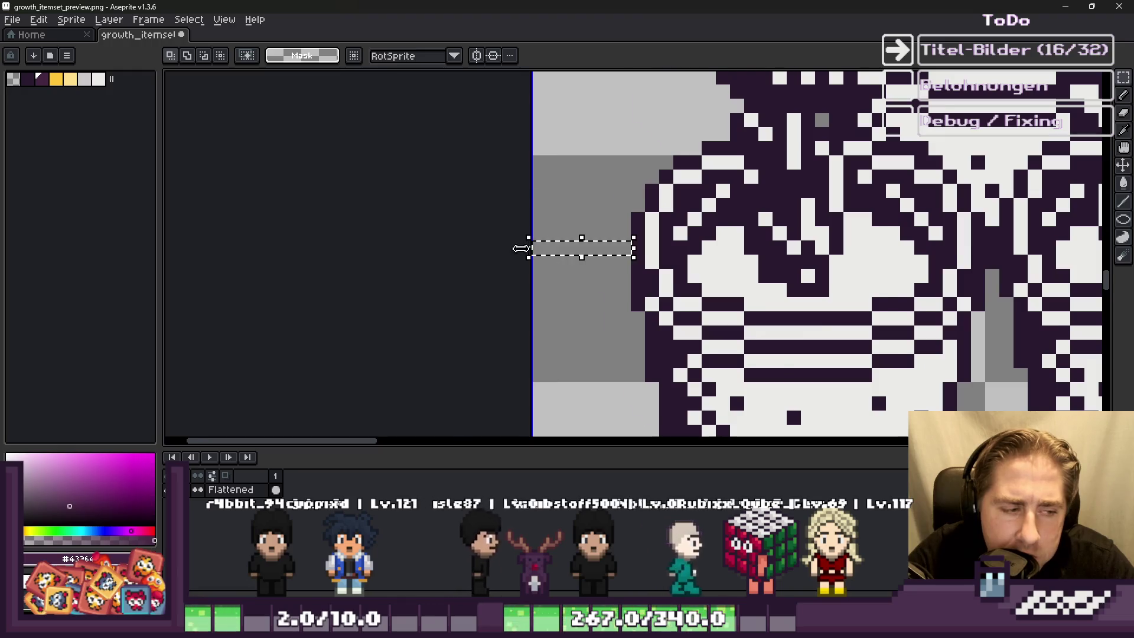
scroll(522, 249, down, 3)
scroll(959, 233, up, 2)
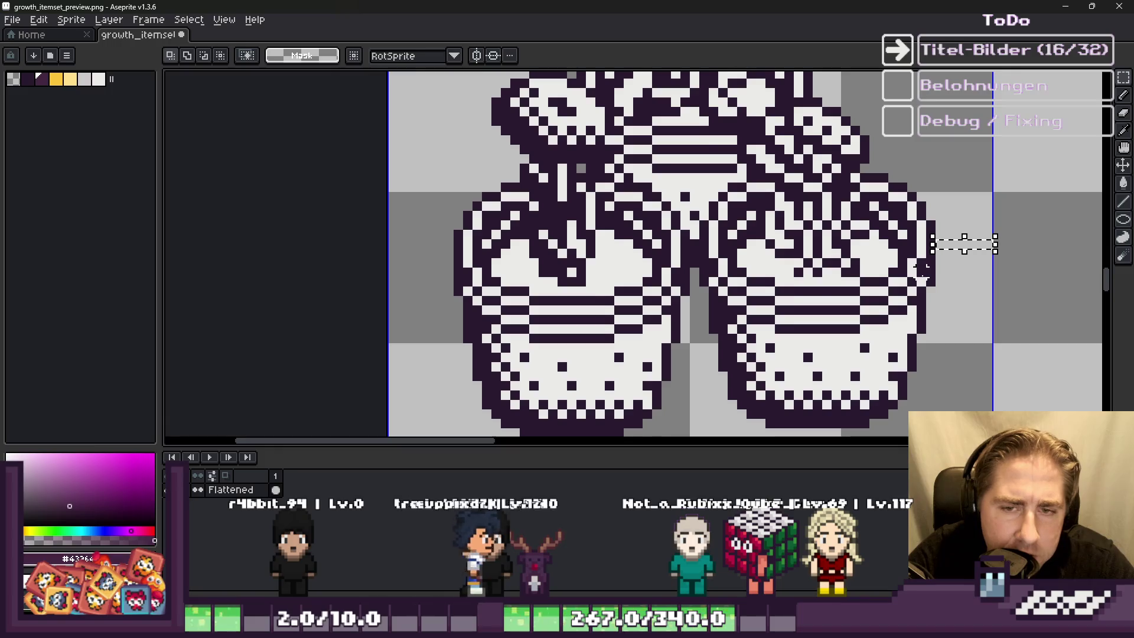
scroll(939, 281, down, 1)
scroll(738, 274, down, 1)
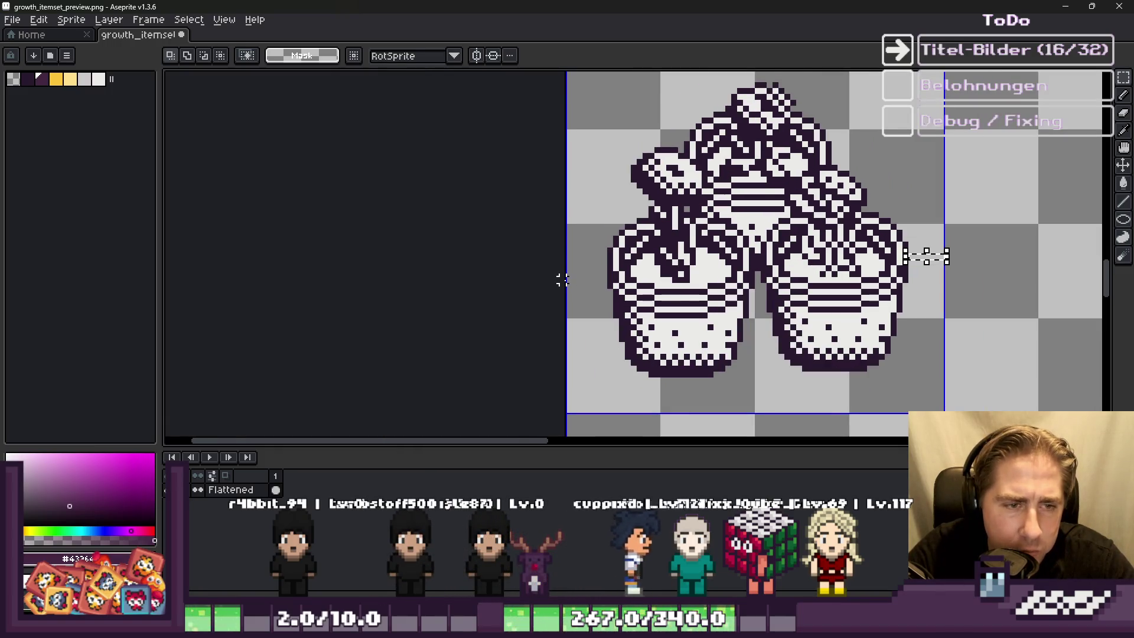
scroll(568, 280, down, 1)
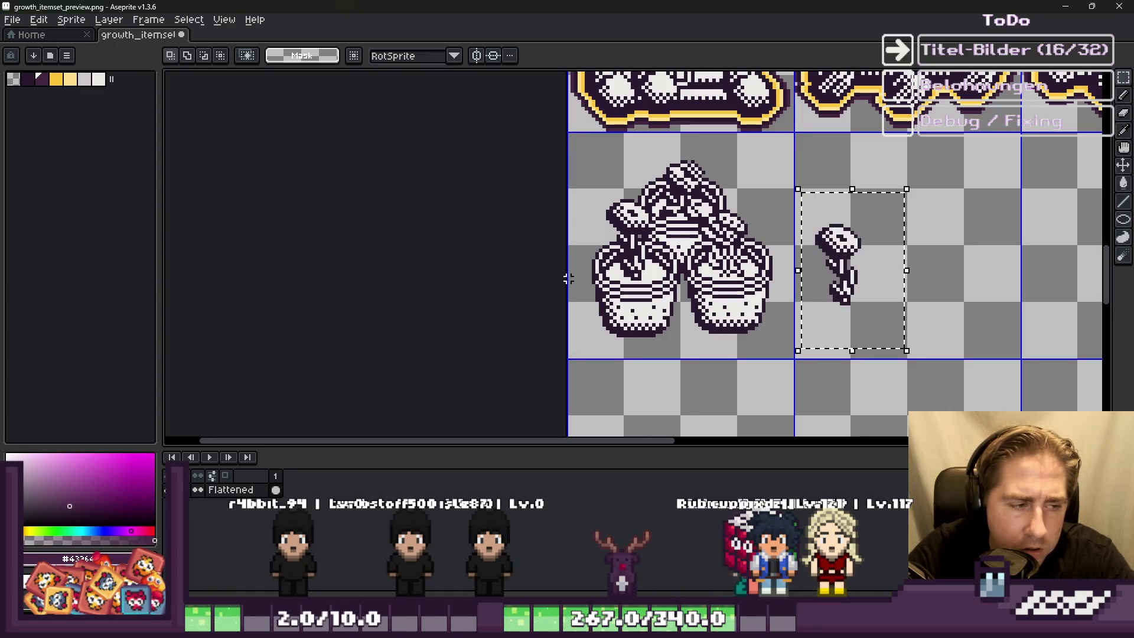
Step: Step back and forward through the undo history, then drop the selection
key(ctrl+z)
key(ctrl+z)
key(ctrl+y)
key(ctrl+y)
key(ctrl+y)
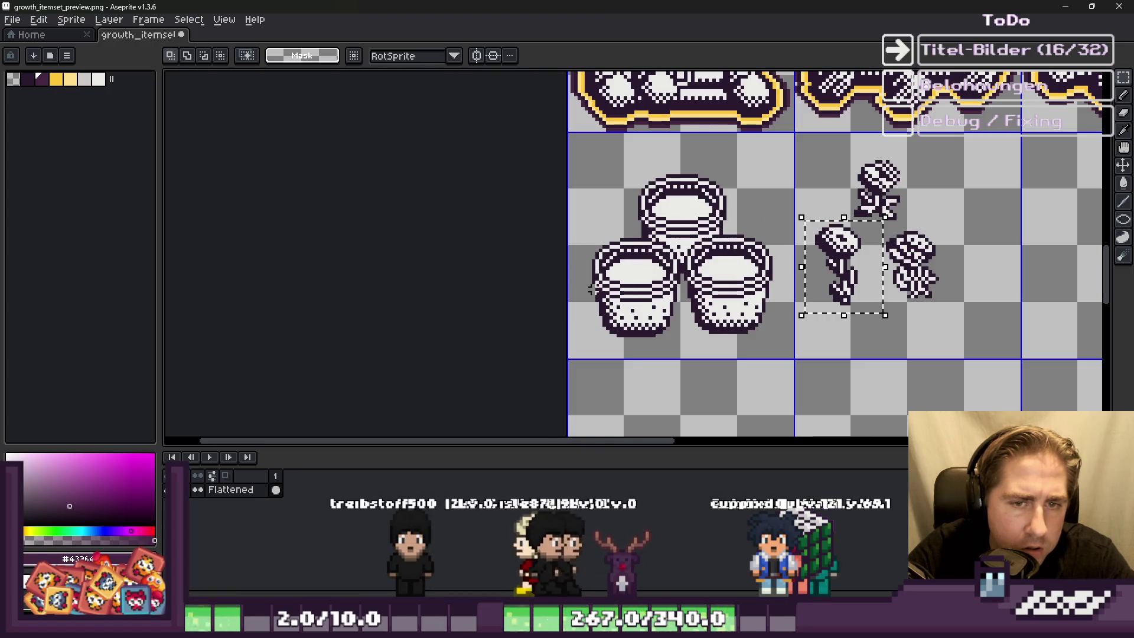
key(ctrl+d)
scroll(576, 266, down, 1)
scroll(570, 249, up, 3)
scroll(566, 235, down, 2)
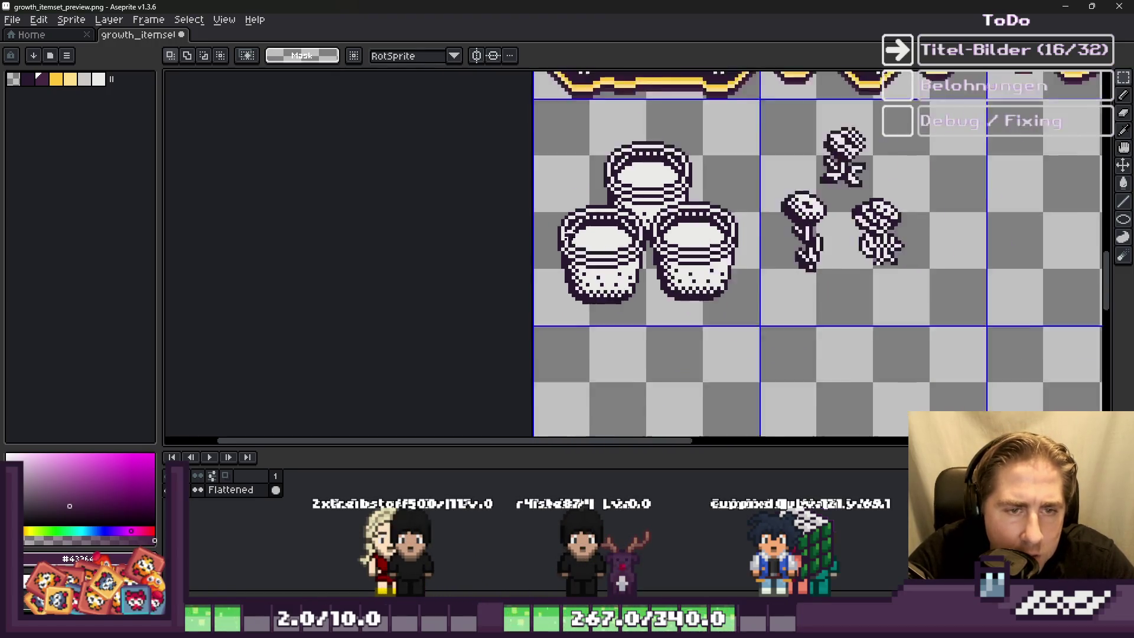
scroll(566, 235, up, 1)
scroll(664, 338, down, 3)
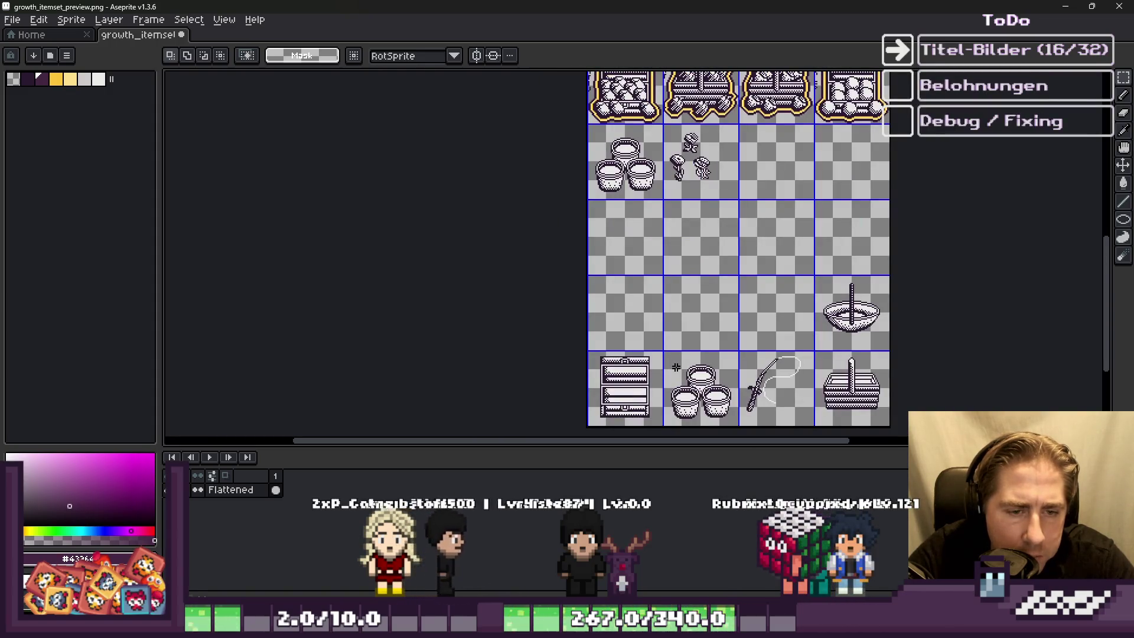
scroll(674, 364, up, 3)
Step: Cut and repaste the pots, shift them up and right, then measure the left gap
key(ctrl+x)
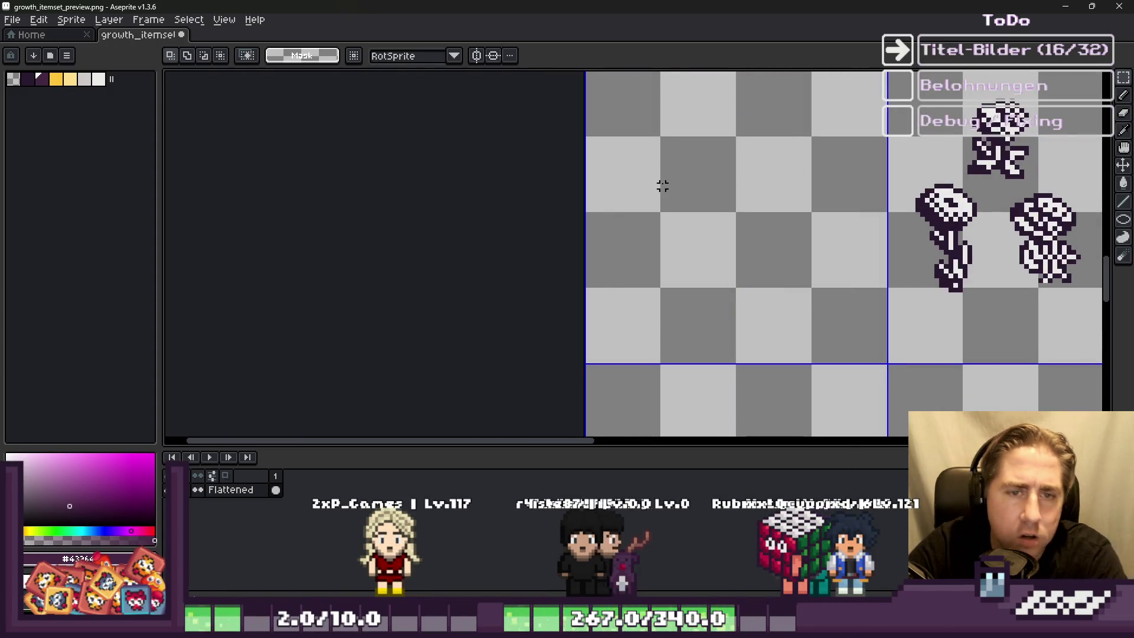
key(ctrl+v)
mouse_move(895, 331)
mouse_down()
mouse_move(647, 243)
mouse_move(623, 284)
mouse_up()
key(Return)
scroll(608, 243, up, 4)
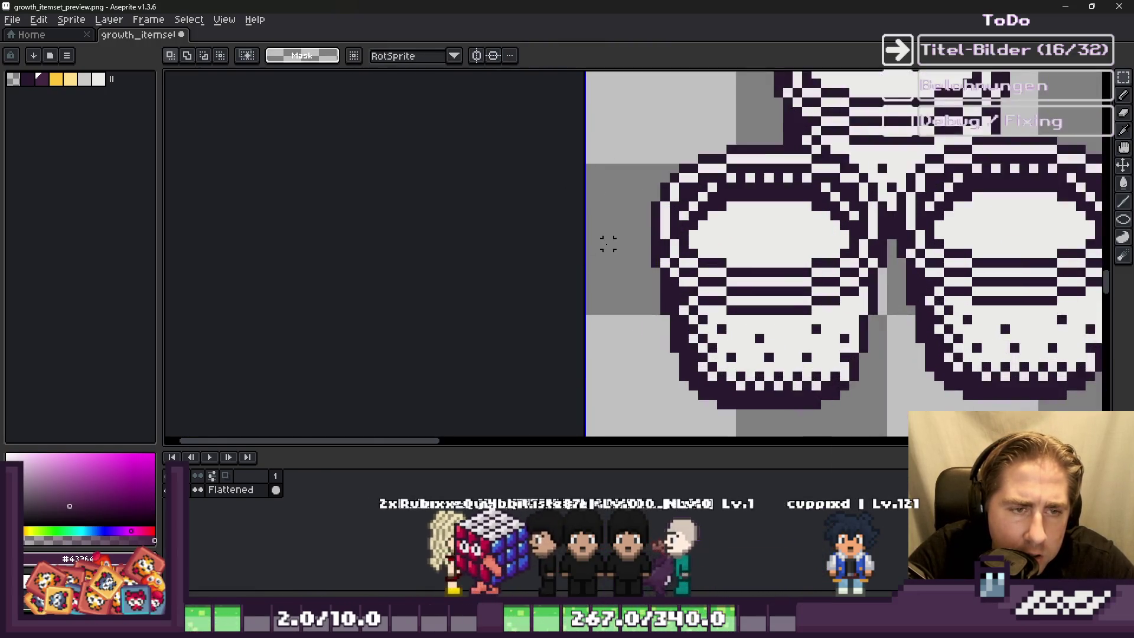
drag(679, 212, 540, 216)
scroll(539, 216, down, 2)
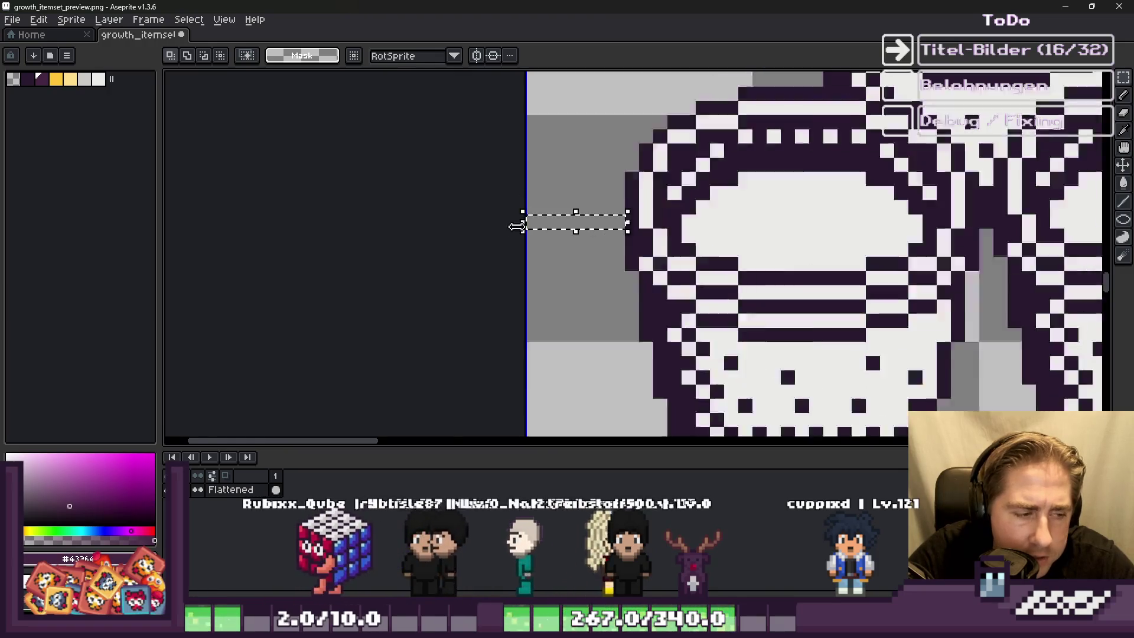
scroll(810, 207, up, 2)
click(957, 213)
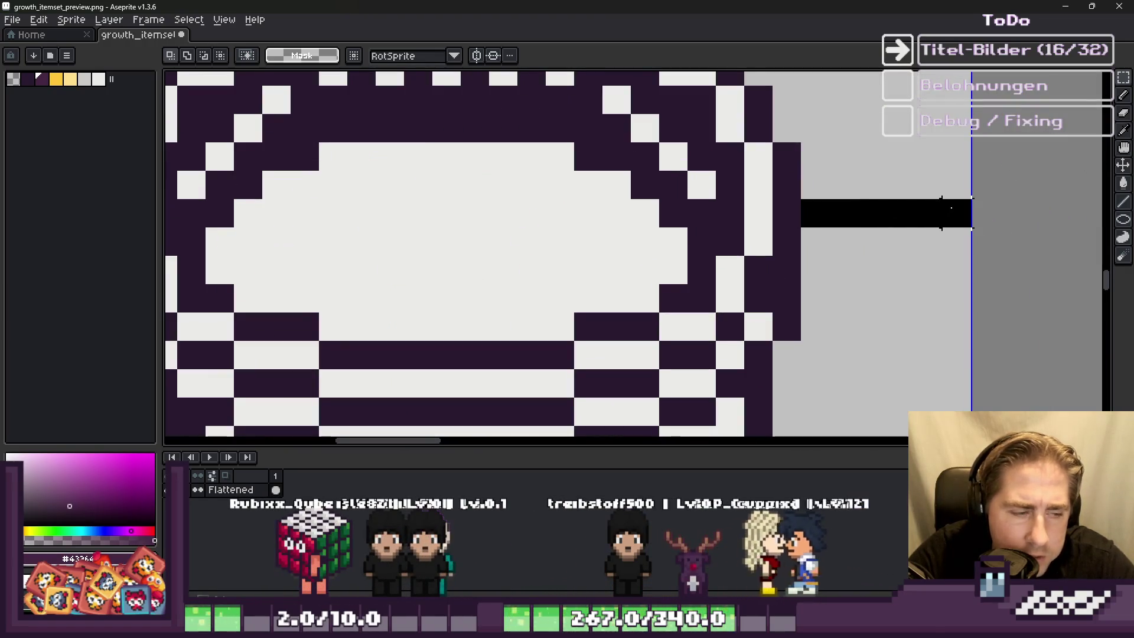
scroll(957, 218, down, 3)
scroll(638, 290, down, 1)
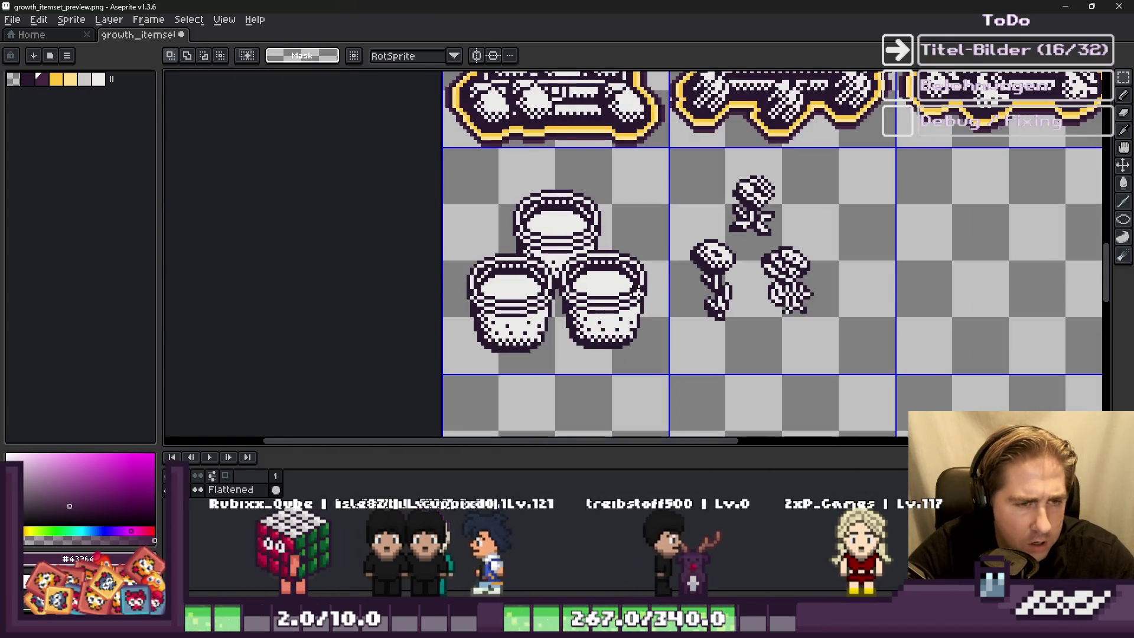
scroll(461, 173, up, 1)
scroll(462, 173, down, 2)
Step: Reposition the two lower pots and check the edge gap with a temporary stroke
mouse_move(449, 164)
mouse_down()
mouse_move(822, 413)
mouse_move(785, 311)
mouse_move(781, 321)
mouse_up()
click(616, 233)
key(Return)
scroll(599, 286, down, 1)
scroll(458, 269, up, 7)
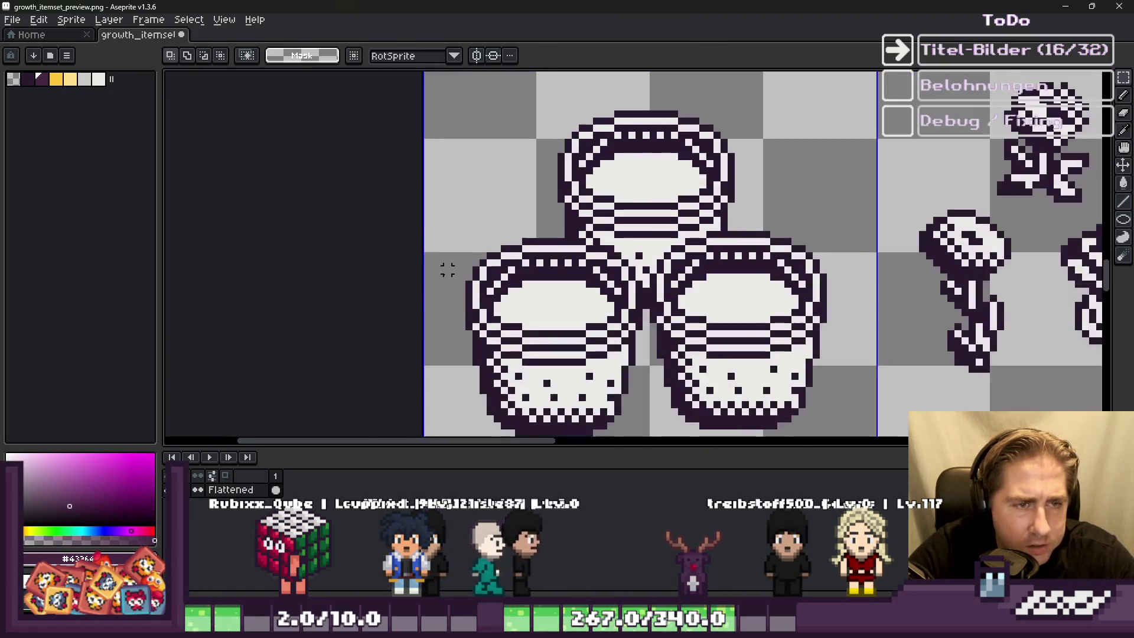
drag(515, 284, 377, 309)
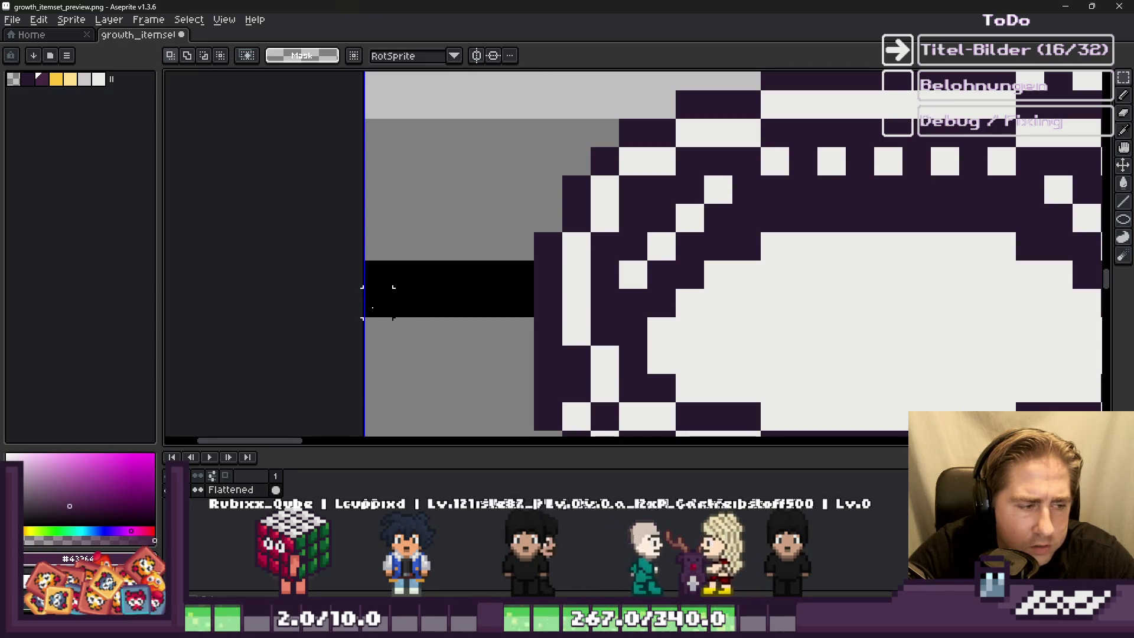
key(ctrl+z)
scroll(393, 296, down, 5)
scroll(727, 294, up, 3)
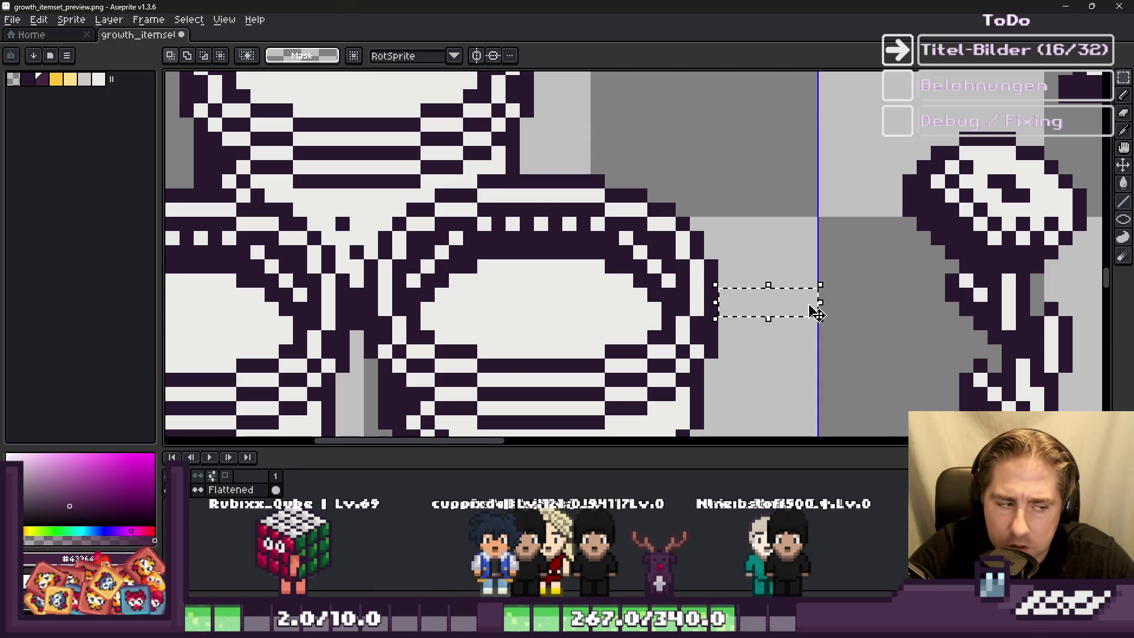
scroll(817, 232, down, 3)
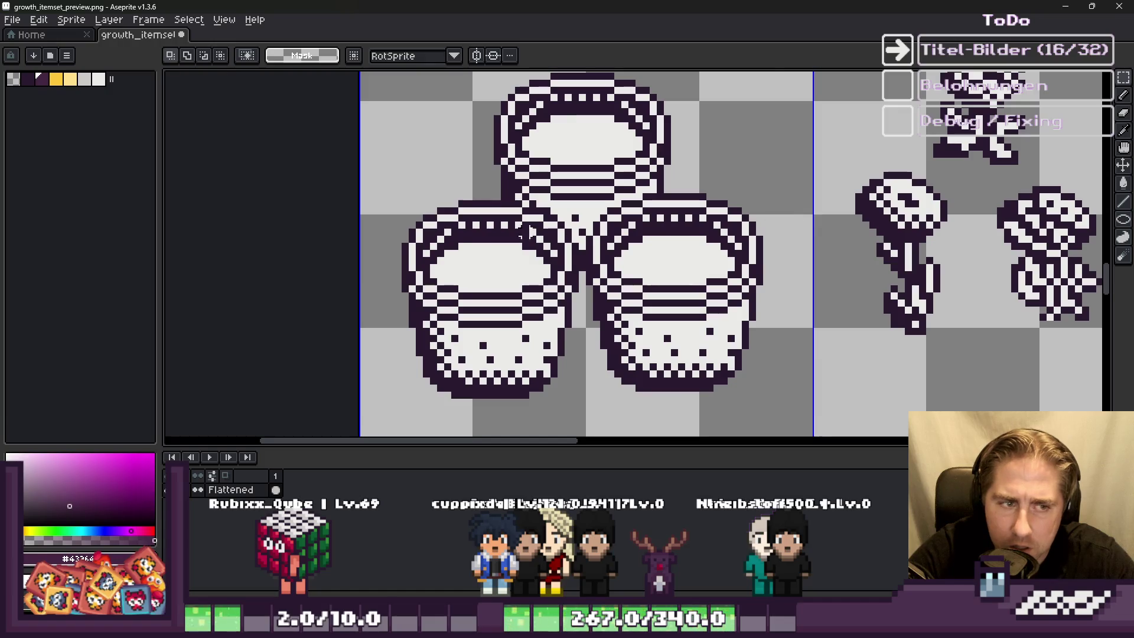
scroll(392, 221, up, 1)
Step: Select the left pot and move it in closer to the other two
mouse_move(391, 187)
mouse_down()
mouse_move(519, 400)
mouse_move(559, 431)
mouse_up()
scroll(576, 204, up, 2)
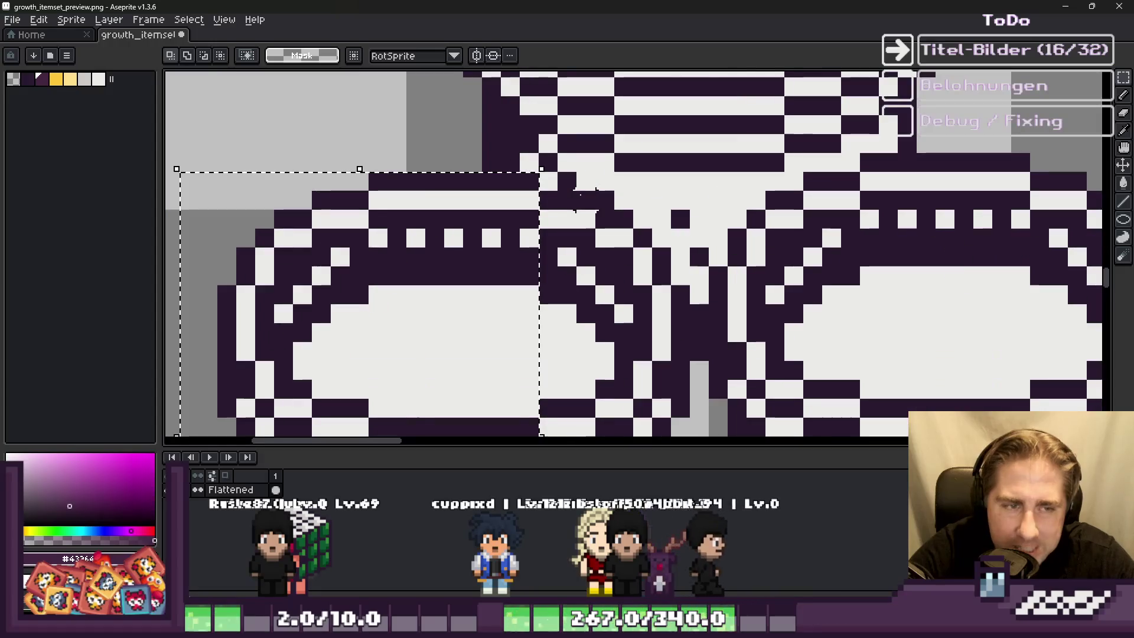
scroll(584, 201, down, 3)
scroll(506, 228, up, 3)
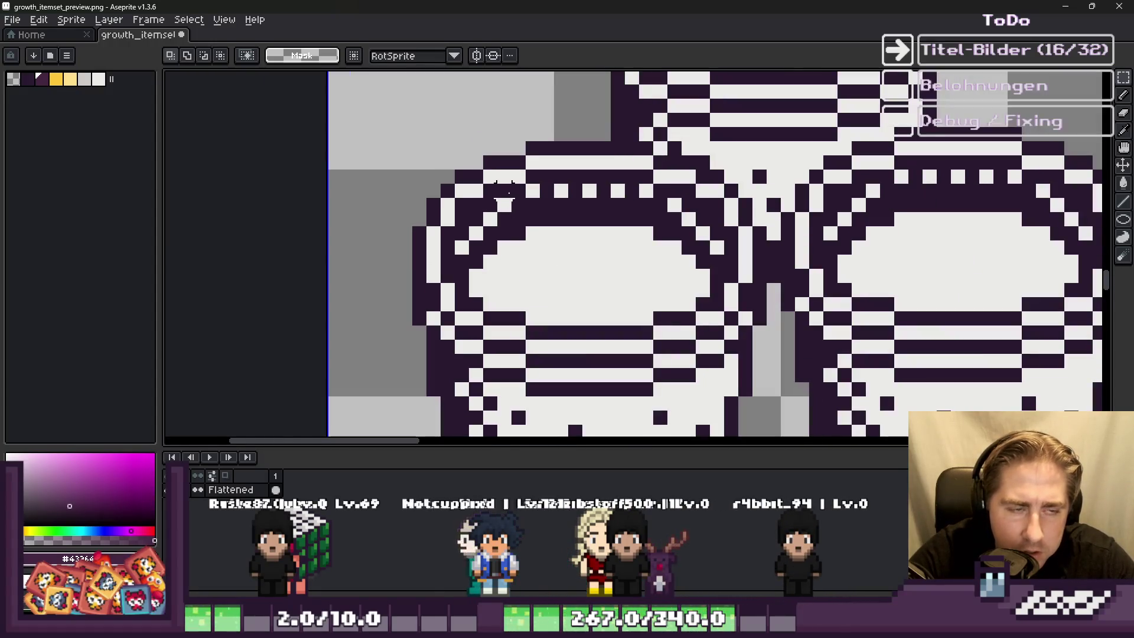
scroll(624, 338, down, 3)
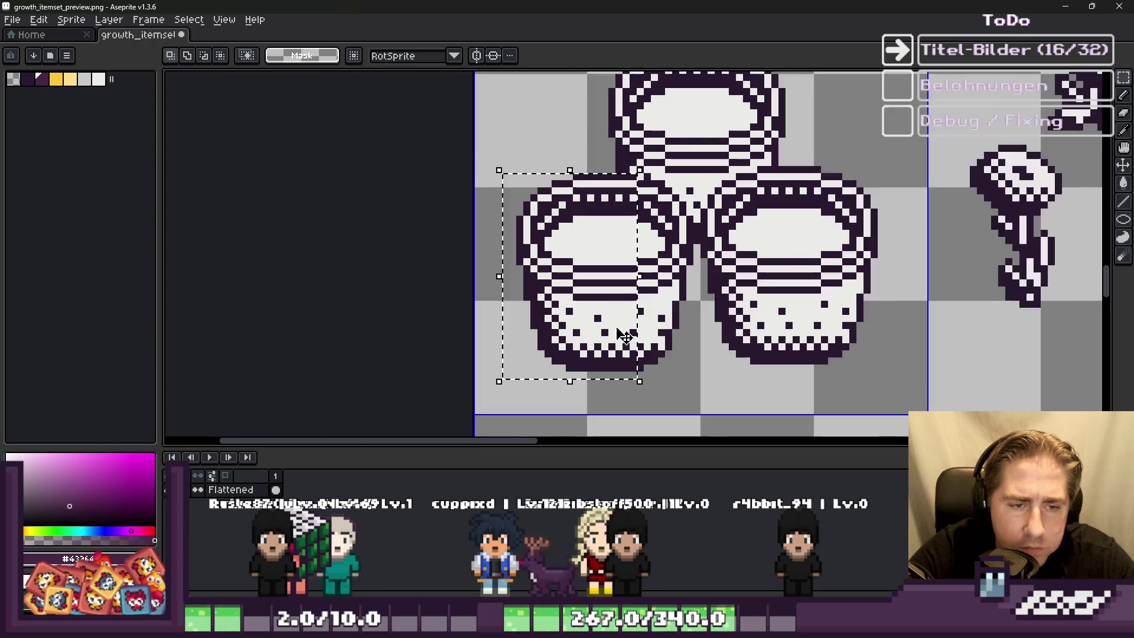
scroll(640, 207, up, 2)
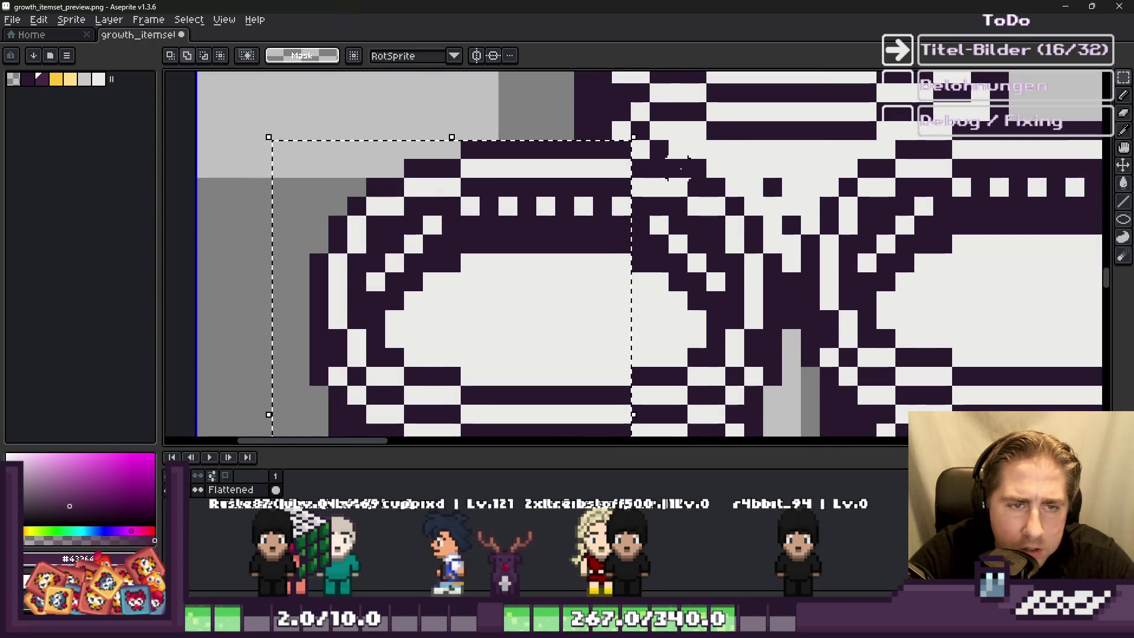
scroll(681, 168, down, 2)
scroll(685, 170, up, 2)
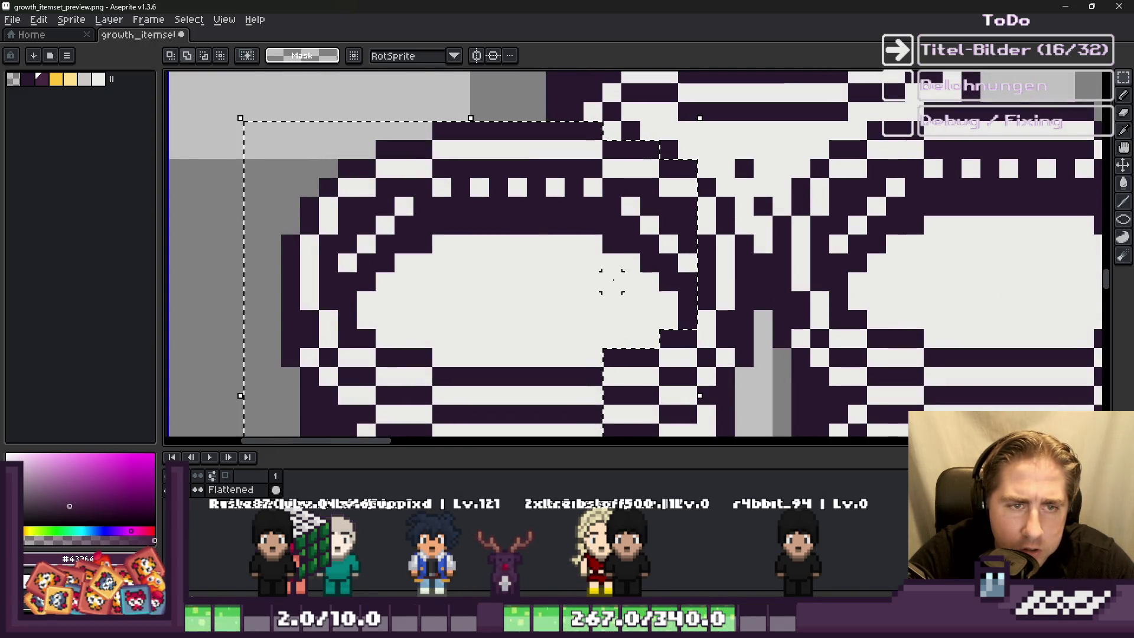
drag(702, 271, 711, 178)
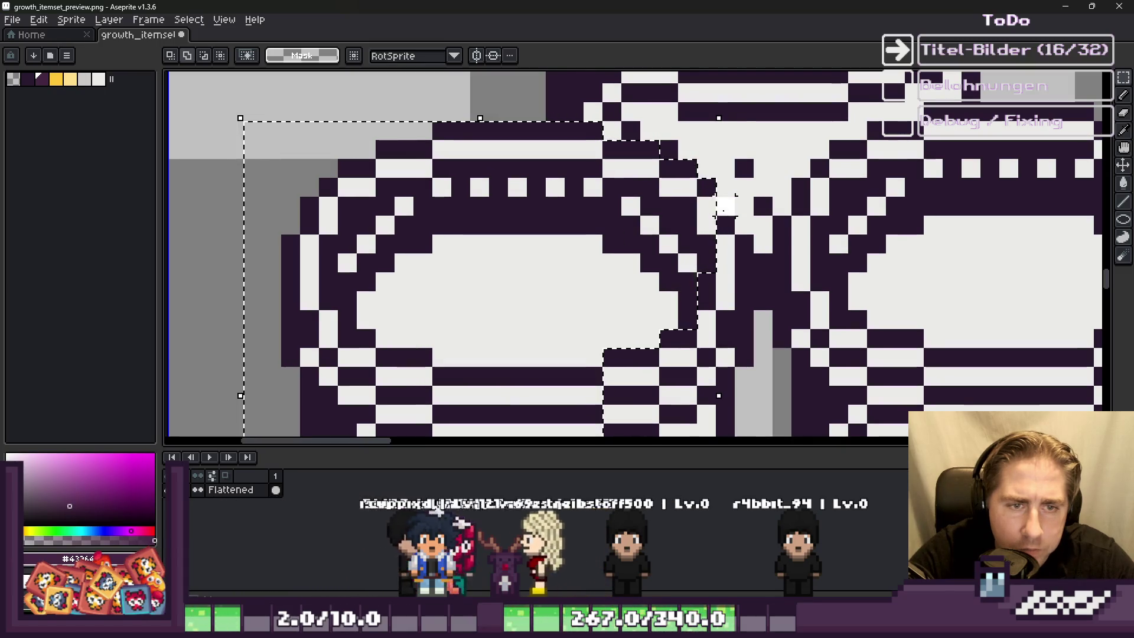
mouse_move(738, 233)
mouse_down()
mouse_move(751, 251)
mouse_move(747, 363)
mouse_up()
scroll(722, 199, down, 2)
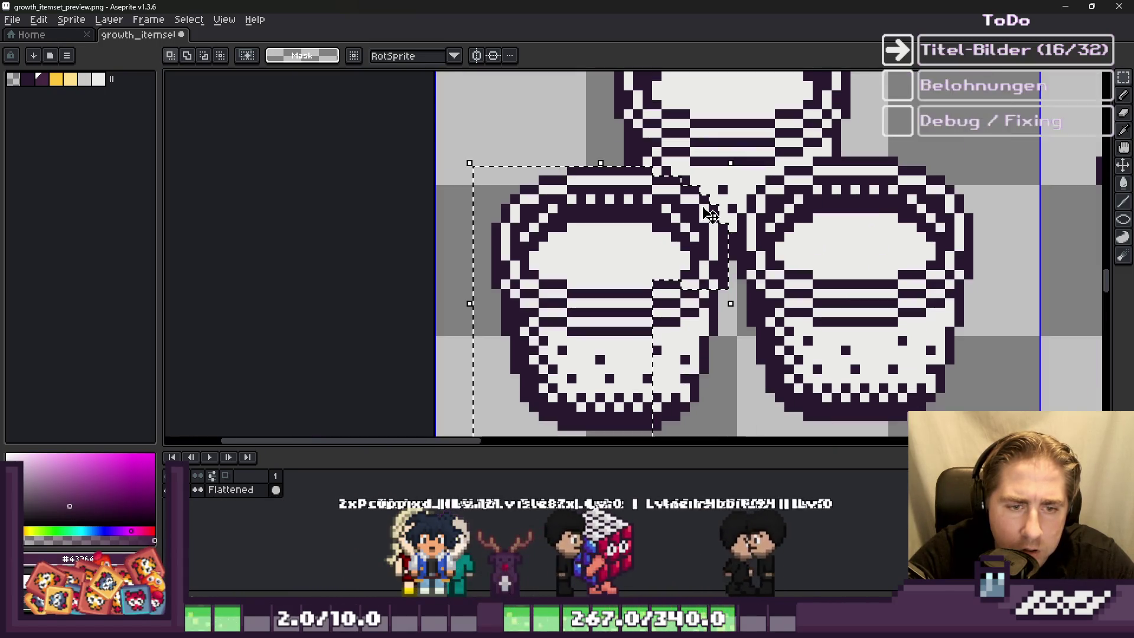
scroll(711, 213, up, 1)
scroll(718, 98, down, 1)
mouse_move(745, 396)
mouse_down()
mouse_move(665, 233)
mouse_move(639, 223)
mouse_move(614, 251)
mouse_up()
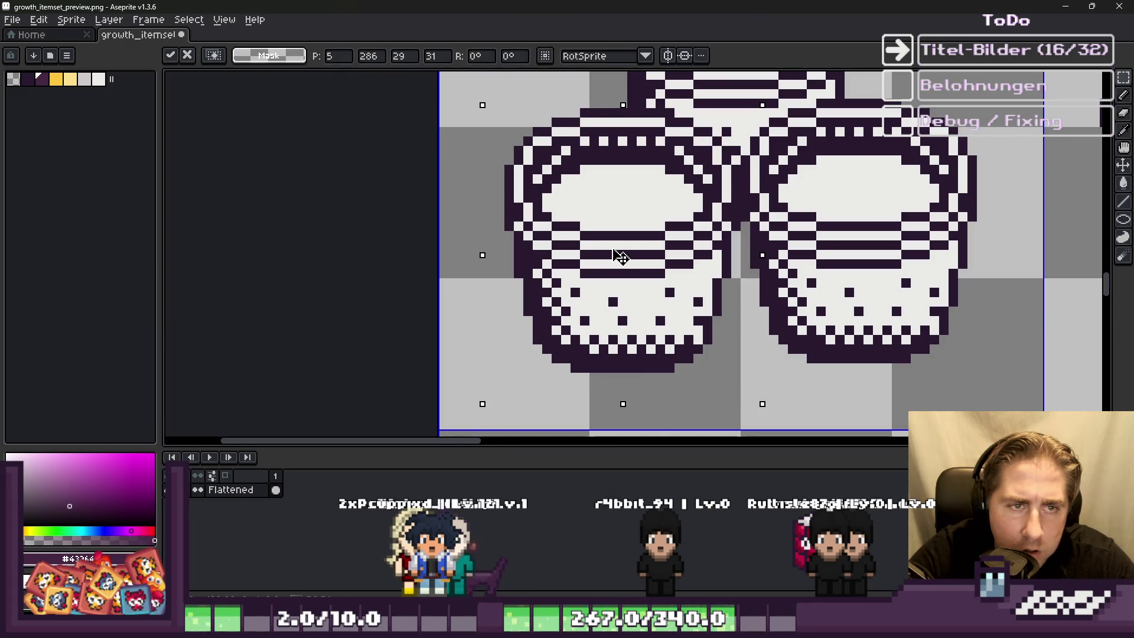
key(ctrl+d)
scroll(533, 153, down, 3)
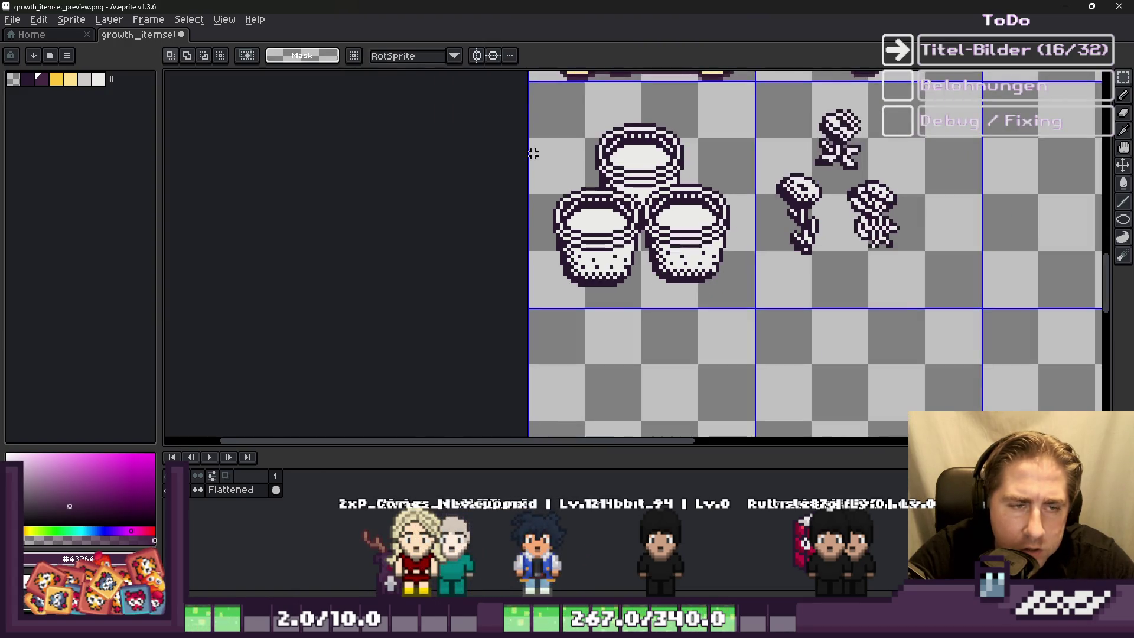
Step: Select the whole pots cell, cut the cluster out and paste it back
drag(571, 177, 569, 174)
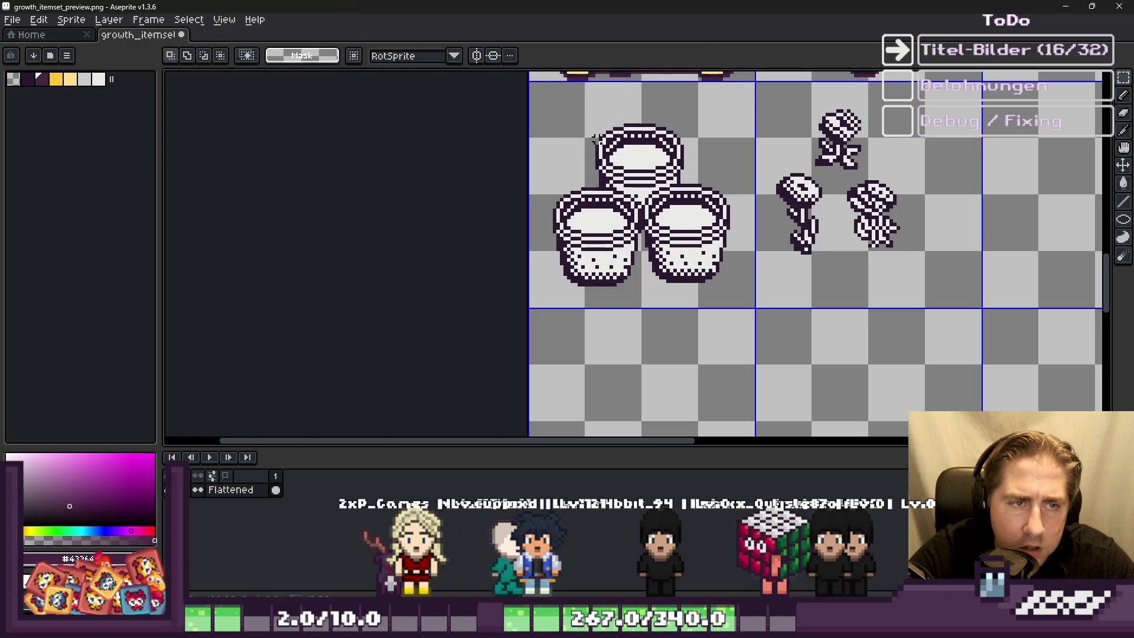
scroll(596, 134, down, 2)
scroll(649, 189, down, 2)
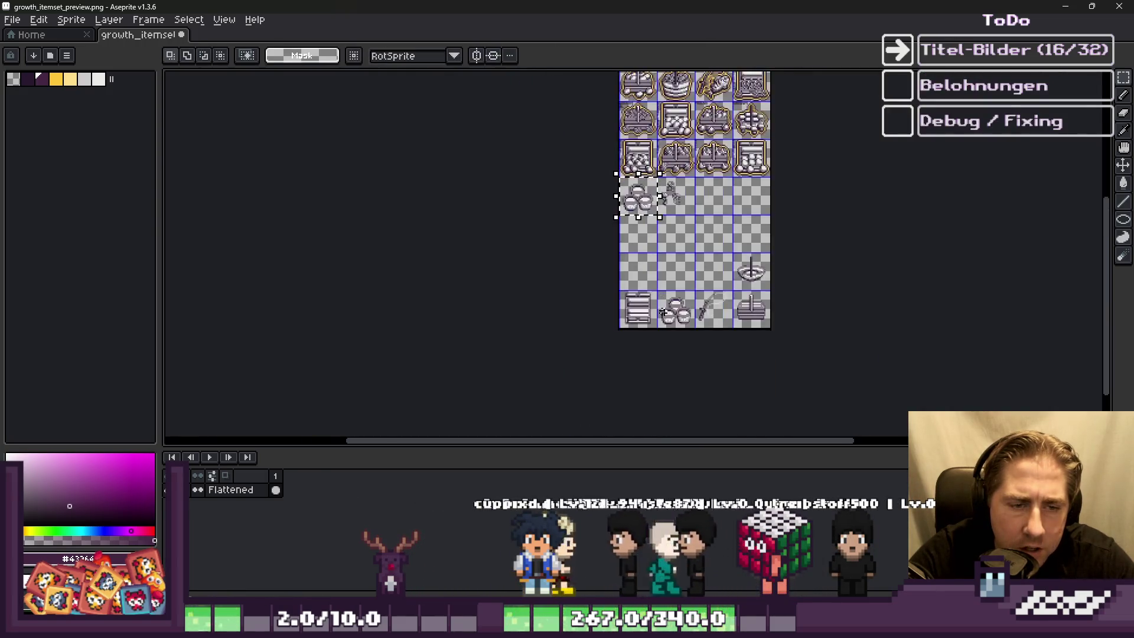
scroll(735, 295, up, 4)
key(Delete)
key(ctrl+v)
Step: Place the pasted pot cluster in the bottom-row cell beside the chest
mouse_move(563, 292)
mouse_down()
mouse_move(747, 374)
mouse_move(791, 325)
mouse_up()
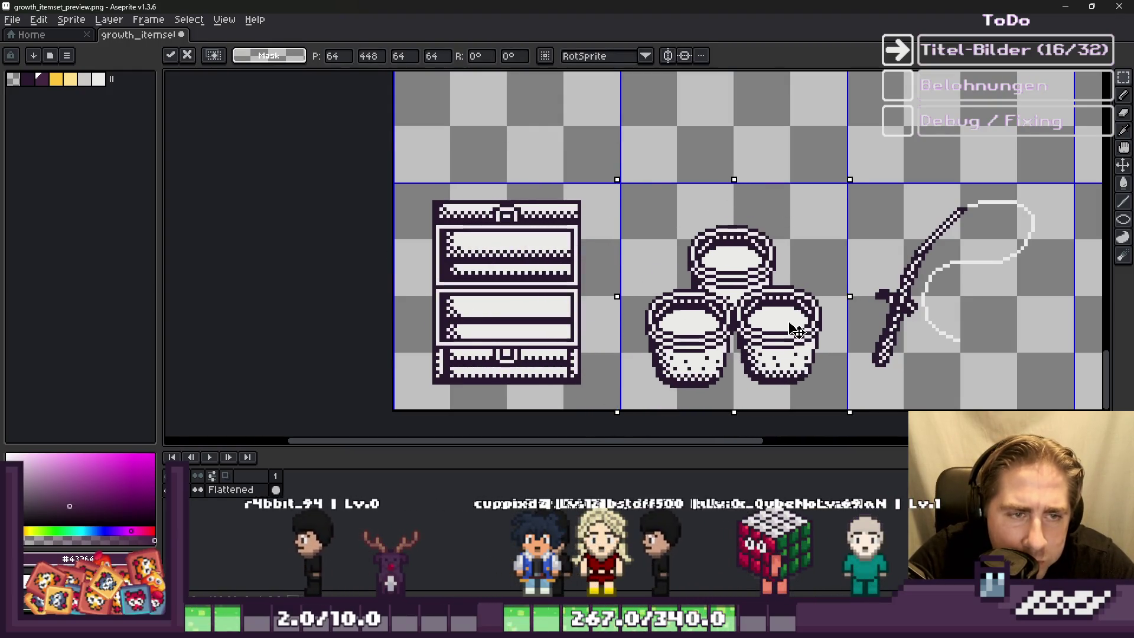
key(ctrl+d)
scroll(797, 328, down, 3)
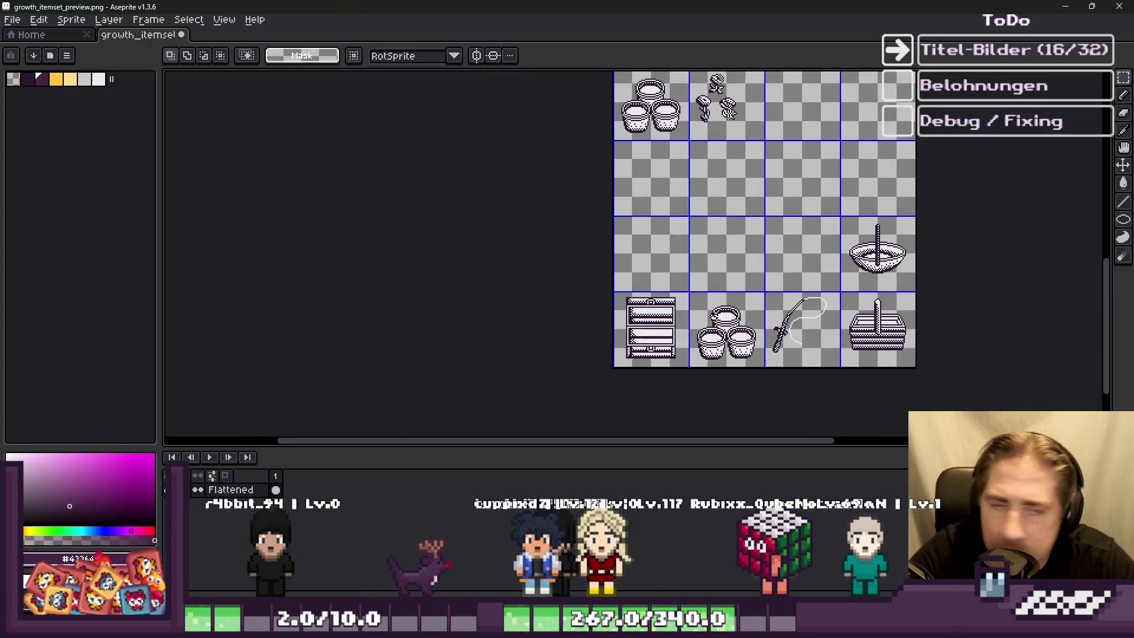
scroll(670, 296, up, 4)
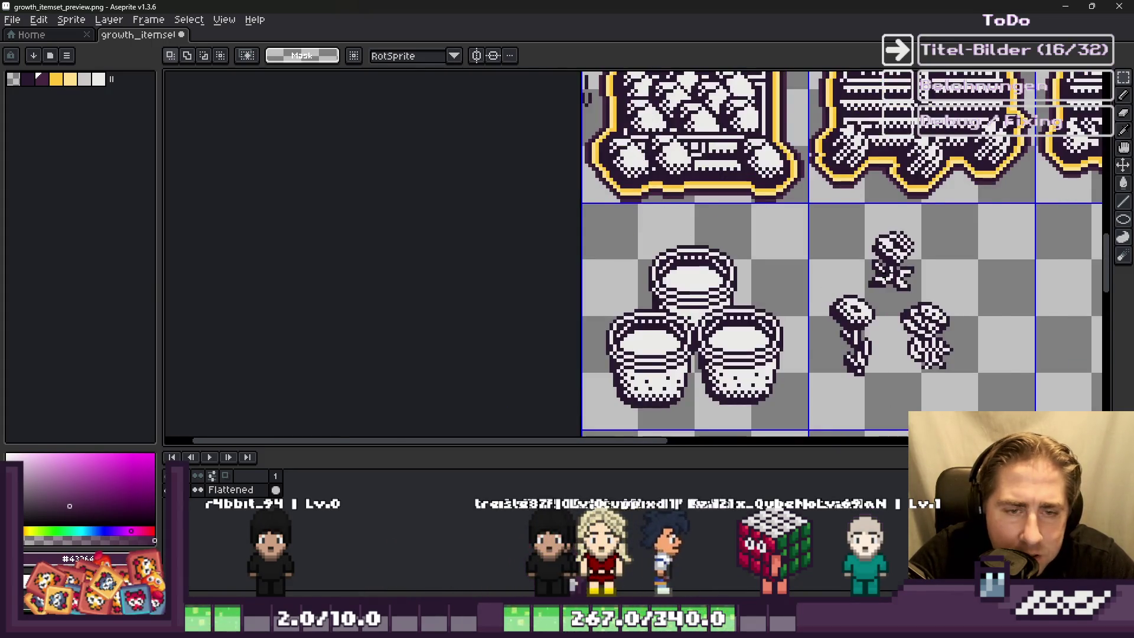
scroll(830, 258, up, 1)
Step: Move the left mushroom onto the left pot and the right mushroom onto the right pot
drag(813, 202, 923, 366)
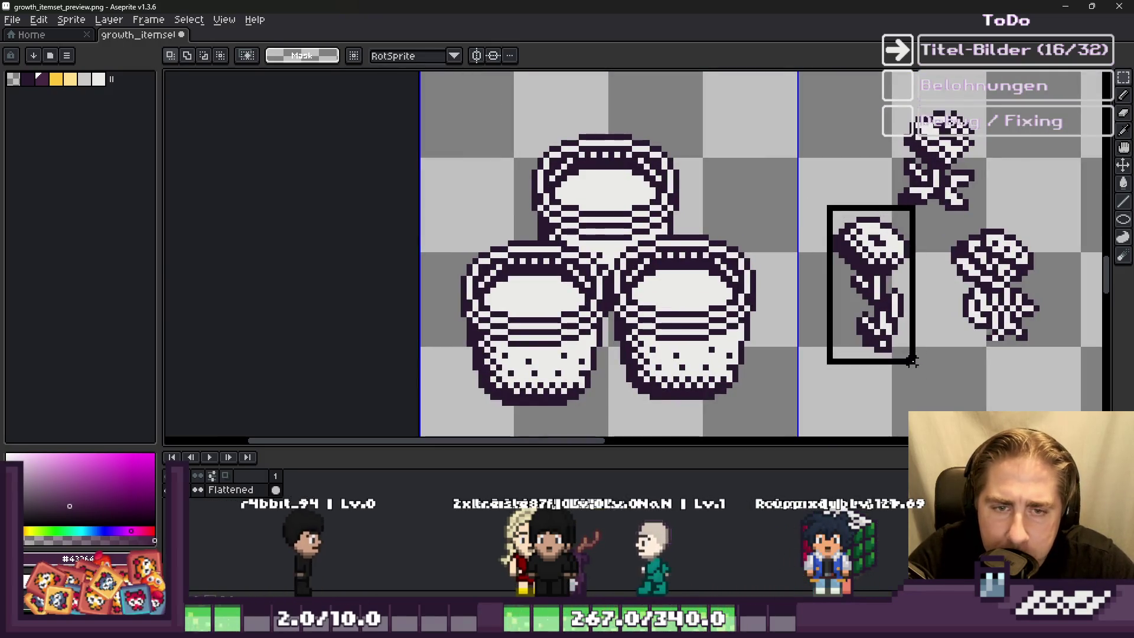
drag(892, 313, 549, 277)
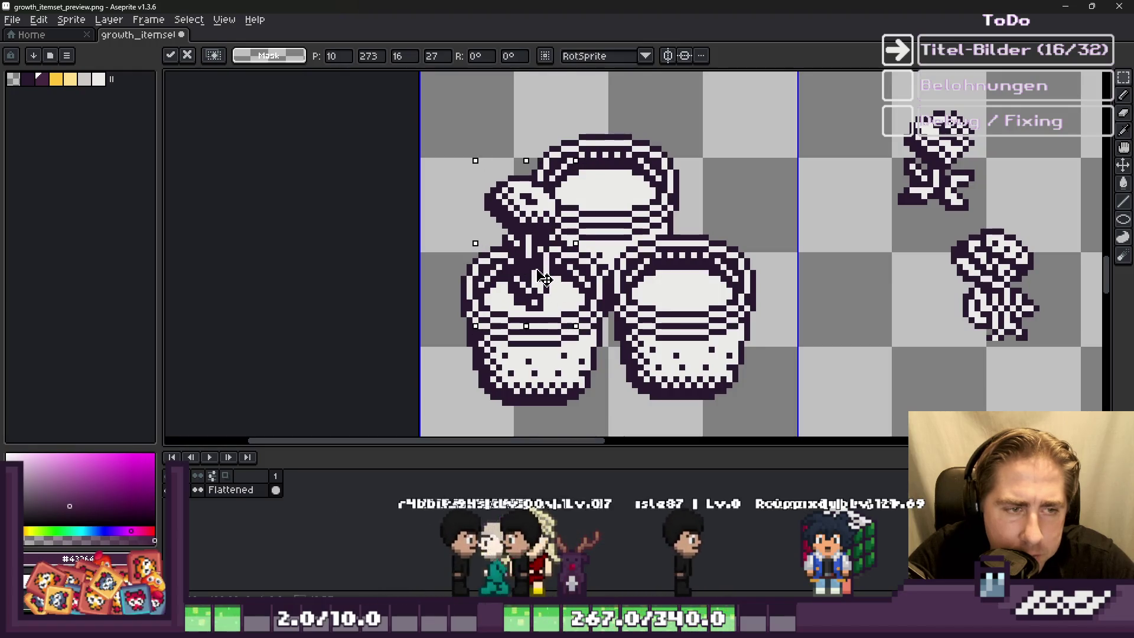
click(907, 213)
drag(907, 214, 1063, 380)
drag(1015, 315, 690, 282)
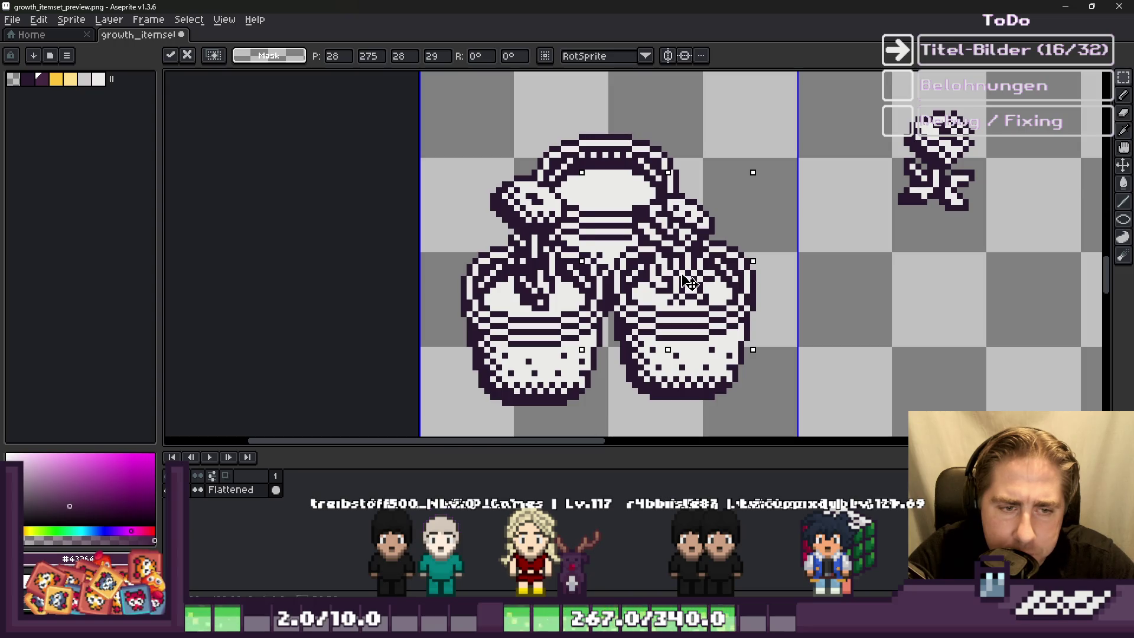
Step: Move the small plant onto the top pot and check the spacing with a temporary stroke
mouse_move(889, 106)
mouse_down()
mouse_move(980, 219)
mouse_move(948, 204)
mouse_move(650, 201)
mouse_move(642, 211)
mouse_move(649, 201)
mouse_up()
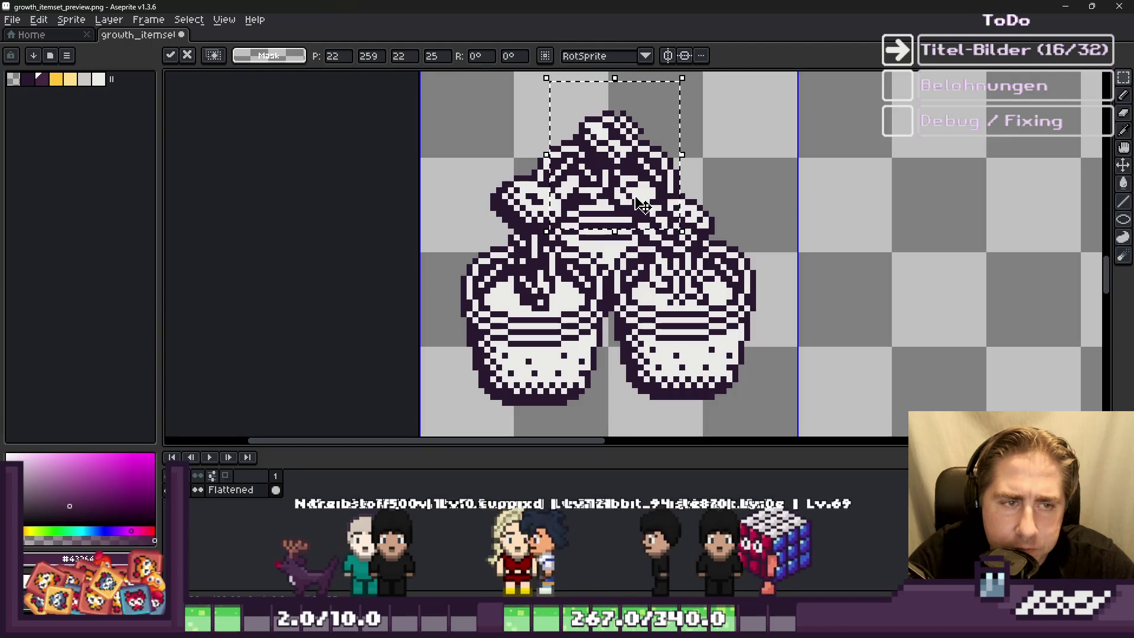
key(Return)
scroll(649, 201, down, 2)
scroll(649, 200, up, 1)
scroll(650, 201, up, 4)
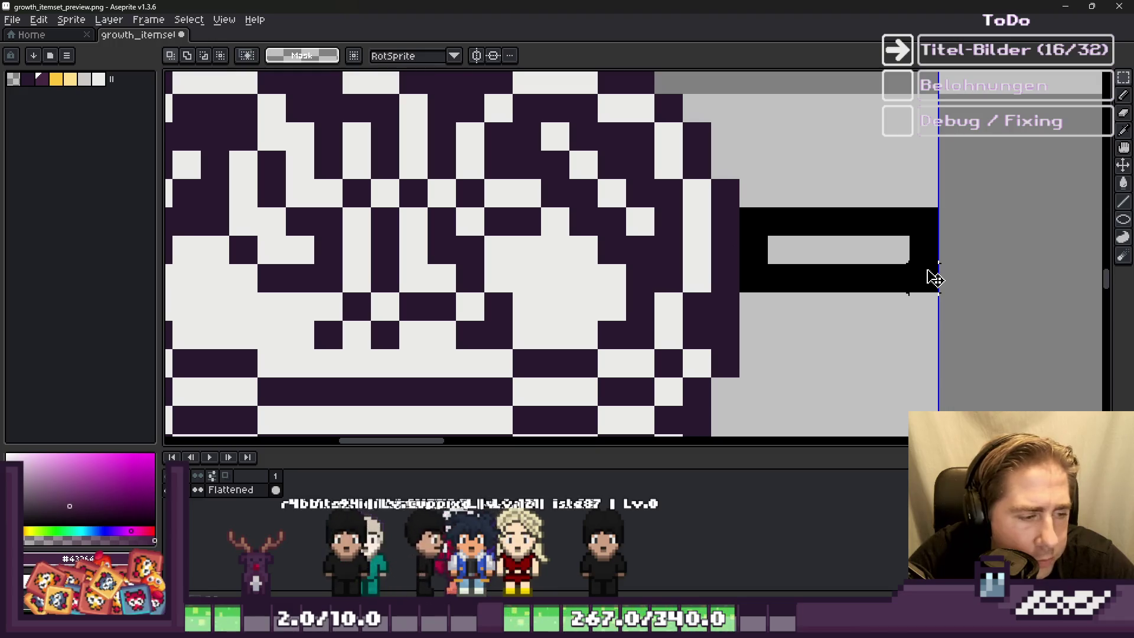
scroll(909, 266, down, 3)
scroll(562, 291, up, 4)
mouse_move(613, 242)
mouse_down()
mouse_move(514, 256)
mouse_move(470, 299)
mouse_up()
key(ctrl+z)
scroll(472, 283, down, 4)
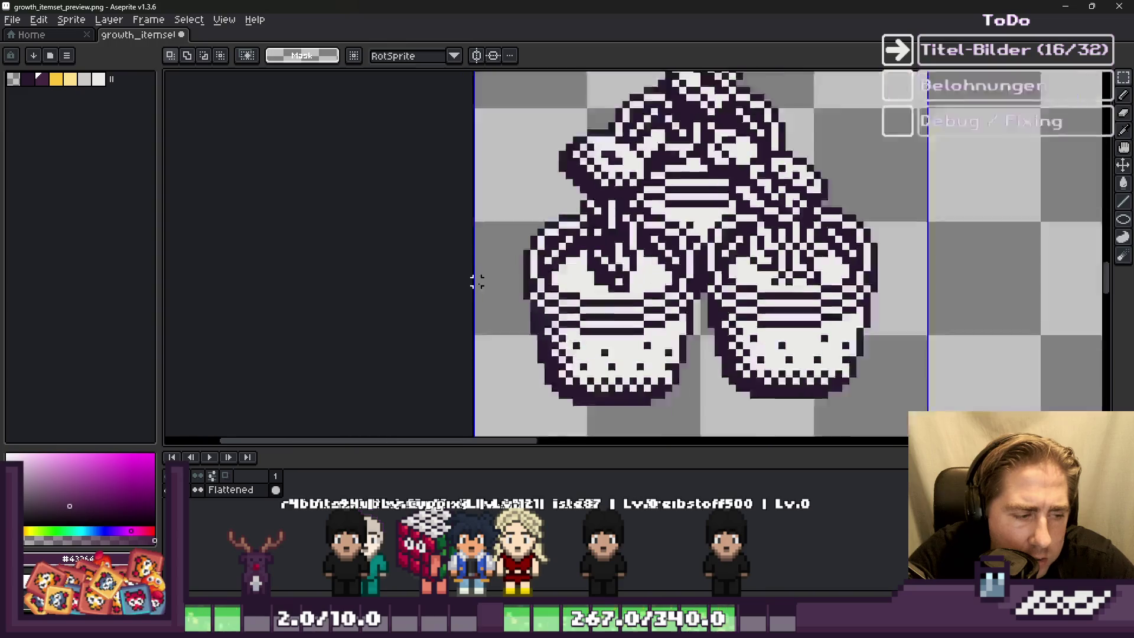
scroll(501, 172, down, 2)
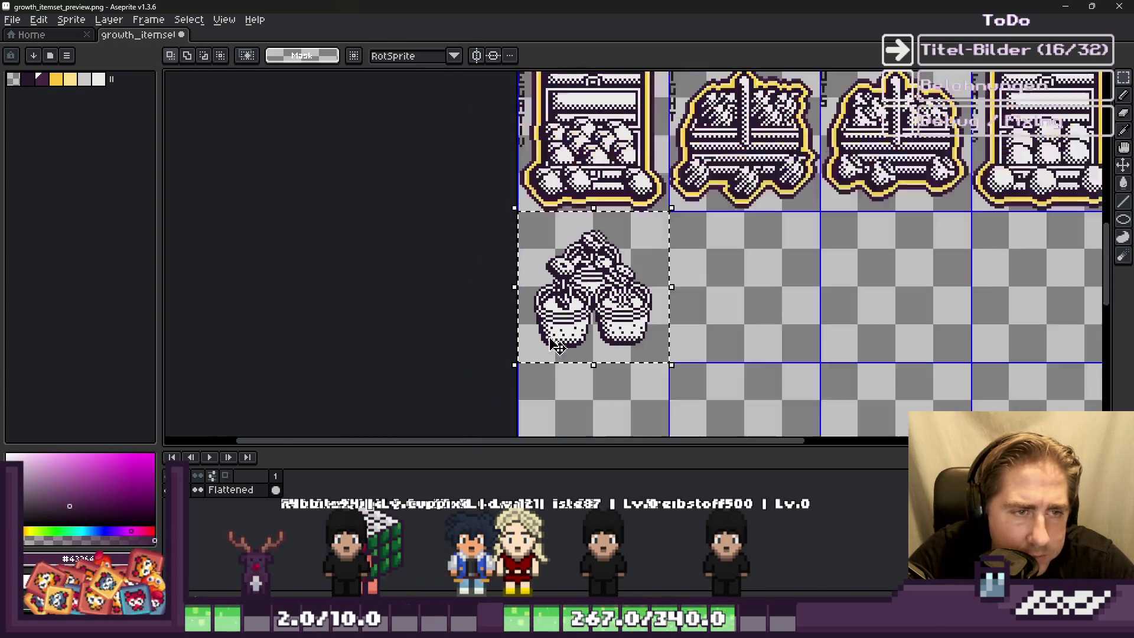
Step: Sample yellow from a neighbouring icon and add a yellow outline around the selected pots
scroll(561, 213, up, 4)
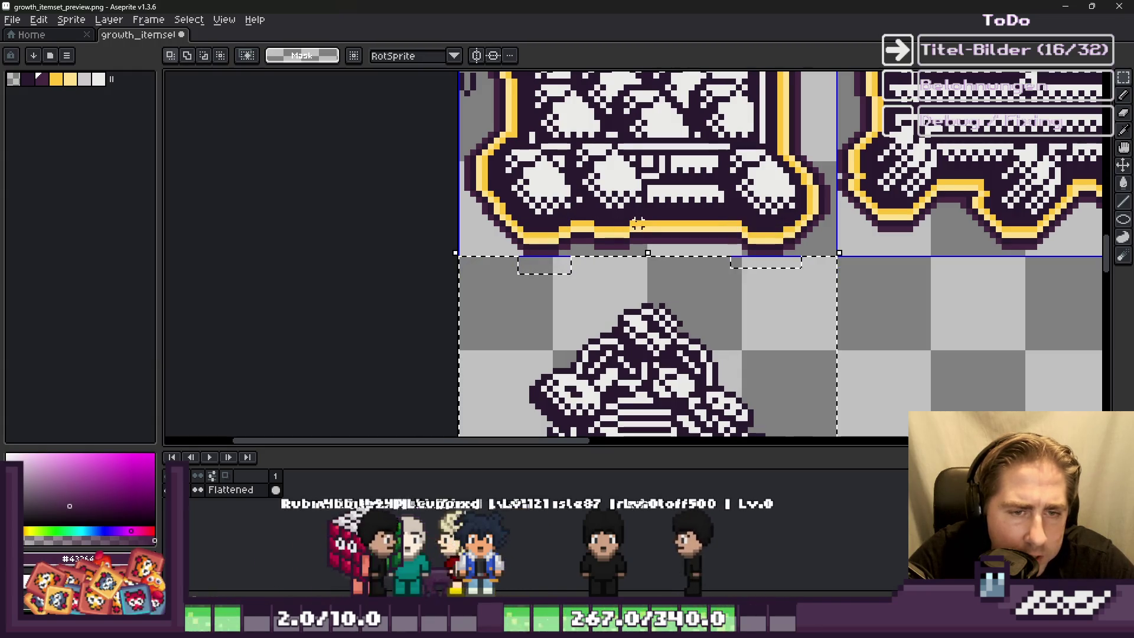
scroll(565, 285, up, 2)
key(alt)
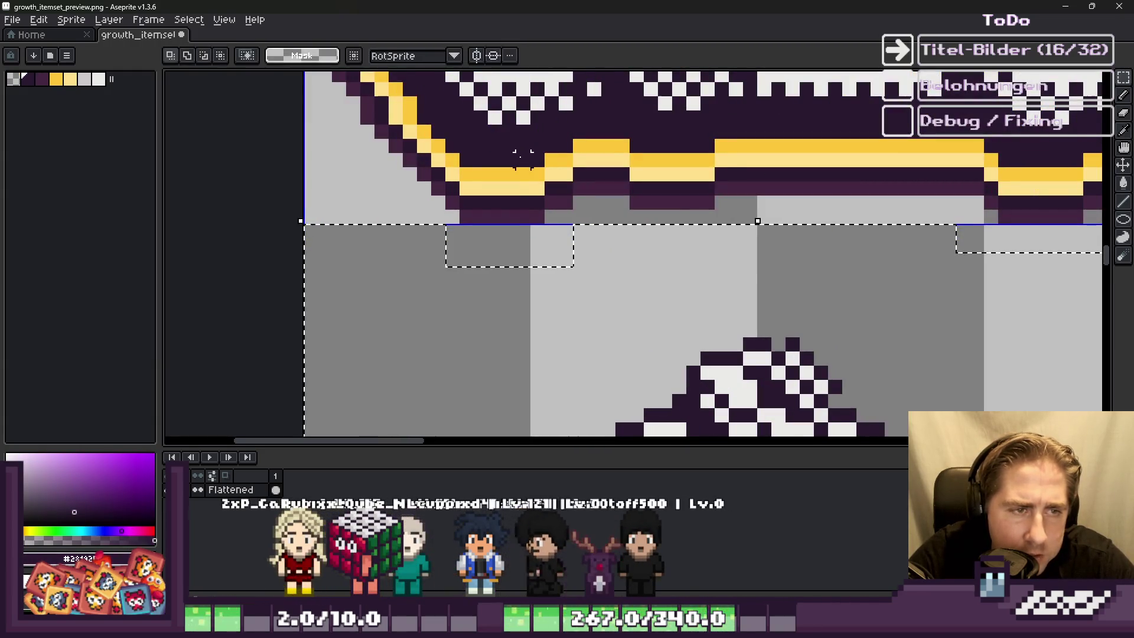
scroll(514, 189, down, 2)
key(shift+o)
key(Escape)
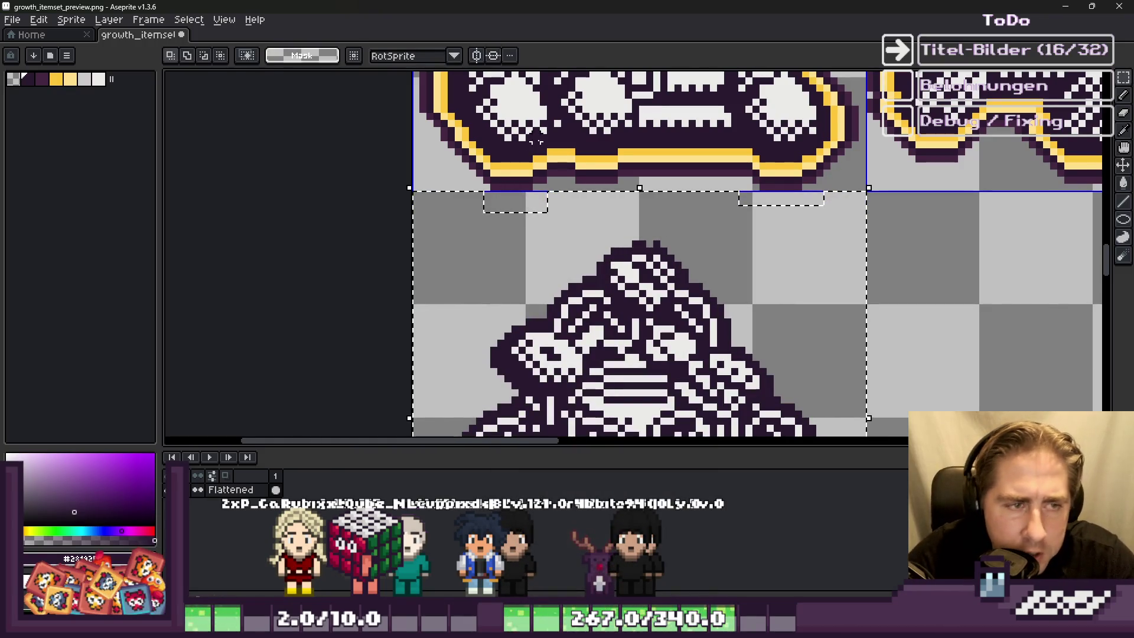
alt+click(553, 167)
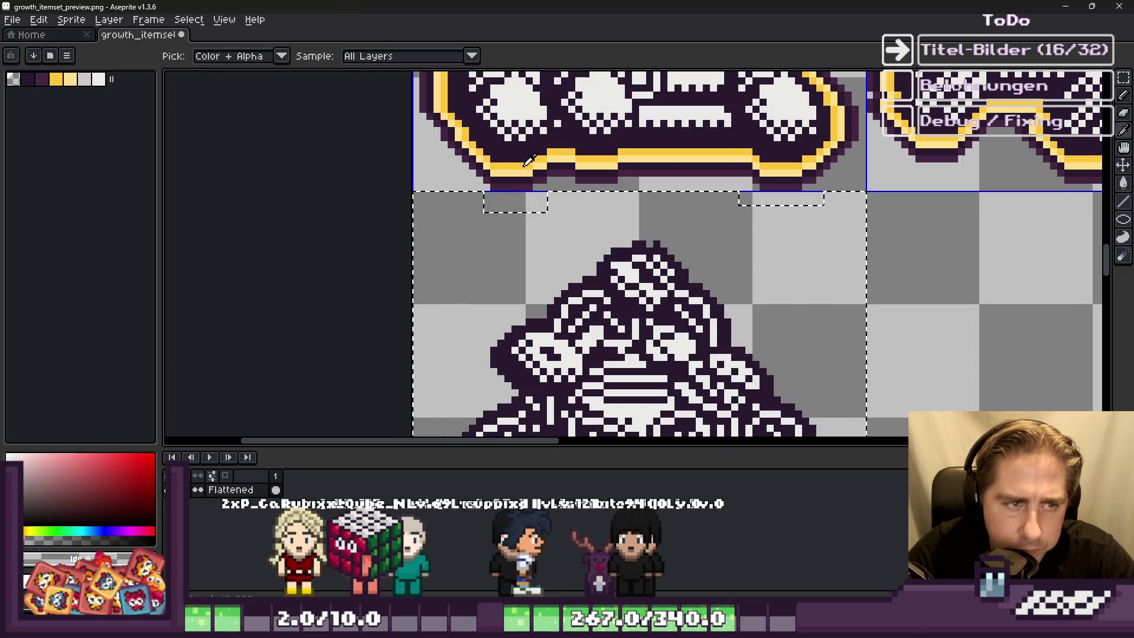
alt+click(529, 156)
key(shift+o)
key(Return)
Step: Sample dark purple from the icon edges and add dark purple outlines around the pots
scroll(465, 110, up, 2)
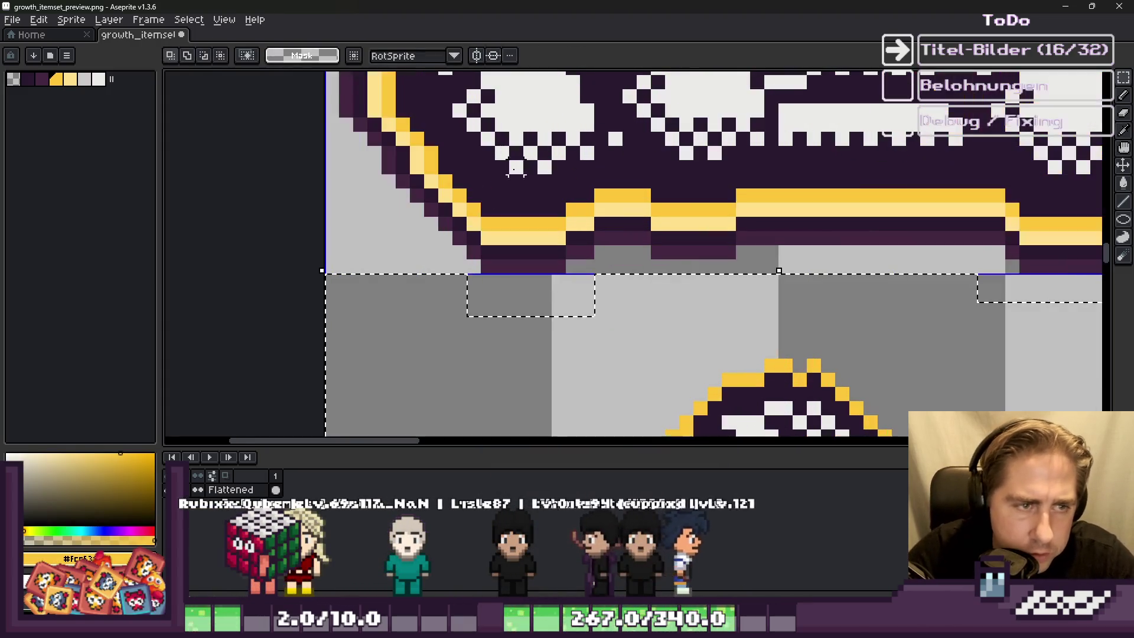
key(shift+o)
key(Escape)
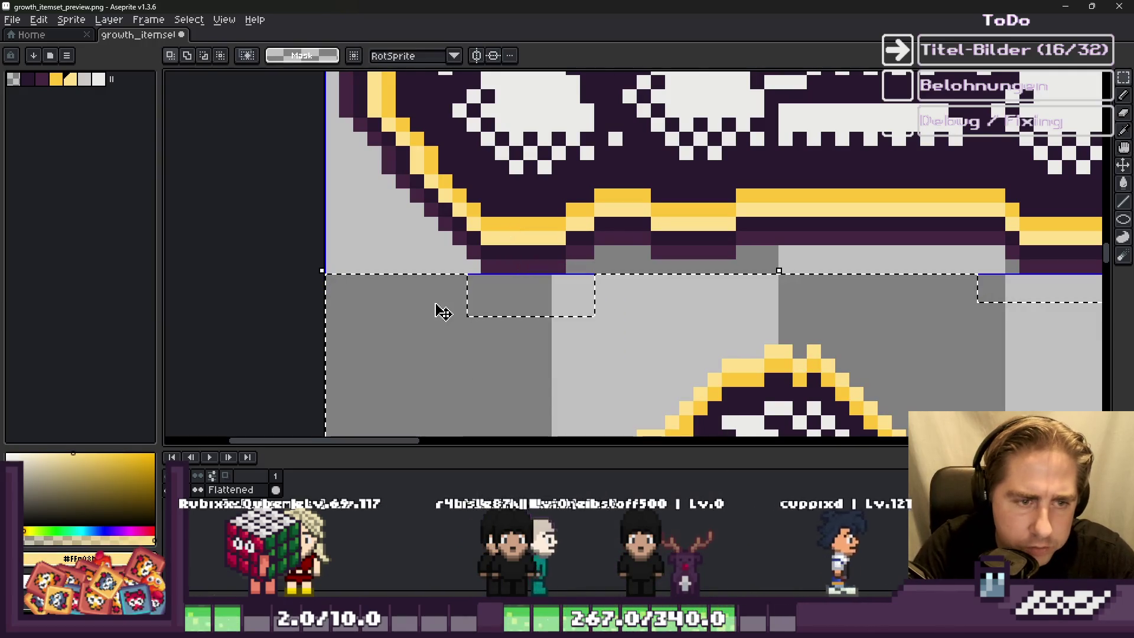
alt+click(515, 251)
key(shift+o)
key(Return)
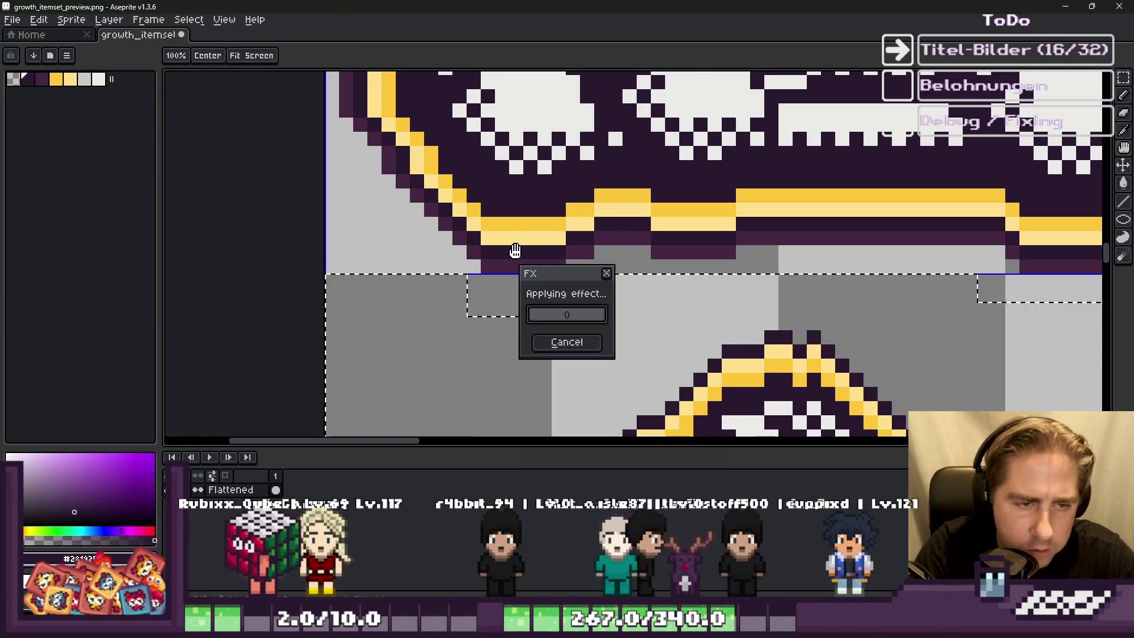
alt+click(521, 266)
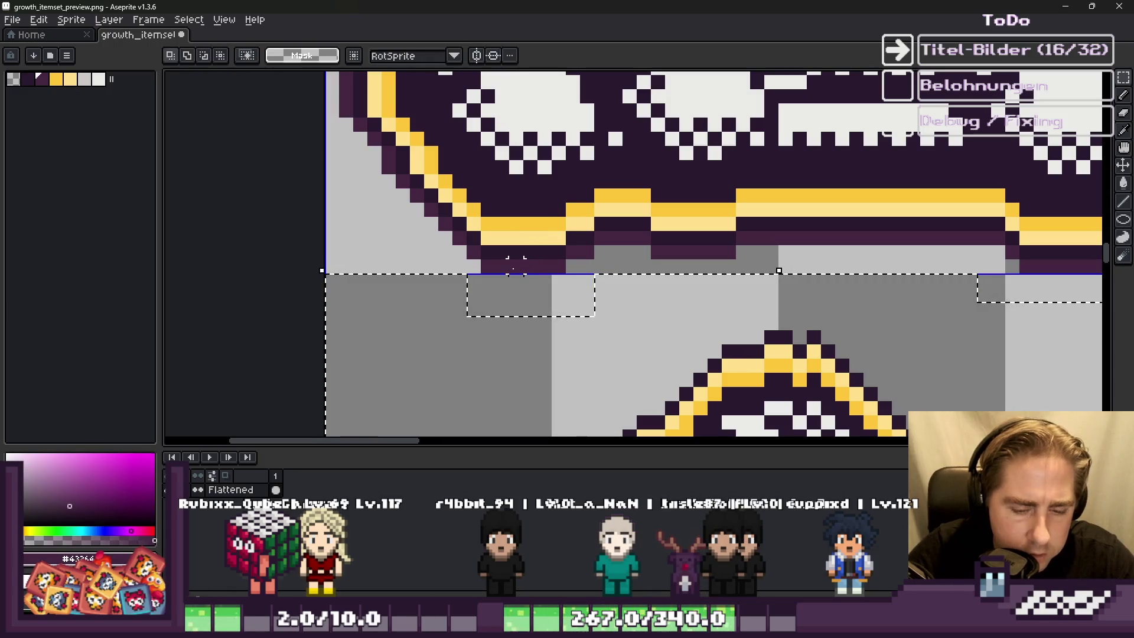
key(shift+o)
key(Return)
Step: Zoom in and out to compare the outlined pot icon with the other item icons
scroll(822, 124, down, 4)
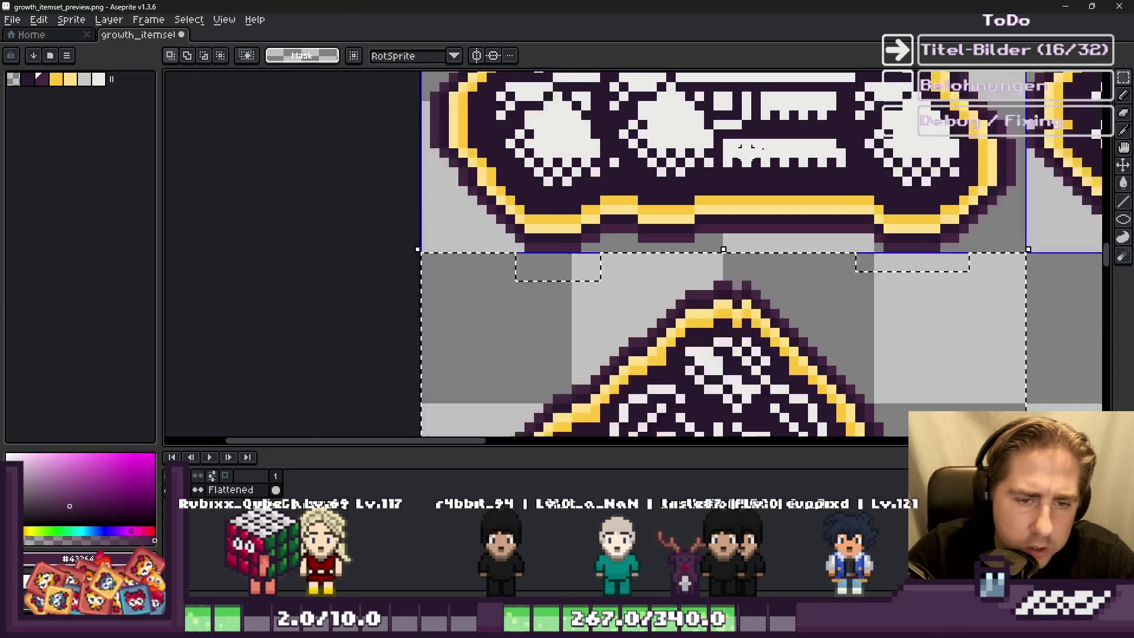
scroll(608, 311, up, 5)
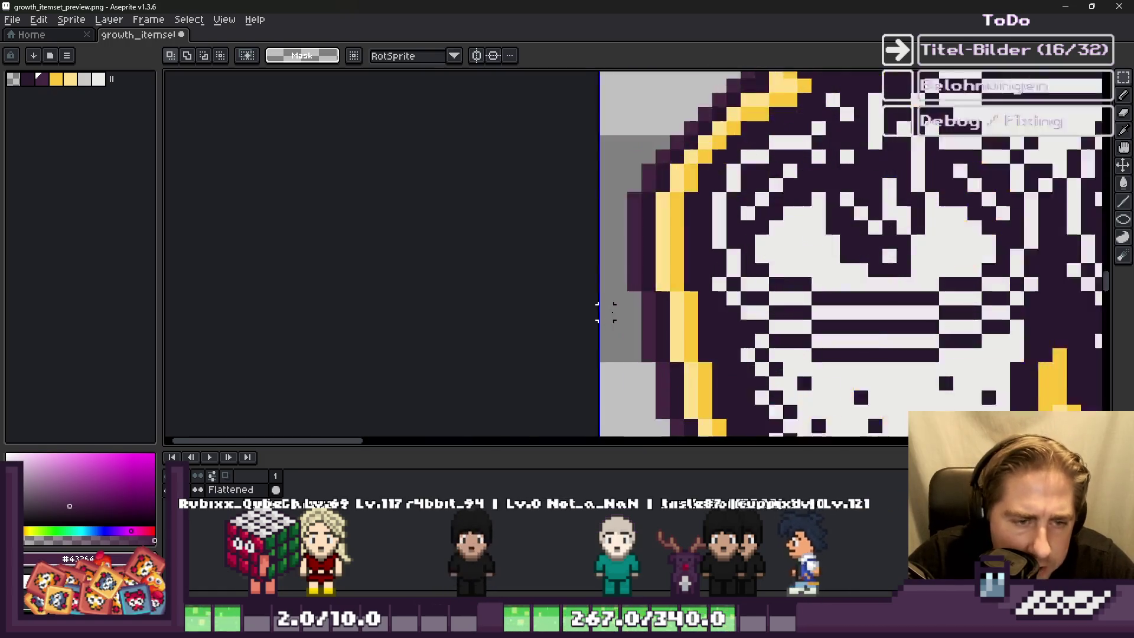
scroll(580, 213, down, 2)
scroll(915, 204, up, 3)
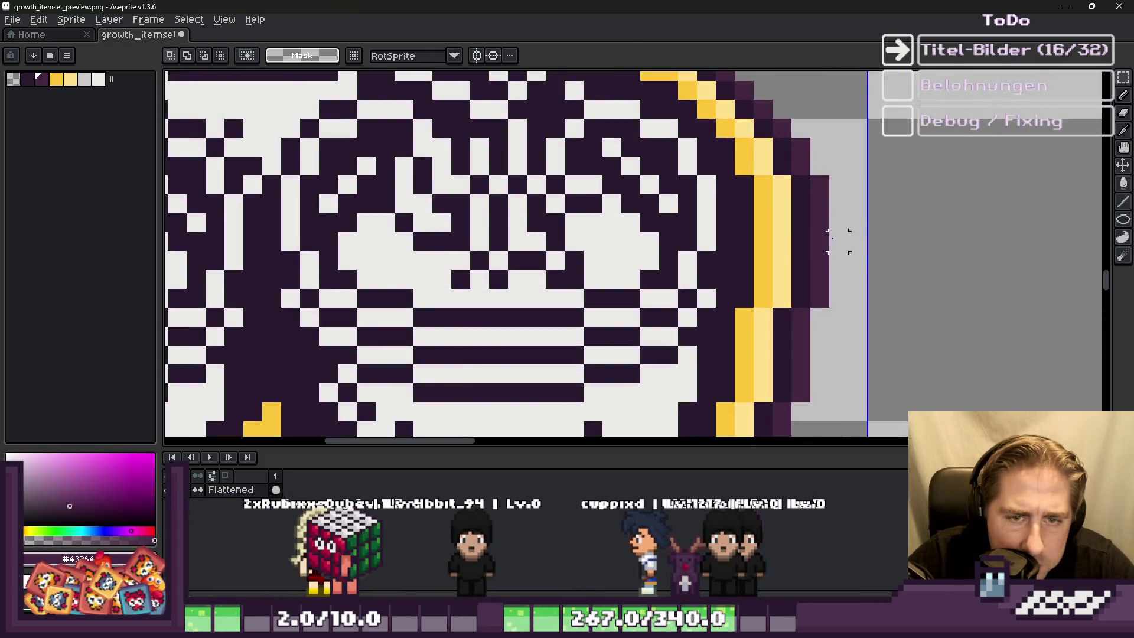
scroll(756, 414, down, 5)
scroll(753, 236, up, 4)
scroll(753, 233, down, 1)
scroll(753, 233, up, 4)
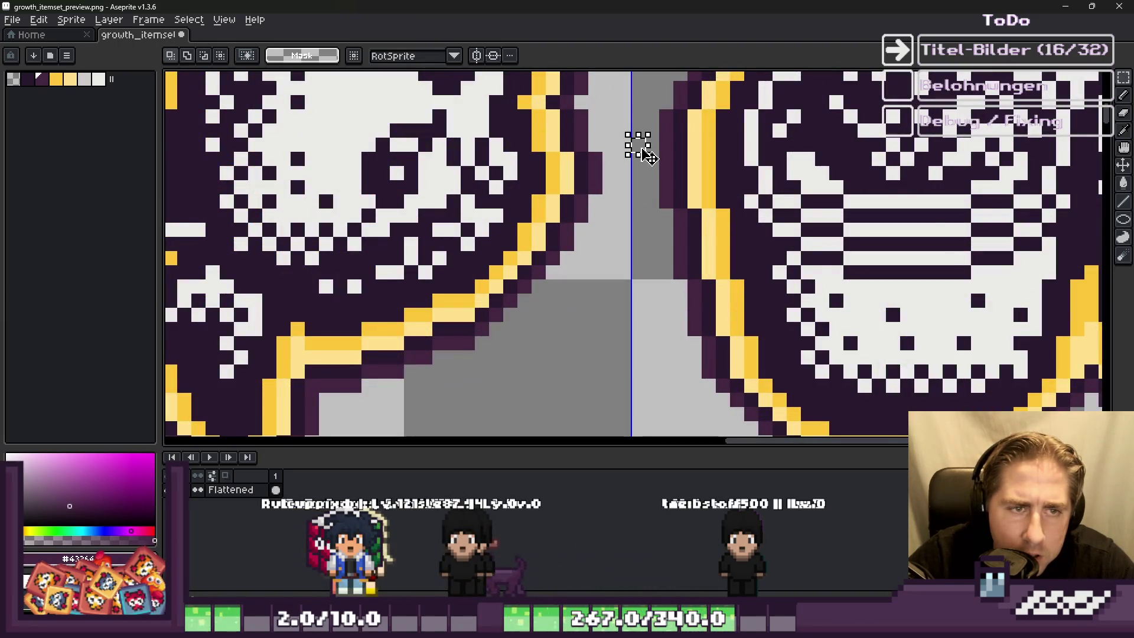
scroll(638, 144, down, 2)
scroll(1011, 177, up, 2)
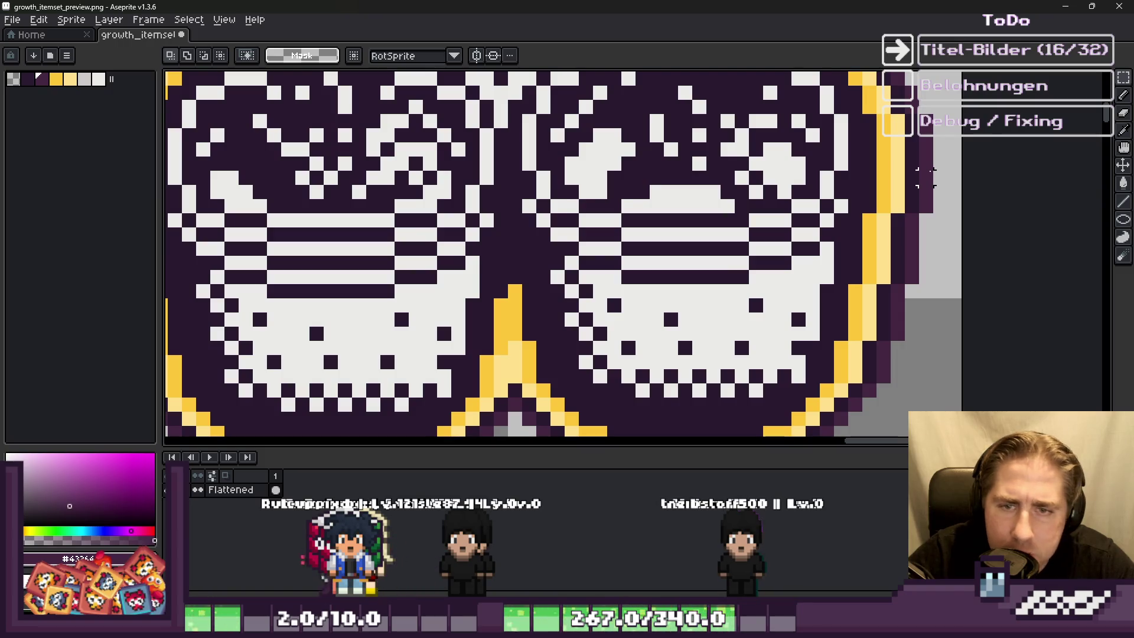
scroll(925, 177, down, 7)
scroll(680, 366, up, 3)
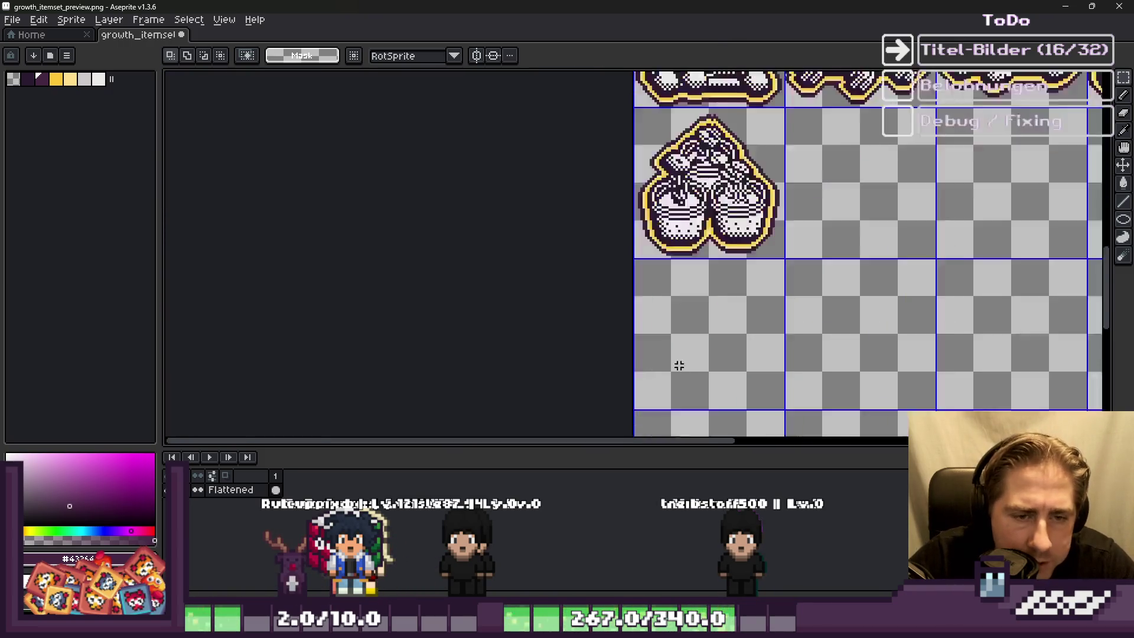
scroll(680, 366, down, 2)
scroll(679, 277, up, 2)
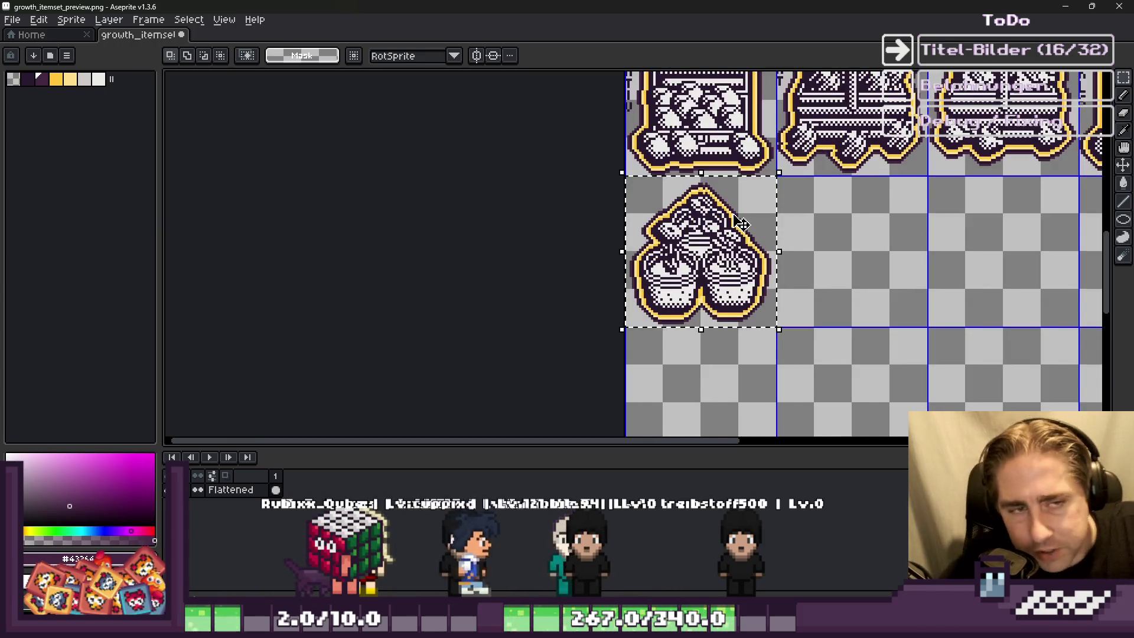
scroll(629, 281, down, 3)
scroll(514, 160, up, 6)
Step: With the Pencil, draw the first letter's vertical stroke and top block beside the icon
key(i)
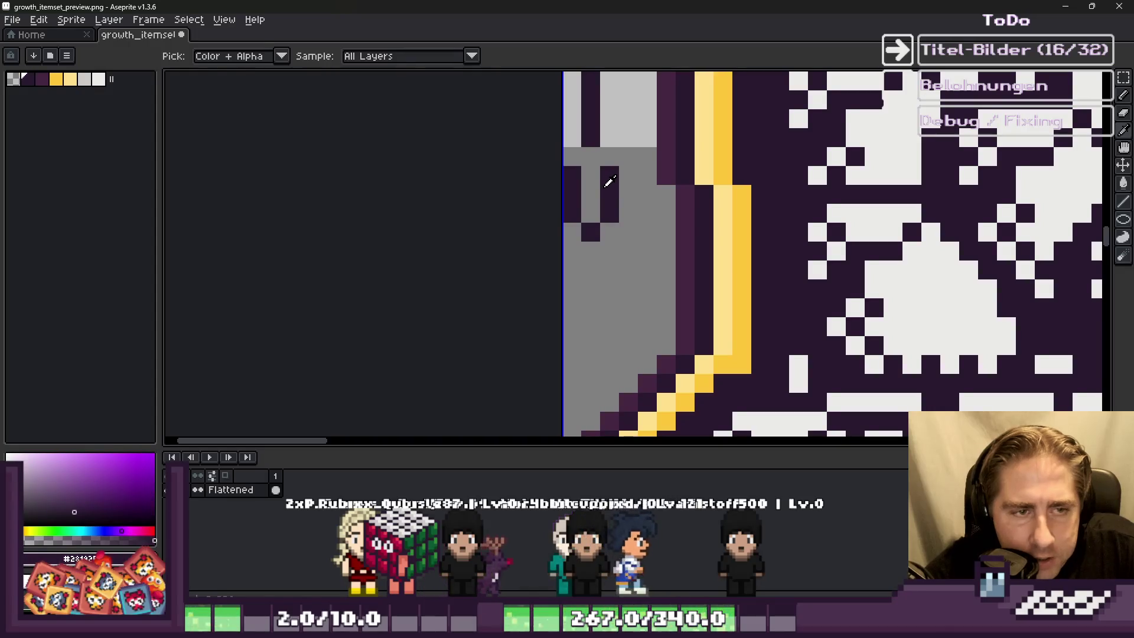
key(m)
scroll(645, 127, down, 2)
scroll(611, 307, up, 2)
key(b)
scroll(611, 308, up, 2)
drag(648, 144, 648, 269)
mouse_move(638, 198)
mouse_down()
mouse_move(679, 142)
mouse_move(688, 156)
mouse_move(672, 163)
mouse_up()
key(plus)
key(plus)
key(plus)
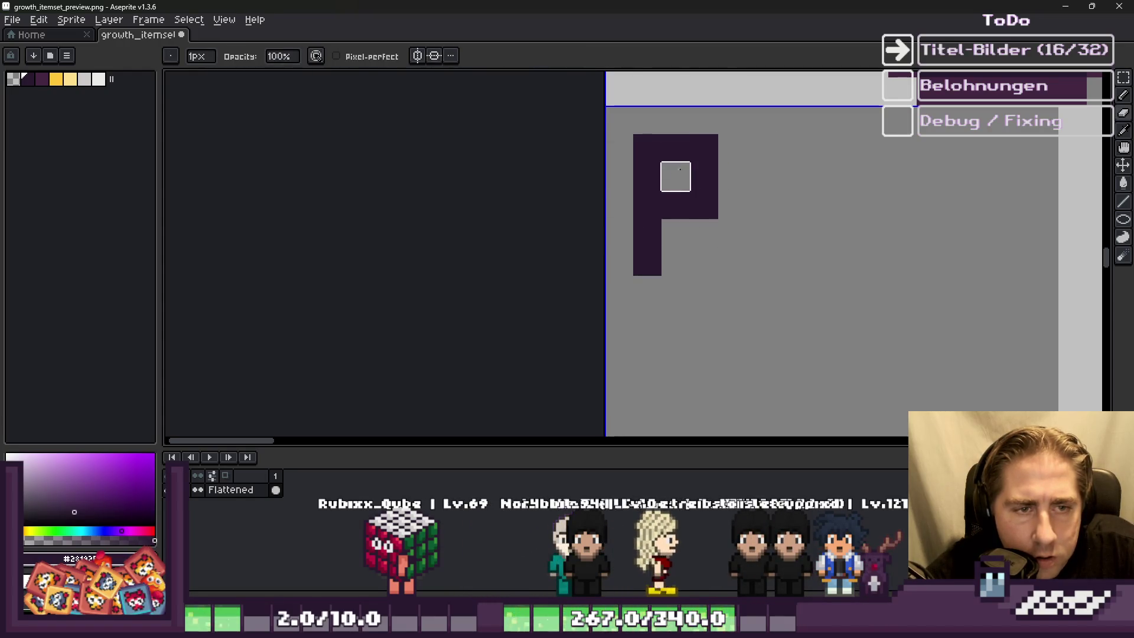
Step: Pixel the next letters' short columns and single pixels down the vertical label
scroll(699, 190, down, 2)
scroll(641, 199, up, 1)
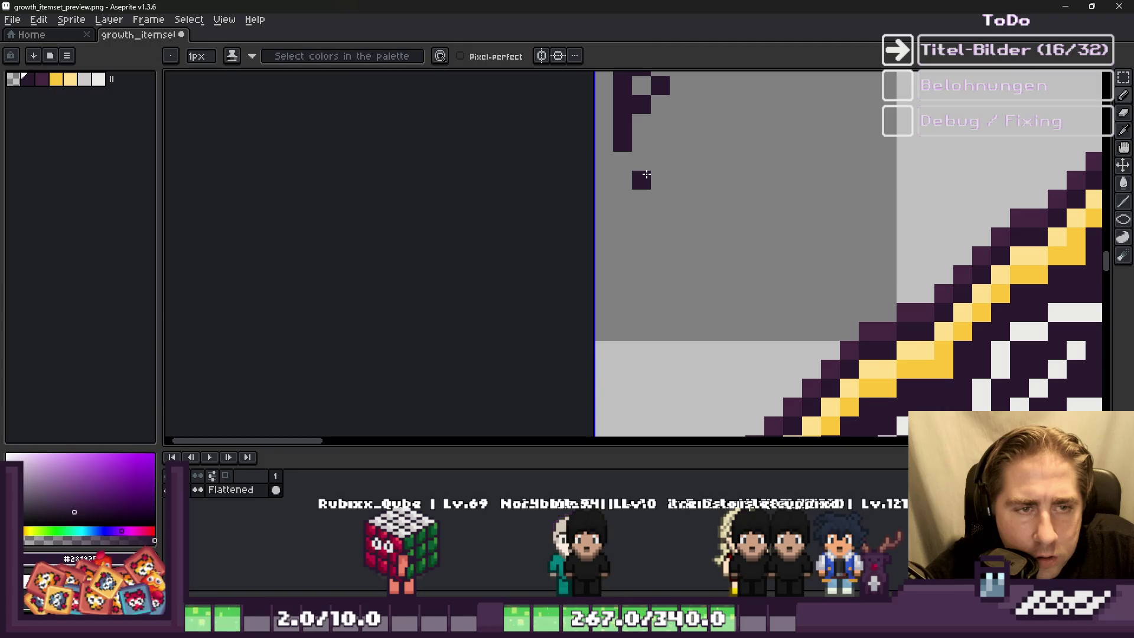
scroll(647, 231, up, 1)
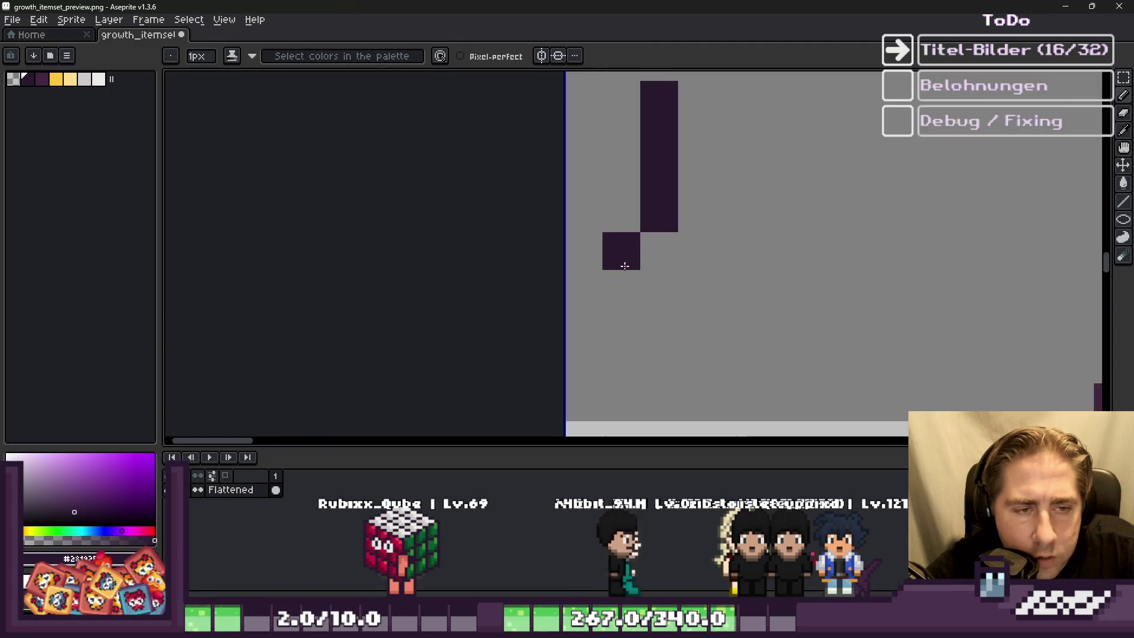
click(648, 301)
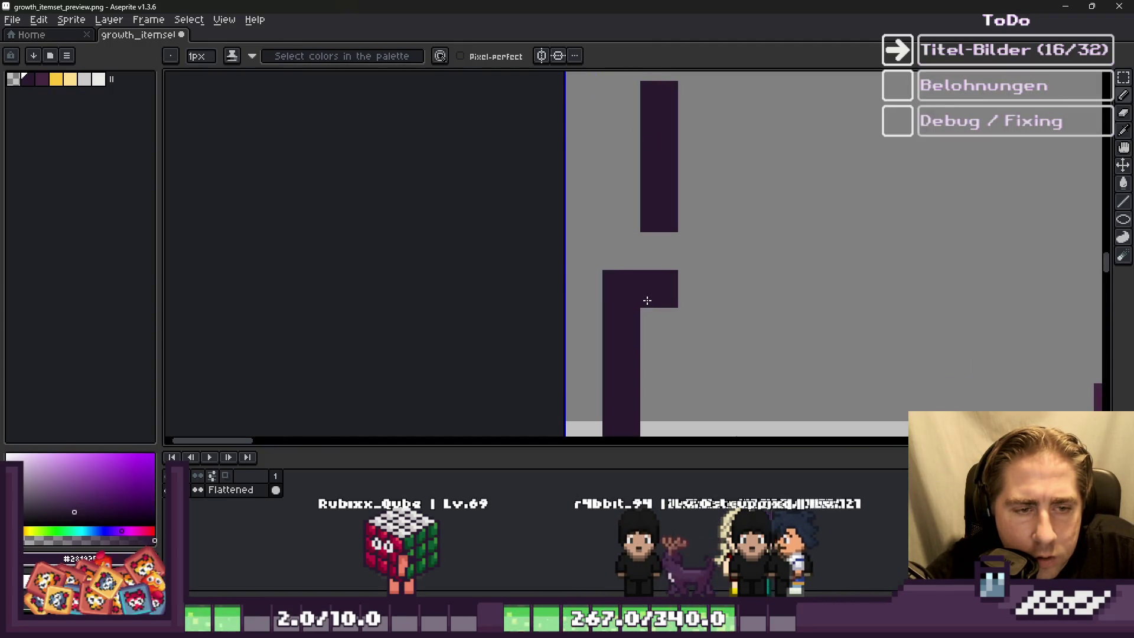
scroll(693, 301, down, 1)
drag(697, 283, 701, 353)
click(701, 368)
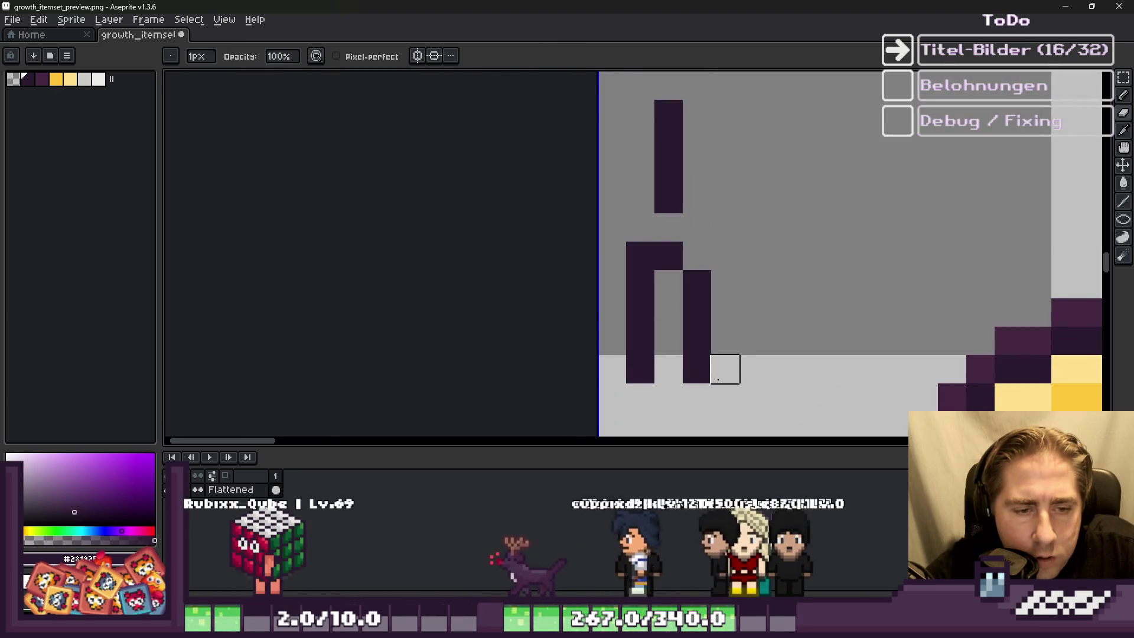
scroll(679, 319, down, 2)
scroll(631, 283, up, 1)
click(631, 282)
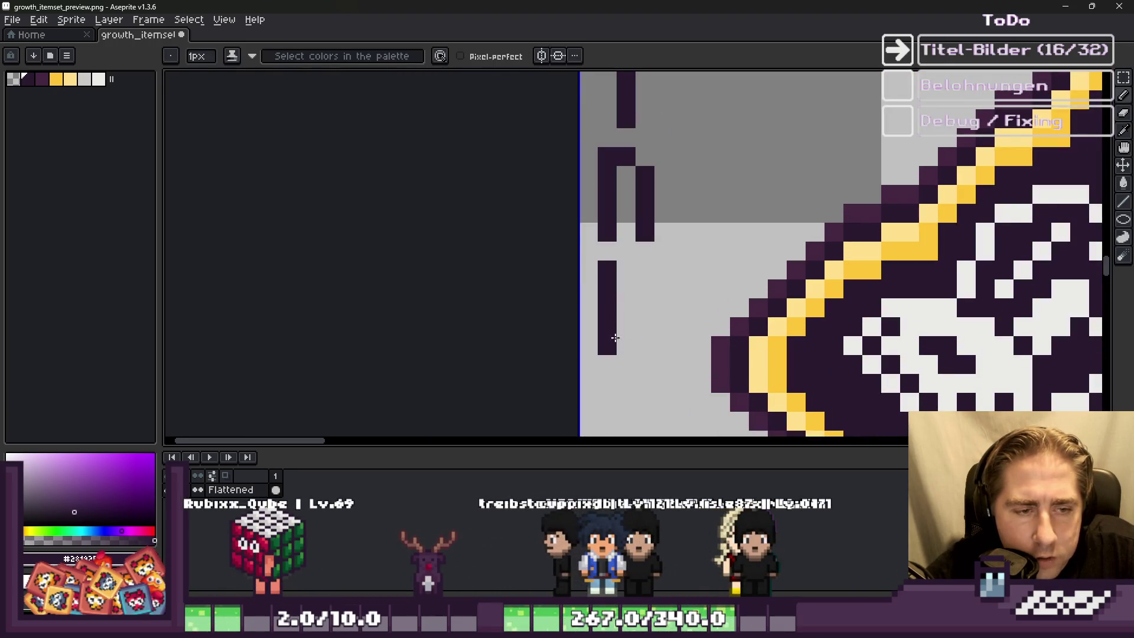
scroll(631, 306, down, 4)
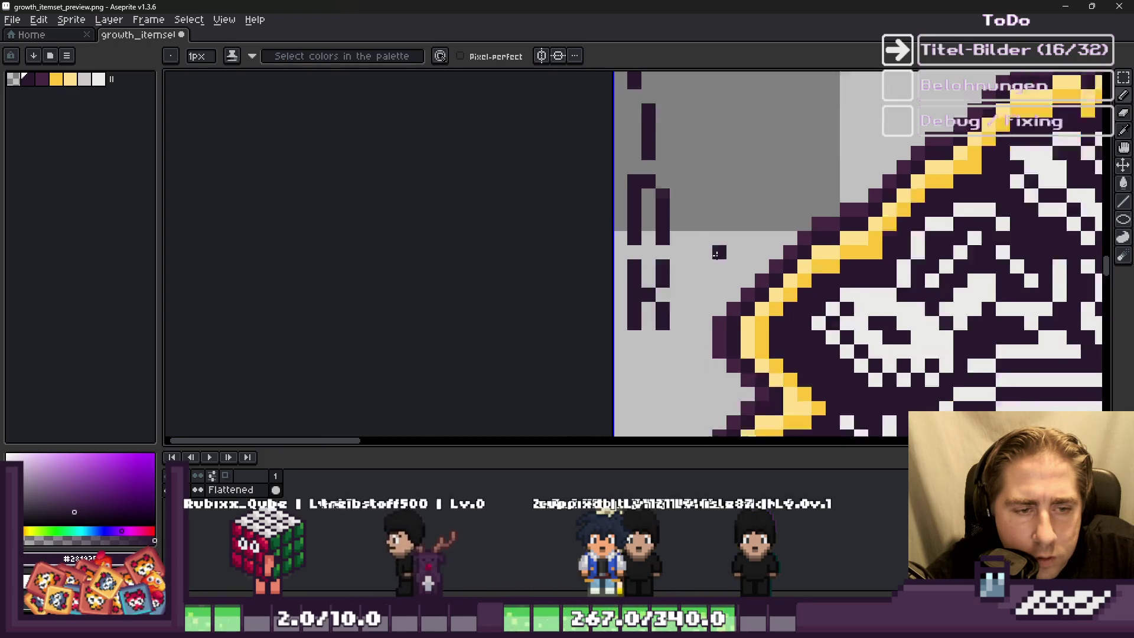
Step: Save the growth_itemset_preview icon sheet
key(ctrl+s)
scroll(650, 234, down, 3)
scroll(634, 229, down, 1)
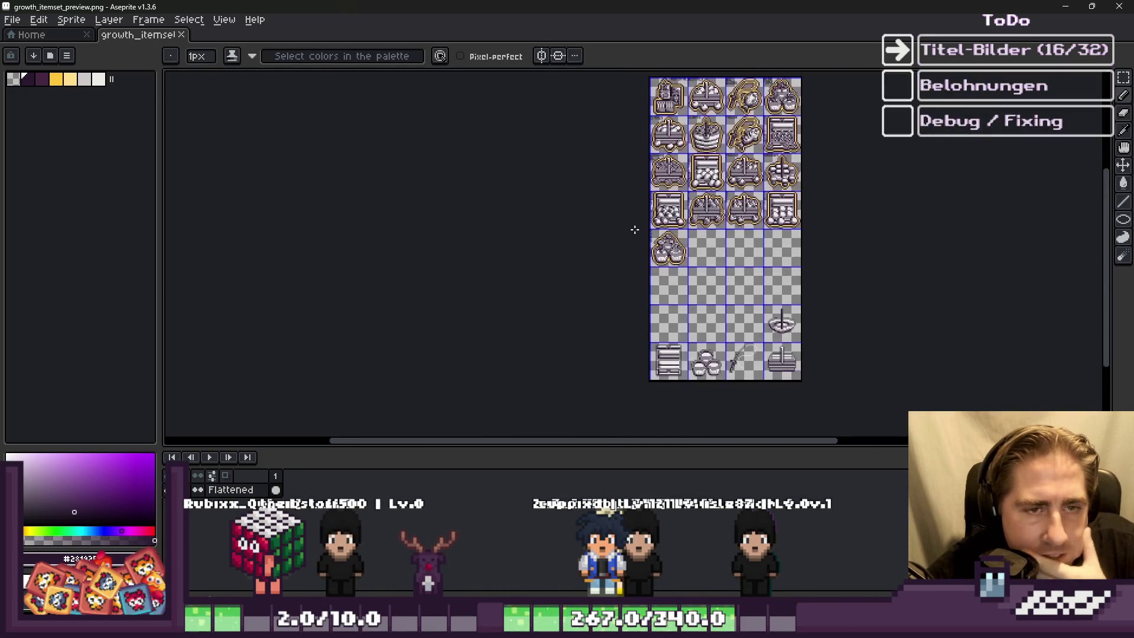
Step: Zoom over the finished icon sheet, then bring the Godot World window forward from the taskbar
scroll(654, 249, down, 1)
scroll(668, 192, up, 2)
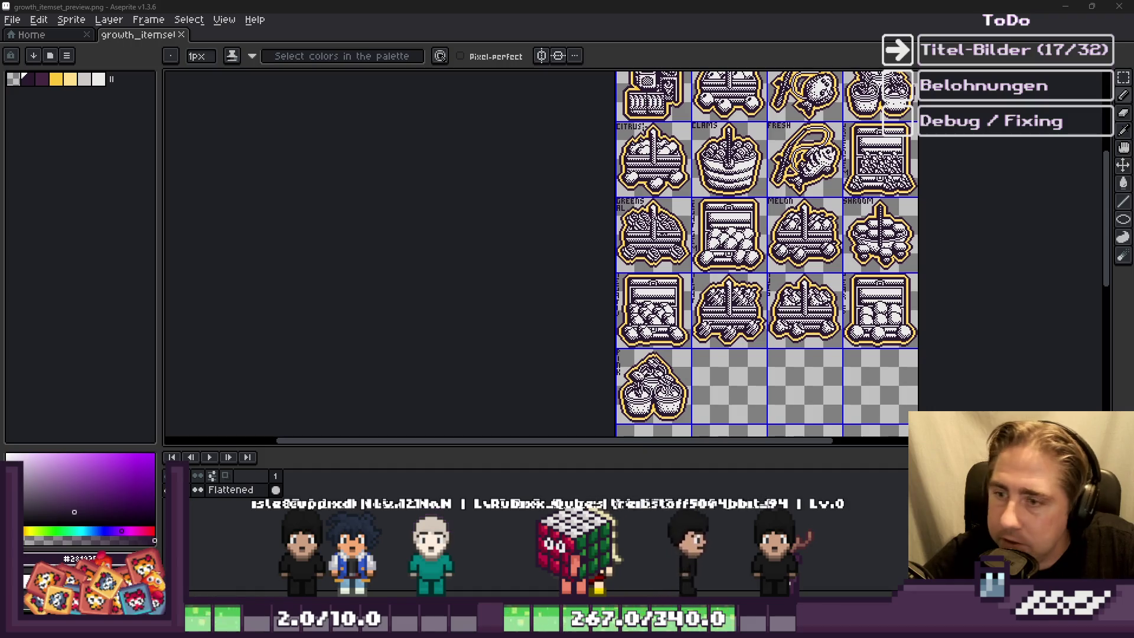
mouse_move(615, 626)
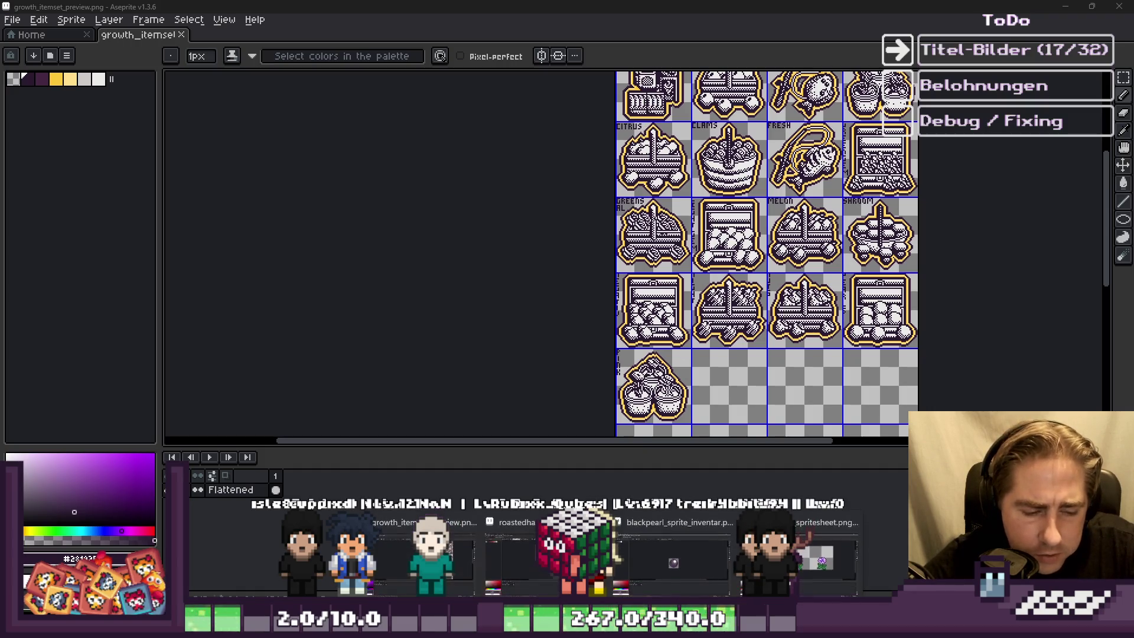
mouse_move(703, 626)
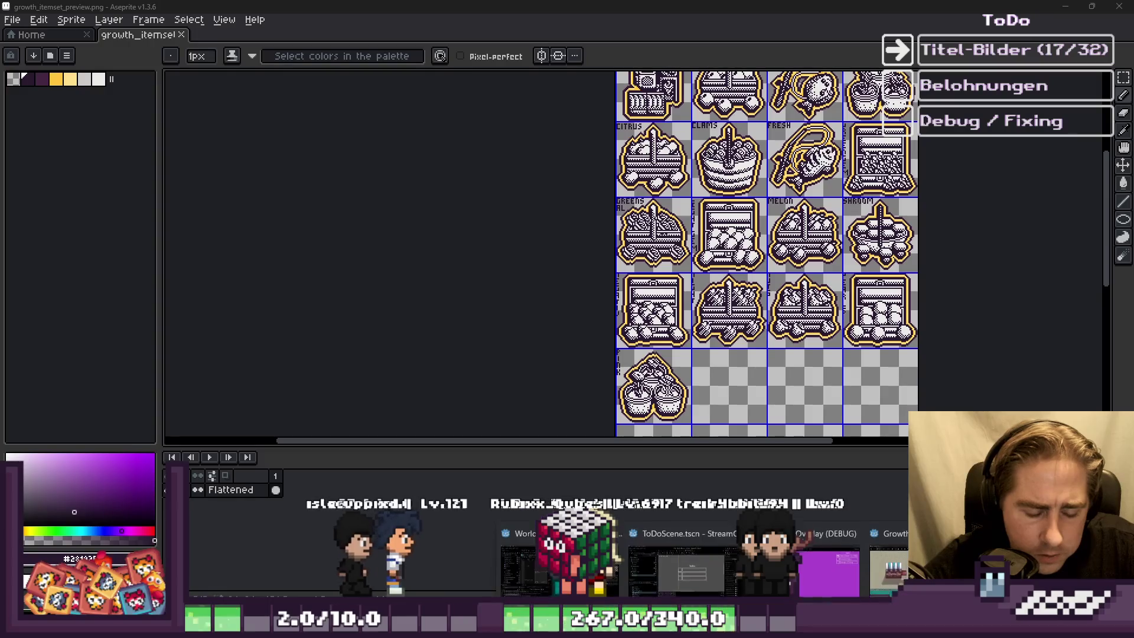
click(558, 561)
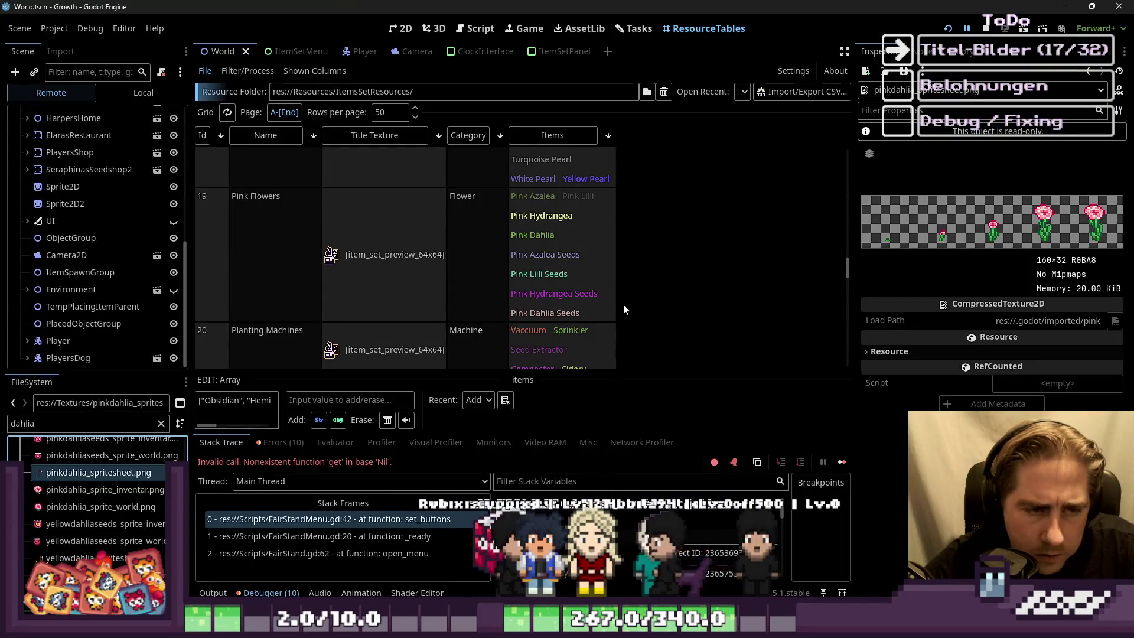
Step: Clear the FileSystem filter and show Planting Machines (ID 20, Machine, five items) in the Inspector
scroll(521, 279, down, 2)
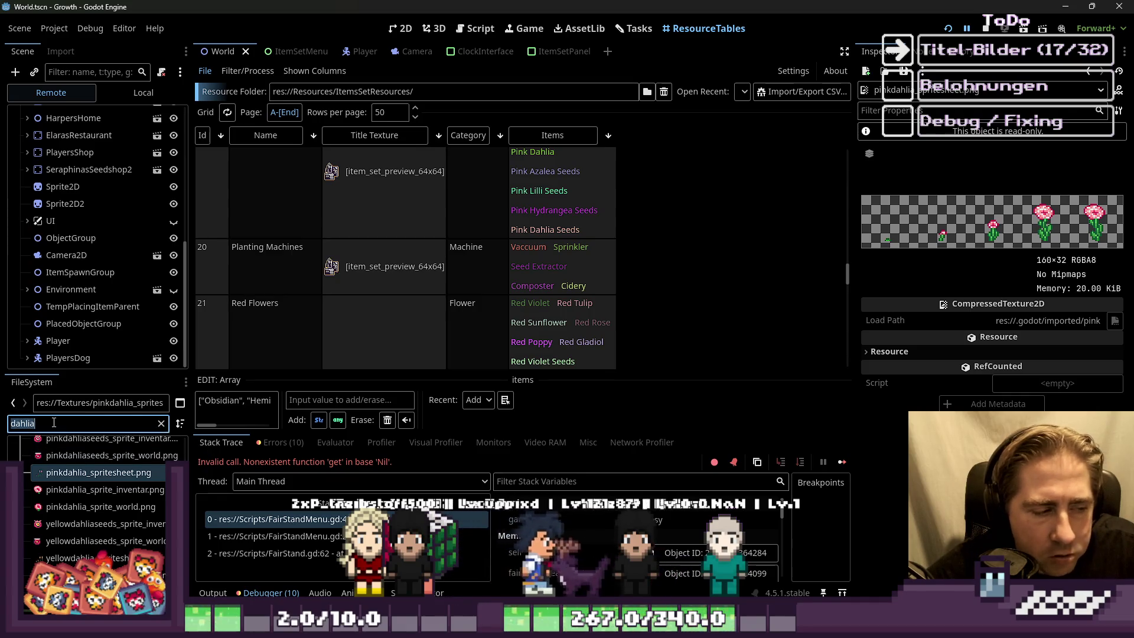
key(BackSpace)
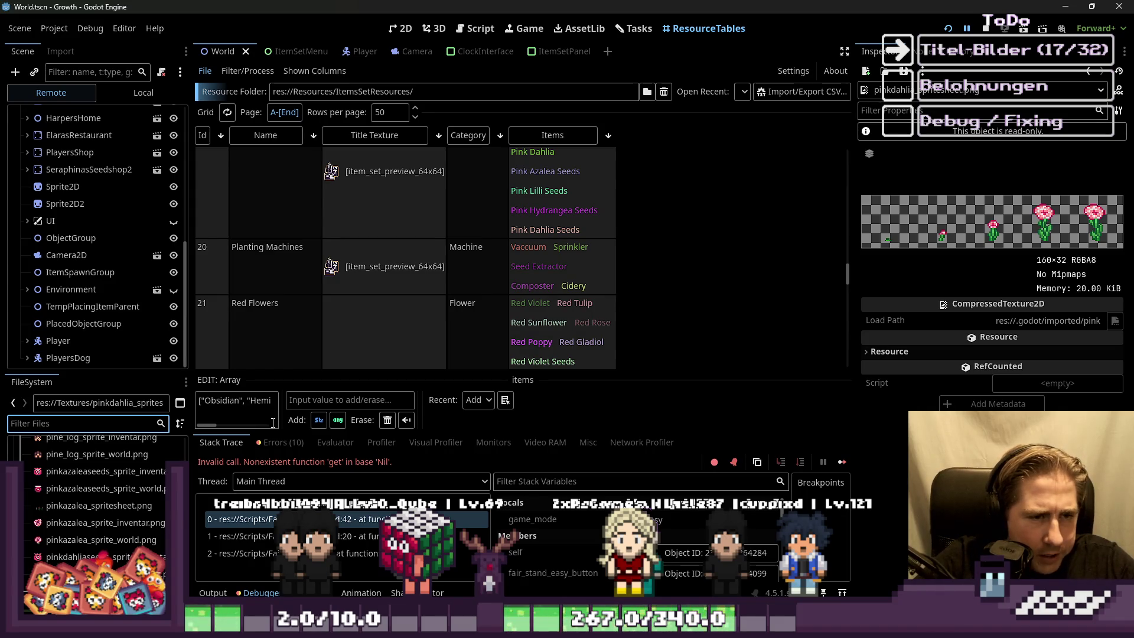
click(271, 252)
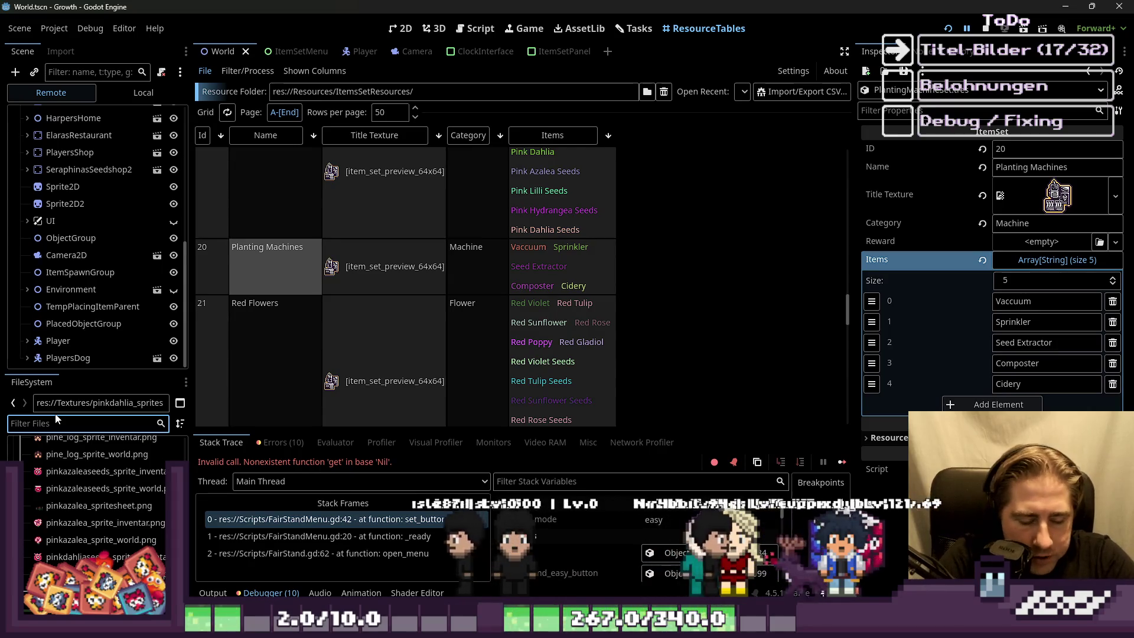
Step: Filter files for 'Vaccuu' and open machine_vaccuum_sprite.png in the external editor
text(Va)
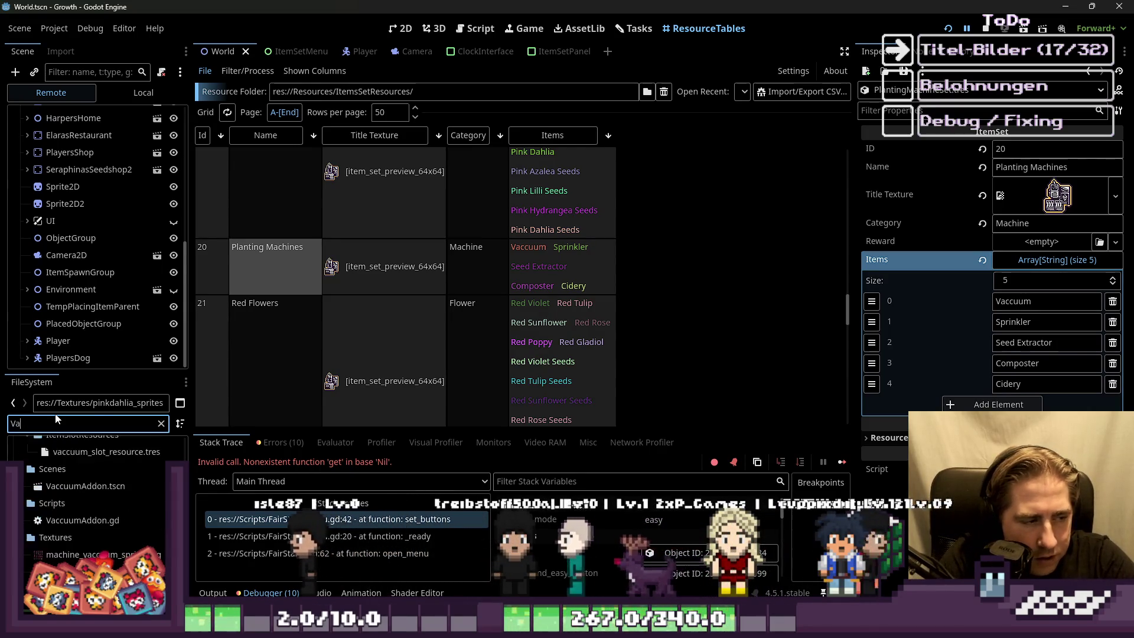
text(ccuu)
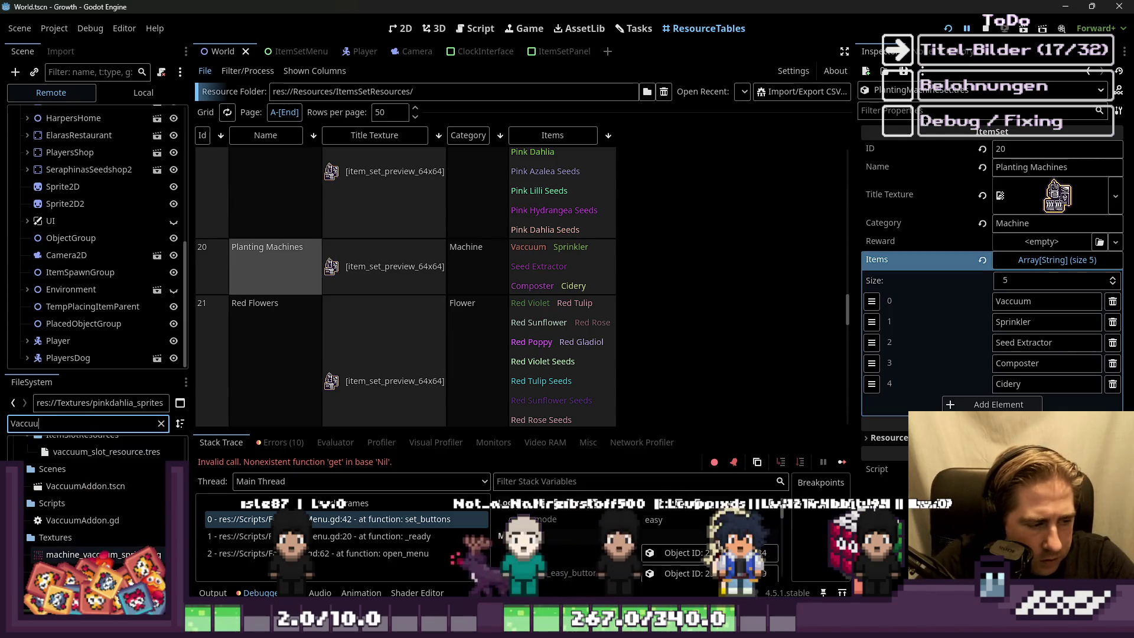
right_click(92, 554)
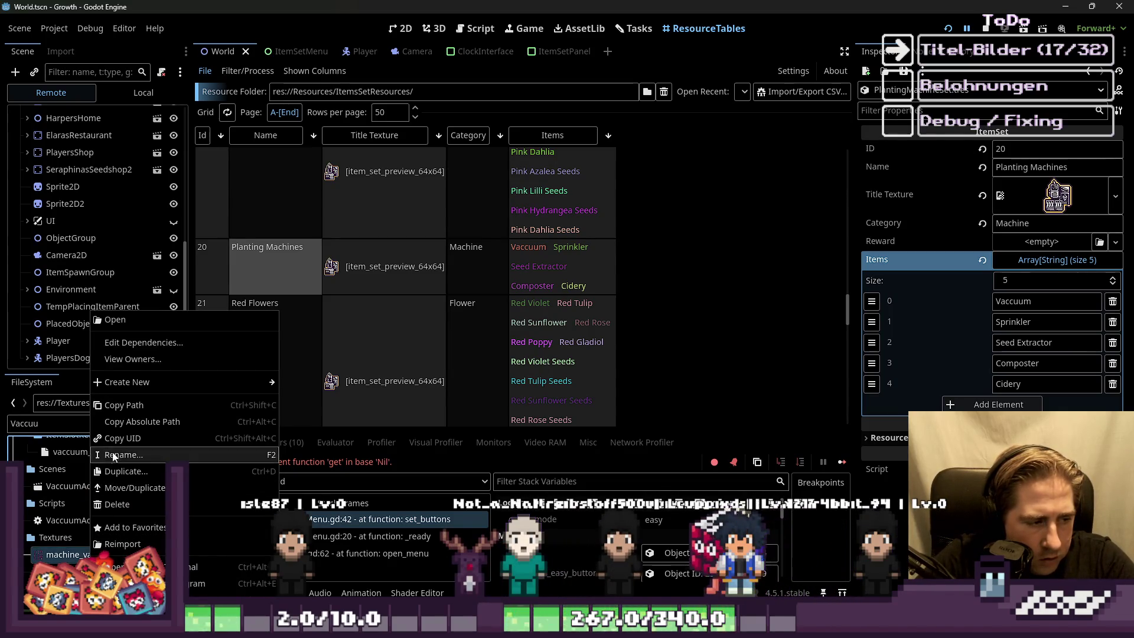
click(130, 583)
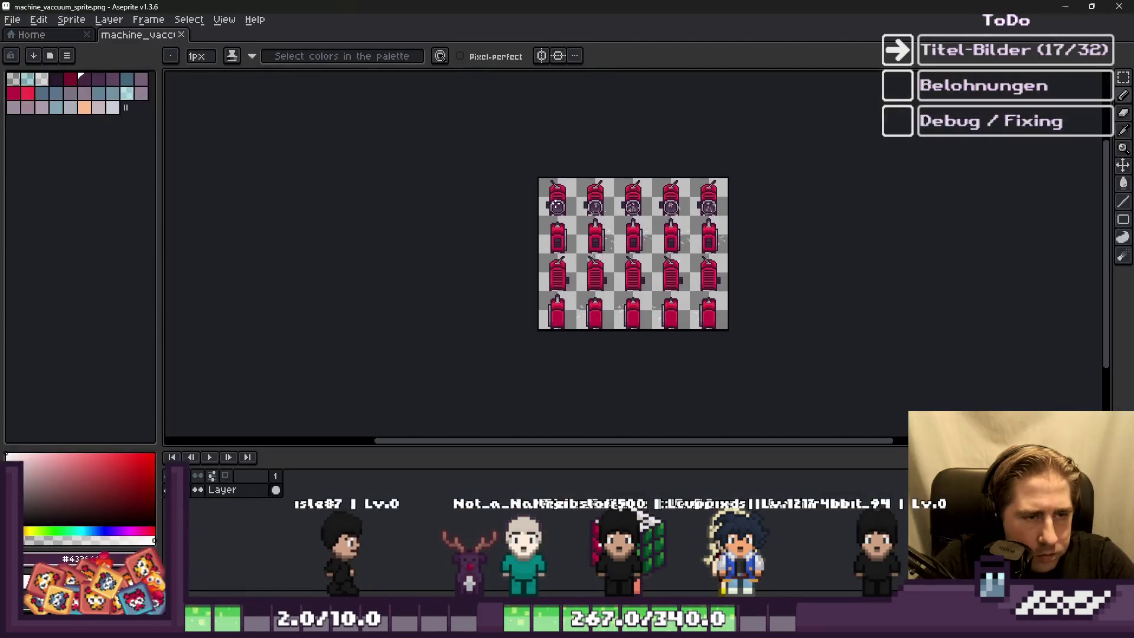
Step: Marquee-select the first vacuum frame in machine_vaccuum_sprite.png
scroll(557, 166, up, 2)
key(m)
scroll(535, 222, up, 2)
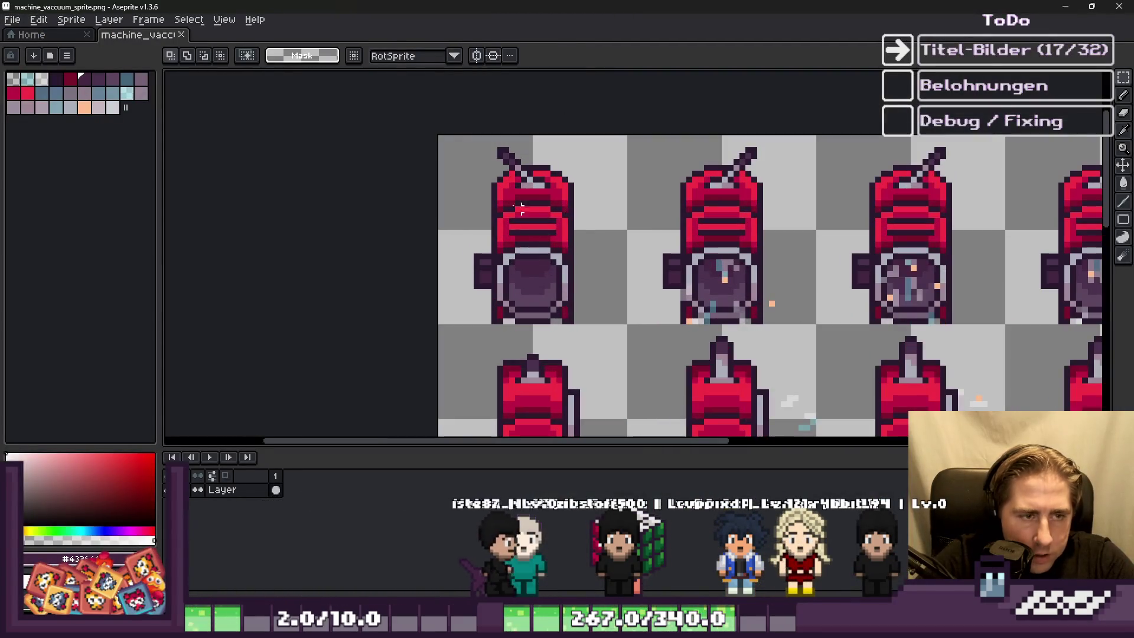
drag(474, 220, 629, 333)
click(524, 204)
scroll(524, 204, down, 3)
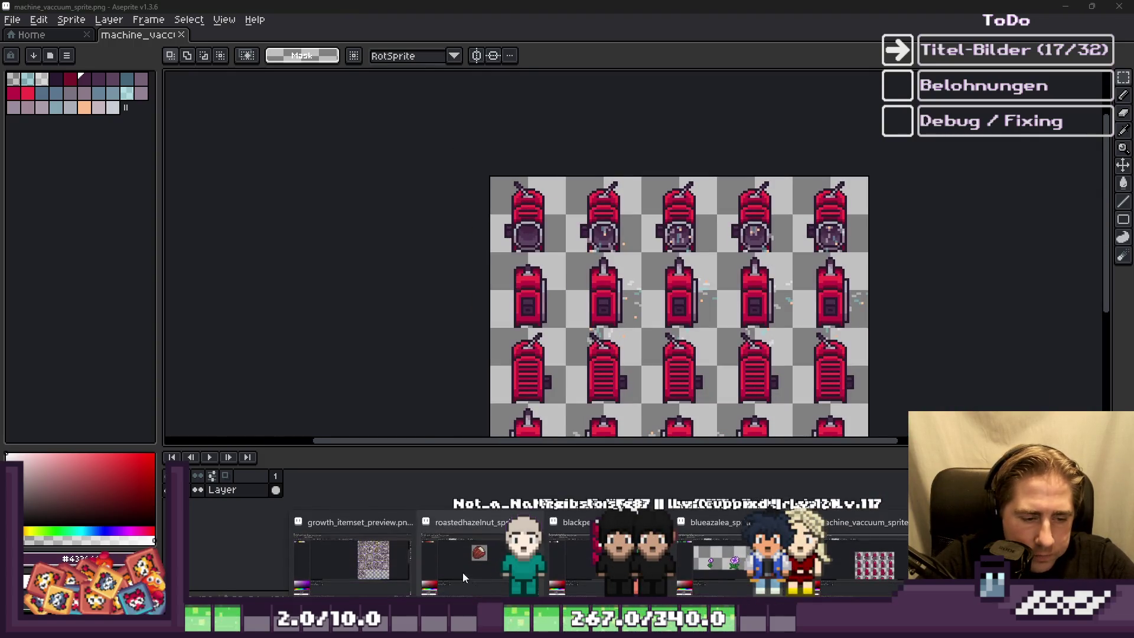
Step: On growth_itemset_preview, move the pasted vacuum into the empty tile right of the flower-pots icon
key(ctrl+Tab)
scroll(745, 268, down, 2)
scroll(745, 268, up, 4)
scroll(835, 406, down, 2)
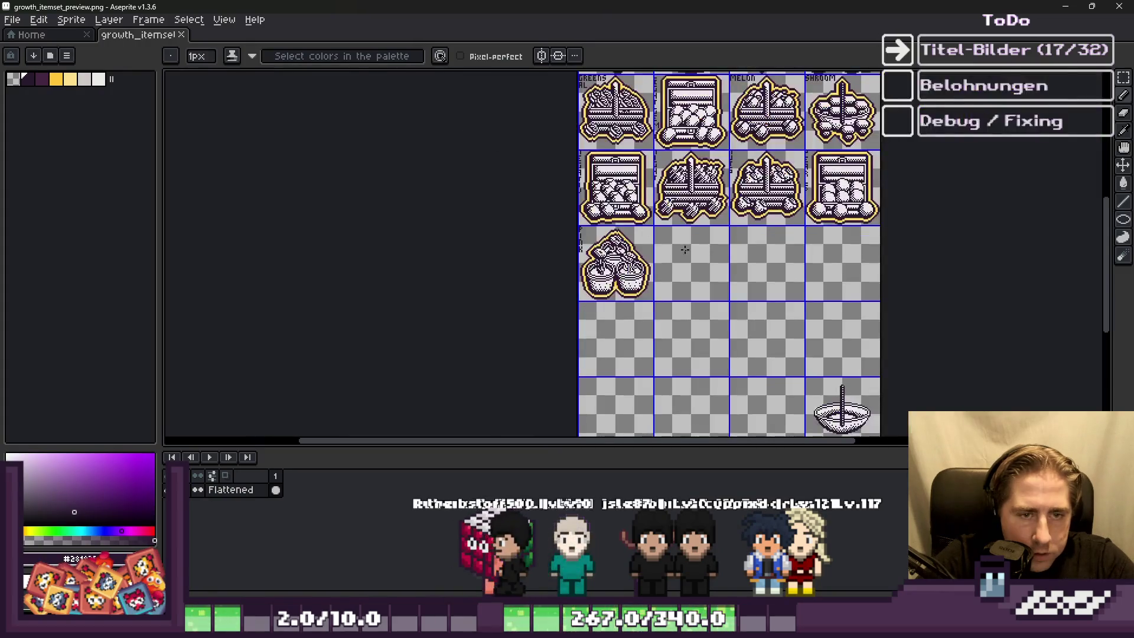
scroll(747, 253, up, 3)
scroll(885, 309, up, 3)
scroll(885, 309, down, 3)
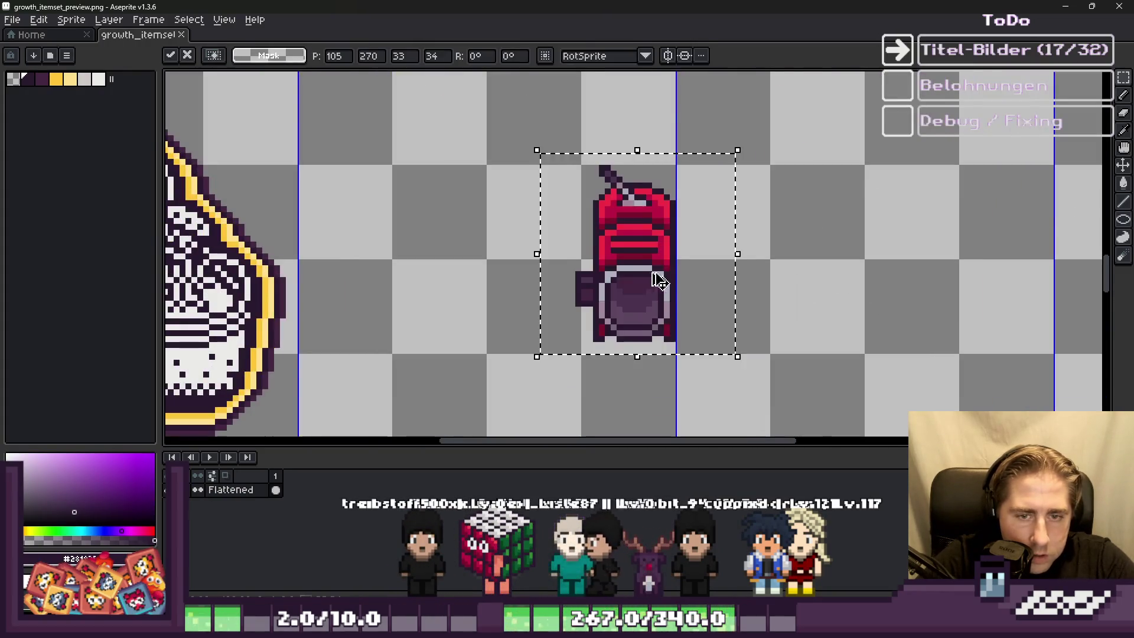
drag(680, 215, 768, 216)
scroll(548, 225, down, 1)
Step: Return to Godot and select the FileSystem filter text
mouse_move(601, 626)
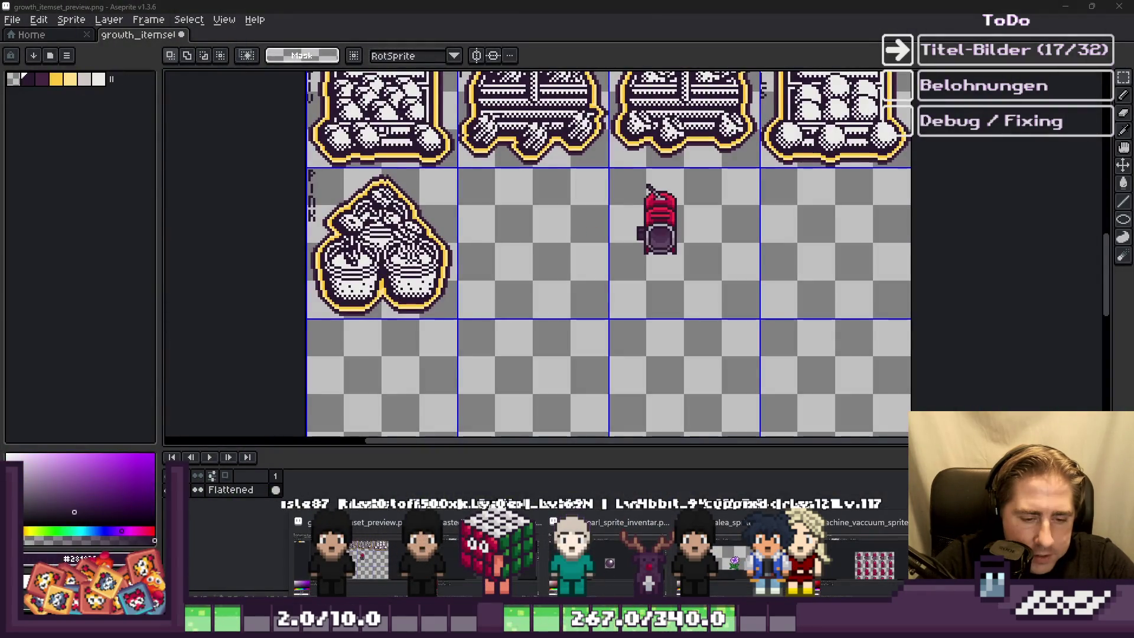
key(alt+Tab)
click(58, 424)
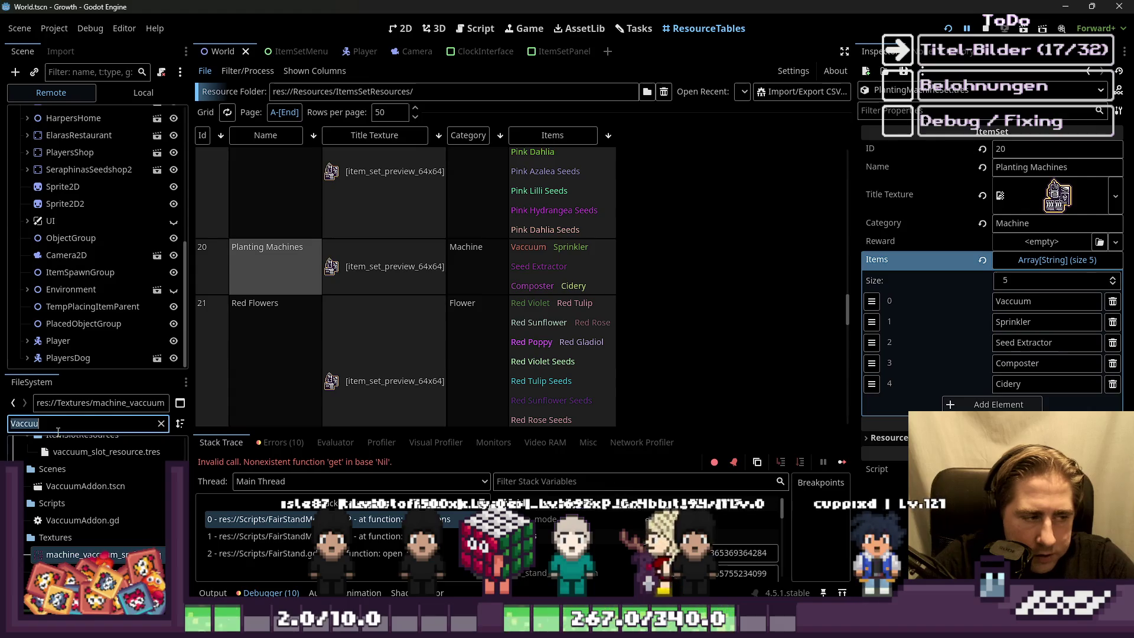
Step: Filter the FileSystem for 'Seed_ex' and open machine_seed_extractor_sprite.png in Aseprite
text(Seedex)
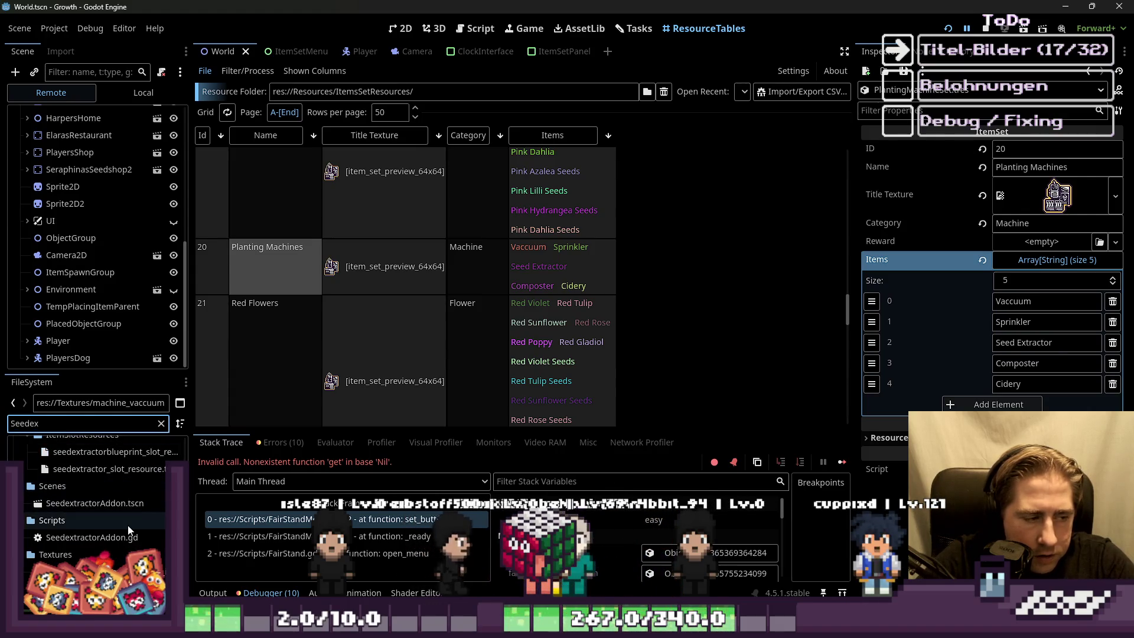
scroll(118, 528, down, 2)
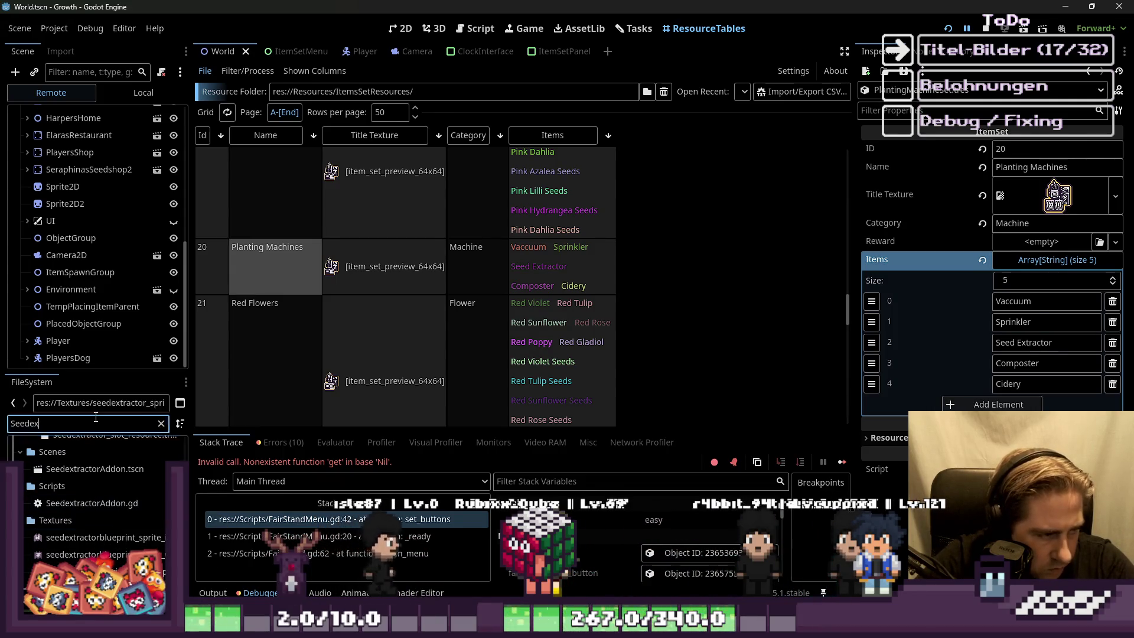
key(BackSpace)
key(BackSpace)
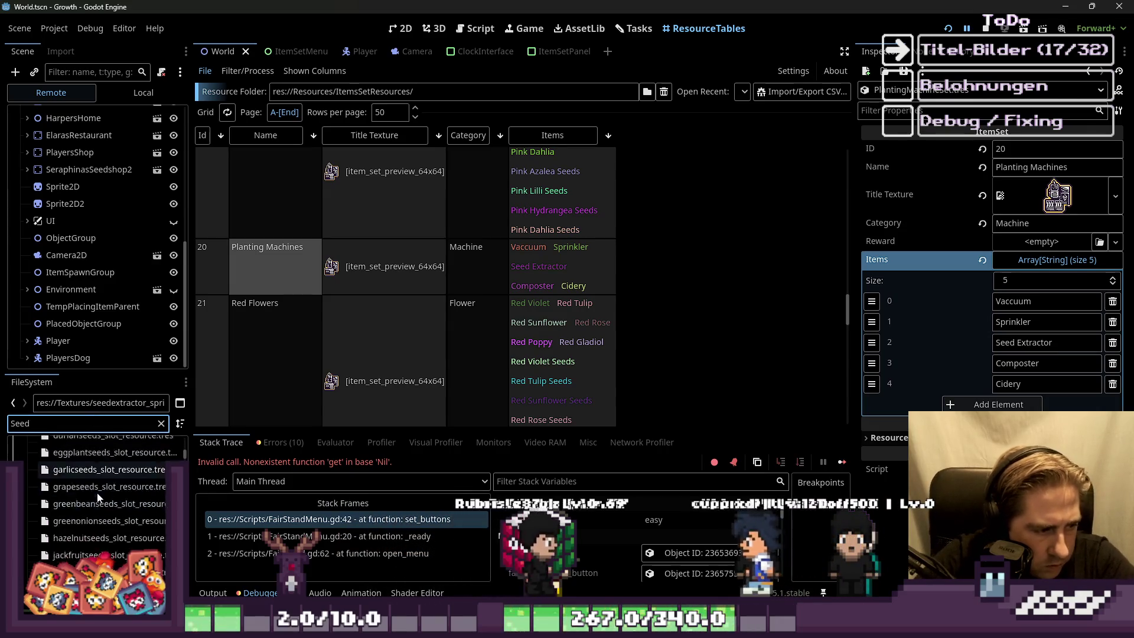
text(_ex)
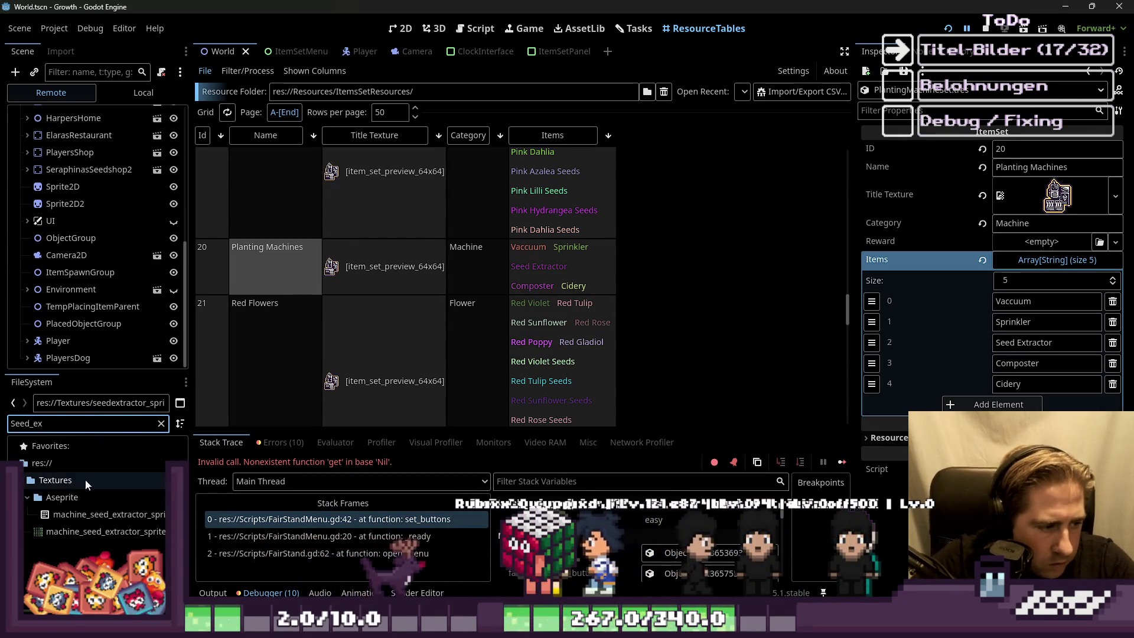
right_click(105, 535)
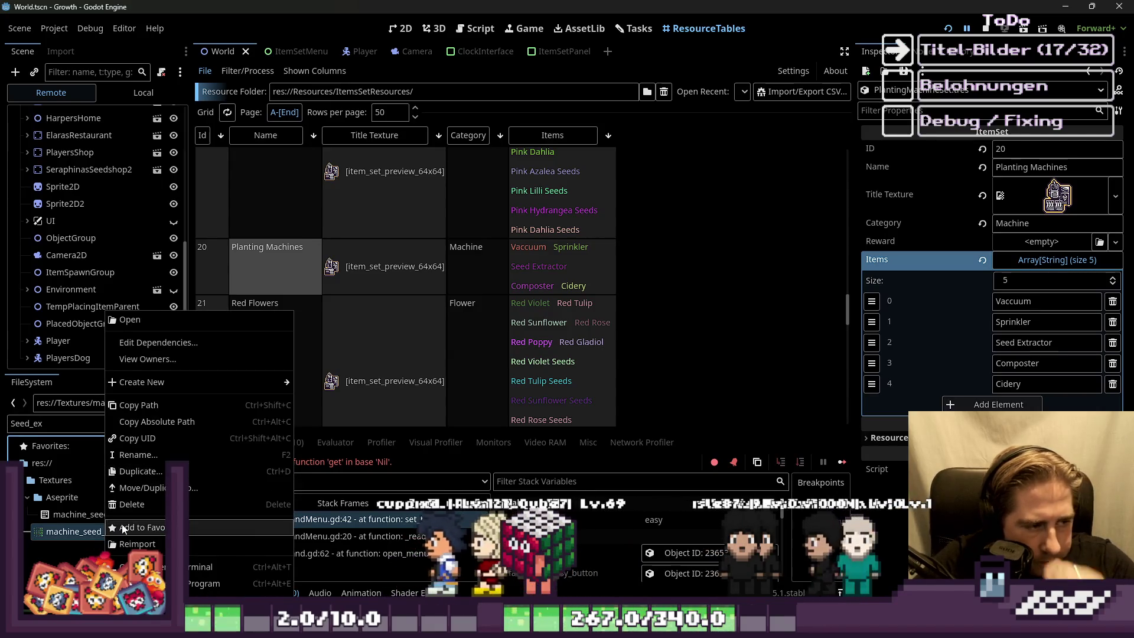
click(207, 584)
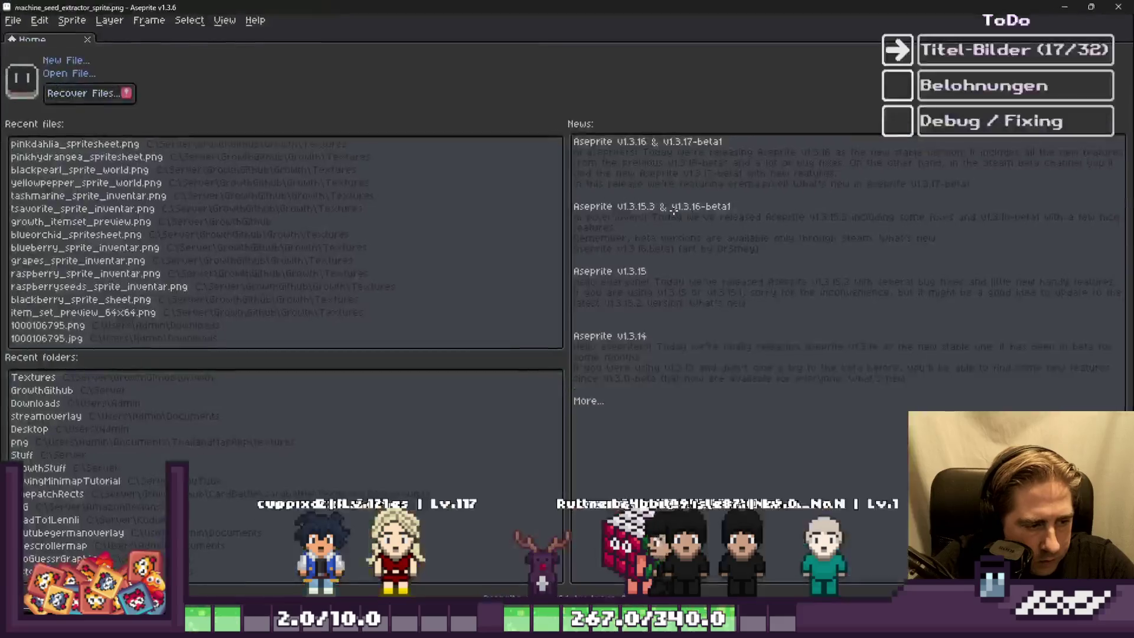
Step: Copy one green seed extractor frame and place it just right of the red vacuum
key(m)
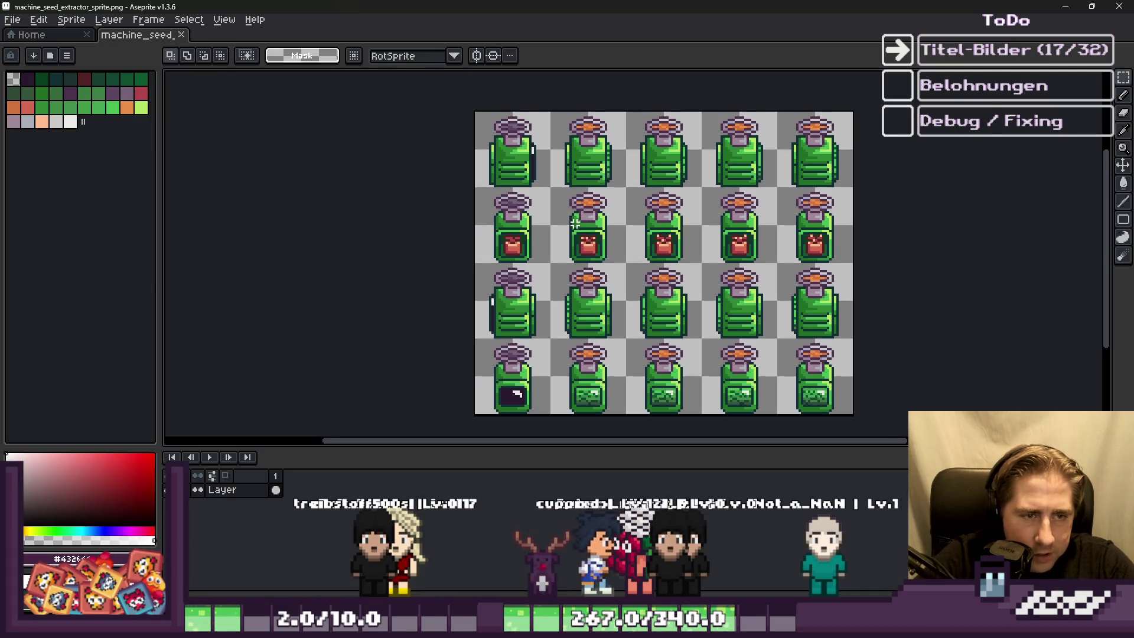
scroll(575, 225, up, 4)
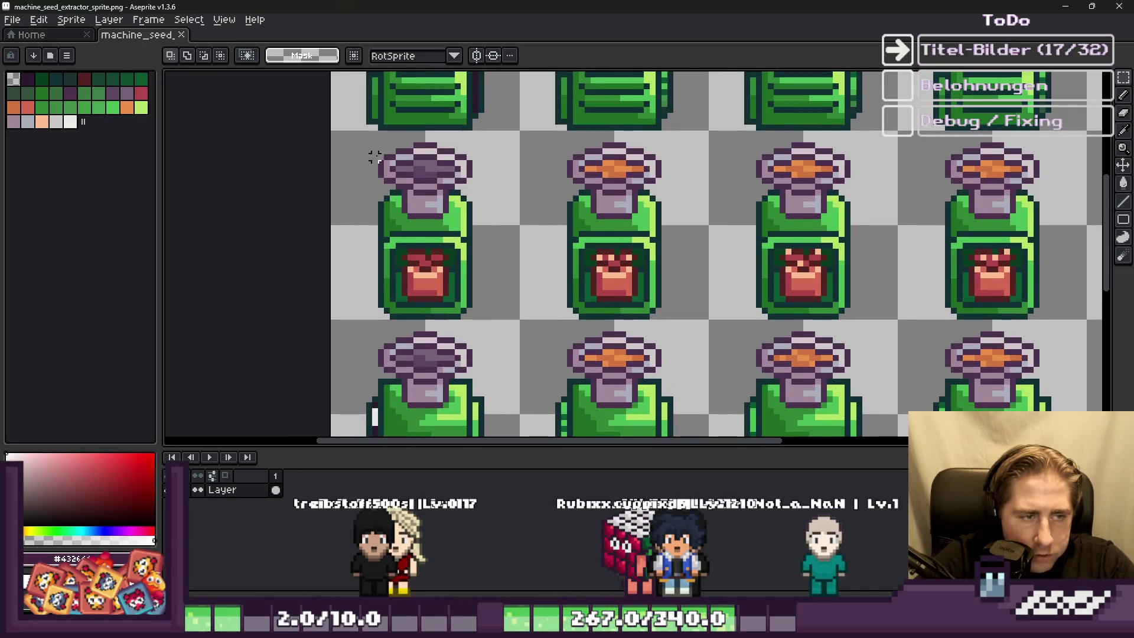
drag(388, 193, 517, 317)
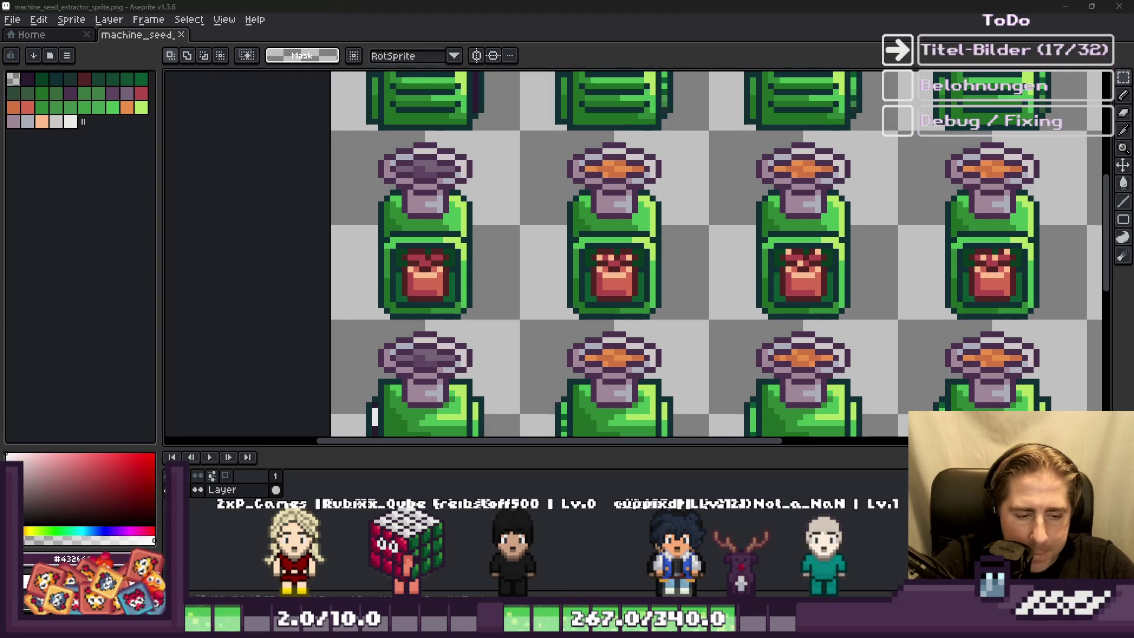
mouse_move(551, 509)
click(324, 556)
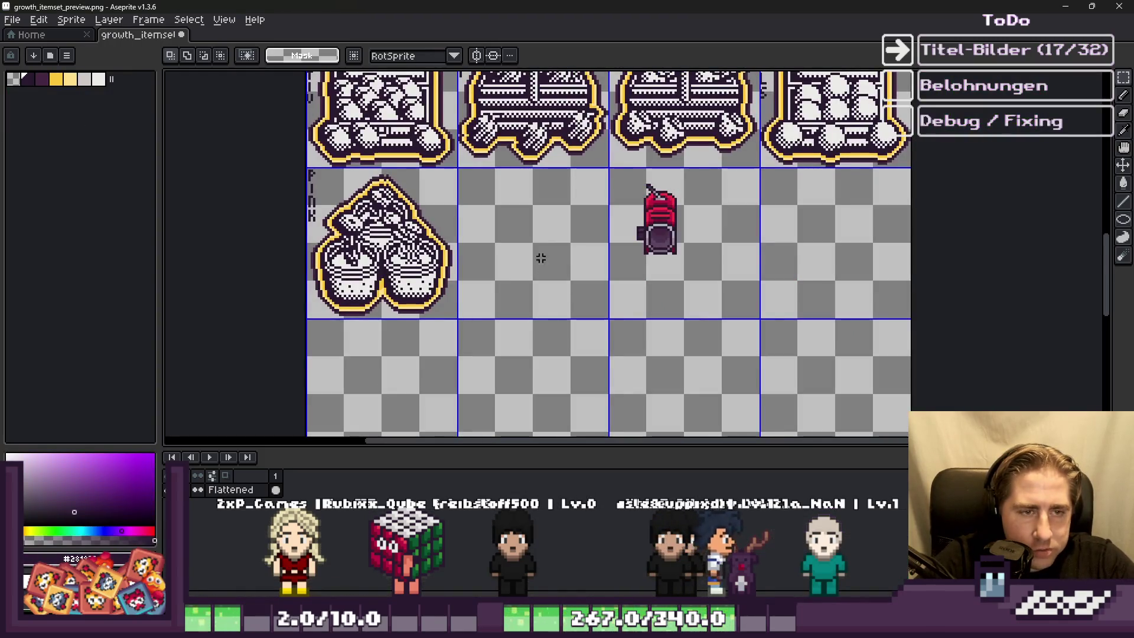
key(ctrl+v)
mouse_move(341, 268)
mouse_down()
mouse_move(661, 289)
mouse_move(715, 241)
mouse_up()
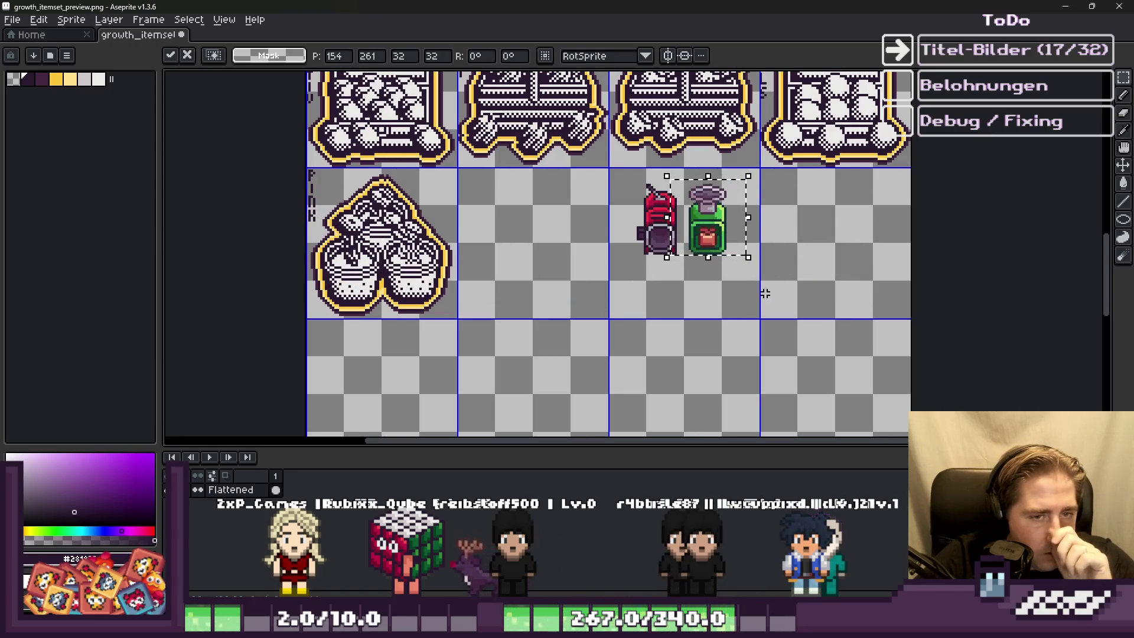
scroll(706, 198, up, 3)
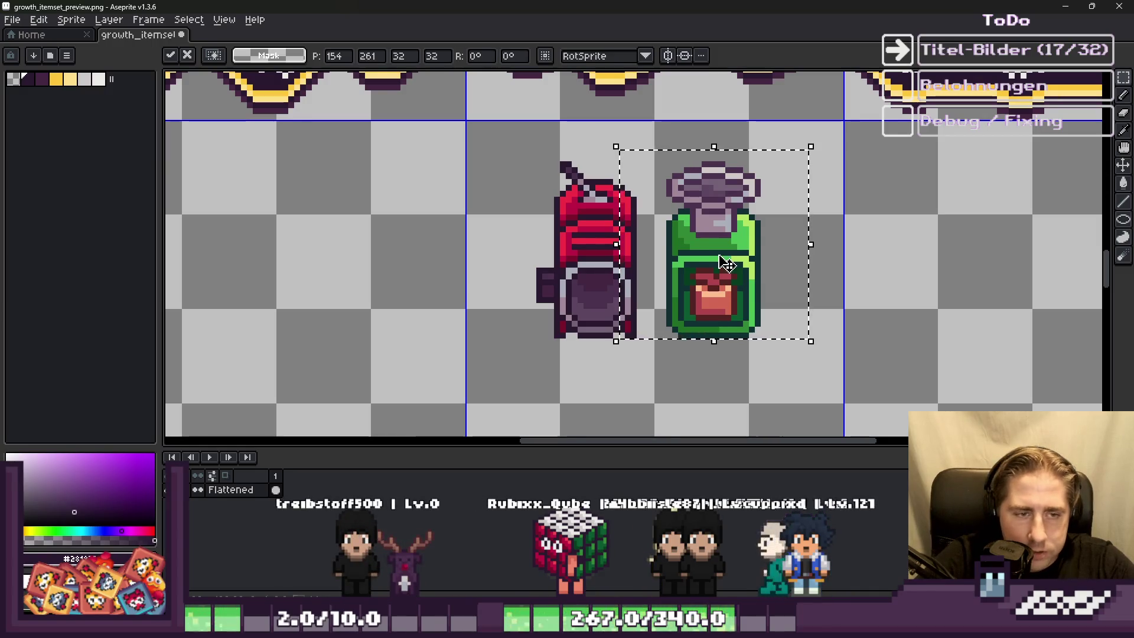
drag(726, 263, 753, 260)
key(ctrl+d)
scroll(673, 200, down, 3)
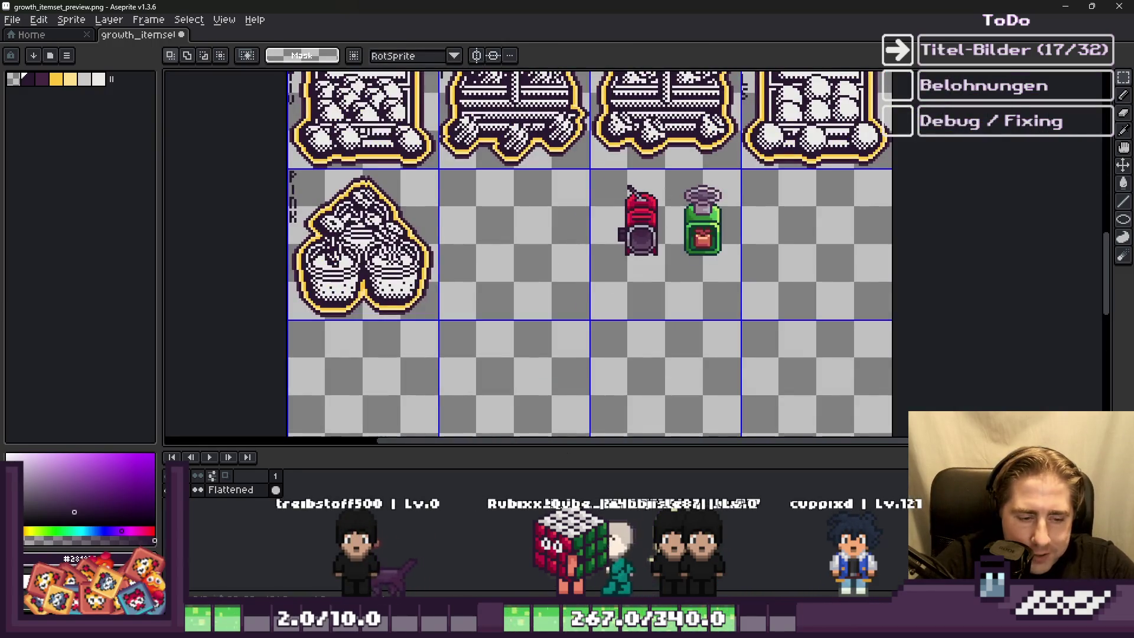
Step: In Godot, filter for 'sprinkler' and open the sprinkler sprite in the external editor
key(alt+Tab)
click(100, 424)
text(sprinkler)
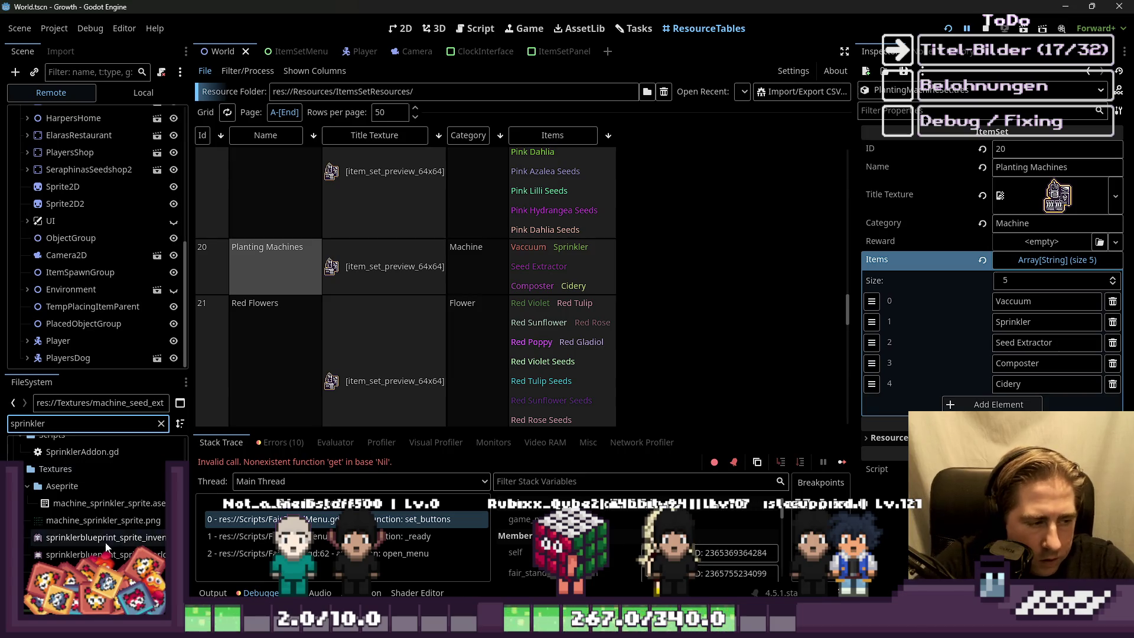
right_click(118, 536)
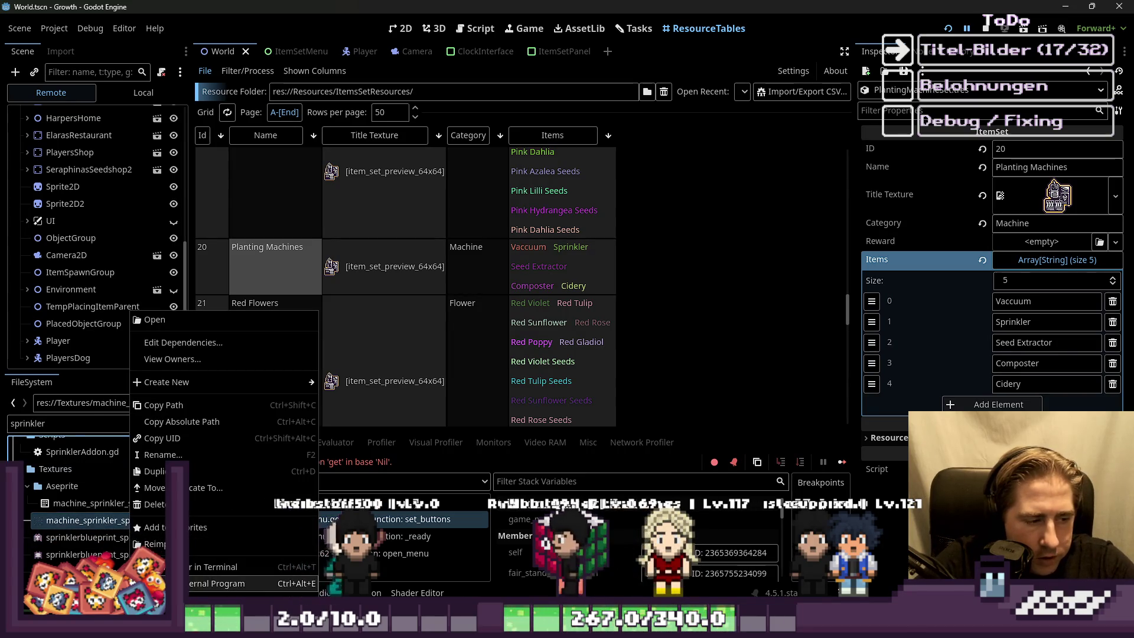
click(178, 541)
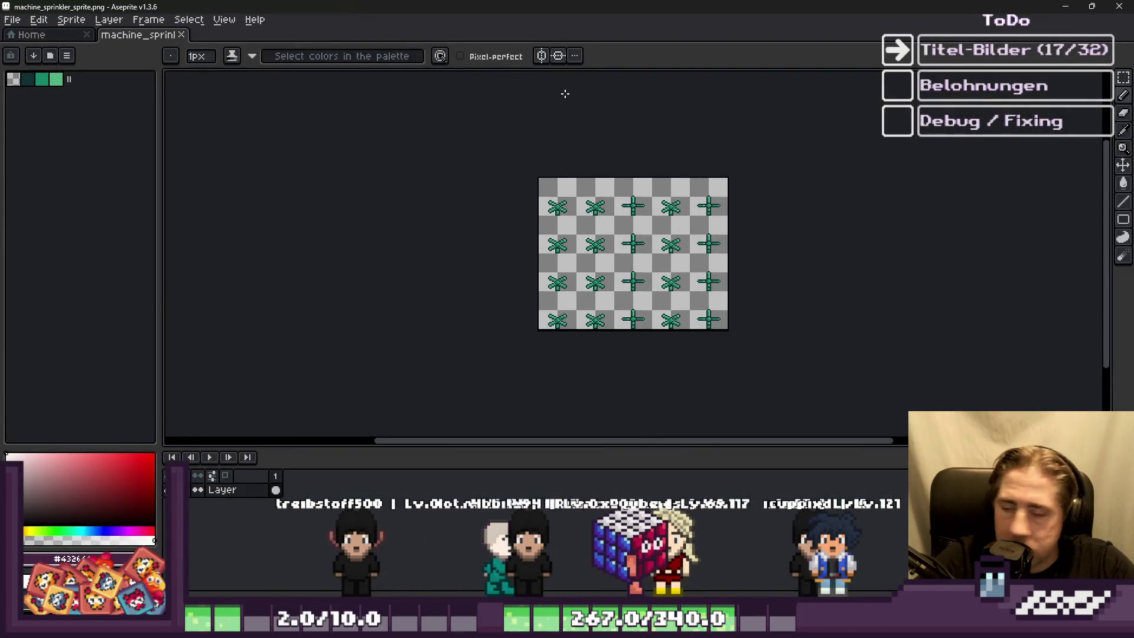
Step: Select the first sprinkler frame, close machine_sprinkler_sprite.png and return to growth_itemset_preview
scroll(568, 181, up, 2)
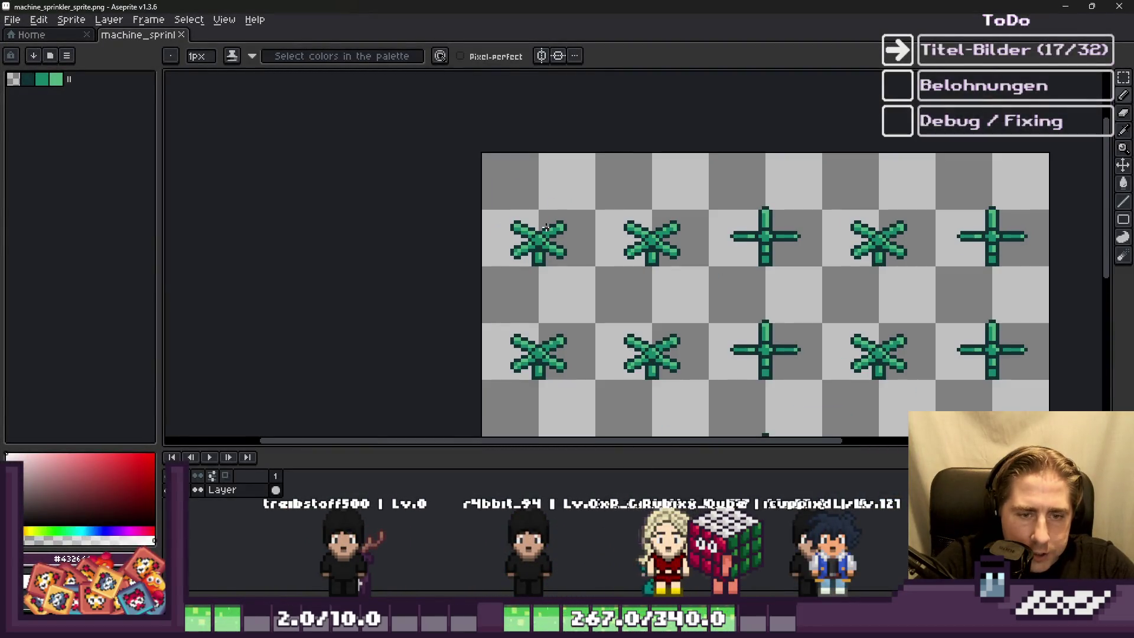
scroll(571, 253, up, 2)
key(m)
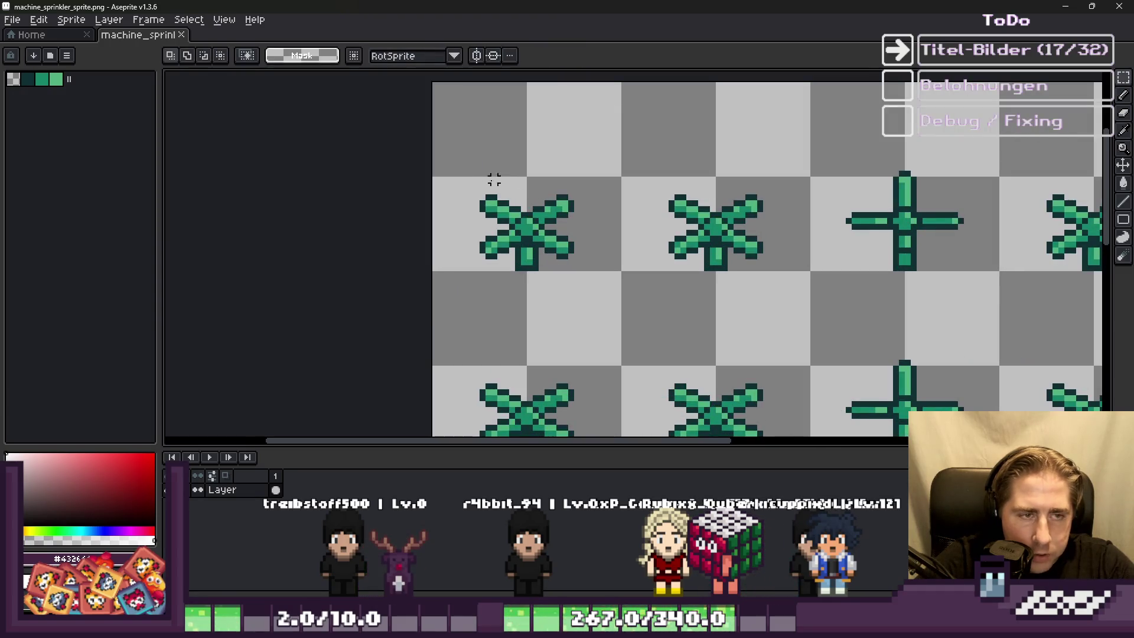
drag(535, 212, 584, 265)
scroll(542, 186, down, 1)
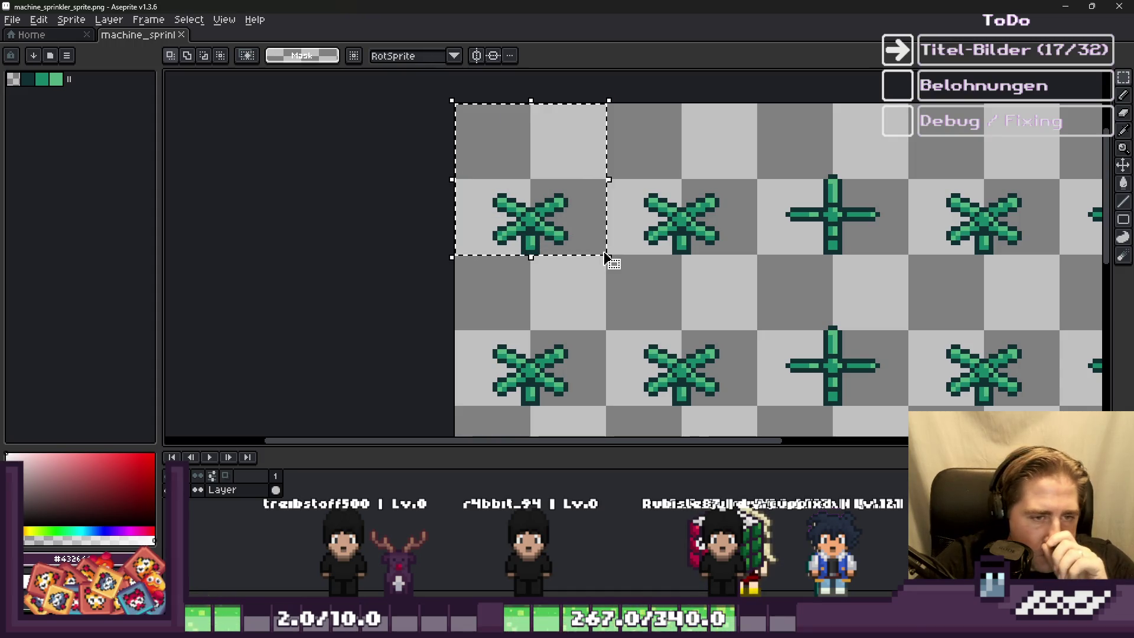
scroll(530, 173, up, 2)
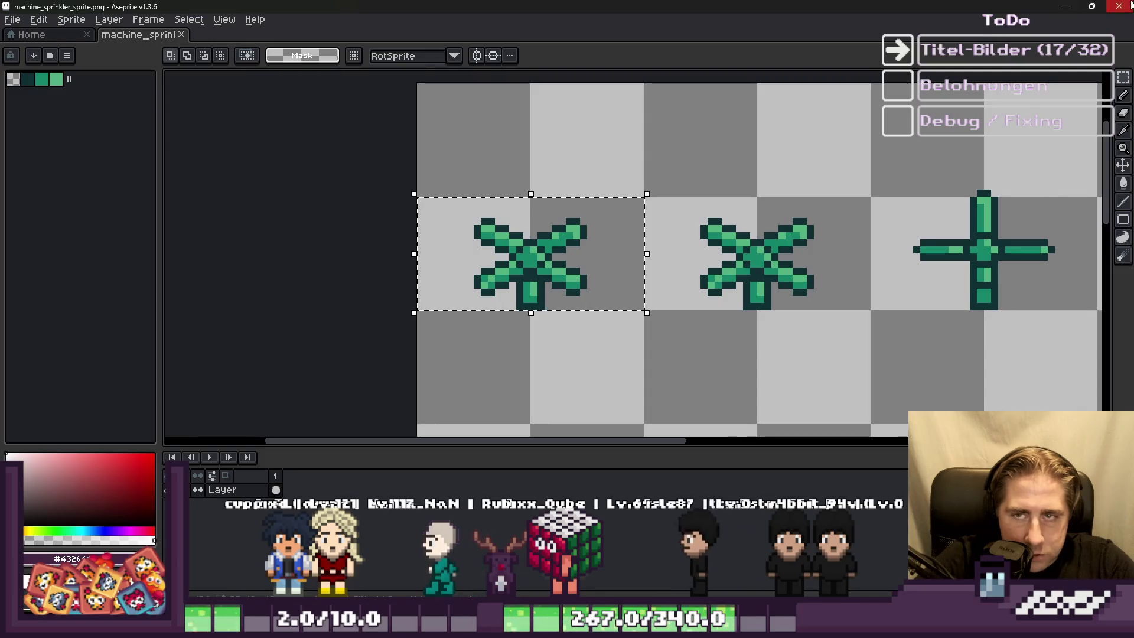
click(1119, 6)
key(alt+Tab)
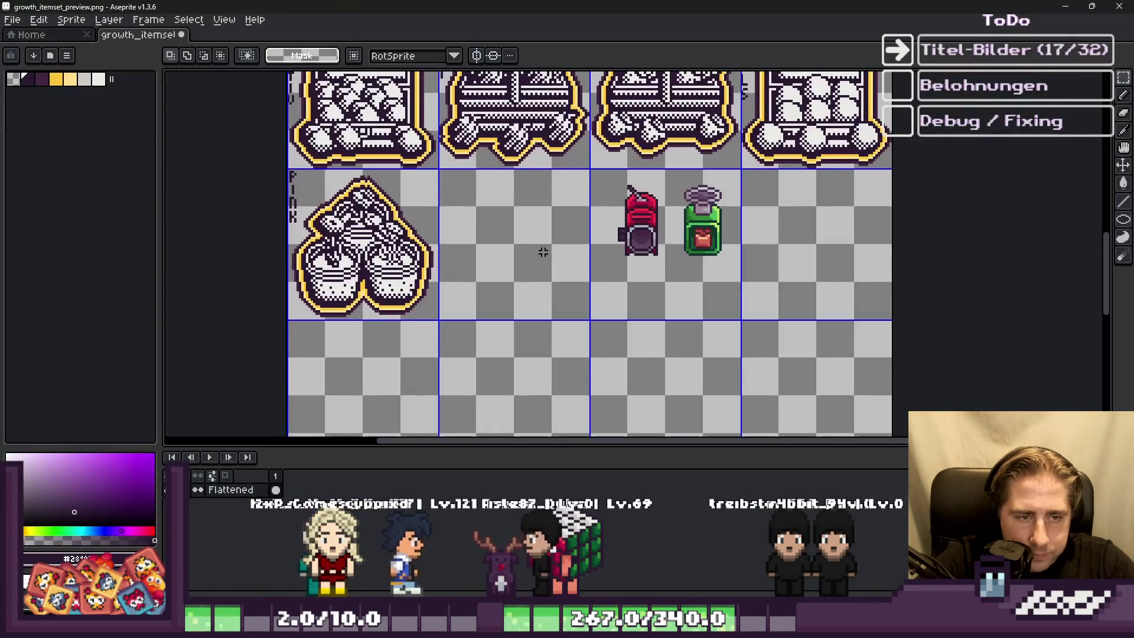
Step: Paste the sprinkler below the red vacuum and commit its placement
scroll(581, 271, up, 1)
key(ctrl+v)
drag(633, 254, 702, 309)
key(Return)
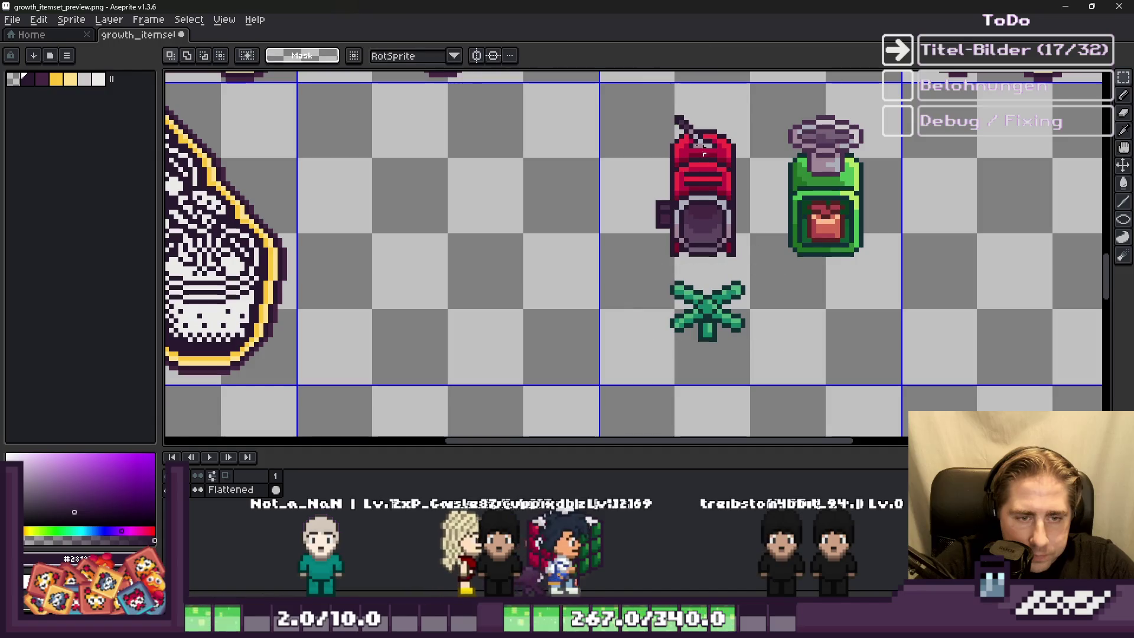
Step: Select all three machine sprites together and zoom around to review them
drag(617, 76, 900, 377)
scroll(734, 223, up, 1)
scroll(441, 251, down, 2)
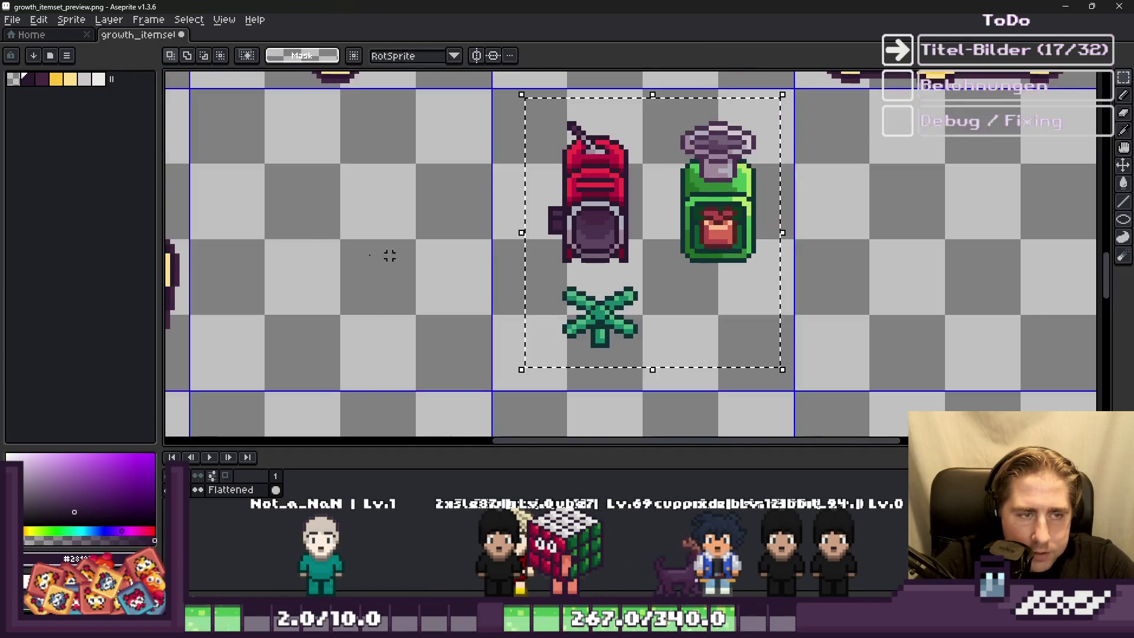
scroll(175, 277, up, 3)
key(alt)
scroll(339, 254, down, 2)
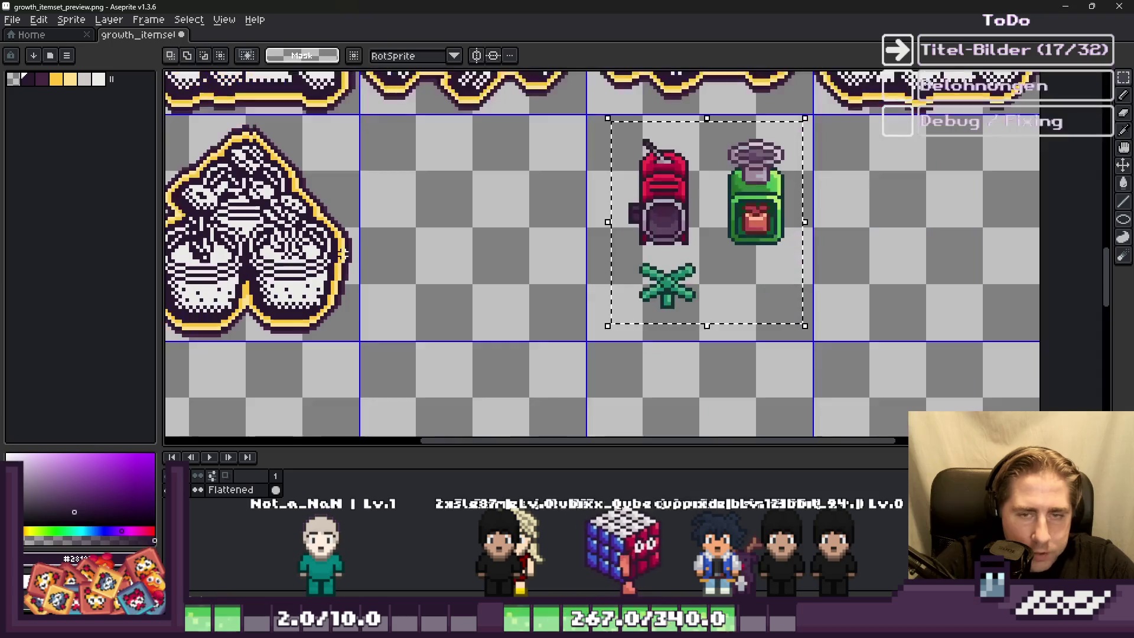
scroll(689, 185, up, 4)
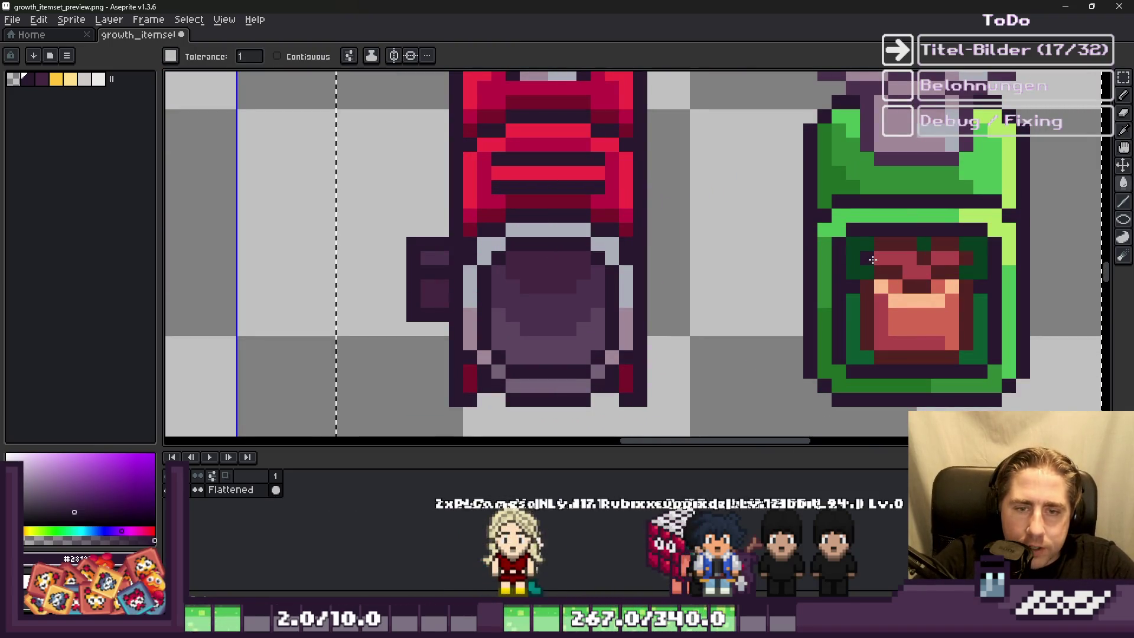
scroll(873, 260, down, 2)
scroll(771, 219, up, 3)
scroll(771, 220, down, 2)
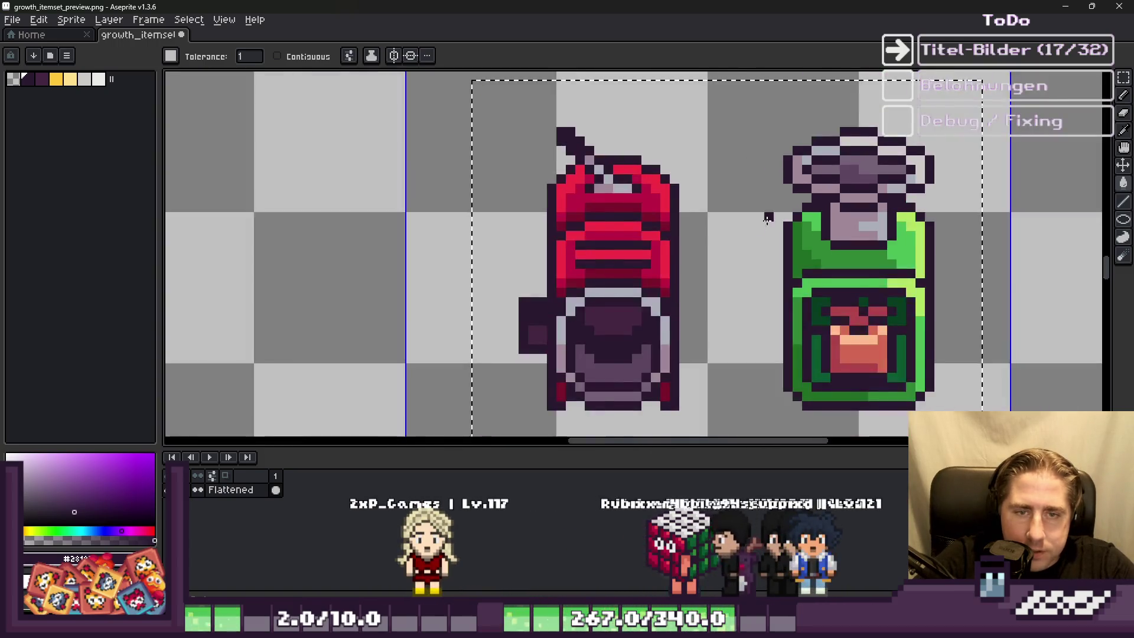
scroll(745, 215, down, 2)
scroll(649, 257, up, 1)
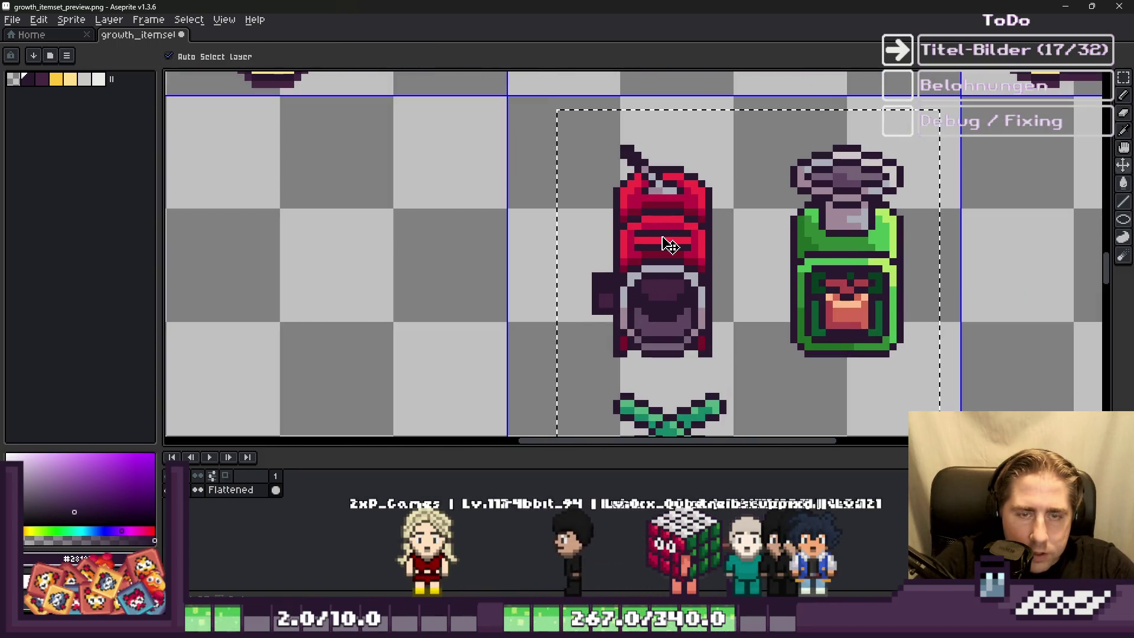
Step: Deselect, then draw a rectangular selection around only the red vacuum sprite
key(g)
key(ctrl+d)
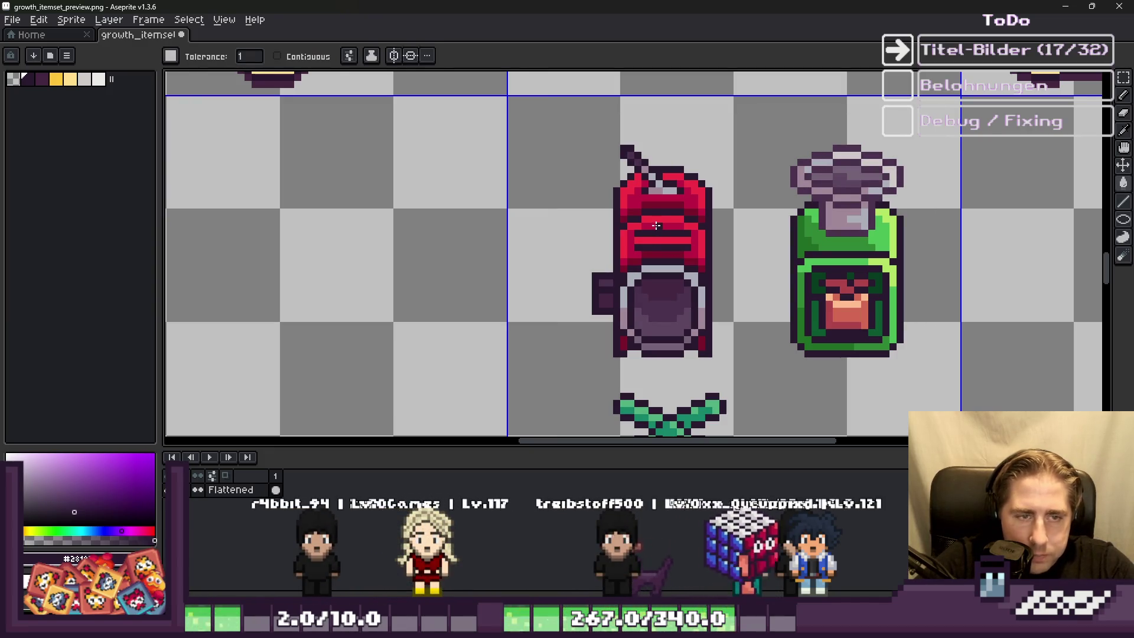
drag(582, 120, 739, 359)
Step: With the Pencil, paint a dark purple checker pattern across the upper interior of the vacuum's round pot
scroll(561, 261, up, 2)
scroll(522, 231, down, 1)
scroll(522, 230, up, 1)
key(b)
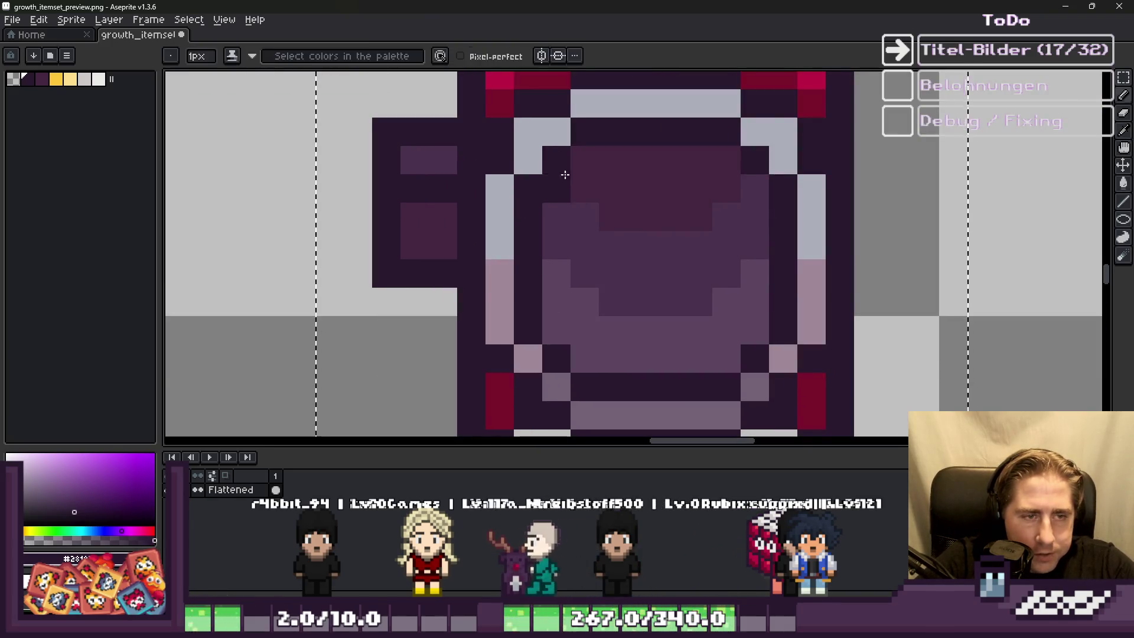
scroll(600, 177, up, 1)
scroll(593, 184, down, 1)
scroll(593, 185, down, 2)
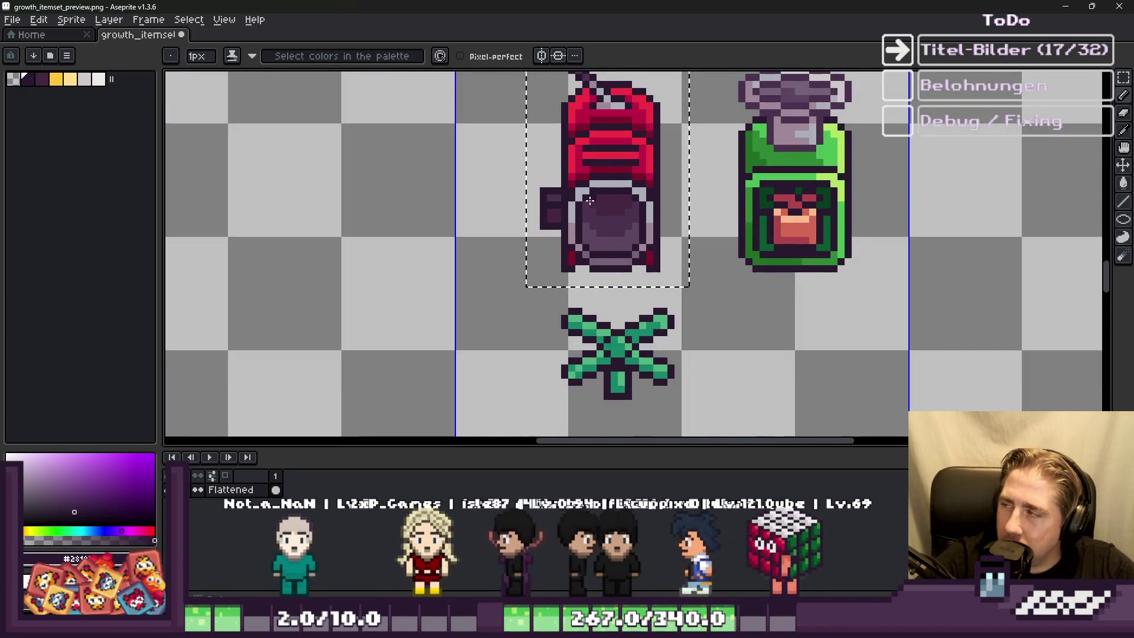
scroll(589, 201, up, 1)
scroll(633, 185, up, 1)
mouse_move(736, 190)
mouse_down()
mouse_move(610, 223)
mouse_move(636, 243)
mouse_move(710, 253)
mouse_up()
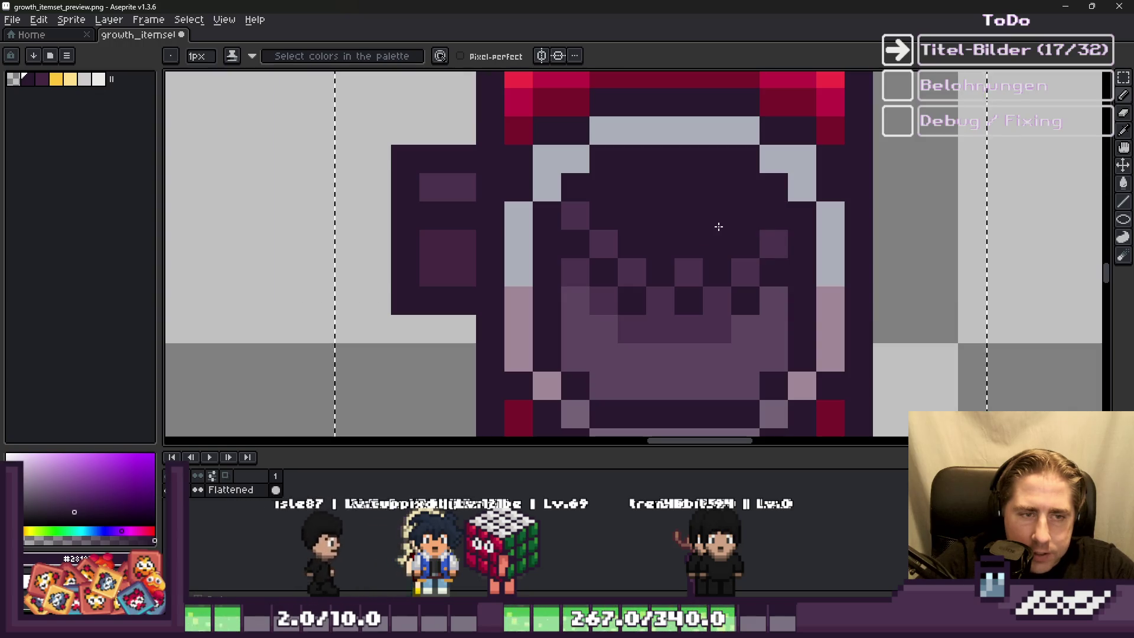
scroll(678, 254, down, 8)
scroll(679, 254, up, 5)
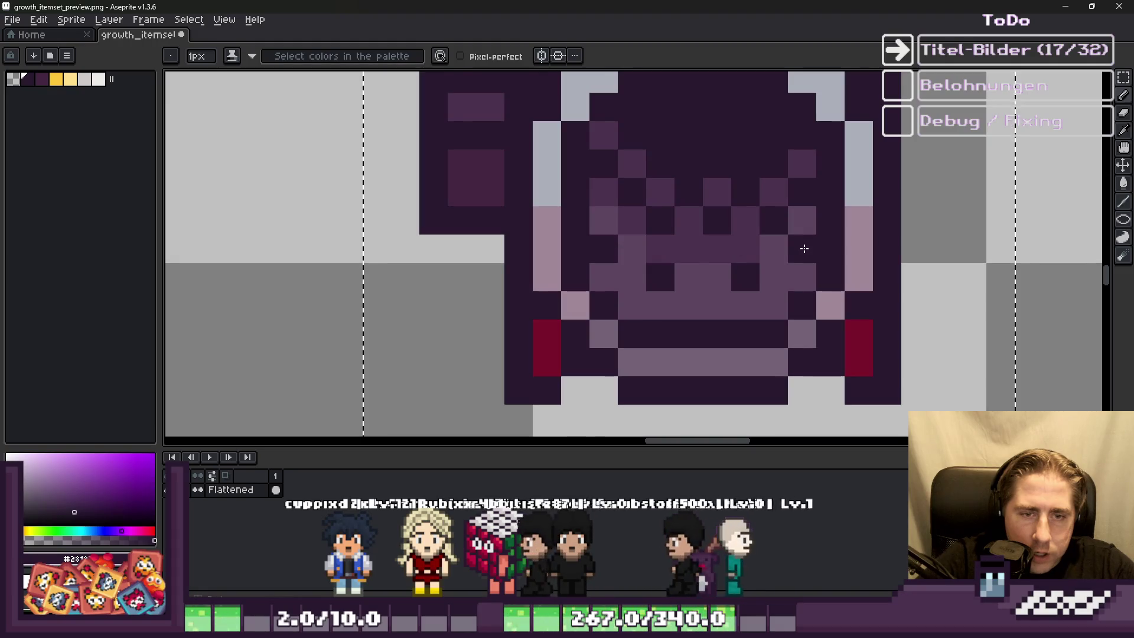
scroll(745, 248, down, 5)
scroll(686, 237, up, 2)
scroll(686, 236, down, 3)
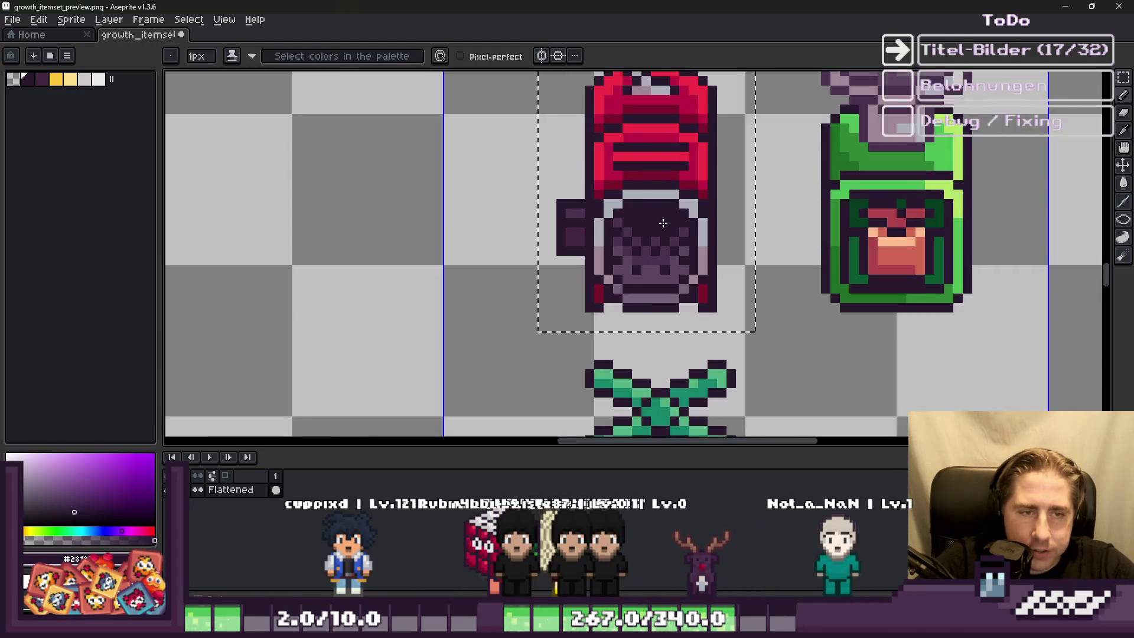
scroll(527, 241, up, 6)
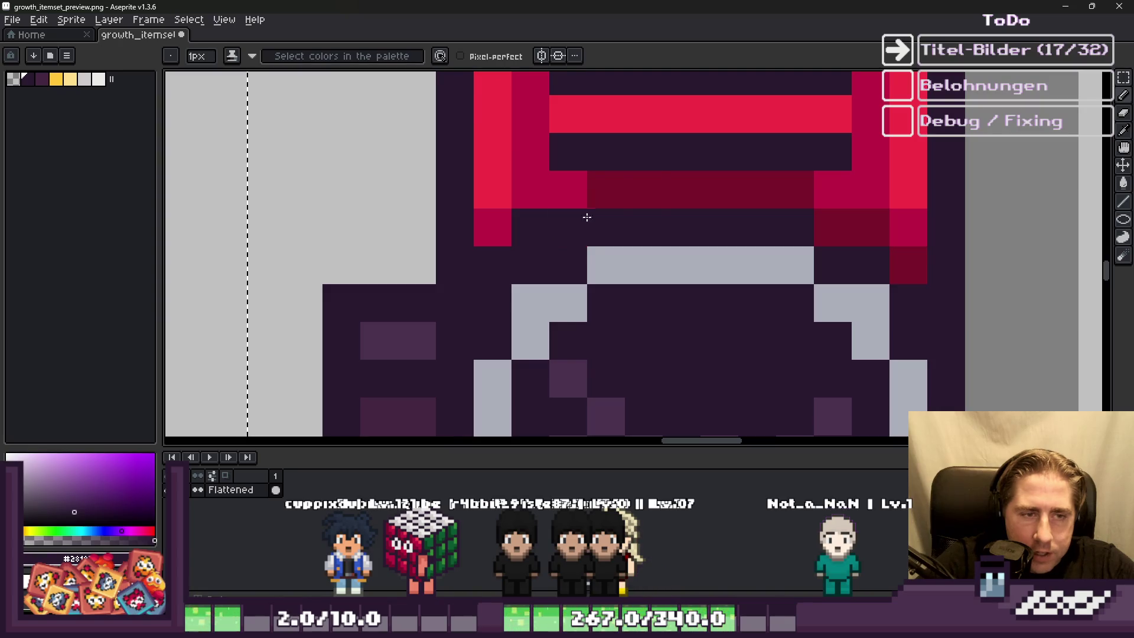
Step: Darken scattered pixels on the vacuum's red top bands, left edge and rim
scroll(514, 185, down, 1)
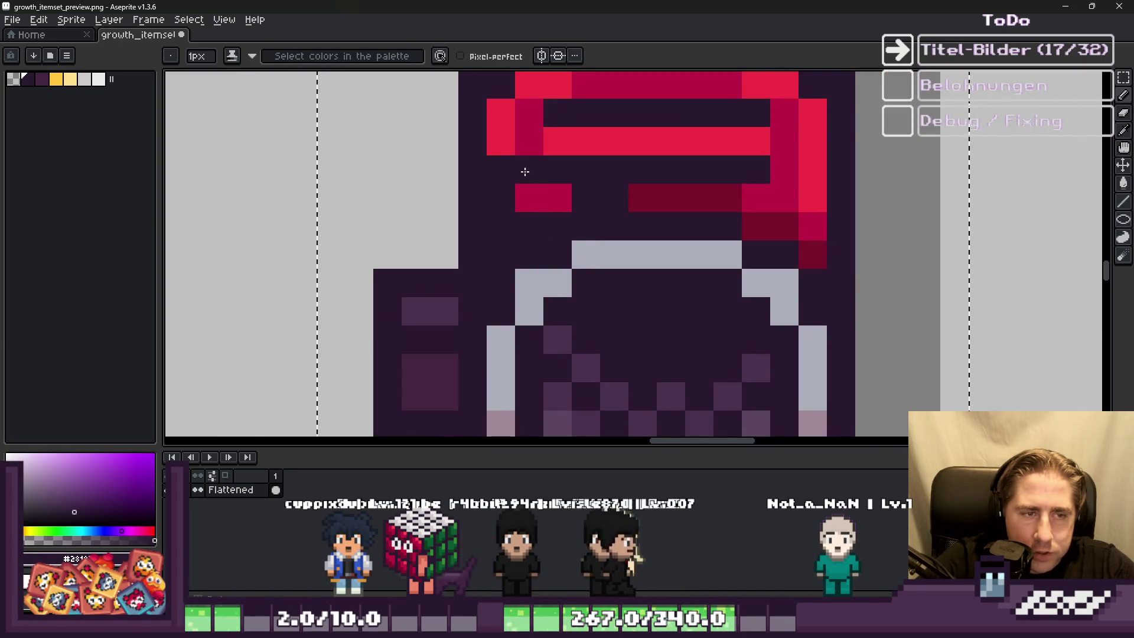
click(517, 149)
click(526, 169)
scroll(544, 195, down, 1)
click(540, 198)
click(629, 199)
scroll(630, 199, down, 3)
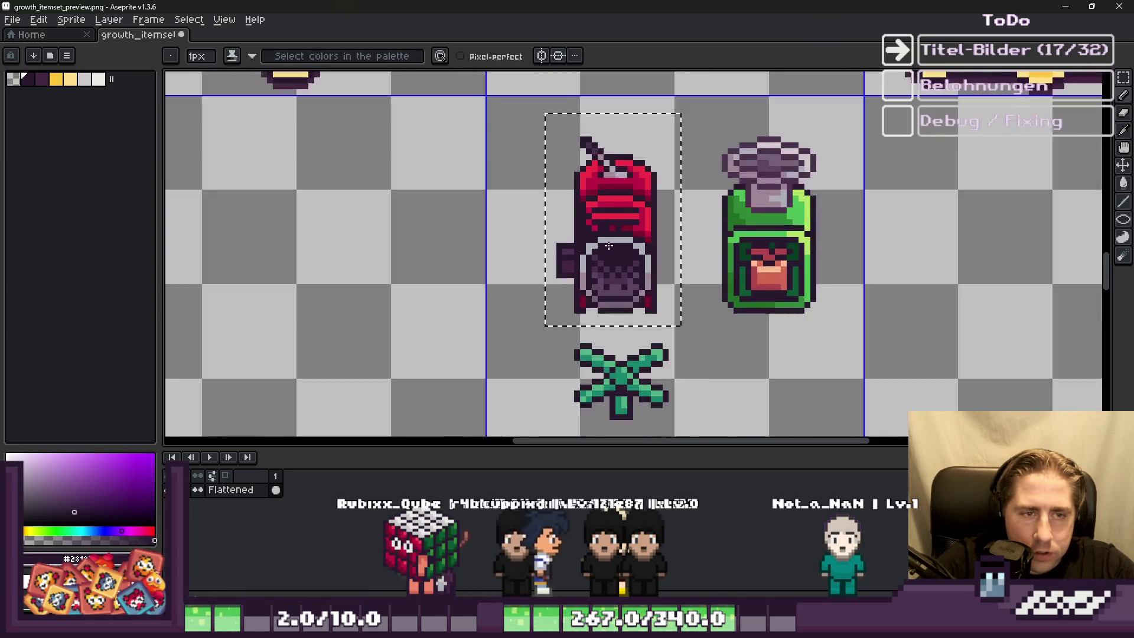
scroll(621, 236, up, 3)
scroll(608, 222, down, 2)
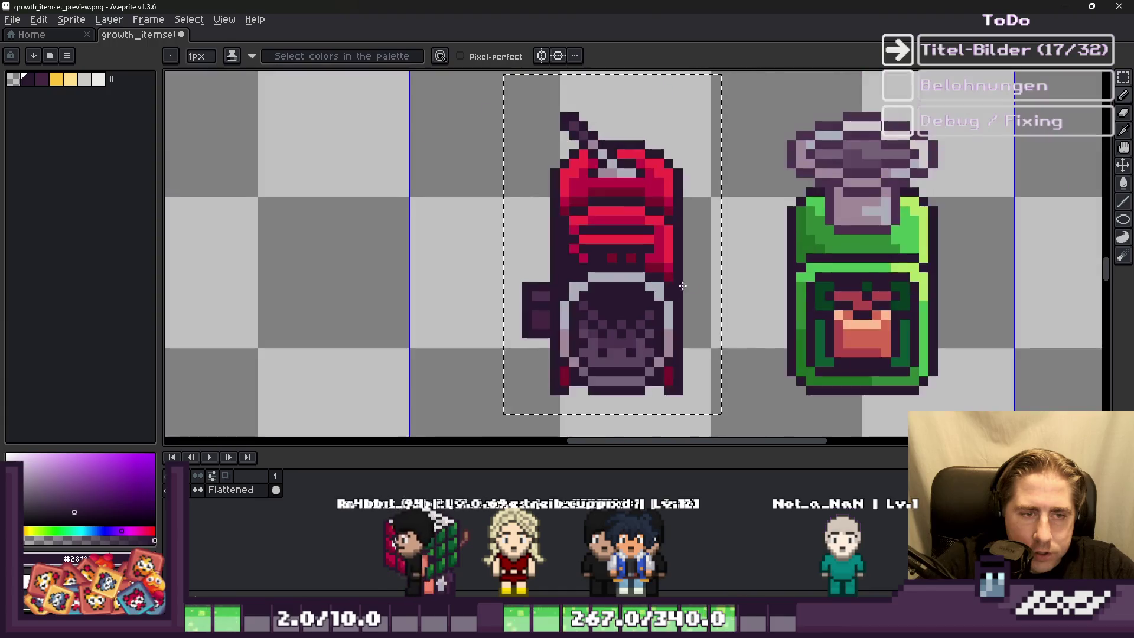
scroll(549, 190, up, 3)
drag(564, 139, 593, 143)
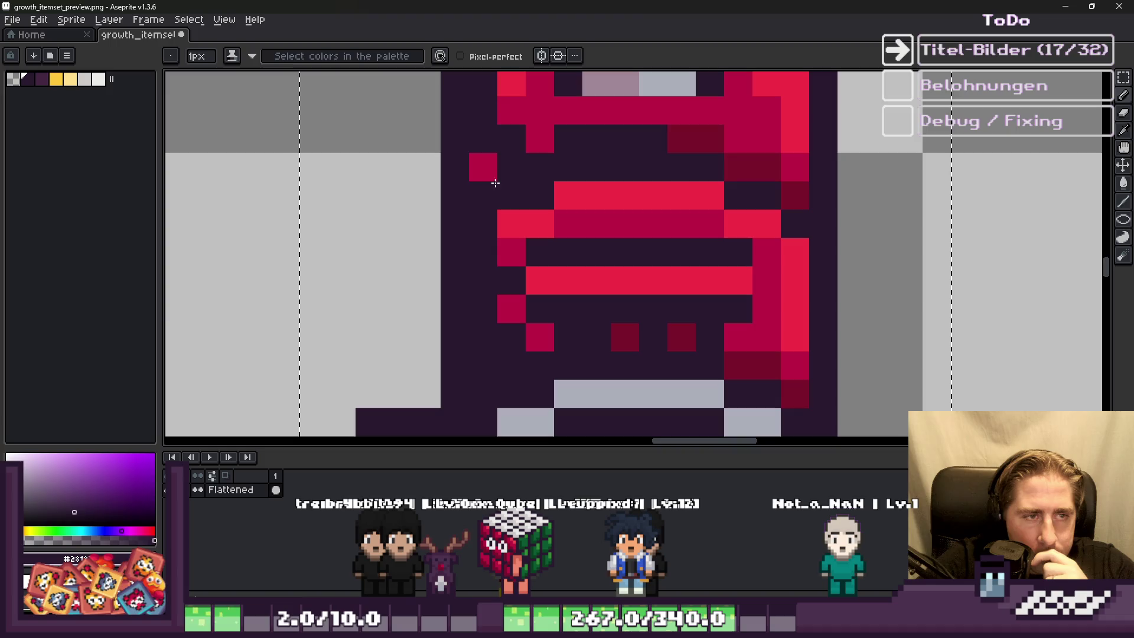
scroll(473, 168, down, 2)
scroll(473, 167, up, 2)
scroll(474, 167, up, 1)
Step: Add two red pixels left of the rim, then sample the light cream from the left icon
drag(471, 198, 473, 158)
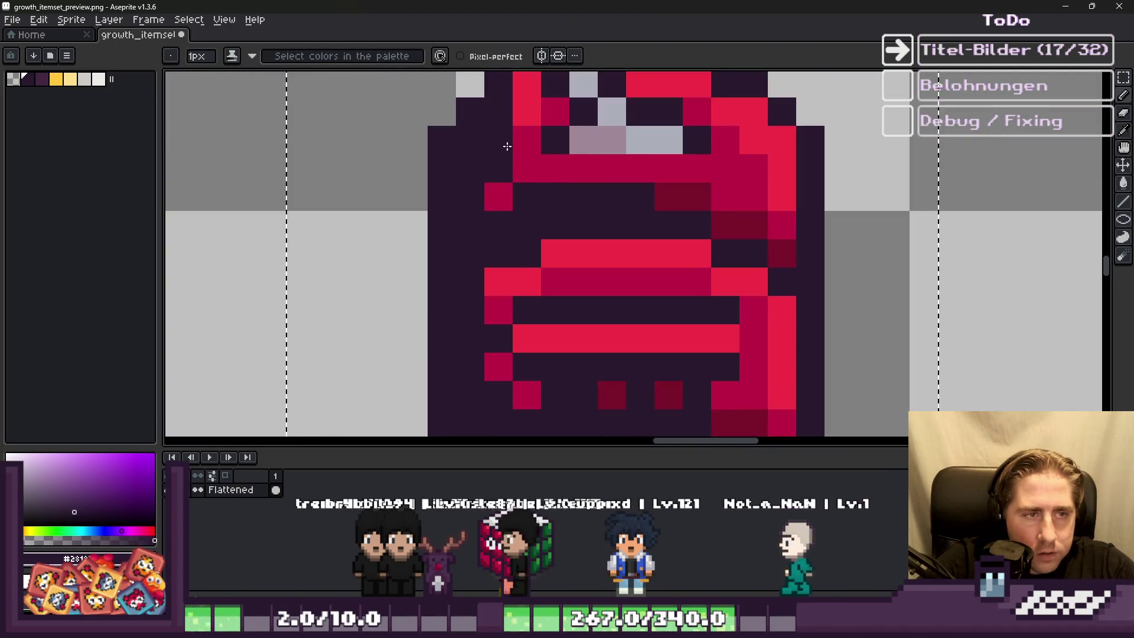
scroll(545, 241, down, 5)
scroll(494, 215, up, 5)
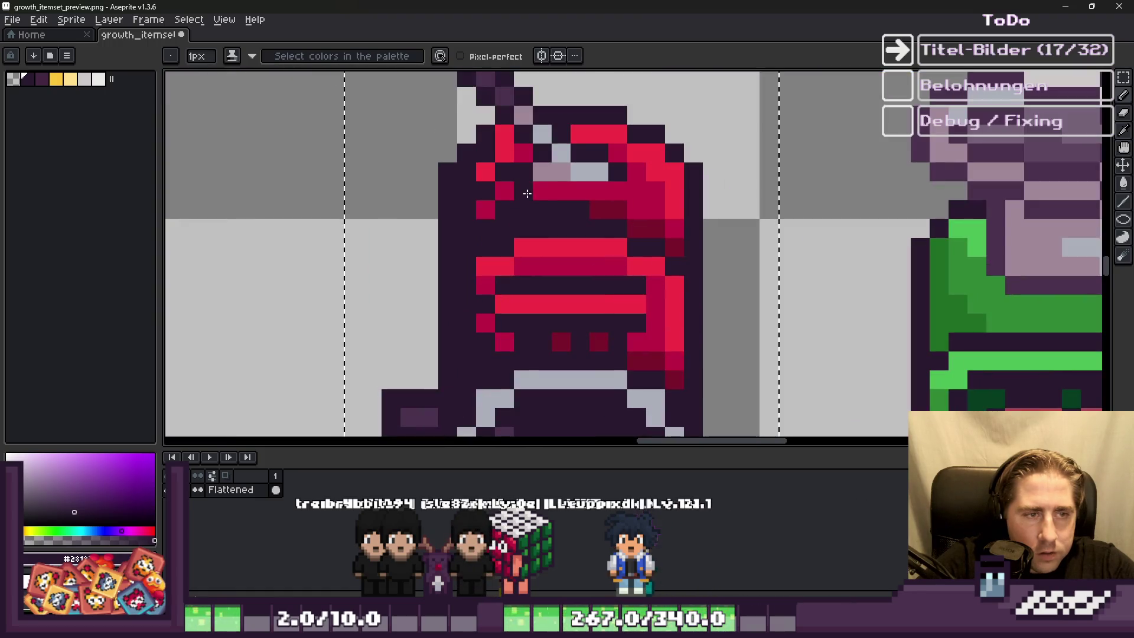
scroll(527, 194, down, 4)
scroll(556, 199, up, 2)
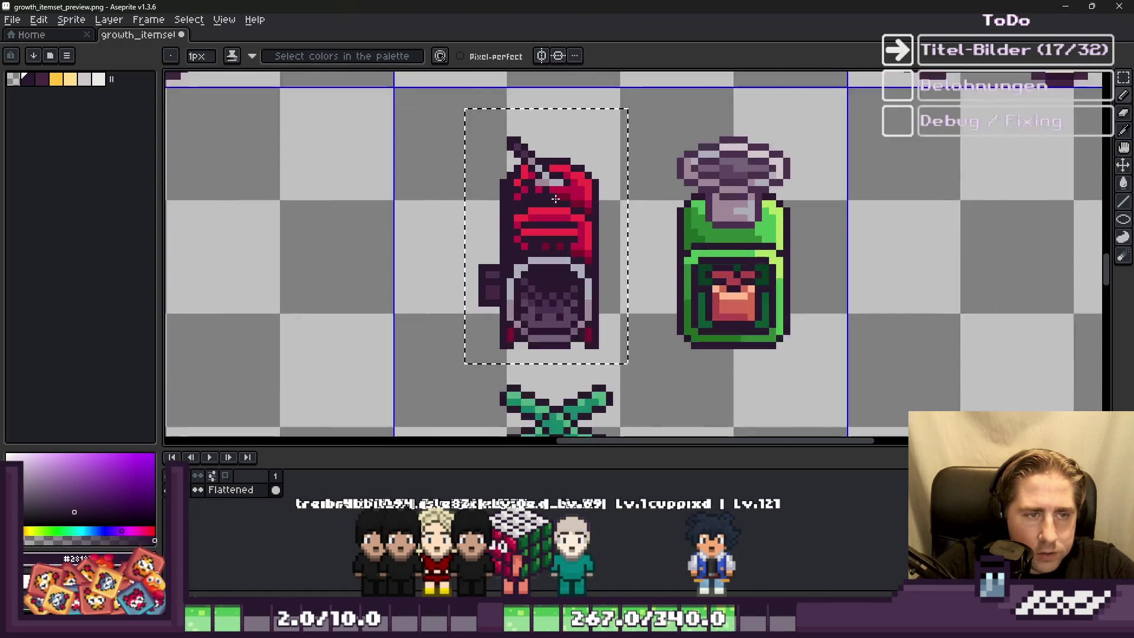
scroll(555, 199, up, 3)
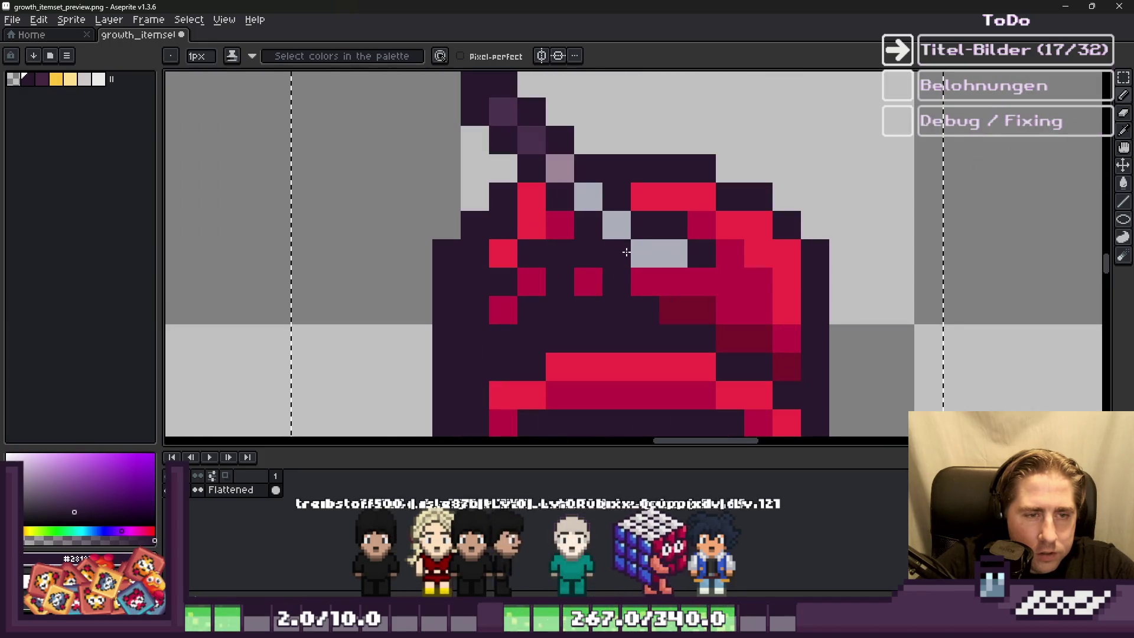
scroll(626, 252, down, 3)
scroll(611, 295, up, 1)
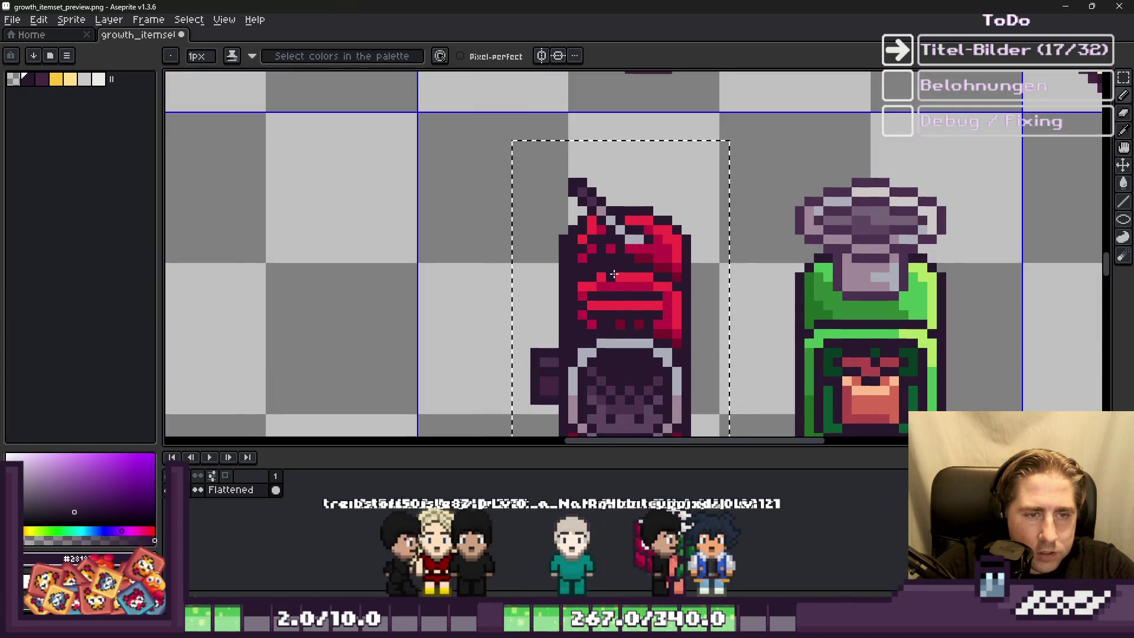
scroll(614, 275, down, 1)
scroll(603, 355, up, 4)
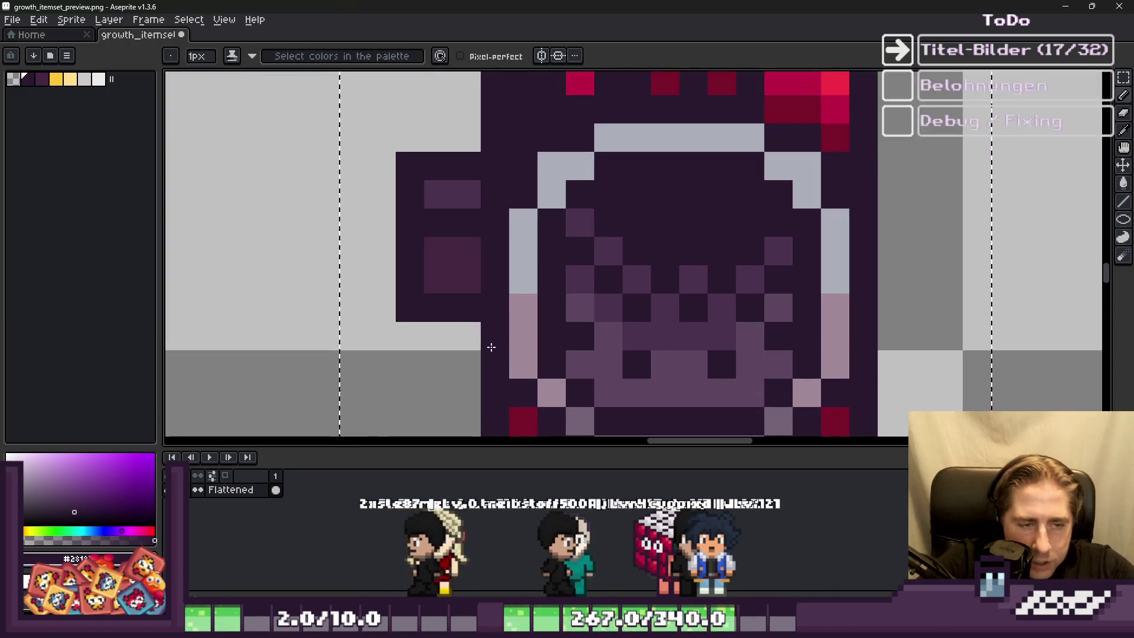
scroll(435, 264, down, 3)
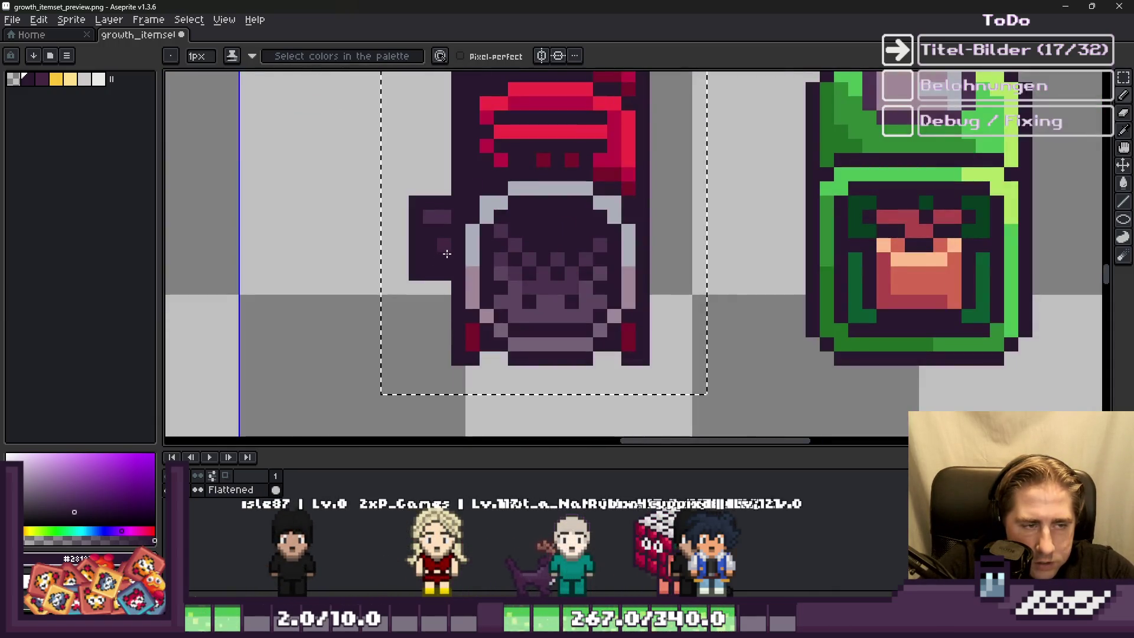
scroll(567, 301, up, 2)
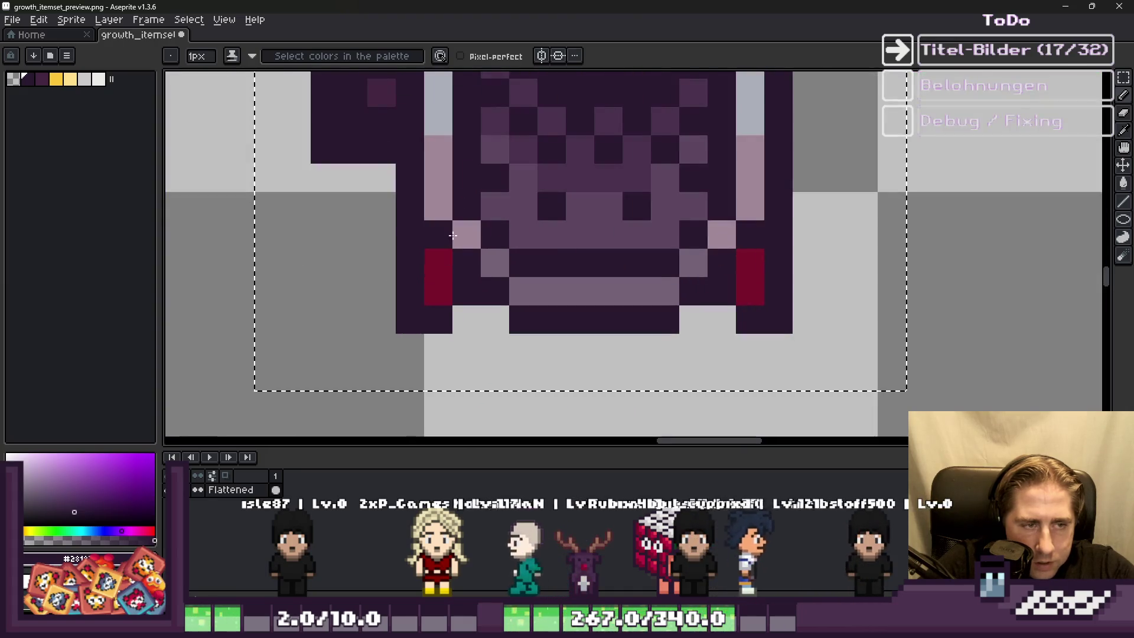
scroll(684, 288, down, 3)
scroll(684, 288, down, 1)
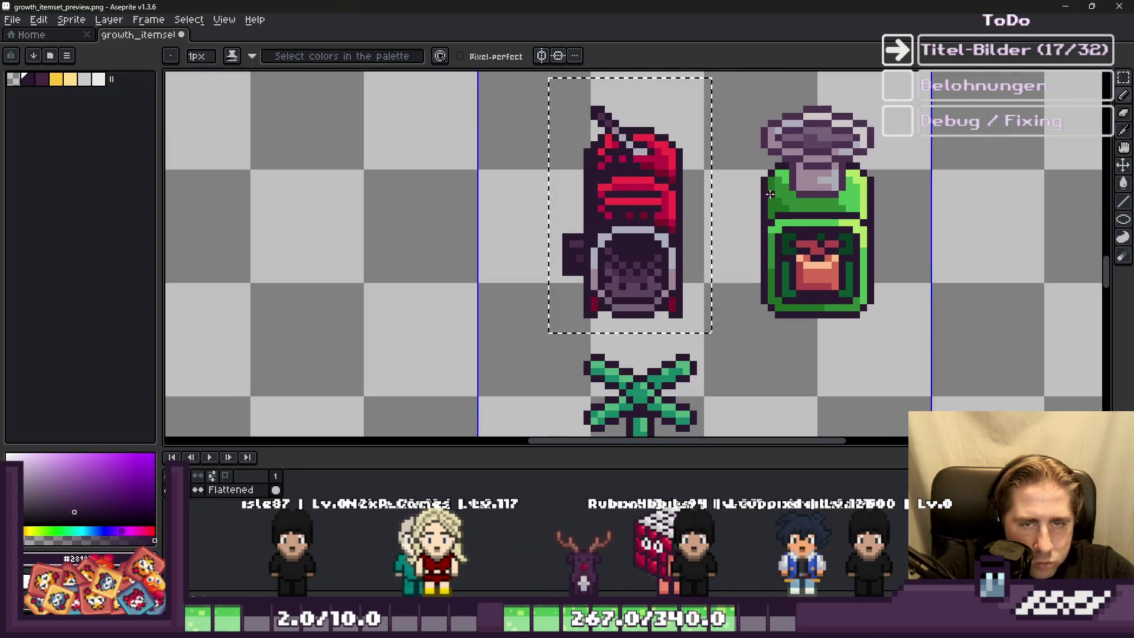
scroll(767, 196, down, 1)
scroll(766, 196, down, 2)
scroll(348, 280, up, 2)
alt+click(348, 280)
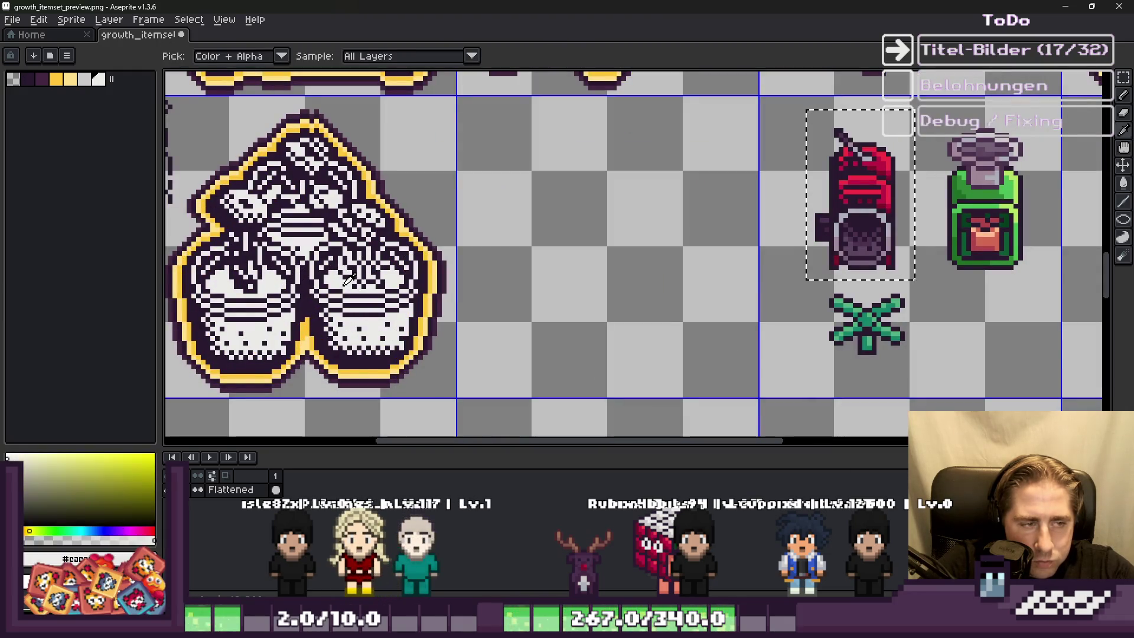
Step: Fill the vacuum's red top band with the sampled light cream
scroll(896, 210, up, 3)
click(812, 167)
scroll(842, 126, down, 3)
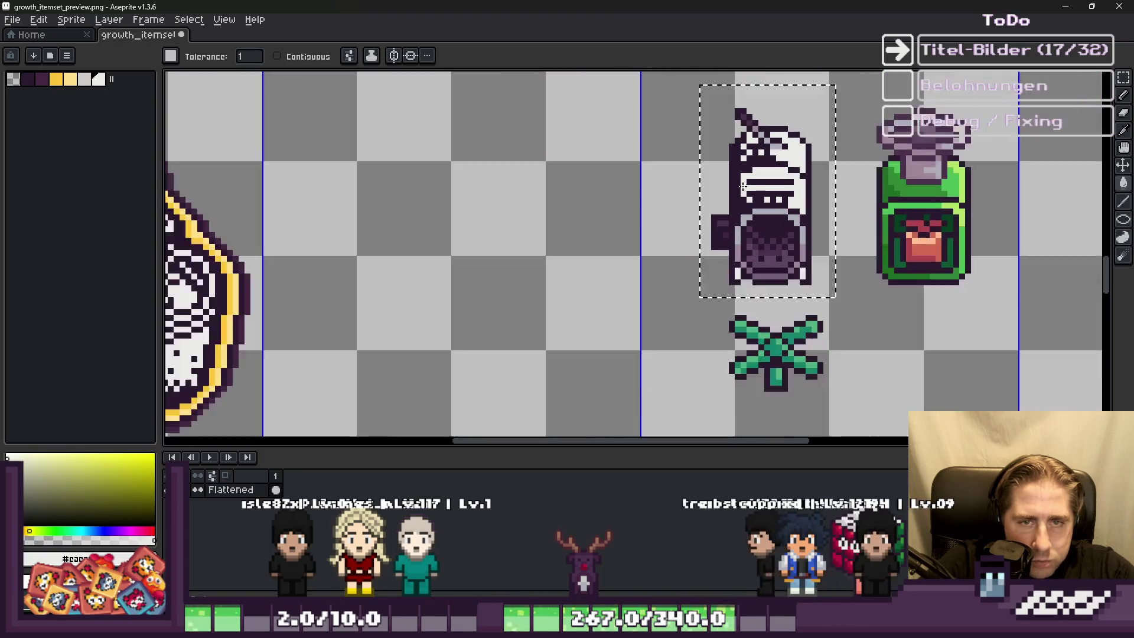
scroll(793, 261, up, 4)
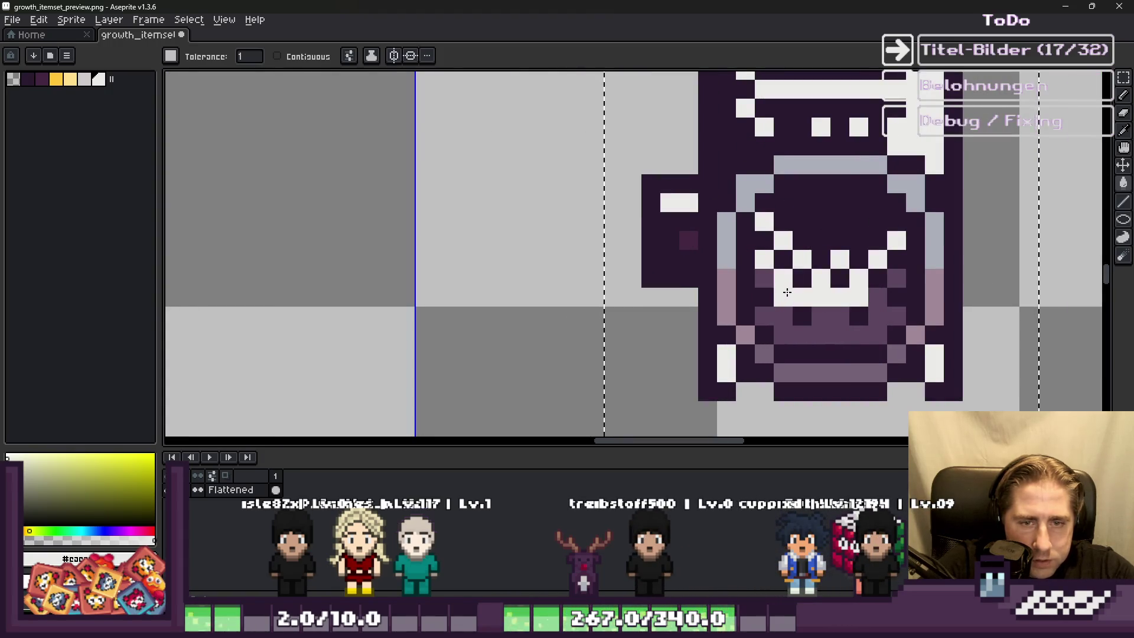
scroll(789, 289, down, 3)
scroll(745, 222, up, 3)
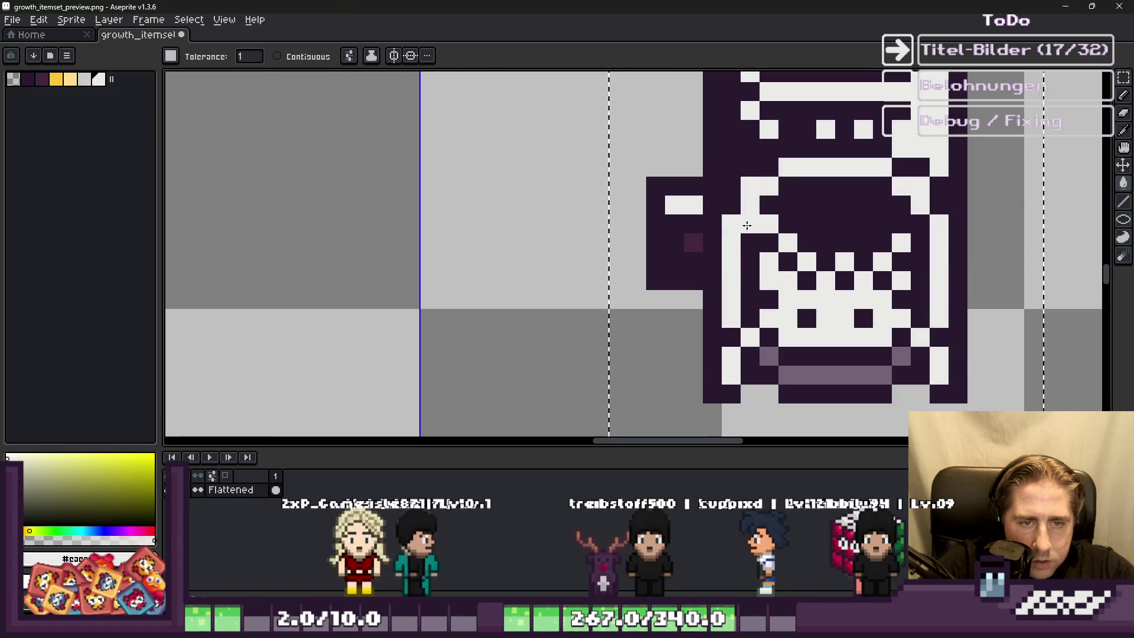
scroll(699, 261, down, 5)
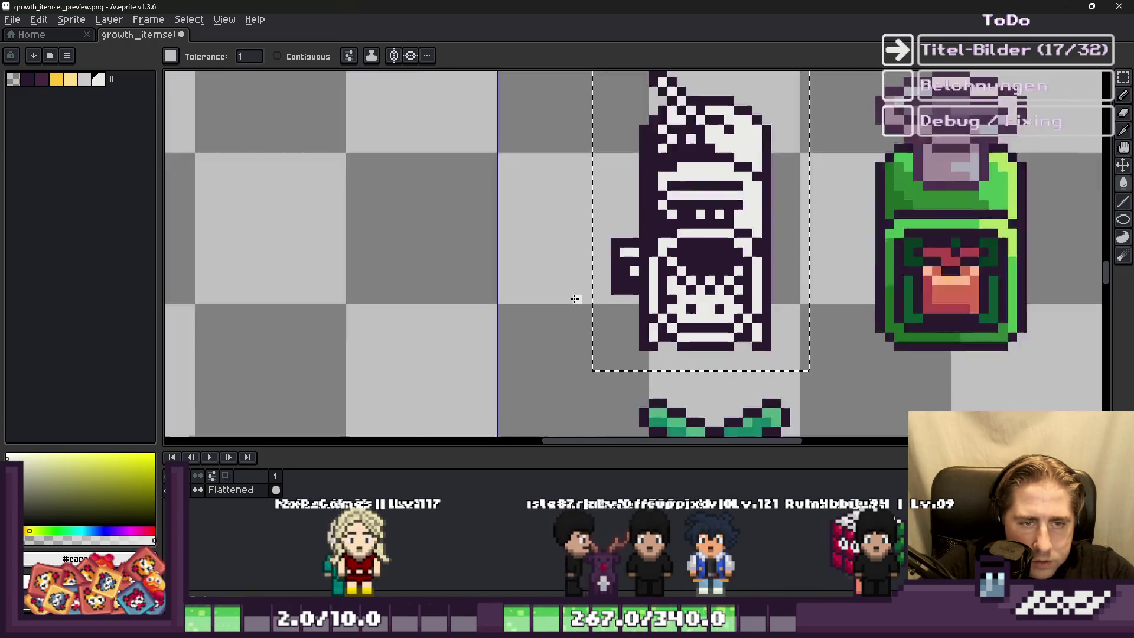
key(b)
scroll(673, 222, up, 8)
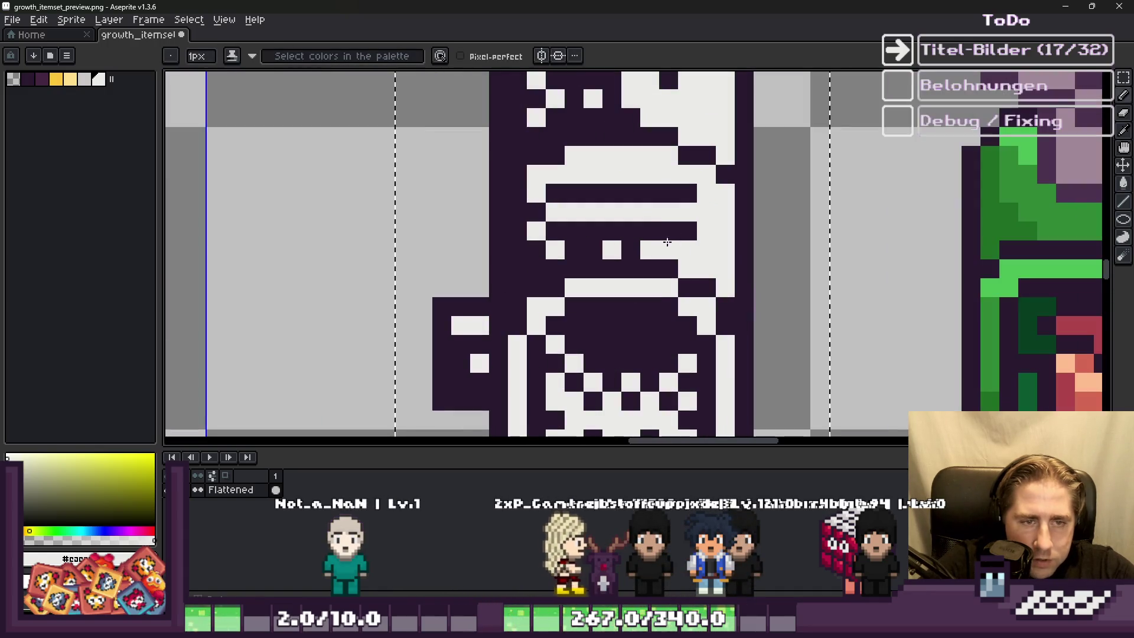
Step: Touch up the vacuum body with light cream and dark purple pixels
alt+click(668, 228)
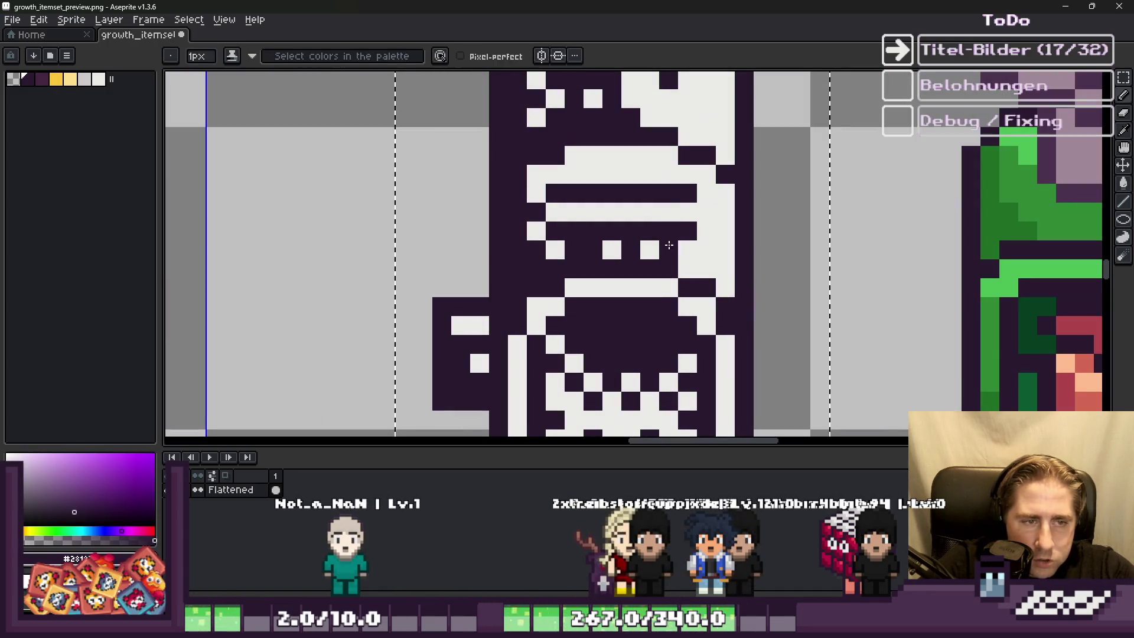
right_click(550, 245)
alt+click(537, 224)
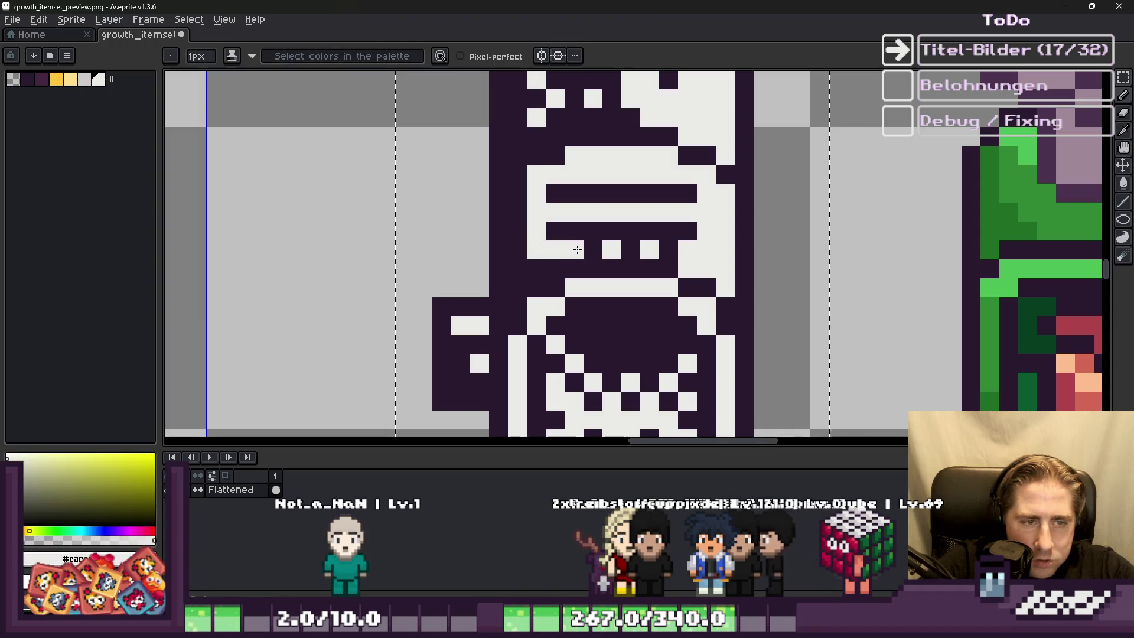
scroll(582, 252, down, 3)
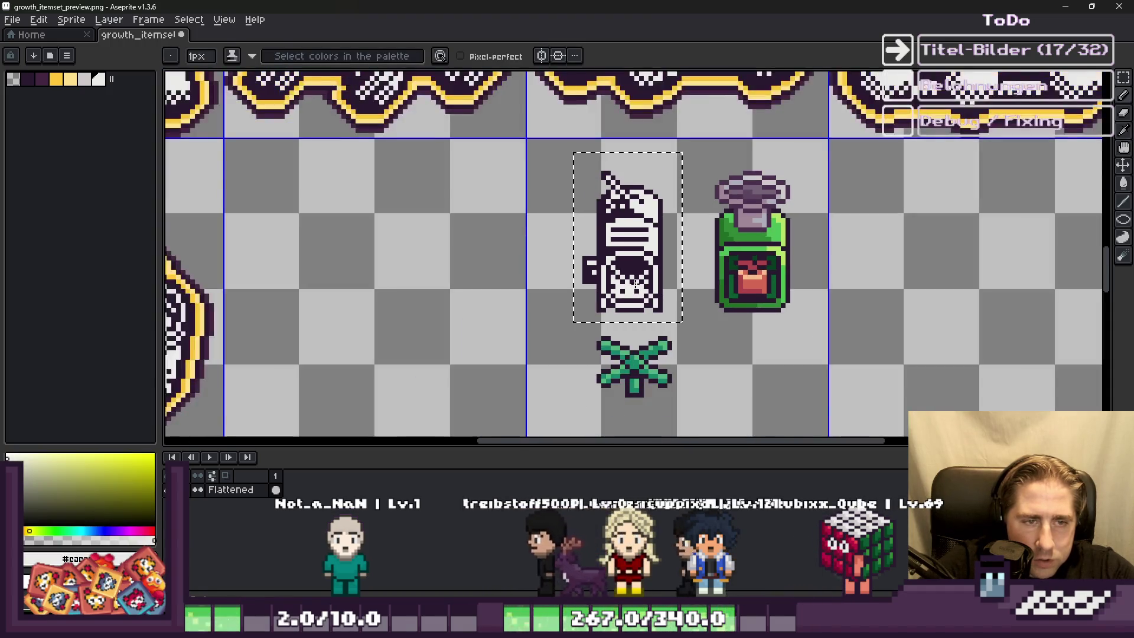
scroll(635, 234, up, 3)
alt+click(635, 235)
alt+click(603, 274)
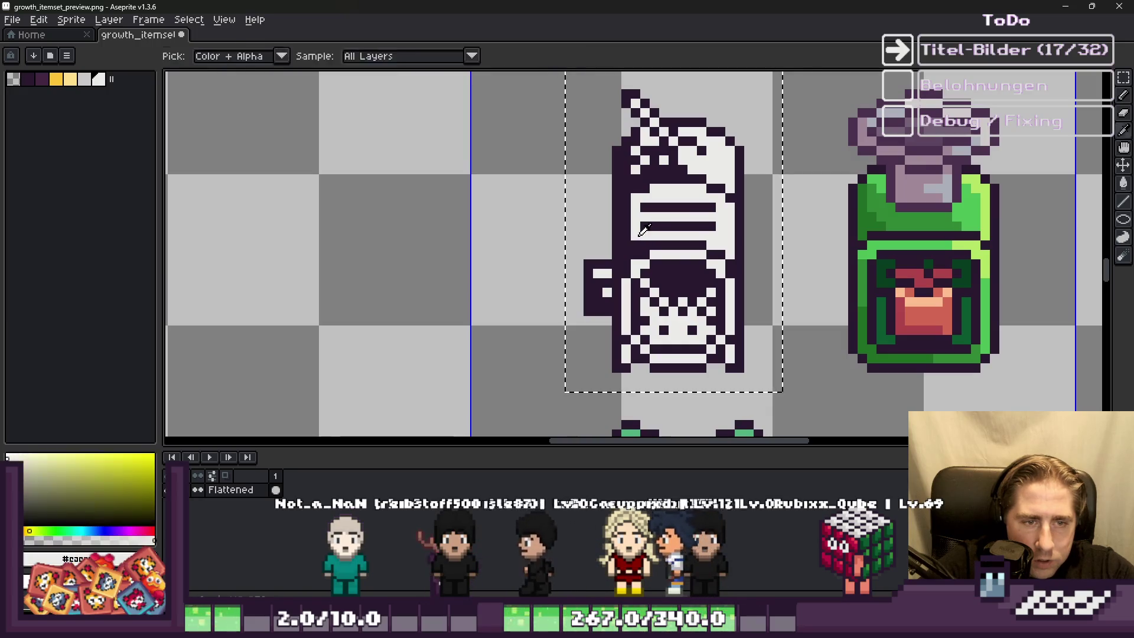
scroll(612, 255, down, 2)
scroll(613, 256, up, 2)
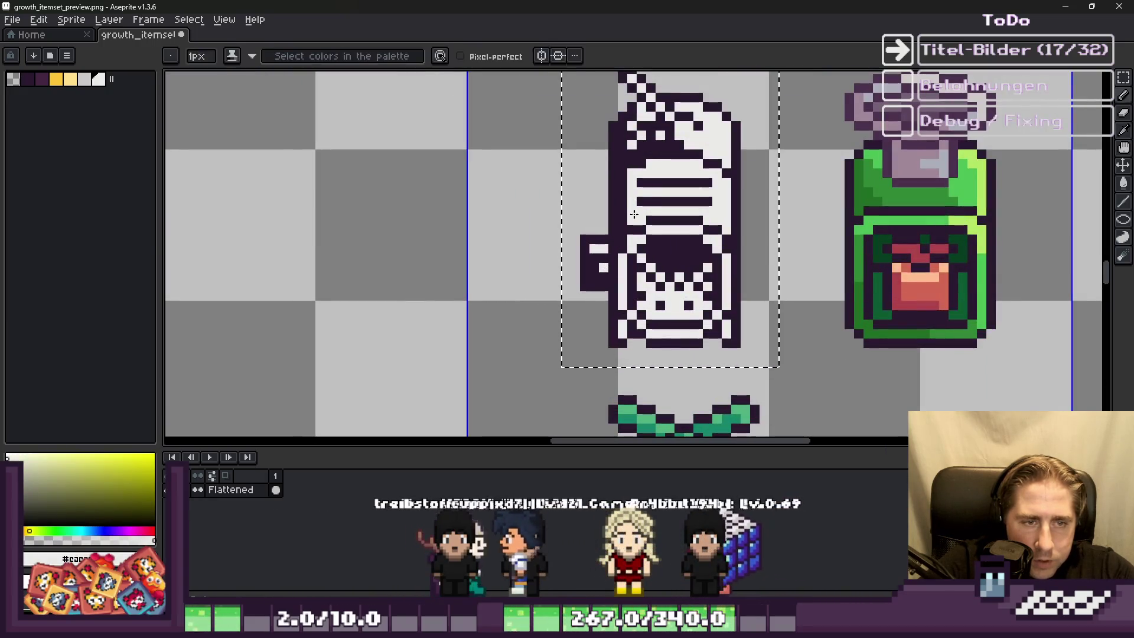
alt+click(638, 219)
scroll(638, 218, up, 1)
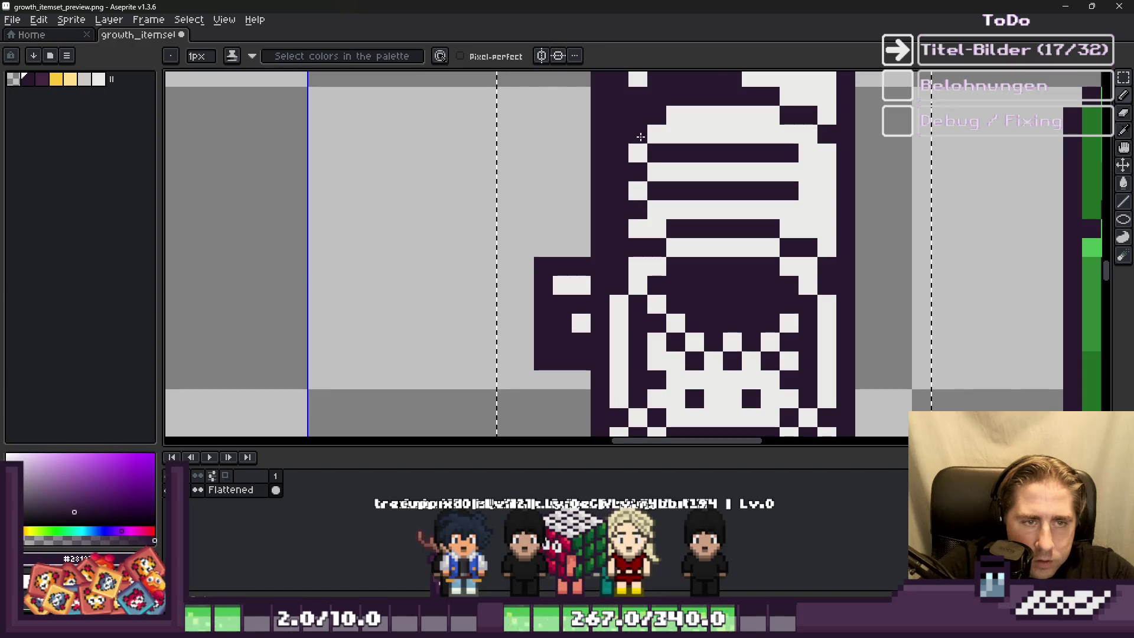
scroll(641, 137, down, 3)
scroll(592, 222, up, 3)
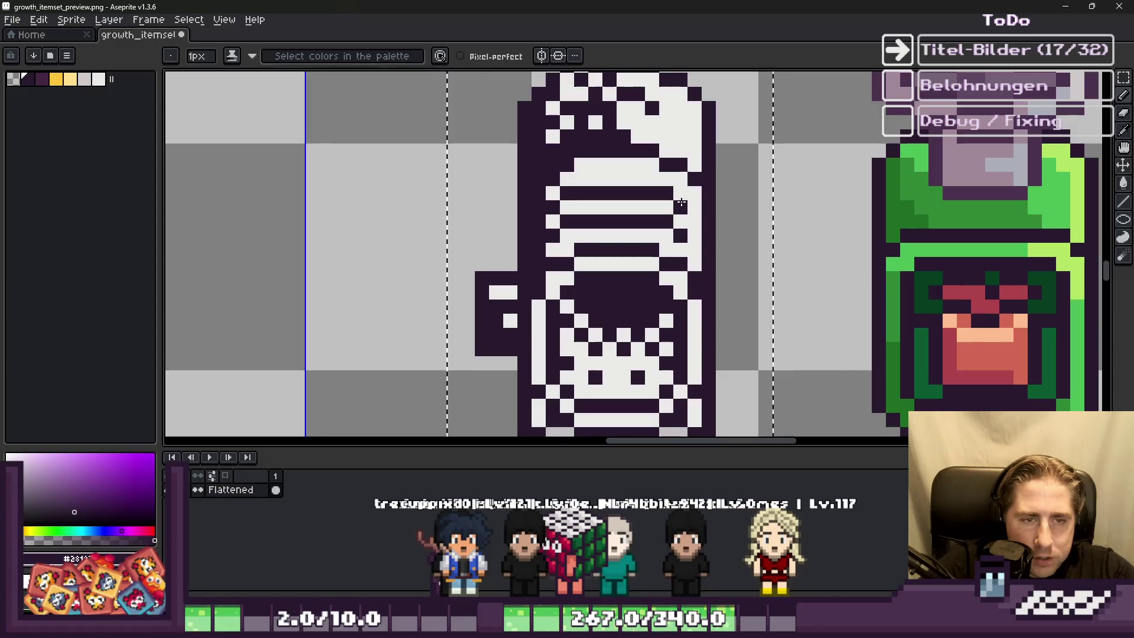
scroll(681, 203, down, 3)
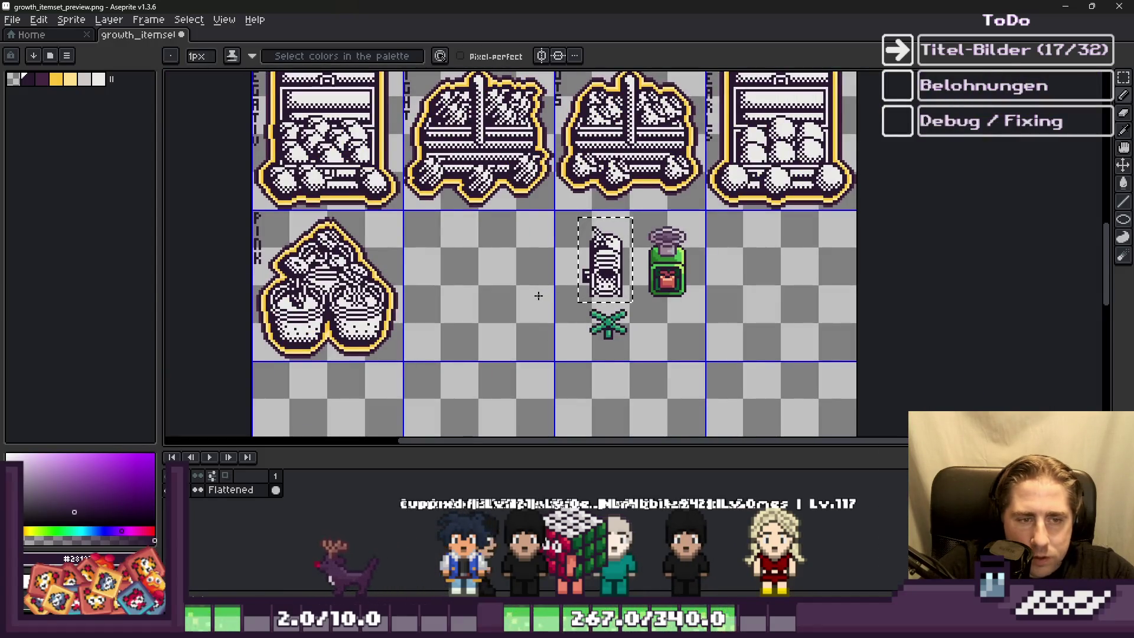
scroll(587, 307, up, 4)
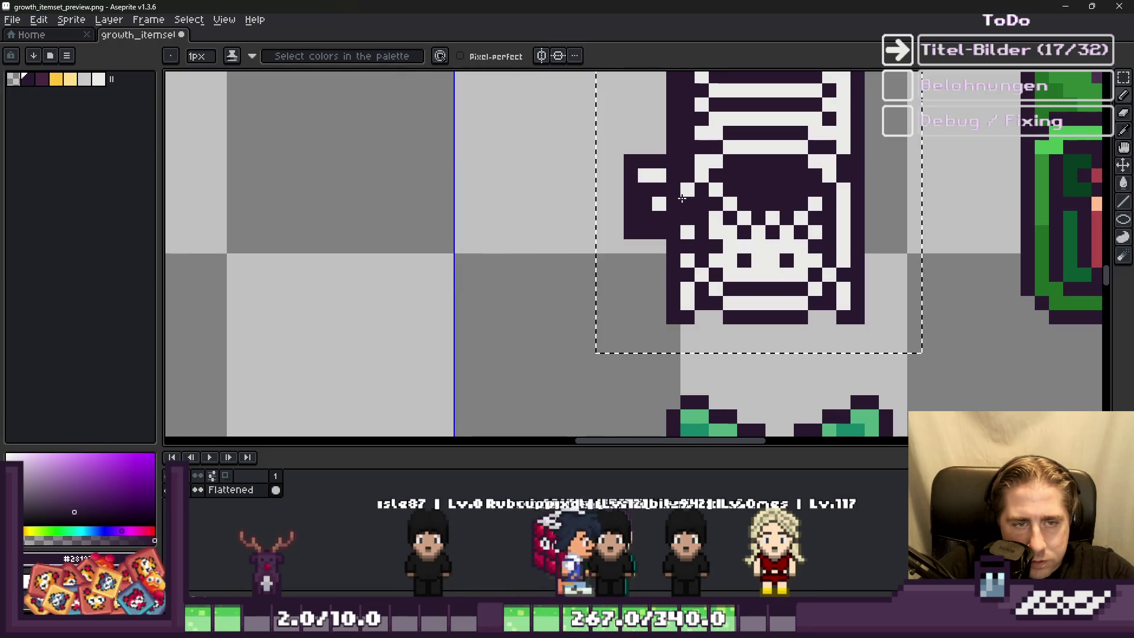
scroll(686, 253, down, 4)
scroll(657, 198, up, 3)
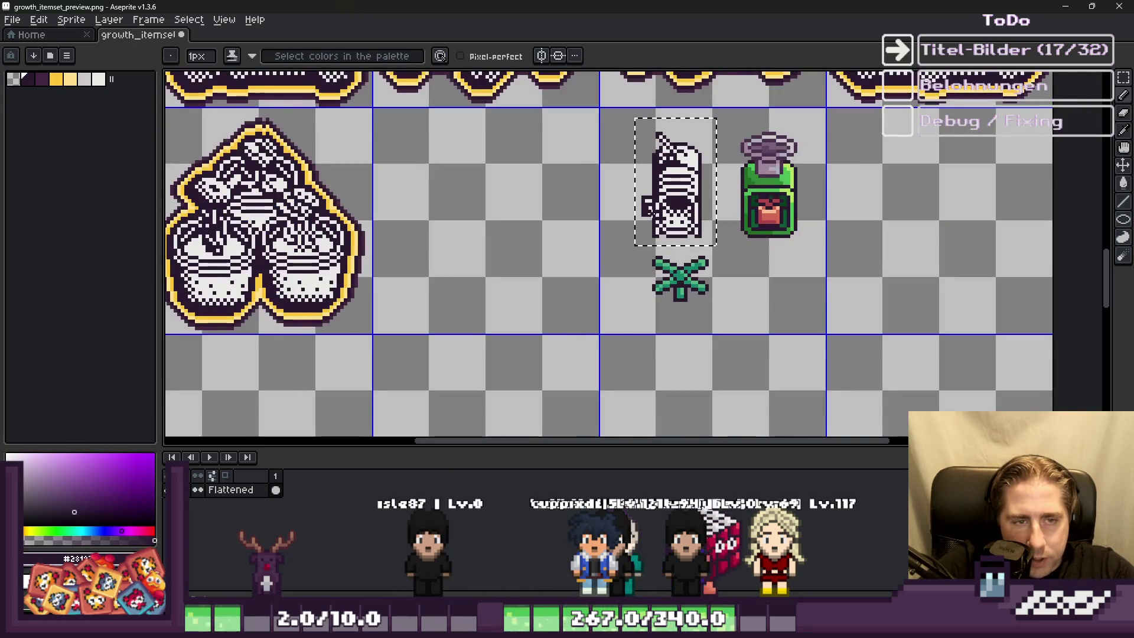
scroll(659, 209, down, 2)
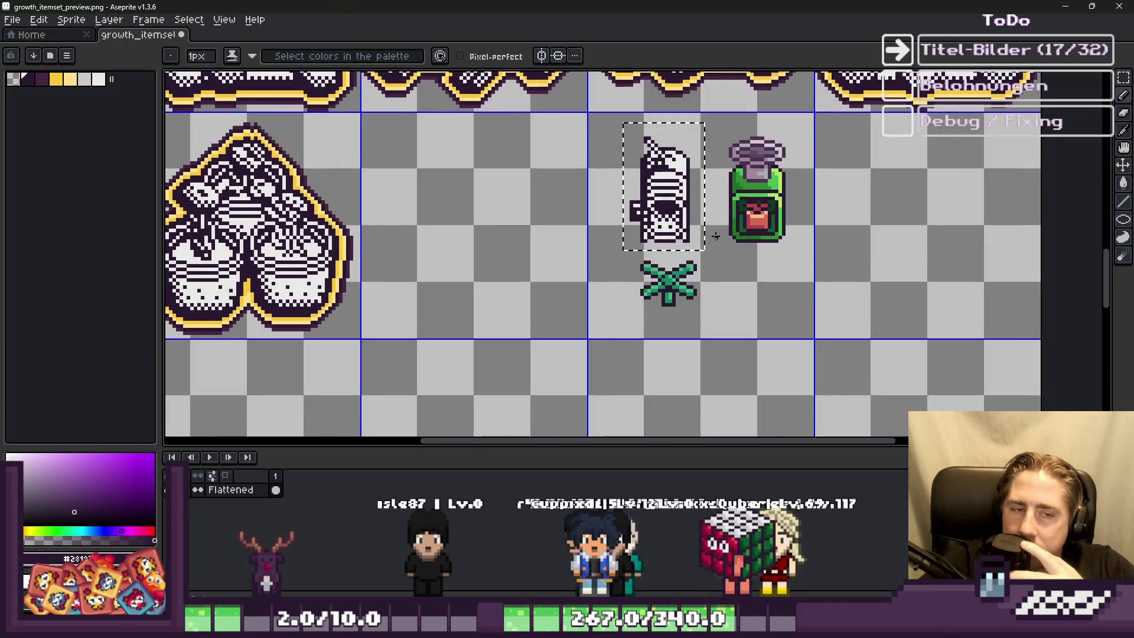
scroll(650, 227, up, 4)
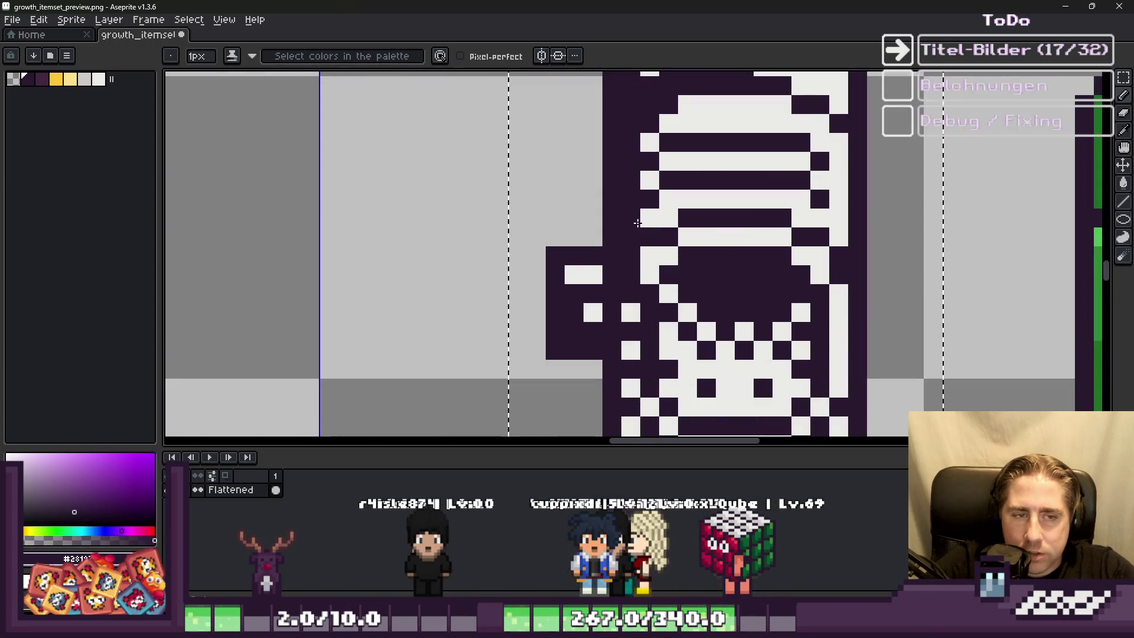
scroll(637, 222, down, 5)
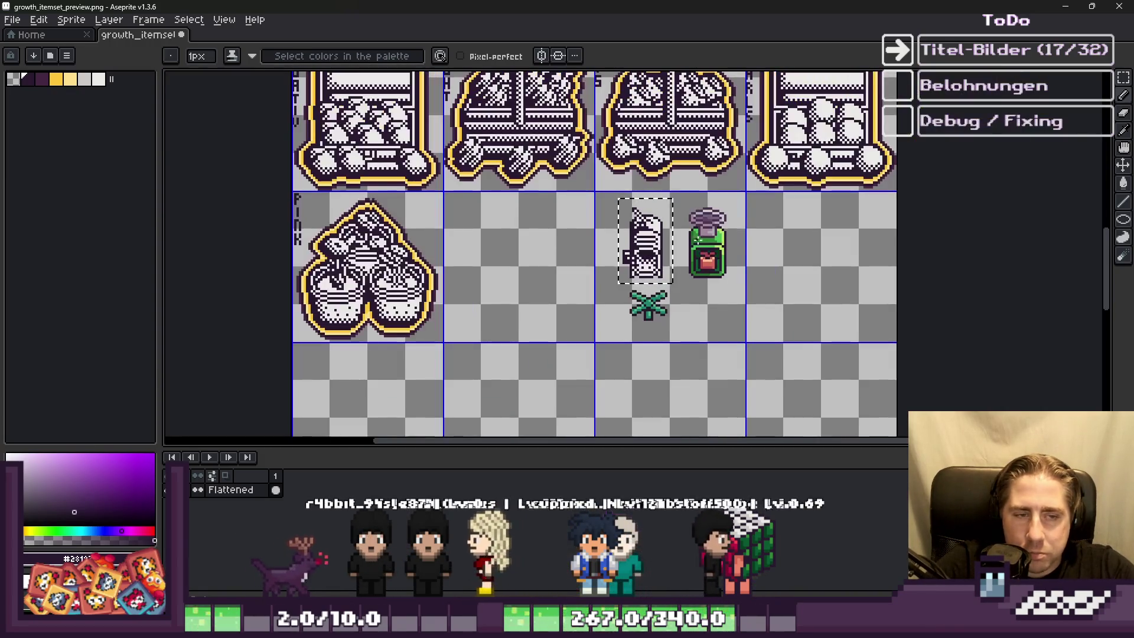
scroll(632, 216, down, 1)
scroll(614, 189, up, 6)
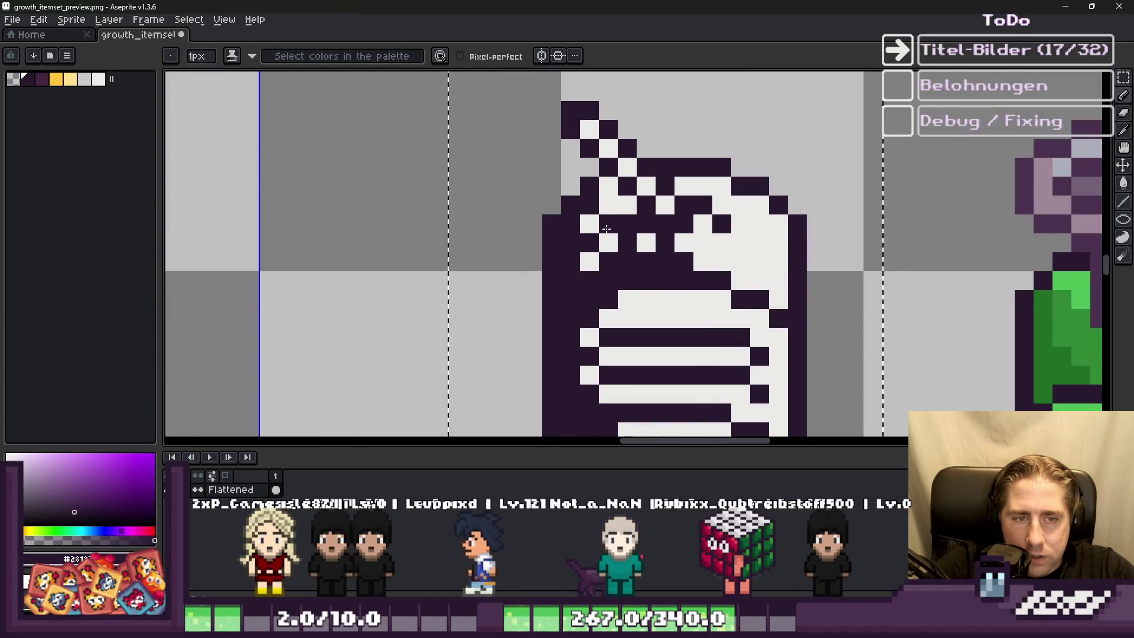
scroll(607, 229, down, 3)
scroll(609, 254, down, 1)
scroll(599, 275, up, 1)
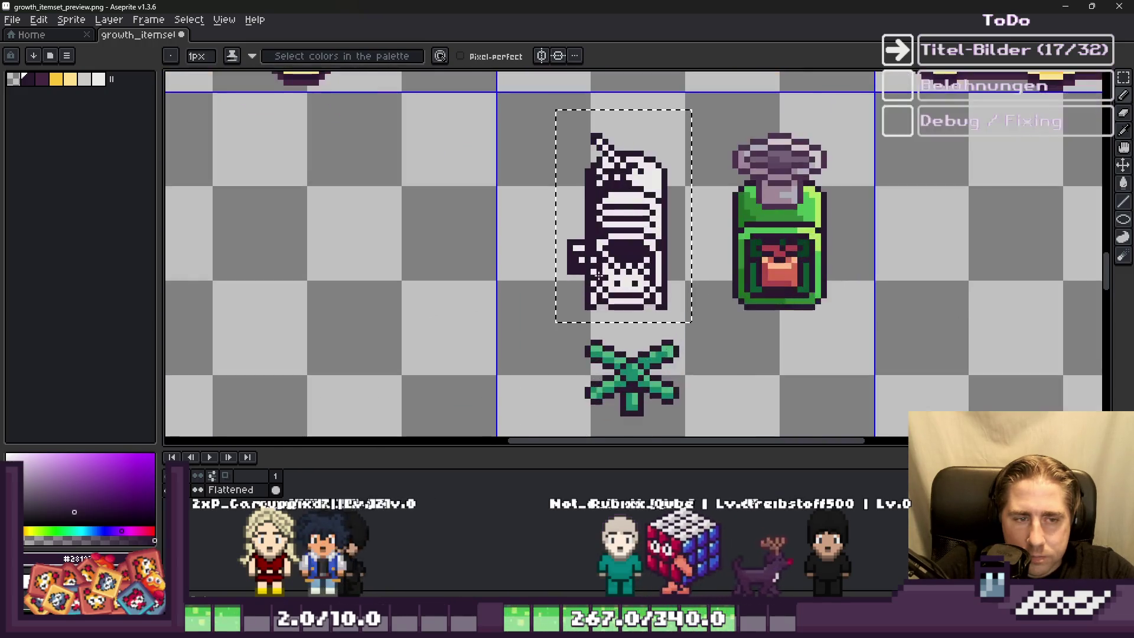
scroll(599, 274, up, 1)
scroll(598, 275, down, 7)
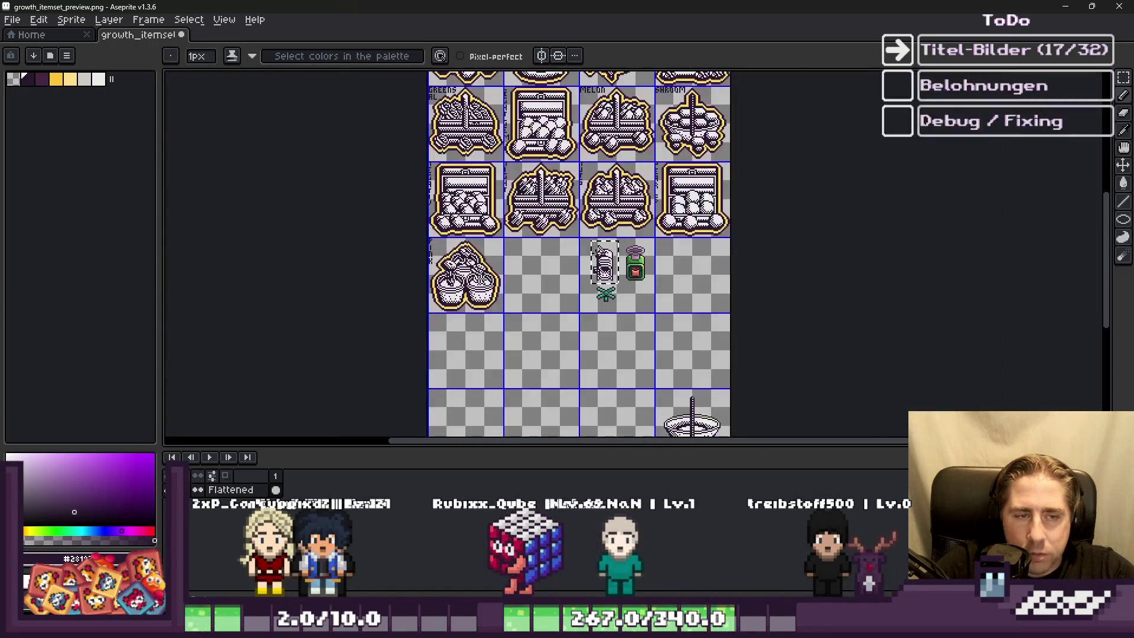
scroll(627, 262, up, 2)
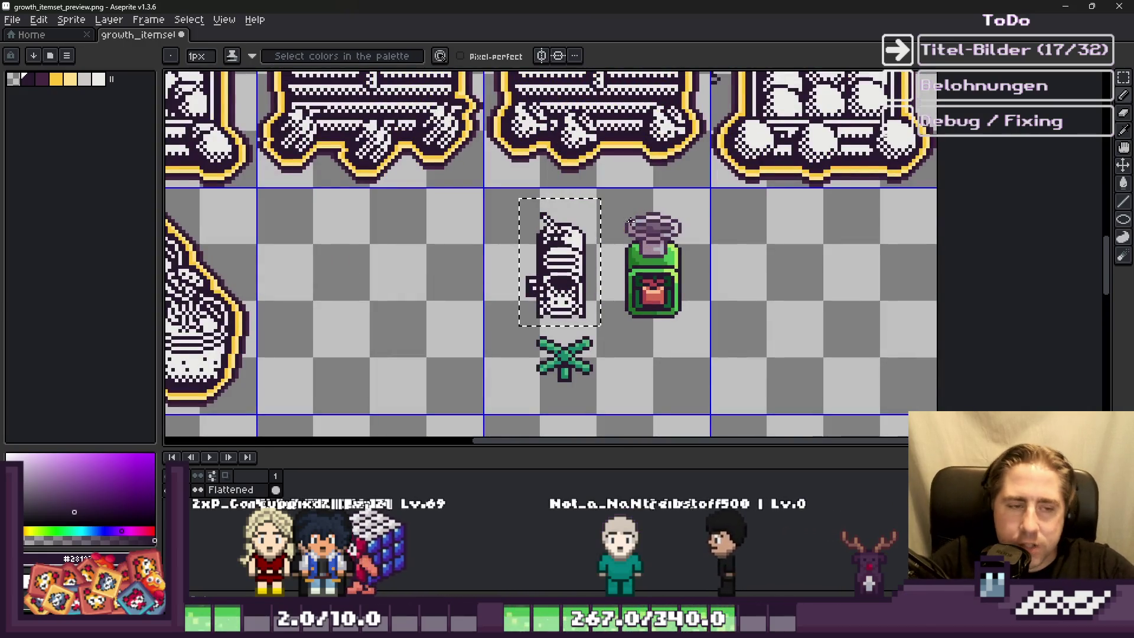
scroll(532, 349, up, 1)
scroll(544, 331, up, 1)
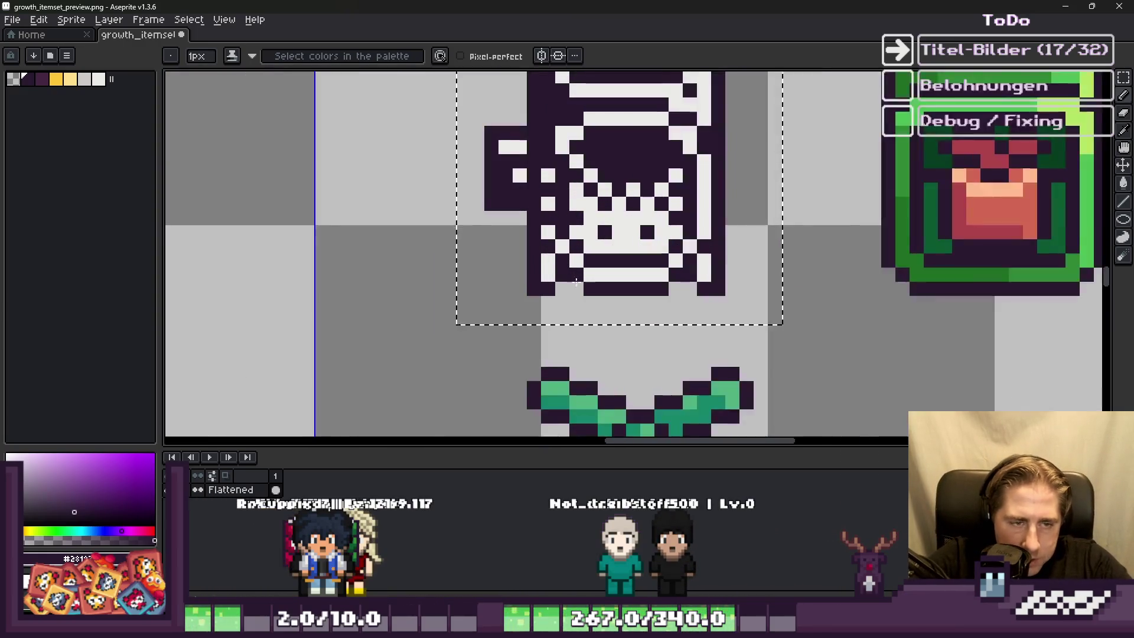
scroll(571, 276, up, 2)
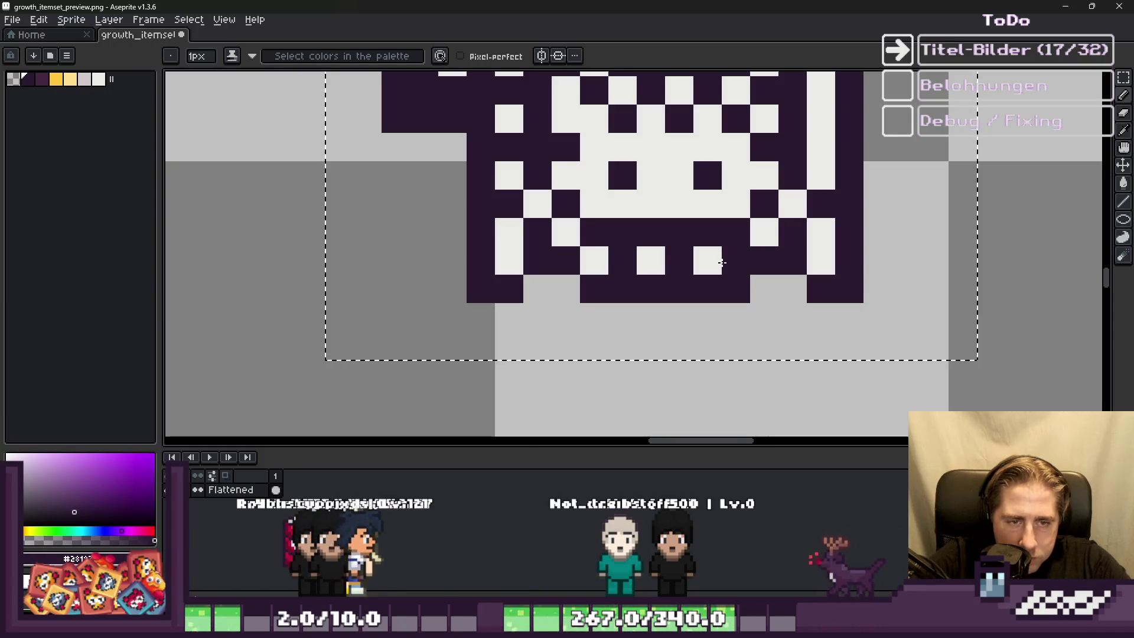
scroll(645, 312, down, 1)
scroll(498, 296, down, 4)
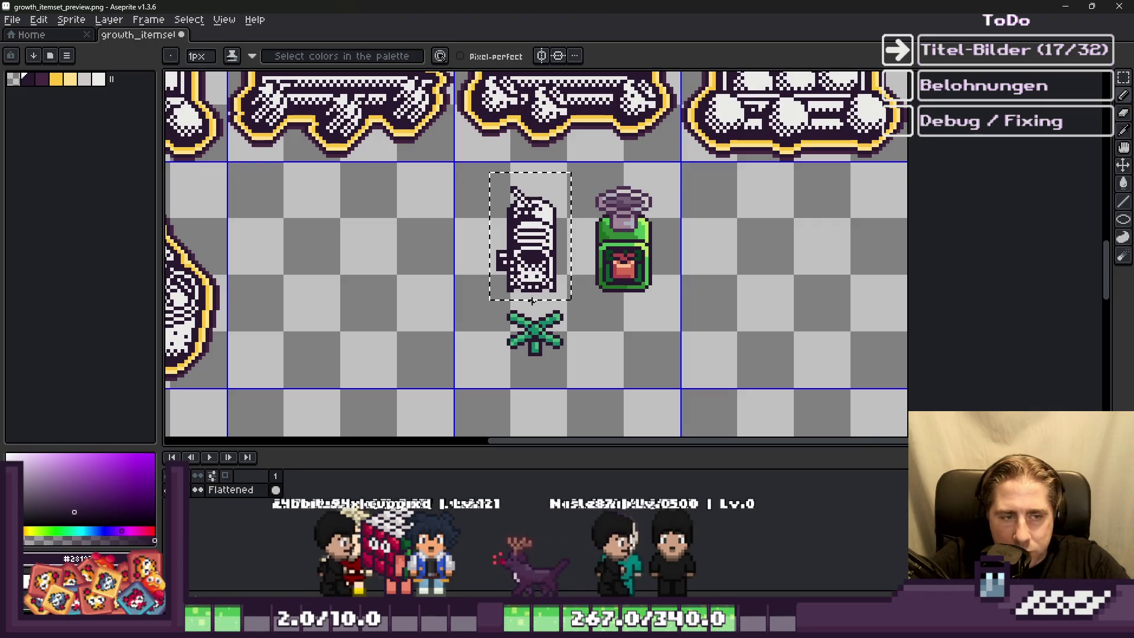
Step: Clear the vacuum selection and draw a rectangular selection around the green bottle sprite
key(ctrl+d)
key(m)
drag(573, 169, 679, 319)
scroll(550, 203, up, 4)
key(i)
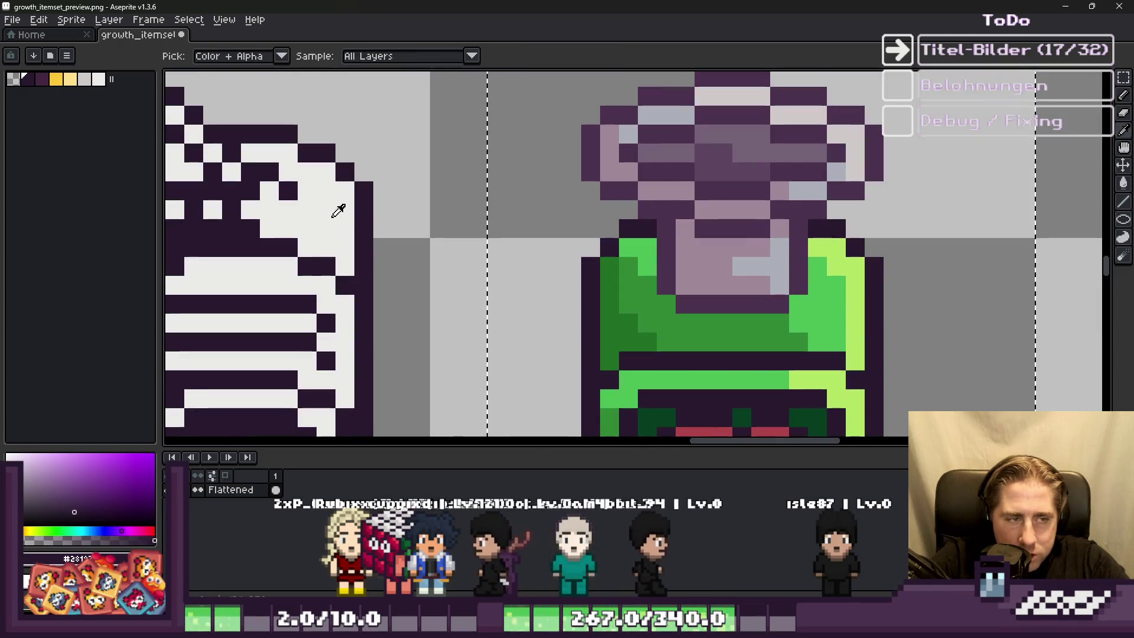
key(w)
scroll(603, 188, down, 3)
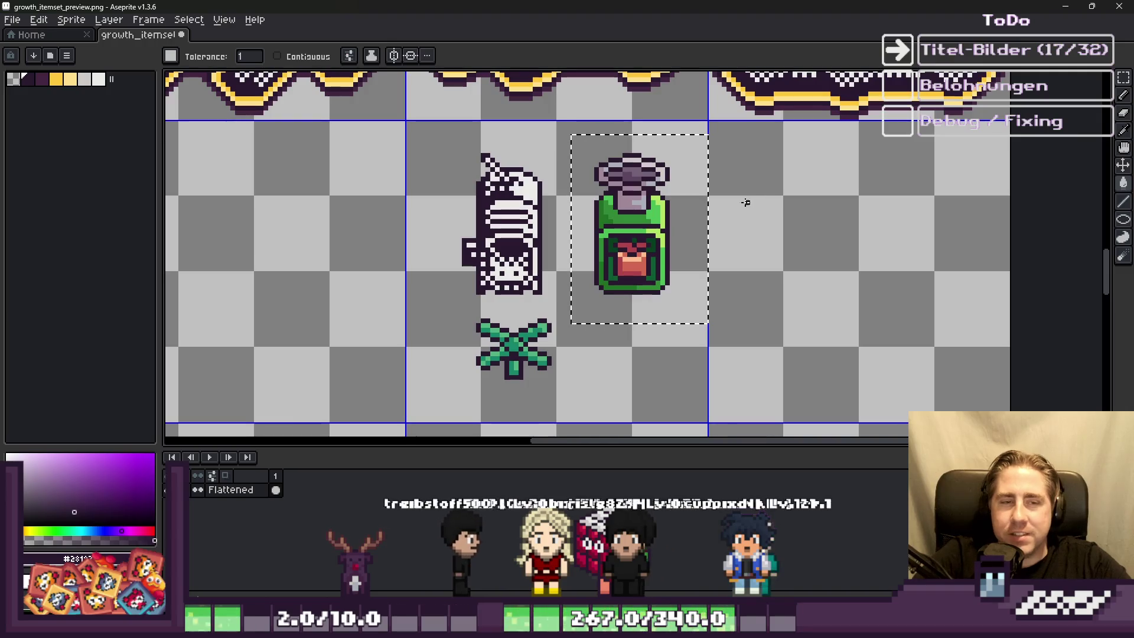
Step: Load the full default palette and paint a dark purple pixel on the plant sprite
scroll(598, 160, up, 2)
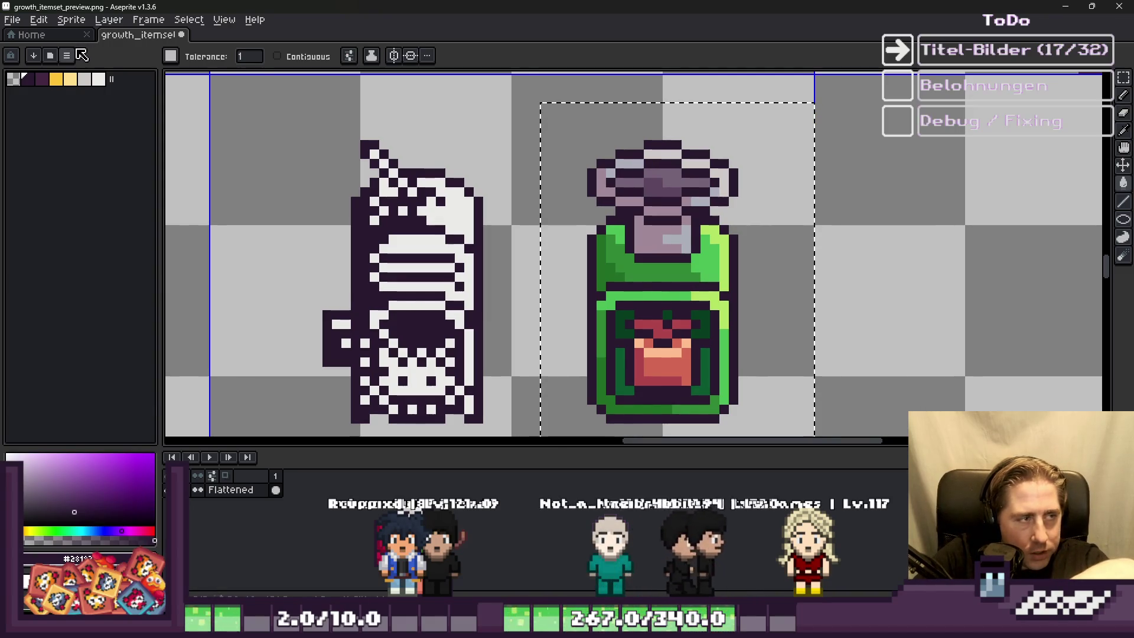
click(68, 55)
click(76, 245)
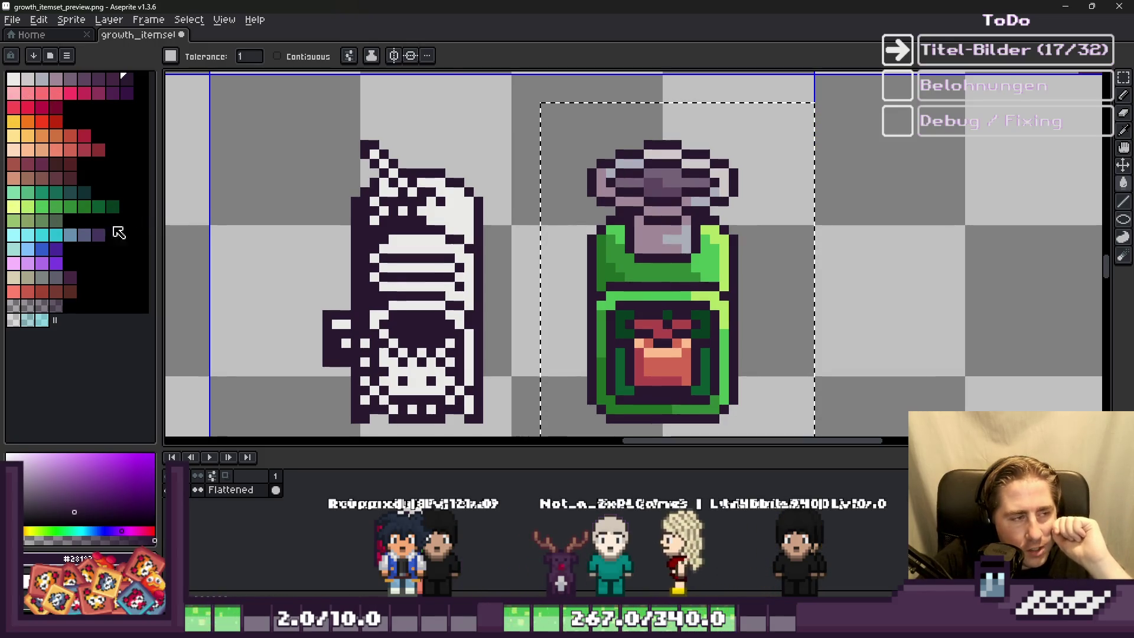
scroll(680, 182, up, 2)
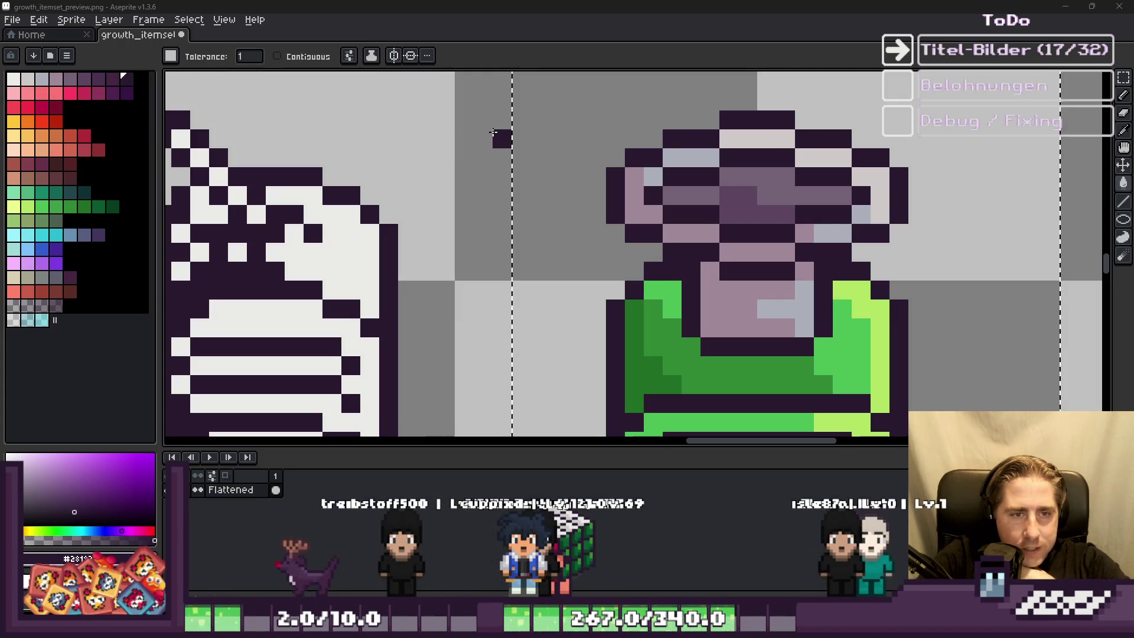
click(445, 138)
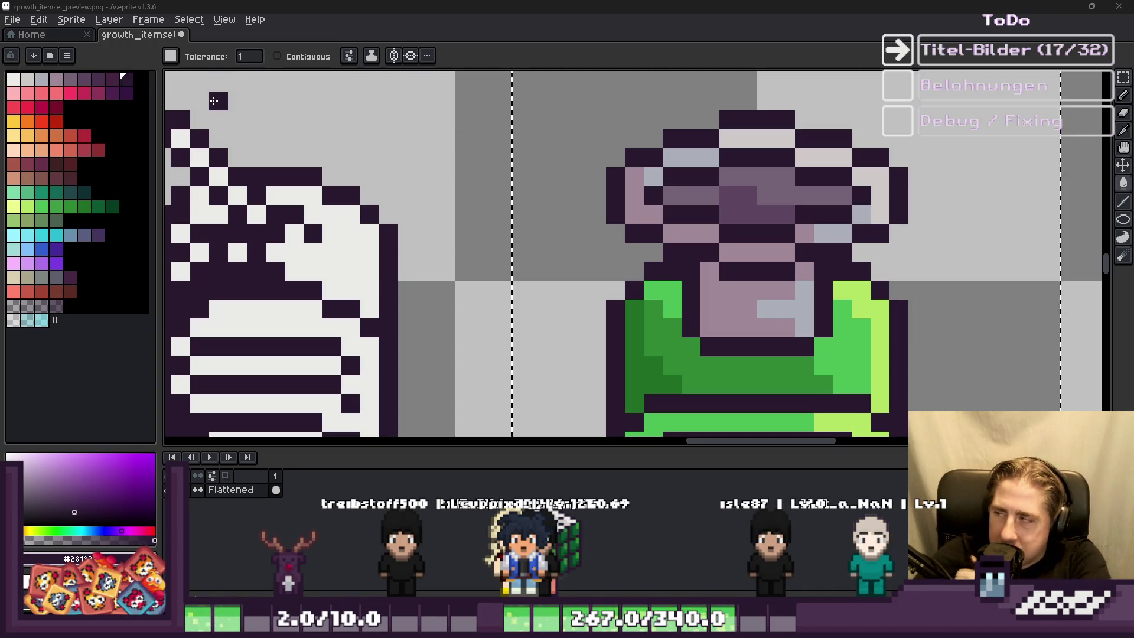
key(b)
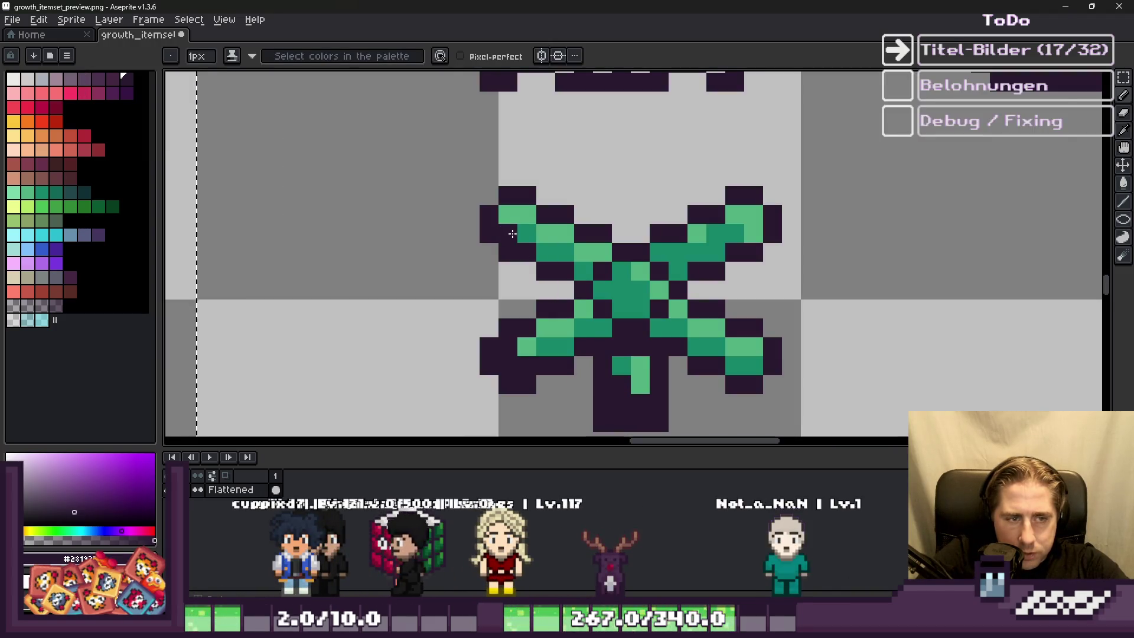
Step: Paint six of the plant's green pixels dark purple
click(527, 235)
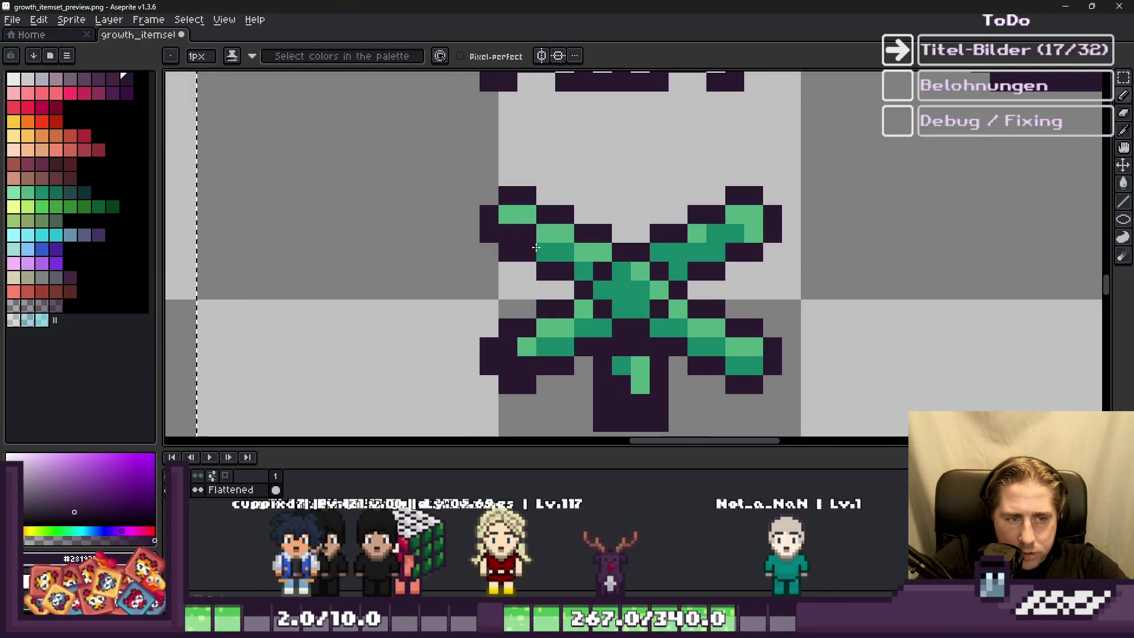
alt+click(633, 293)
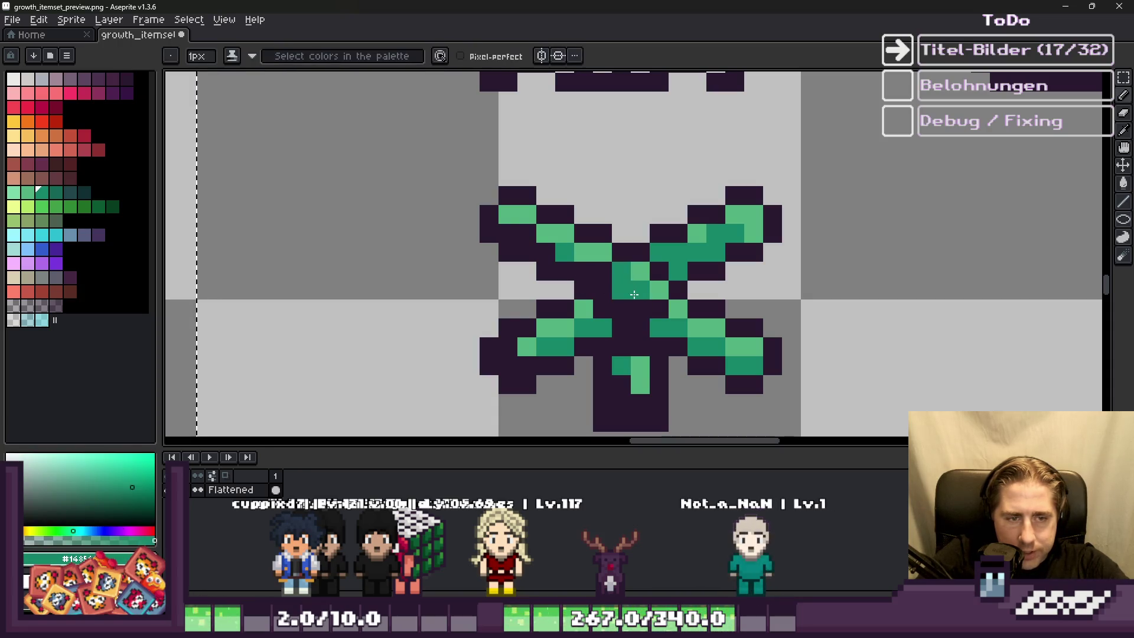
alt+click(628, 305)
click(635, 310)
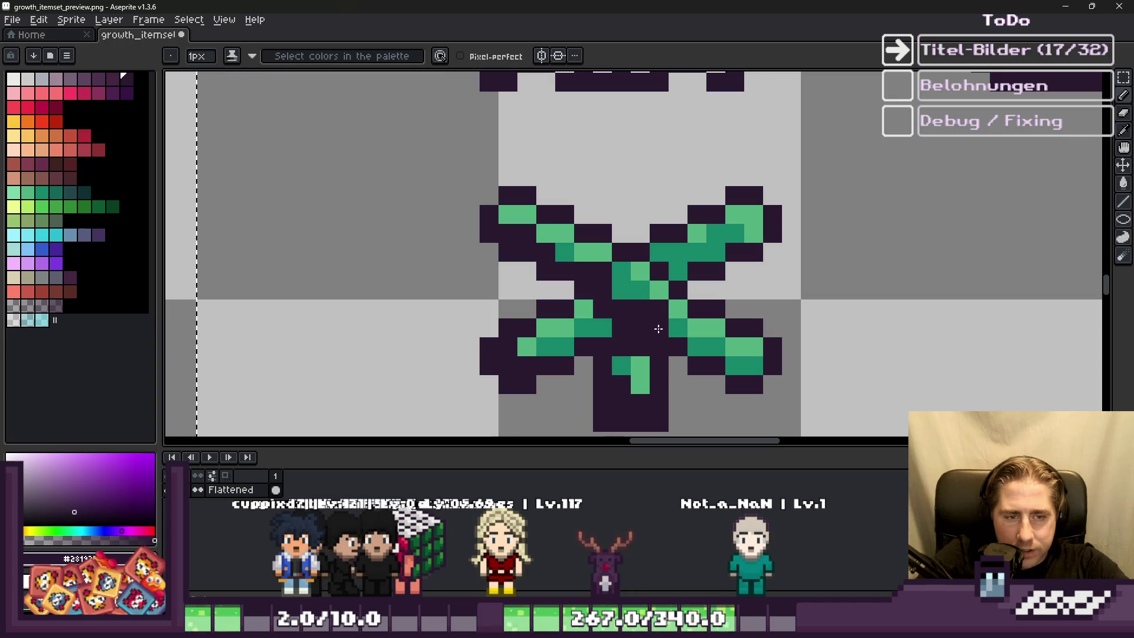
click(716, 347)
click(754, 366)
click(662, 251)
click(678, 268)
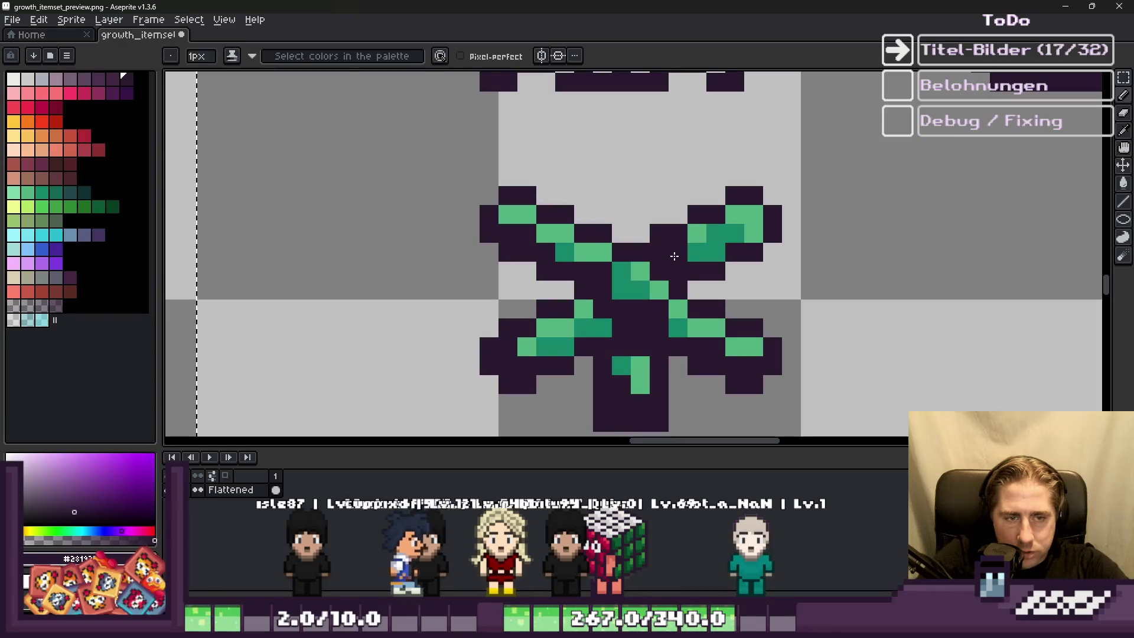
scroll(675, 256, down, 2)
scroll(675, 256, up, 1)
Step: Sample the light grey and bucket-fill the plant's remaining green areas with it
alt+click(608, 142)
key(g)
click(703, 302)
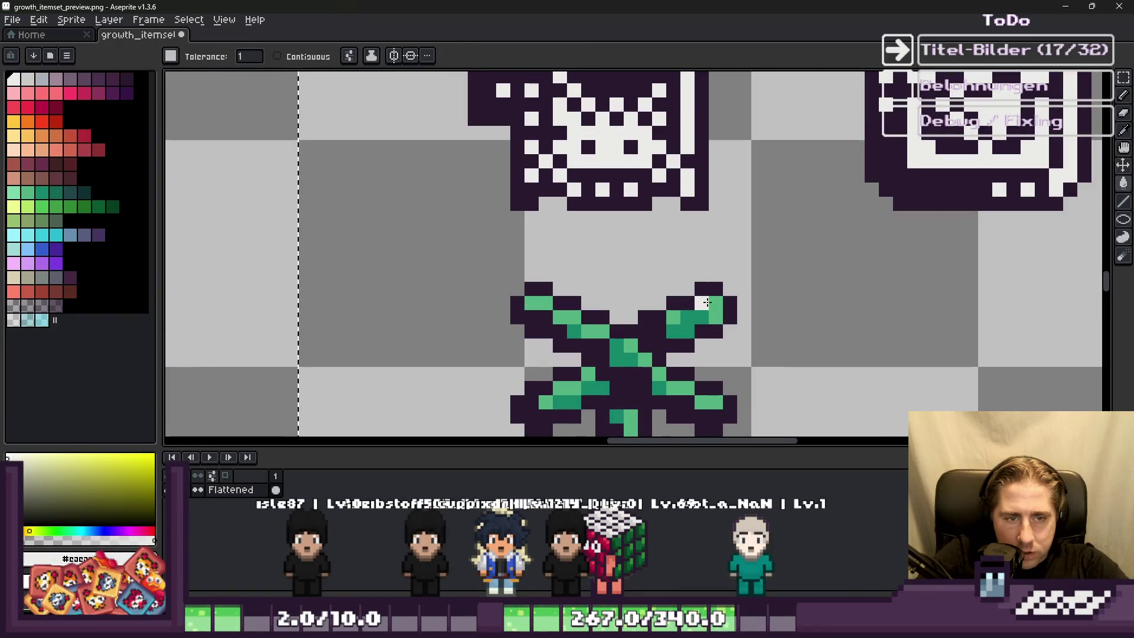
click(707, 302)
scroll(590, 278, down, 2)
key(v)
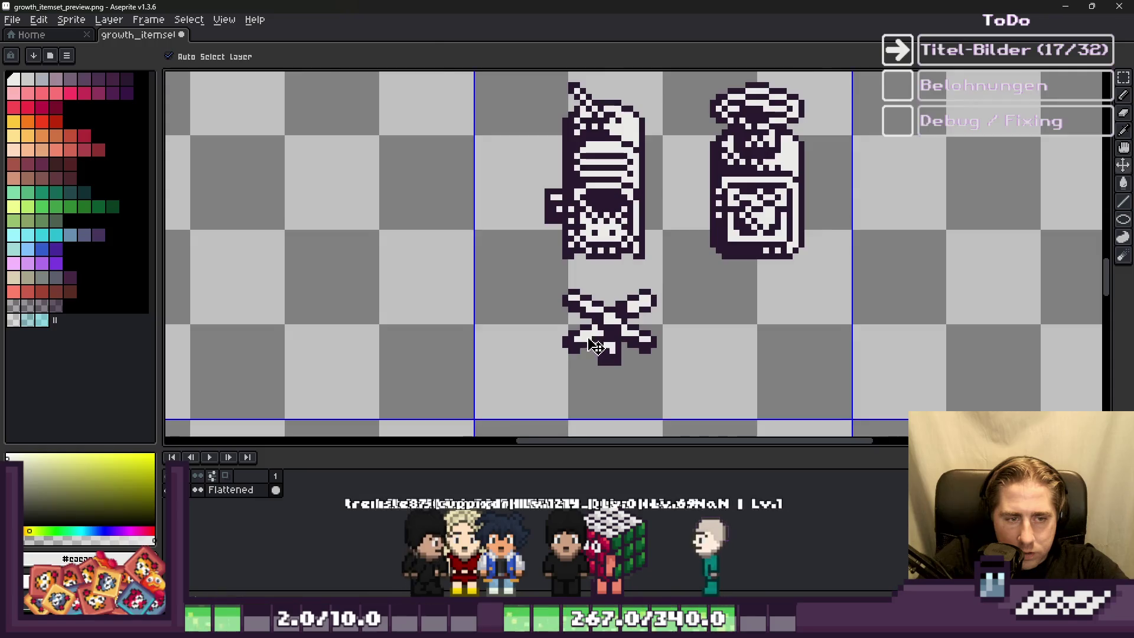
scroll(597, 346, up, 2)
alt+click(589, 330)
key(g)
click(591, 316)
key(ctrl+z)
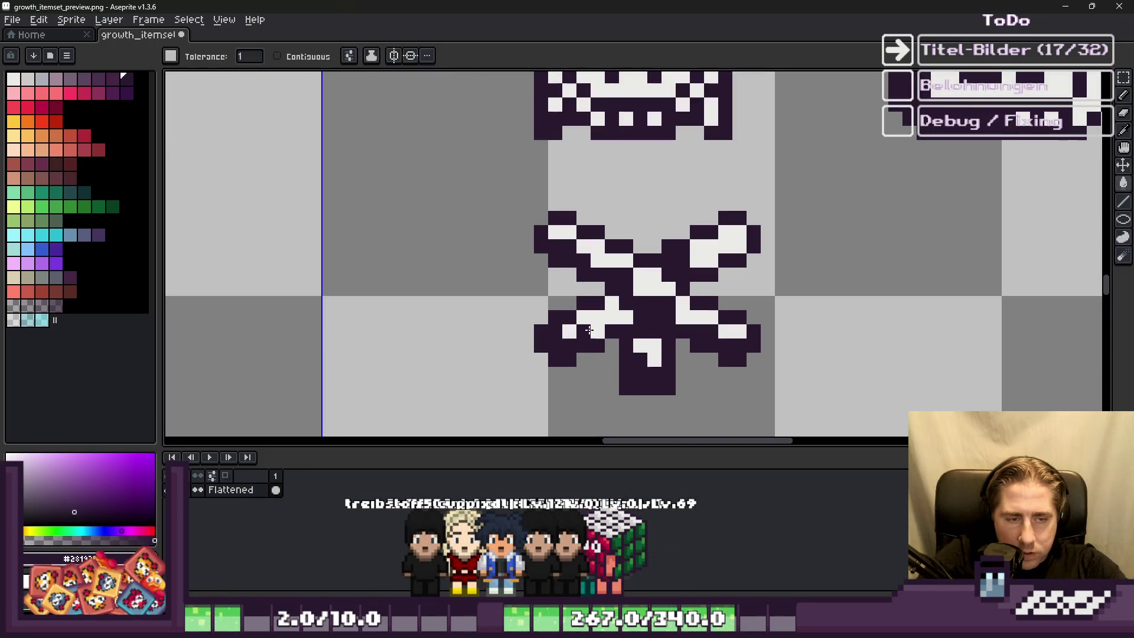
key(ctrl)
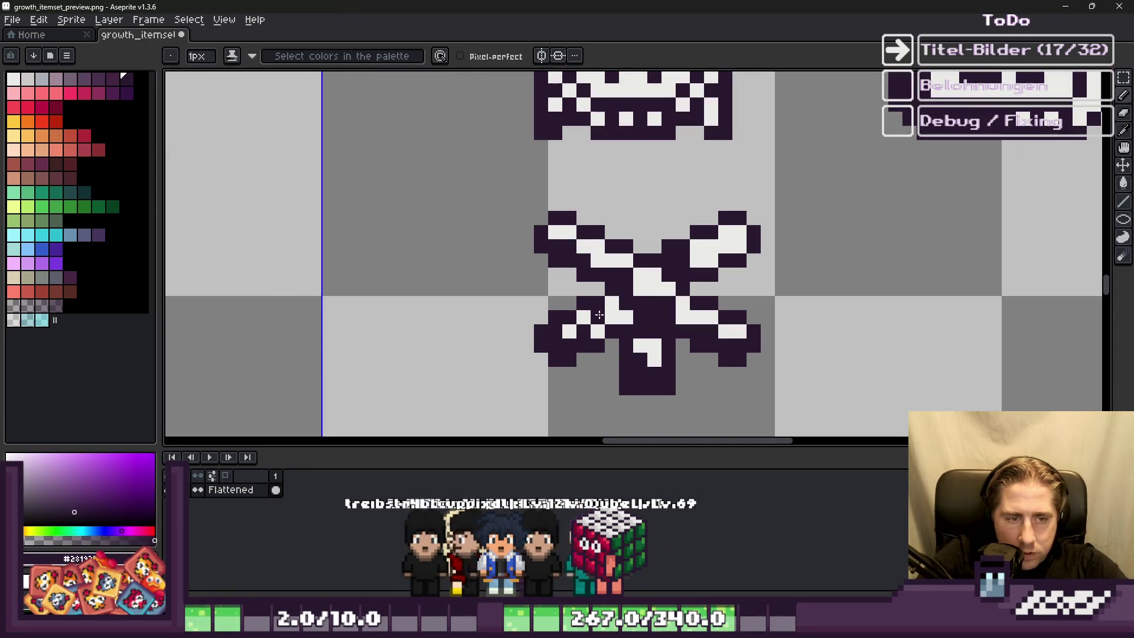
scroll(601, 241, up, 1)
scroll(647, 279, down, 2)
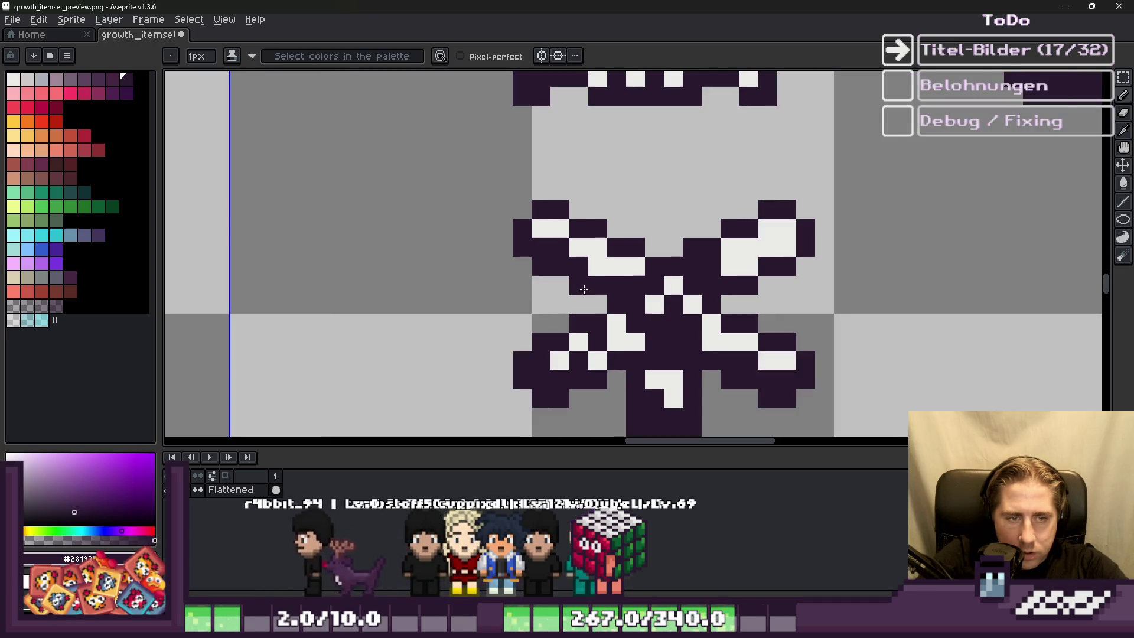
scroll(719, 267, up, 2)
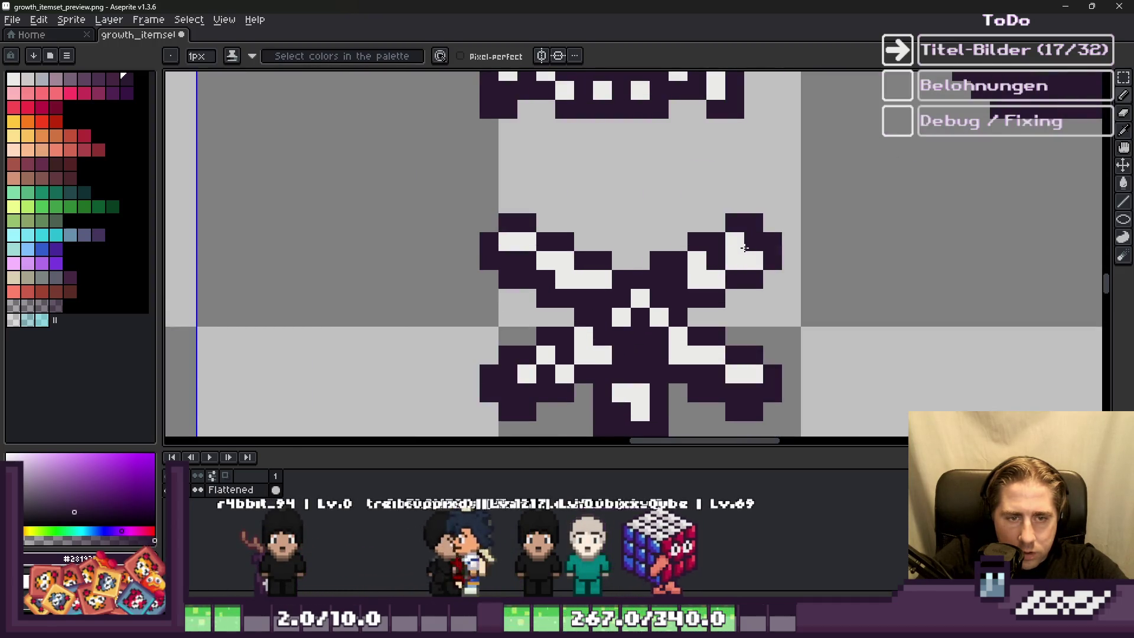
scroll(680, 296, down, 4)
scroll(649, 316, up, 3)
key(ctrl)
scroll(649, 316, up, 2)
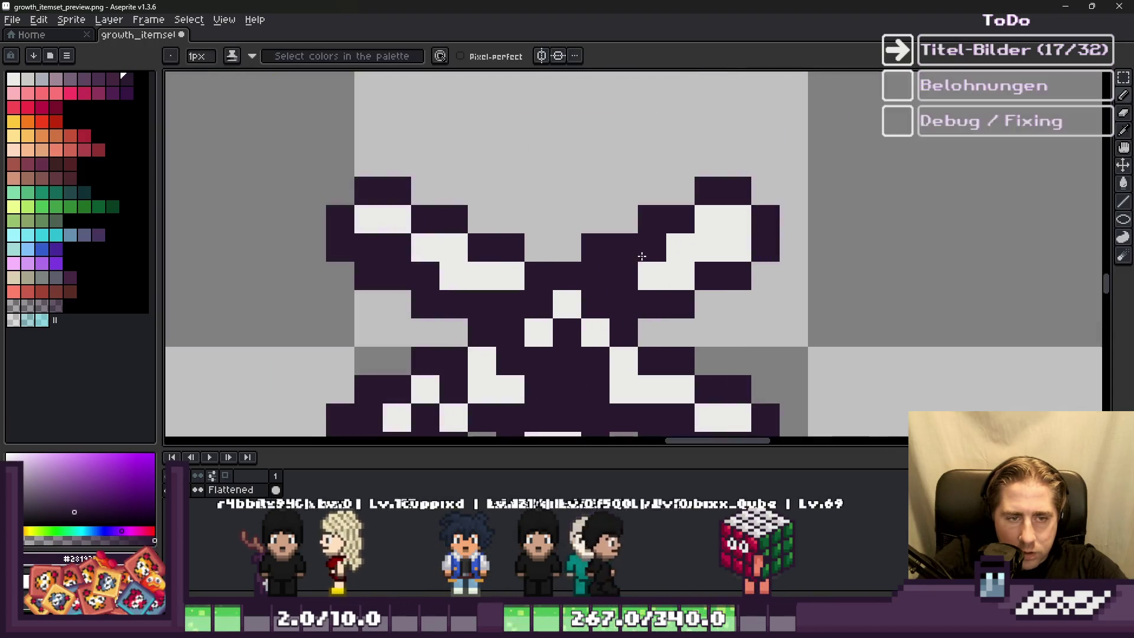
scroll(644, 328, down, 2)
scroll(638, 341, up, 3)
scroll(638, 341, down, 4)
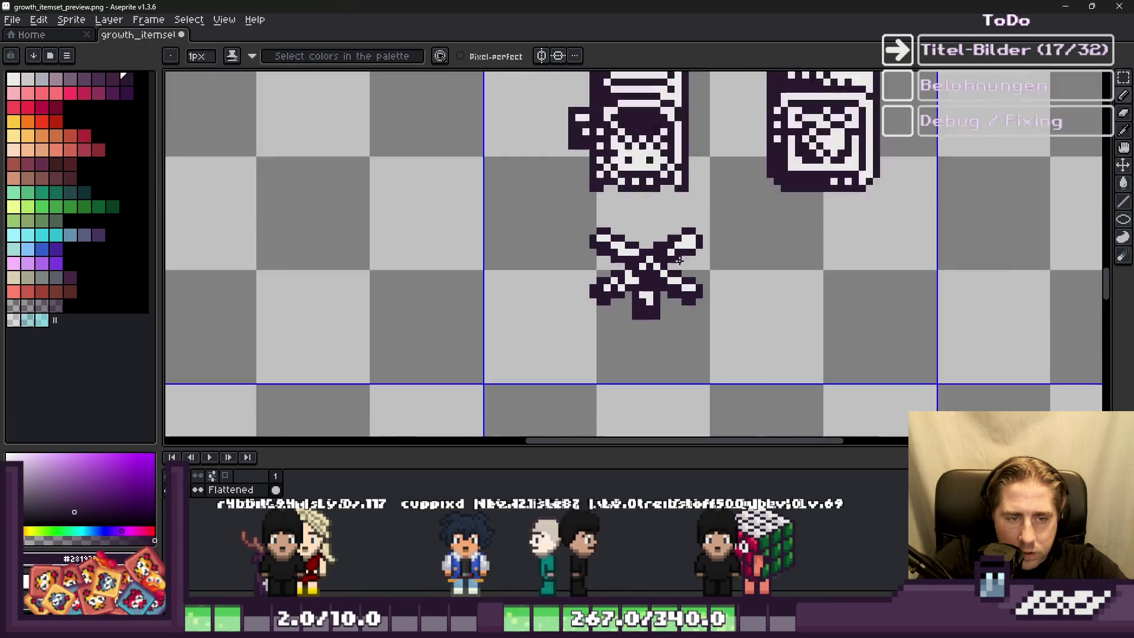
scroll(709, 269, up, 3)
scroll(602, 240, up, 1)
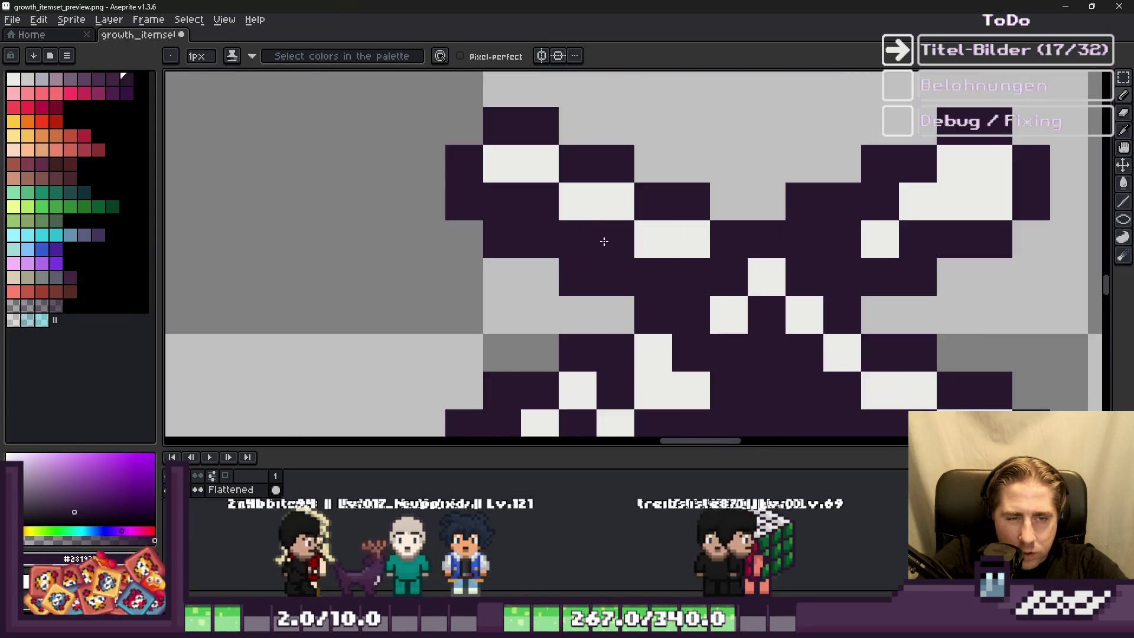
scroll(420, 253, down, 5)
key(m)
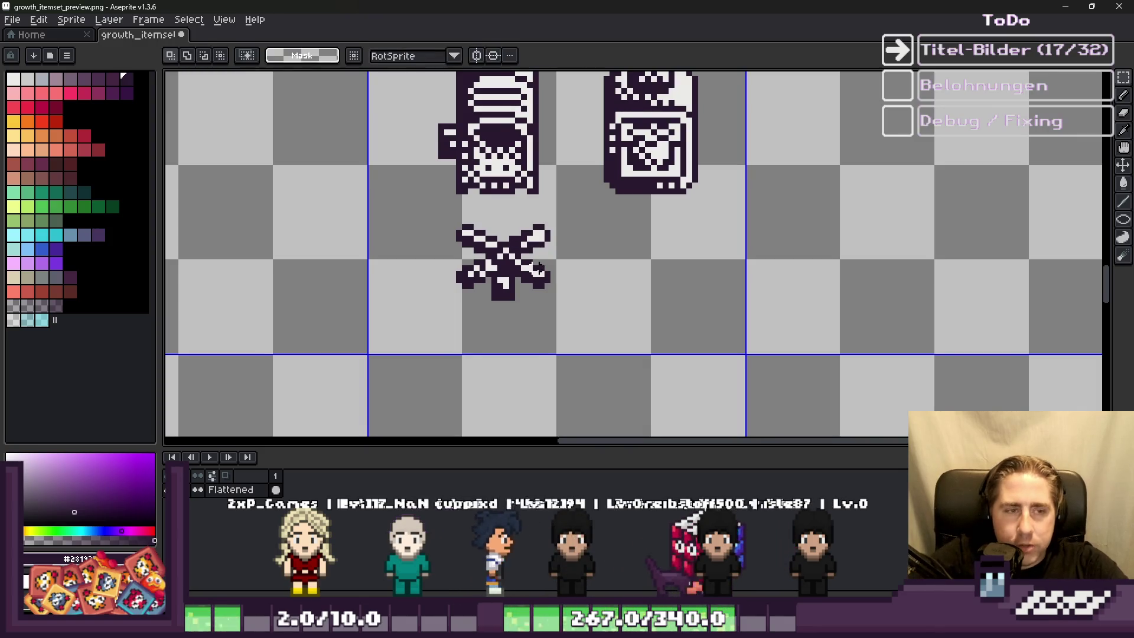
Step: Select the vacuum sprite and drag it one tile to the left
scroll(650, 340, down, 4)
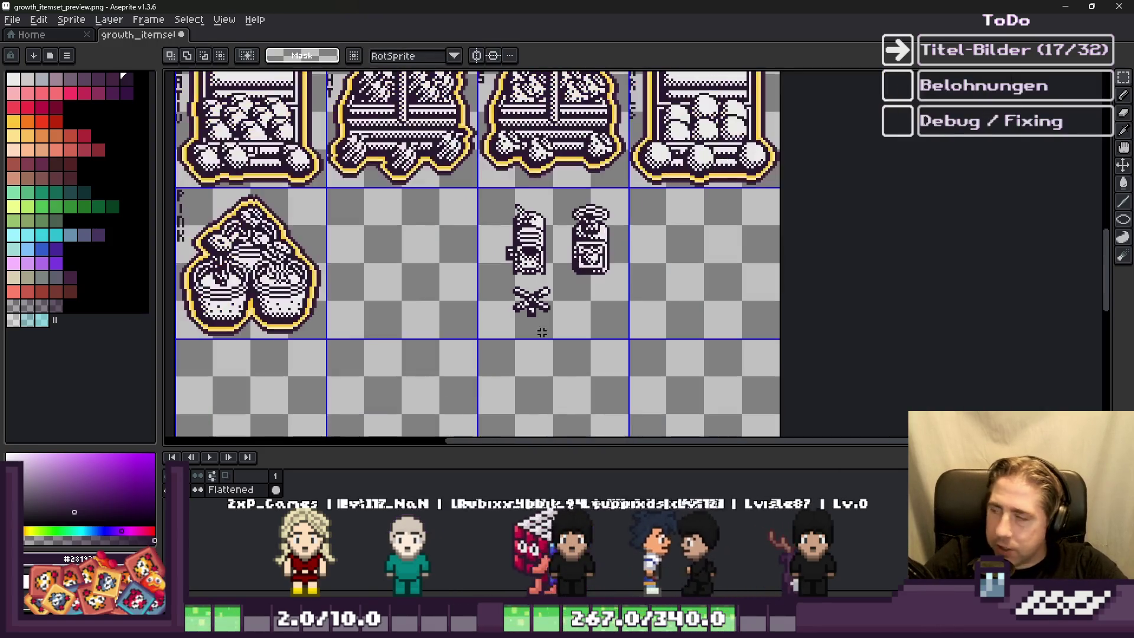
scroll(655, 341, down, 2)
scroll(469, 204, up, 5)
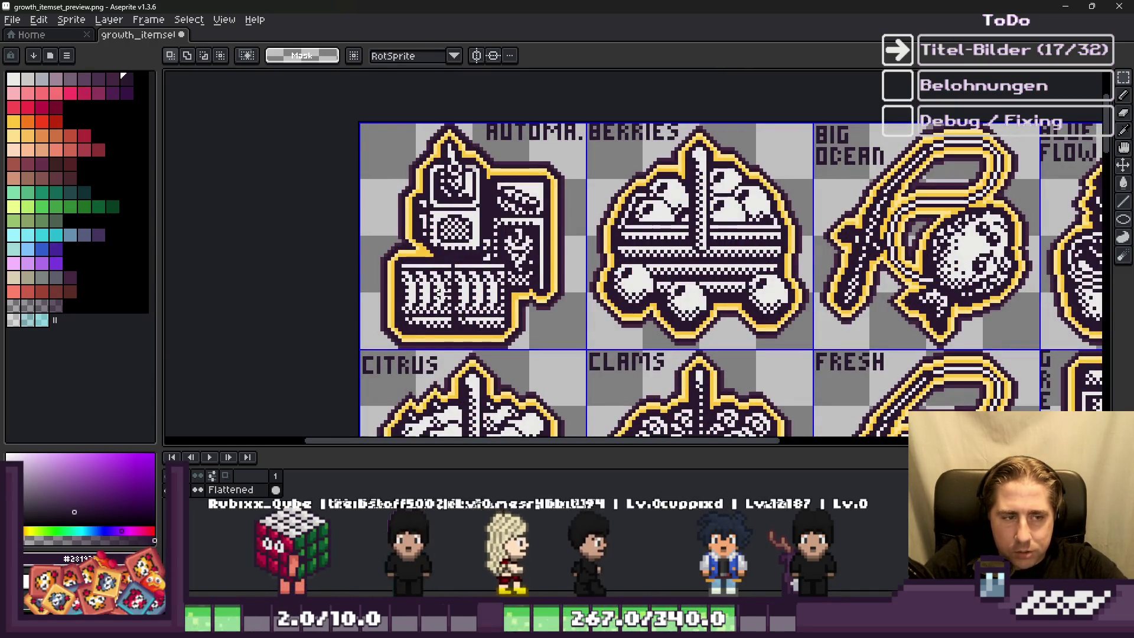
scroll(437, 292, down, 3)
scroll(659, 296, up, 3)
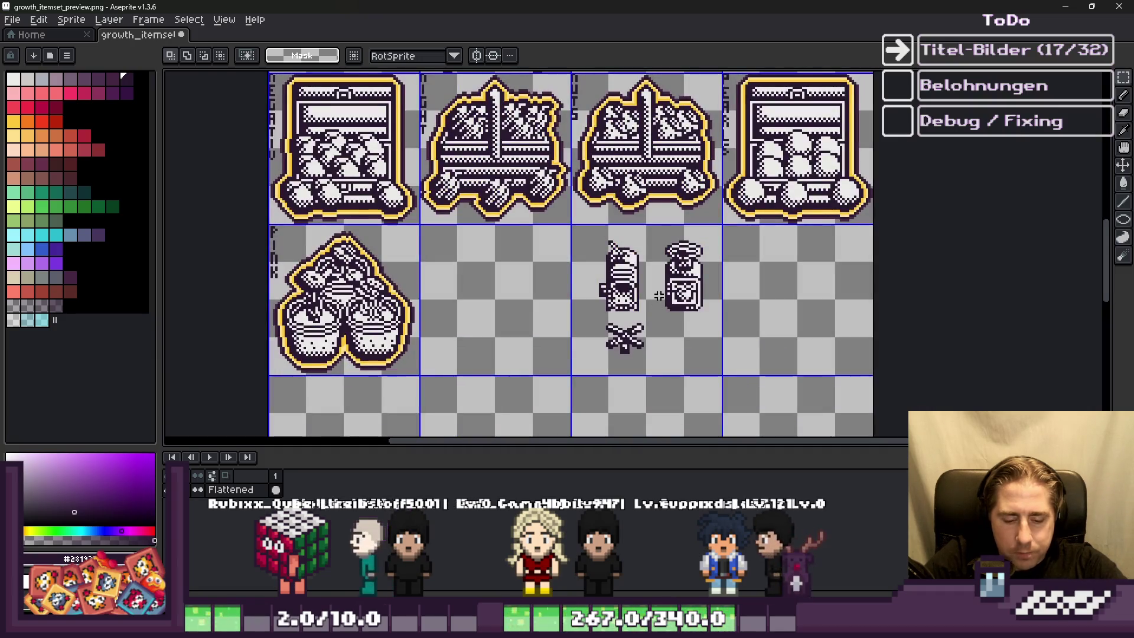
scroll(552, 231, up, 2)
mouse_move(562, 183)
mouse_down()
mouse_move(645, 304)
mouse_move(648, 337)
mouse_up()
drag(631, 277, 313, 274)
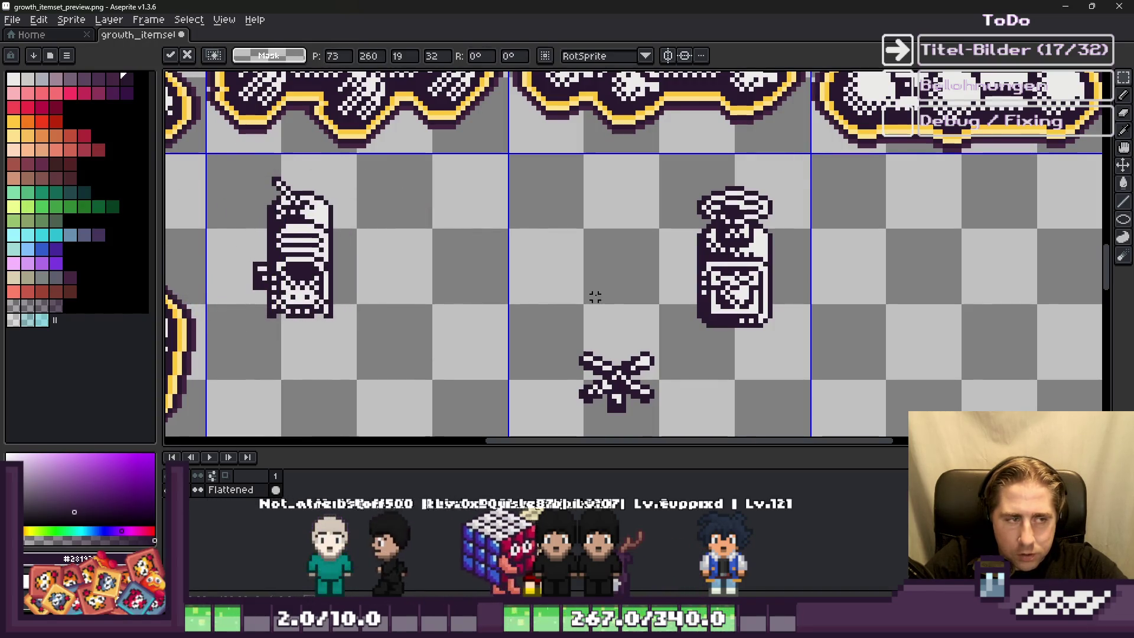
scroll(595, 296, down, 4)
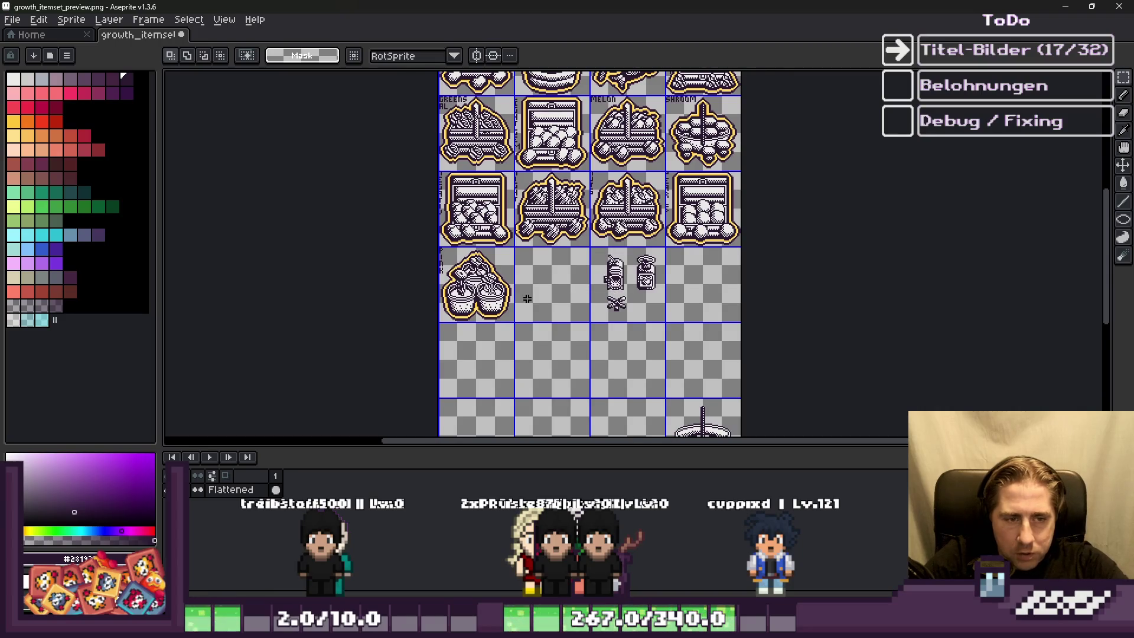
scroll(527, 296, up, 3)
scroll(466, 254, down, 1)
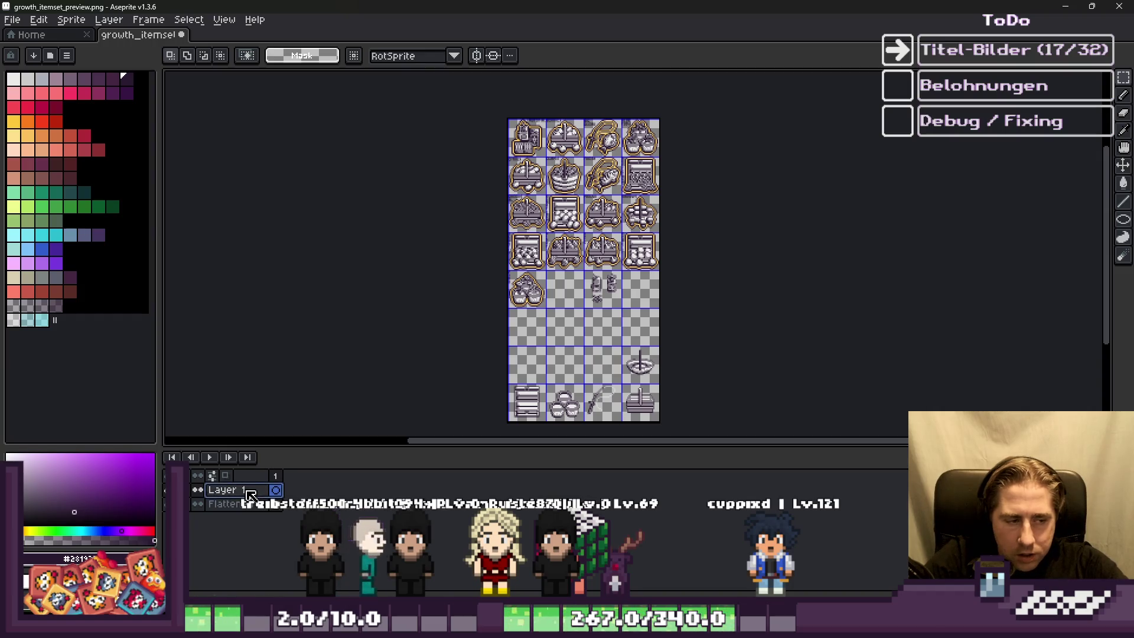
Step: Move Layer 1 below Flattened and paste the AUTOMA. icon into the tile beside PINK
drag(259, 514, 260, 512)
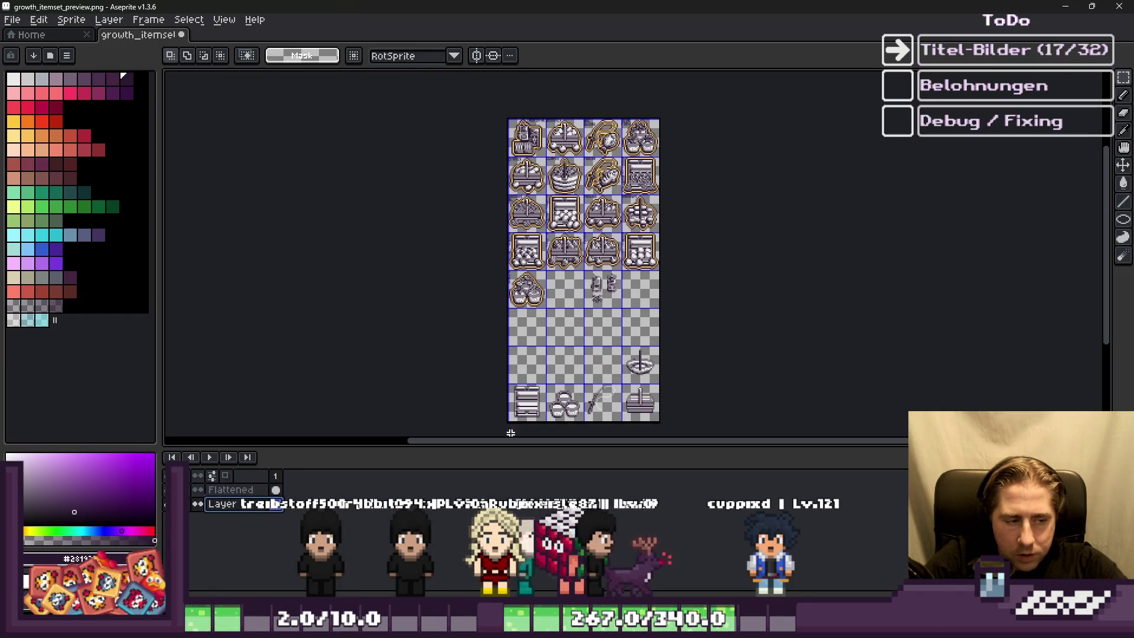
scroll(568, 287, up, 5)
key(ctrl+v)
drag(352, 203, 656, 214)
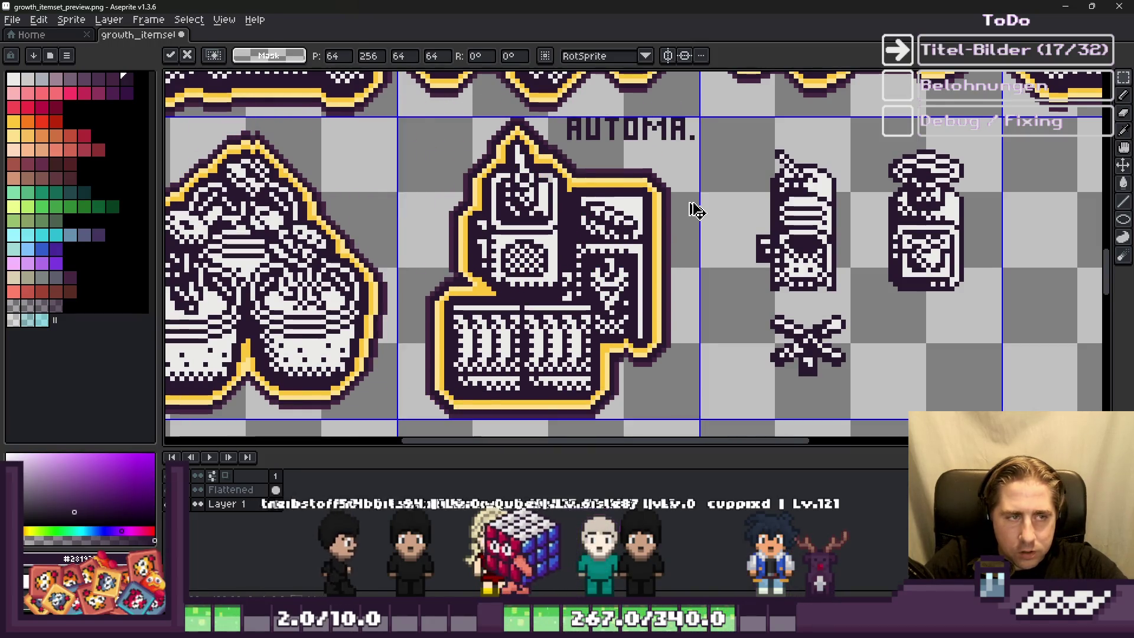
key(Return)
scroll(696, 211, down, 1)
scroll(781, 158, up, 1)
Step: Fade Layer 1 to 19% opacity in Layer Properties so the reference icon appears faint
drag(776, 149, 911, 317)
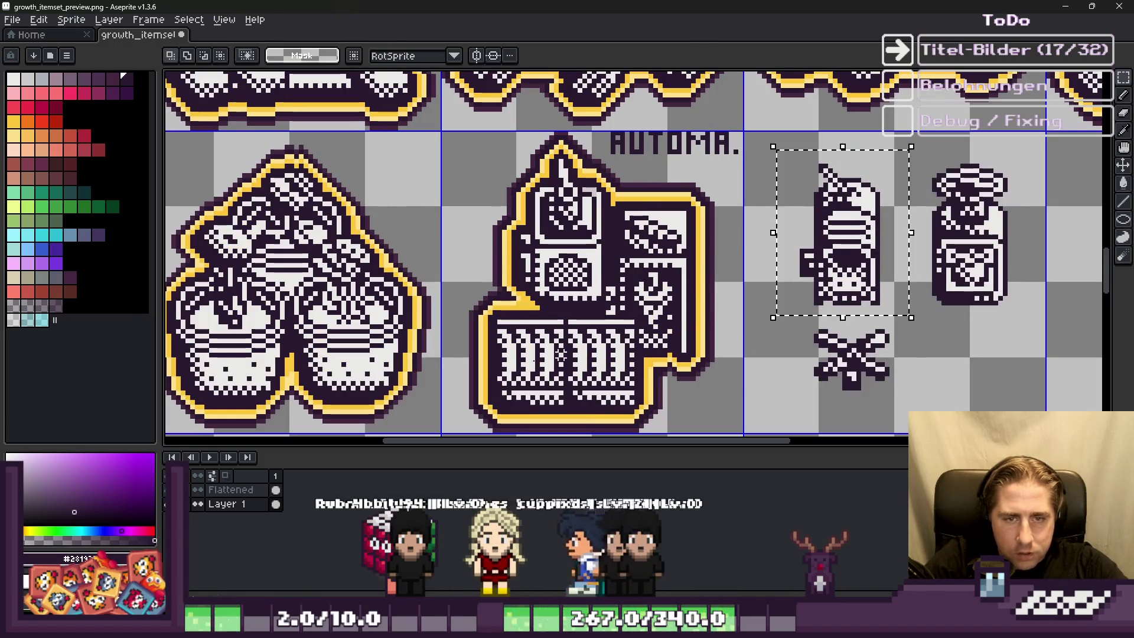
key(shift+p)
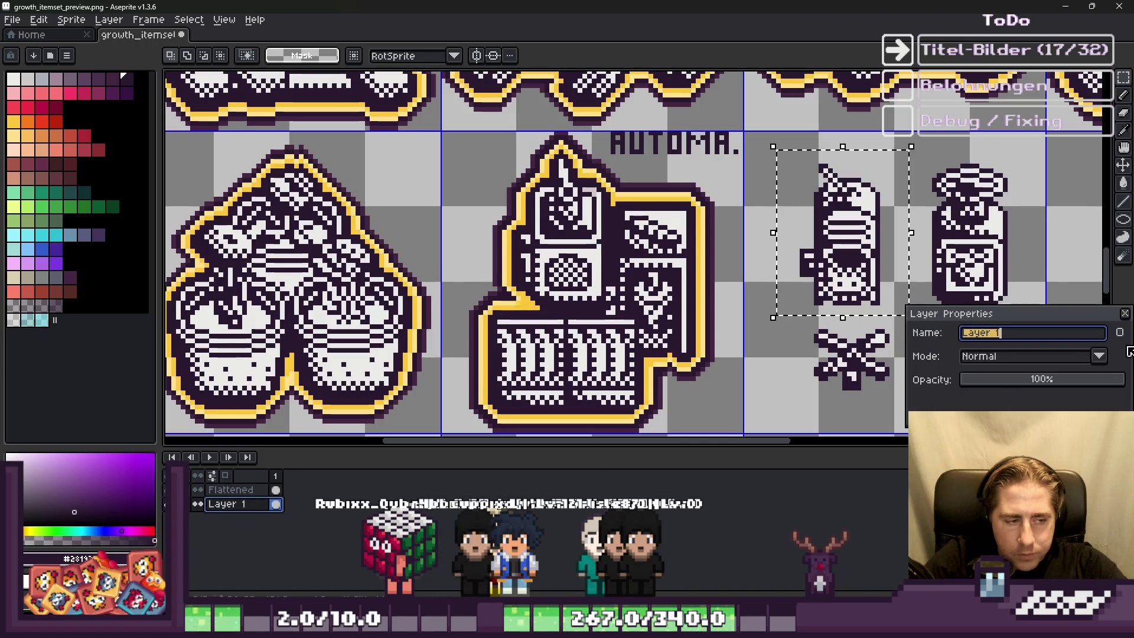
drag(1026, 392, 992, 390)
click(750, 307)
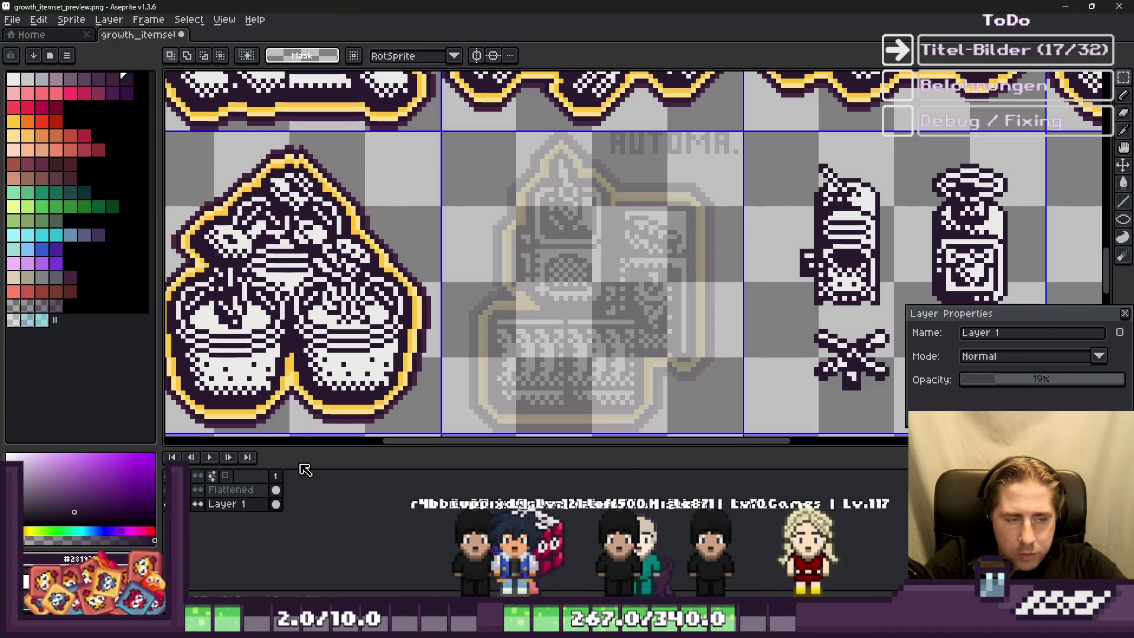
click(1125, 314)
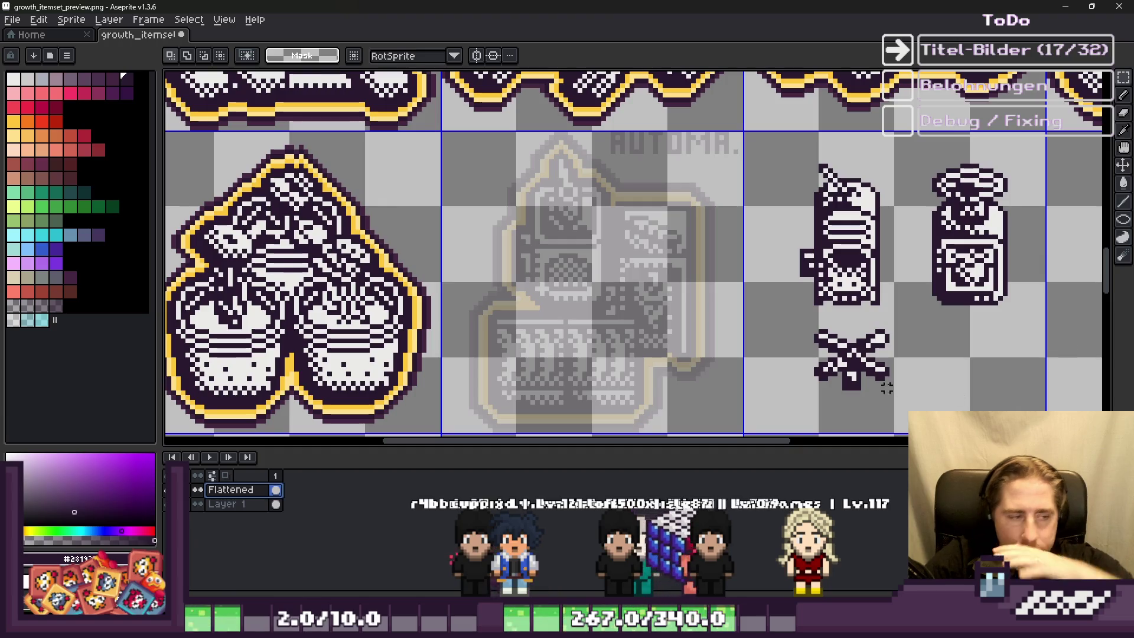
drag(781, 155, 891, 323)
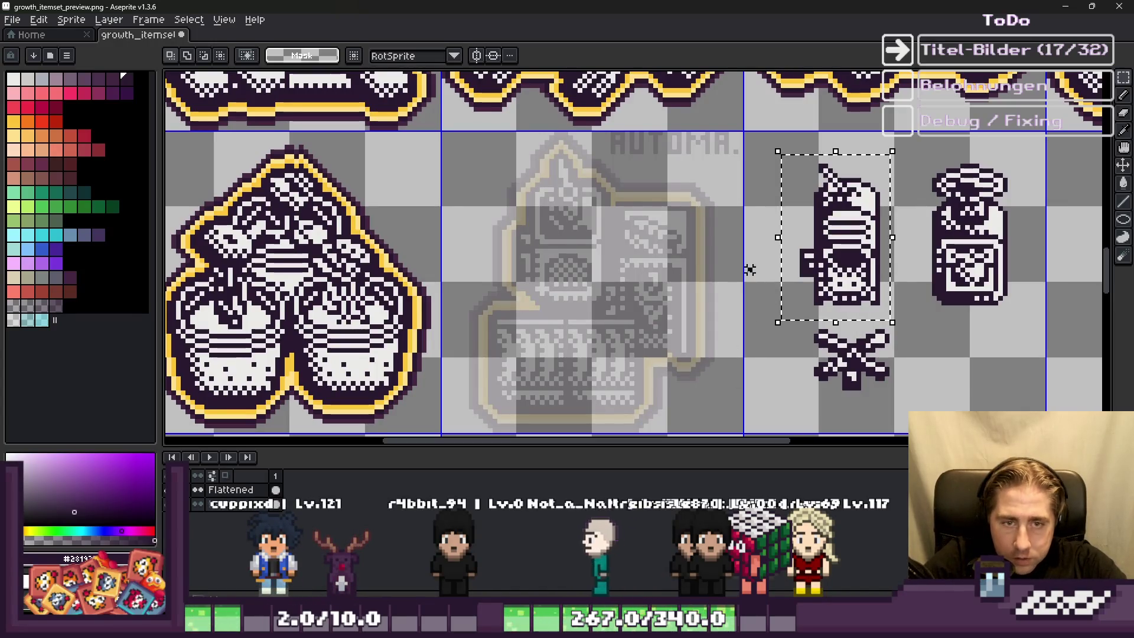
Step: Place copies of the vacuum and the bottle side by side over the faded AUTOMA. reference
scroll(614, 179, up, 1)
mouse_move(938, 258)
mouse_down()
mouse_move(416, 258)
mouse_move(531, 258)
mouse_up()
click(762, 249)
scroll(763, 249, down, 1)
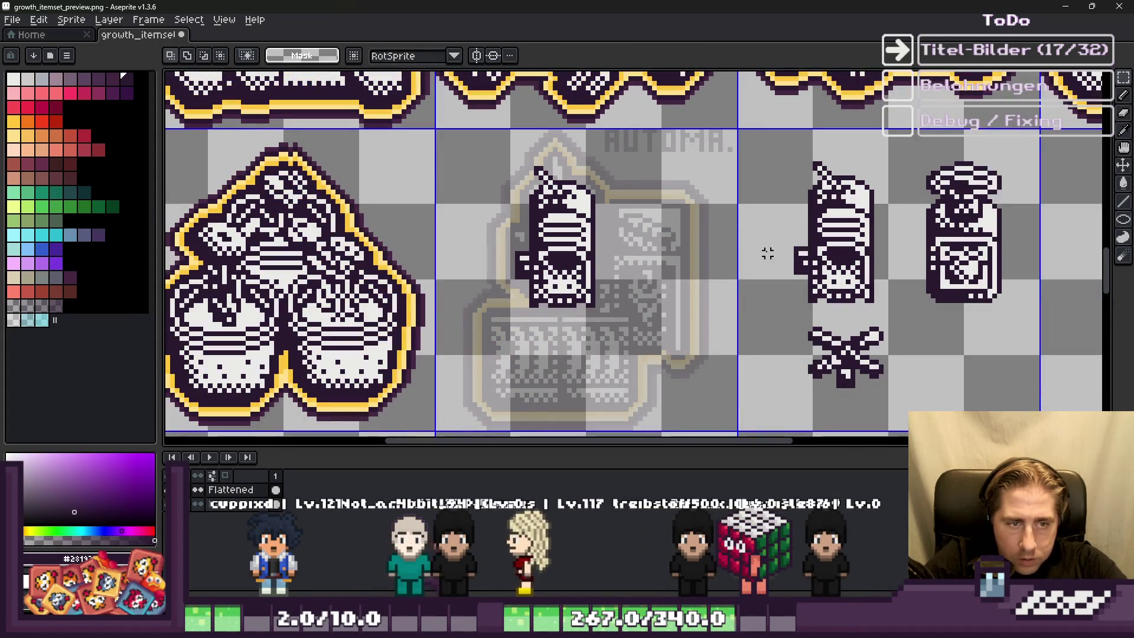
mouse_move(909, 145)
mouse_down()
mouse_move(994, 303)
mouse_move(1019, 319)
mouse_up()
mouse_move(964, 269)
mouse_down()
mouse_move(647, 280)
mouse_move(648, 307)
mouse_up()
key(Return)
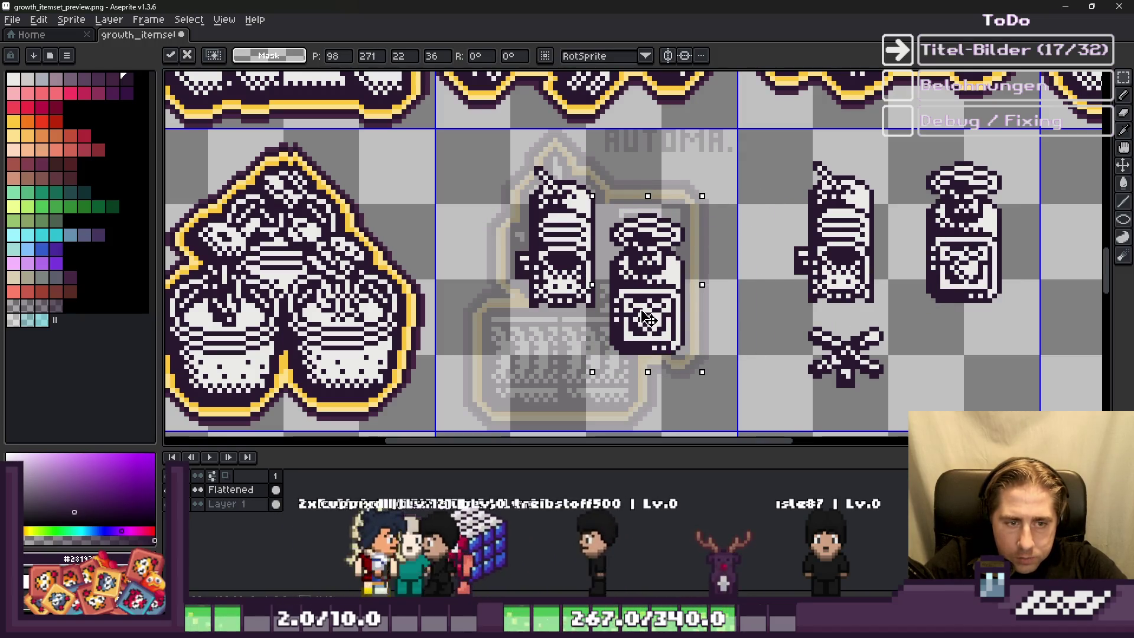
Step: Copy the plant sprite twice, placing one under the new bottle and one under the vacuum
drag(790, 308, 910, 404)
key(ctrl+c)
key(ctrl+v)
mouse_move(851, 374)
mouse_down()
mouse_move(588, 374)
mouse_move(608, 374)
mouse_up()
key(Return)
key(ctrl+v)
drag(851, 369, 525, 352)
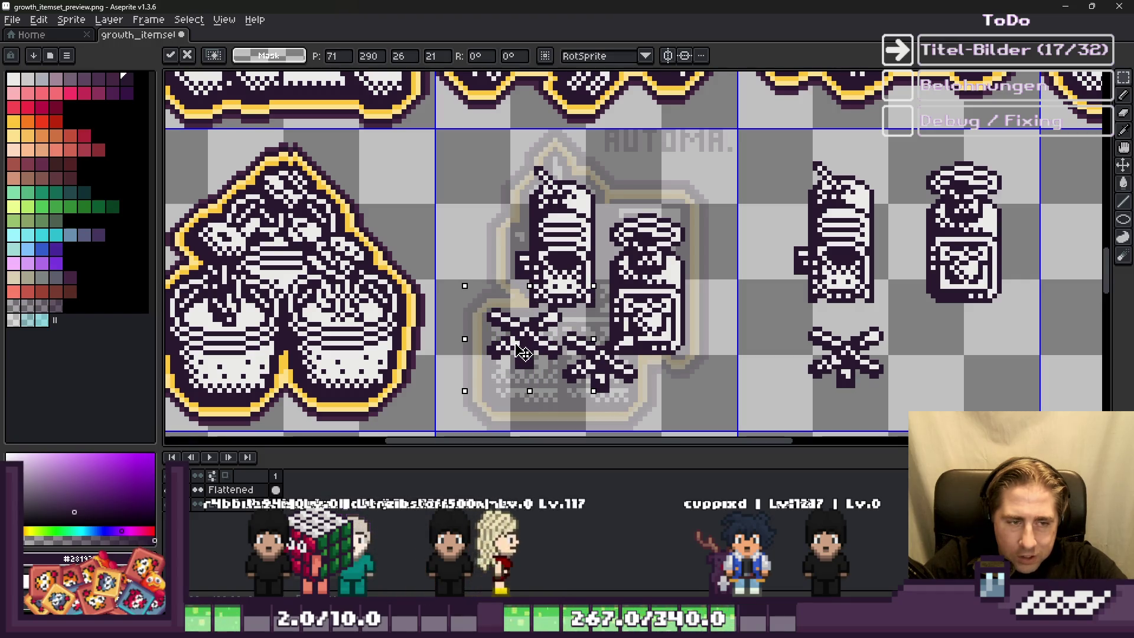
key(Return)
Step: Delete the original vacuum, bottle and plant sprites from the right tile
scroll(583, 324, down, 1)
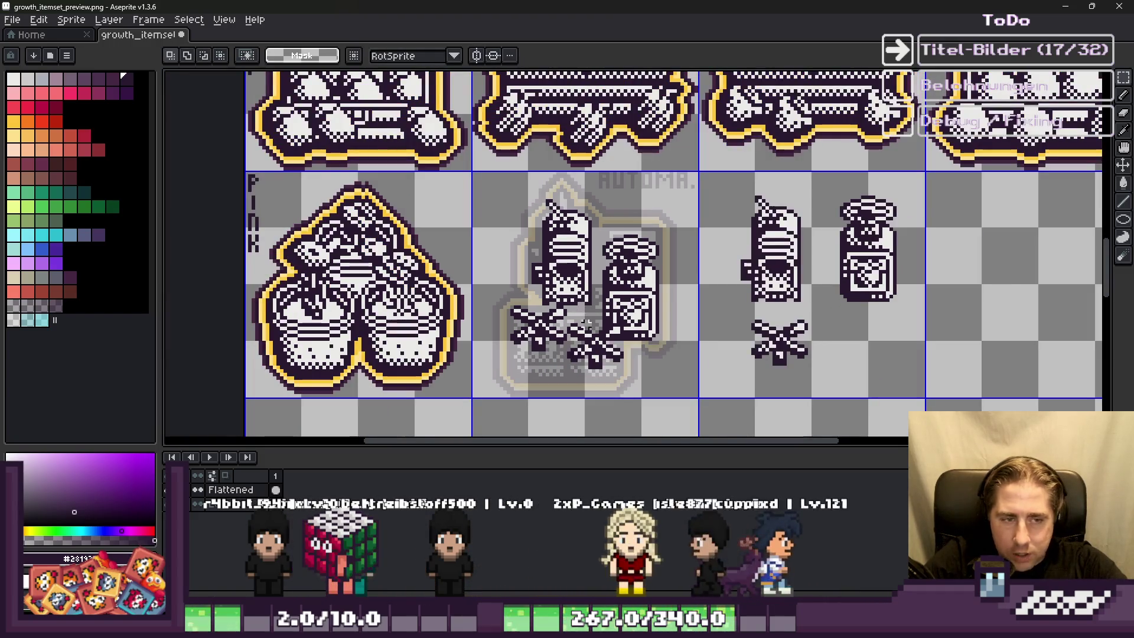
drag(724, 183, 960, 428)
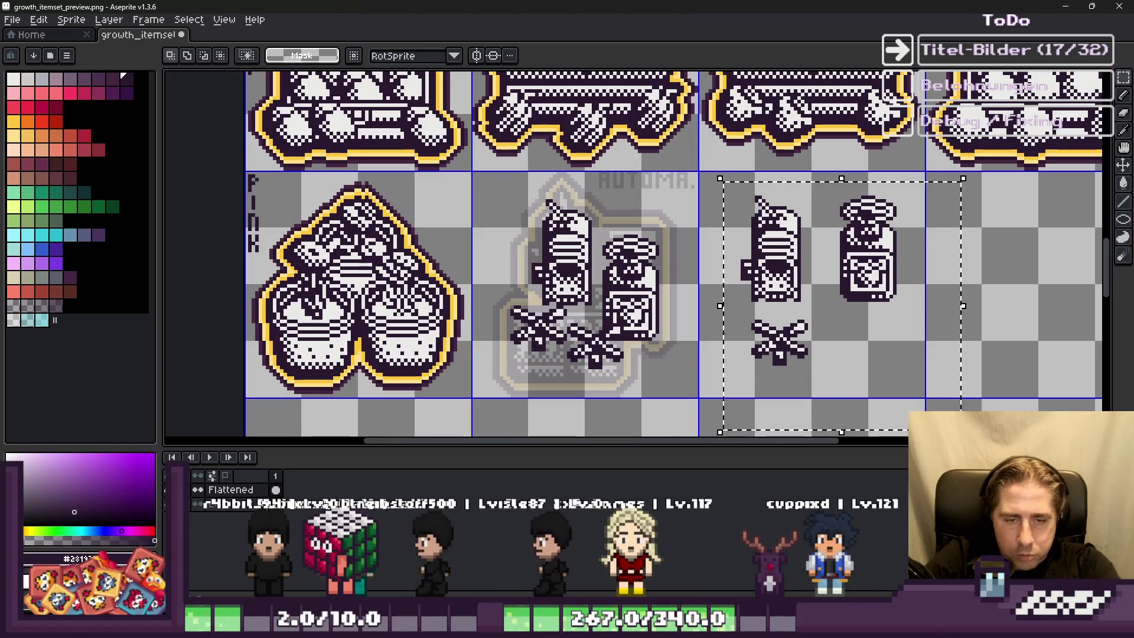
key(Delete)
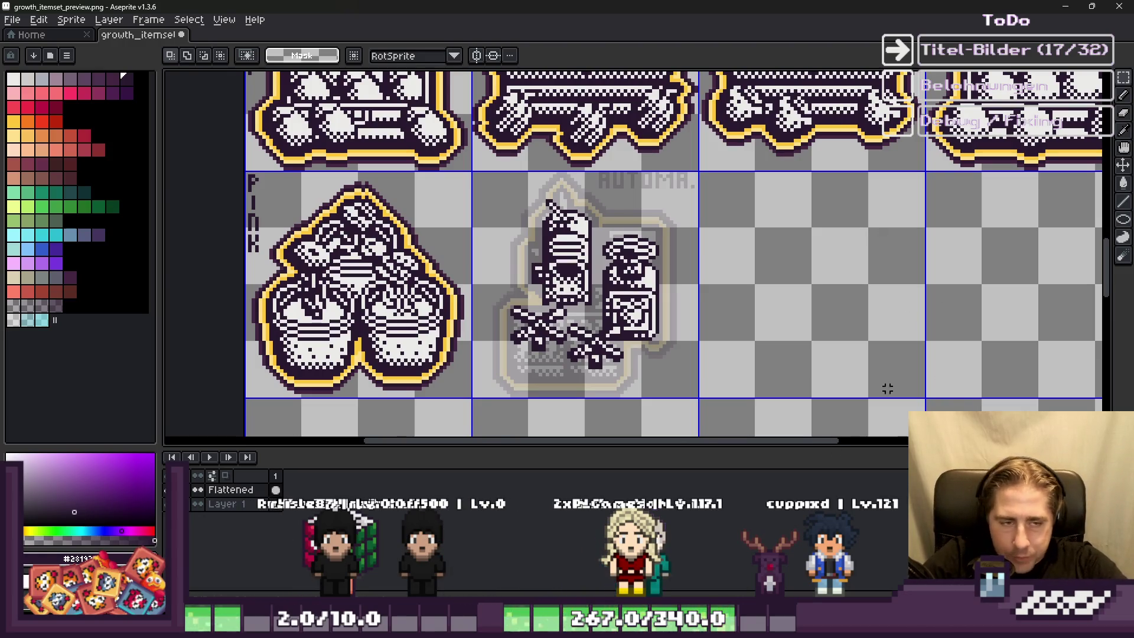
scroll(498, 395, up, 1)
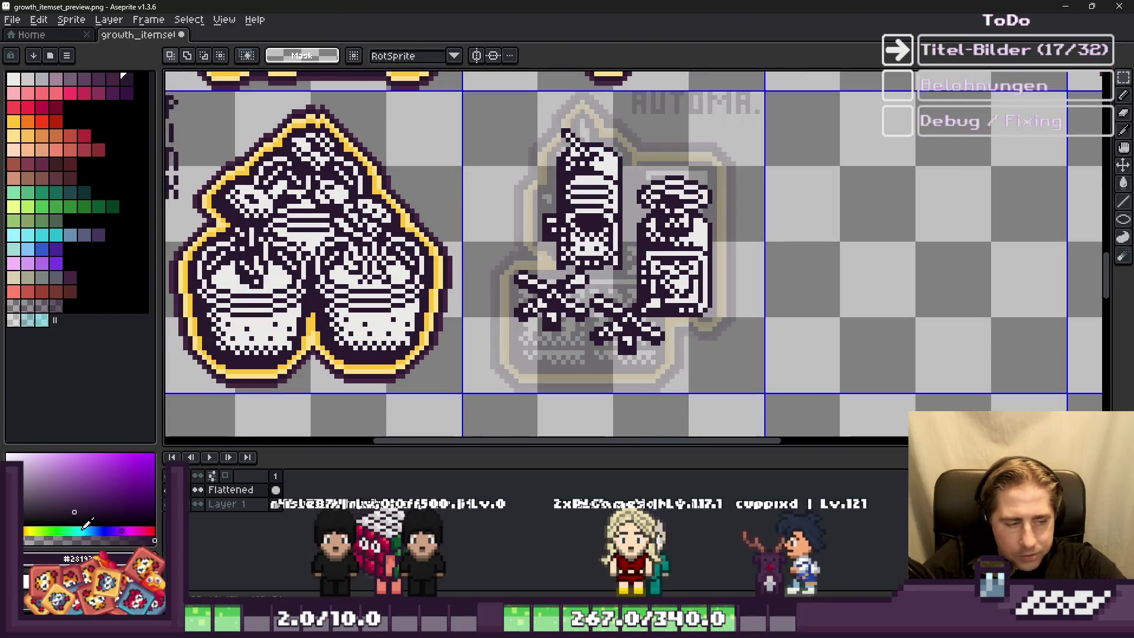
right_click(235, 505)
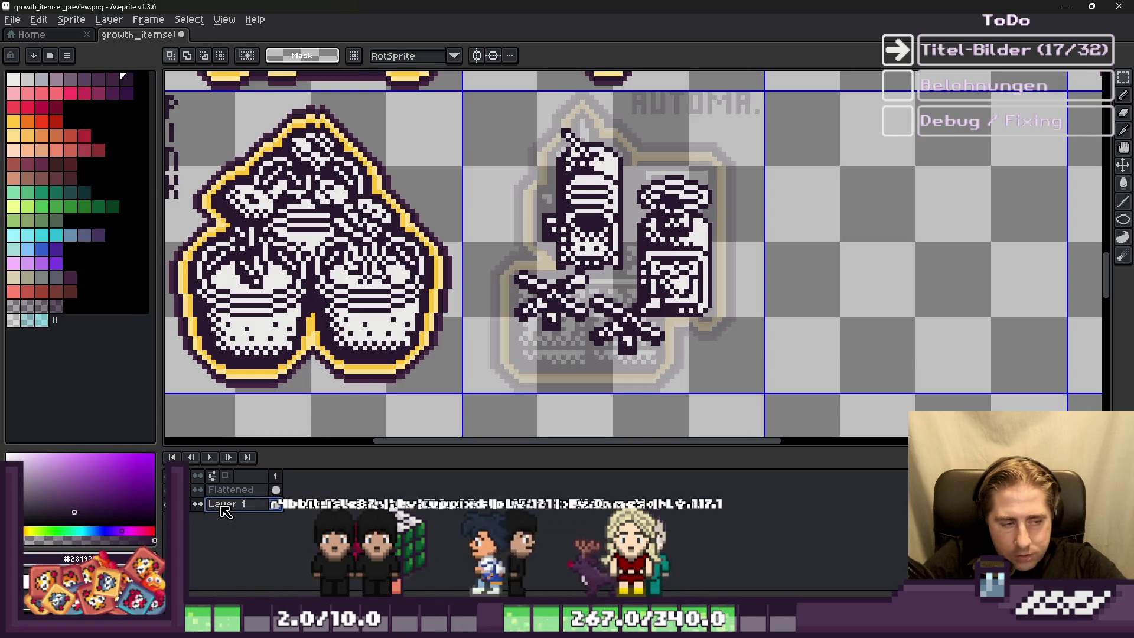
Step: Merge Layer 1 into the single Flattened layer
right_click(223, 507)
click(247, 586)
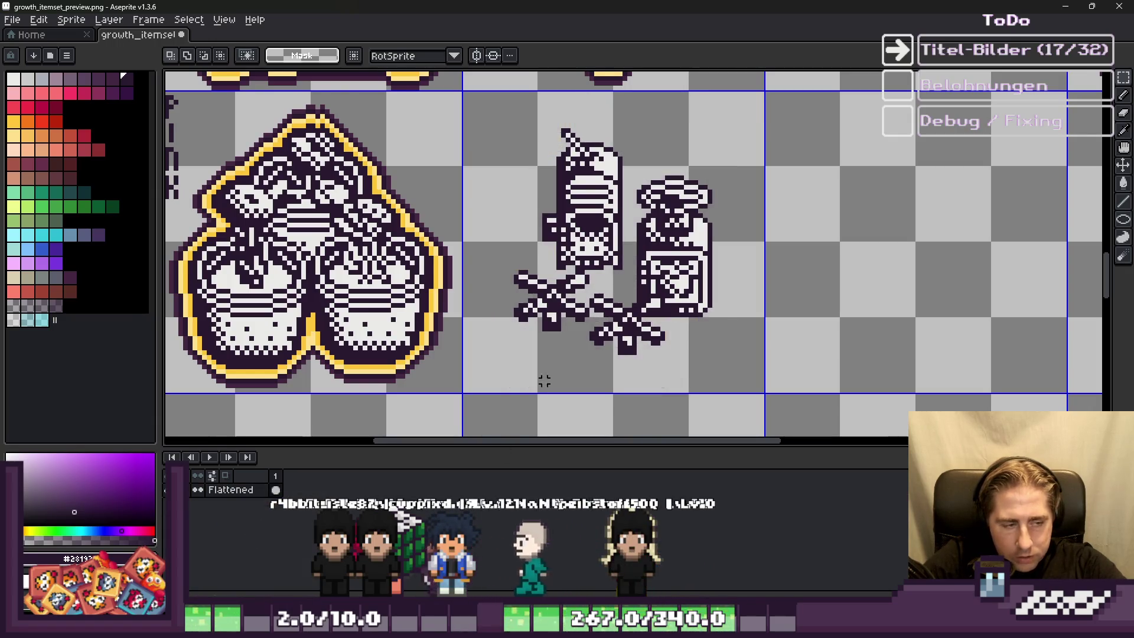
scroll(602, 313, down, 1)
scroll(521, 163, up, 1)
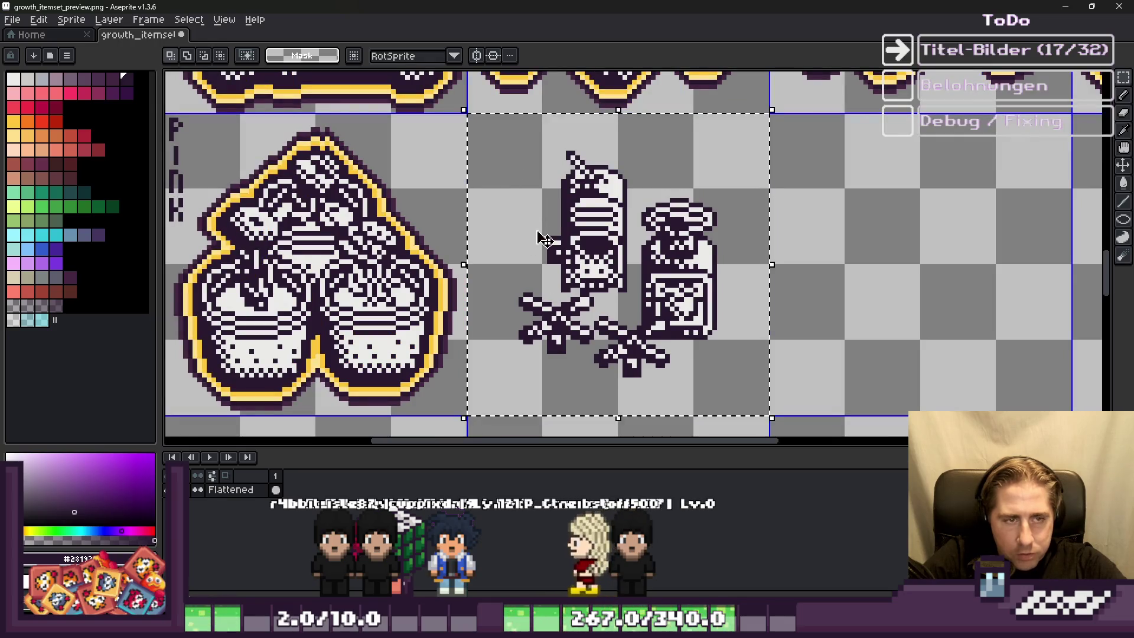
scroll(536, 221, down, 1)
scroll(590, 266, up, 2)
Step: Outline the new sprites in yellow sampled from the PINK icon
key(i)
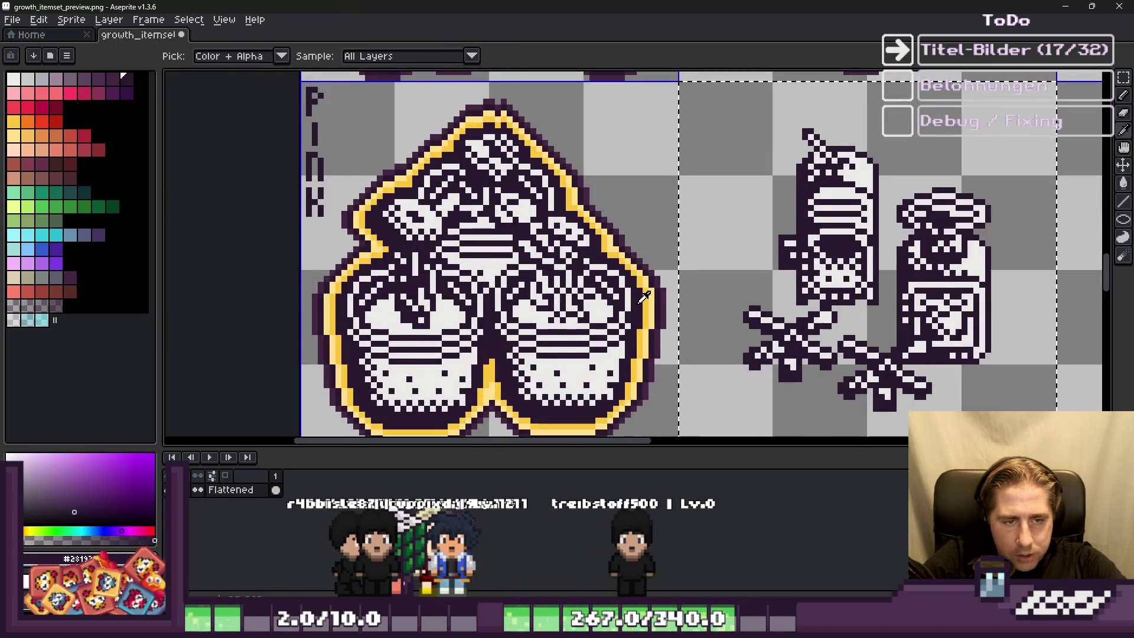
key(m)
scroll(696, 292, down, 1)
key(shift+o)
key(Escape)
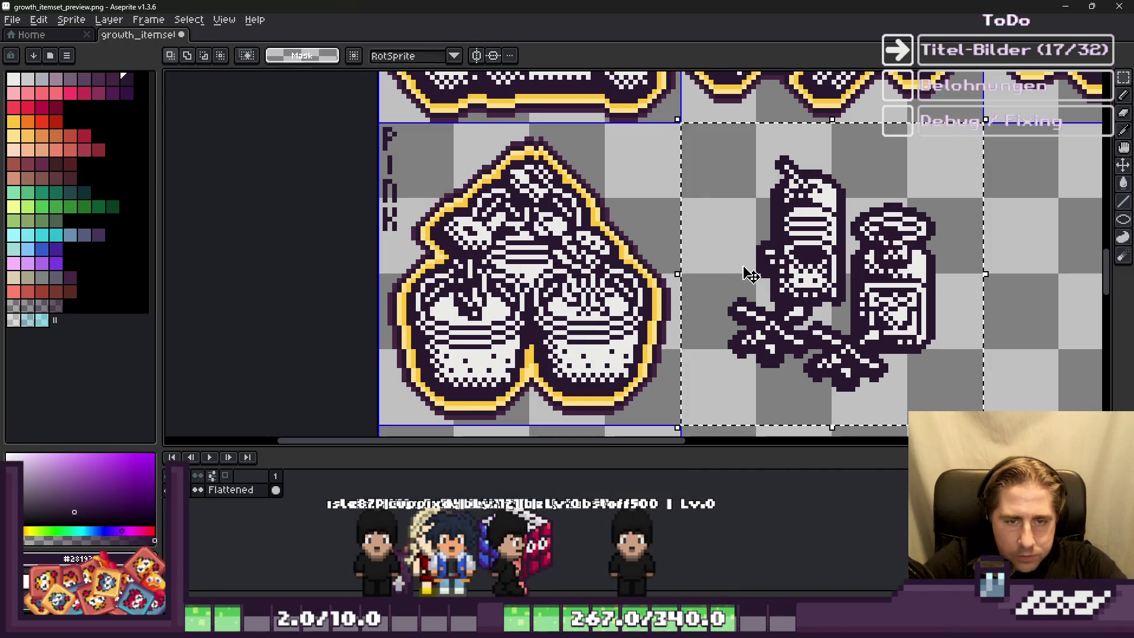
scroll(838, 362, up, 2)
scroll(684, 309, up, 2)
alt+click(679, 309)
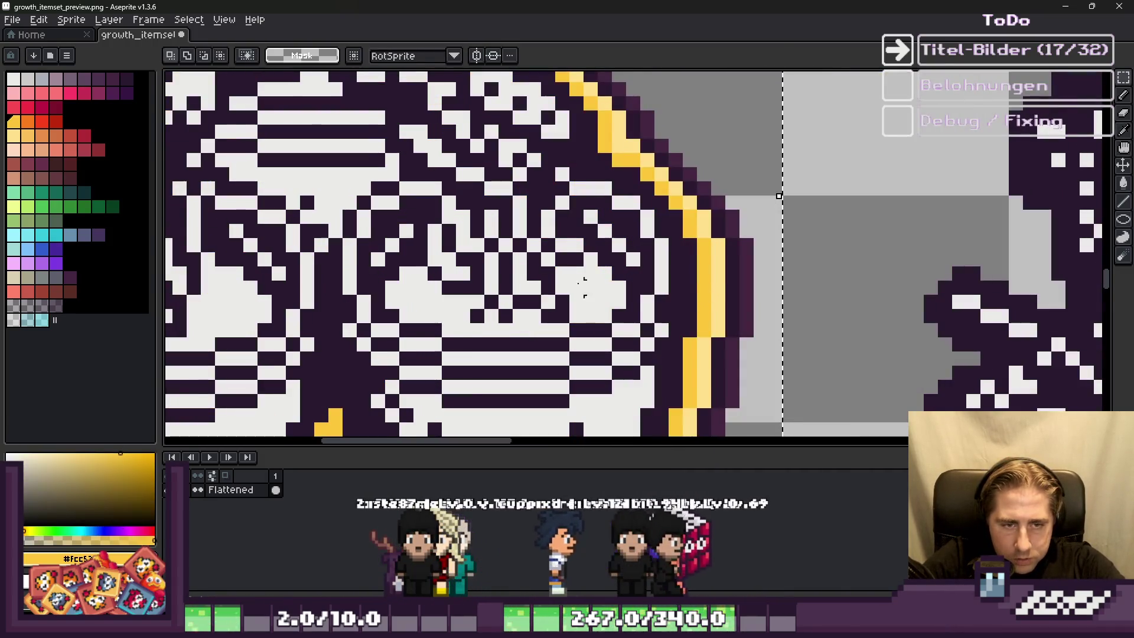
scroll(580, 233, down, 3)
key(shift+o)
key(Return)
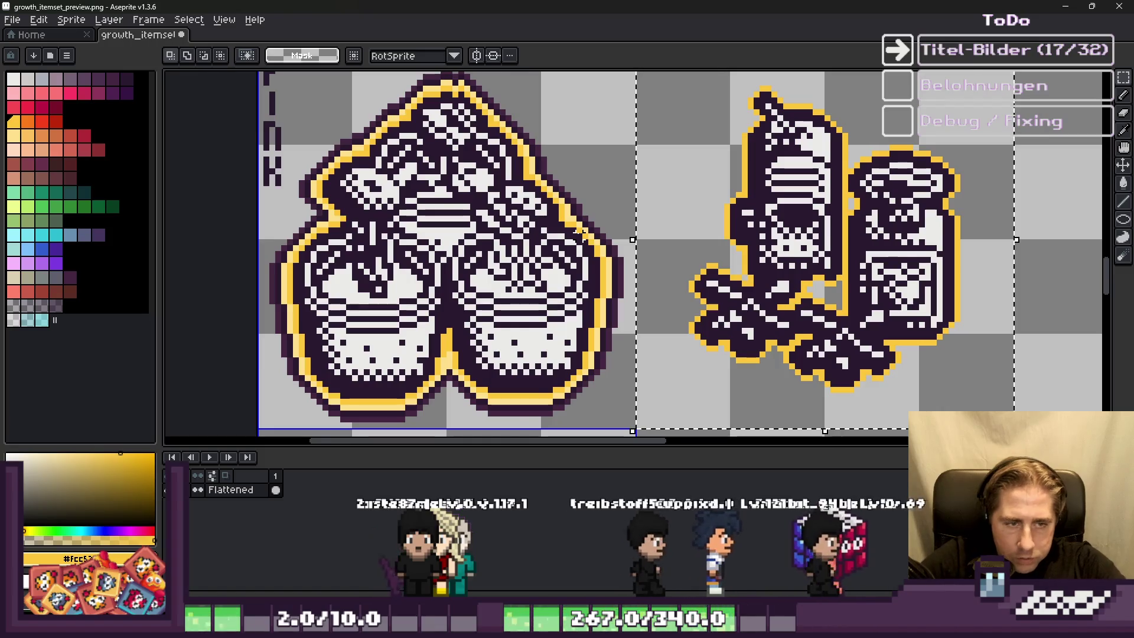
Step: Add a second, lighter yellow outline around the new sprites
scroll(667, 296, up, 2)
key(i)
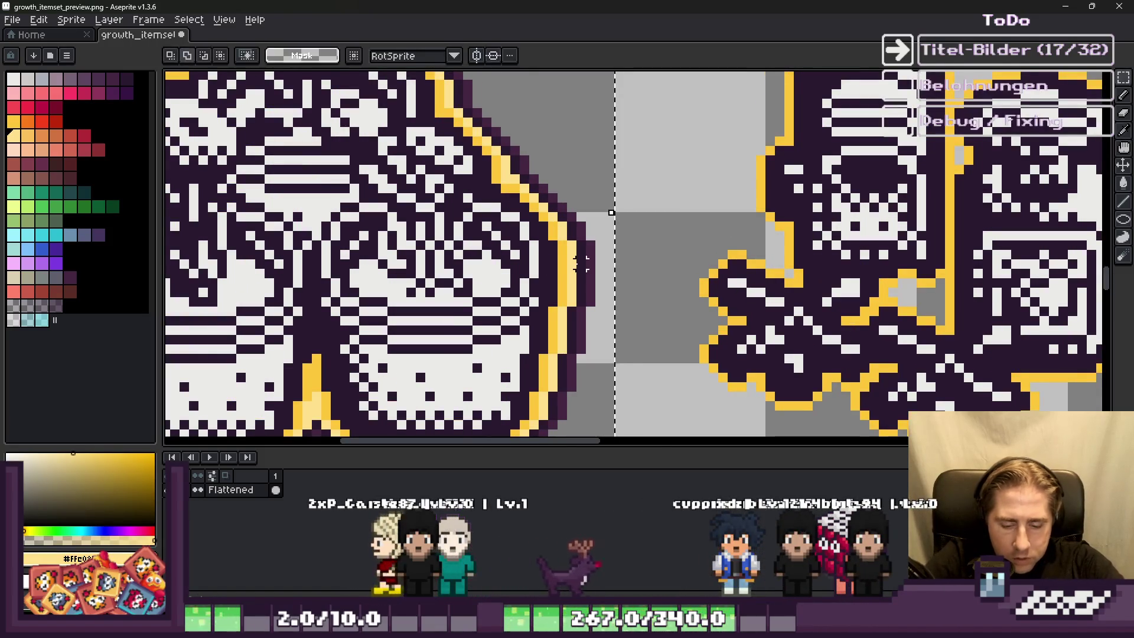
key(shift+o)
key(Return)
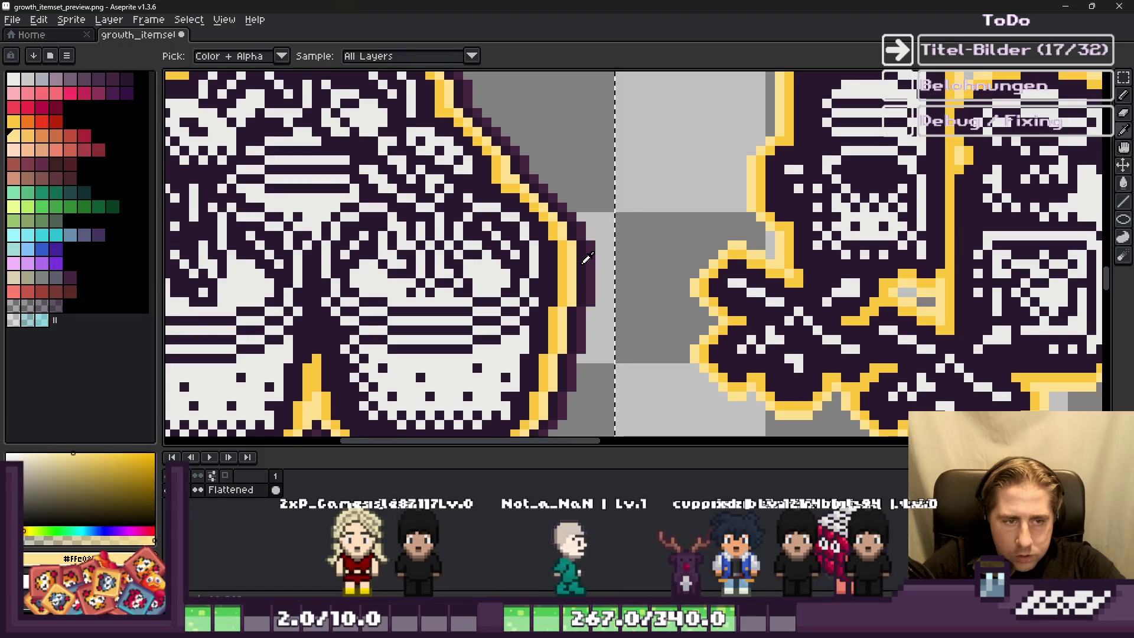
Step: Wrap the sprite cluster in a dark purple #432641 outer outline sampled from the artwork
click(584, 262)
key(m)
key(shift+o)
key(Return)
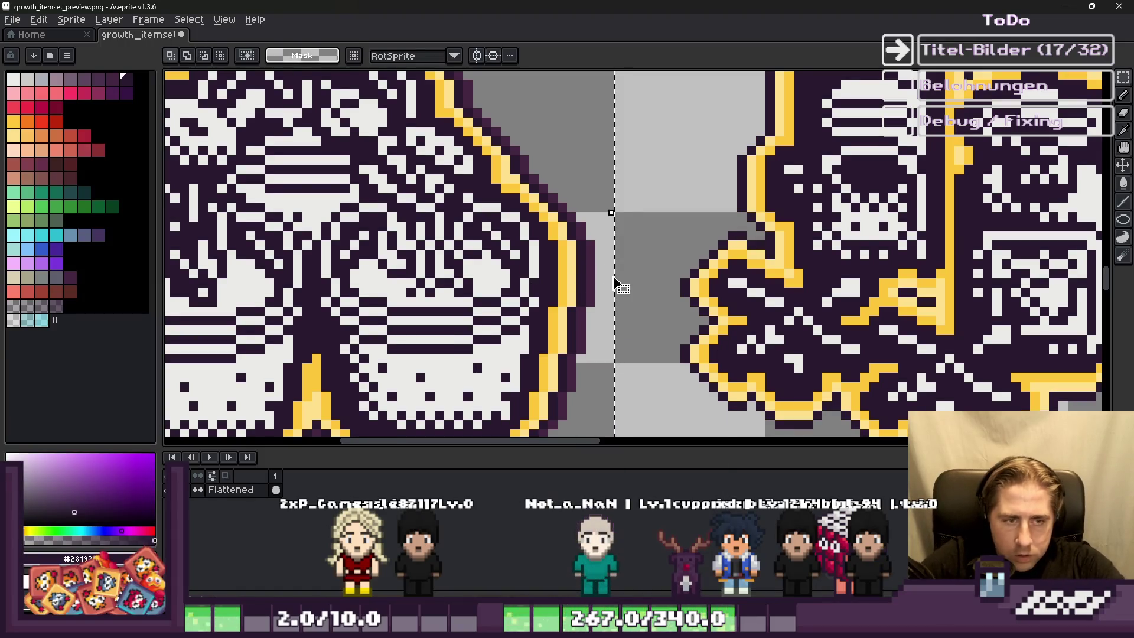
key(i)
click(585, 266)
key(m)
key(shift+o)
key(Return)
scroll(583, 254, down, 4)
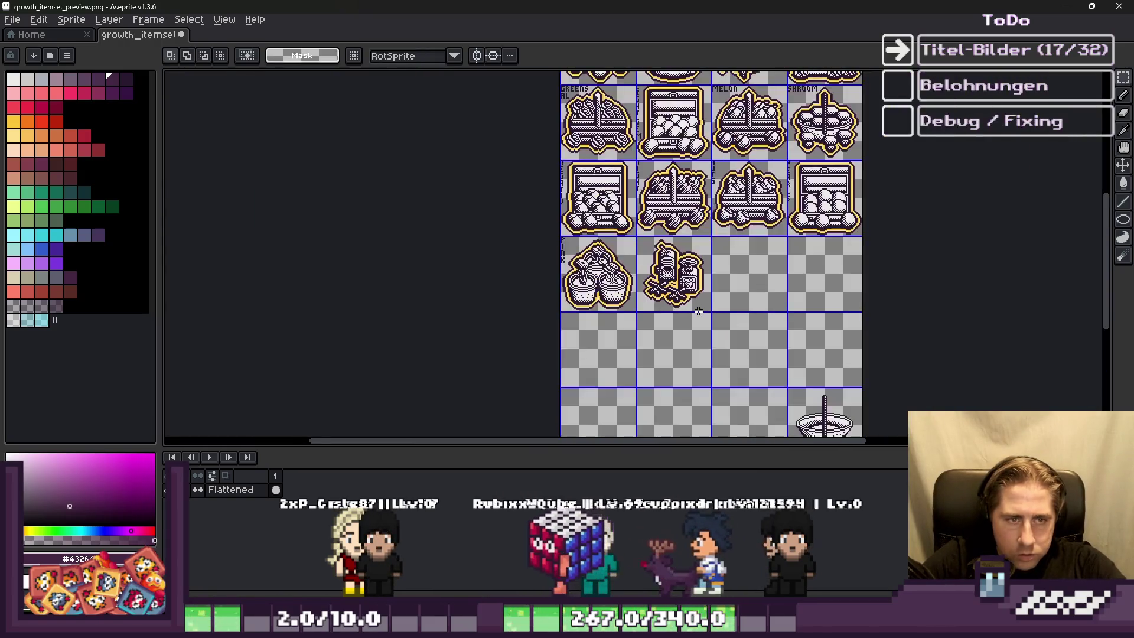
Step: Deselect, switch to the pencil, and sample the PINK label's dark lettering colour
scroll(698, 311, down, 2)
scroll(609, 123, up, 5)
scroll(588, 89, down, 3)
scroll(637, 289, up, 3)
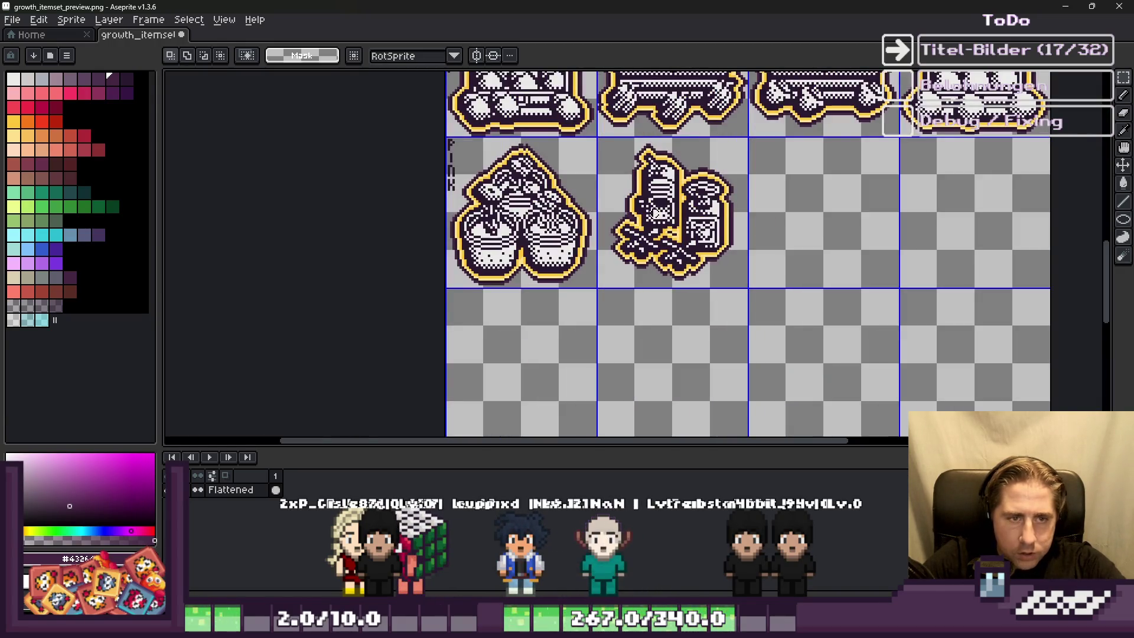
scroll(637, 288, down, 3)
scroll(480, 166, up, 4)
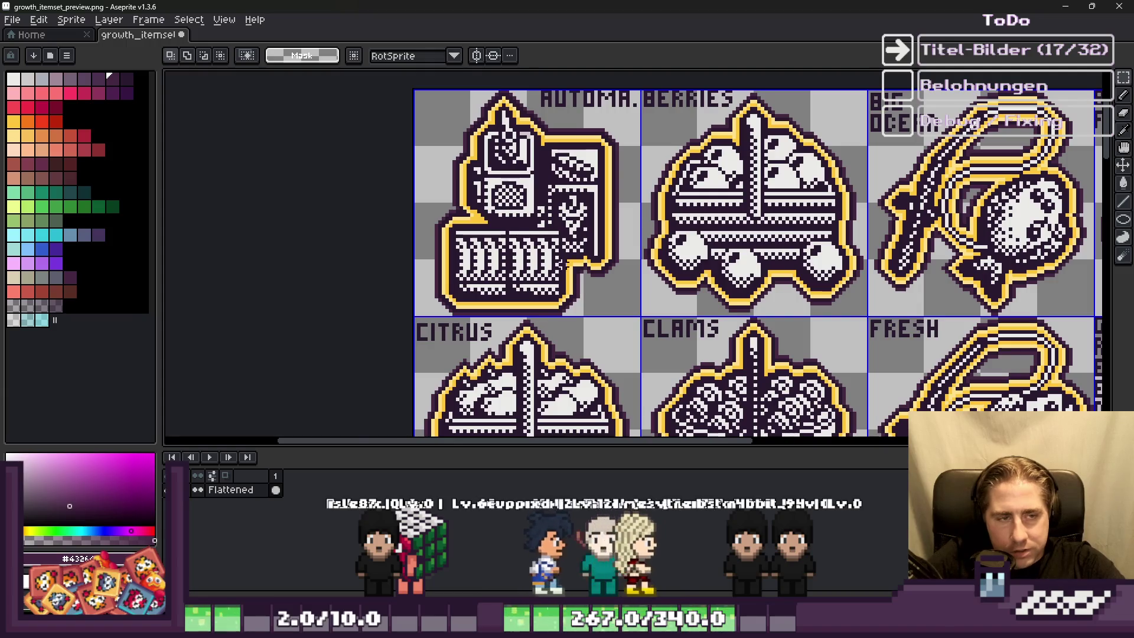
scroll(581, 290, down, 3)
scroll(556, 232, up, 3)
scroll(681, 196, down, 3)
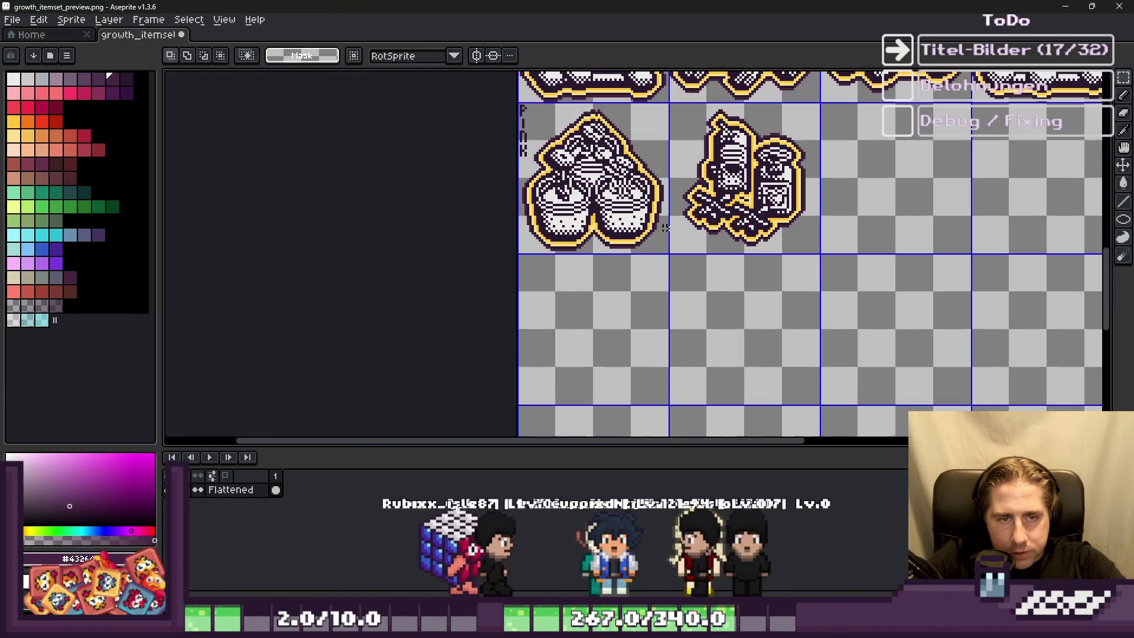
scroll(680, 196, up, 3)
scroll(294, 188, up, 1)
scroll(320, 167, up, 1)
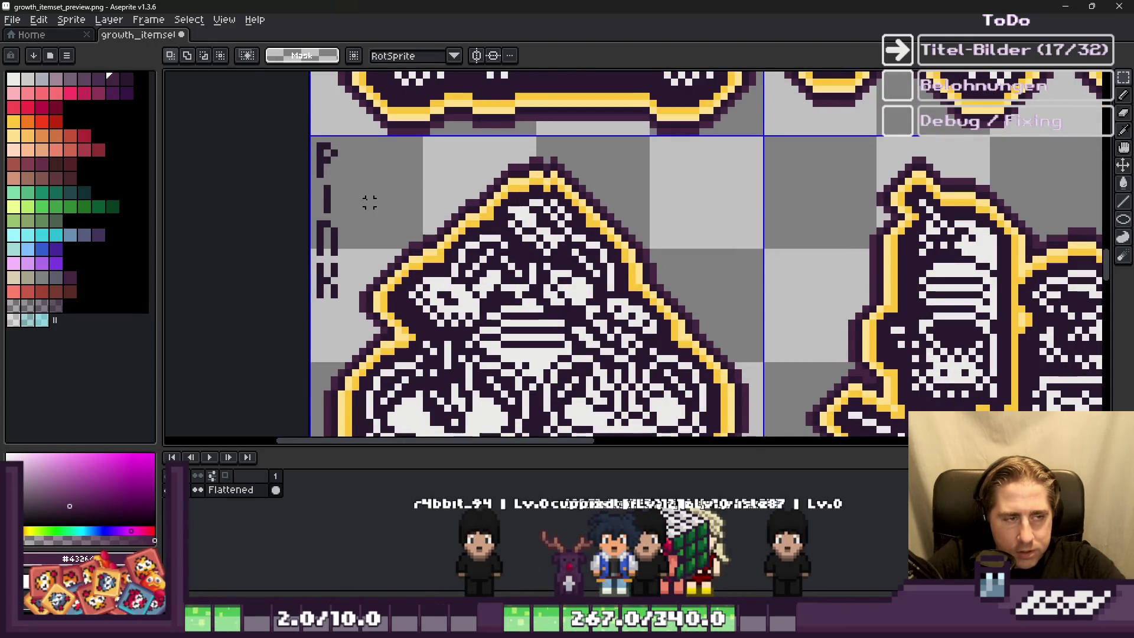
key(ctrl+d)
key(b)
scroll(832, 167, up, 1)
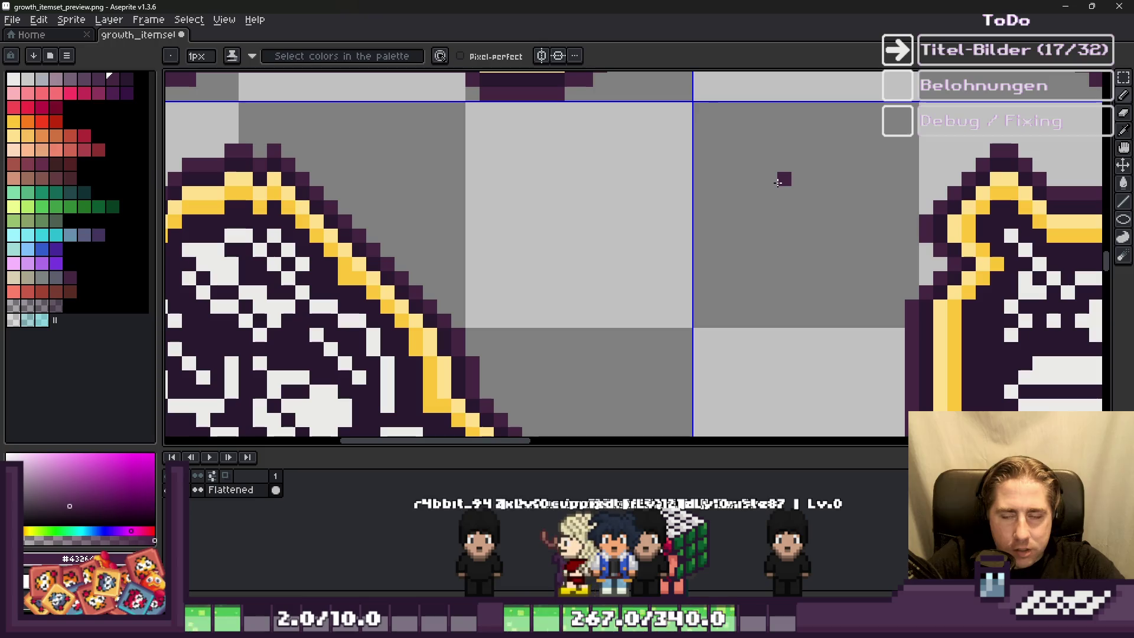
scroll(761, 194, down, 2)
scroll(354, 236, up, 1)
alt+click(354, 236)
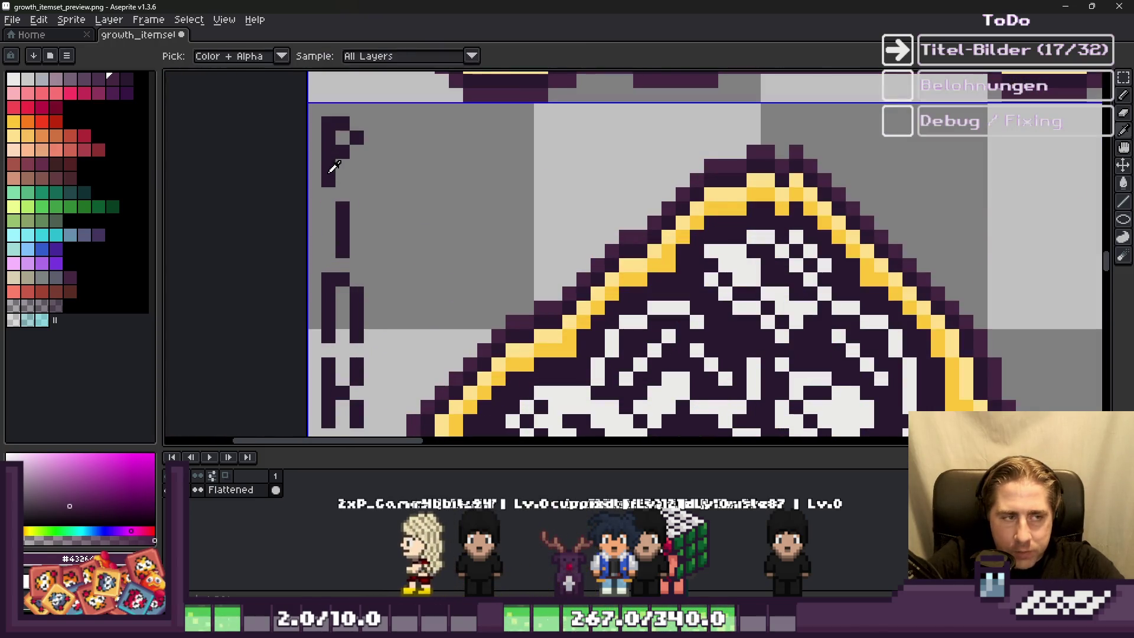
scroll(571, 191, down, 1)
scroll(636, 183, up, 1)
scroll(650, 236, down, 2)
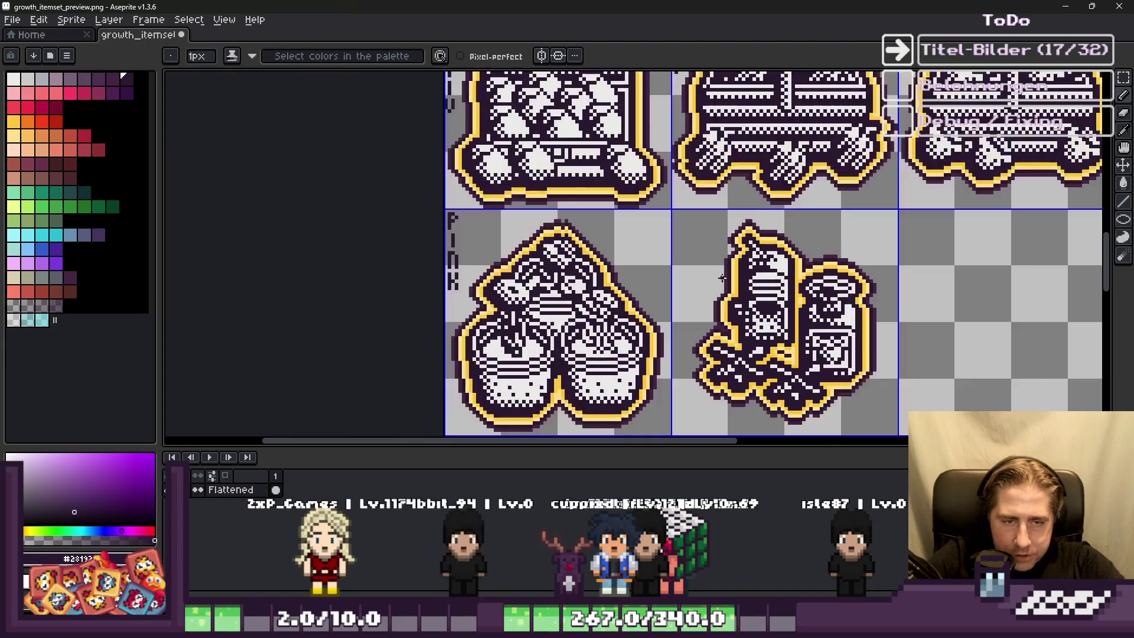
scroll(686, 301, down, 1)
scroll(685, 300, down, 1)
scroll(718, 186, down, 1)
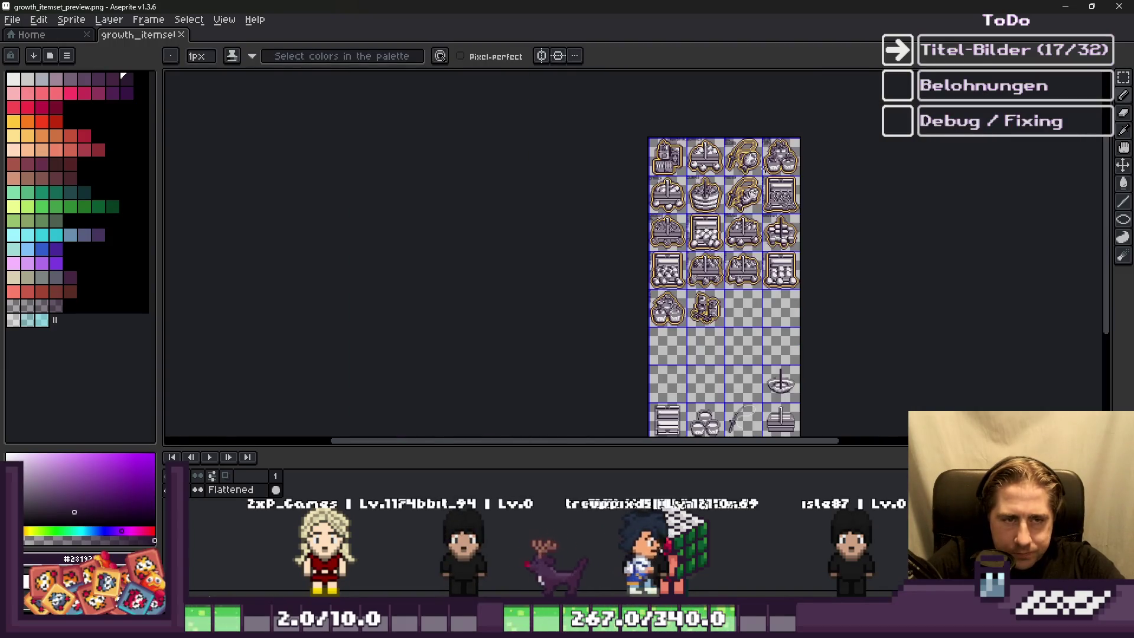
scroll(718, 186, up, 1)
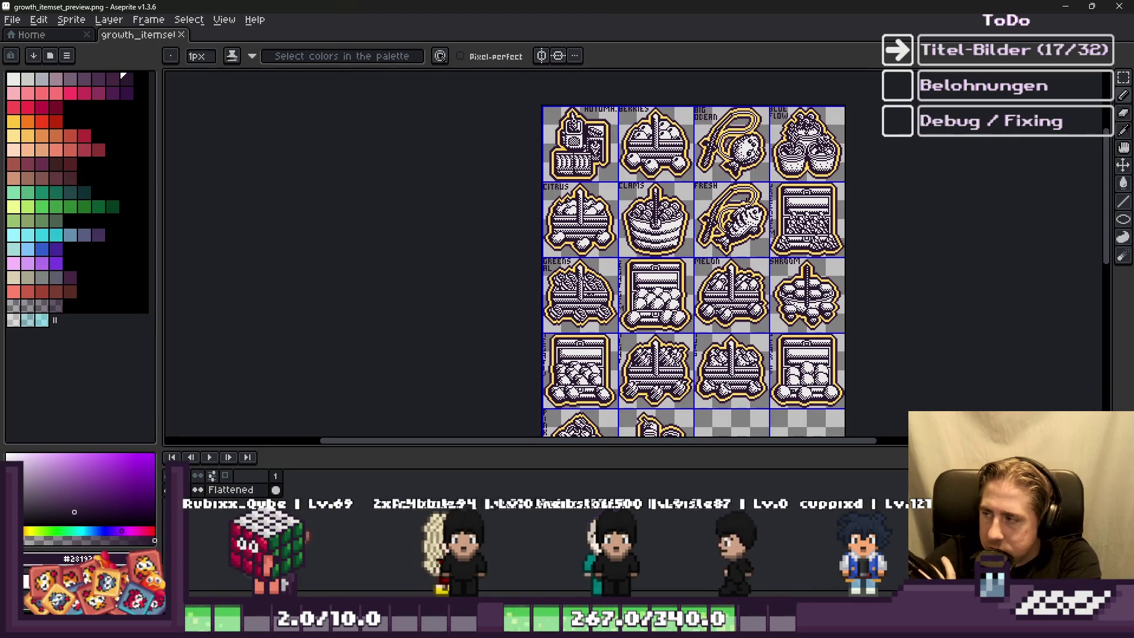
scroll(591, 102, down, 3)
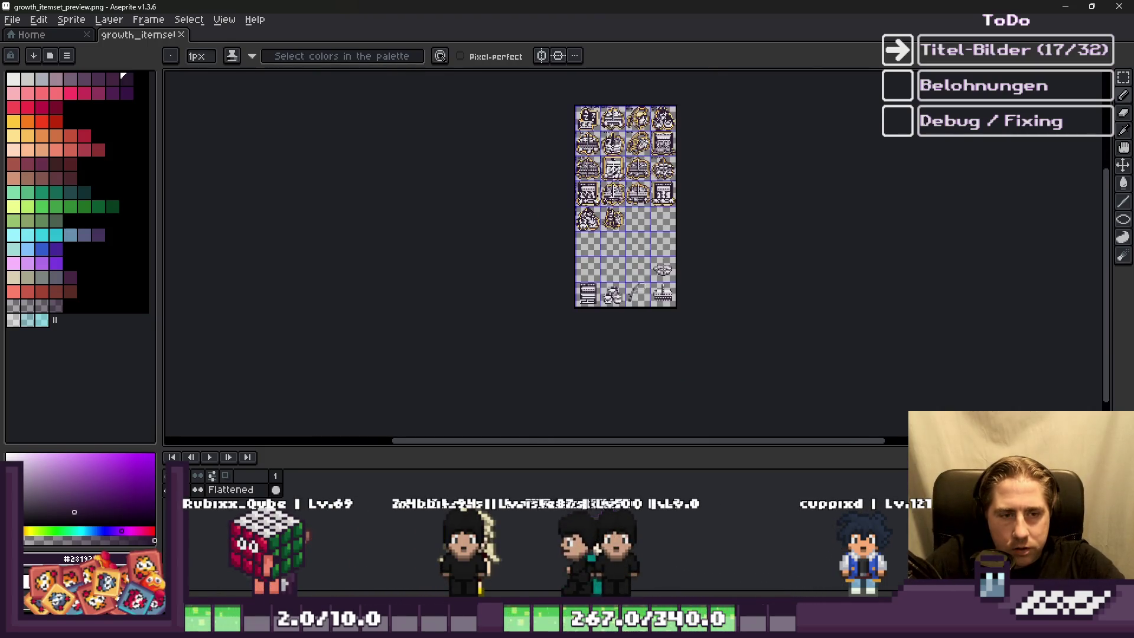
scroll(565, 158, up, 8)
scroll(502, 141, up, 4)
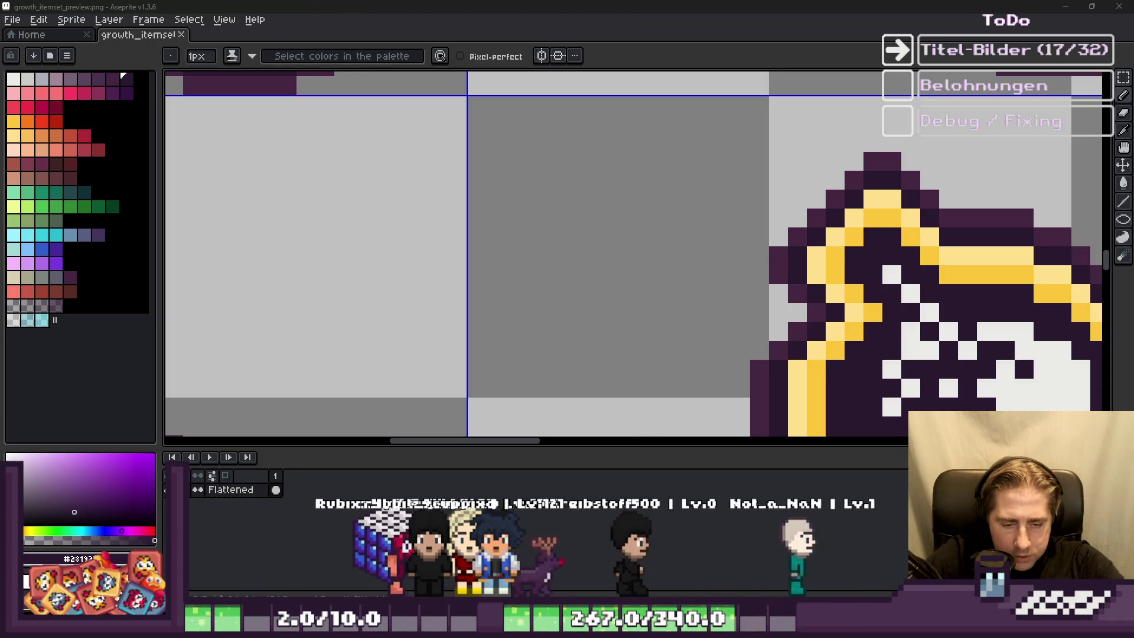
Step: Check the Planting Machines entry in Godot, then return to Aseprite
key(alt+Tab)
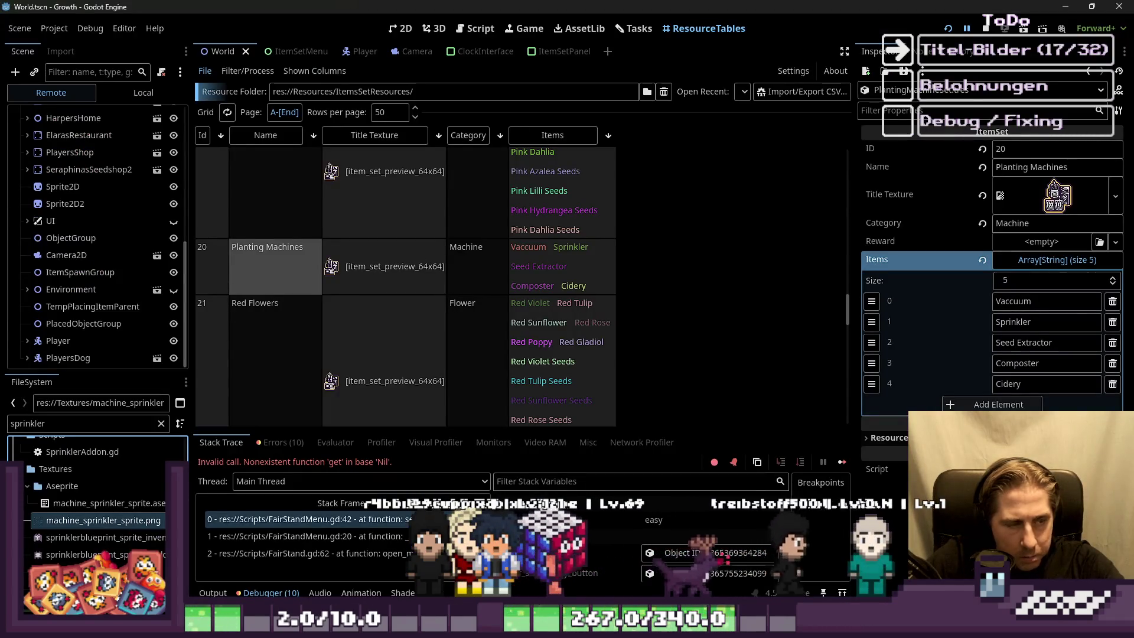
mouse_move(570, 627)
click(313, 576)
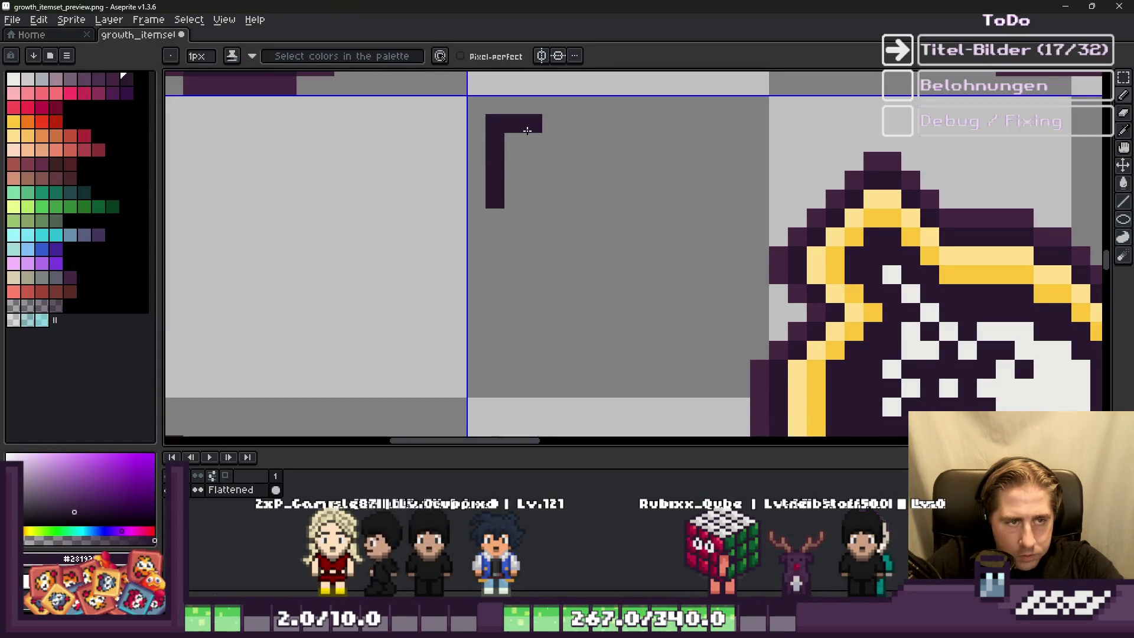
Step: Pixel the letters P and L down the cell's left edge
scroll(539, 116, down, 3)
scroll(495, 240, up, 5)
click(496, 239)
scroll(532, 343, down, 3)
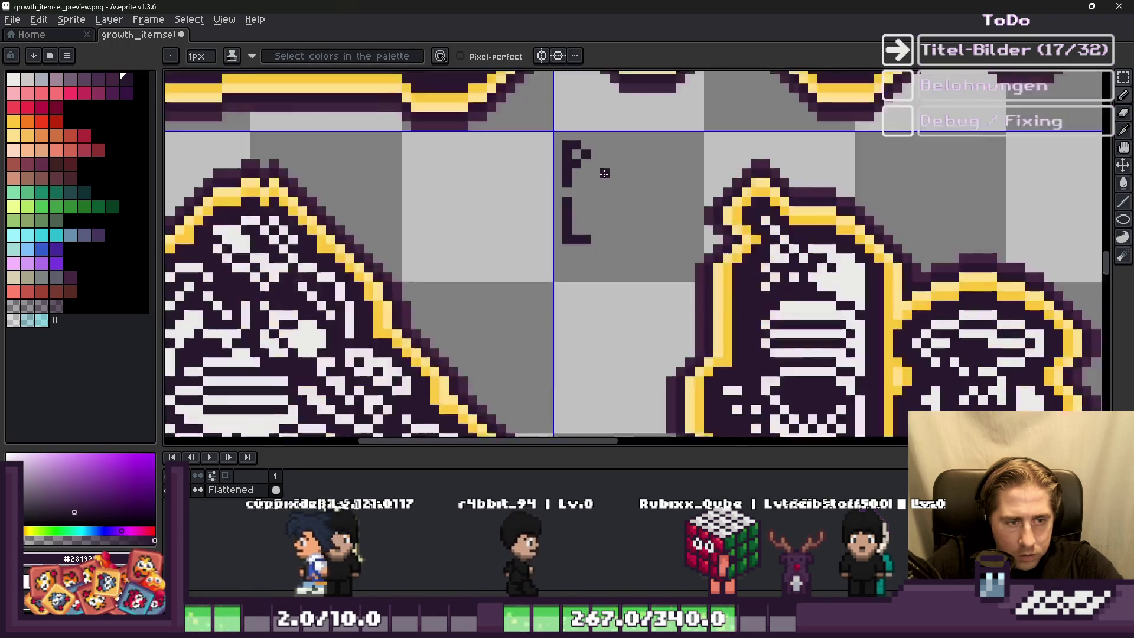
scroll(577, 260, up, 3)
drag(581, 203, 585, 303)
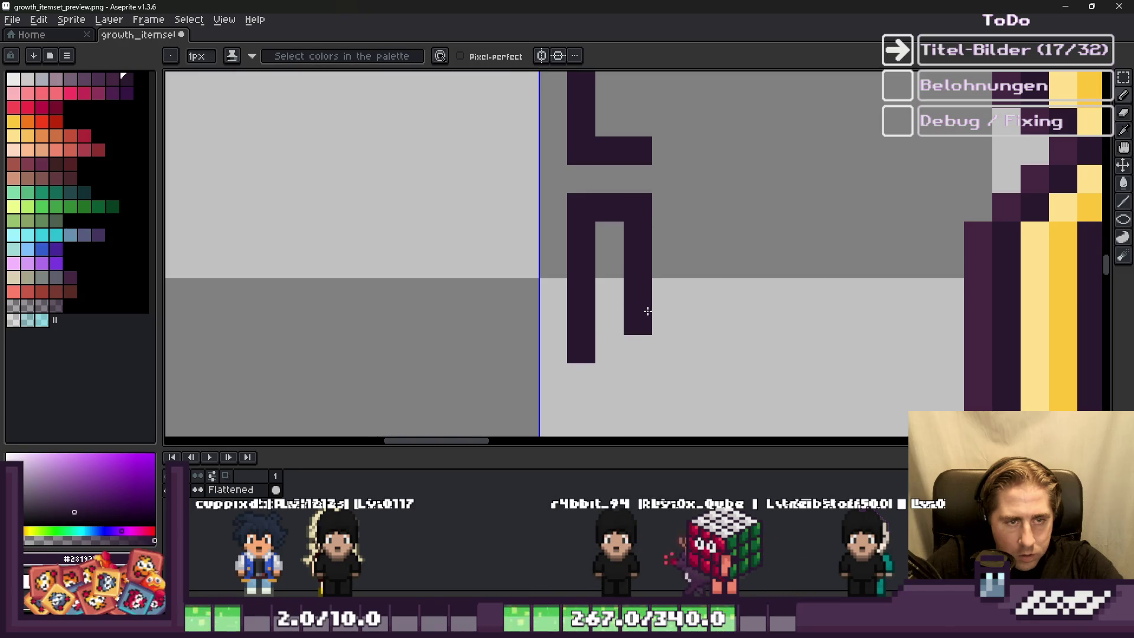
Step: Shape the A by erasing its top corners and adding a crossbar, then draw the N
key(e)
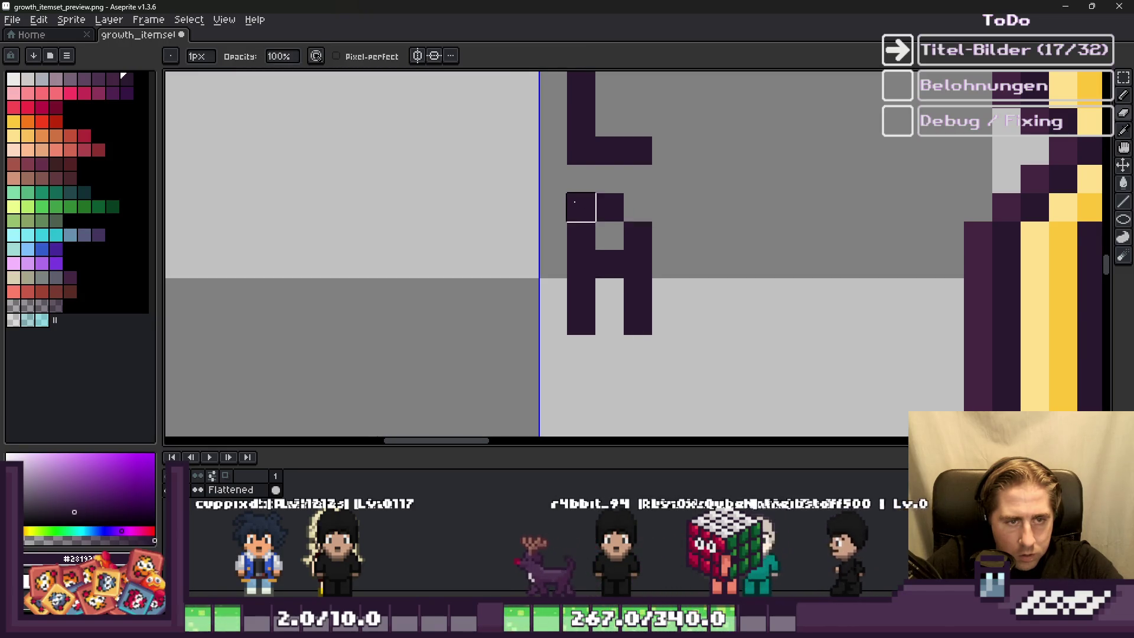
click(581, 208)
click(638, 208)
scroll(609, 259, down, 3)
key(b)
scroll(740, 259, up, 3)
click(632, 131)
drag(613, 207, 615, 271)
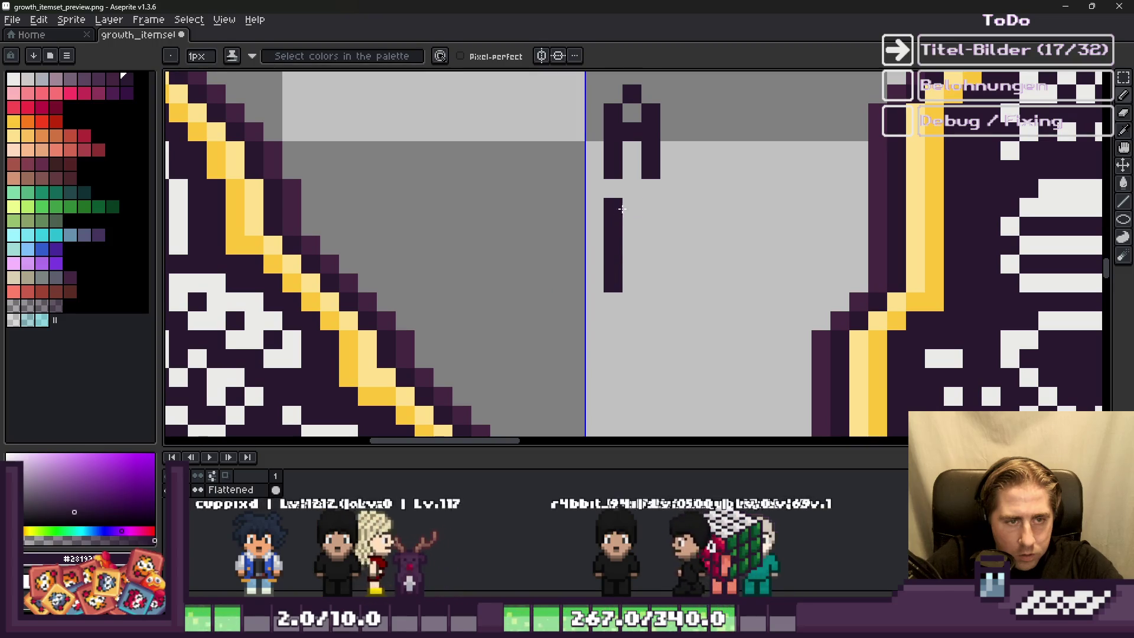
click(632, 207)
drag(651, 226, 651, 264)
Step: Draw the letters T and I below the N
key(e)
key(b)
scroll(612, 283, down, 3)
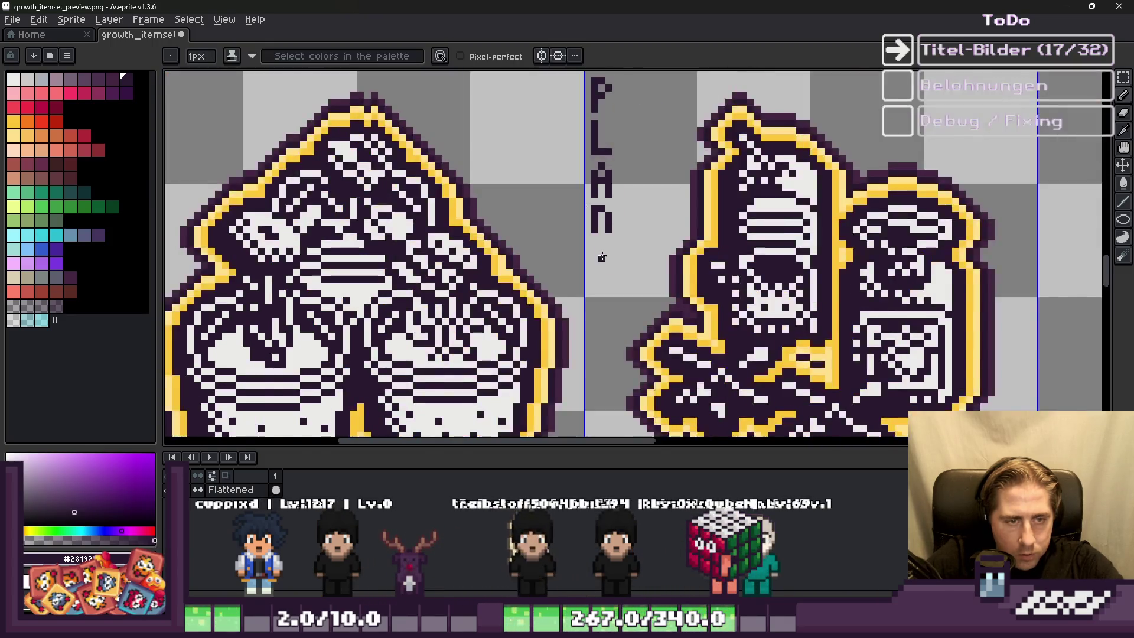
scroll(617, 292, up, 3)
drag(576, 230, 595, 267)
drag(615, 230, 607, 241)
click(595, 286)
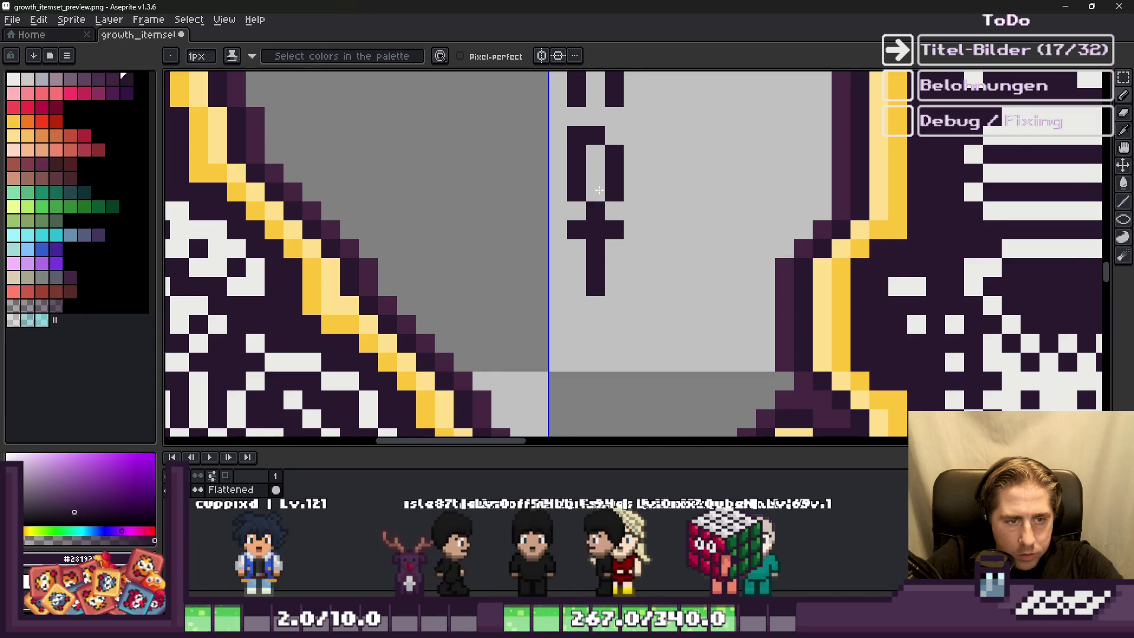
scroll(608, 307, down, 3)
scroll(609, 313, up, 4)
click(608, 320)
drag(609, 320, 610, 378)
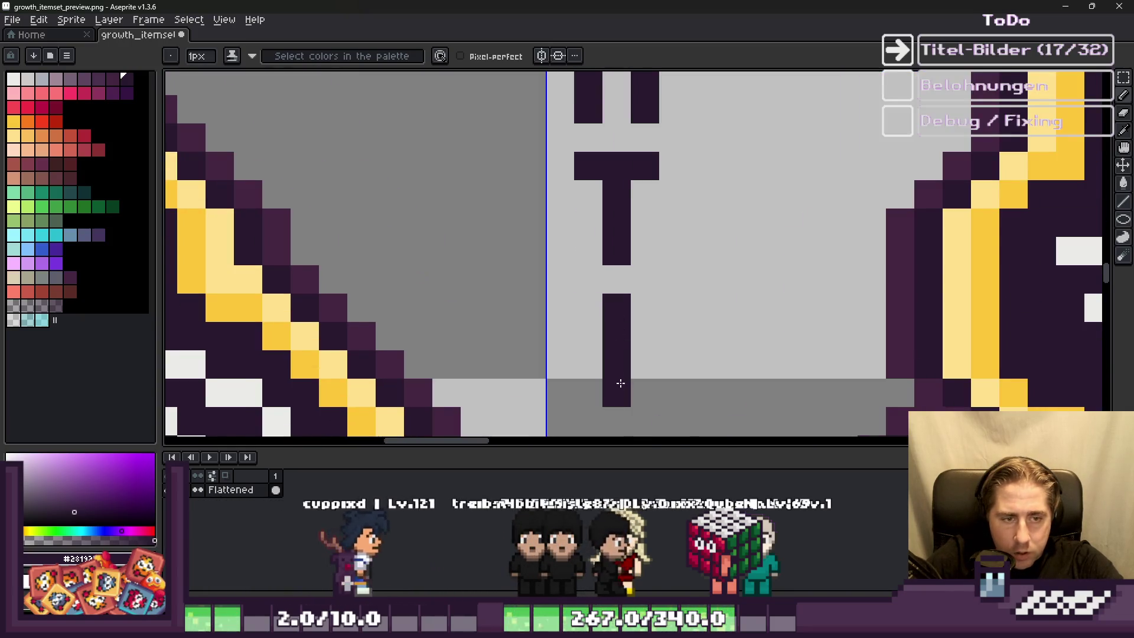
Step: Draw the second N, begin the G, and save the item icon sheet
scroll(611, 378, down, 3)
scroll(591, 272, up, 3)
drag(590, 266, 596, 343)
drag(615, 268, 623, 289)
click(645, 353)
scroll(645, 353, down, 3)
scroll(644, 295, up, 3)
click(644, 248)
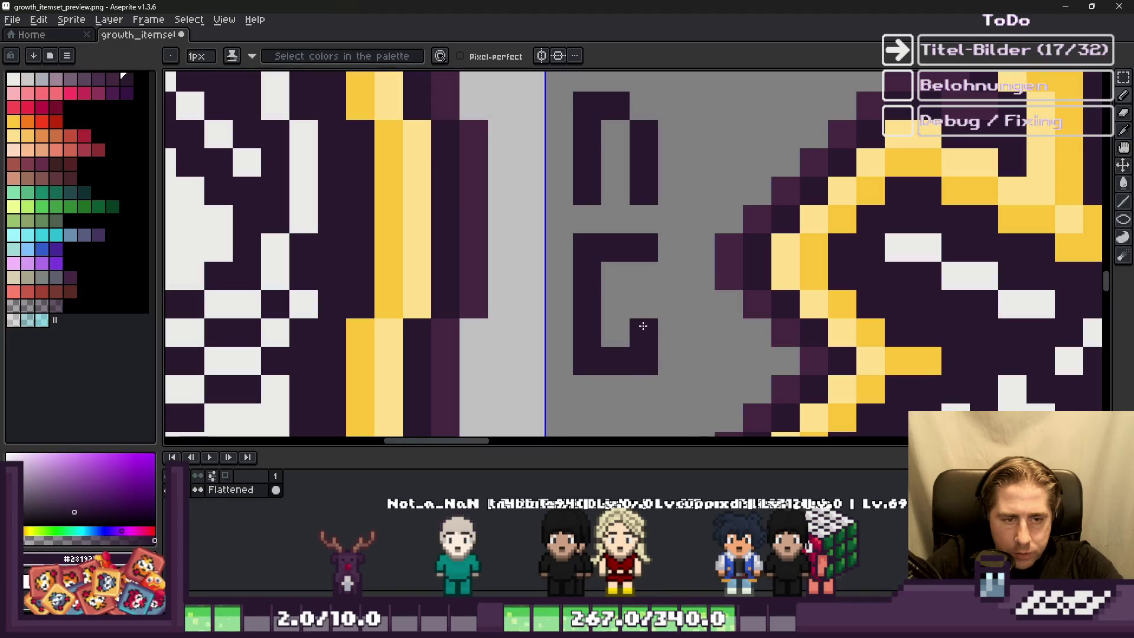
scroll(573, 265, down, 4)
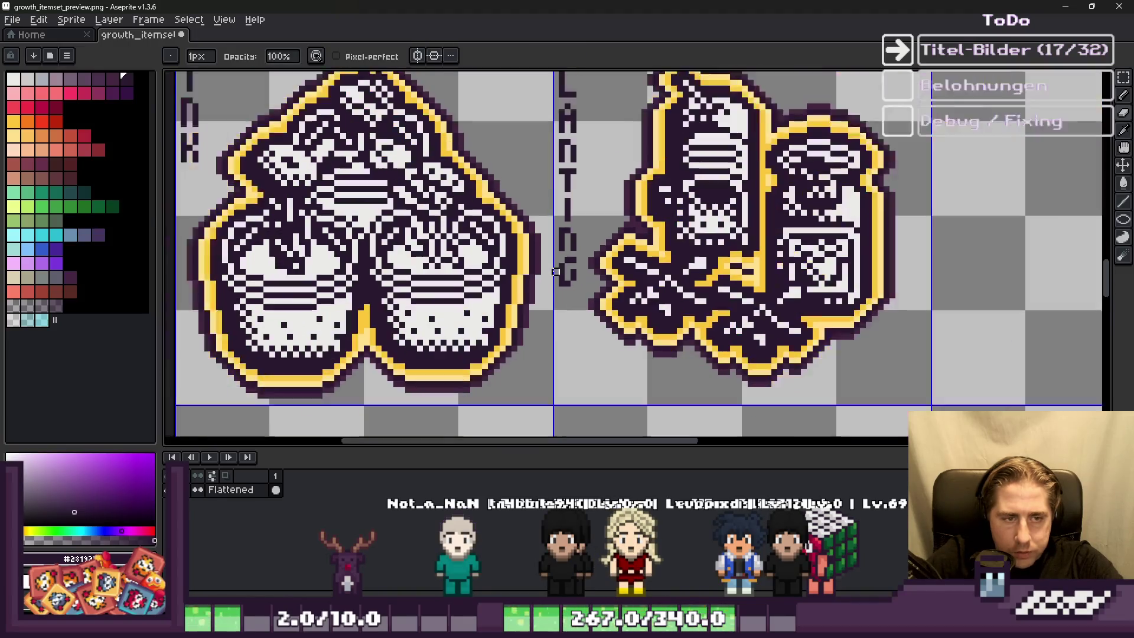
key(ctrl+s)
Step: Zoom in and out over the item grid to review the labelled PINK pots and PLANTING icons
scroll(608, 281, up, 2)
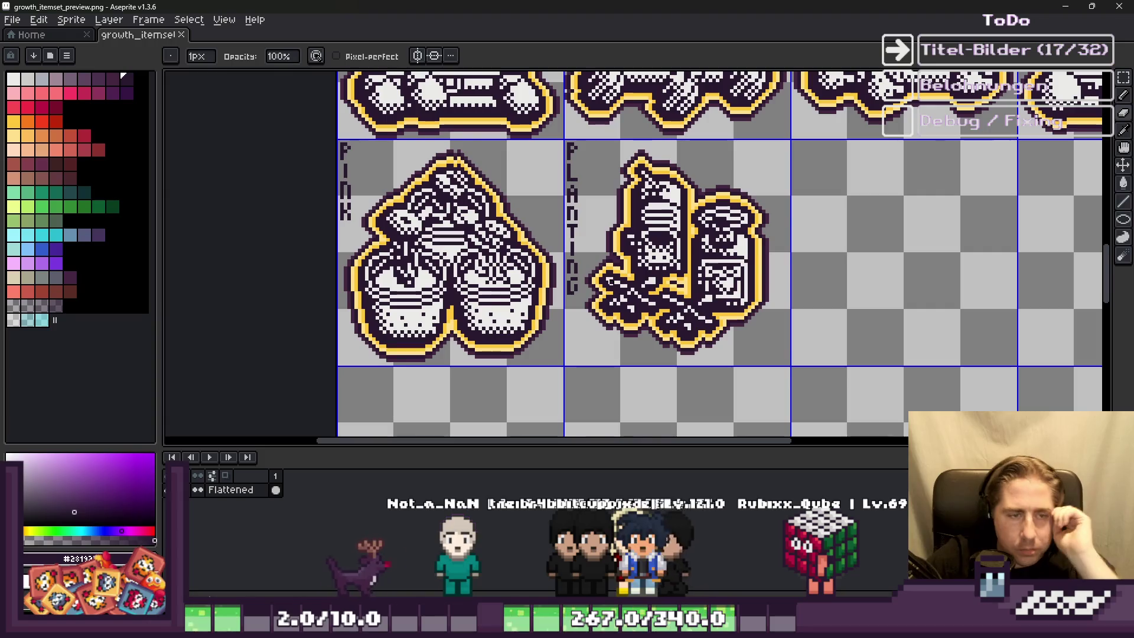
scroll(706, 273, down, 2)
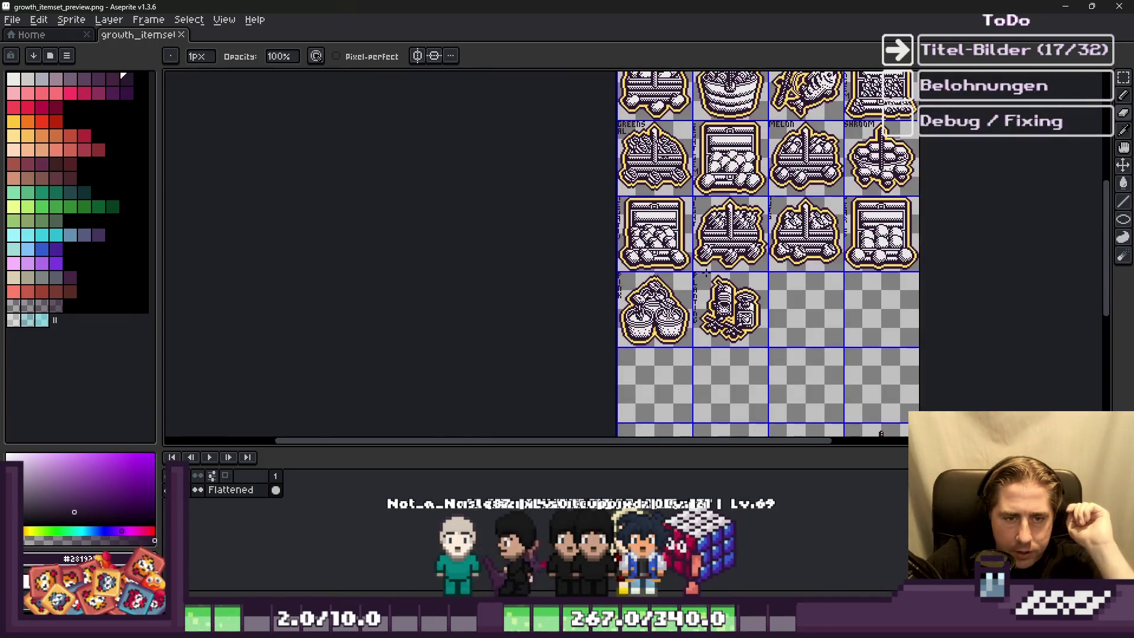
scroll(706, 273, up, 2)
scroll(545, 266, down, 2)
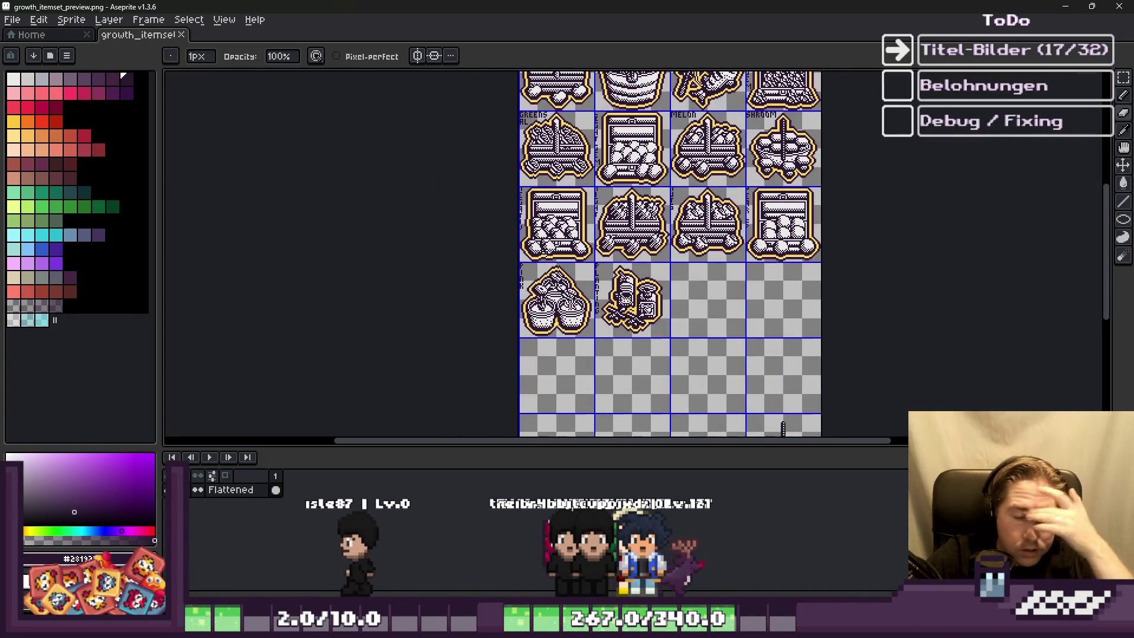
scroll(783, 428, up, 2)
scroll(783, 427, down, 2)
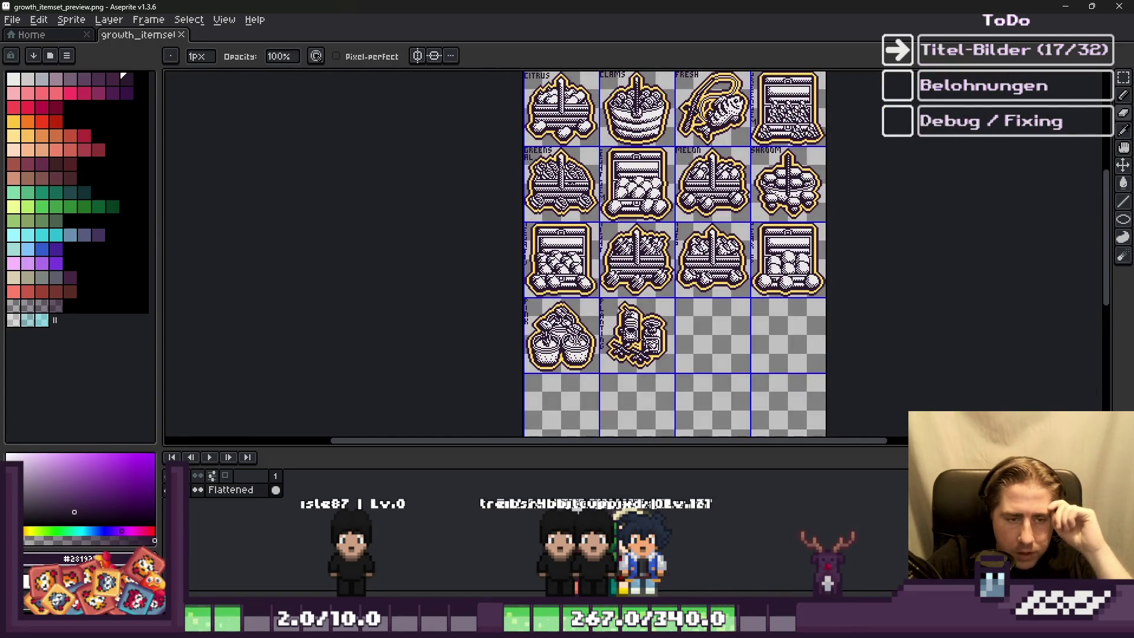
scroll(626, 349, down, 2)
scroll(612, 275, up, 2)
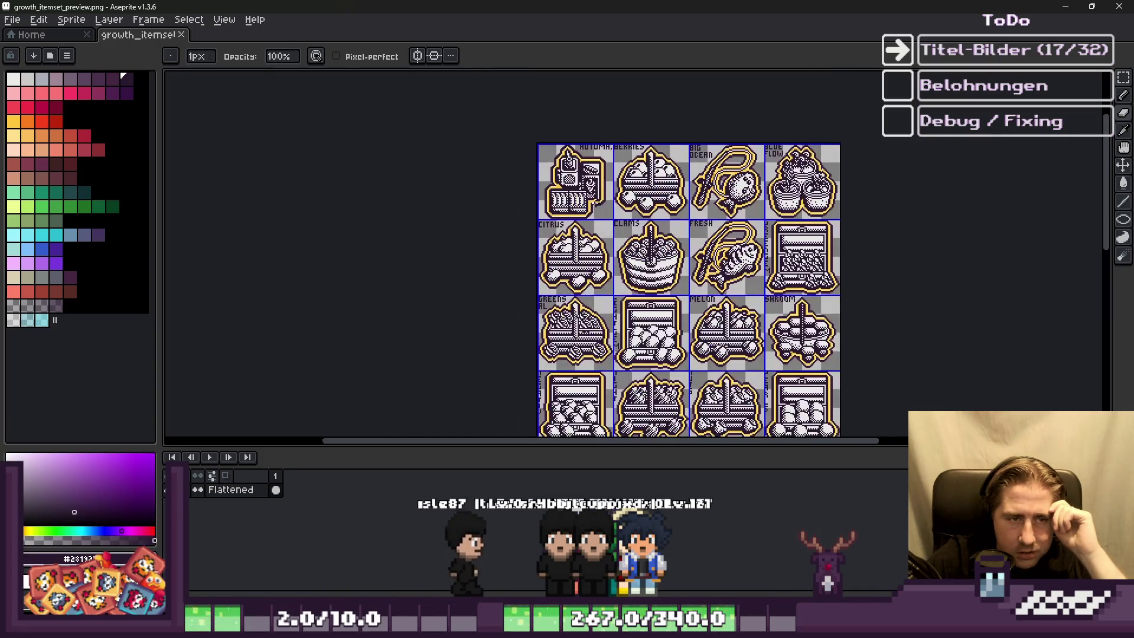
scroll(603, 189, down, 2)
scroll(626, 301, up, 2)
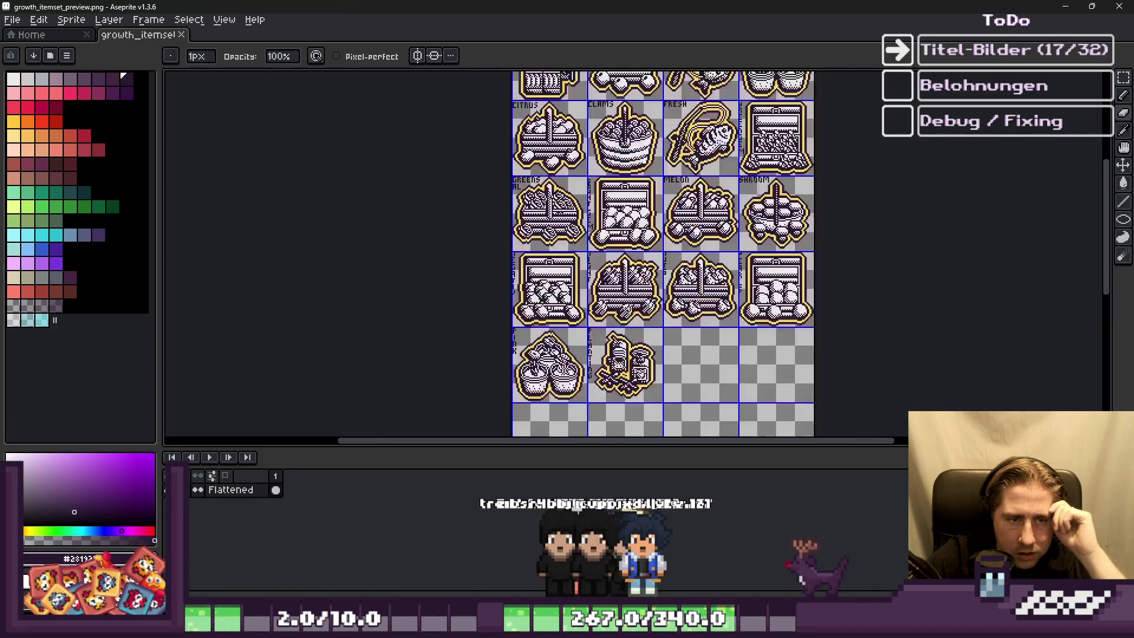
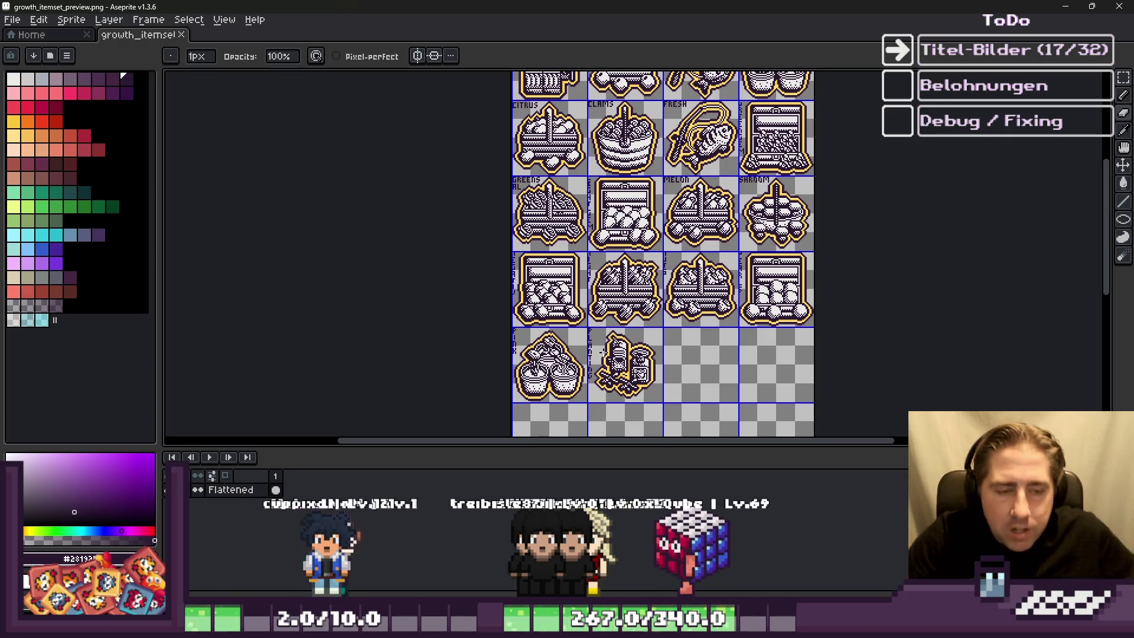
Step: Zoom in on the PLANTING tile and undo the last pixel move there
scroll(641, 416, up, 2)
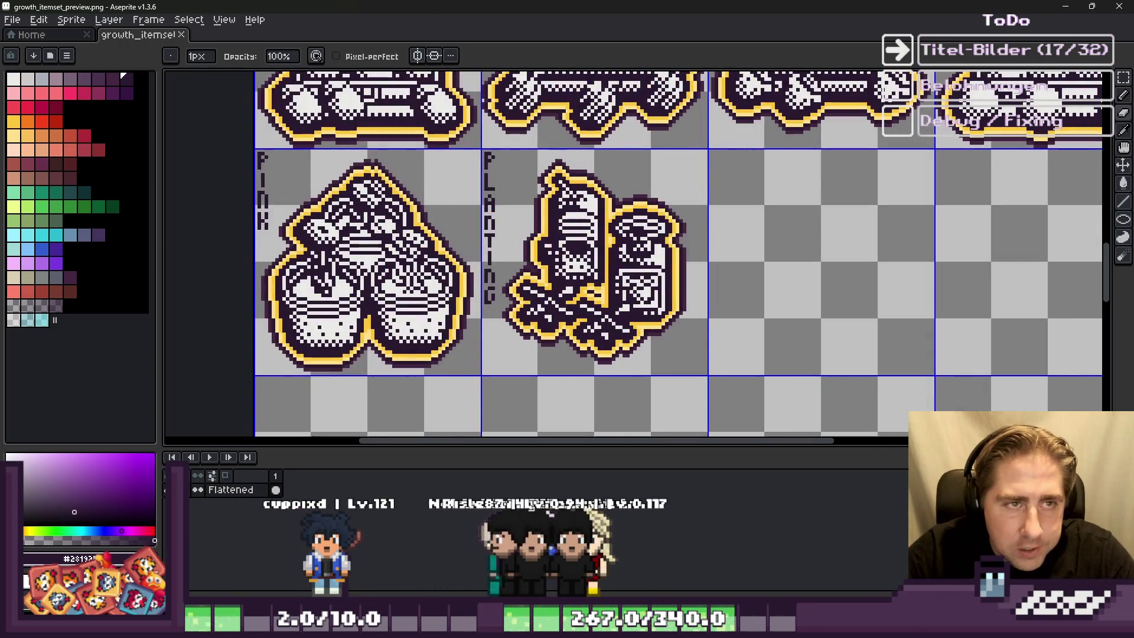
scroll(581, 340, up, 1)
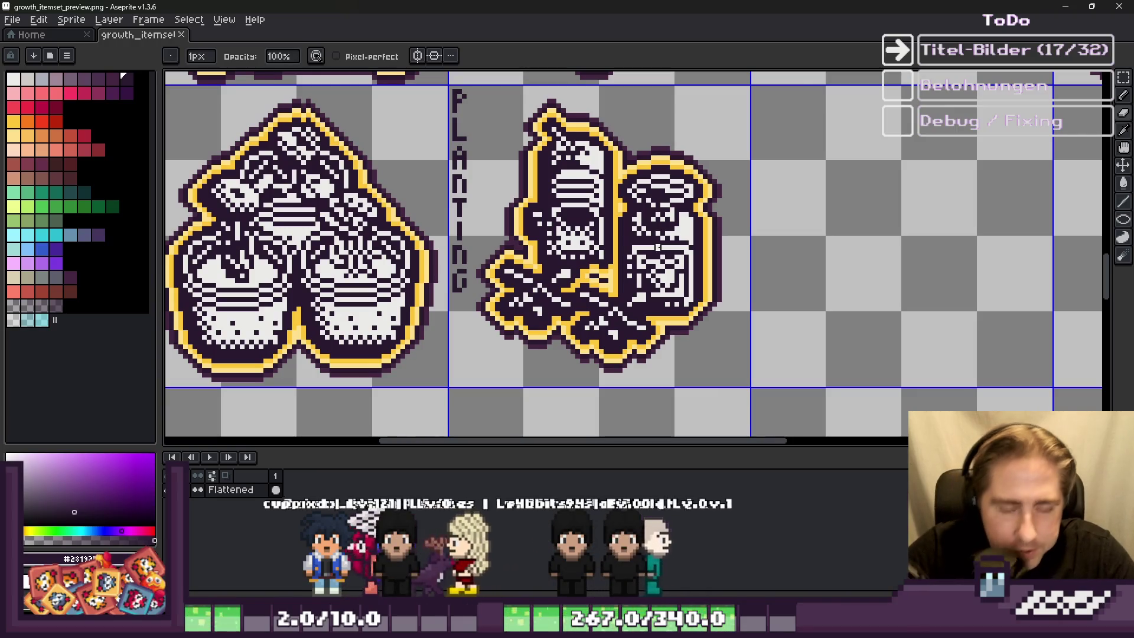
key(v)
key(ctrl+z)
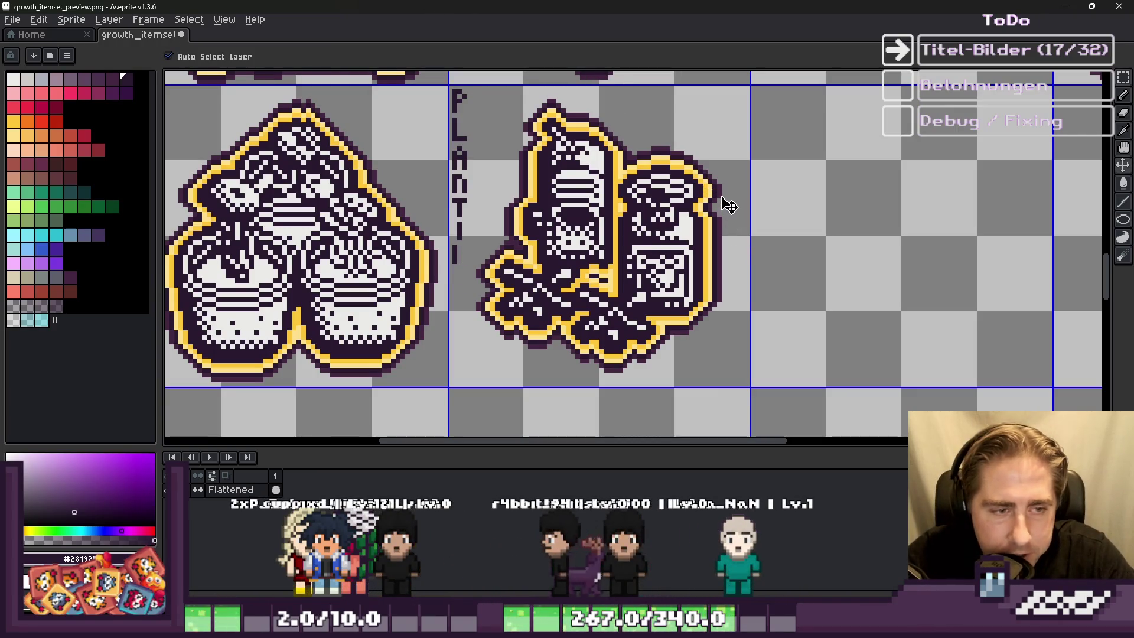
key(b)
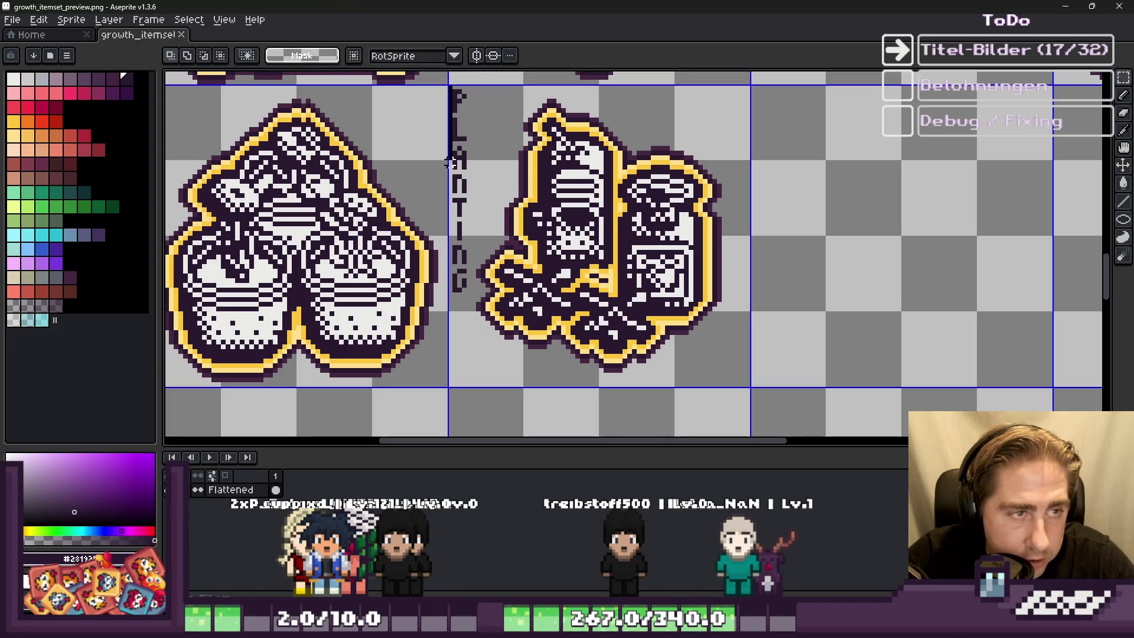
Step: Keep undoing until the PLANTING label and yellow outline are gone, leaving bare line art
key(Escape)
key(ctrl+d)
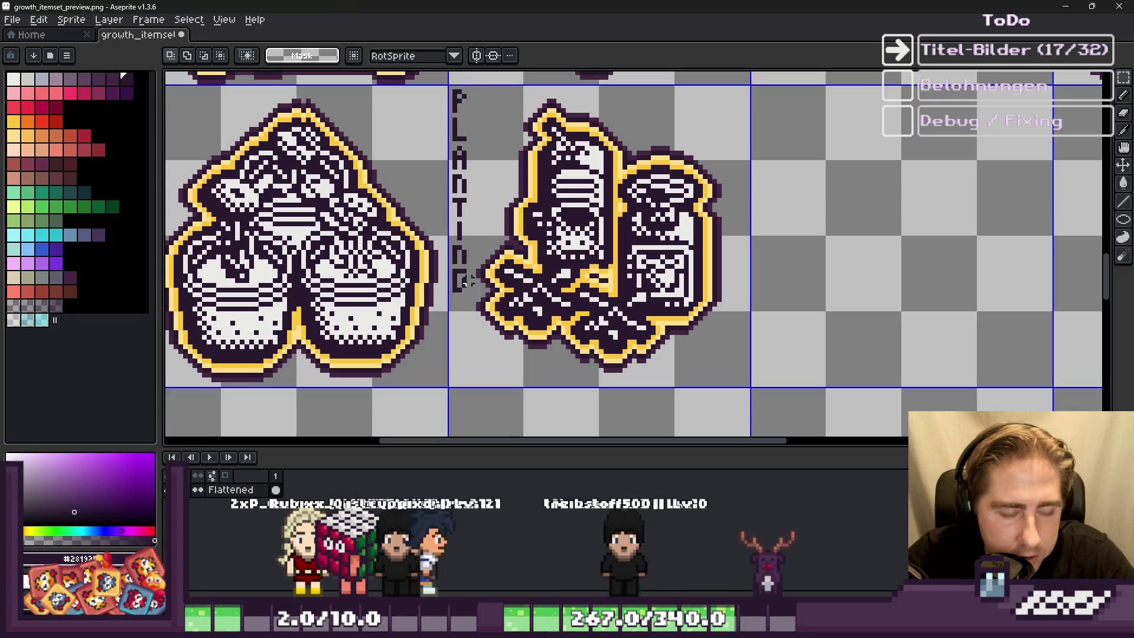
key(ctrl+z)
key(ctrl+z)
key(ctrl+z)
key(ctrl+d)
key(ctrl+z)
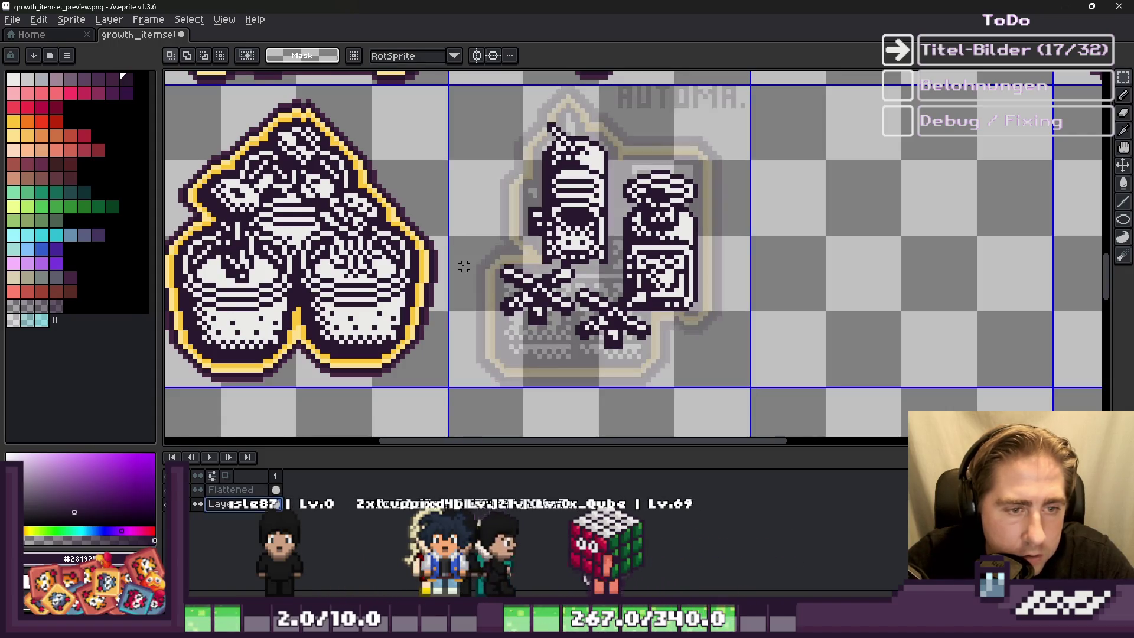
Step: Paste the item sprites and a copy of the PLANTING label, dropping the label into its new spot
key(ctrl+z)
key(ctrl+d)
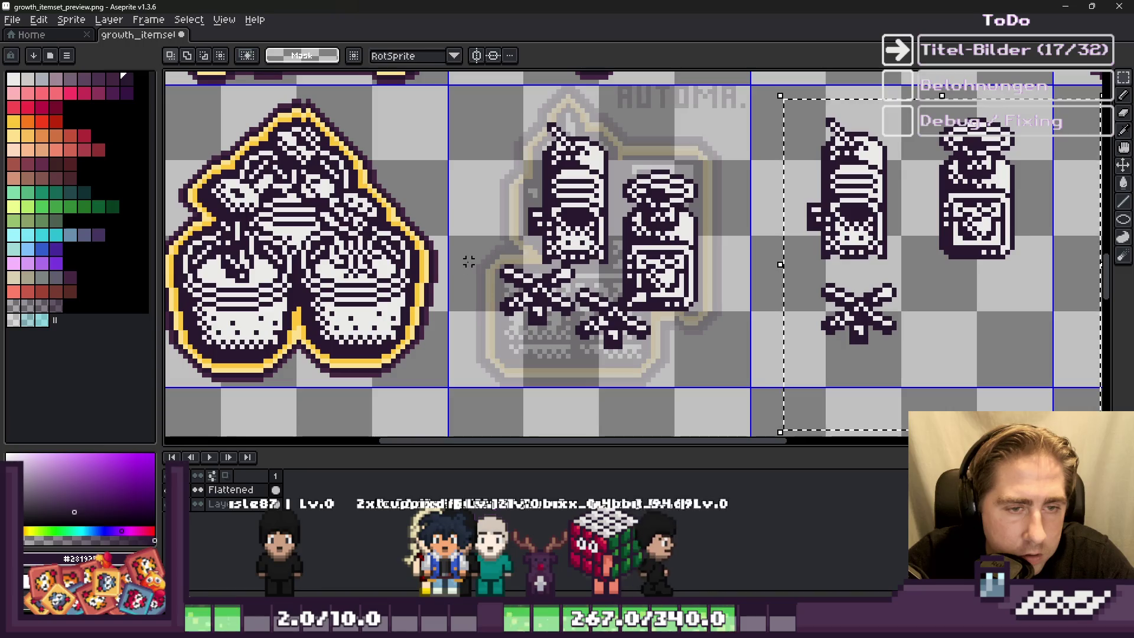
key(ctrl+v)
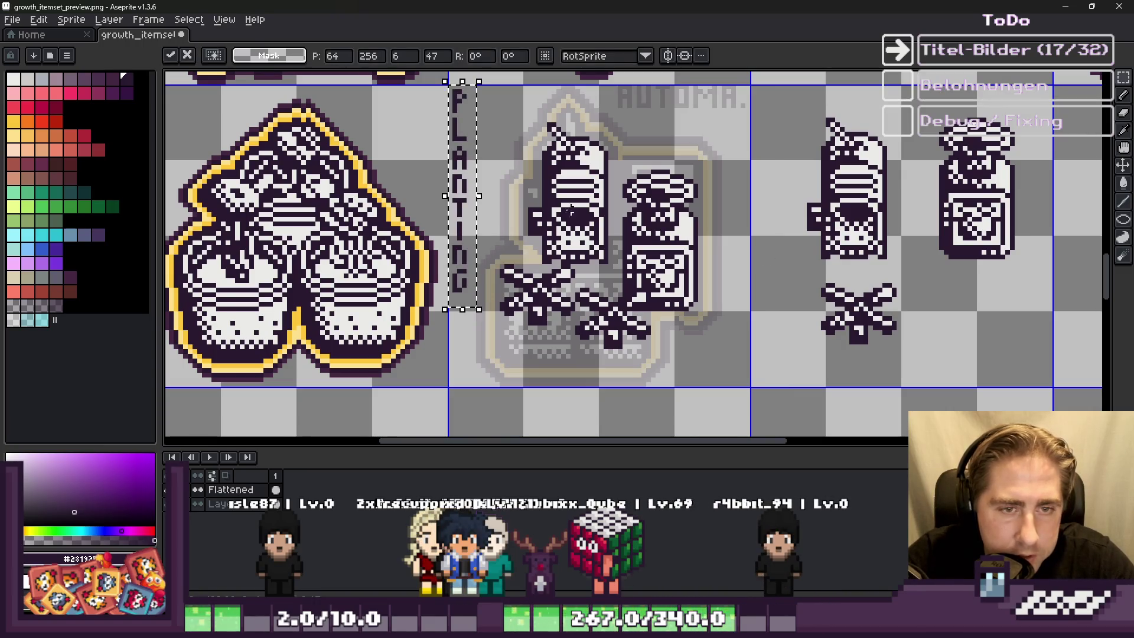
drag(481, 187, 1102, 214)
click(814, 105)
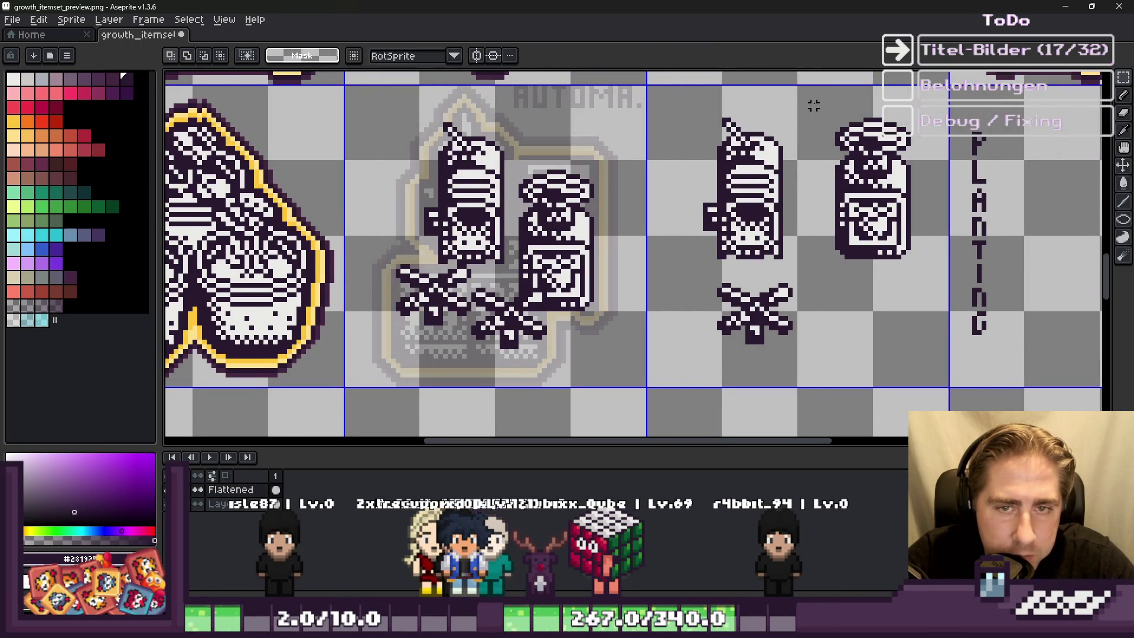
Step: Try a jar copy left of the bottle, discard it, and nudge the right-hand jar beside the bottle
key(ctrl+c)
key(ctrl+v)
mouse_move(899, 213)
mouse_down()
mouse_move(397, 230)
mouse_move(409, 241)
mouse_move(779, 236)
mouse_move(758, 243)
mouse_move(347, 239)
mouse_move(360, 239)
mouse_up()
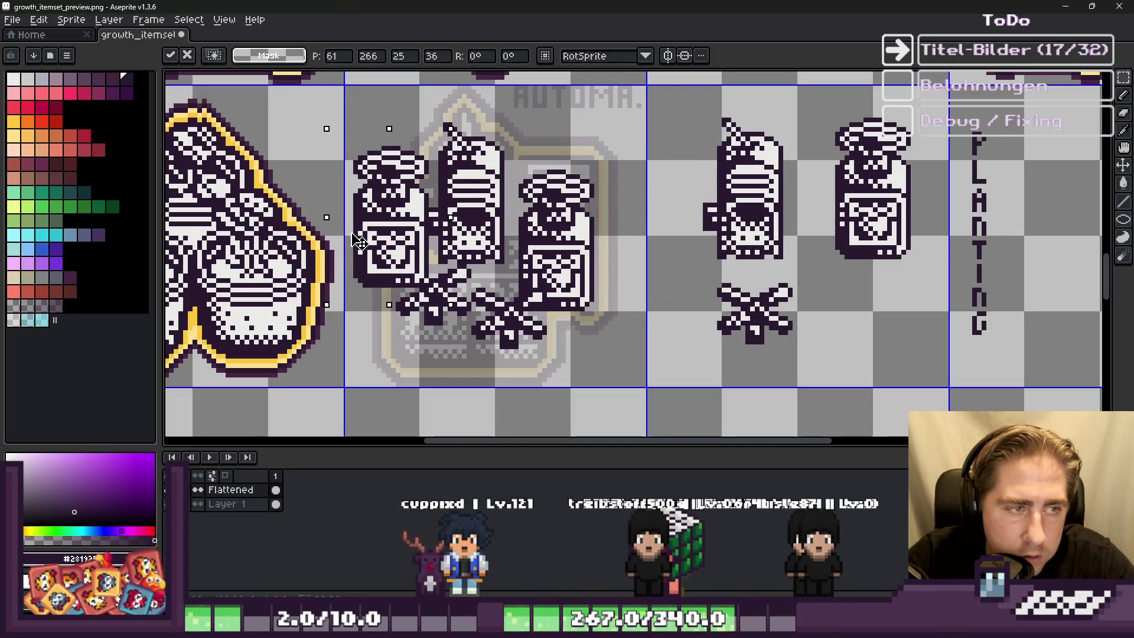
key(Escape)
mouse_move(884, 204)
mouse_down()
mouse_move(388, 207)
mouse_move(858, 212)
mouse_up()
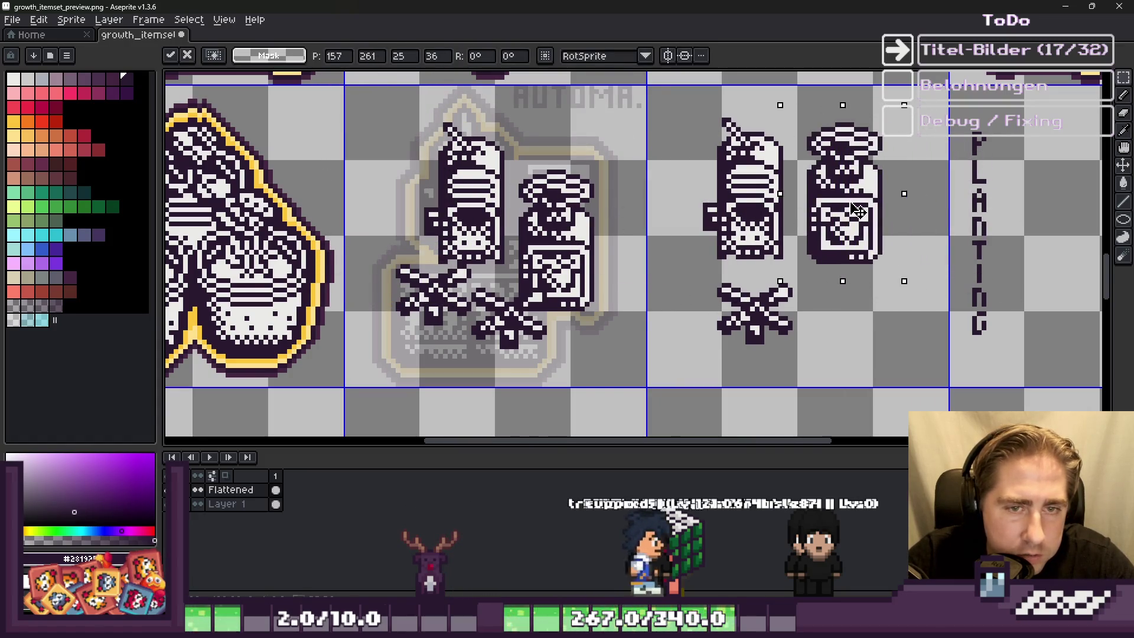
Step: Cut out the bottle and crossed sprigs, and shift the jar to the left of the tile
drag(685, 109, 785, 353)
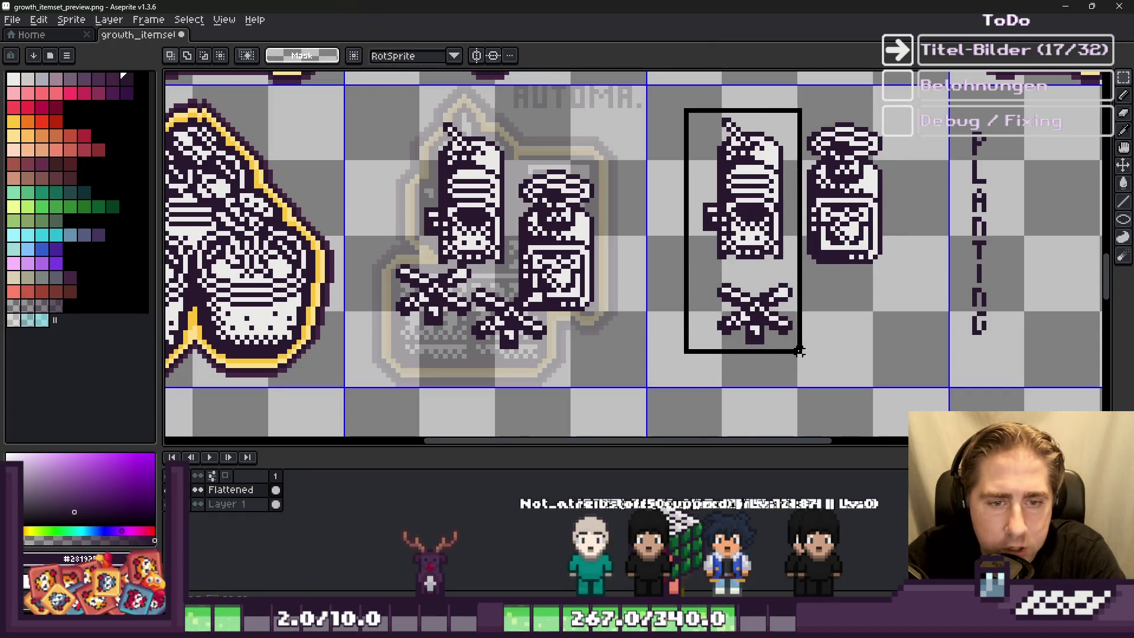
key(ctrl+x)
drag(913, 237, 937, 285)
mouse_move(876, 245)
mouse_down()
mouse_move(749, 260)
mouse_move(746, 273)
mouse_up()
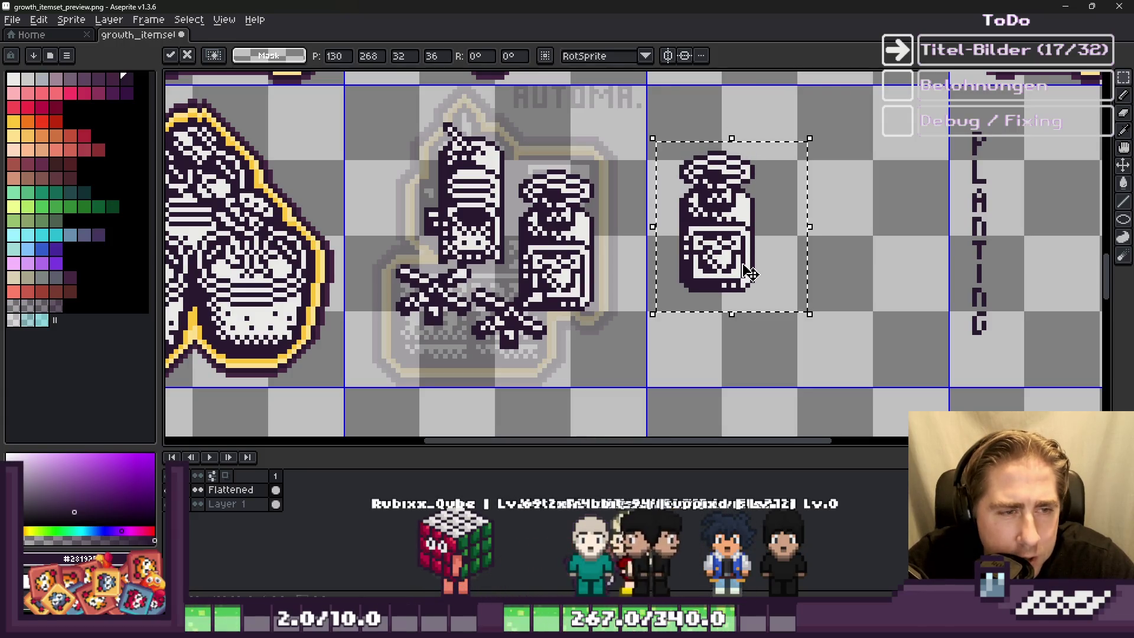
mouse_move(748, 231)
mouse_down()
mouse_move(688, 239)
mouse_move(712, 247)
mouse_move(728, 234)
mouse_up()
scroll(712, 247, up, 2)
key(Return)
scroll(473, 136, down, 1)
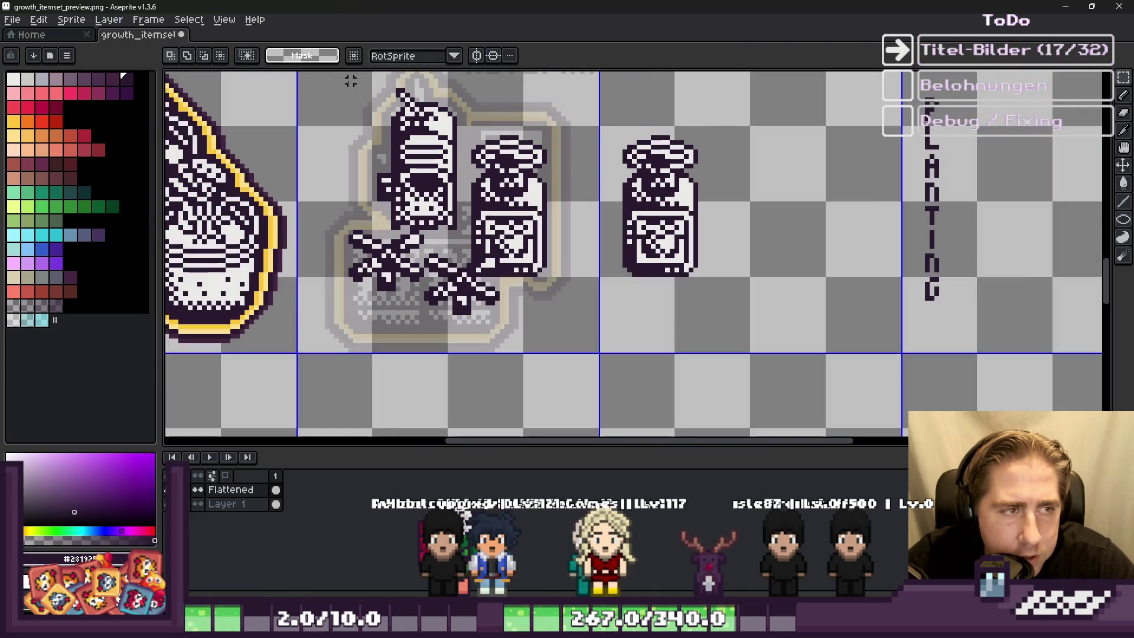
Step: Place the bottle and sprigs beside the jar, nudged one pixel right
drag(574, 294, 576, 295)
mouse_move(479, 221)
mouse_down()
mouse_move(821, 240)
mouse_move(803, 236)
mouse_up()
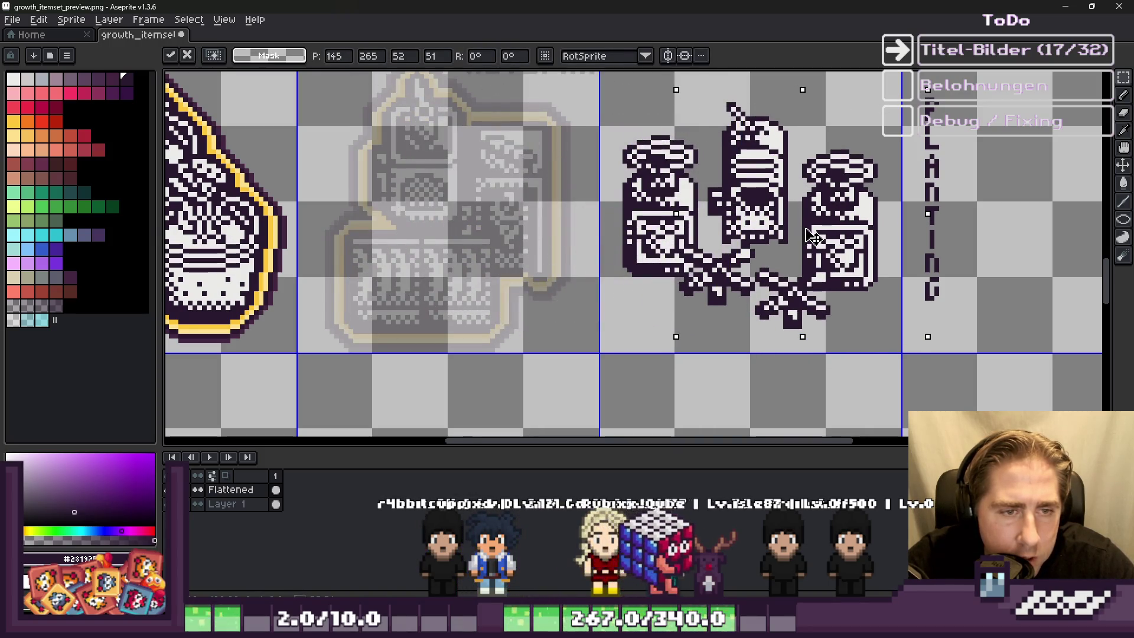
drag(813, 236, 818, 237)
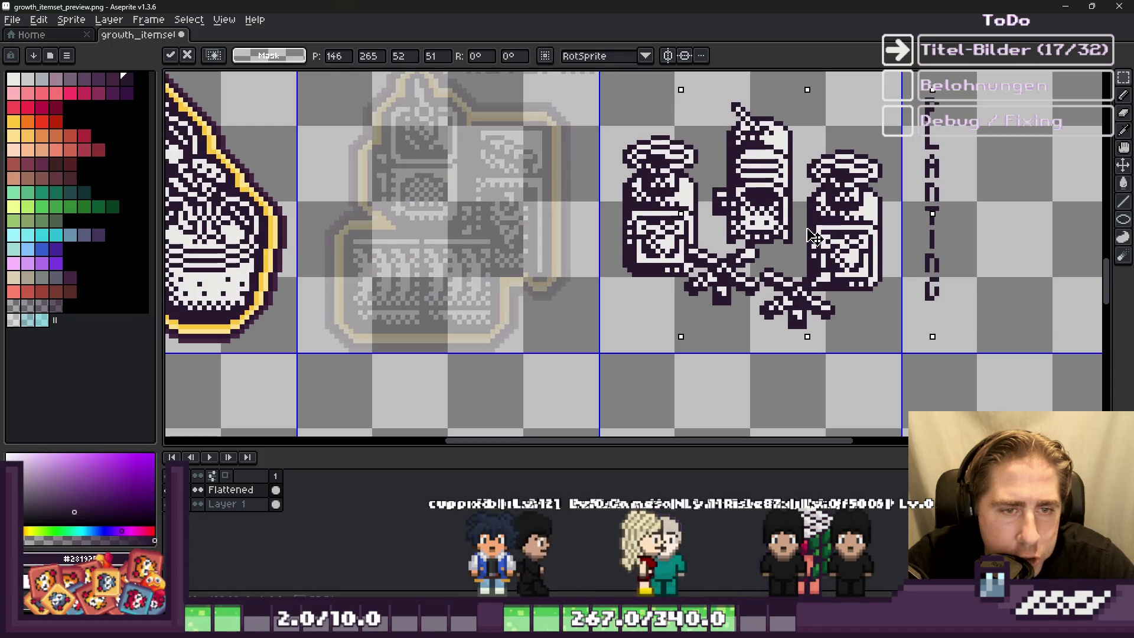
key(Return)
scroll(709, 195, up, 1)
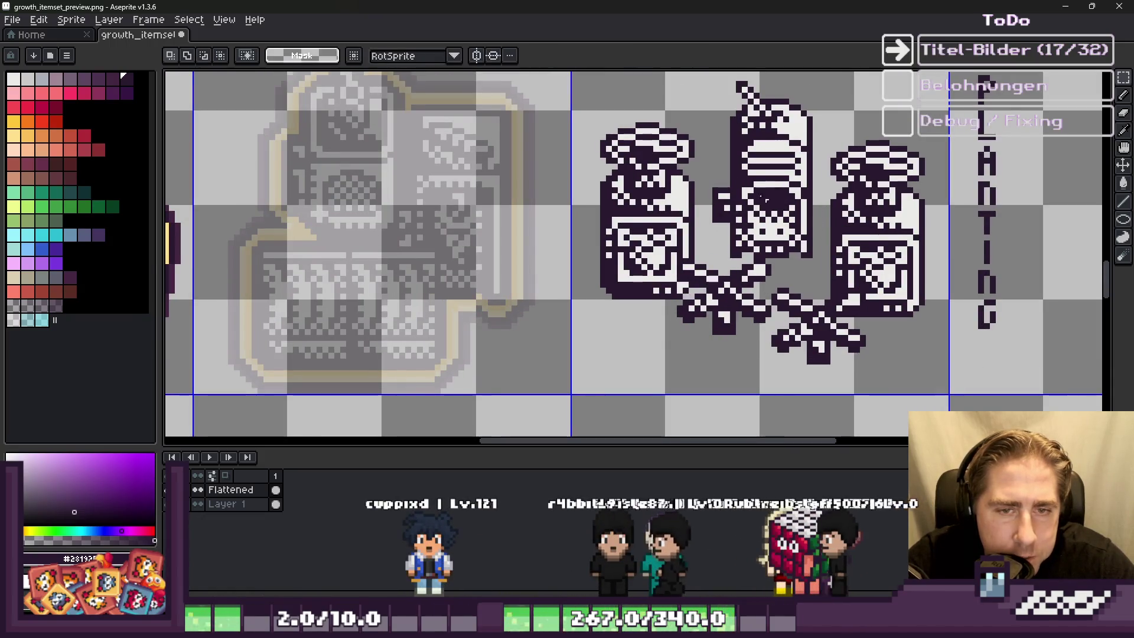
scroll(594, 223, up, 1)
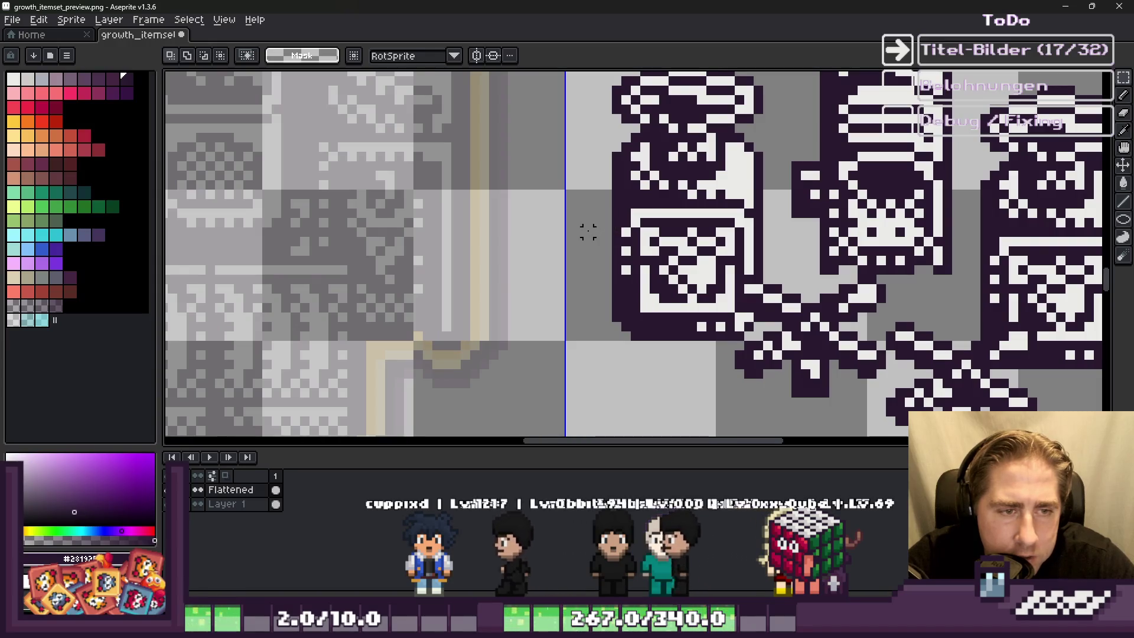
scroll(589, 232, up, 1)
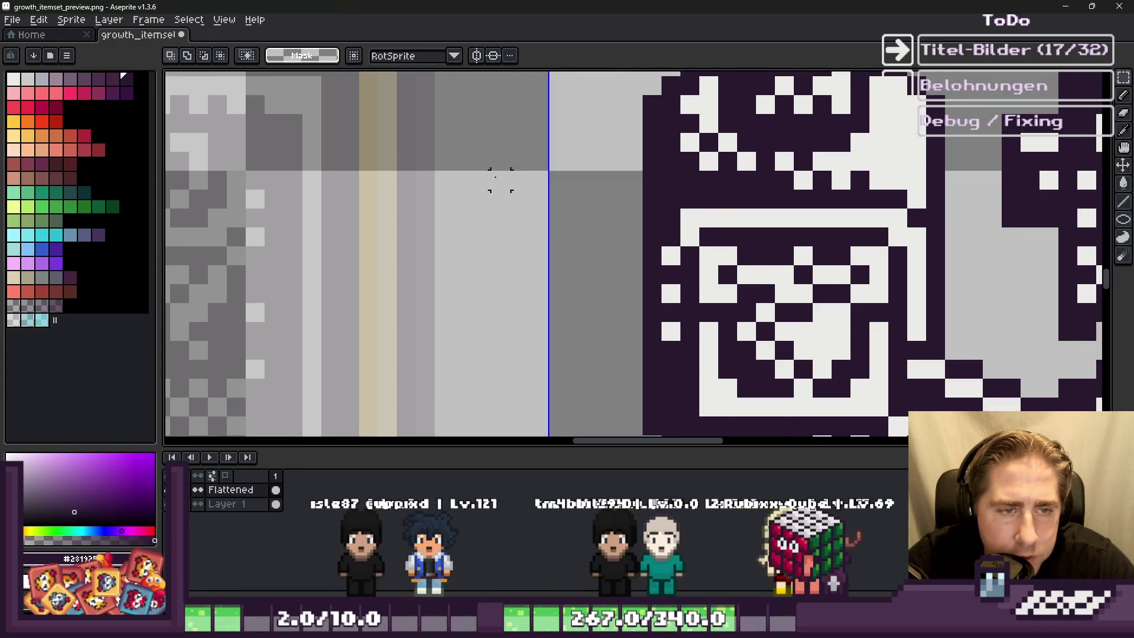
scroll(500, 182, down, 3)
scroll(821, 213, up, 4)
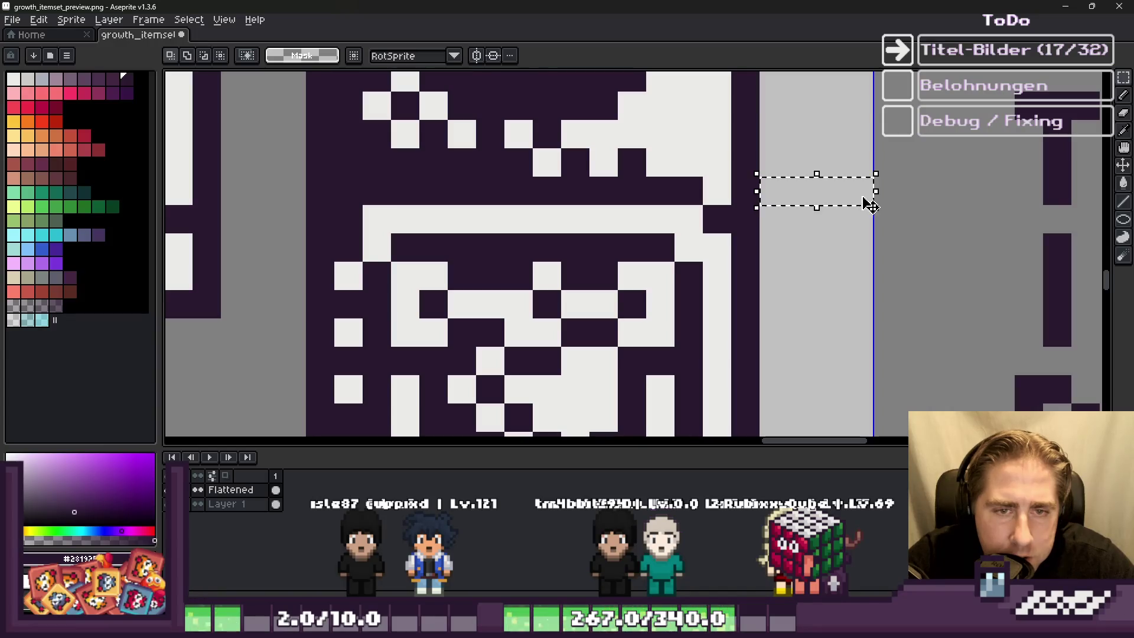
scroll(839, 198, down, 2)
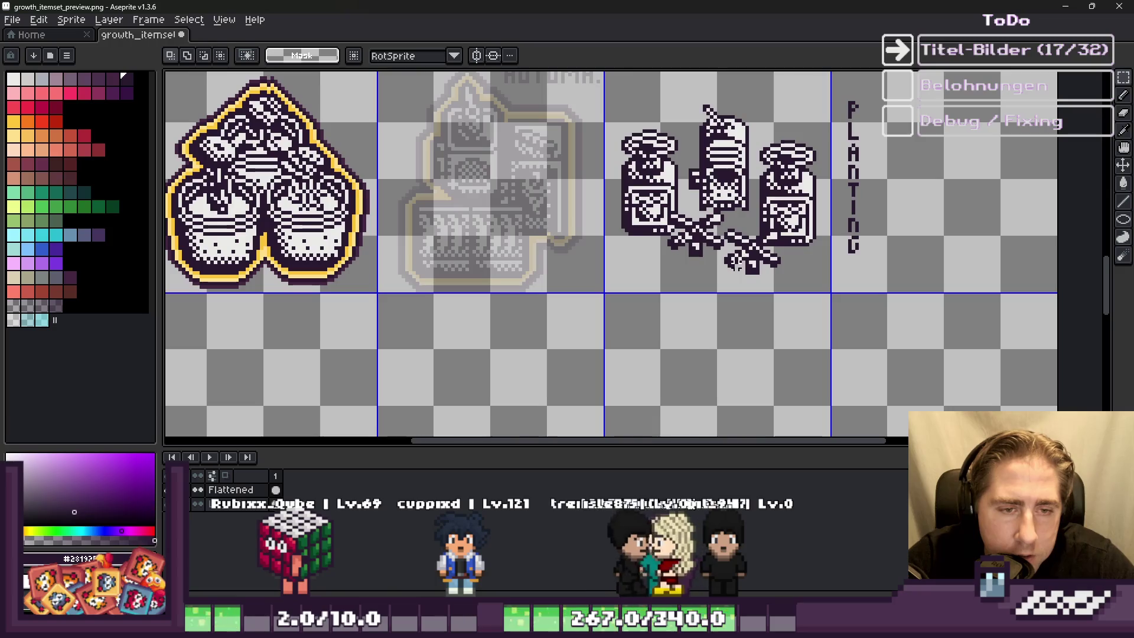
Step: Paste a jar copy at the right-hand spot, then undo back to the earlier arrangement
scroll(732, 264, up, 2)
scroll(732, 264, up, 1)
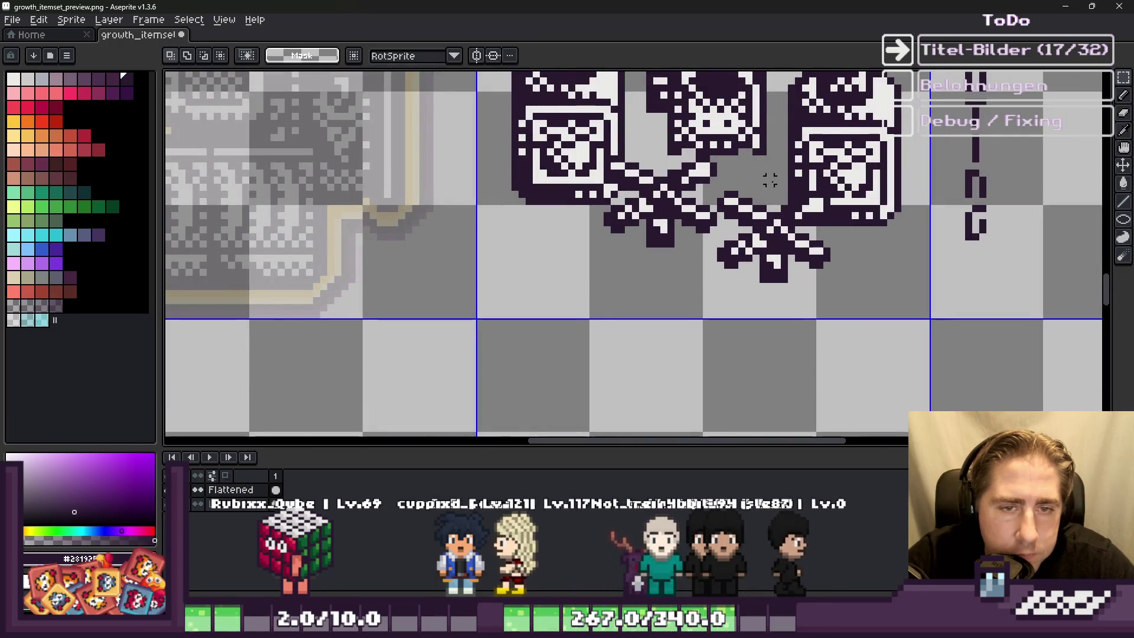
scroll(777, 180, down, 2)
key(ctrl+v)
scroll(768, 242, down, 1)
mouse_move(768, 243)
mouse_down()
mouse_move(703, 310)
mouse_move(780, 175)
mouse_move(793, 172)
mouse_up()
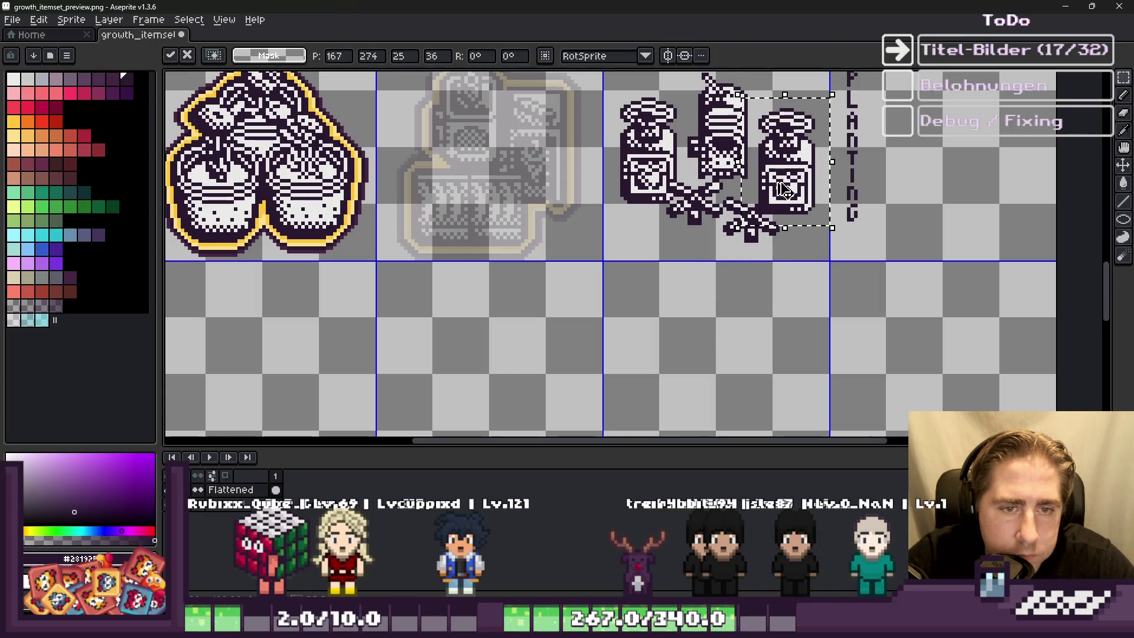
click(743, 246)
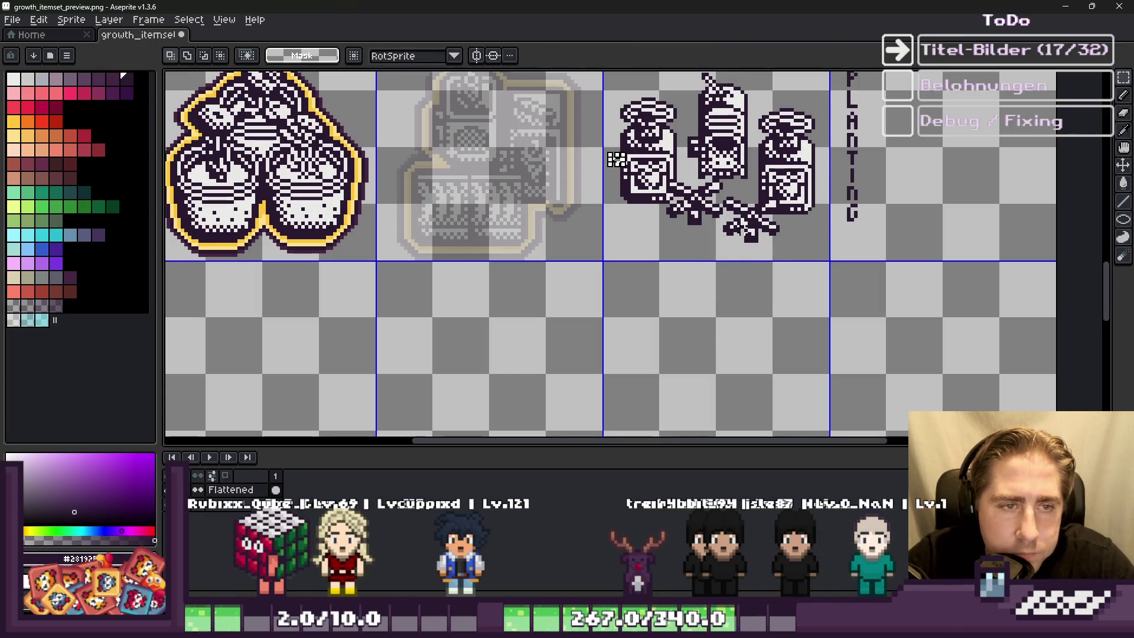
key(ctrl+z)
key(ctrl+z)
key(ctrl+z)
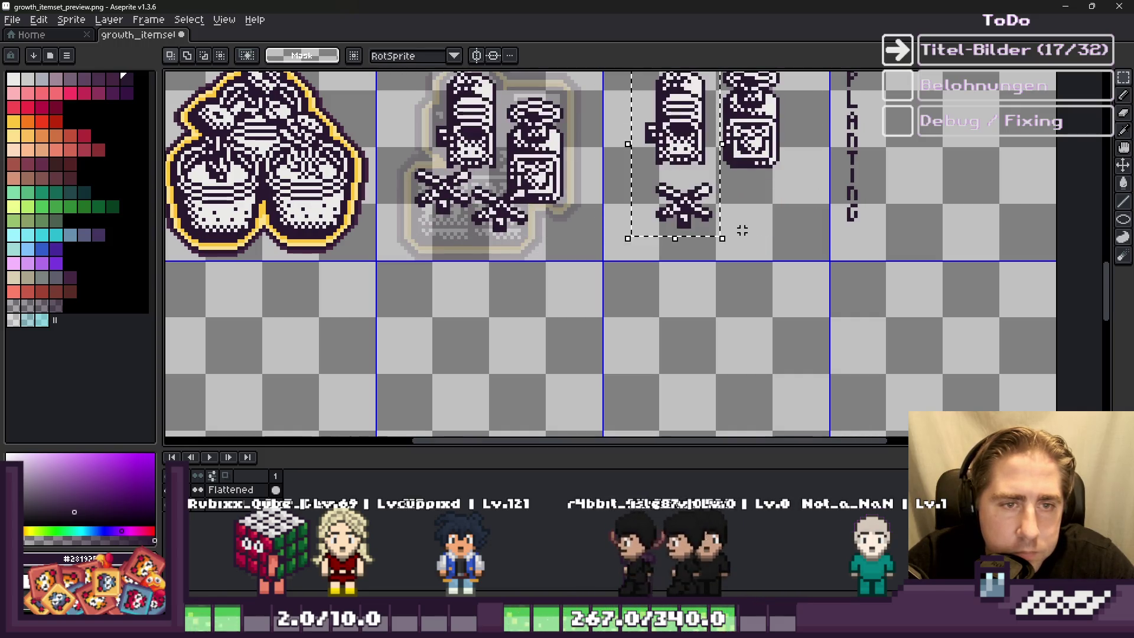
Step: Select the group of jars and crossed sprigs
scroll(742, 233, down, 1)
scroll(680, 203, up, 1)
mouse_move(696, 152)
mouse_down()
mouse_move(895, 377)
mouse_move(862, 375)
mouse_move(688, 144)
mouse_move(676, 293)
mouse_move(696, 357)
mouse_up()
scroll(697, 357, down, 2)
scroll(627, 201, up, 2)
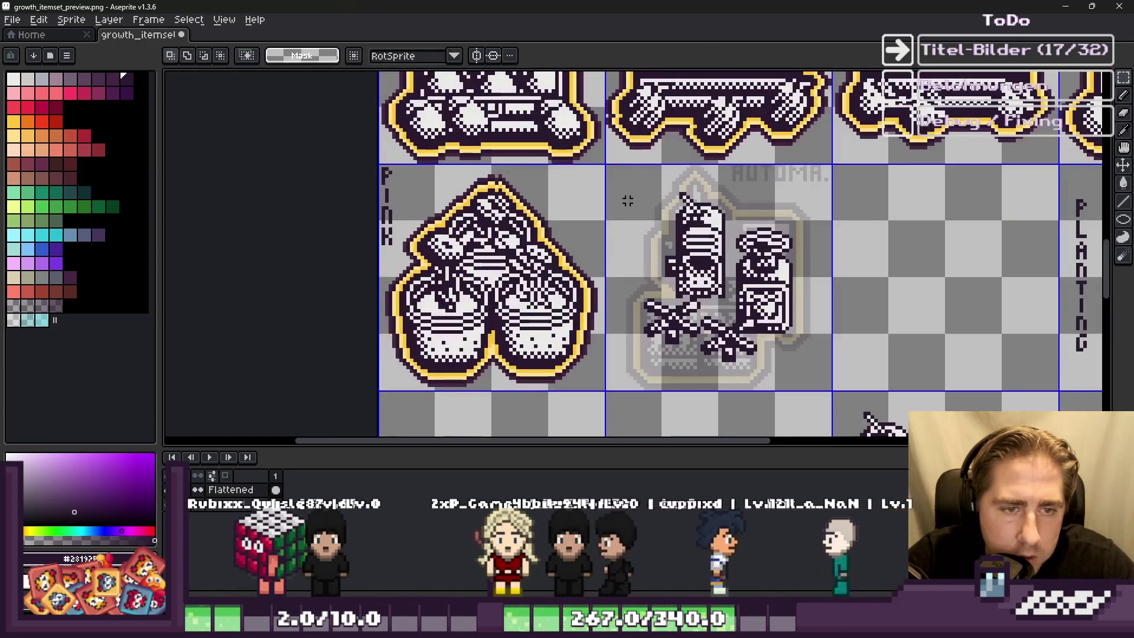
drag(627, 179, 778, 336)
scroll(819, 222, down, 2)
scroll(909, 354, up, 2)
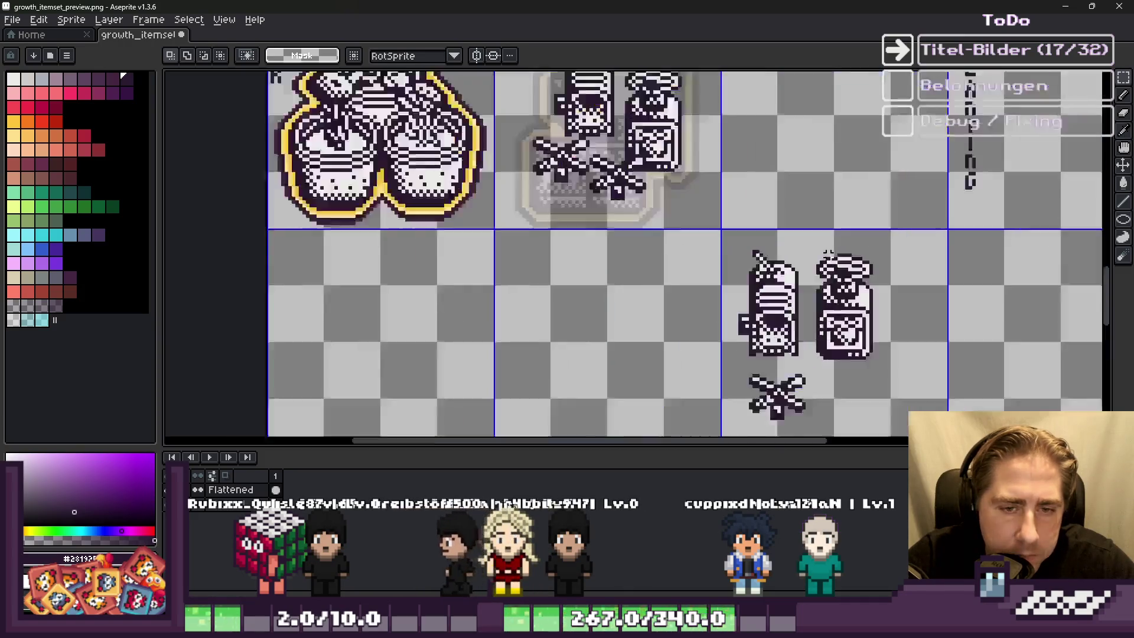
Step: Move the lower-right tile's jar up into the upper-right tile, nudging it up and left
drag(807, 244, 892, 378)
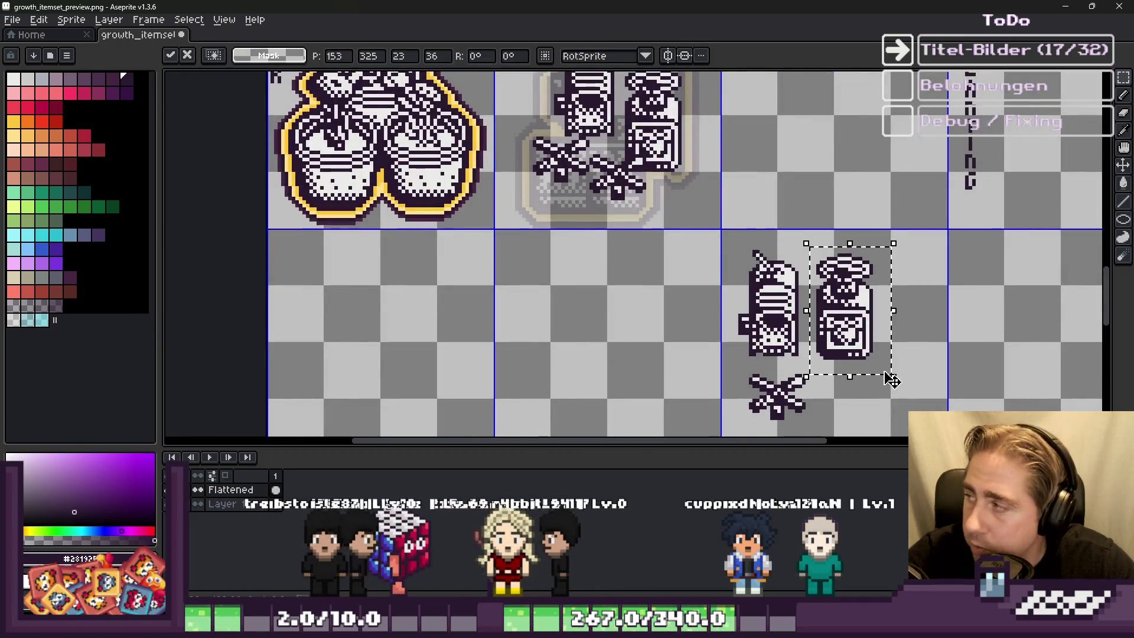
drag(836, 291, 768, 107)
scroll(771, 189, down, 2)
scroll(771, 189, up, 2)
key(Up)
key(Left)
key(Up)
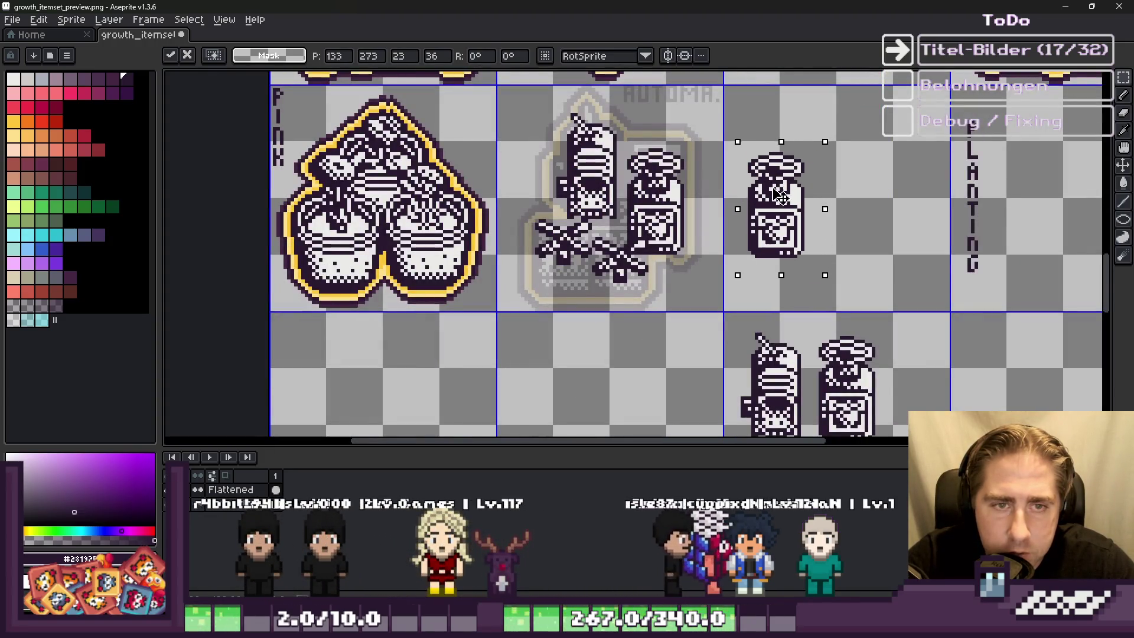
scroll(738, 207, up, 2)
click(482, 183)
Step: Move the jar group into the cell beside PLANTING and deselect it
scroll(481, 184, down, 2)
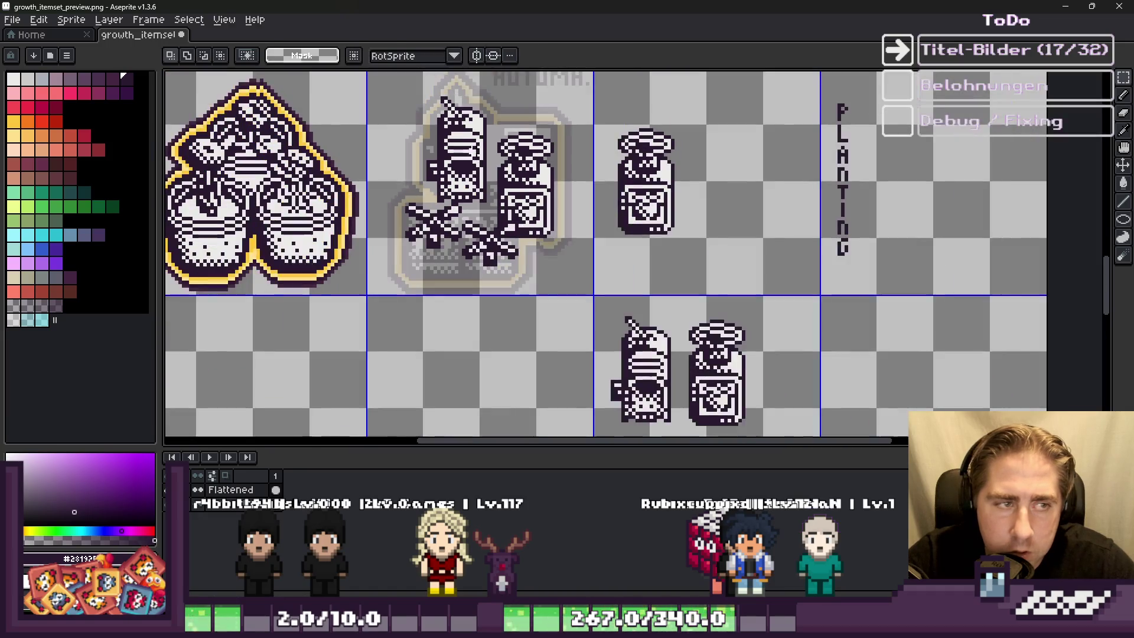
drag(514, 203, 767, 226)
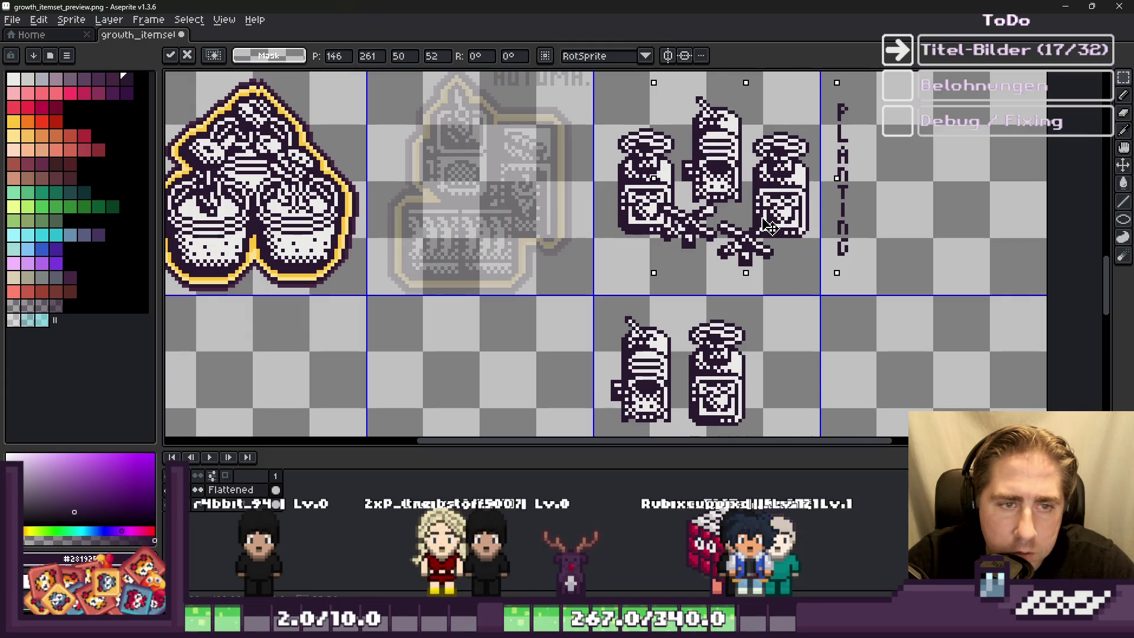
scroll(771, 221, up, 2)
scroll(768, 212, up, 2)
key(ctrl+d)
scroll(757, 177, down, 2)
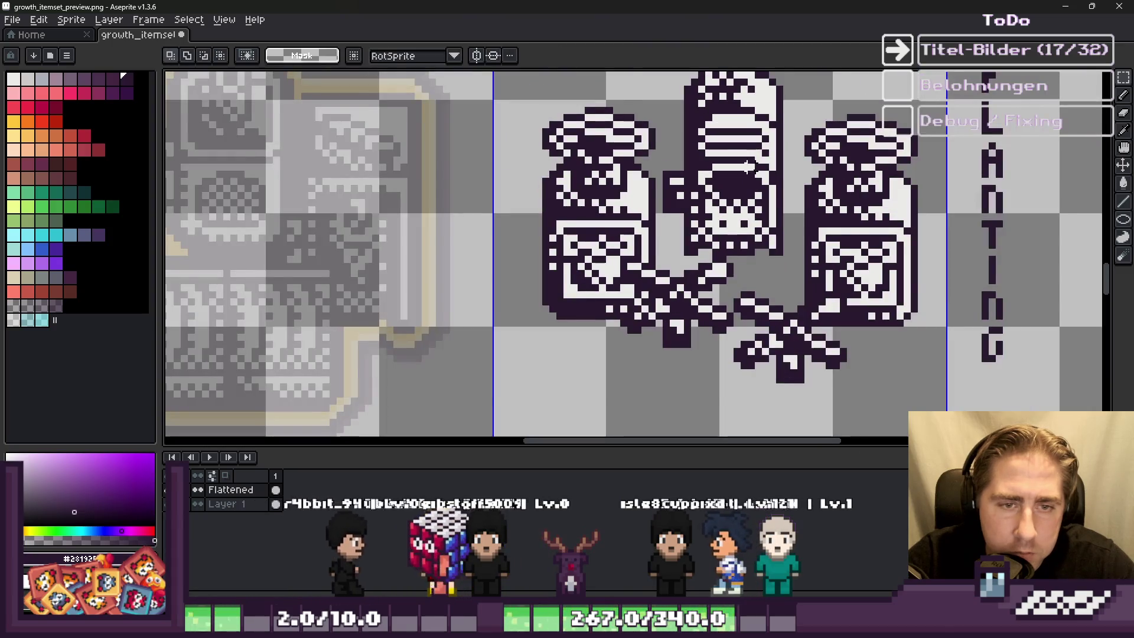
scroll(750, 169, down, 1)
Step: Copy the lower jar and place the copy in the top cell beside the others
drag(795, 115, 906, 339)
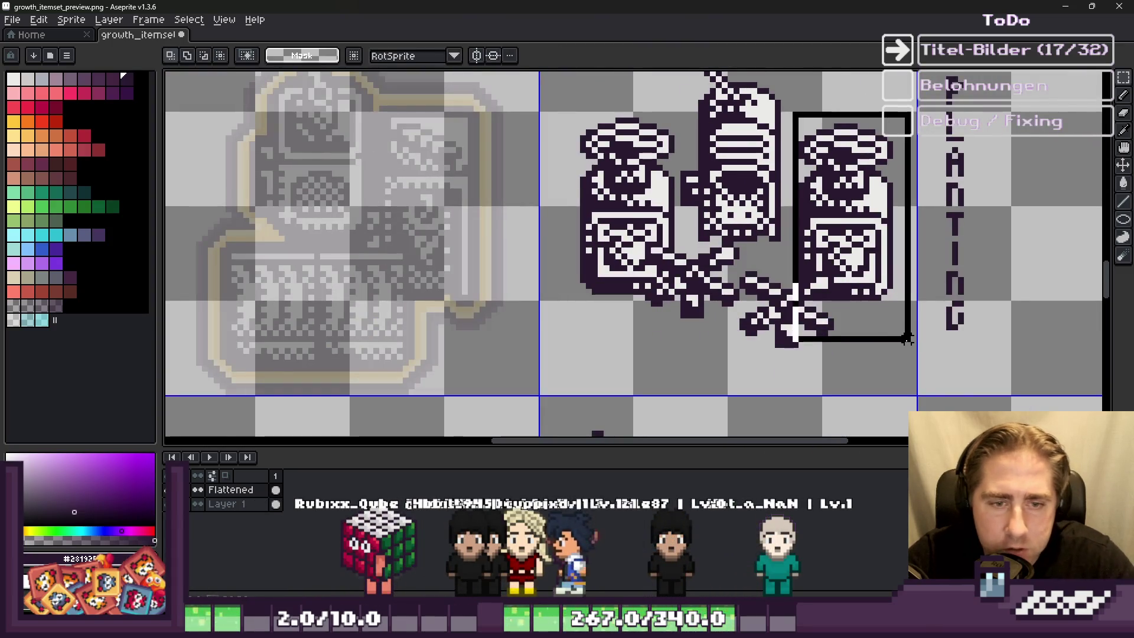
key(ctrl+z)
scroll(866, 291, down, 2)
scroll(699, 271, up, 1)
drag(700, 276, 821, 434)
scroll(778, 398, down, 1)
key(ctrl+c)
key(ctrl+v)
mouse_move(768, 383)
mouse_down()
mouse_move(814, 176)
mouse_move(792, 195)
mouse_up()
scroll(814, 176, up, 1)
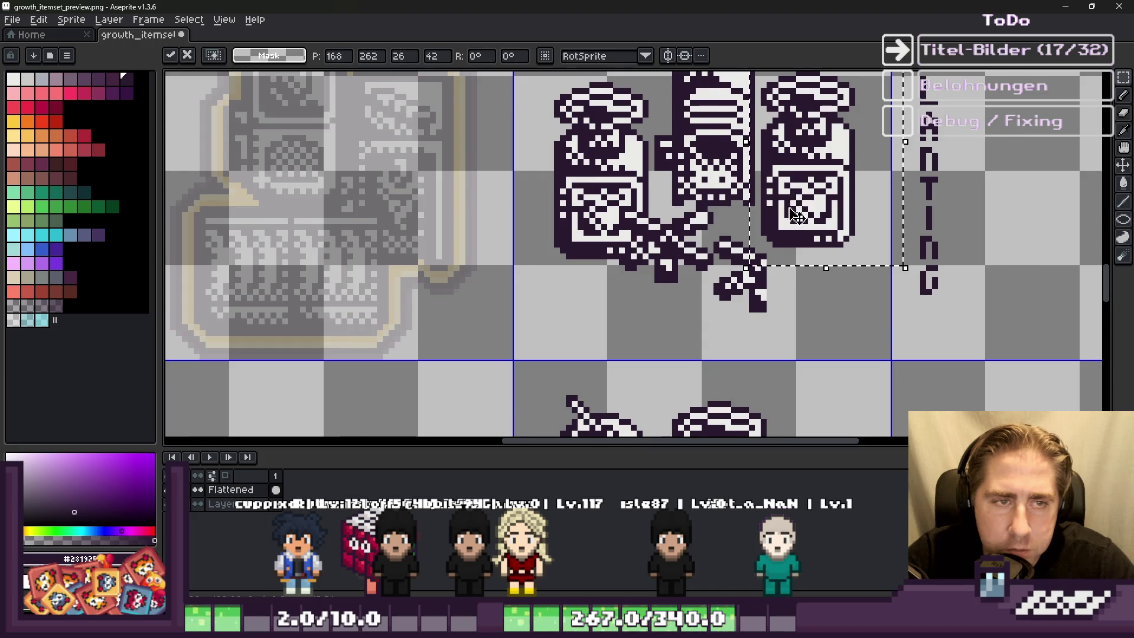
scroll(786, 211, down, 1)
key(Return)
scroll(786, 156, down, 1)
scroll(738, 236, down, 1)
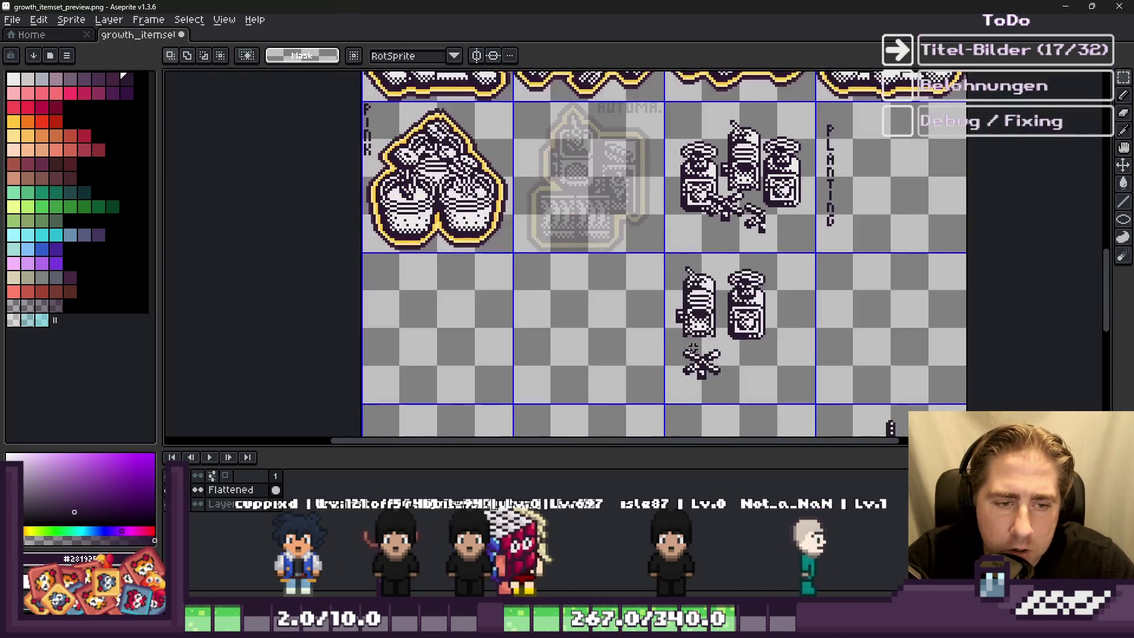
Step: Move the crossed bones down and left beneath the jars
scroll(650, 295, up, 3)
drag(642, 328, 798, 438)
scroll(799, 414, down, 1)
scroll(744, 159, up, 2)
mouse_move(747, 157)
mouse_down()
mouse_move(650, 283)
mouse_move(839, 227)
mouse_up()
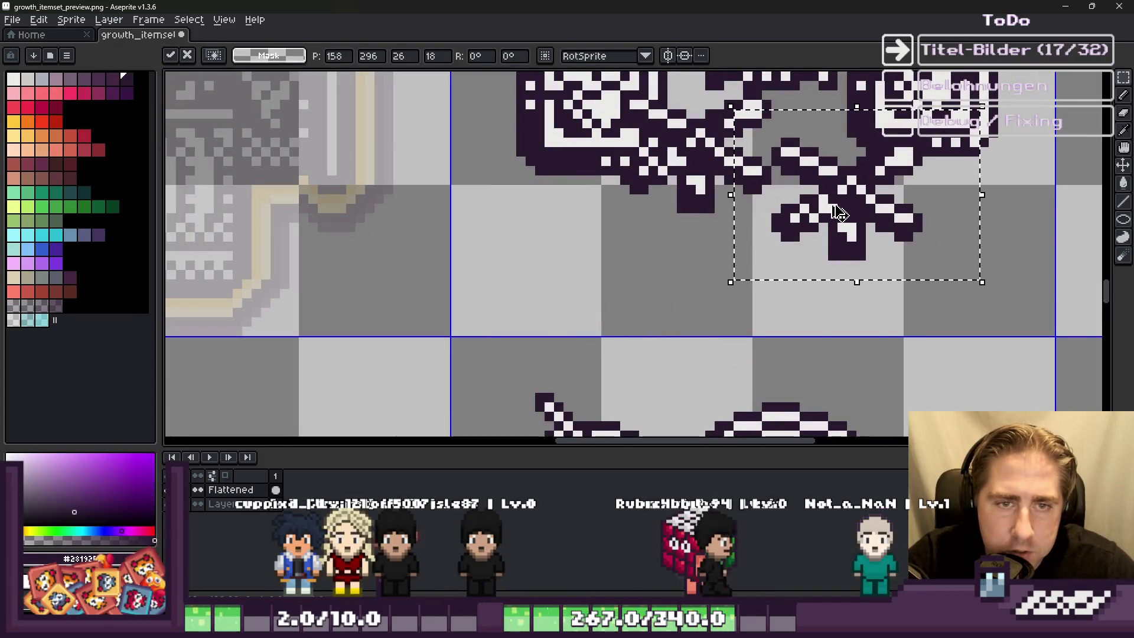
key(Return)
scroll(649, 254, down, 3)
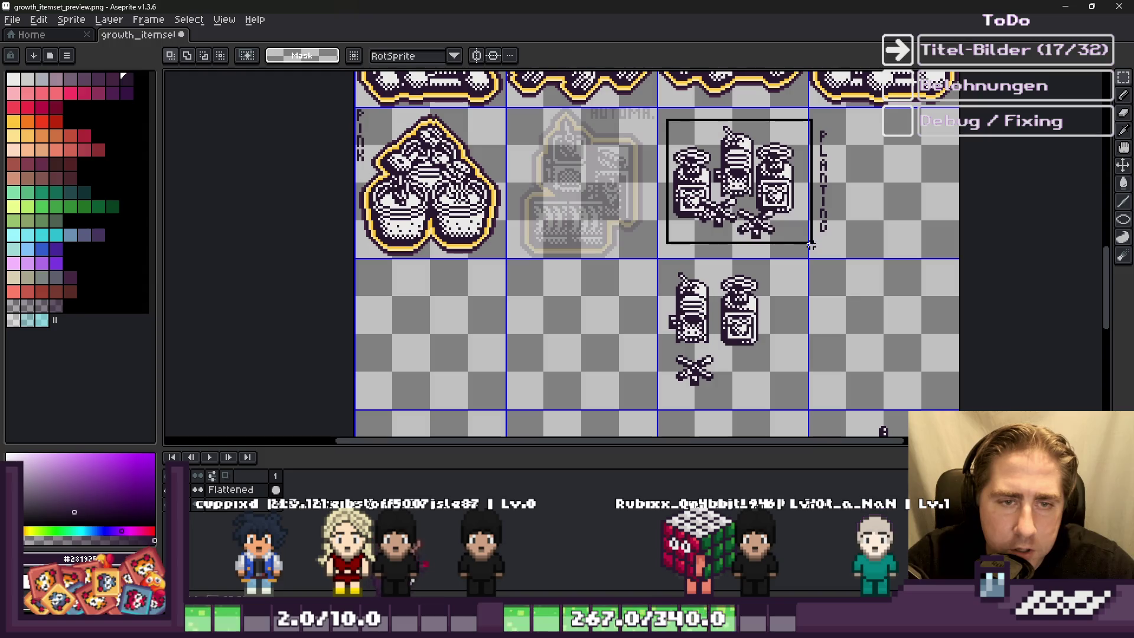
Step: Select the empty strip to the left of the jars
scroll(643, 189, up, 4)
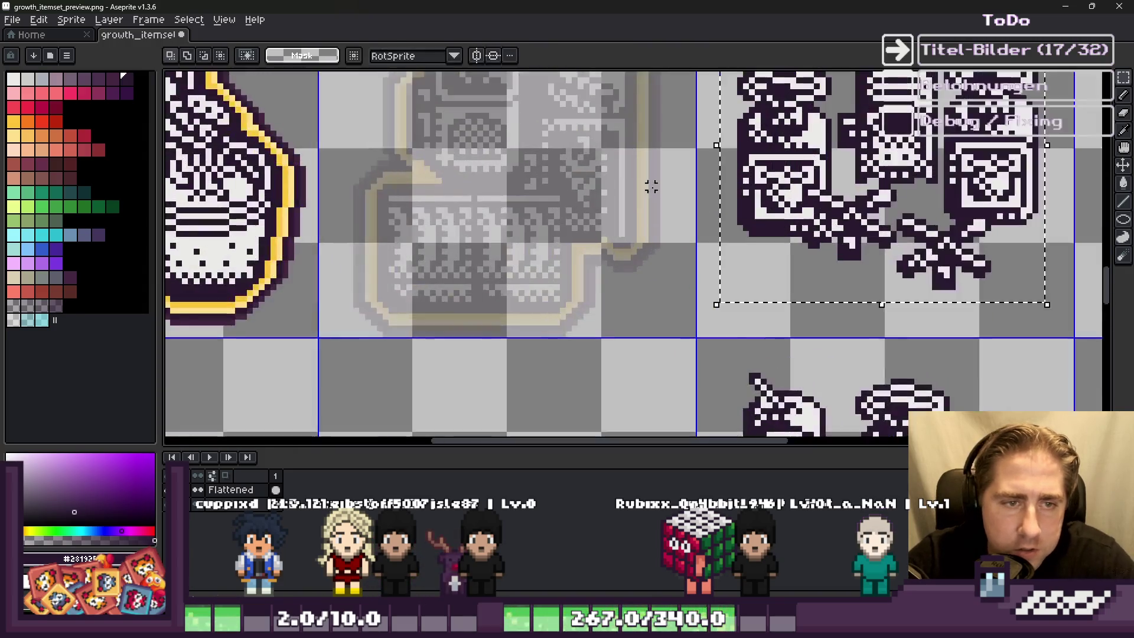
scroll(738, 164, up, 1)
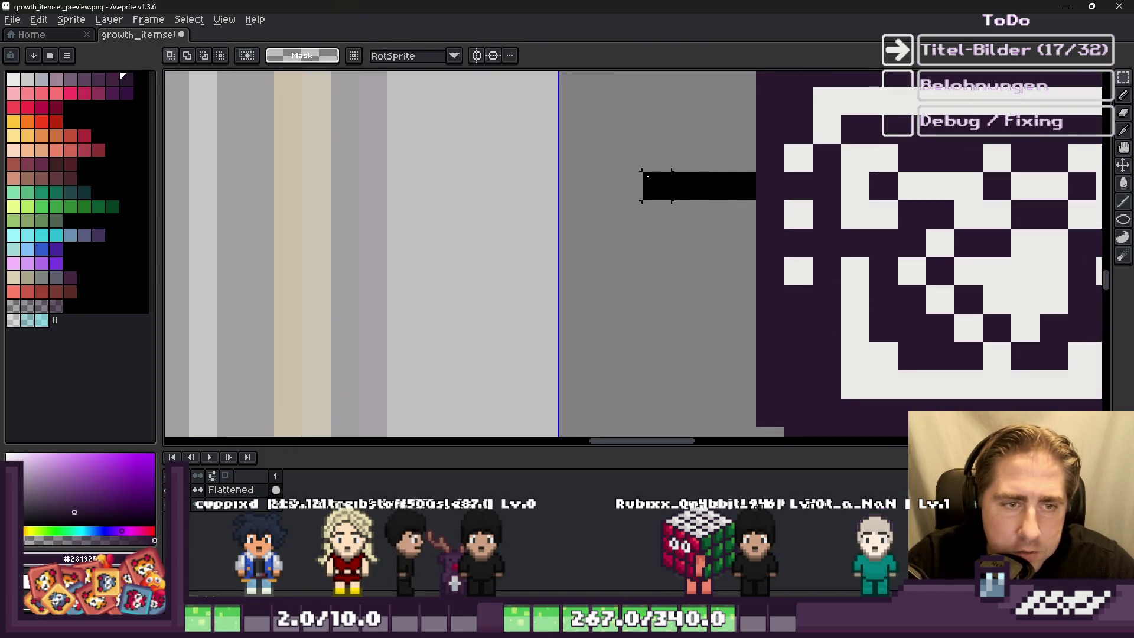
scroll(569, 183, down, 2)
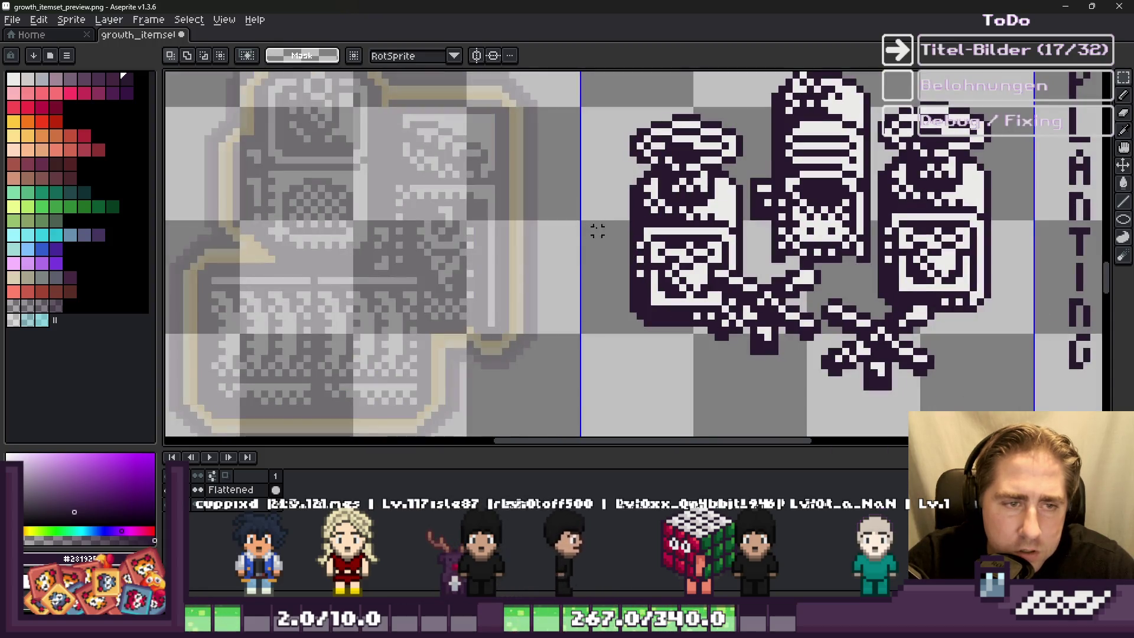
scroll(591, 231, up, 3)
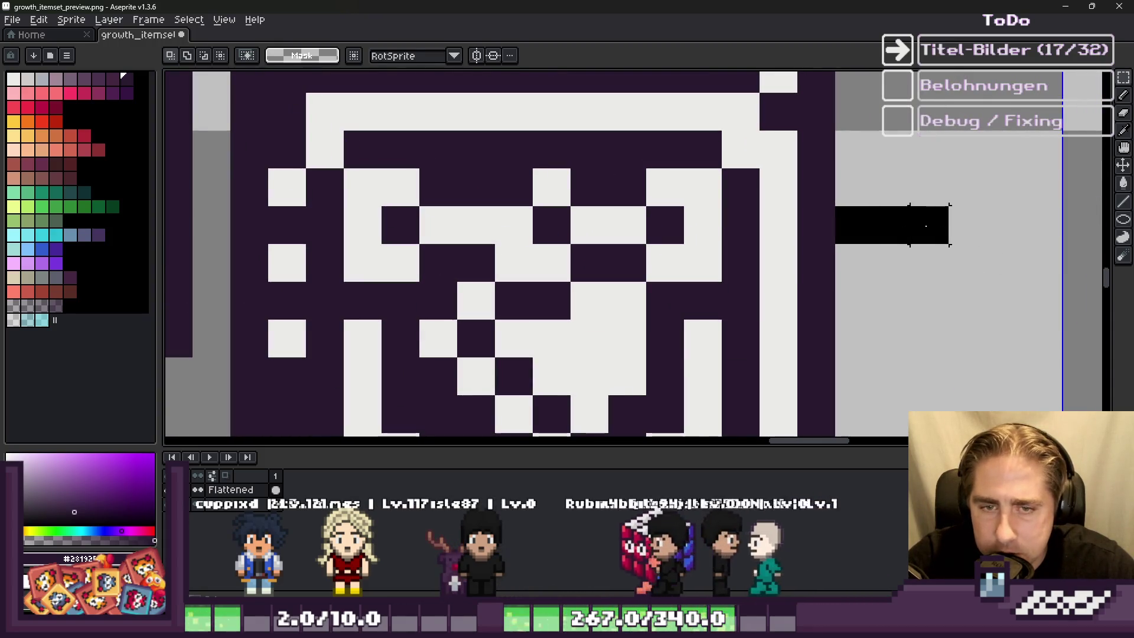
scroll(876, 232, down, 3)
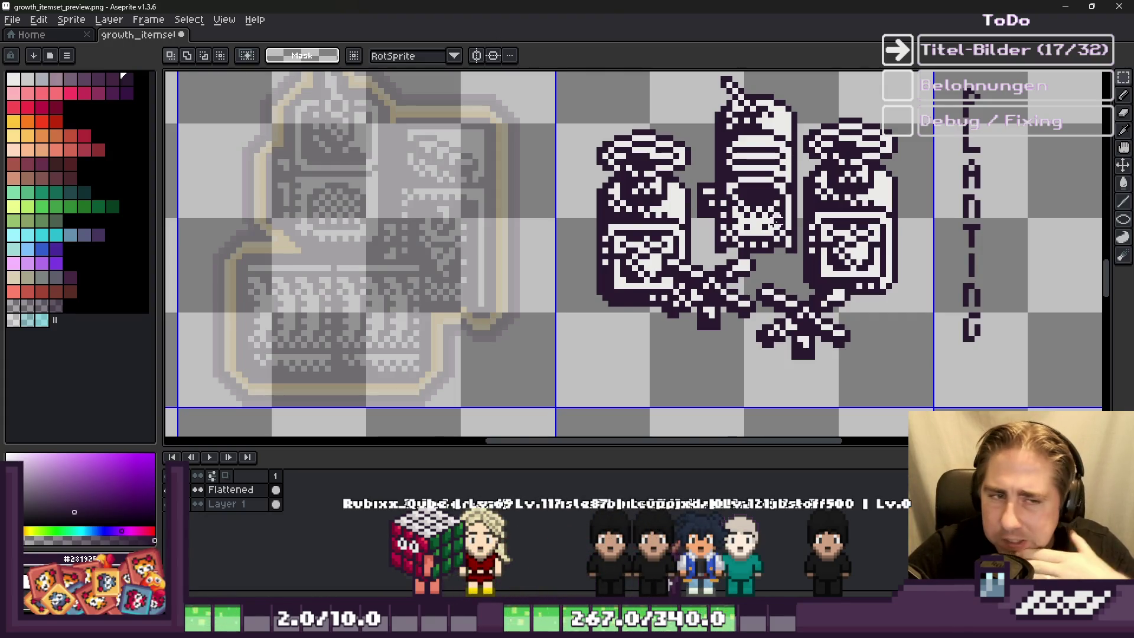
scroll(769, 224, down, 2)
scroll(702, 232, up, 4)
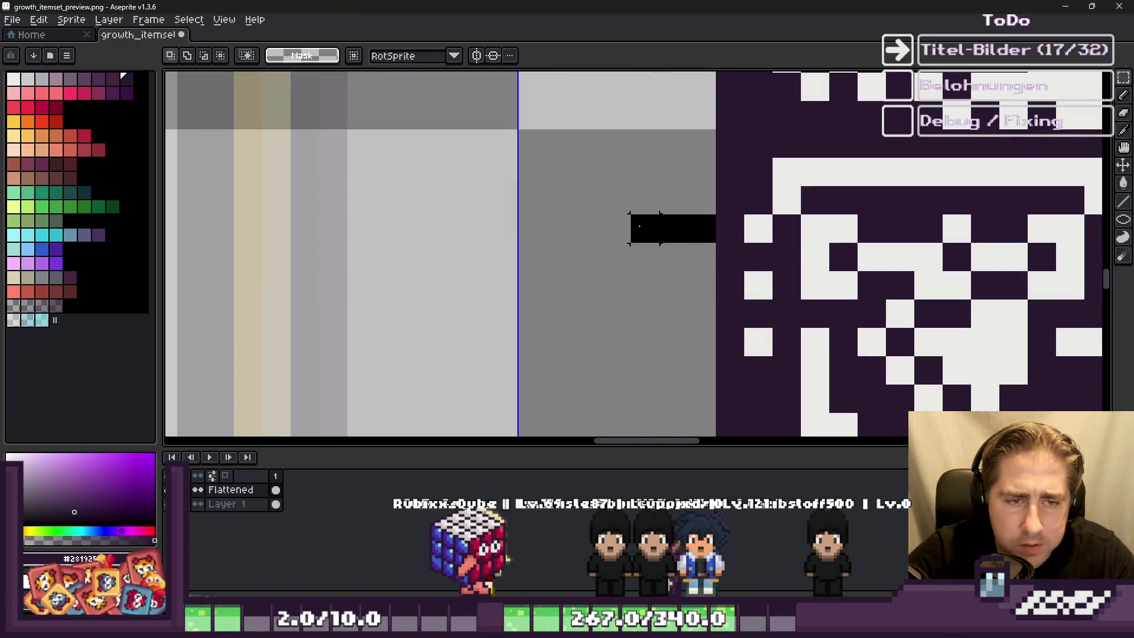
drag(611, 225, 515, 228)
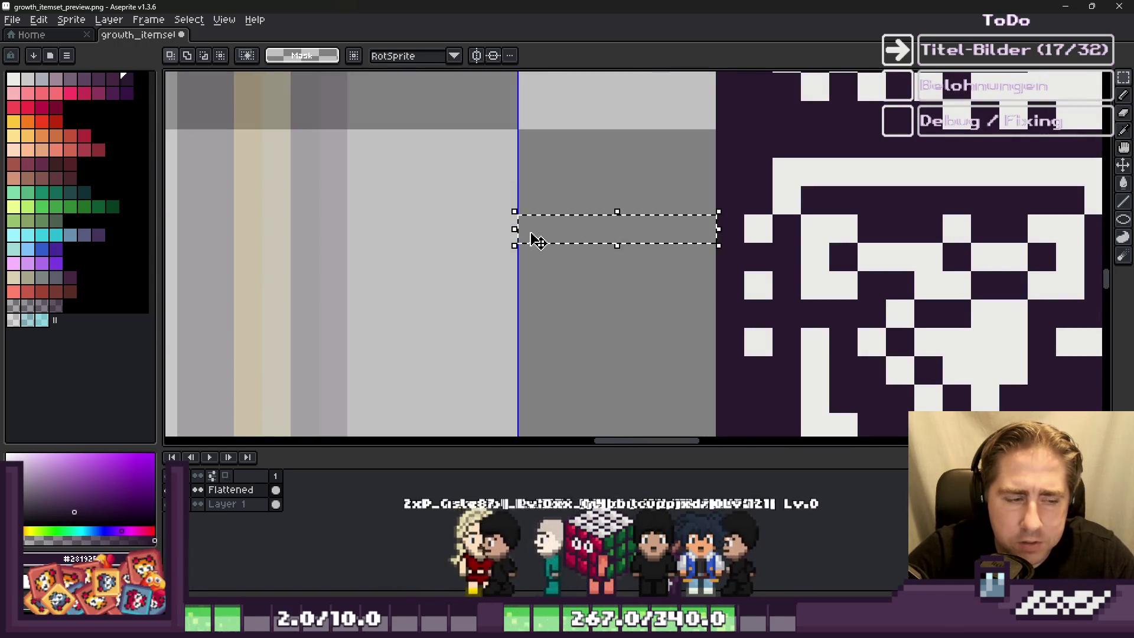
scroll(535, 245, down, 3)
scroll(578, 206, up, 1)
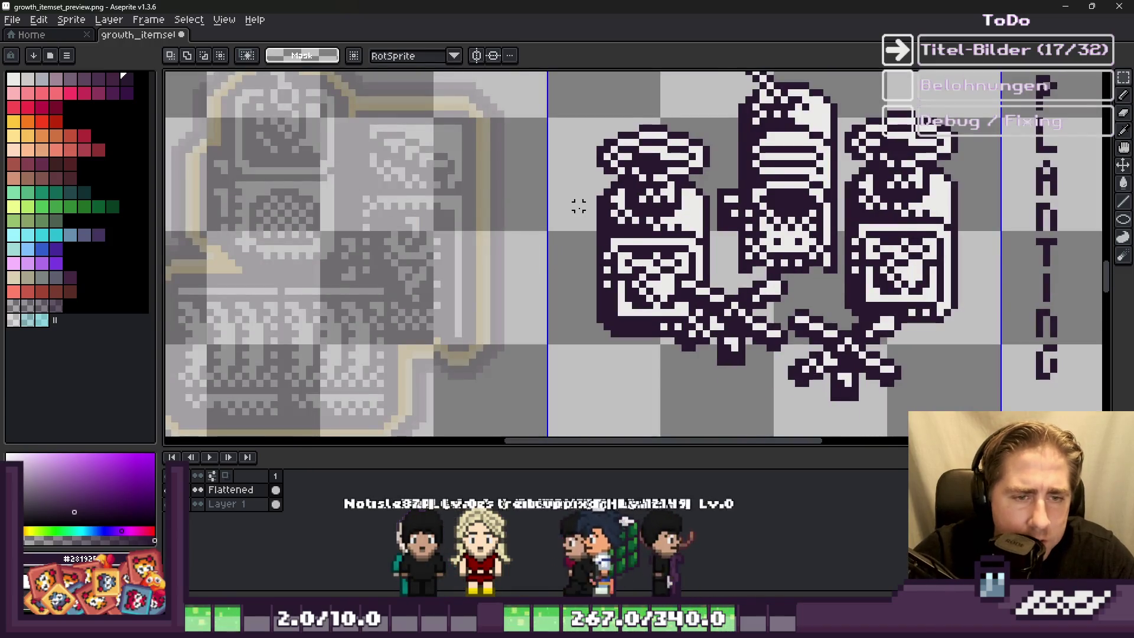
scroll(578, 205, down, 1)
Step: Undo and redo to restore the right jar's larger placement, then undo the group move
key(ctrl+z)
key(ctrl+z)
key(ctrl+z)
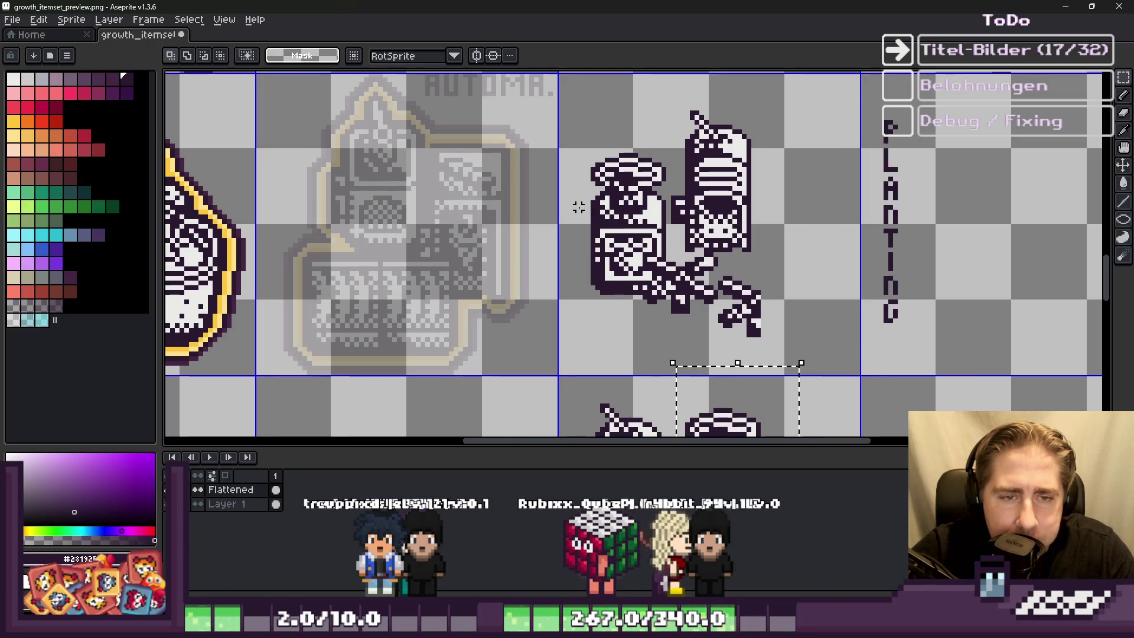
key(ctrl+y)
scroll(595, 205, up, 2)
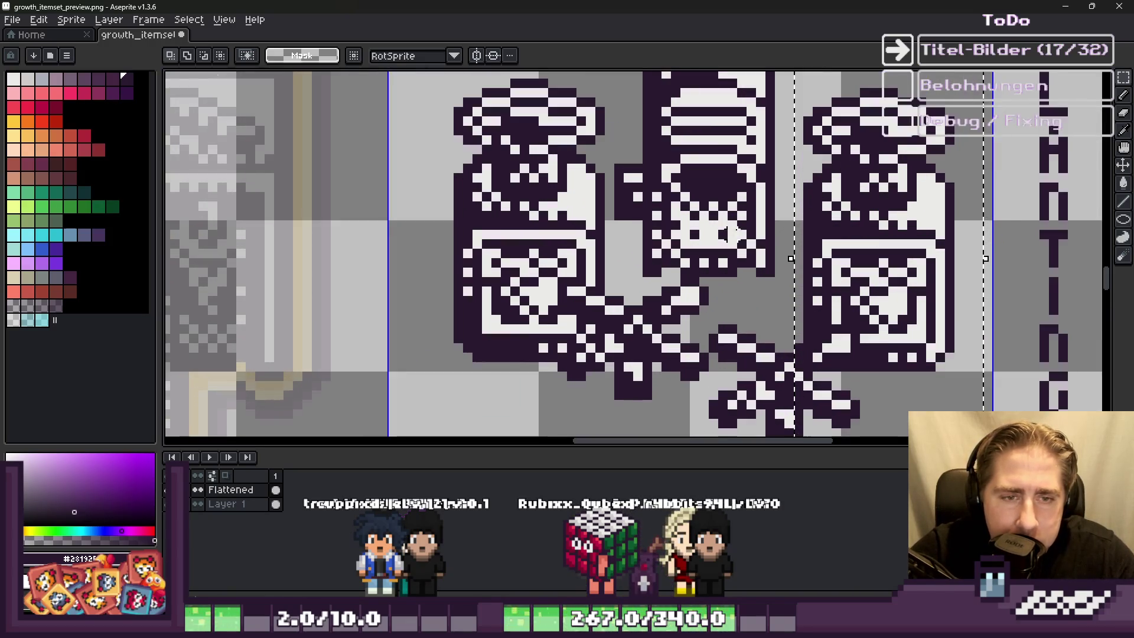
scroll(788, 224, down, 2)
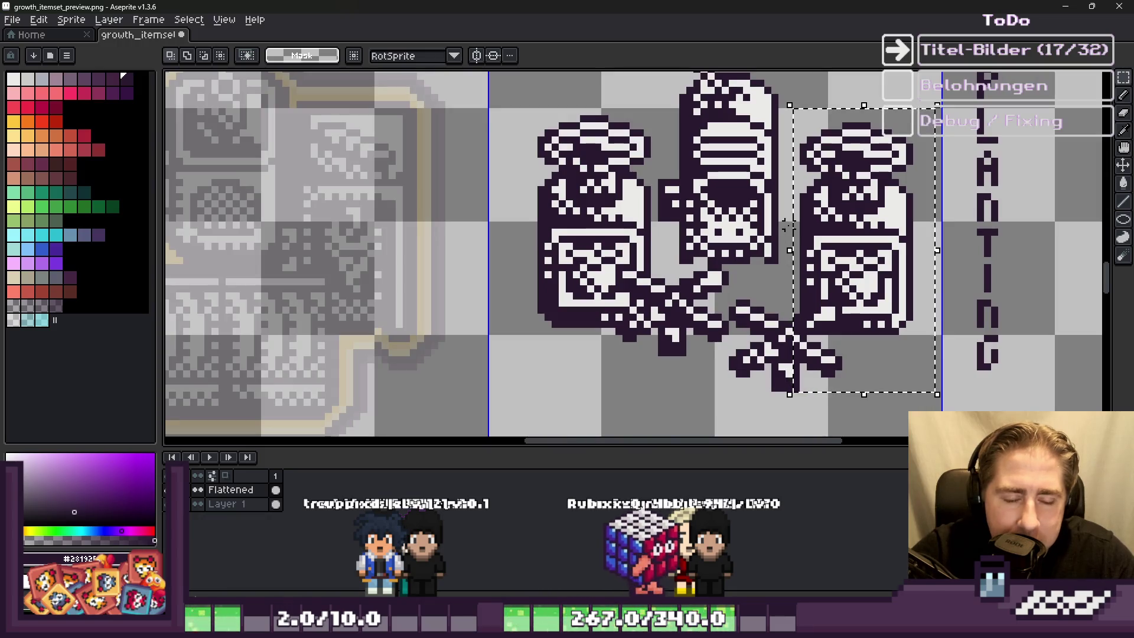
key(ctrl+z)
key(ctrl+z)
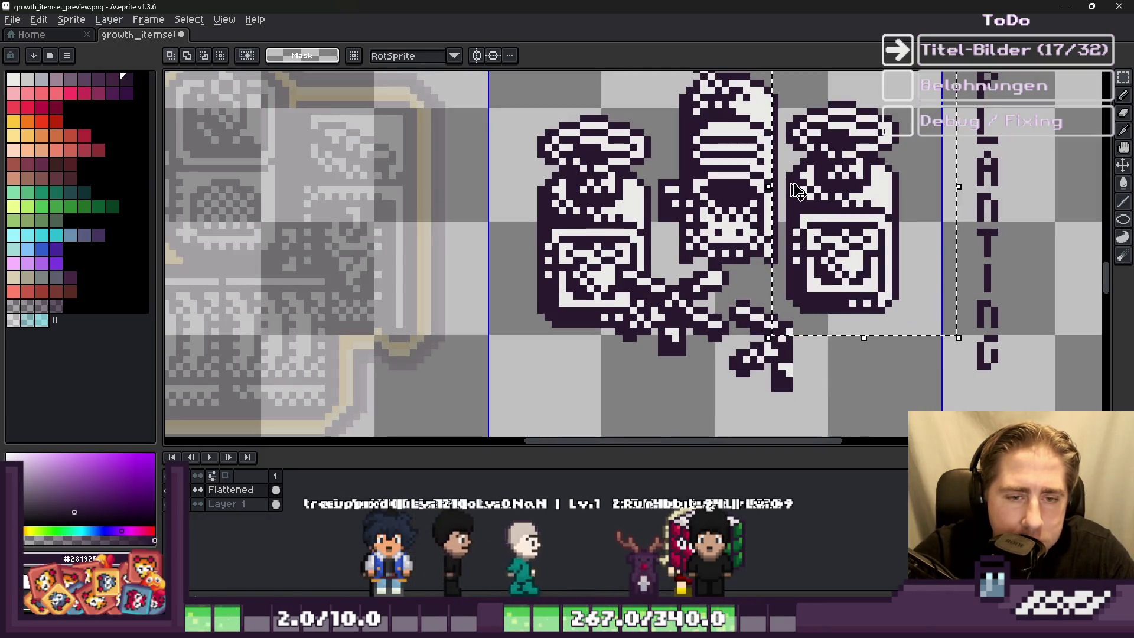
key(ctrl+z)
key(ctrl+z)
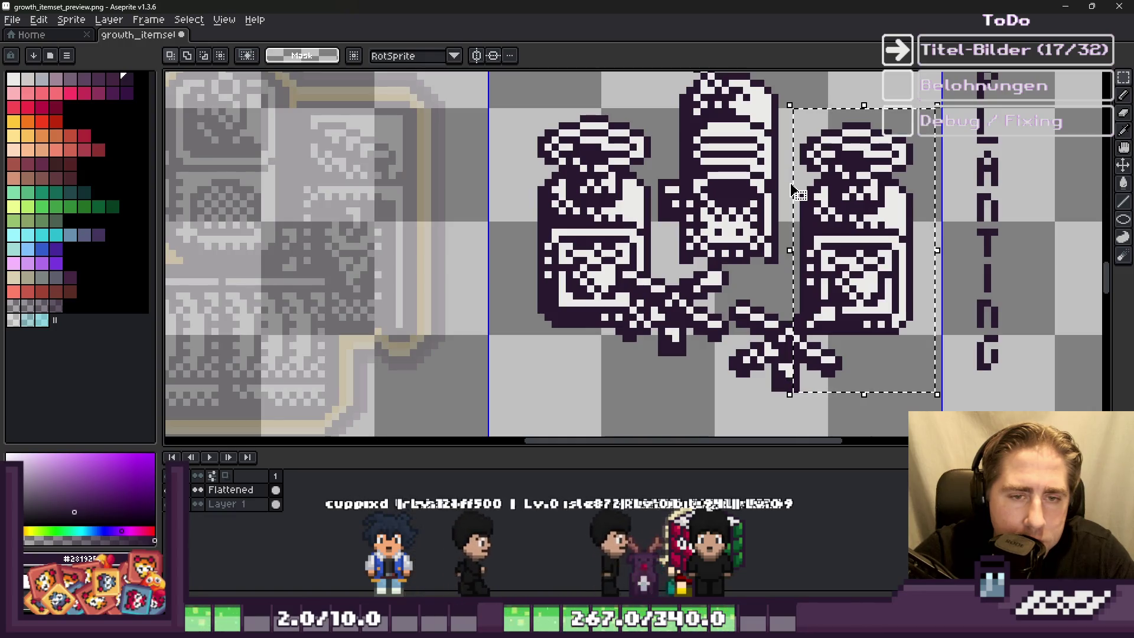
click(790, 183)
key(ctrl+z)
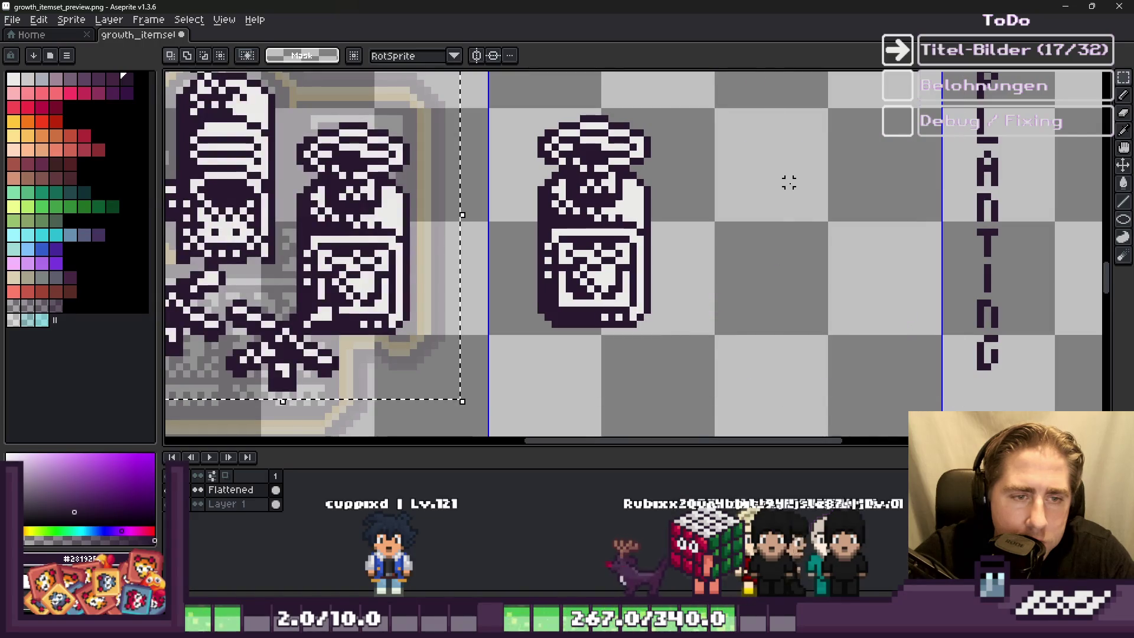
Step: Move the bottle-and-jar pair beside the standalone jar
scroll(768, 189, down, 1)
drag(242, 232, 651, 235)
scroll(602, 139, down, 2)
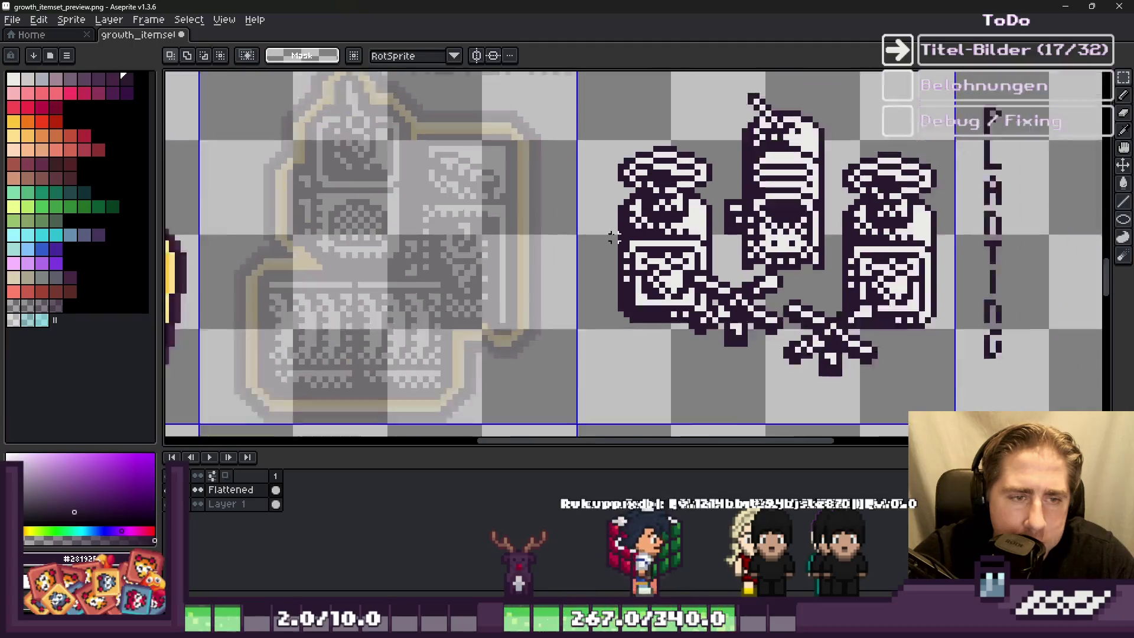
drag(794, 327, 795, 328)
scroll(674, 254, up, 2)
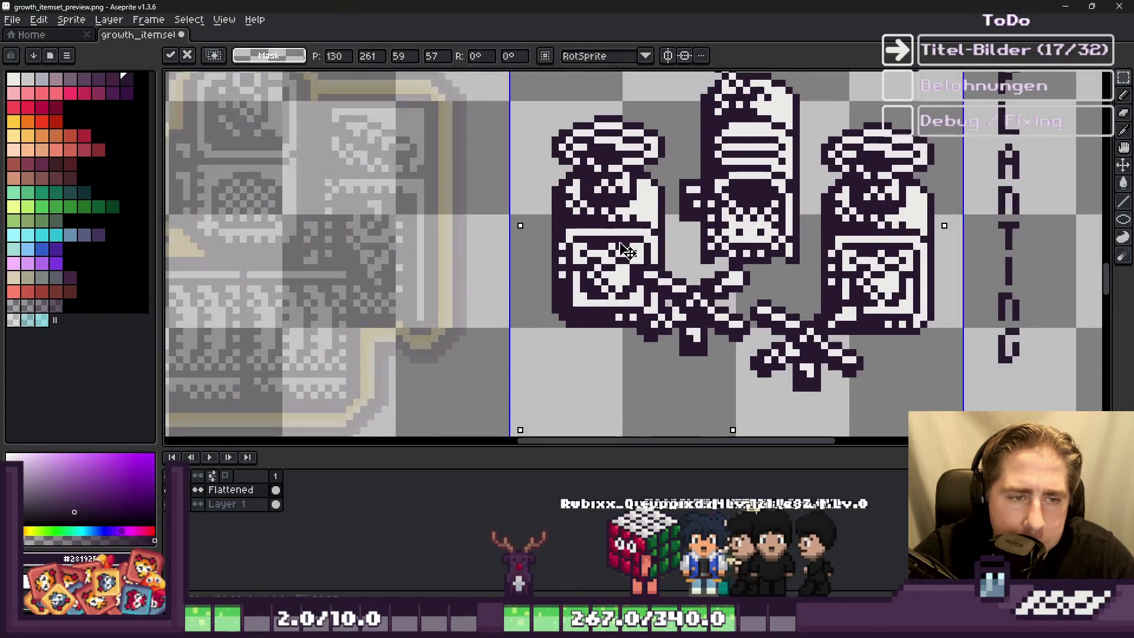
scroll(547, 218, up, 2)
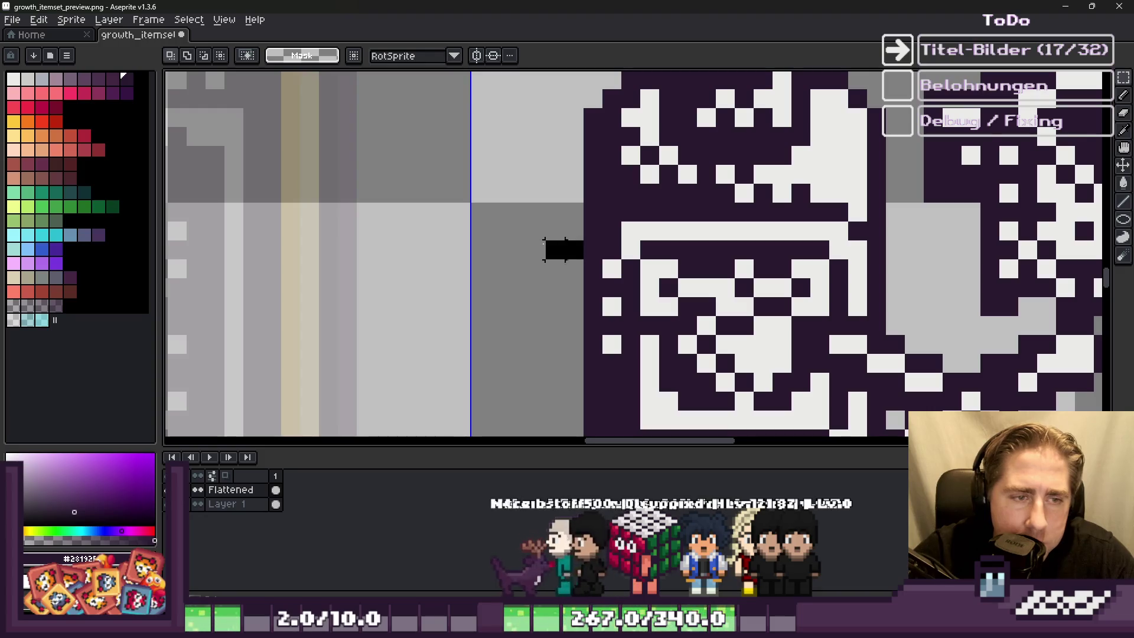
scroll(472, 248, down, 2)
scroll(746, 255, up, 3)
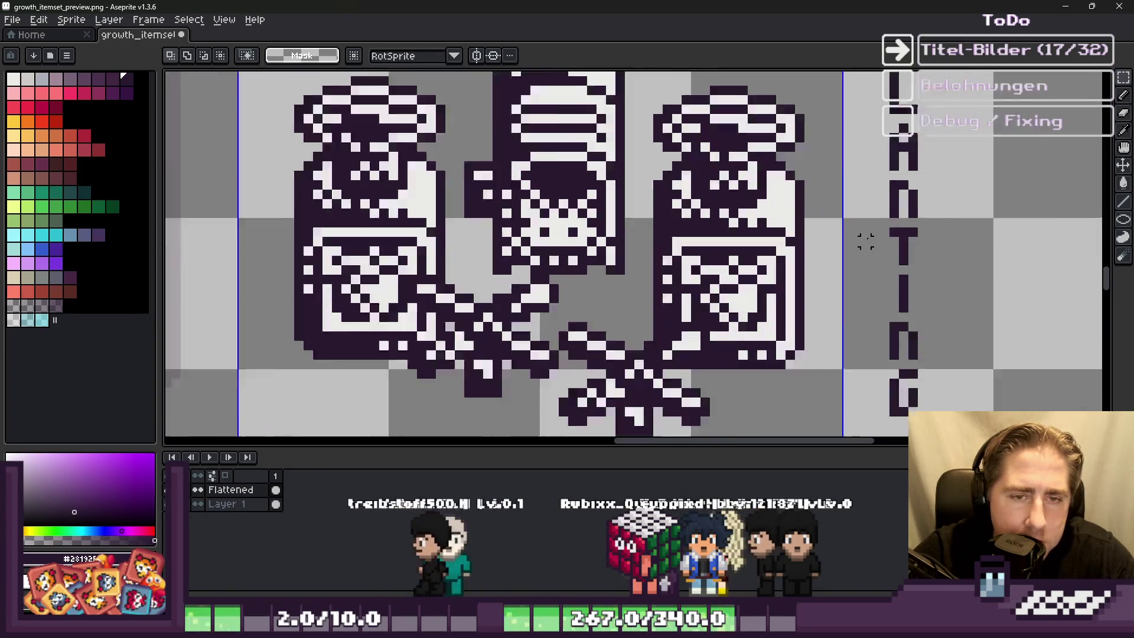
Step: Move the three-jar block left over the faded reference icon
drag(803, 260, 818, 263)
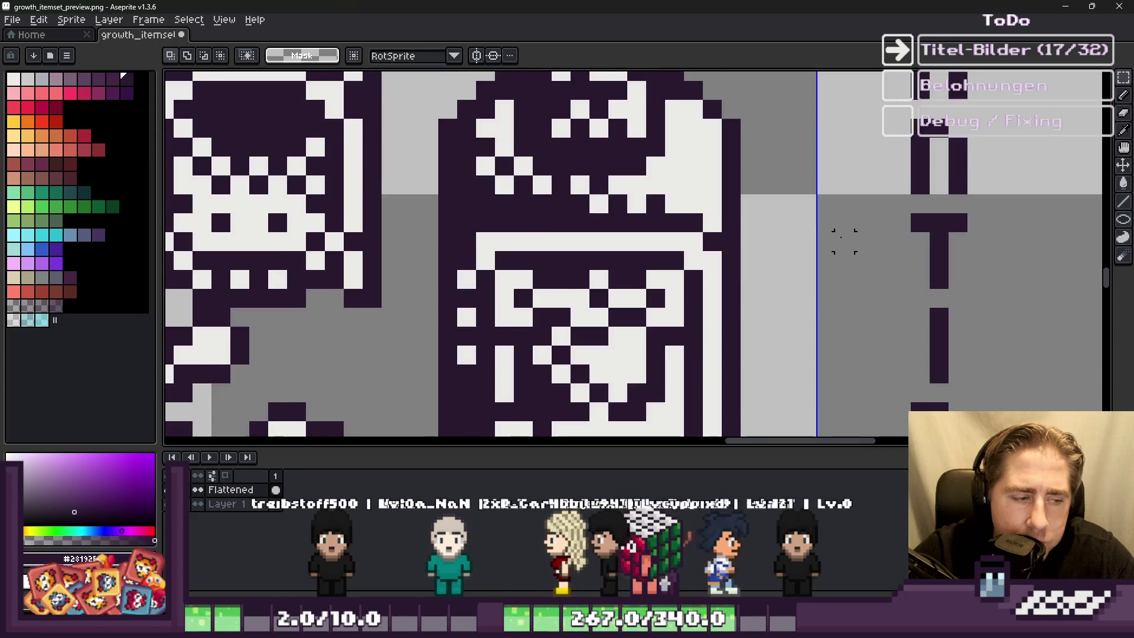
scroll(845, 241, down, 3)
drag(538, 96, 823, 366)
drag(741, 285, 390, 258)
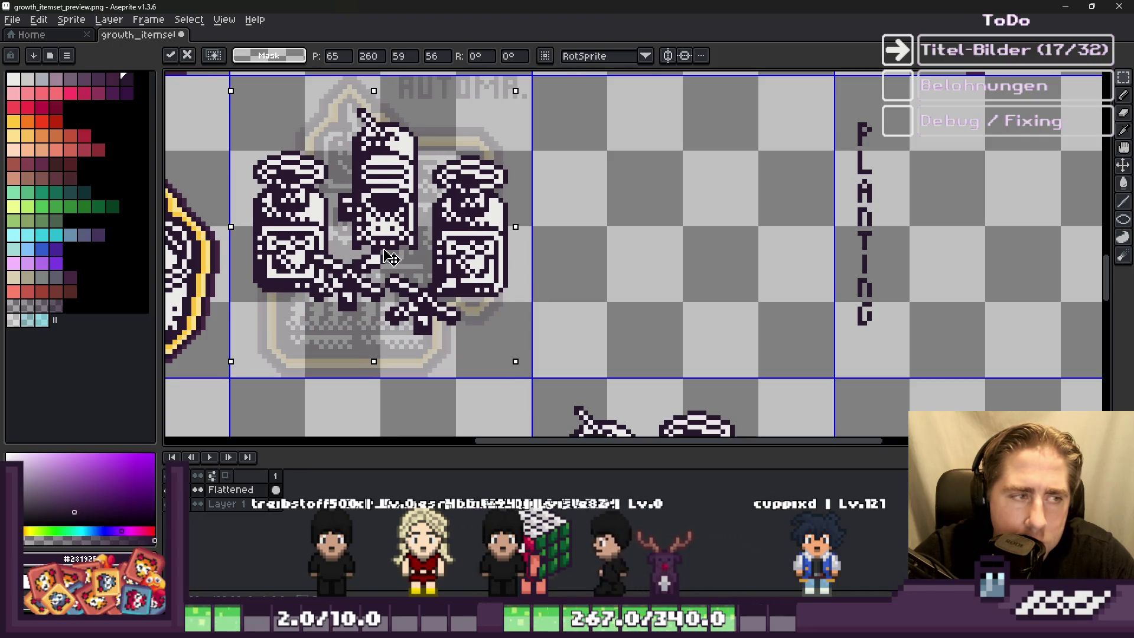
key(Return)
scroll(799, 228, down, 3)
scroll(669, 250, up, 6)
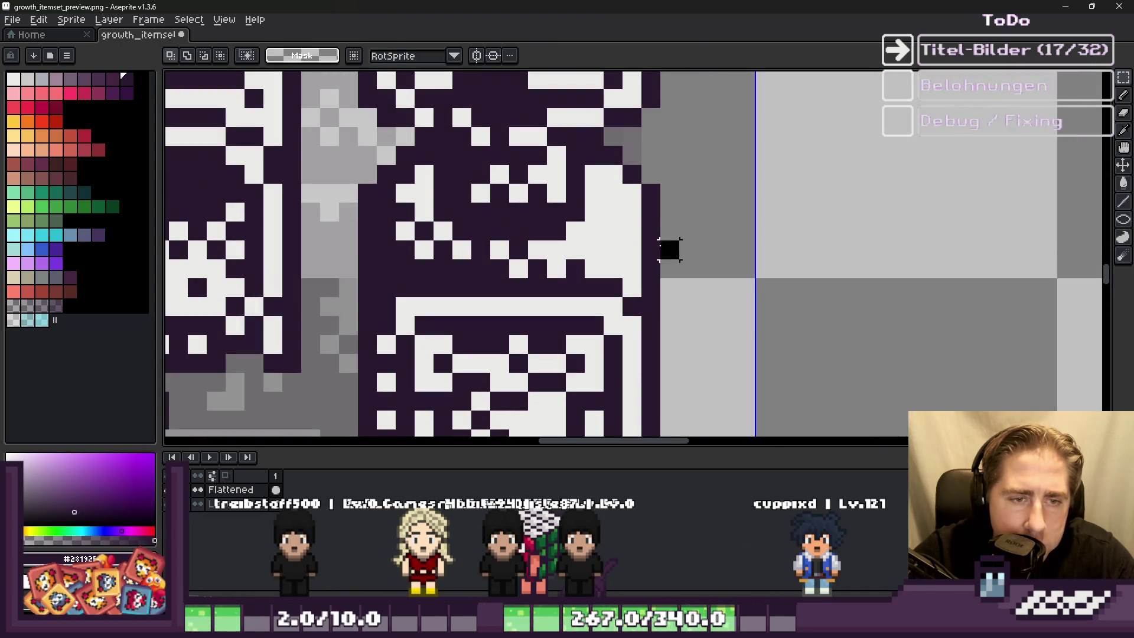
scroll(839, 230, down, 3)
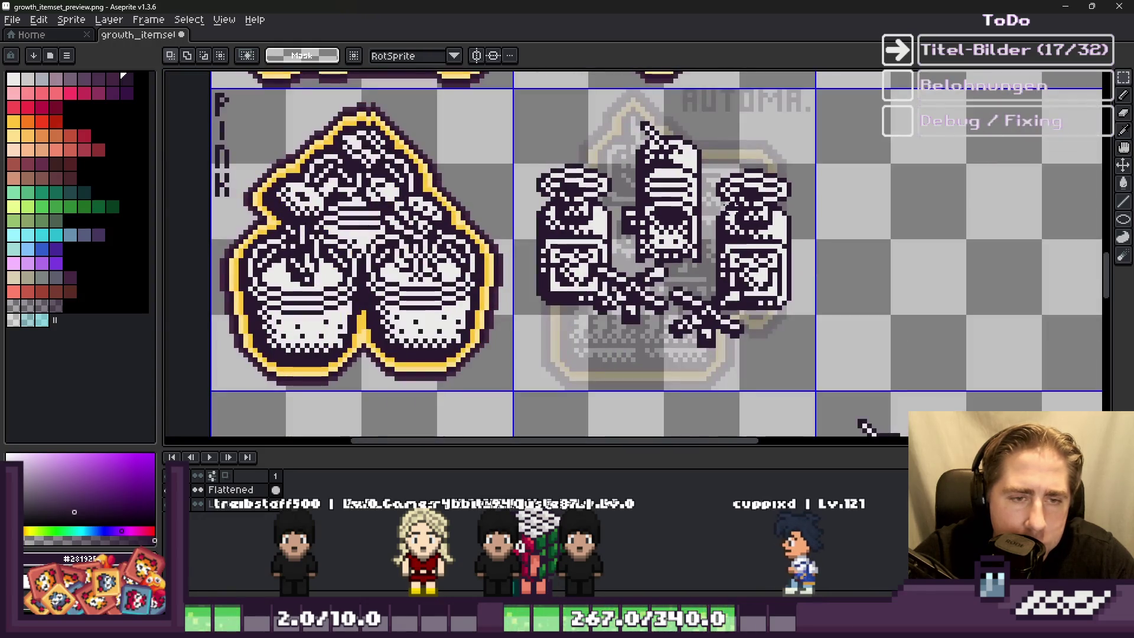
scroll(525, 109, down, 2)
scroll(612, 220, up, 6)
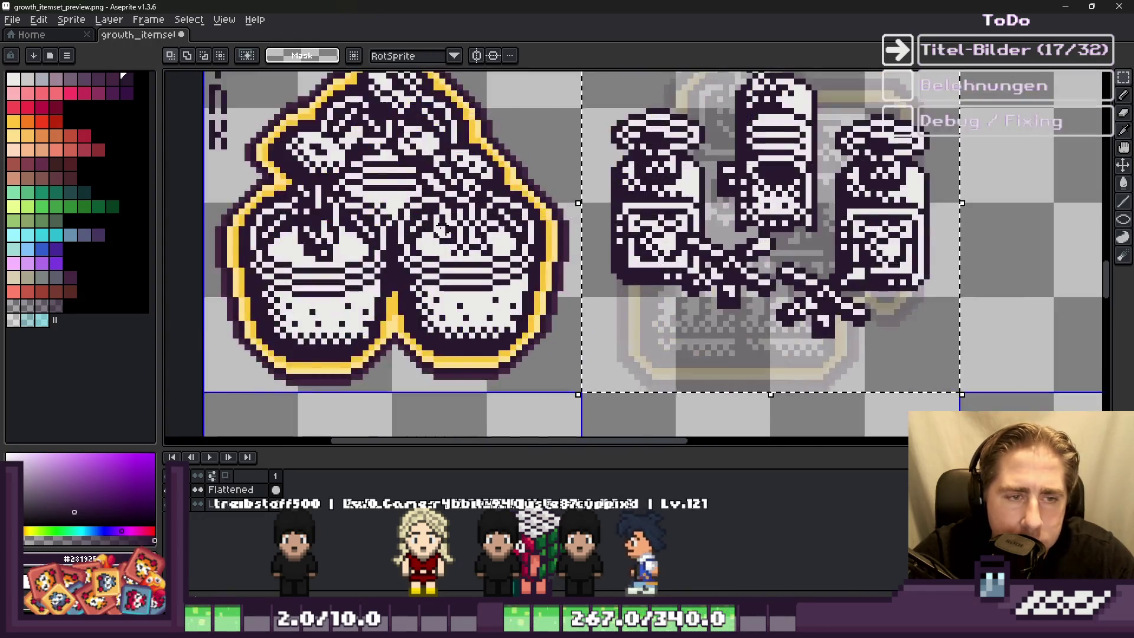
Step: Outline the machines icon once, then add a yellow ring eyedropped from the neighbouring icon
key(i)
scroll(612, 220, down, 2)
key(shift+o)
key(Return)
scroll(604, 230, up, 2)
scroll(600, 237, up, 1)
key(i)
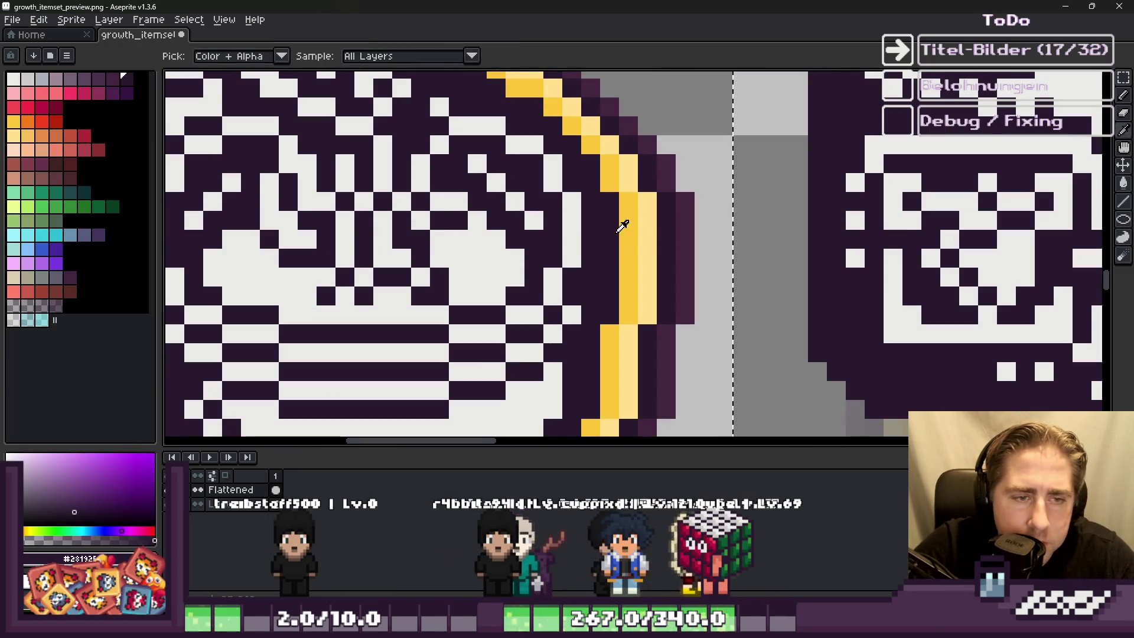
click(620, 223)
key(shift+o)
key(Return)
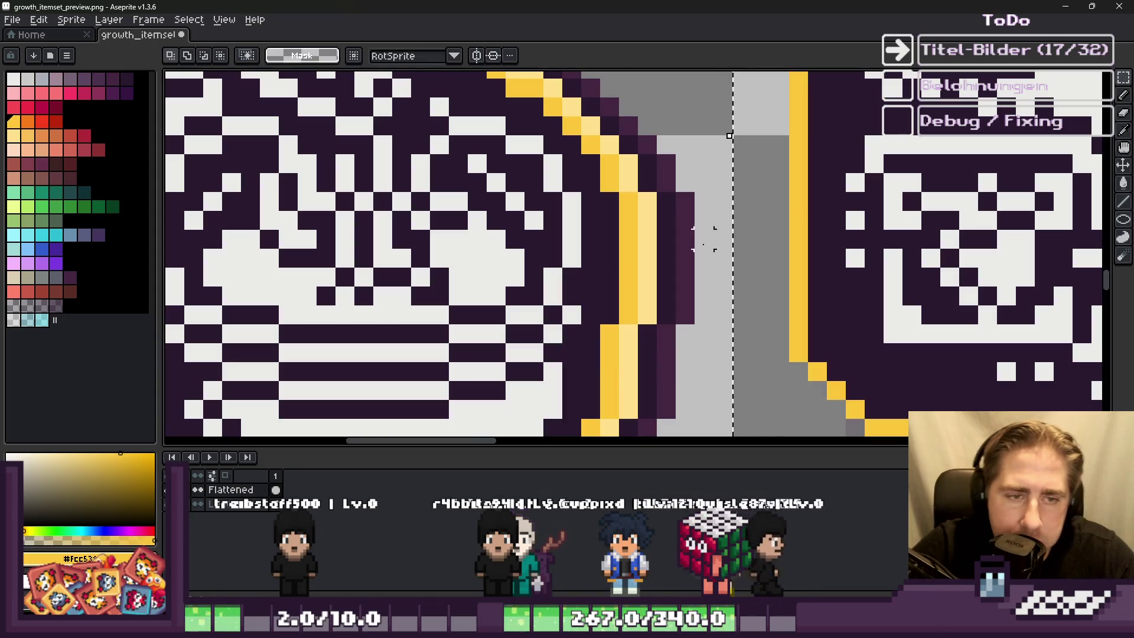
Step: Add light-yellow, dark and purple outline rings to the machines icon, matching its neighbour
alt+click(653, 246)
key(shift+o)
key(Return)
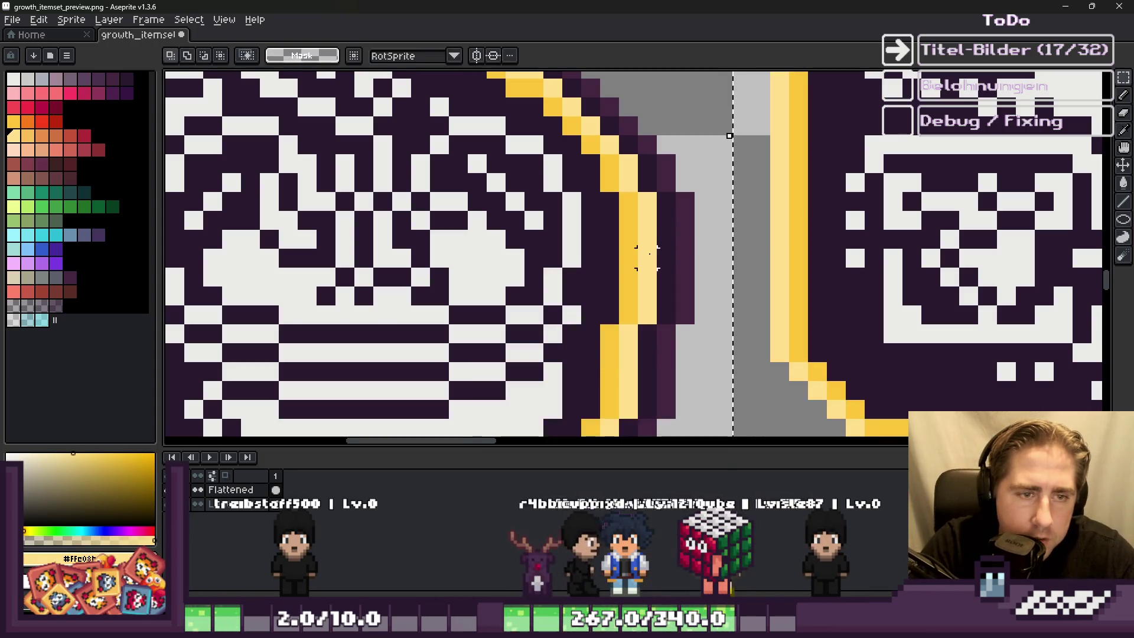
alt+click(667, 251)
key(shift+o)
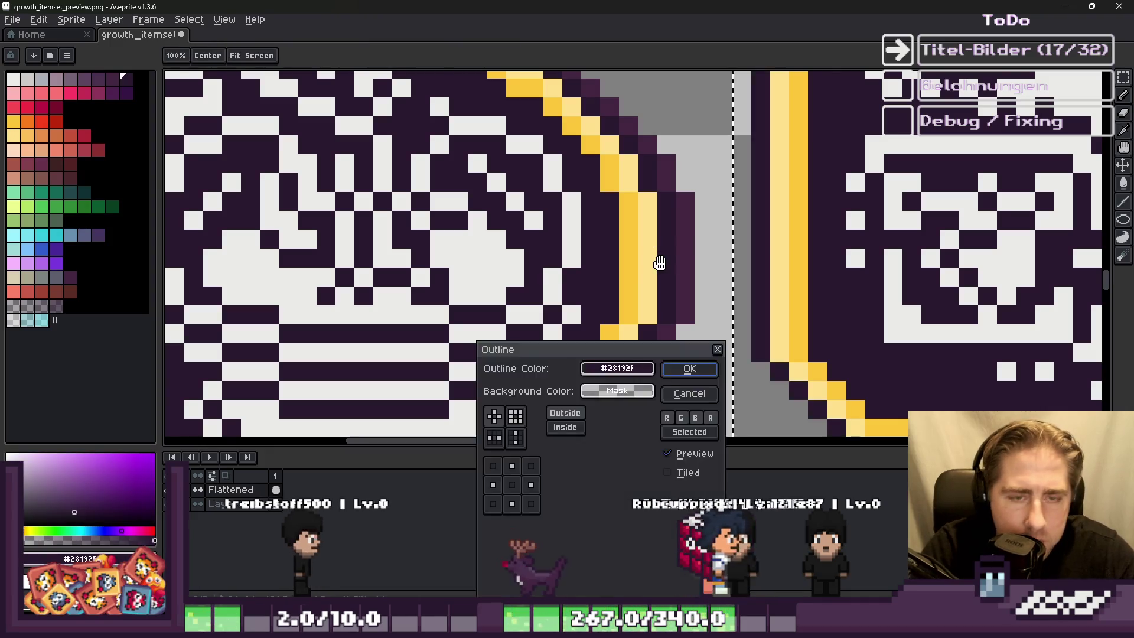
key(Return)
alt+click(678, 251)
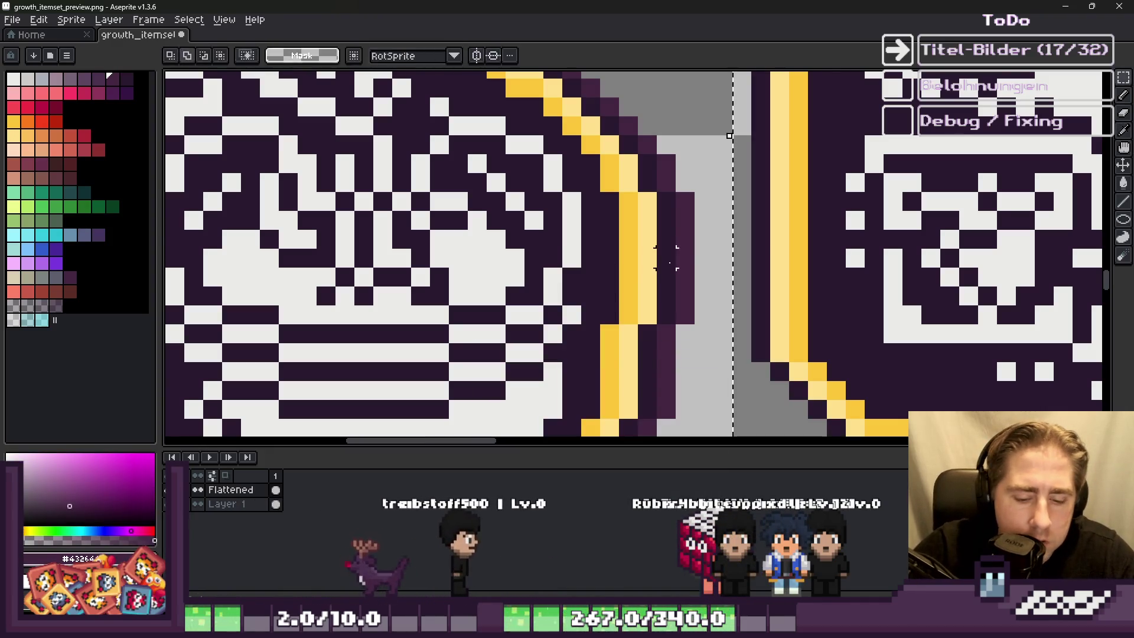
key(shift+o)
key(Return)
Step: Delete the leftover sketched items in the lower-right cell
scroll(666, 258, down, 3)
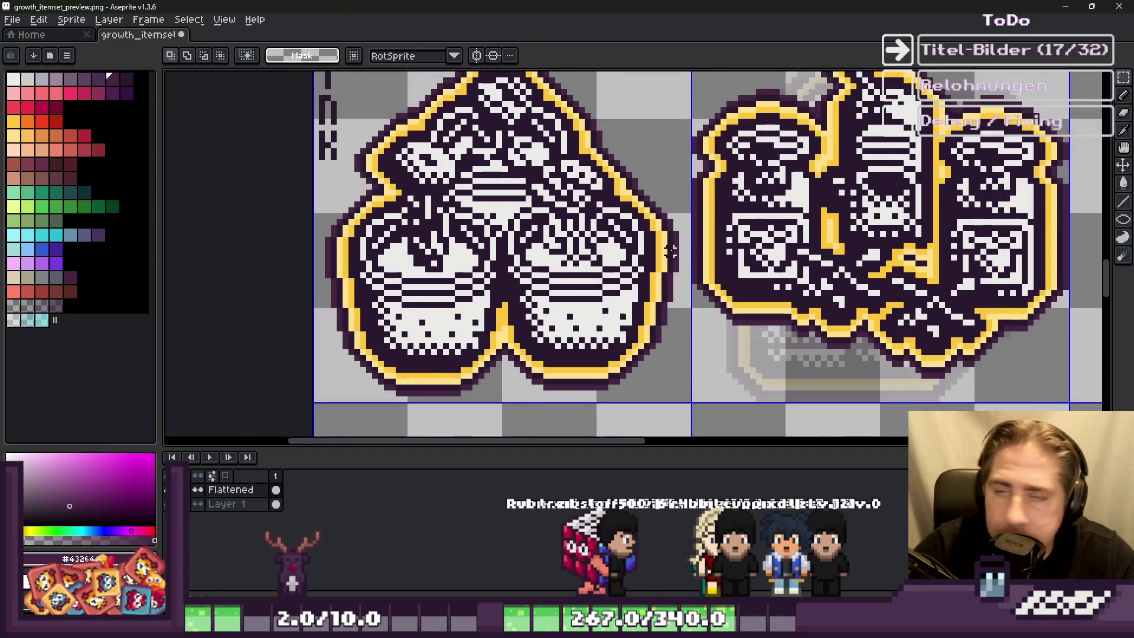
scroll(670, 250, down, 1)
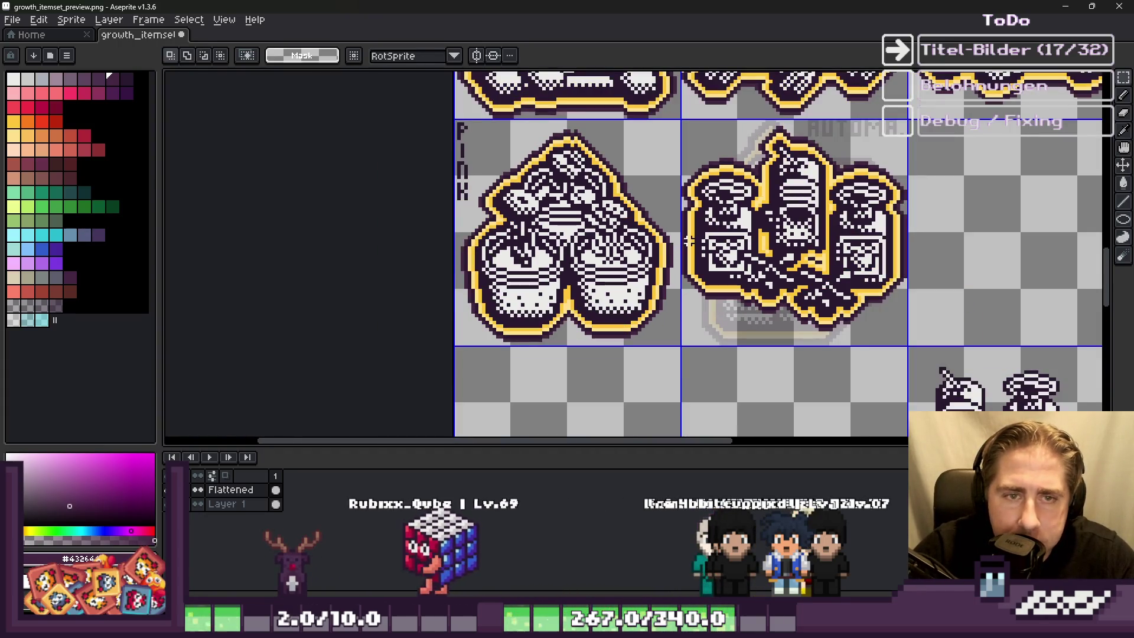
scroll(681, 208, down, 1)
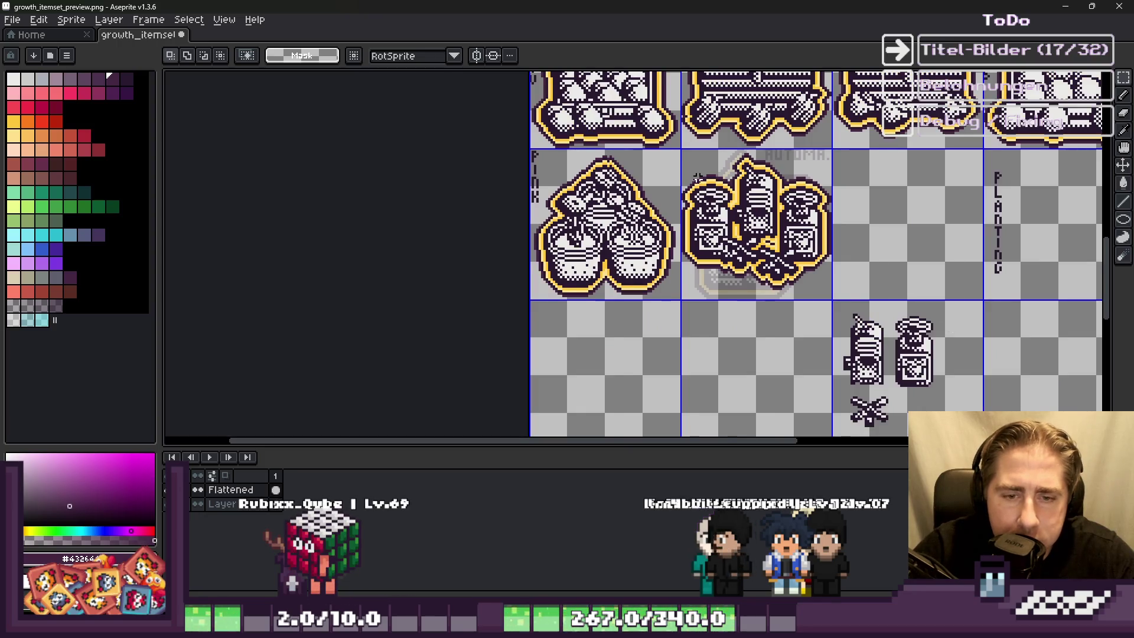
scroll(710, 182, down, 1)
scroll(760, 240, up, 1)
mouse_move(778, 243)
mouse_down()
mouse_move(915, 354)
mouse_move(895, 390)
mouse_up()
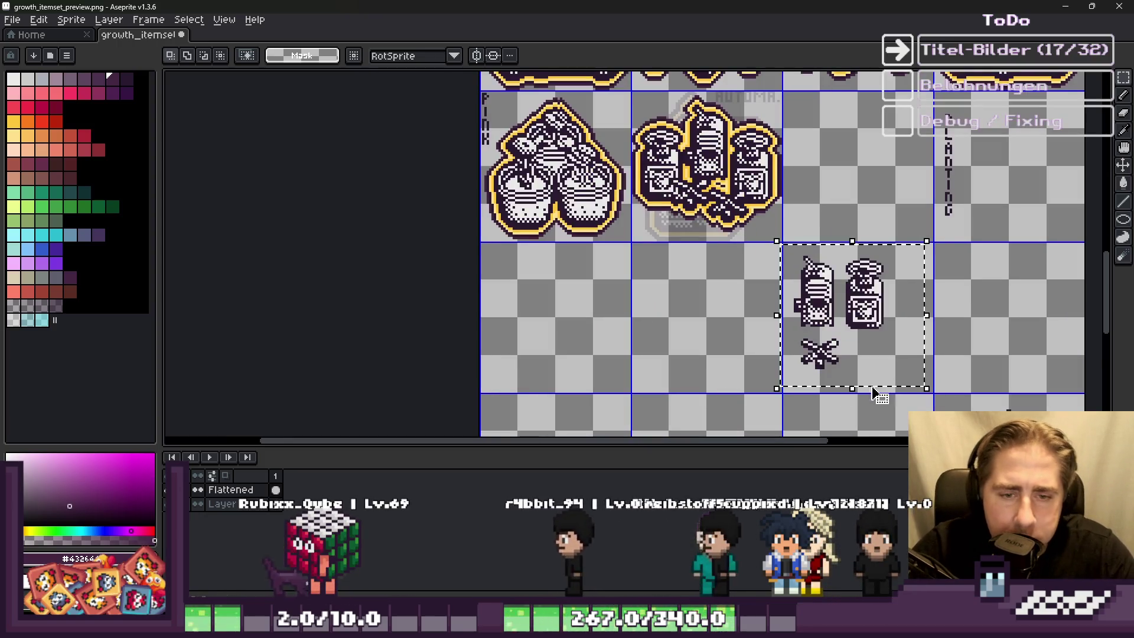
key(Delete)
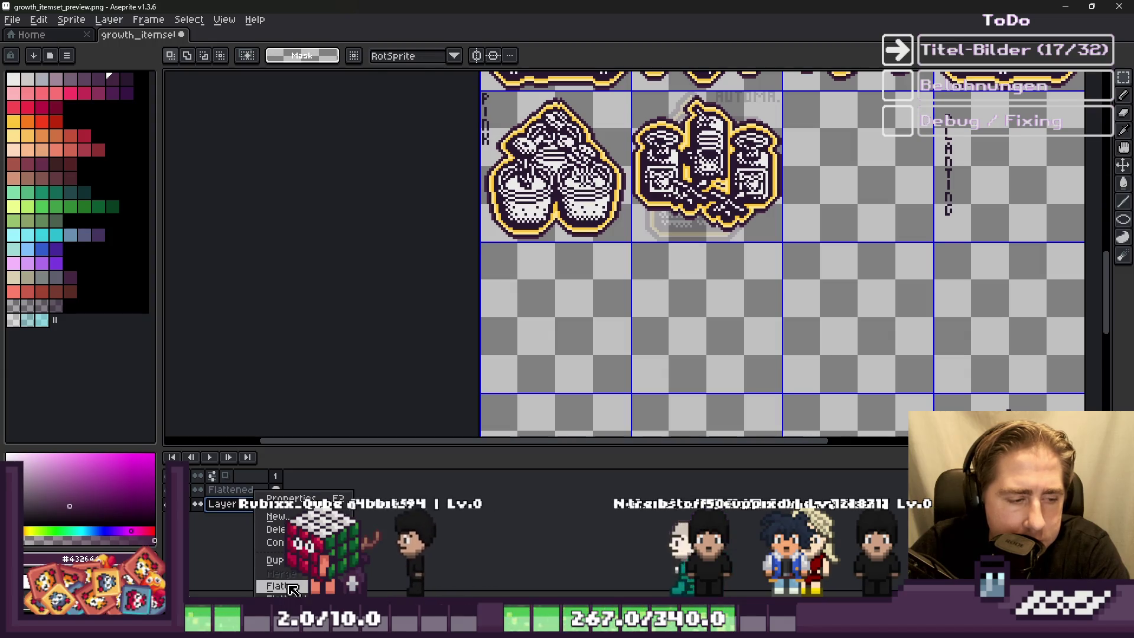
Step: Flatten all layers into one and select the vertical PLANTING label
click(275, 529)
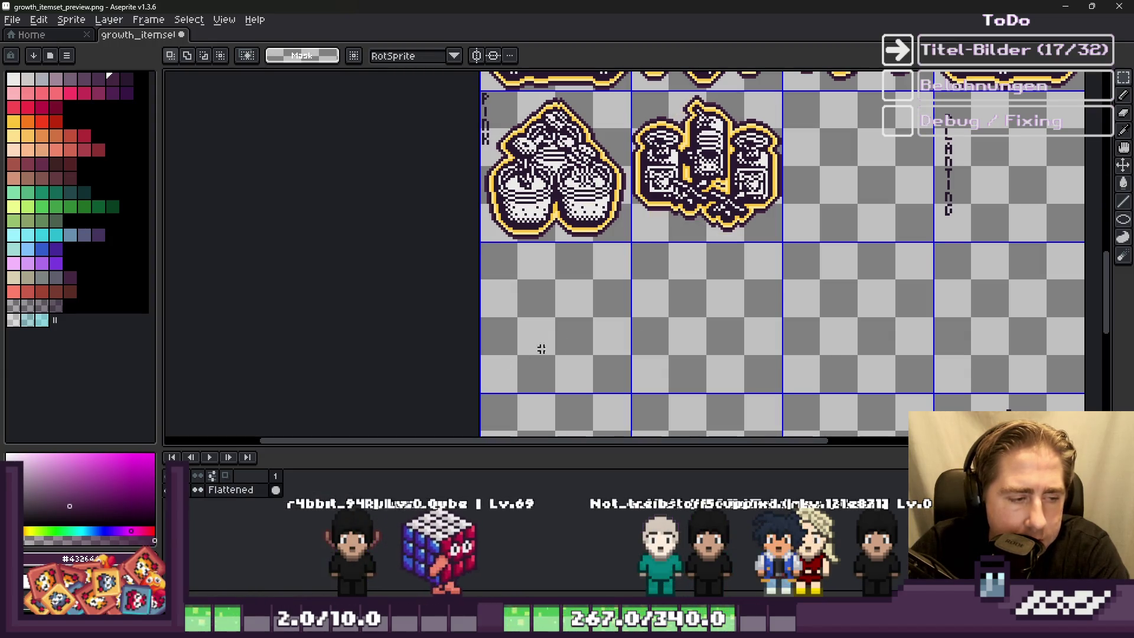
scroll(759, 290, up, 1)
scroll(892, 163, down, 1)
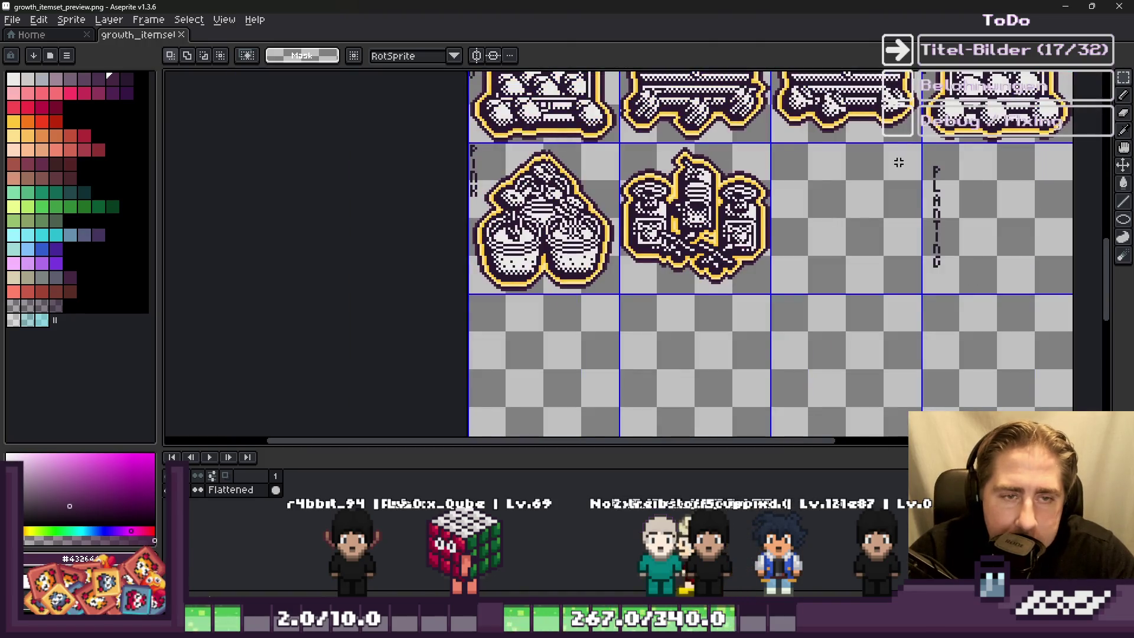
drag(908, 155, 1004, 286)
Step: Move the PLANTING label below the machines icon and bring LANTING up beside the P
drag(933, 227, 818, 245)
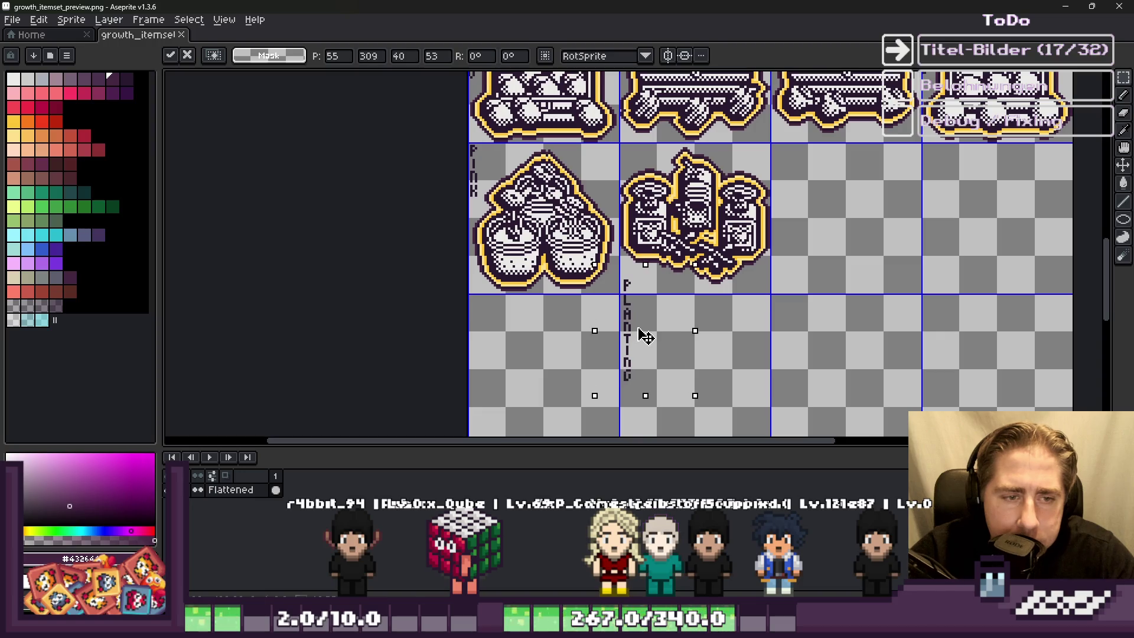
scroll(632, 316, up, 2)
key(Return)
scroll(597, 283, up, 1)
drag(590, 144, 696, 378)
mouse_move(627, 269)
mouse_down()
mouse_move(665, 226)
mouse_move(632, 230)
mouse_move(654, 231)
mouse_up()
key(Return)
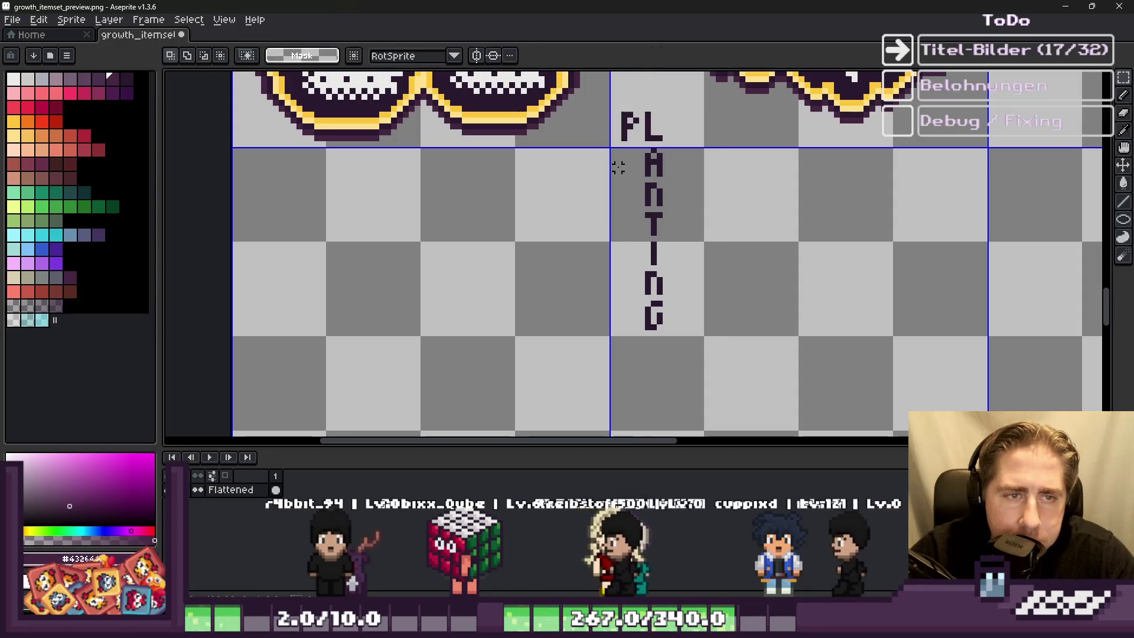
Step: Move ANTING up beside PL, then NTING up beside PLA
drag(624, 146, 747, 367)
mouse_move(658, 251)
mouse_down()
mouse_move(671, 215)
mouse_move(684, 216)
mouse_up()
key(Return)
click(646, 170)
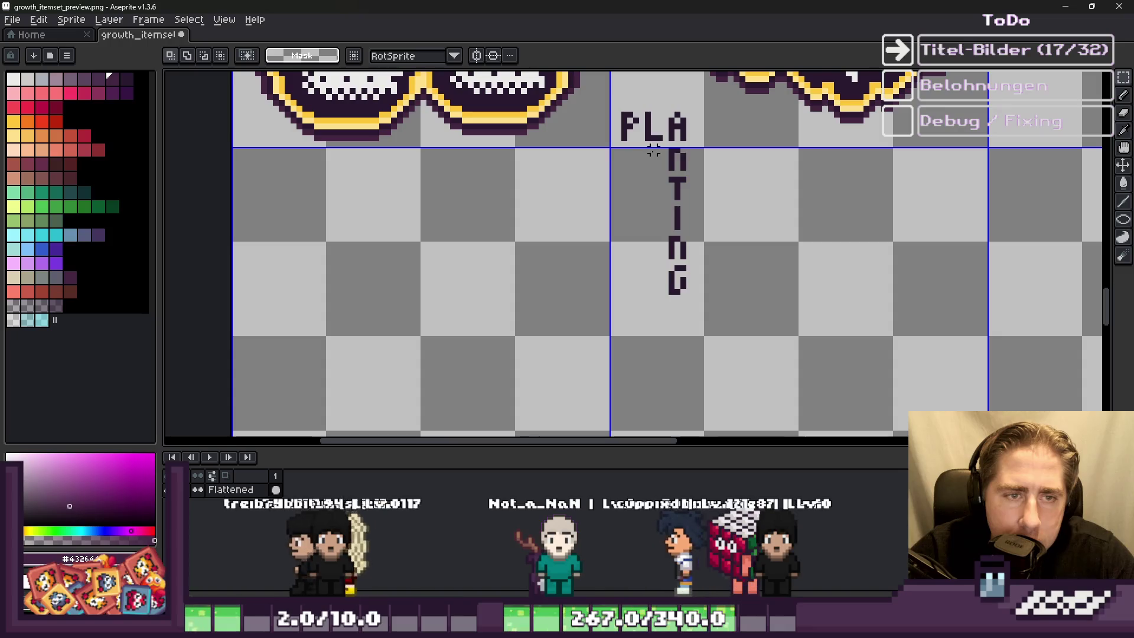
drag(650, 146, 751, 314)
drag(686, 248, 709, 218)
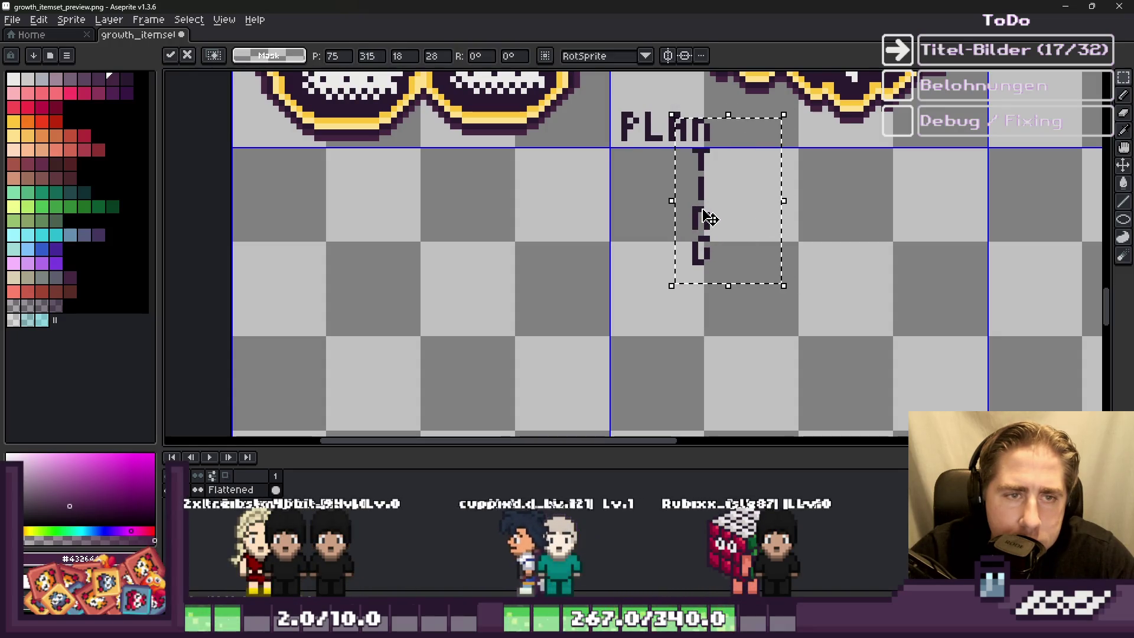
click(665, 156)
Step: Bring the last letters, N and G, up so PLANTING reads horizontally
mouse_move(753, 269)
mouse_down()
mouse_move(722, 228)
mouse_move(771, 183)
mouse_up()
key(ctrl+d)
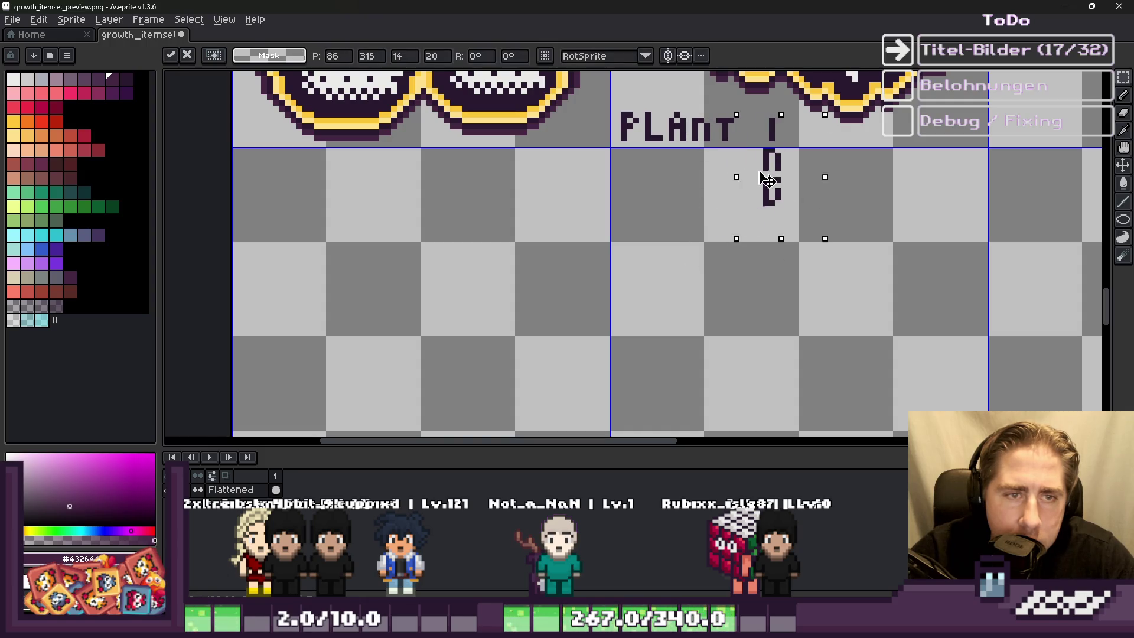
key(ctrl+d)
mouse_move(713, 144)
mouse_down()
mouse_move(783, 221)
mouse_move(766, 158)
mouse_move(795, 192)
mouse_move(792, 145)
mouse_up()
key(ctrl+d)
key(ctrl+d)
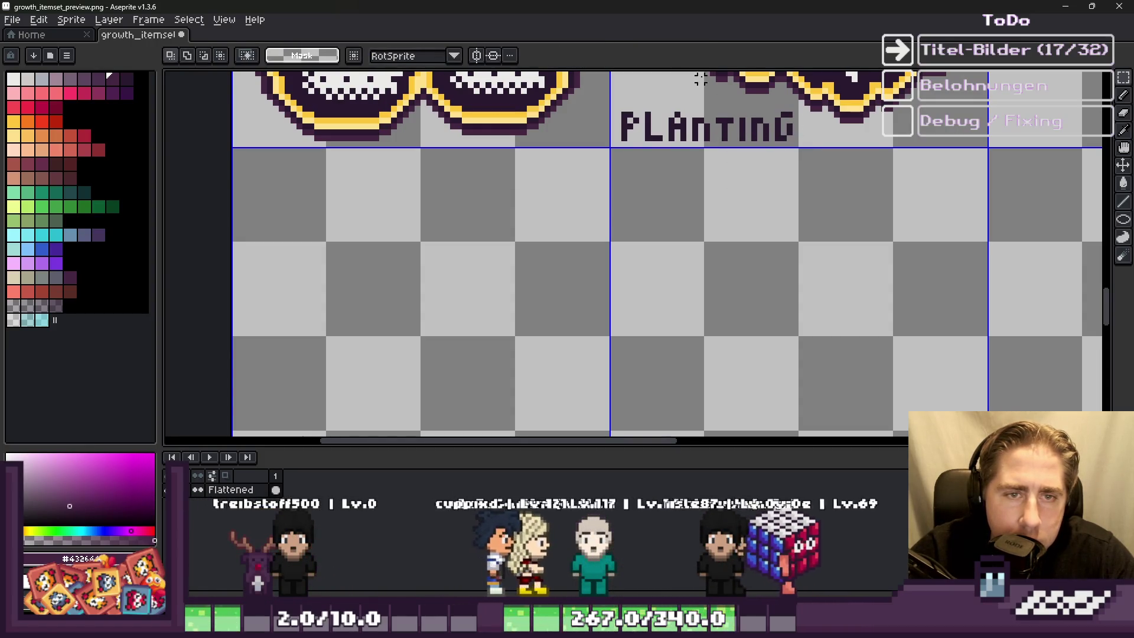
Step: Retouch a stray pixel in the PLANTING lettering with the Pencil in the dark colour
scroll(723, 121, up, 4)
scroll(723, 129, up, 2)
scroll(588, 155, down, 1)
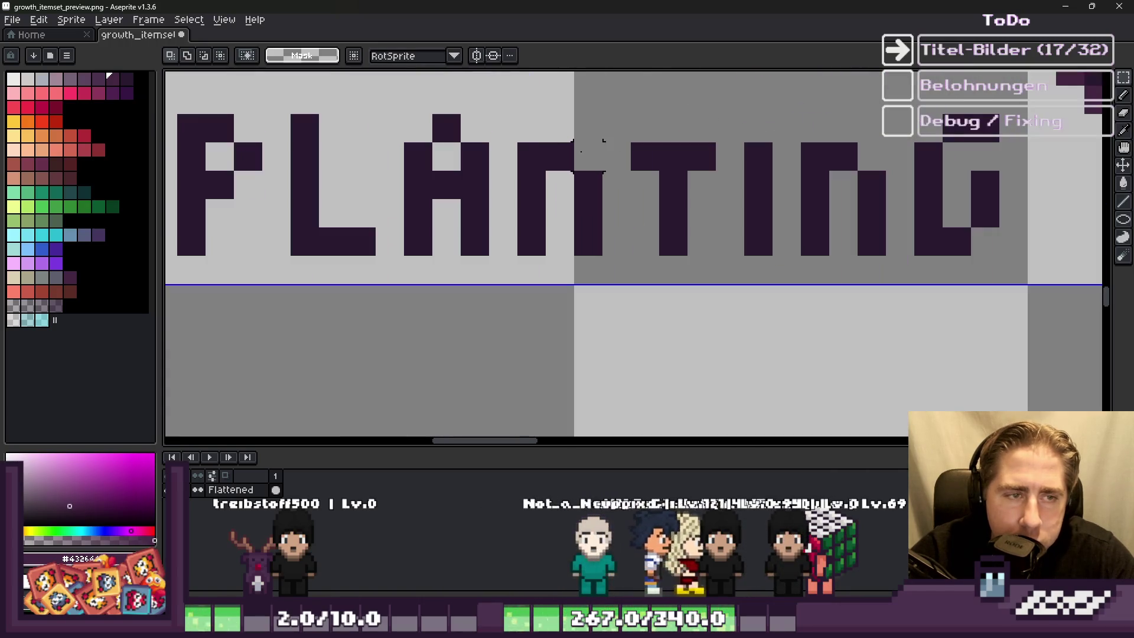
mouse_move(532, 127)
mouse_down()
mouse_move(862, 251)
mouse_move(862, 228)
mouse_move(546, 112)
mouse_up()
key(b)
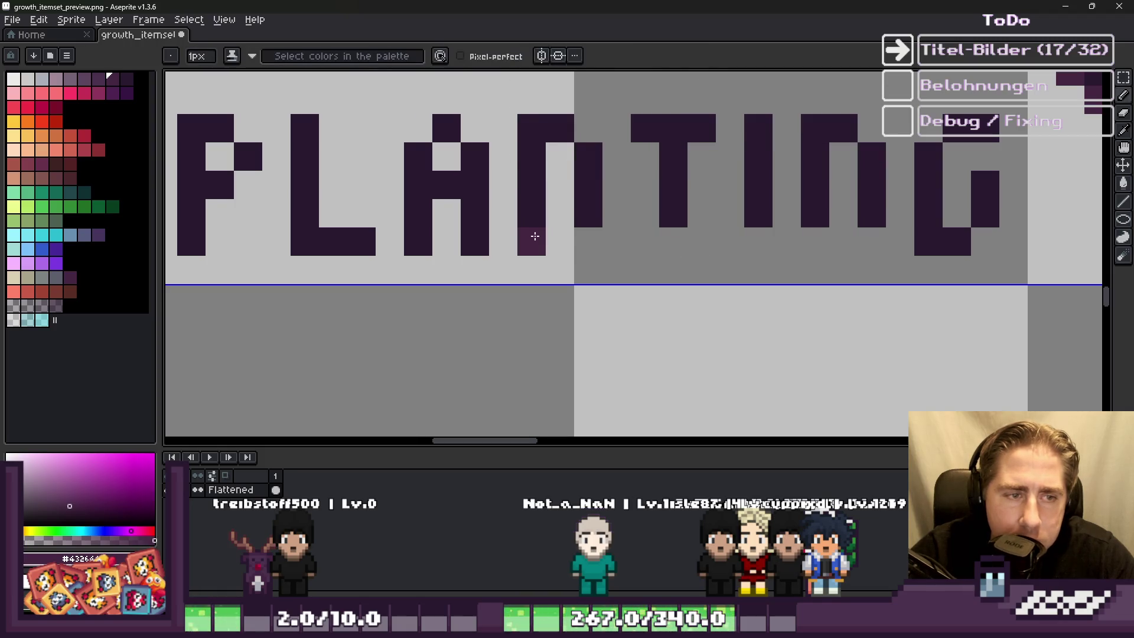
alt+click(536, 233)
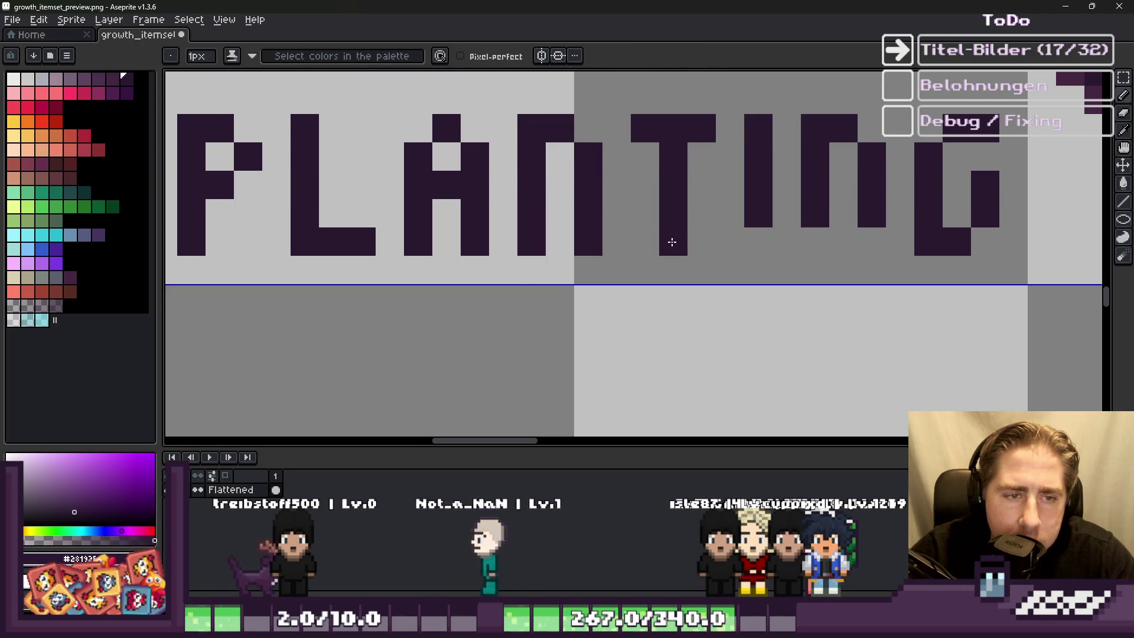
key(ctrl+z)
scroll(632, 229, down, 6)
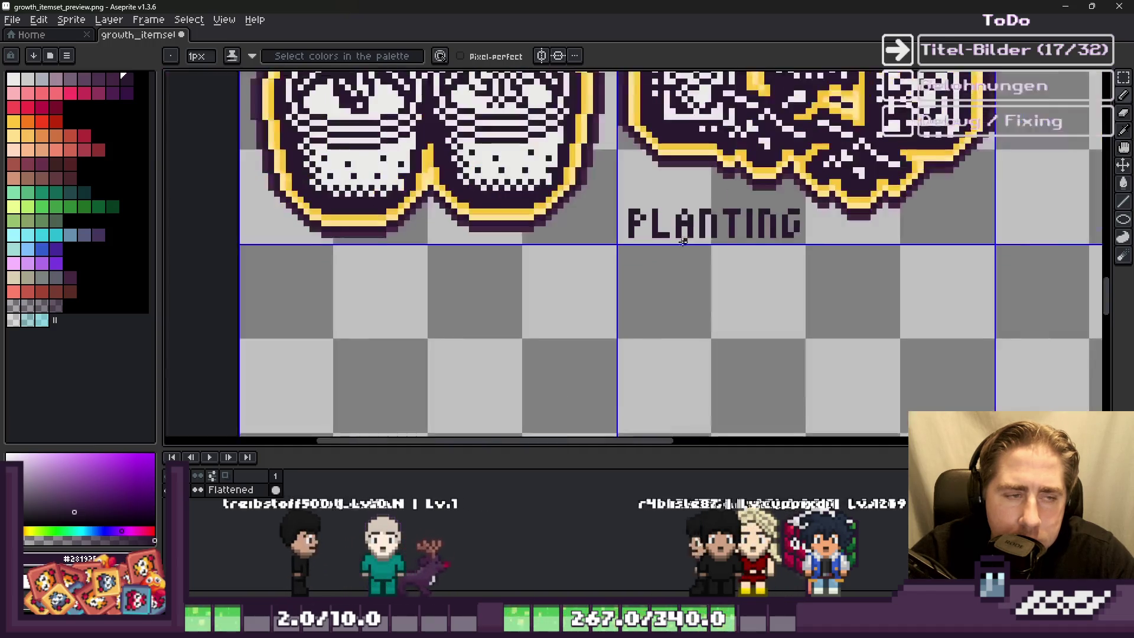
scroll(632, 229, down, 5)
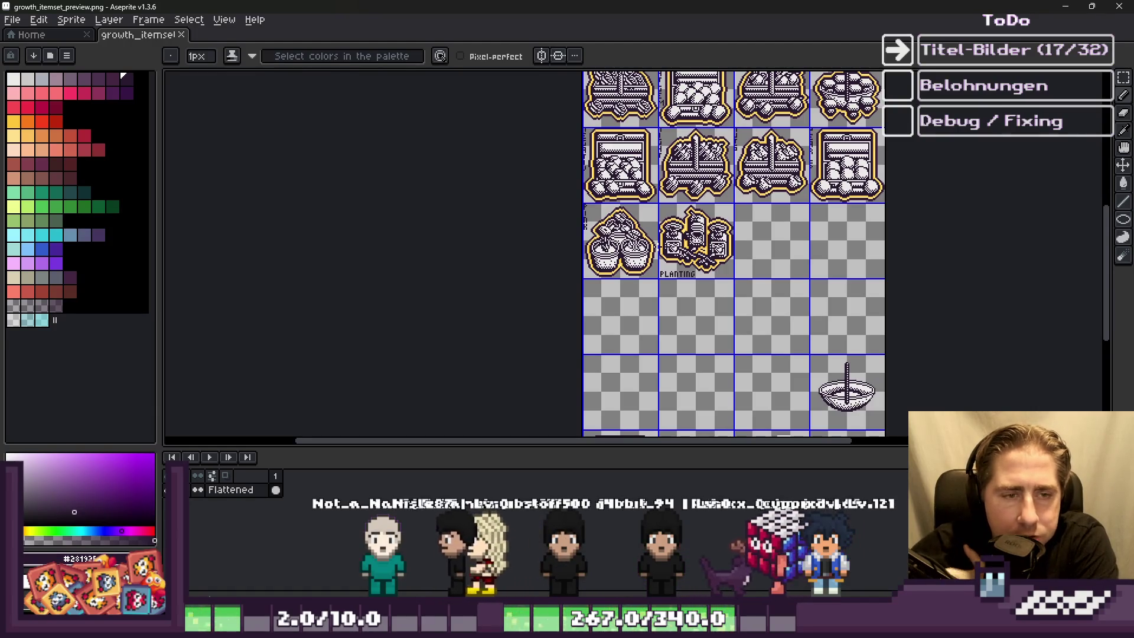
Step: Review the finished growth_itemset_preview sheet, then switch over to Godot Engine
scroll(667, 266, down, 3)
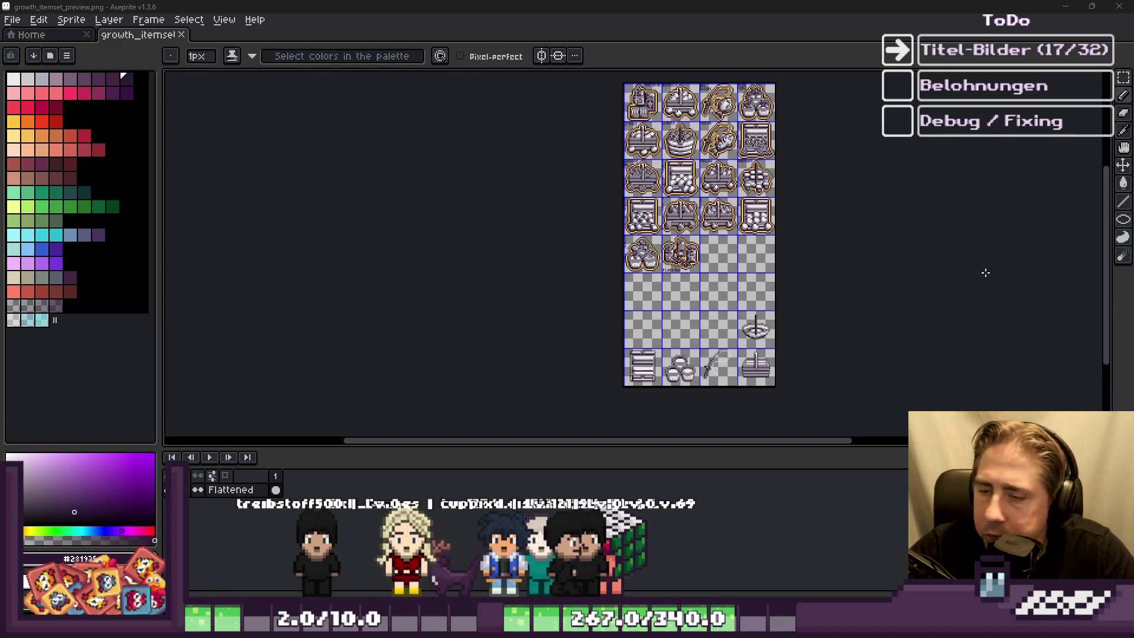
scroll(692, 263, up, 4)
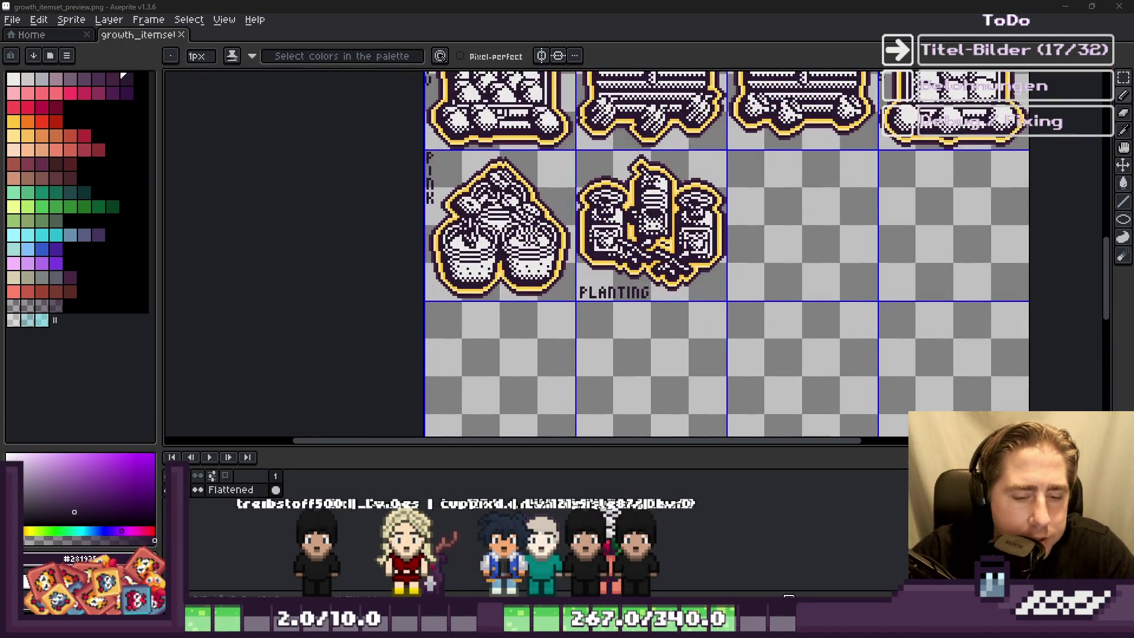
key(alt+Tab)
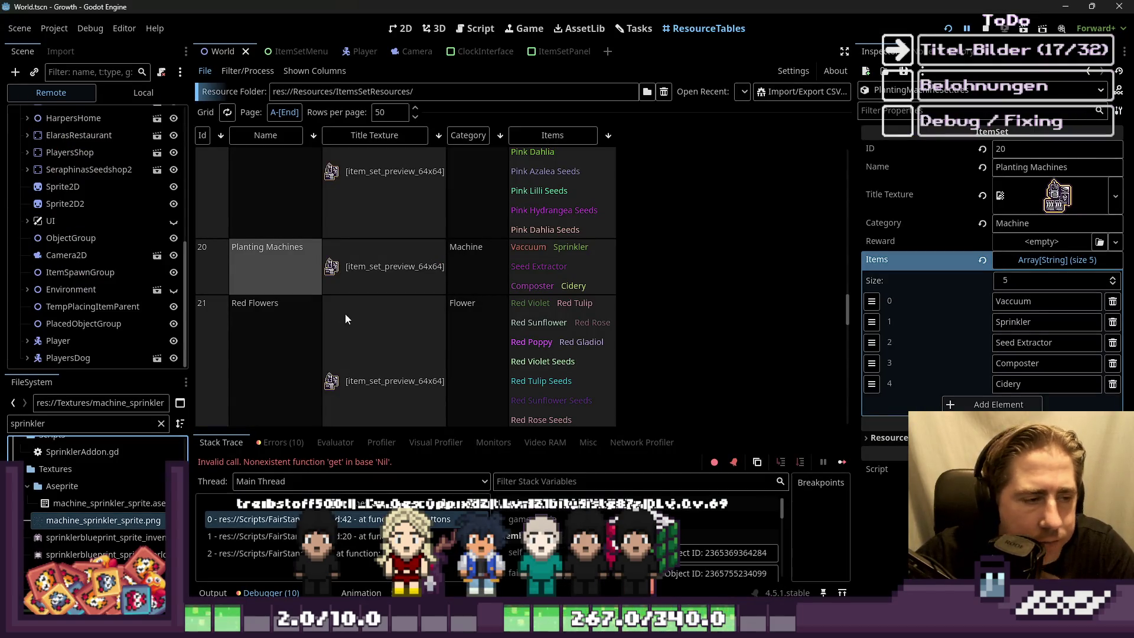
Step: Filter the FileSystem dock for 'Violet' and select redviolet_spritesheet.png
scroll(293, 354, down, 2)
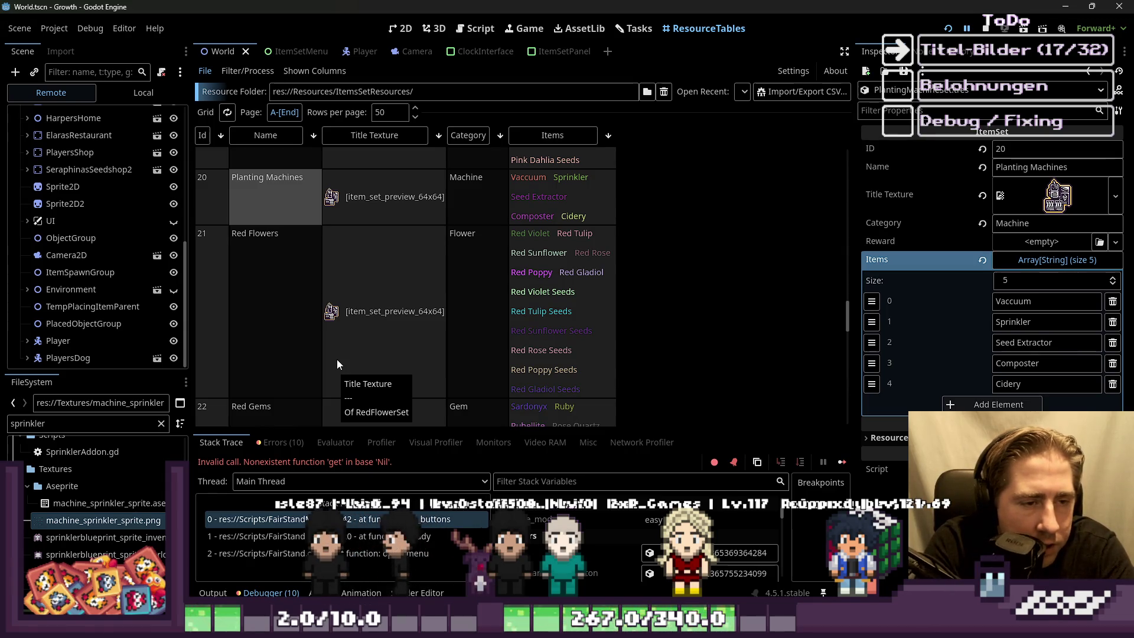
click(88, 423)
key(ctrl+a)
text(Viol)
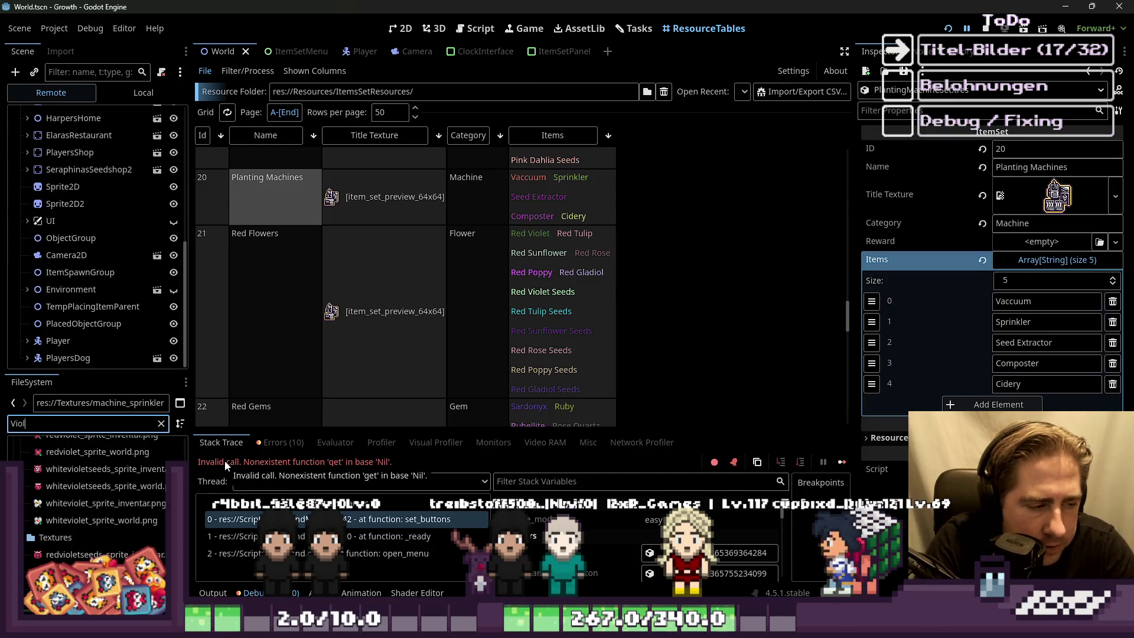
text(et)
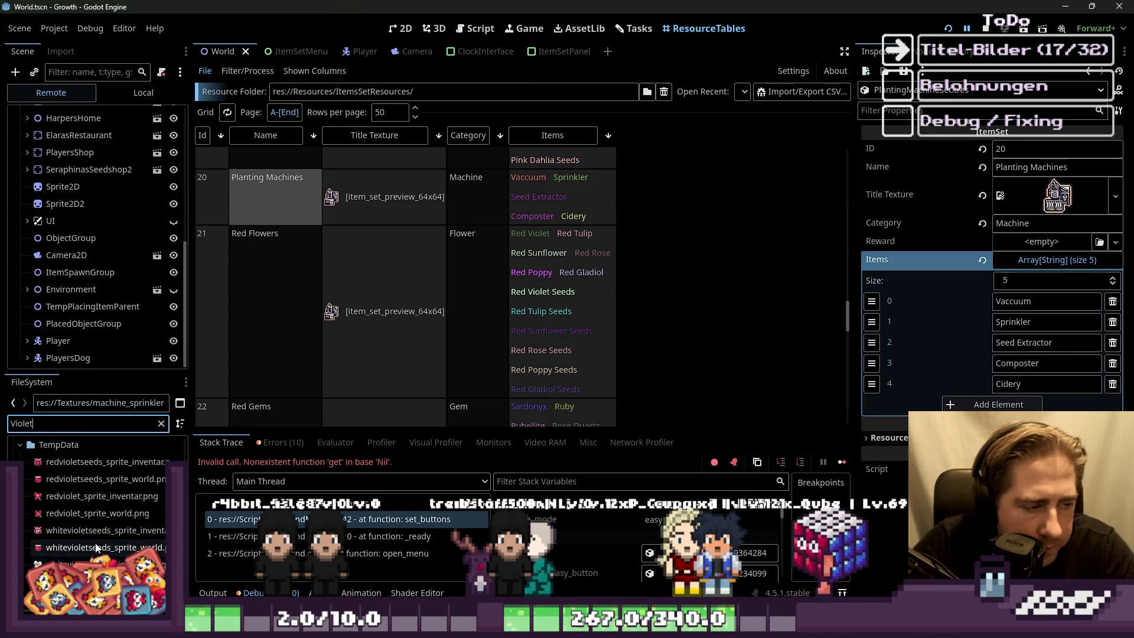
scroll(97, 548, down, 5)
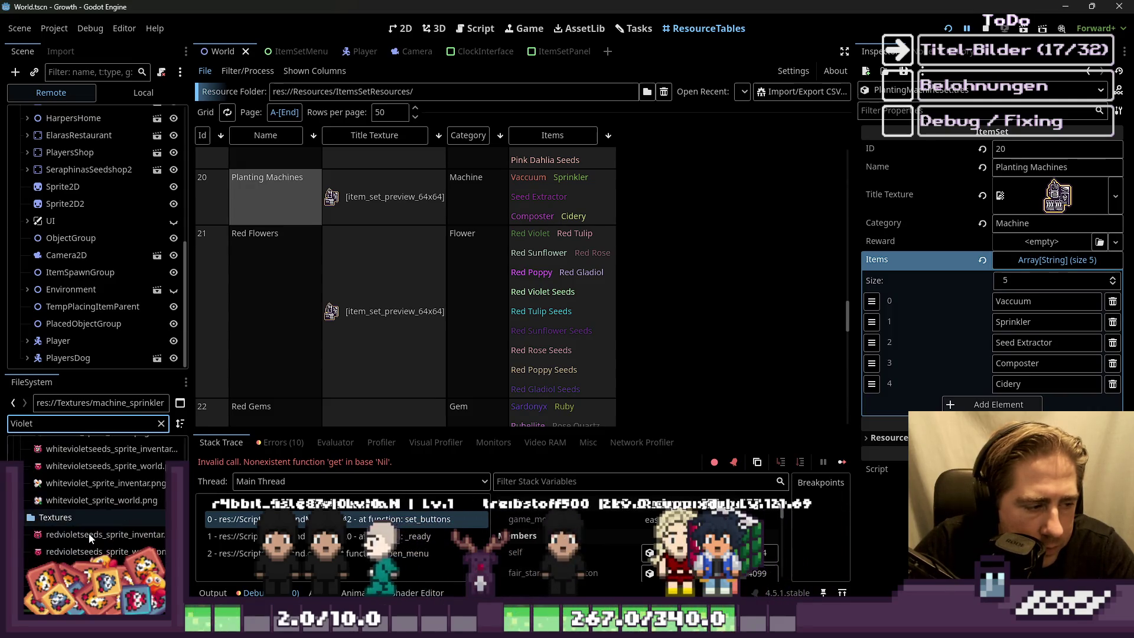
click(88, 508)
Step: Preview the red violet texture, then open redviolet_spritesheet.png in the external editor
right_click(99, 508)
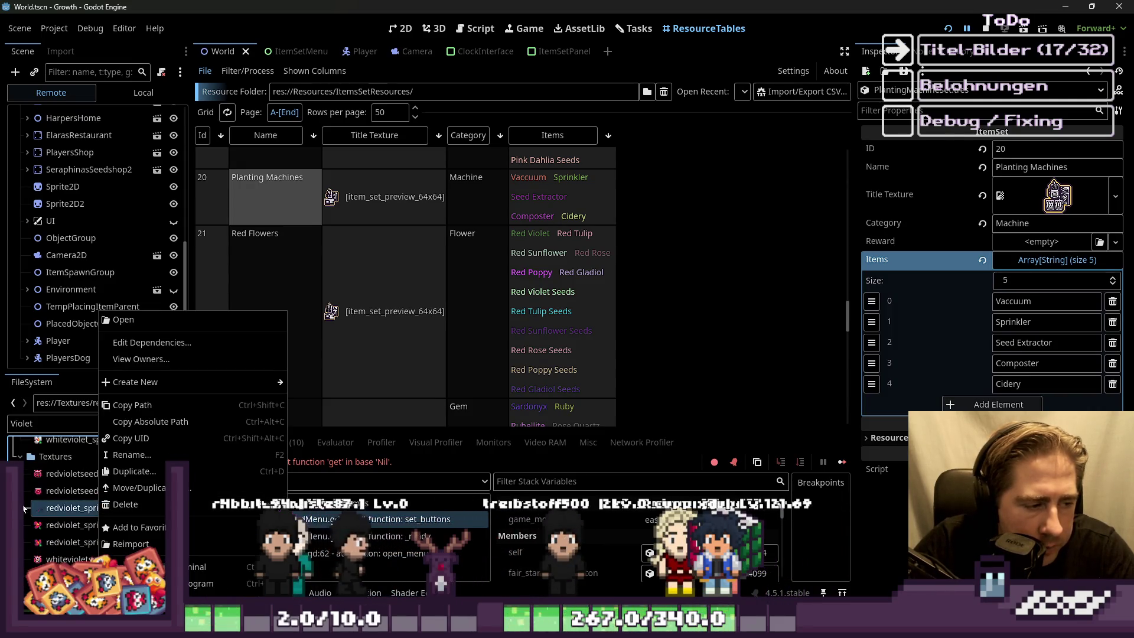
click(45, 509)
double_click(57, 512)
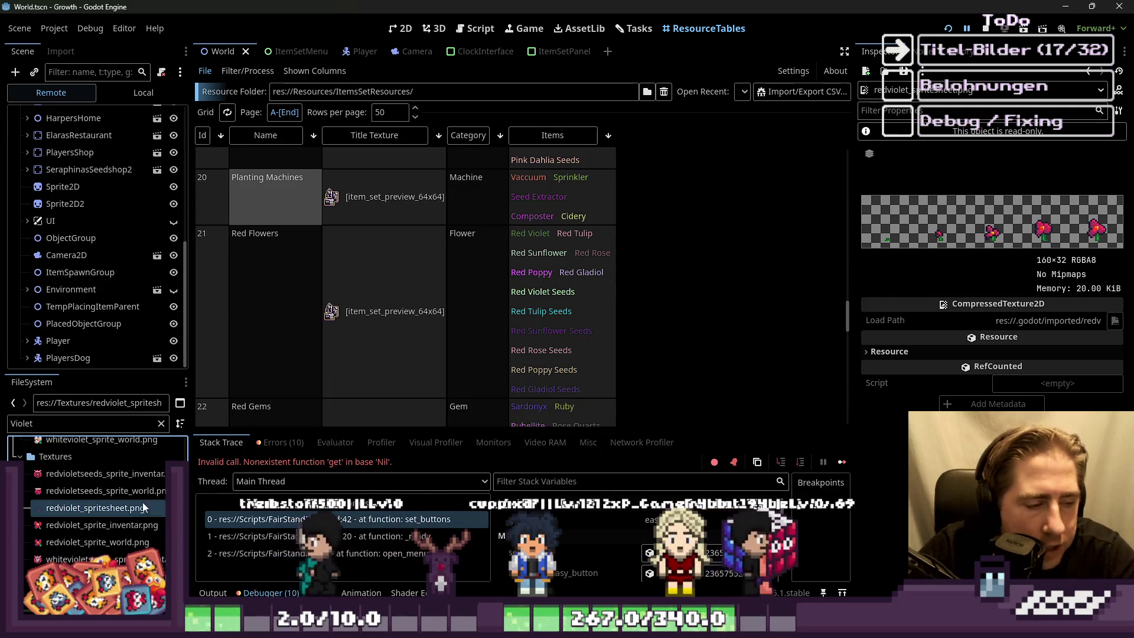
right_click(123, 508)
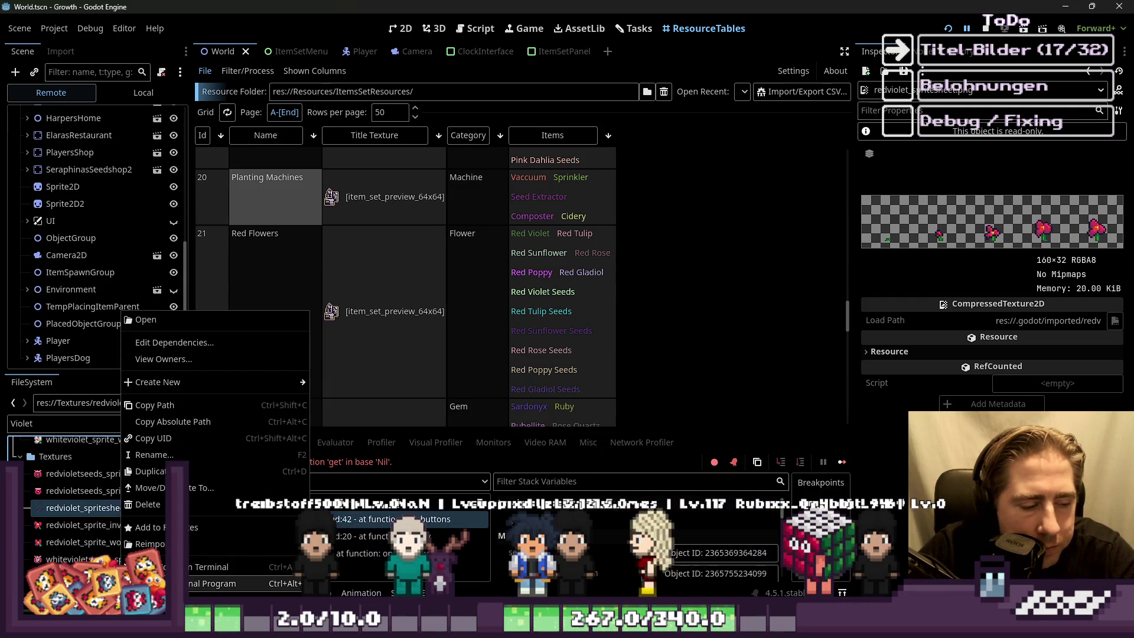
click(225, 583)
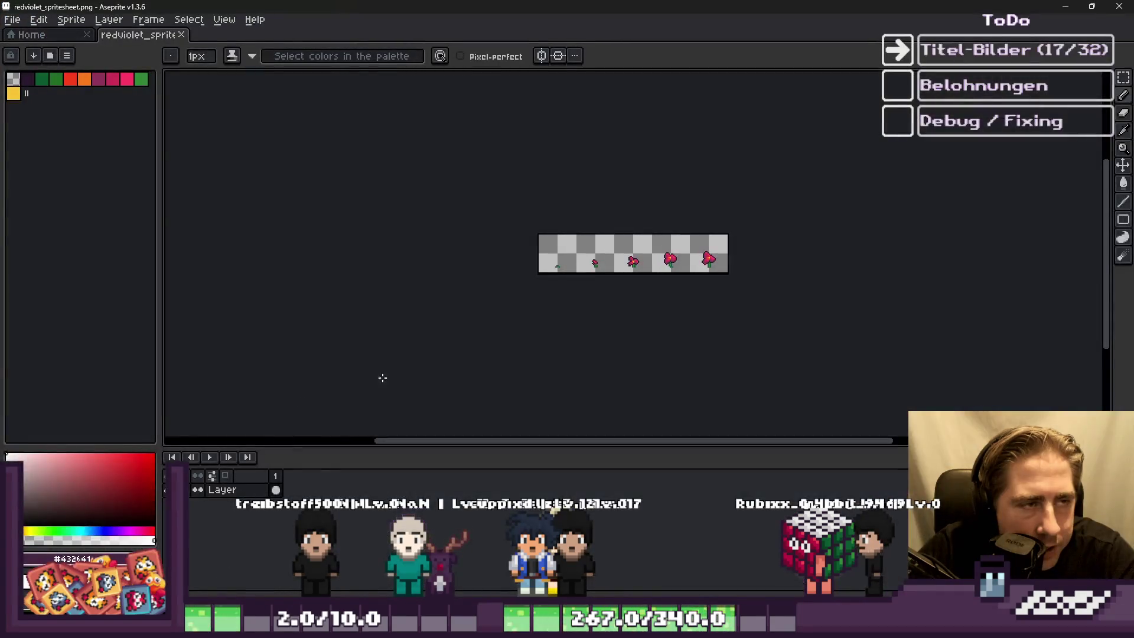
Step: Paste the copied red violet flower into the empty tile beside the PLANTING icon
scroll(653, 250, up, 2)
scroll(795, 273, up, 1)
key(m)
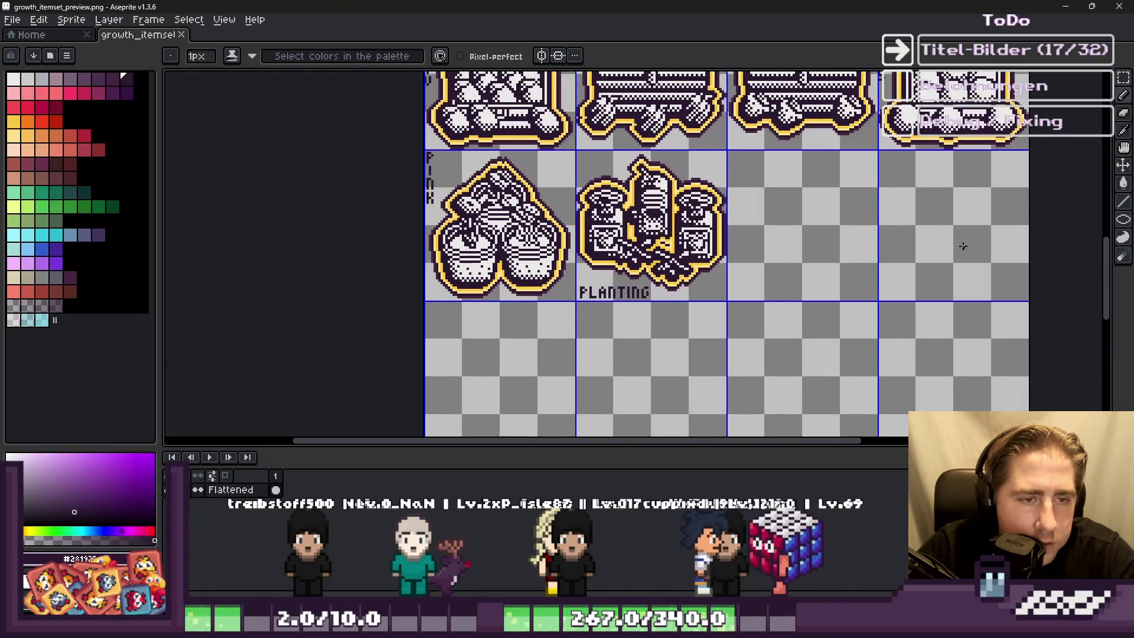
scroll(886, 241, up, 2)
key(m)
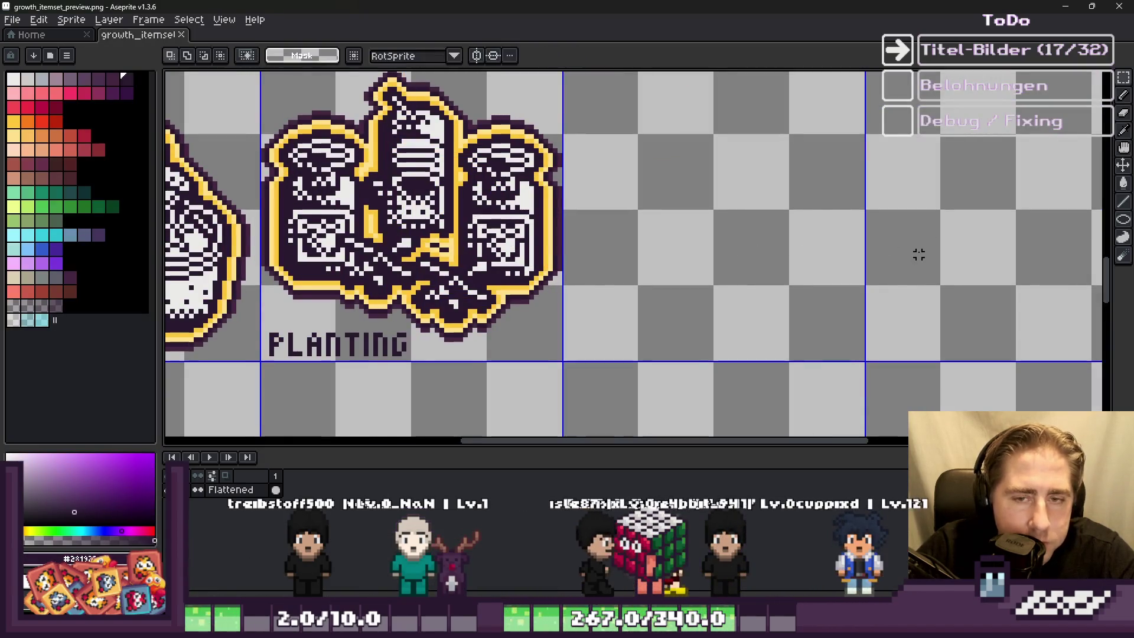
key(ctrl+v)
mouse_move(483, 254)
mouse_down()
mouse_move(772, 241)
mouse_move(963, 165)
mouse_move(981, 169)
mouse_up()
click(908, 241)
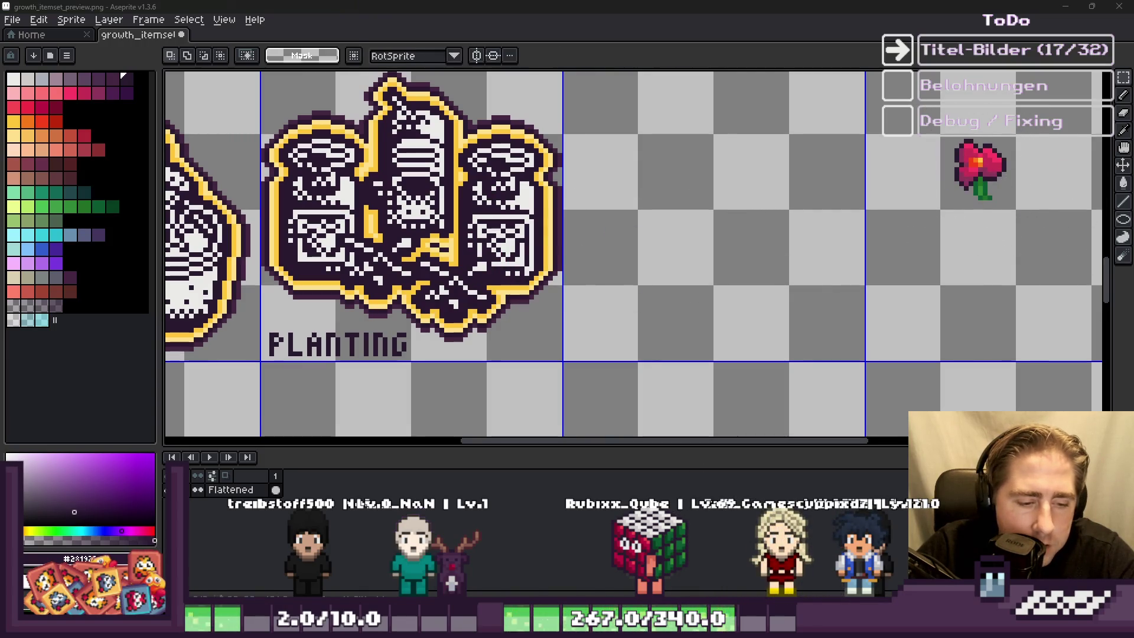
Step: Flip between the open sprite files, review the preview sheet, and return to Godot
mouse_move(532, 626)
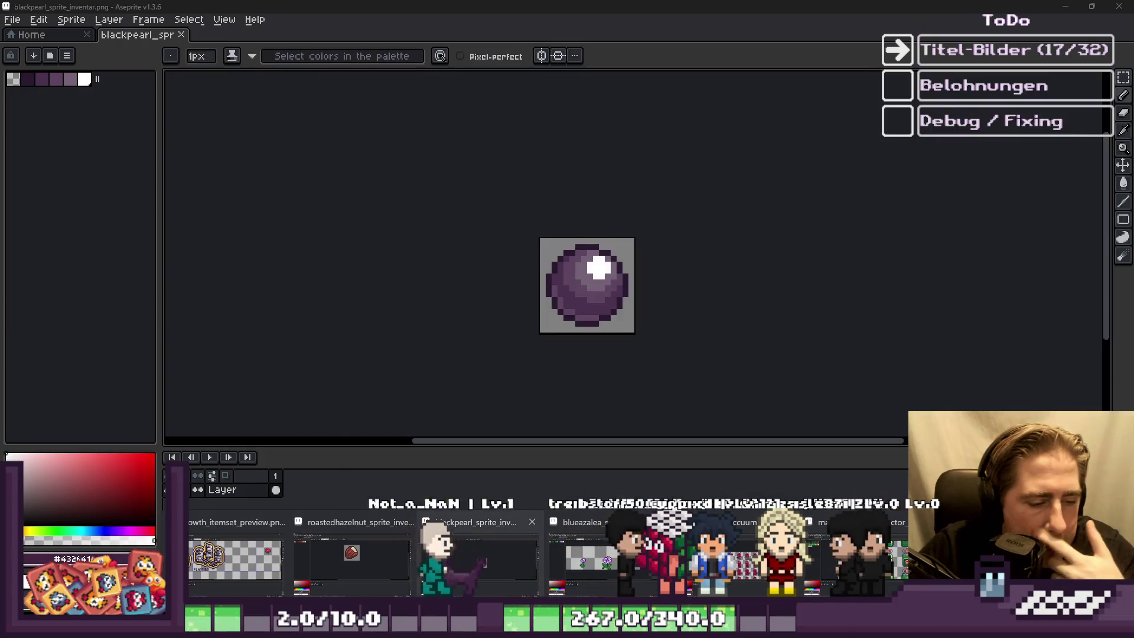
click(449, 568)
click(448, 569)
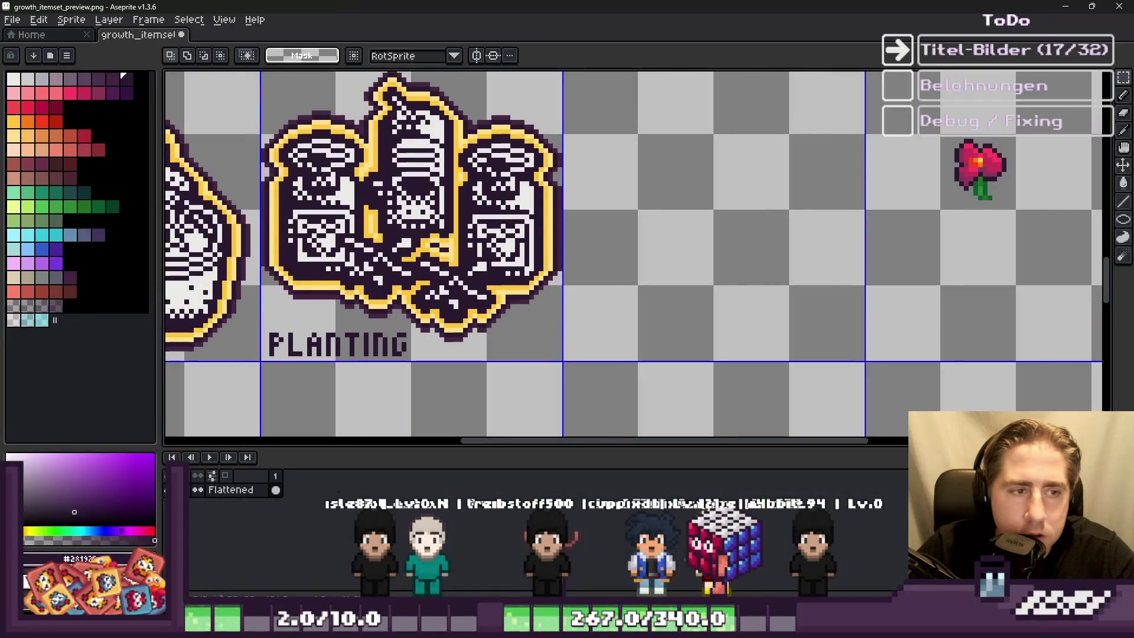
scroll(489, 399, down, 3)
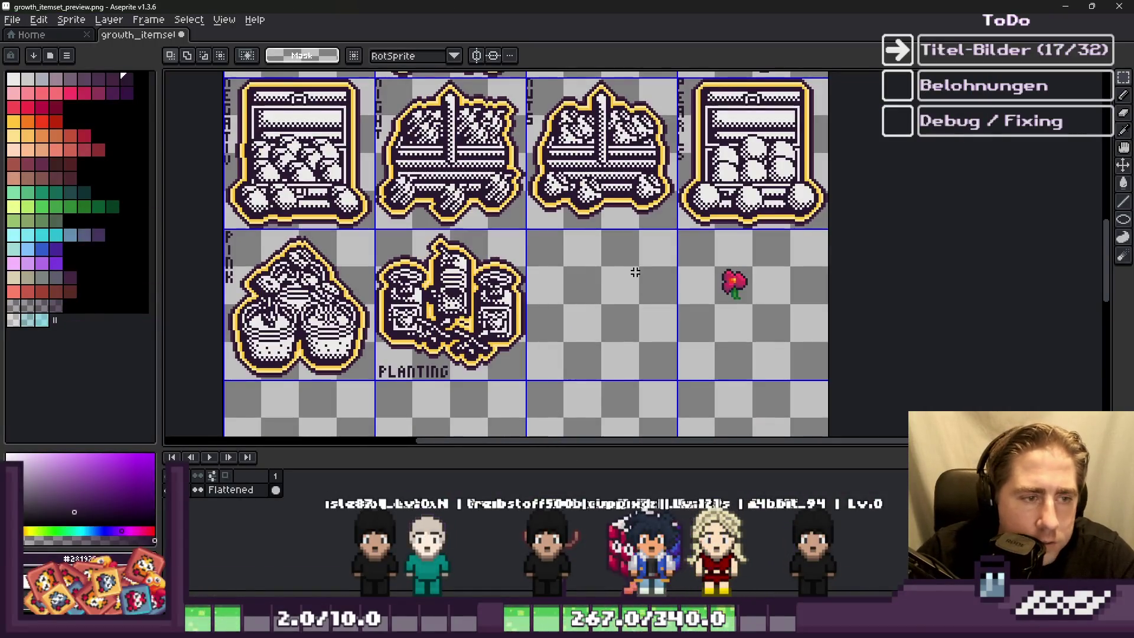
scroll(635, 282, down, 3)
scroll(531, 296, up, 3)
scroll(531, 295, down, 3)
scroll(595, 355, up, 3)
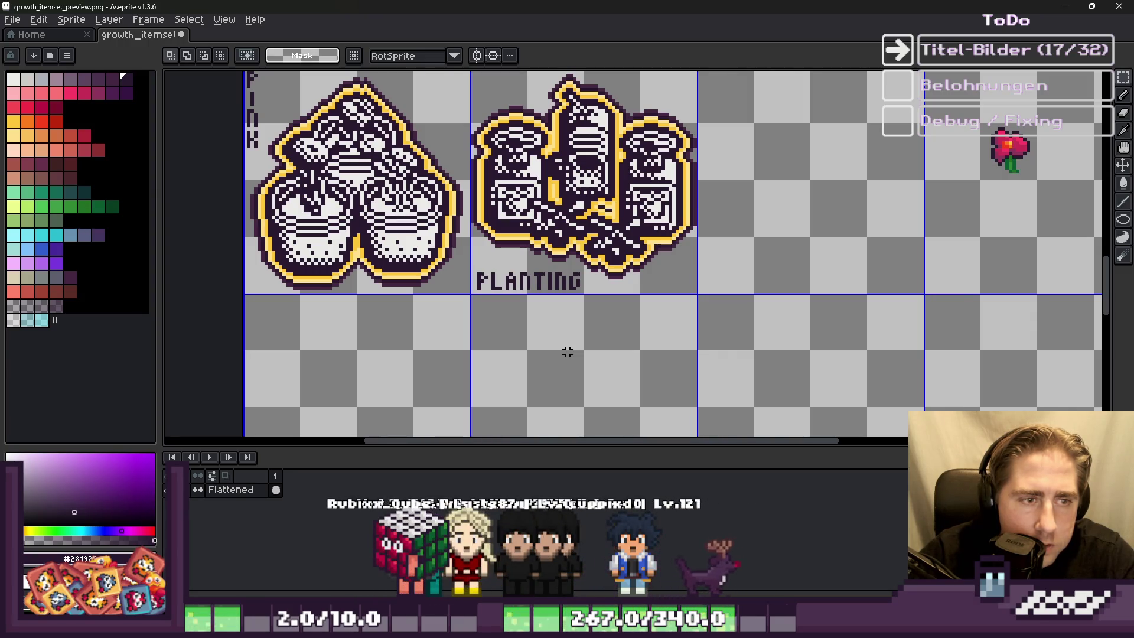
scroll(567, 352, down, 1)
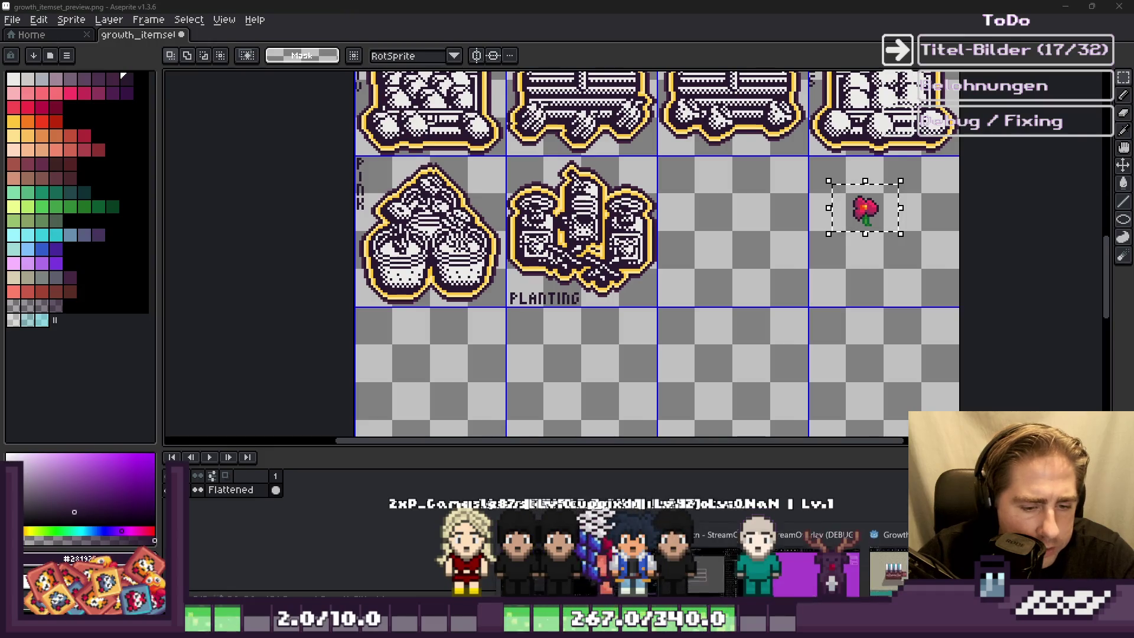
key(alt+Tab)
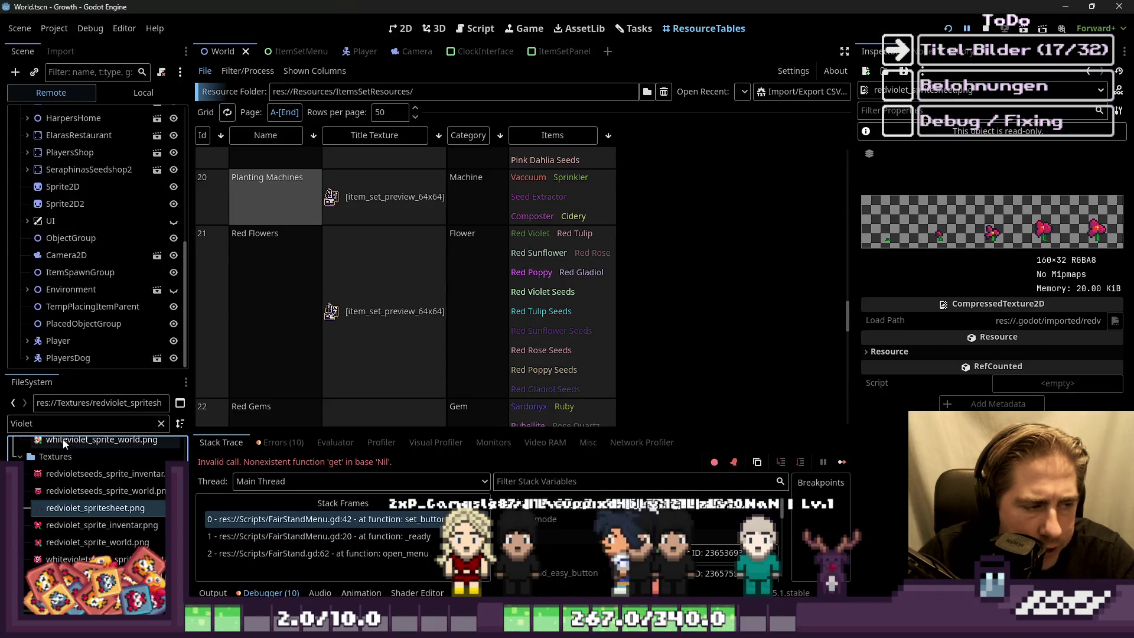
Step: Filter for 'Sunflower' and open redsunflower_spritesheet.png in Aseprite
text(Sunflower)
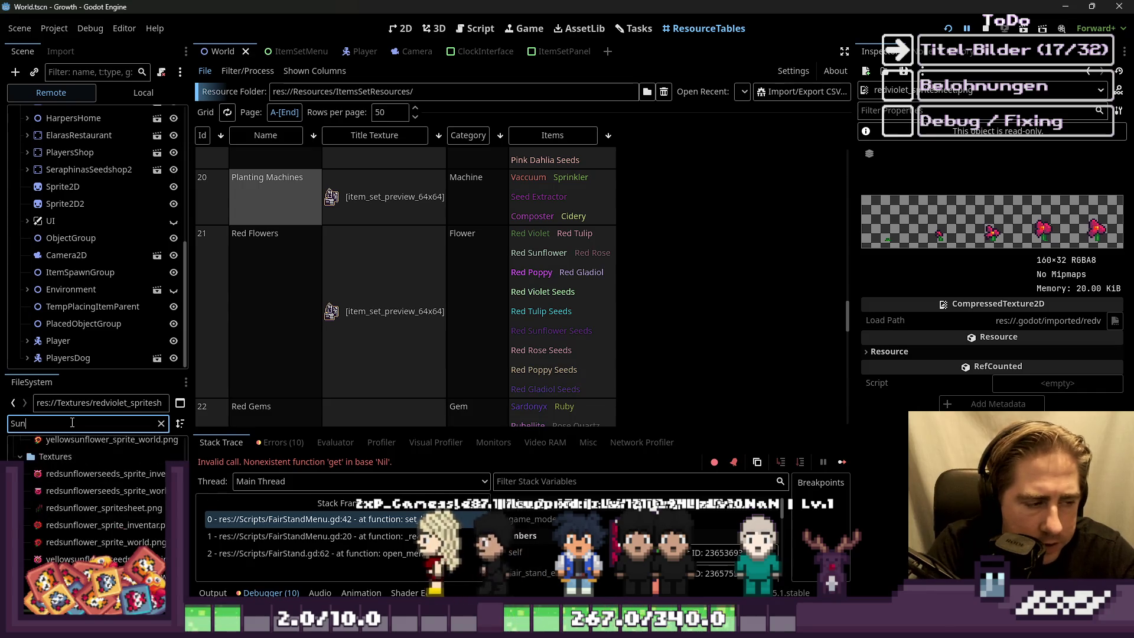
right_click(39, 542)
right_click(50, 527)
right_click(61, 509)
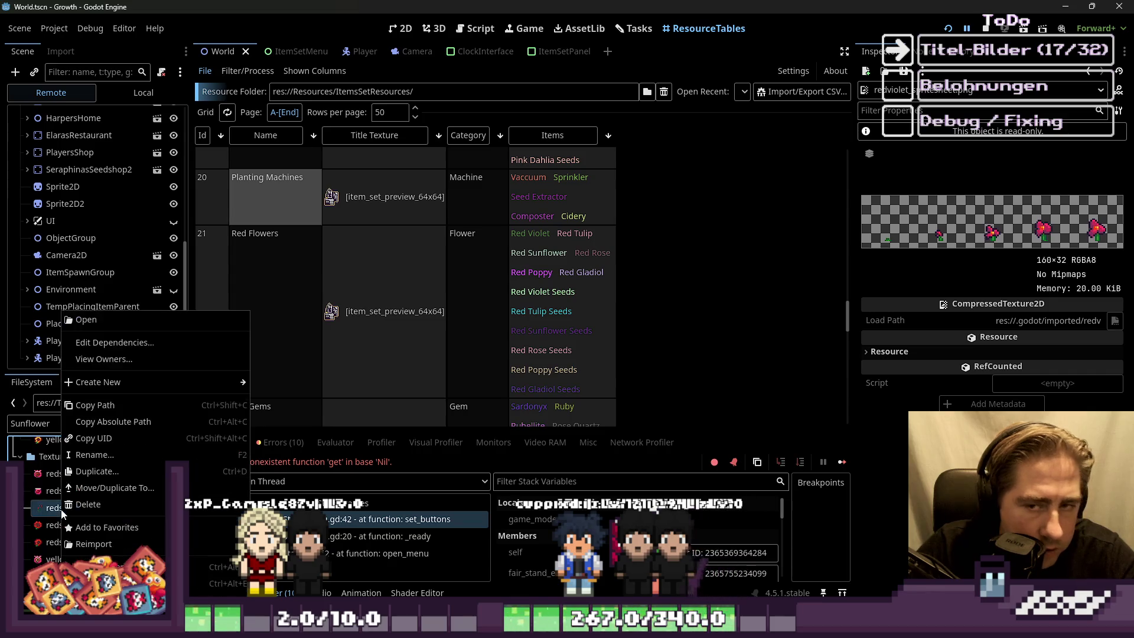
click(94, 583)
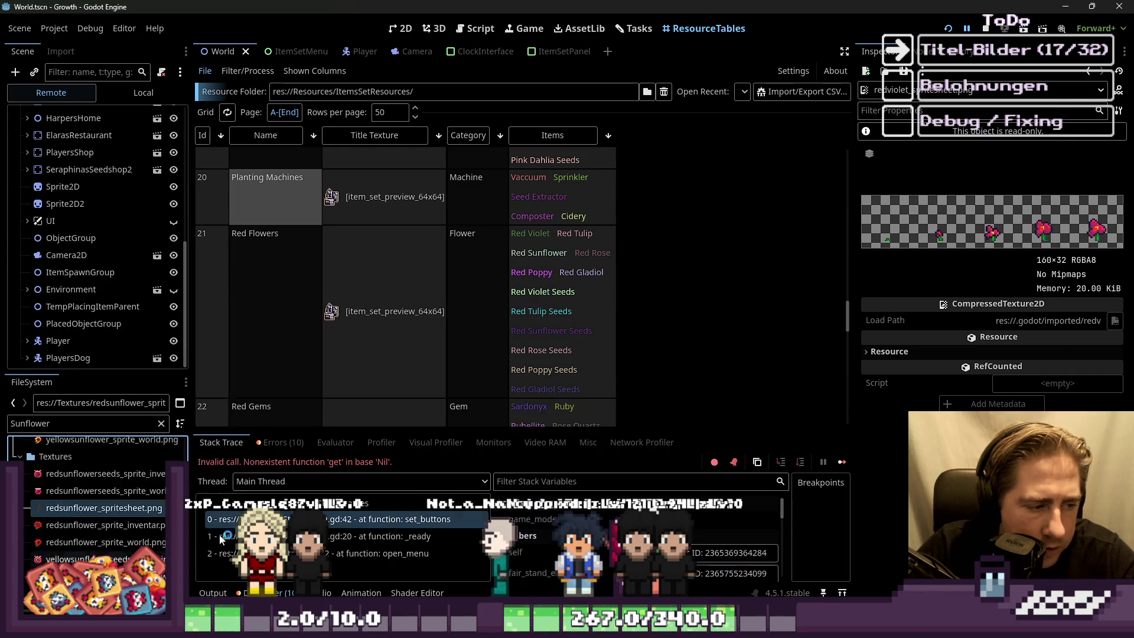
key(m)
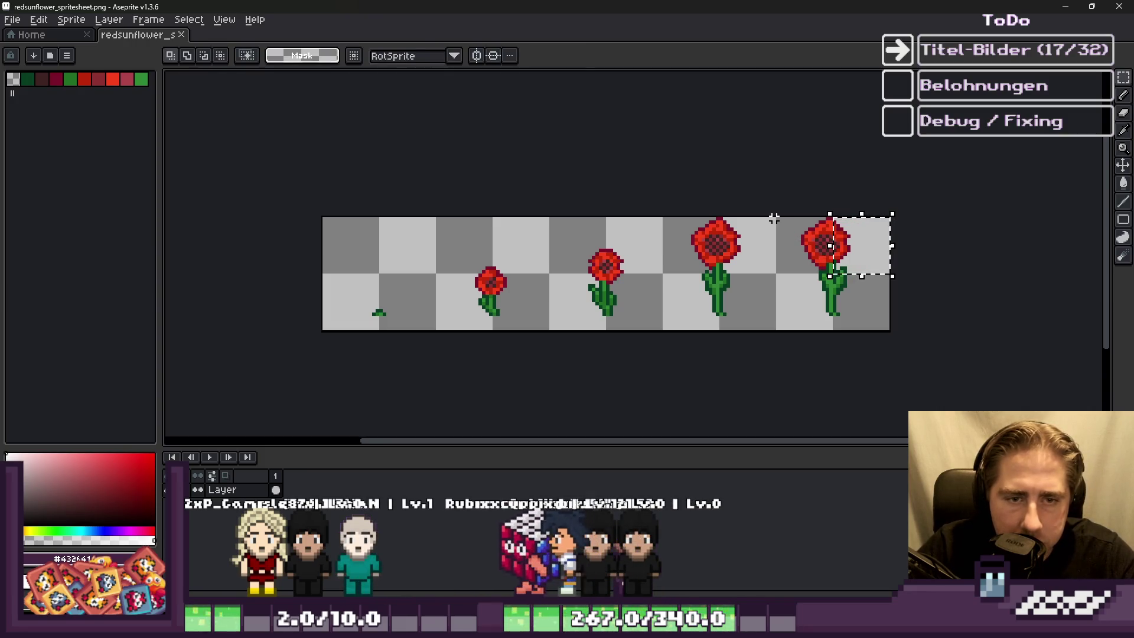
Step: Select the third red sunflower frame and close the sunflower spritesheet
mouse_move(777, 219)
mouse_down()
mouse_move(850, 420)
mouse_move(874, 346)
mouse_up()
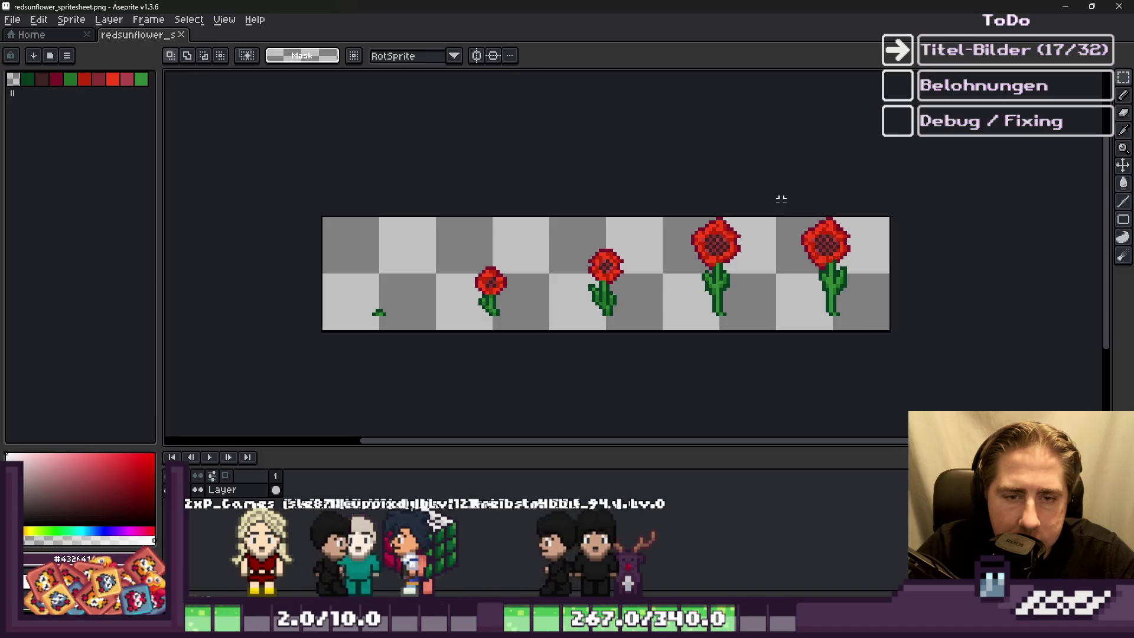
key(ctrl+d)
scroll(671, 246, up, 2)
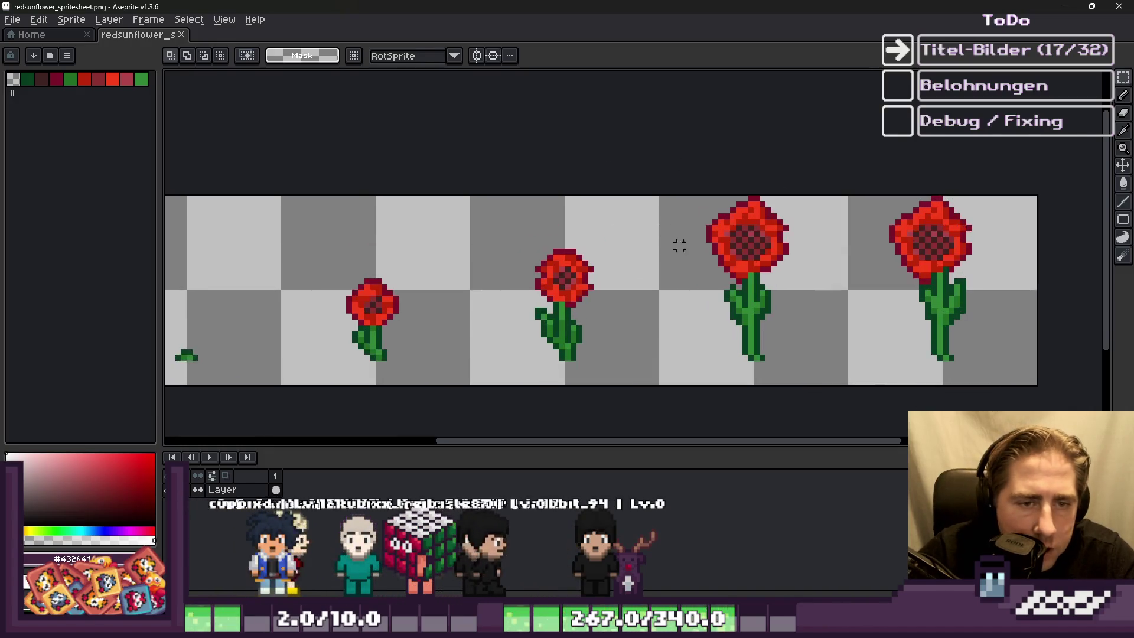
drag(685, 177, 730, 255)
drag(859, 423, 815, 430)
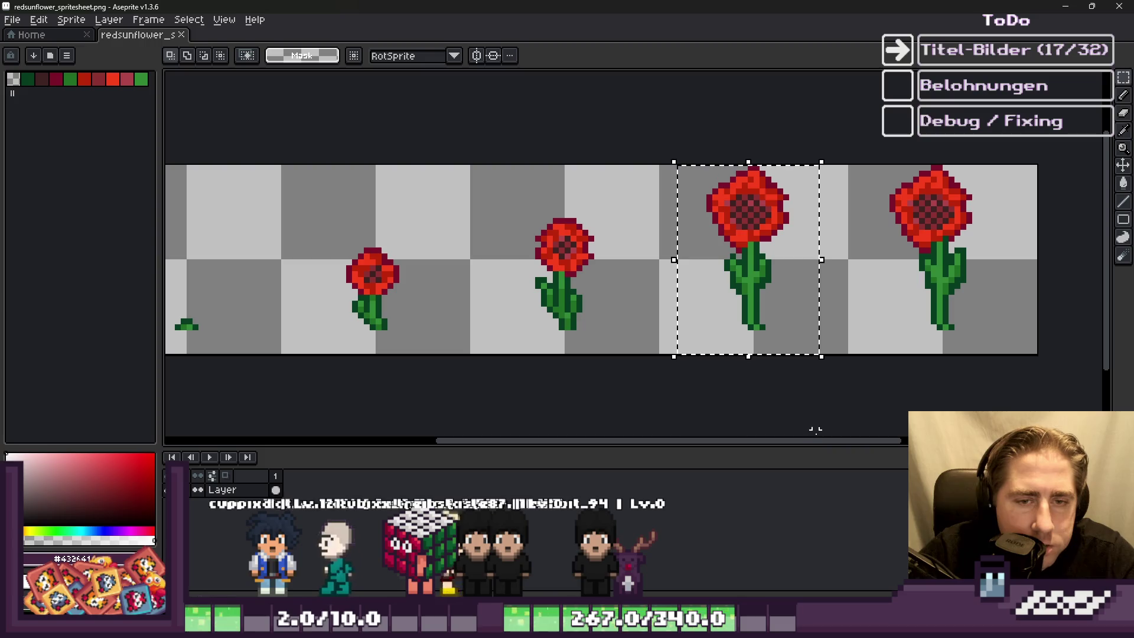
click(1109, 6)
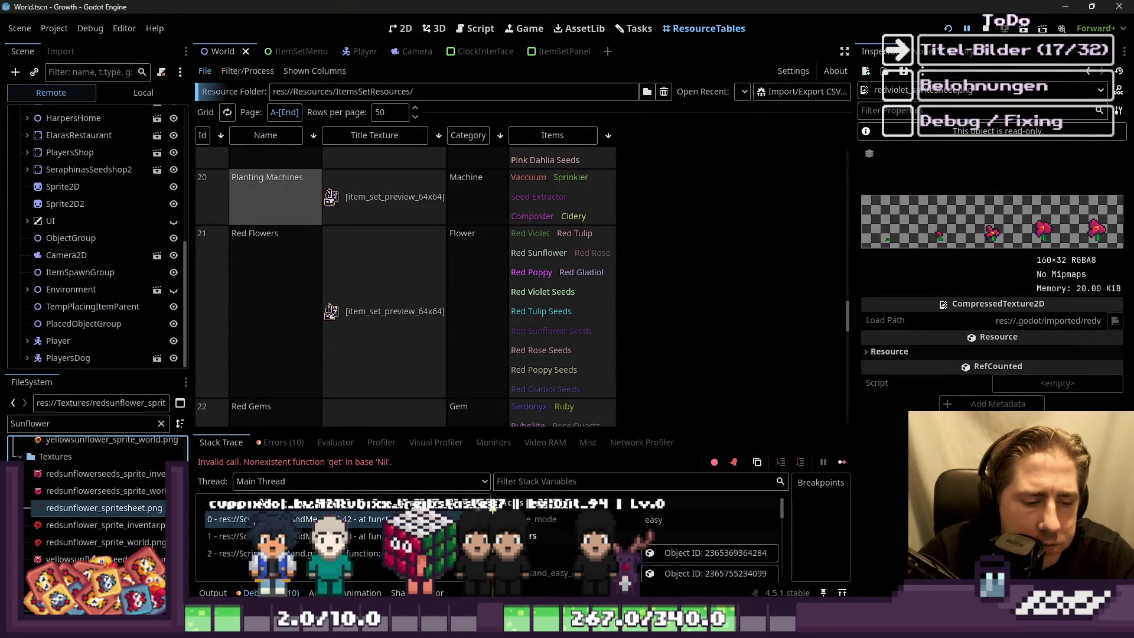
Step: Paste the red sunflower onto the preview sheet beside the red violet flower
key(alt+Tab)
key(ctrl+v)
click(768, 286)
scroll(866, 259, up, 1)
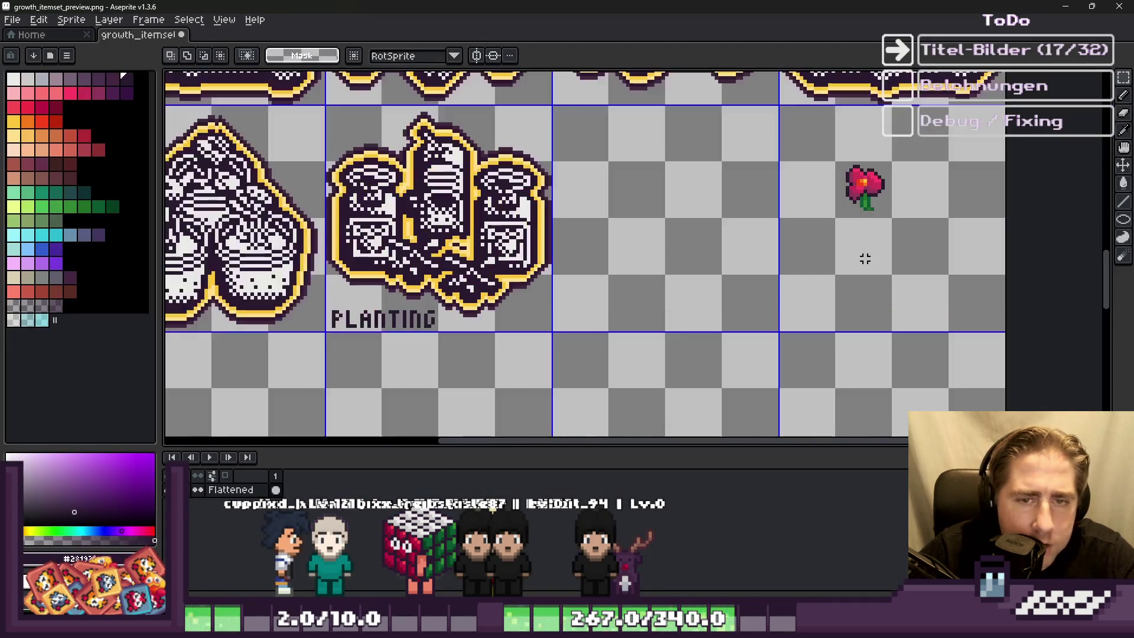
scroll(912, 220, up, 2)
key(ctrl+v)
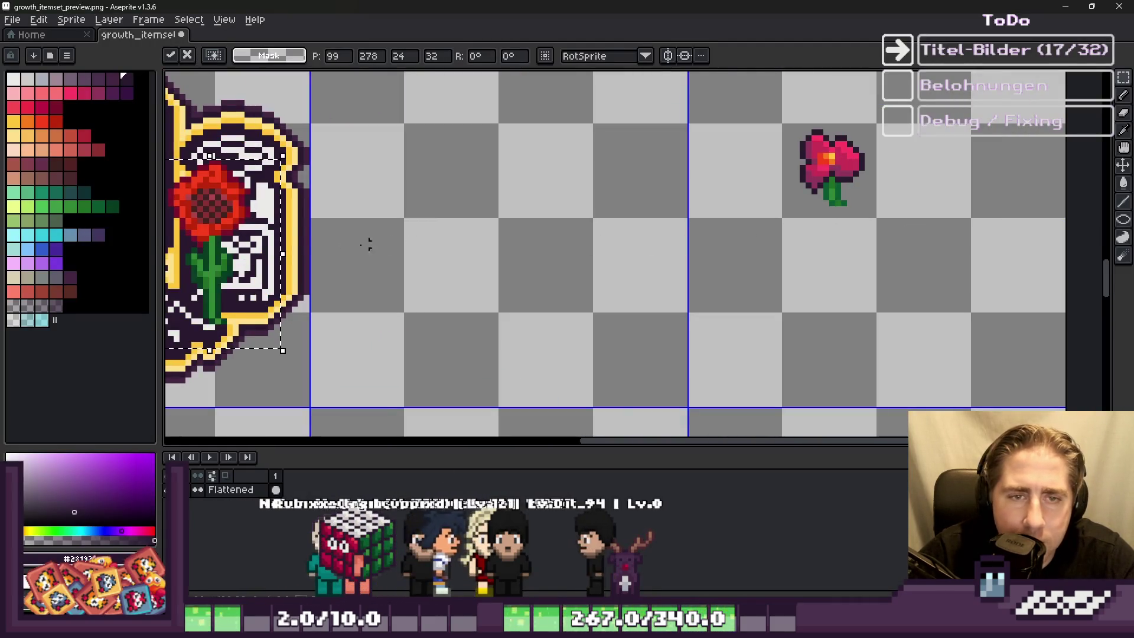
mouse_move(250, 253)
mouse_down()
mouse_move(1006, 211)
mouse_move(972, 204)
mouse_up()
click(879, 209)
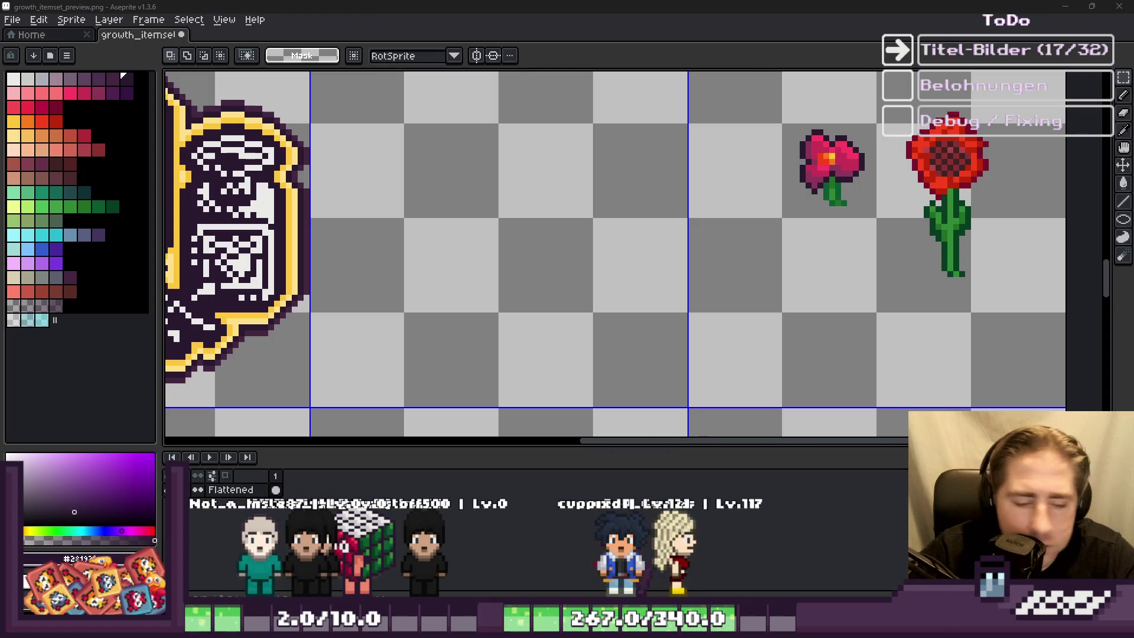
mouse_move(685, 628)
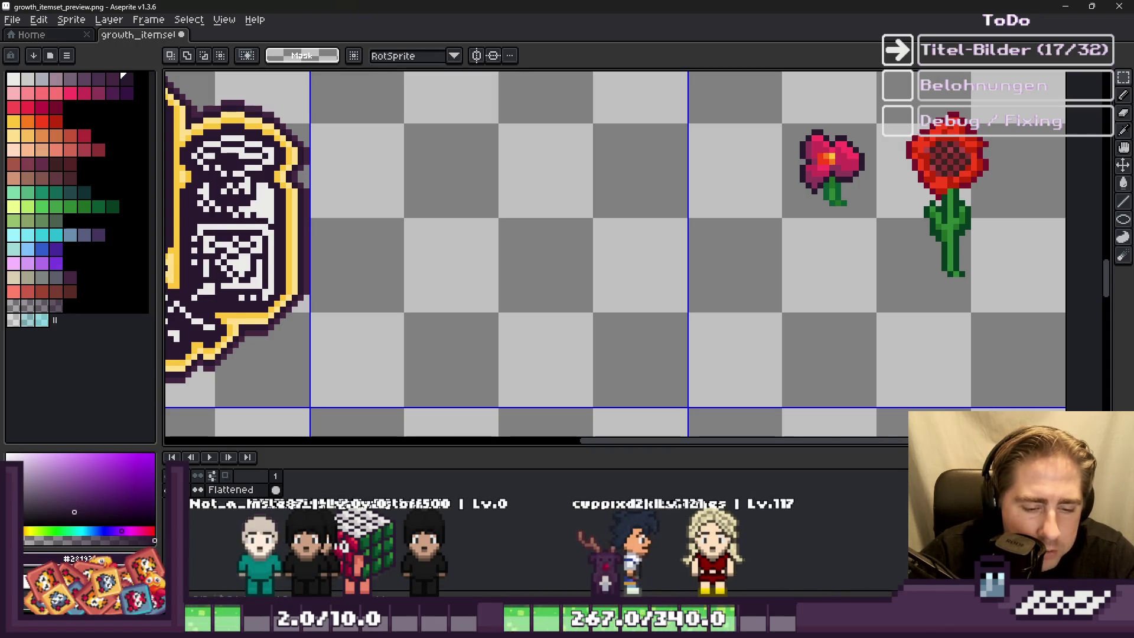
click(512, 555)
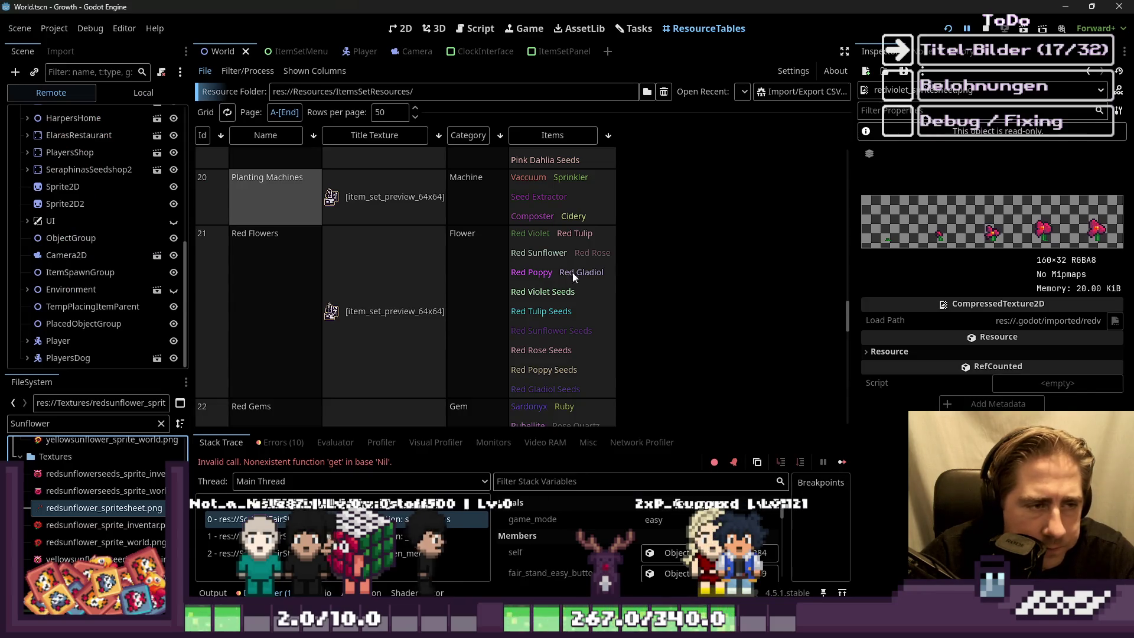
Step: Filter the FileSystem for 'Poppy' and open redpoppy_spritesheet.png in Aseprite
double_click(110, 426)
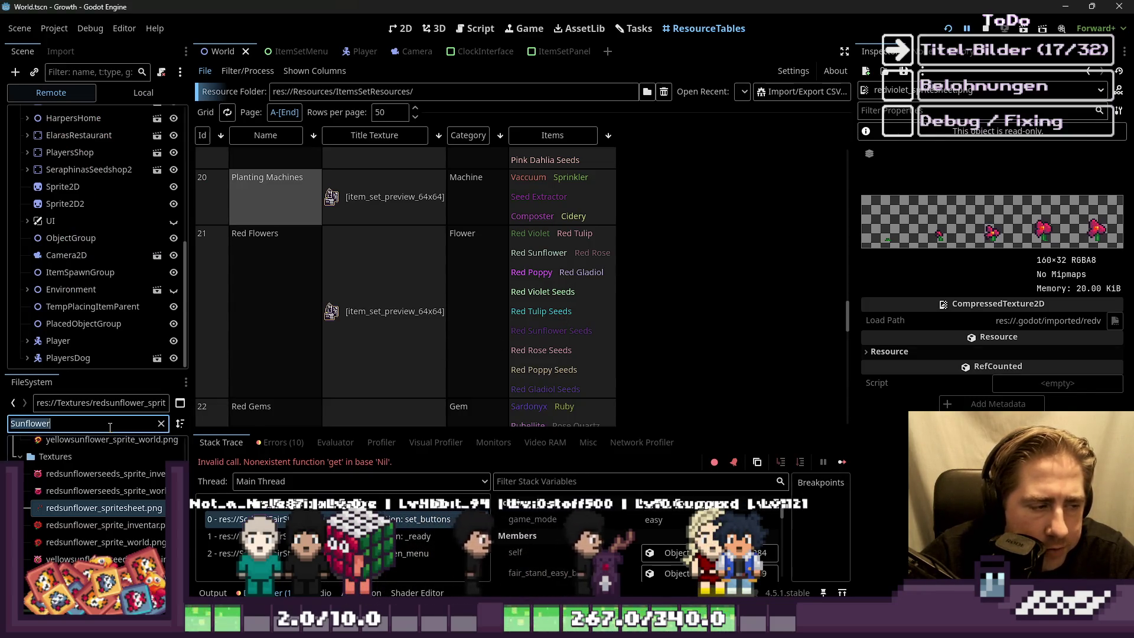
text(Poppy)
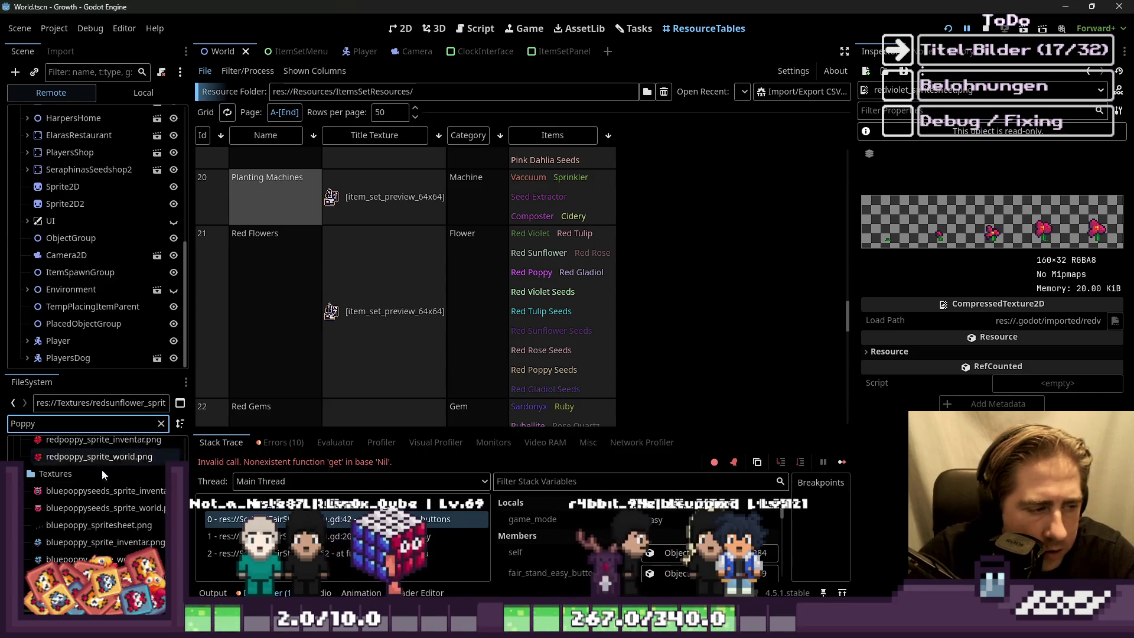
click(88, 525)
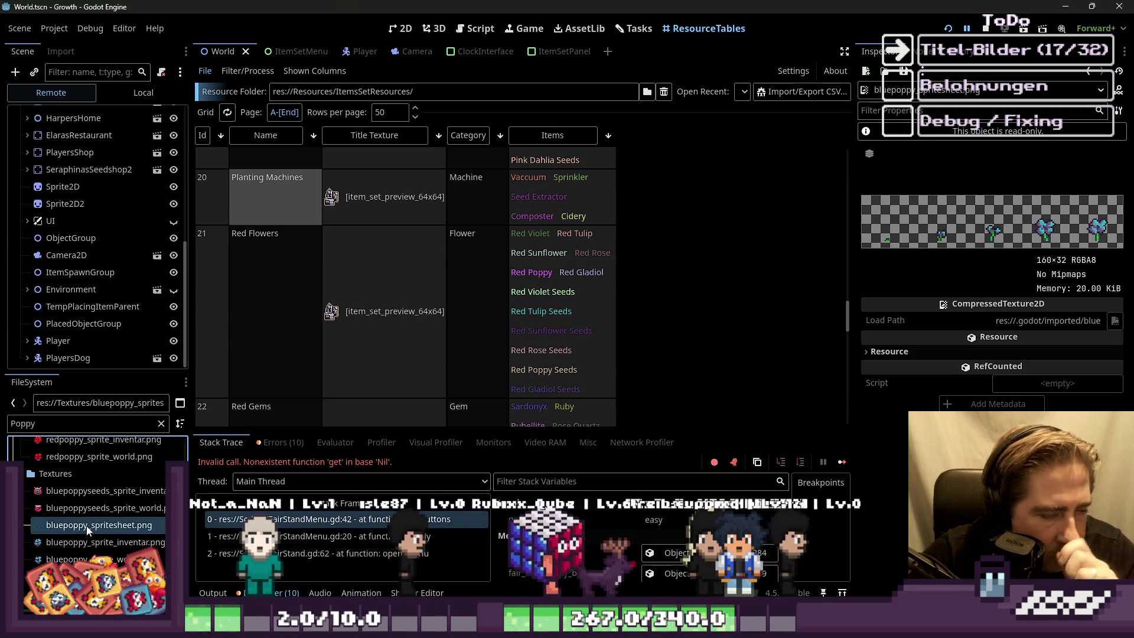
scroll(71, 540, up, 3)
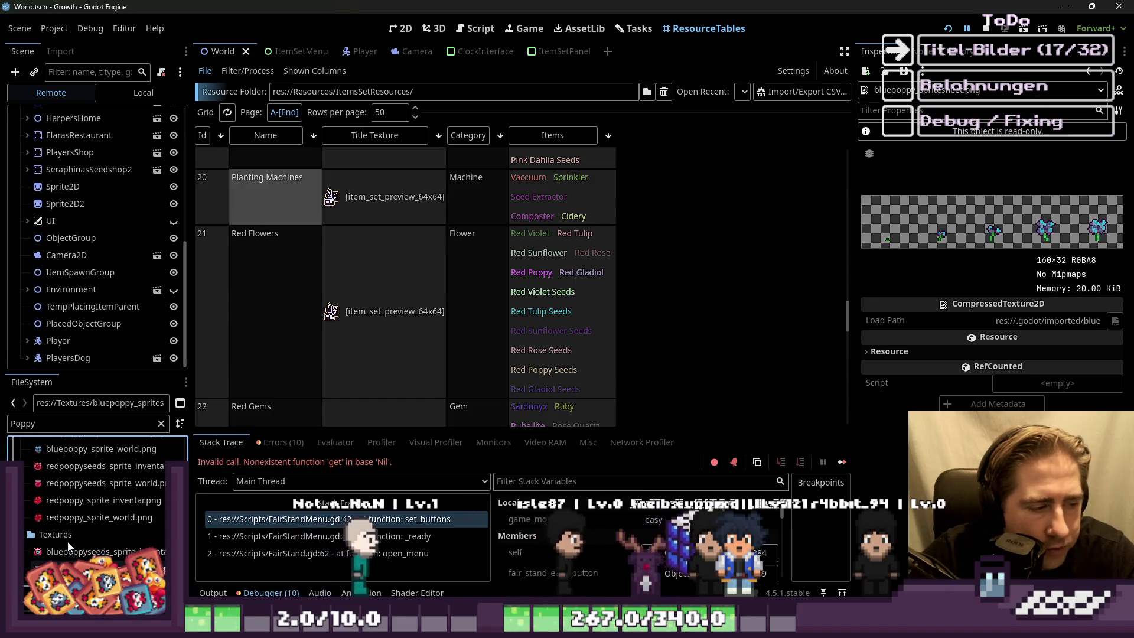
scroll(74, 534, down, 1)
scroll(85, 514, down, 1)
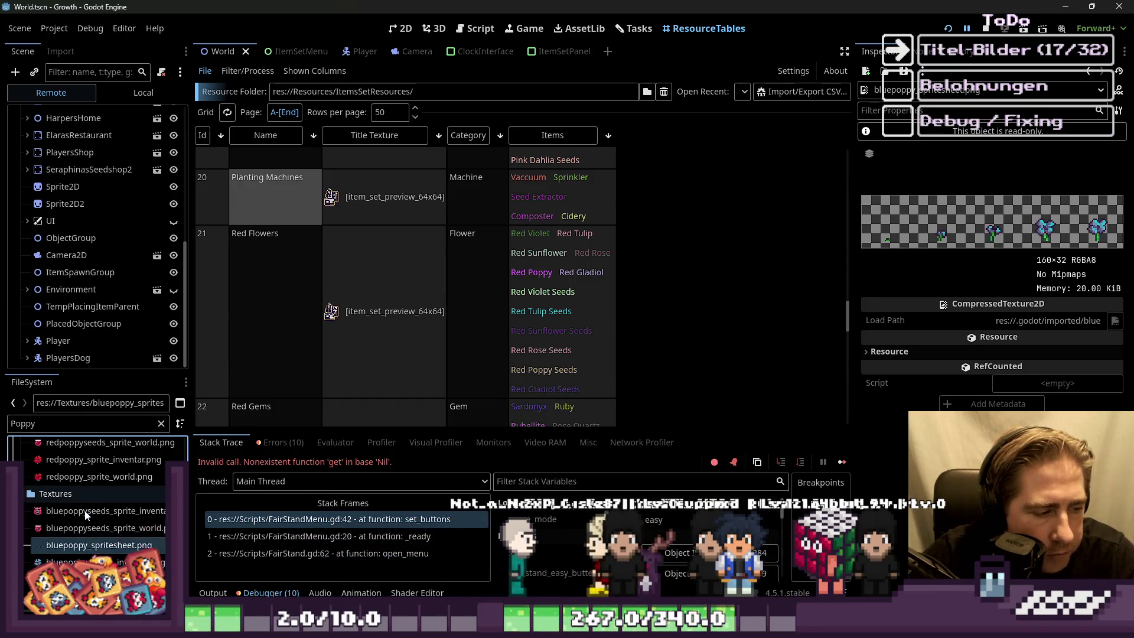
scroll(83, 520, down, 5)
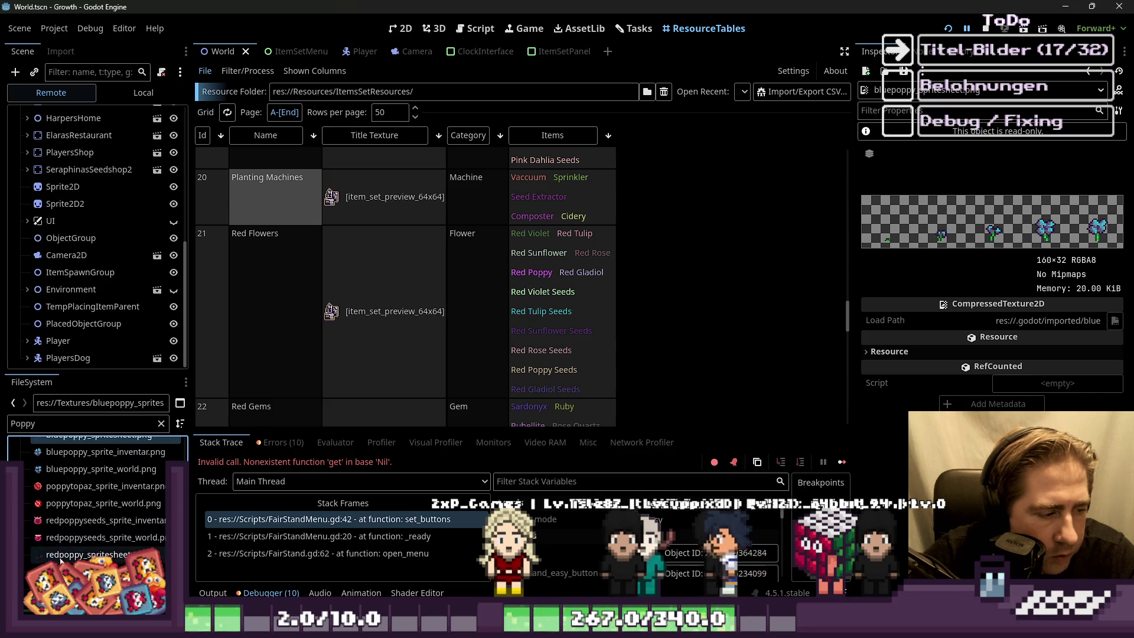
right_click(60, 556)
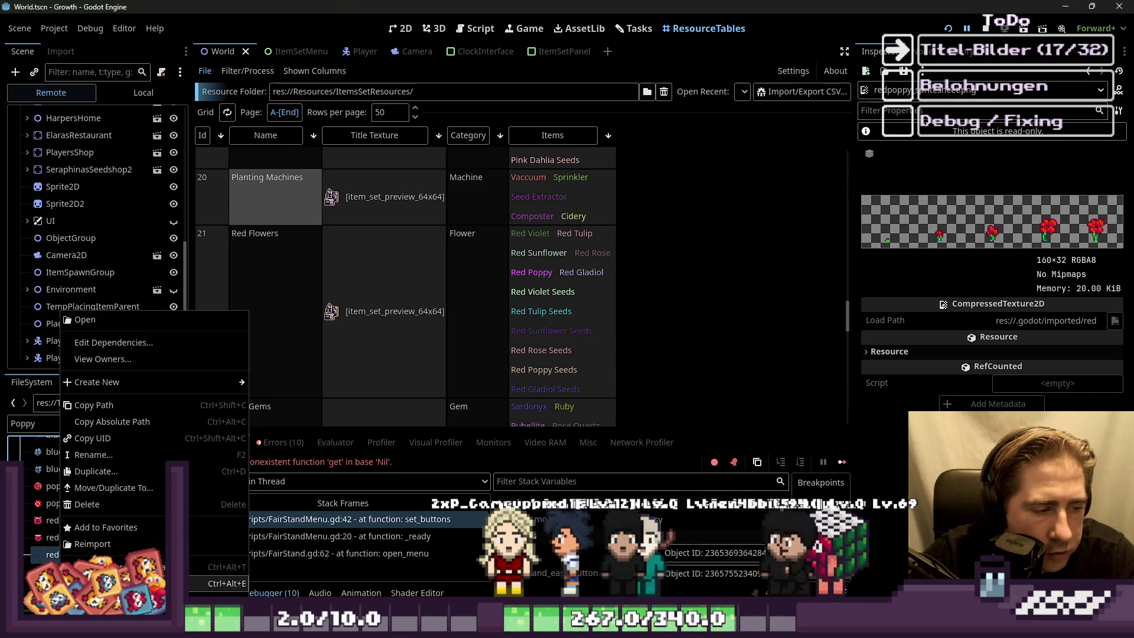
click(112, 583)
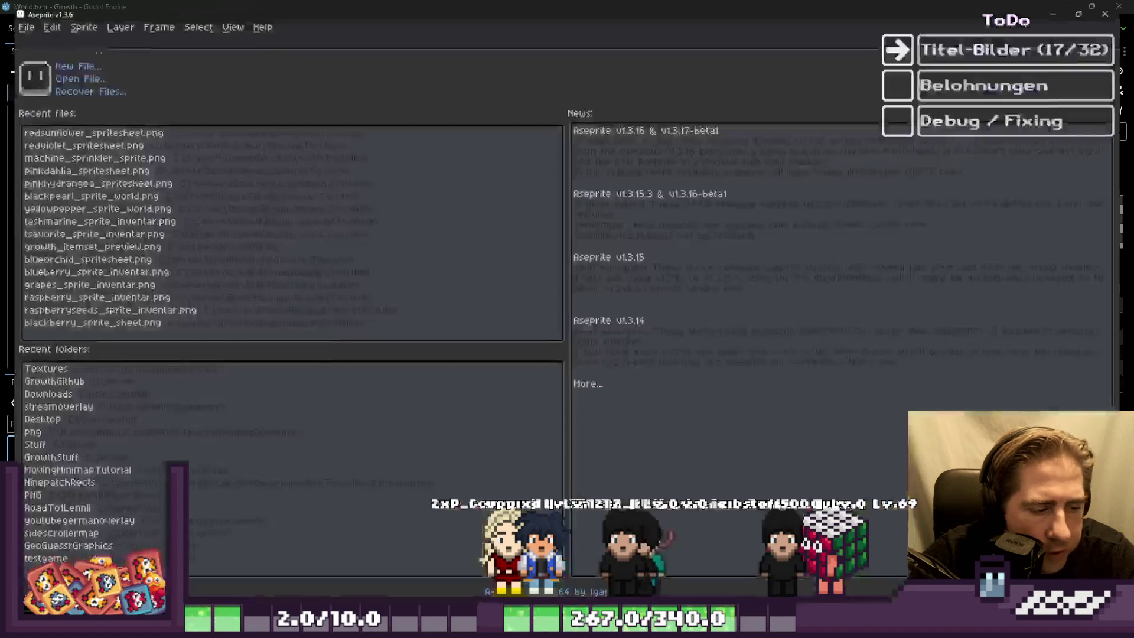
Step: Copy the largest poppy frame into growth_itemset_preview.png and place it right of the flowers
key(m)
scroll(650, 192, up, 1)
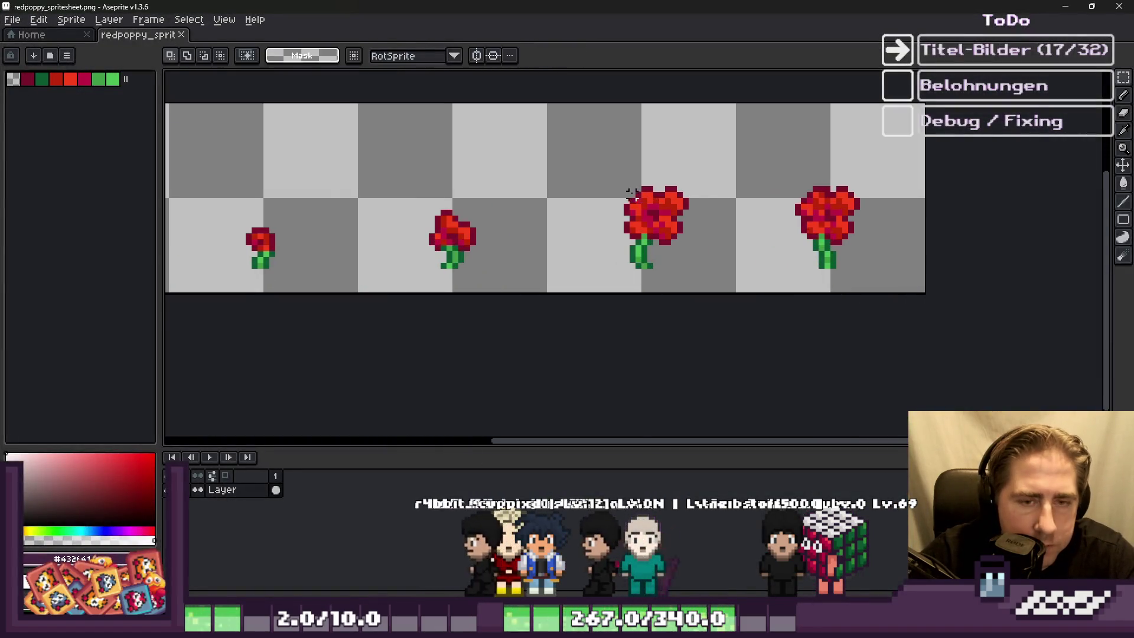
mouse_move(656, 260)
mouse_down()
mouse_move(749, 331)
mouse_move(739, 331)
mouse_up()
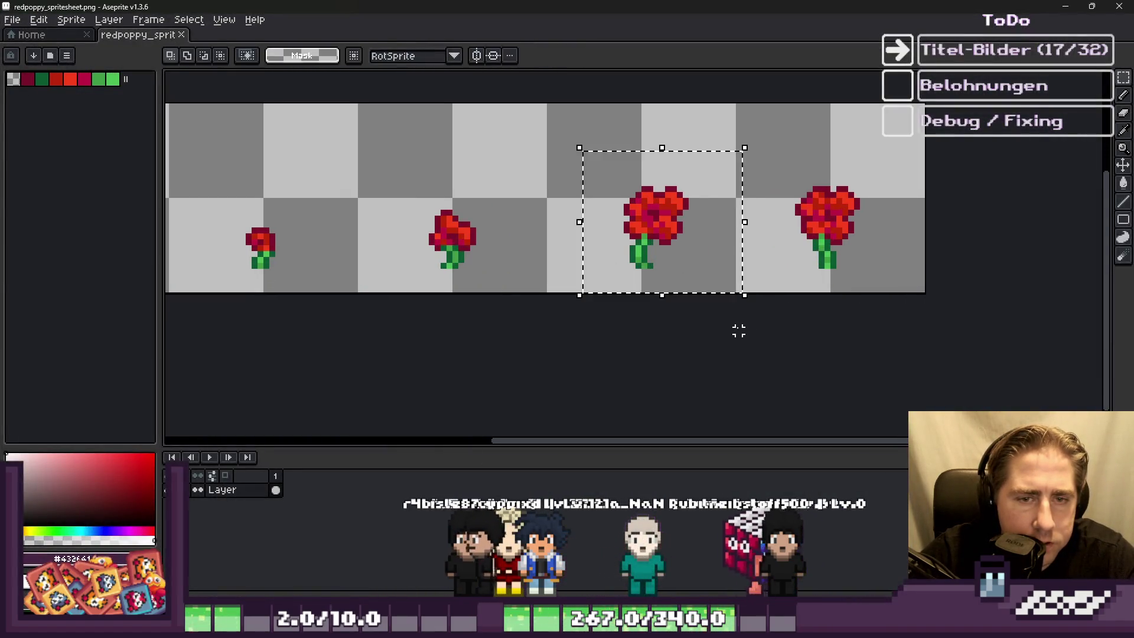
click(1125, 7)
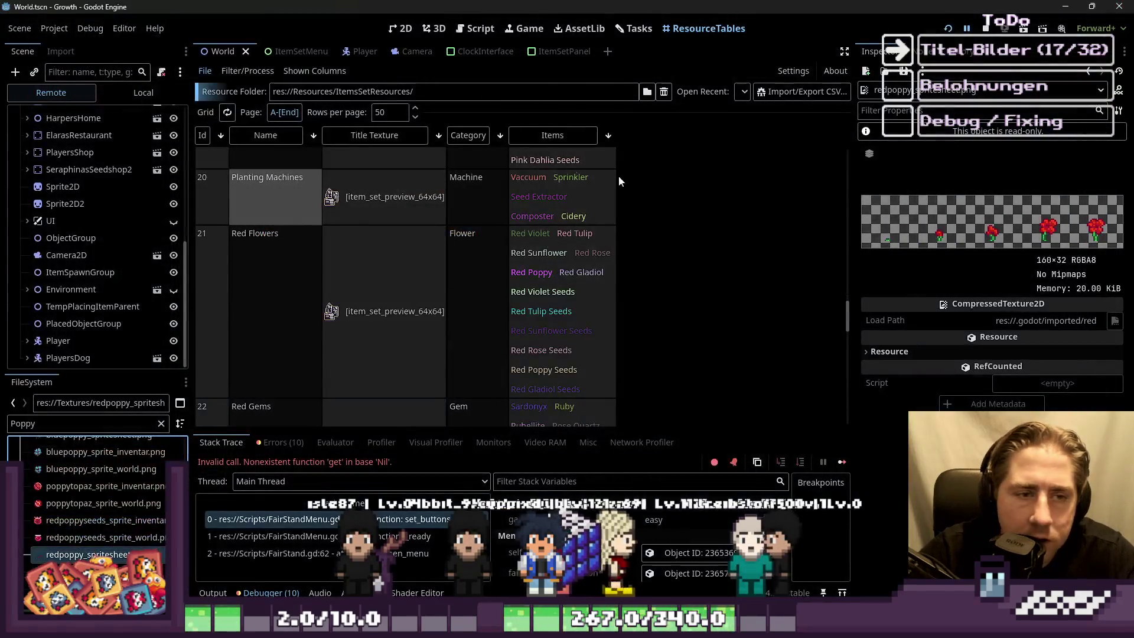
key(alt+Tab)
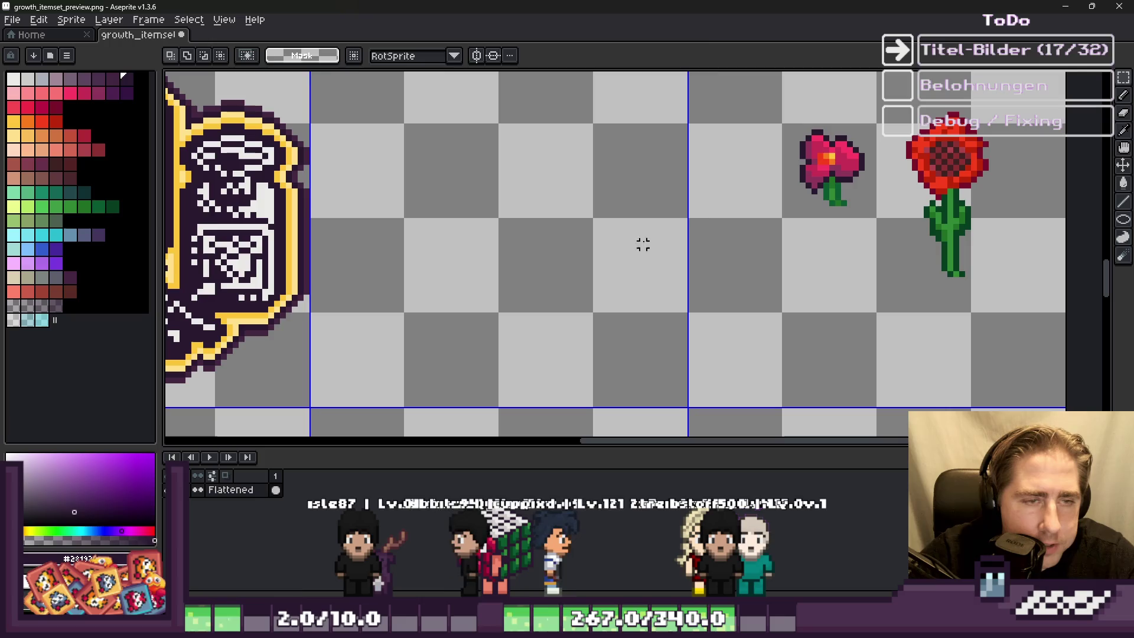
key(ctrl+v)
mouse_move(231, 266)
mouse_down()
mouse_move(716, 308)
mouse_move(810, 276)
mouse_up()
click(684, 184)
Step: Select the placed poppy and recolour its stem outline dark purple
scroll(684, 185, down, 2)
drag(732, 125, 914, 288)
scroll(796, 199, up, 2)
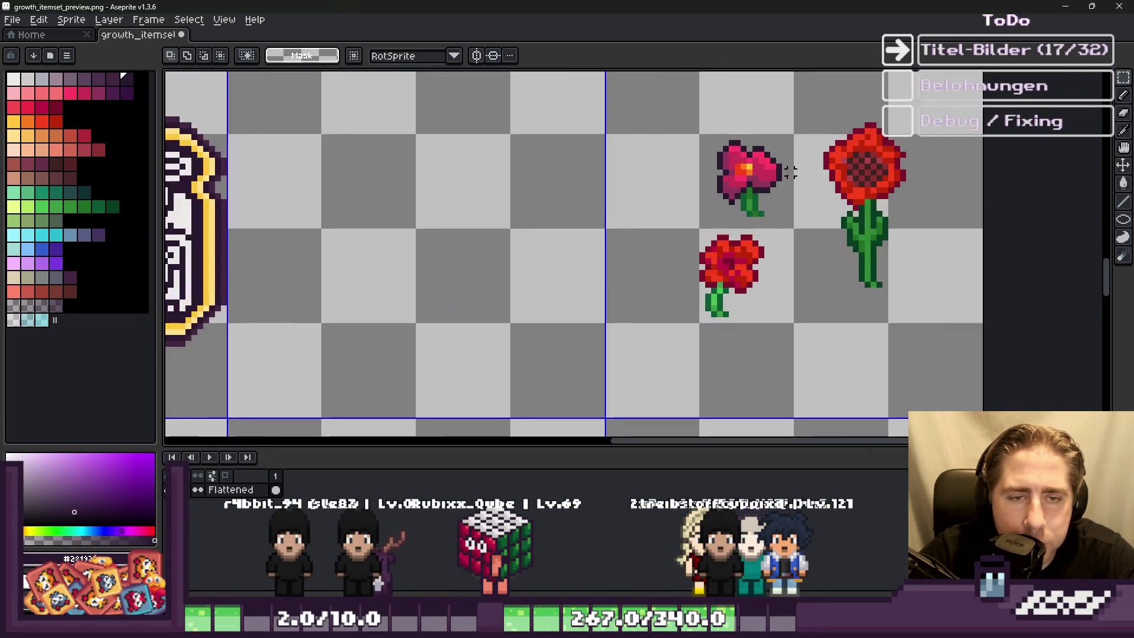
drag(950, 255, 929, 342)
scroll(930, 343, up, 2)
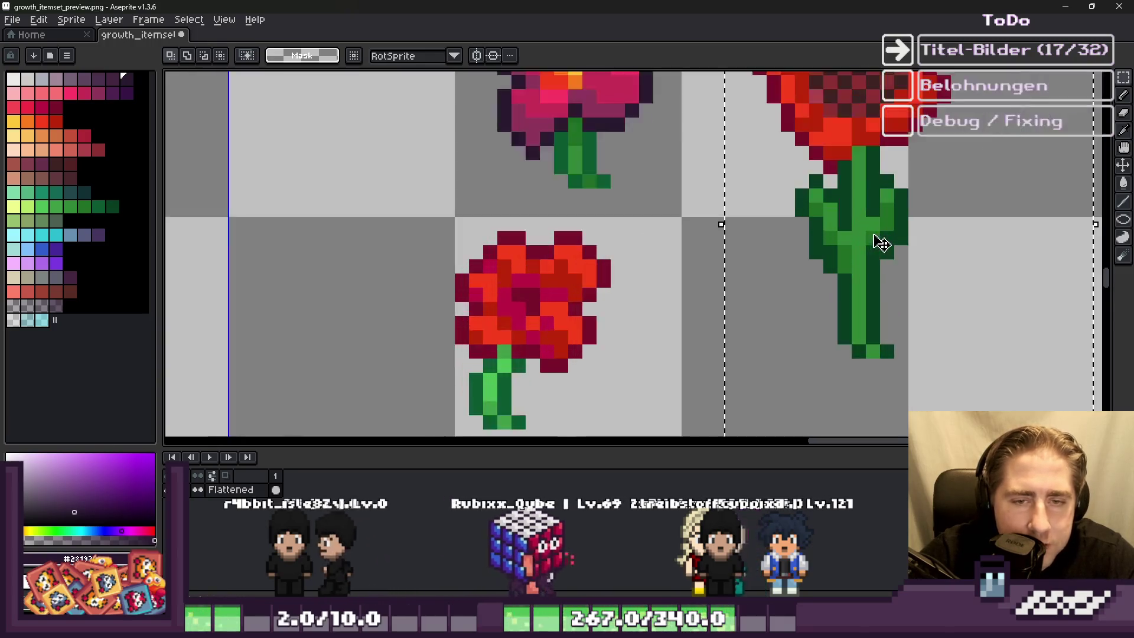
scroll(879, 243, down, 3)
key(i)
key(w)
scroll(851, 189, up, 3)
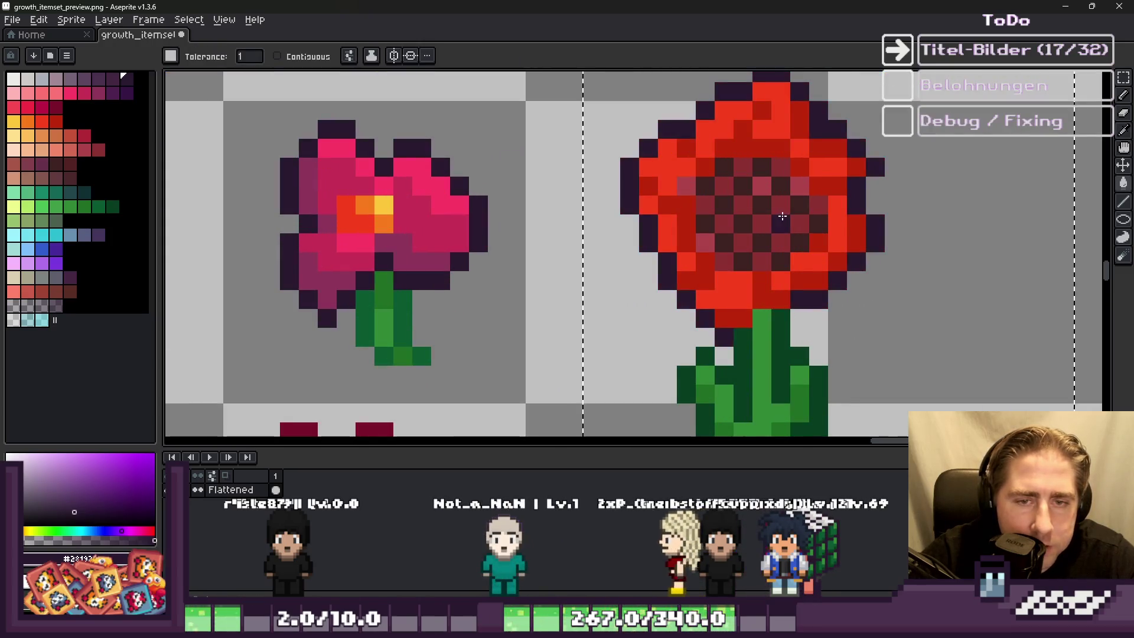
scroll(731, 213, down, 1)
click(732, 332)
Step: Bucket-fill all of the poppy's red petal areas white
scroll(732, 283, up, 2)
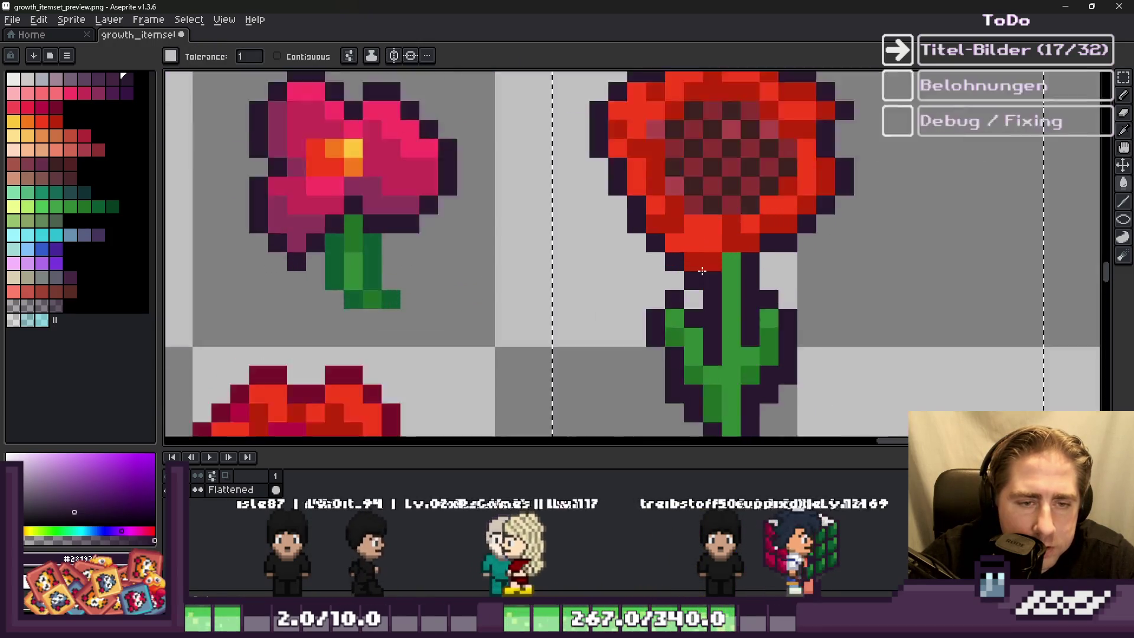
key(b)
scroll(597, 233, down, 2)
scroll(597, 233, up, 2)
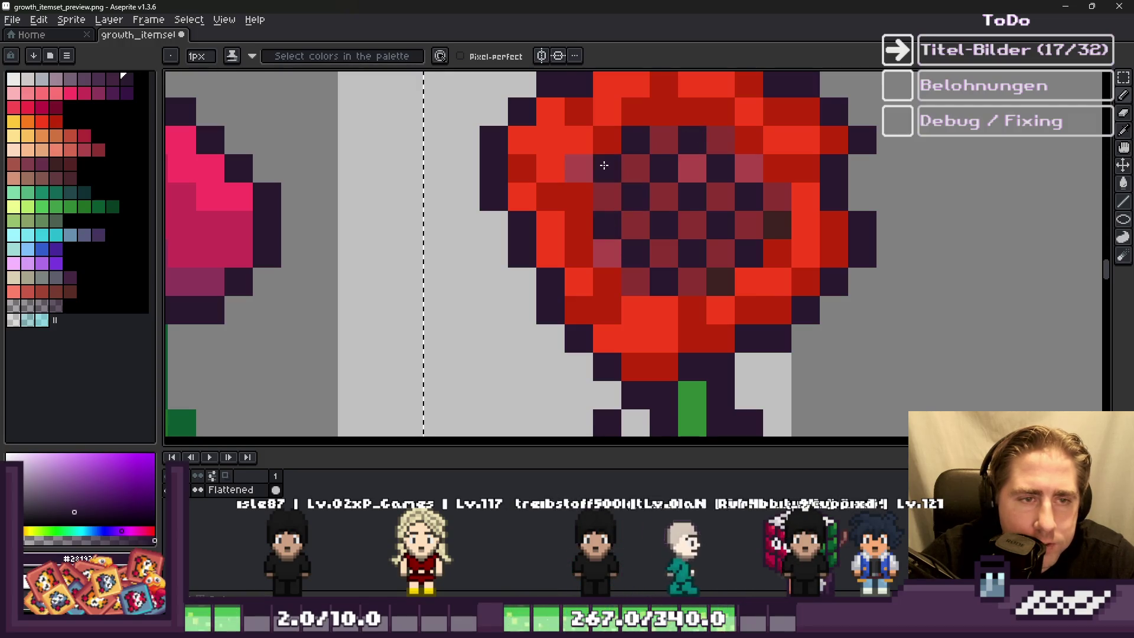
scroll(713, 291, down, 4)
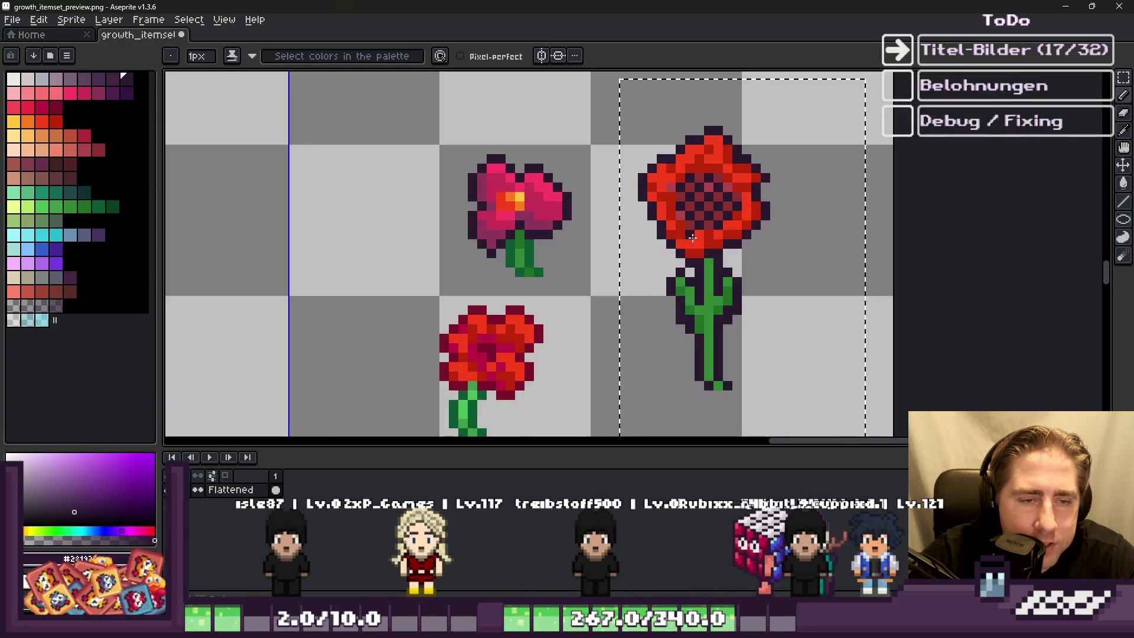
scroll(665, 253, up, 3)
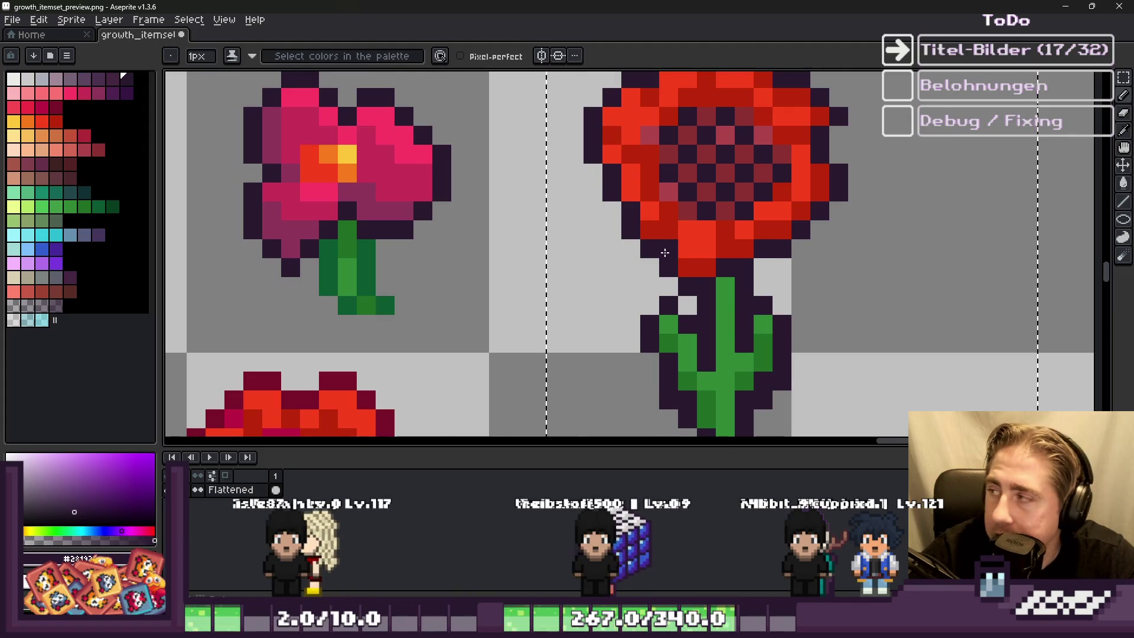
scroll(674, 260, down, 1)
scroll(686, 265, up, 1)
scroll(697, 276, down, 1)
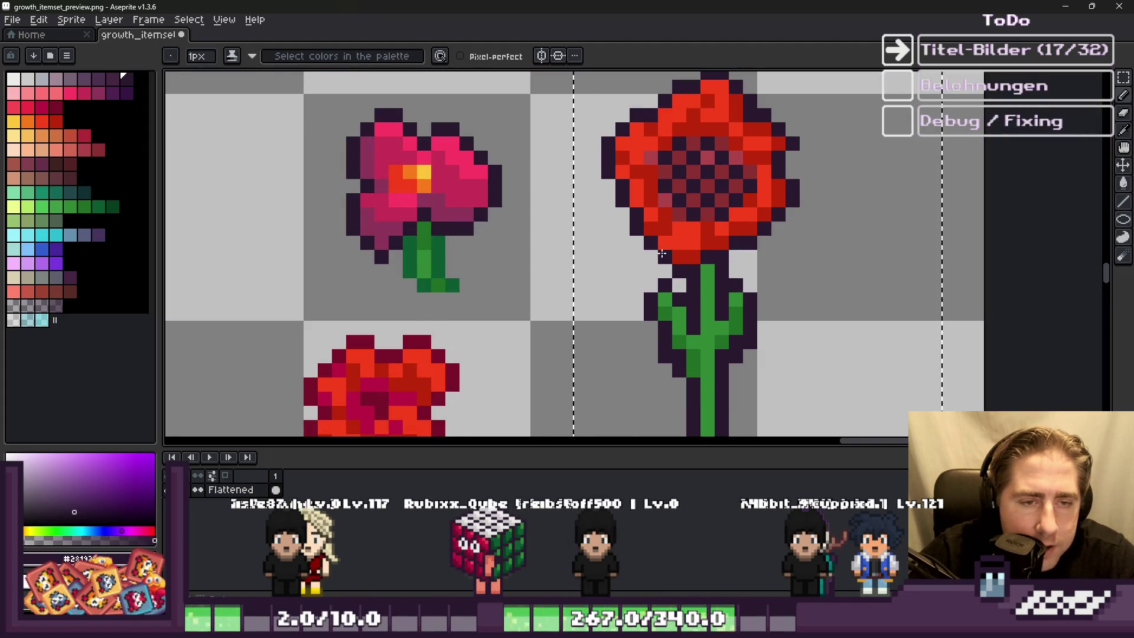
scroll(665, 256, down, 4)
scroll(295, 264, up, 1)
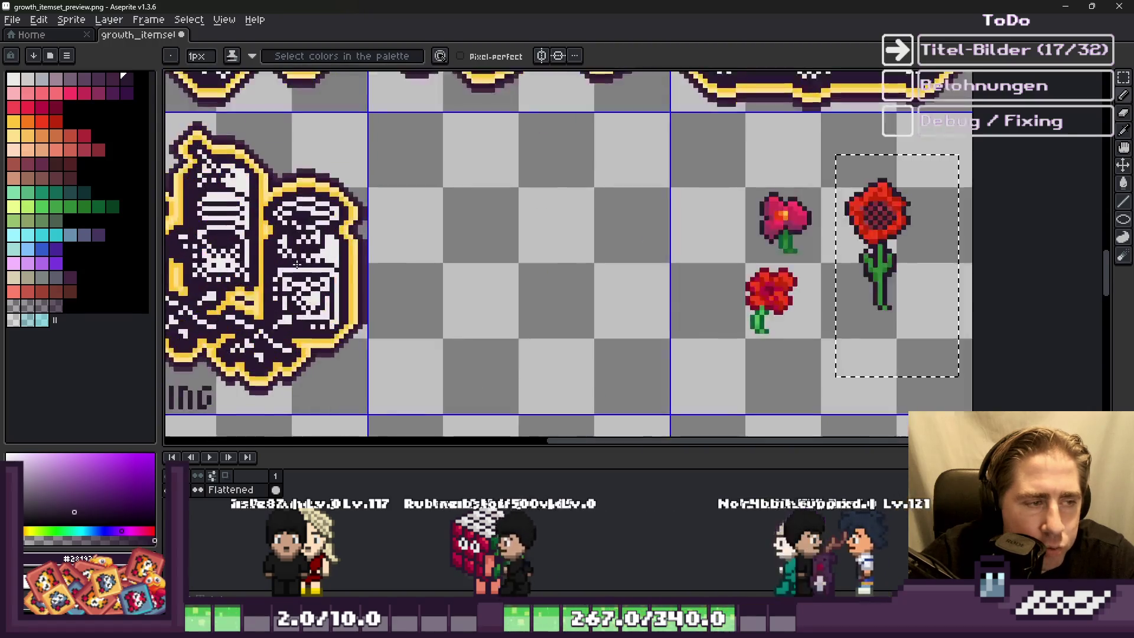
scroll(294, 264, up, 1)
scroll(532, 260, down, 3)
key(g)
scroll(650, 237, up, 3)
scroll(612, 174, up, 1)
click(615, 176)
click(595, 177)
click(640, 204)
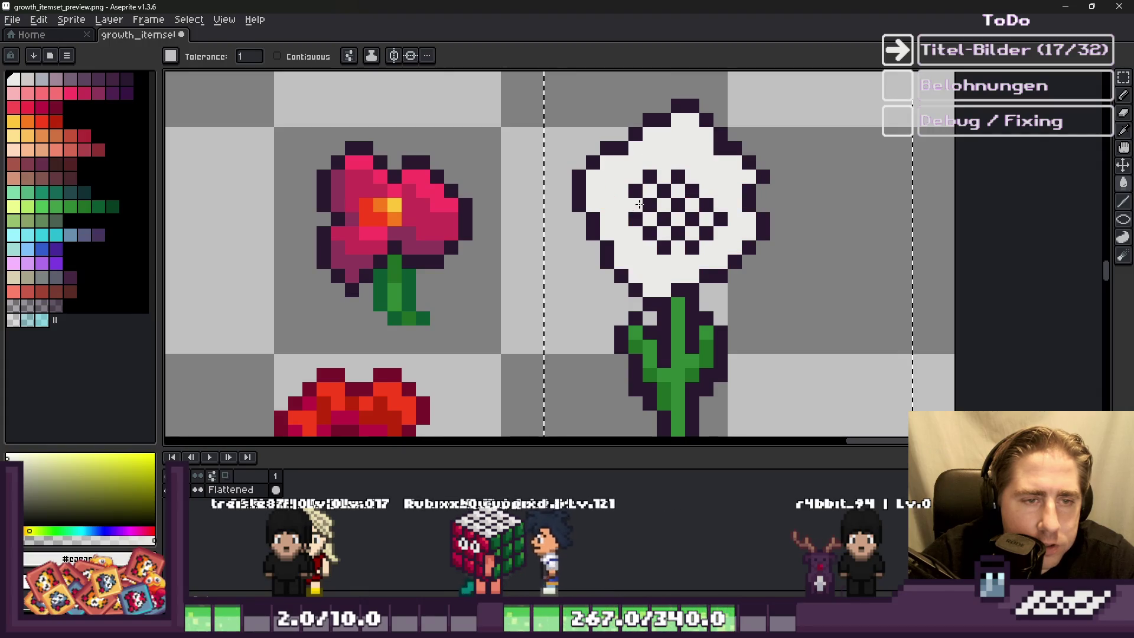
Step: Touch up the white flower's outline in dark purple with the 1px pencil
scroll(639, 204, down, 2)
key(b)
scroll(620, 190, up, 3)
alt+click(613, 188)
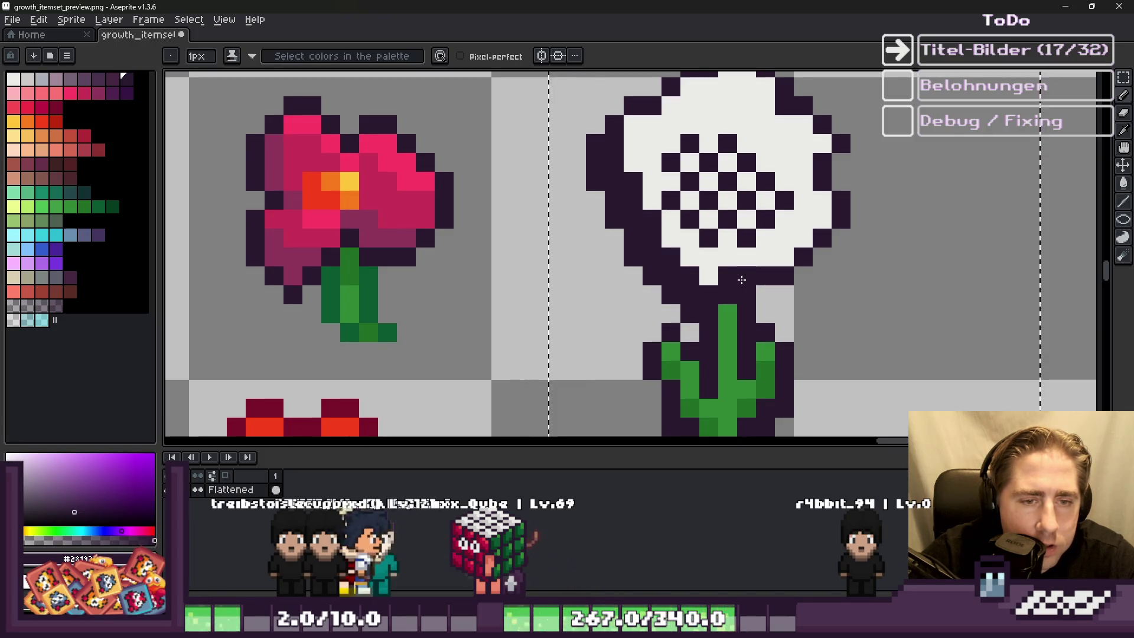
scroll(774, 260, down, 4)
scroll(676, 212, up, 5)
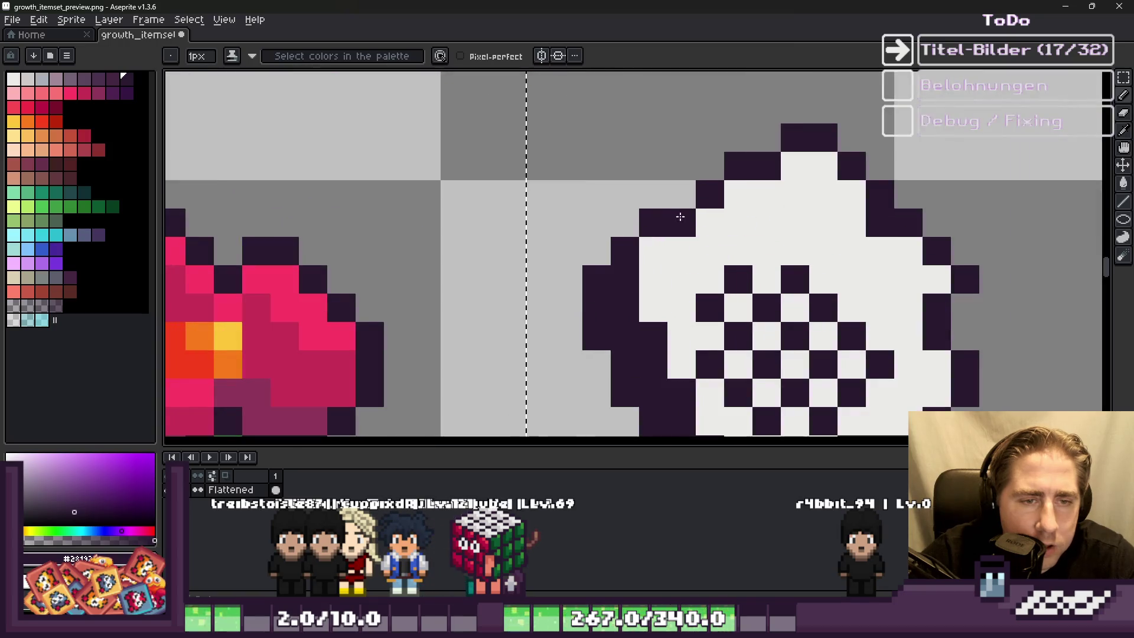
scroll(669, 234, down, 1)
scroll(681, 220, up, 1)
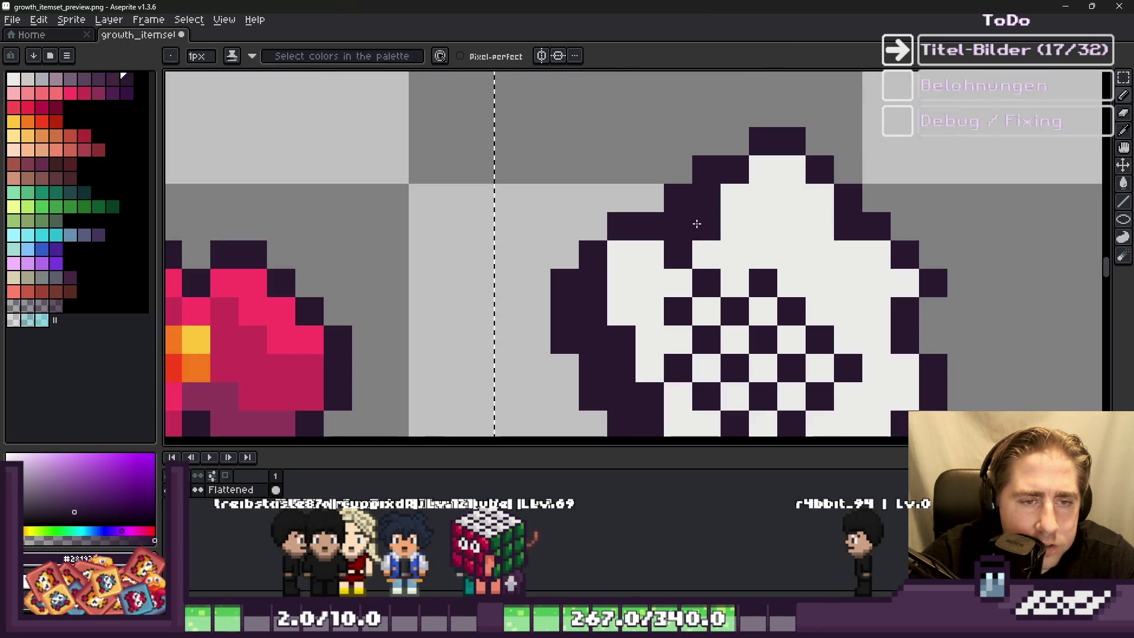
scroll(697, 223, down, 3)
scroll(724, 305, up, 3)
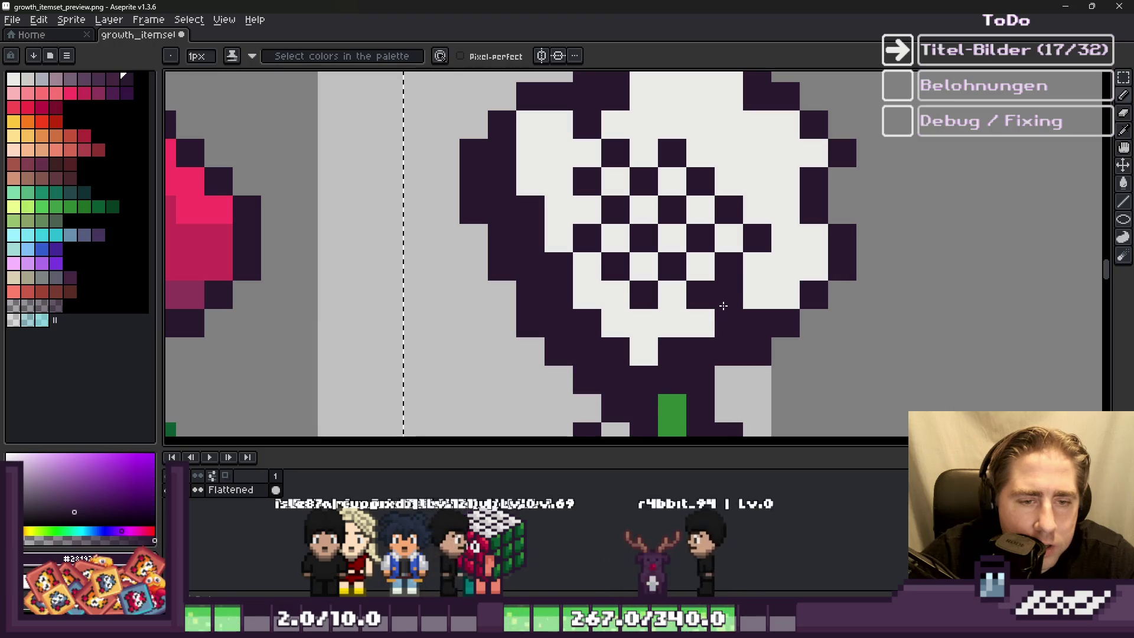
scroll(723, 306, down, 4)
scroll(617, 276, up, 3)
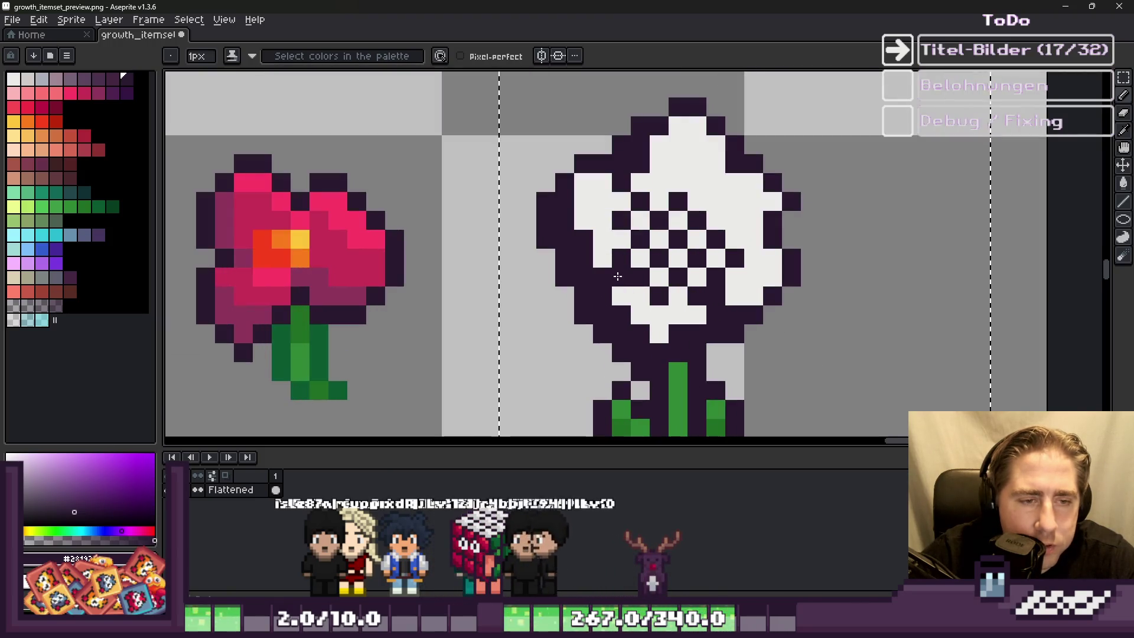
scroll(617, 275, down, 3)
scroll(641, 226, up, 3)
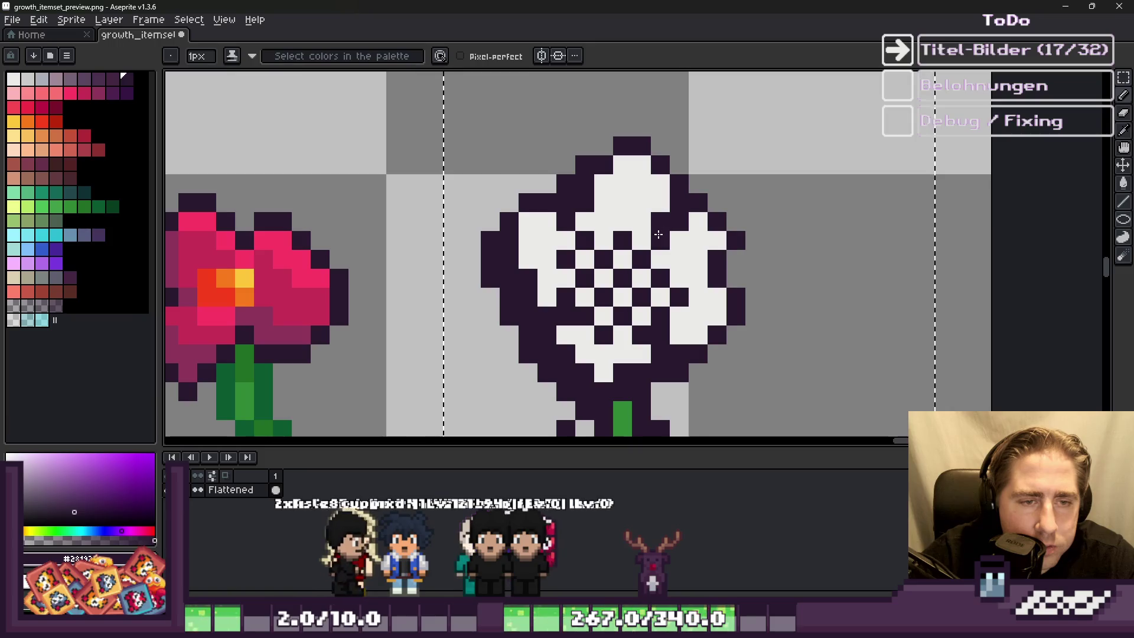
scroll(643, 234, down, 4)
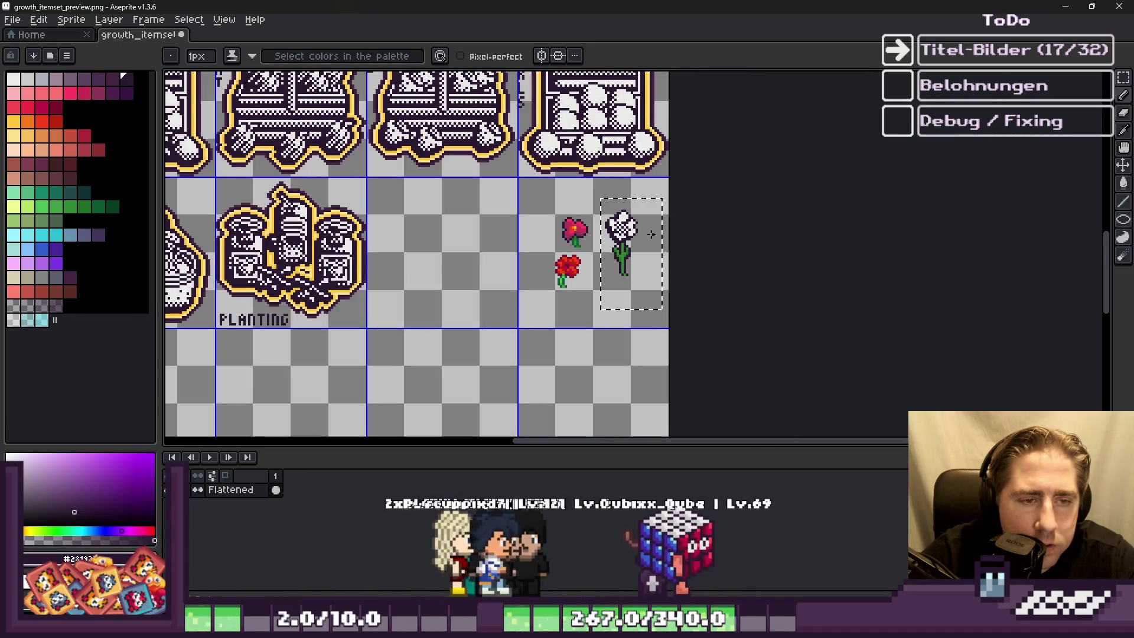
scroll(642, 234, up, 4)
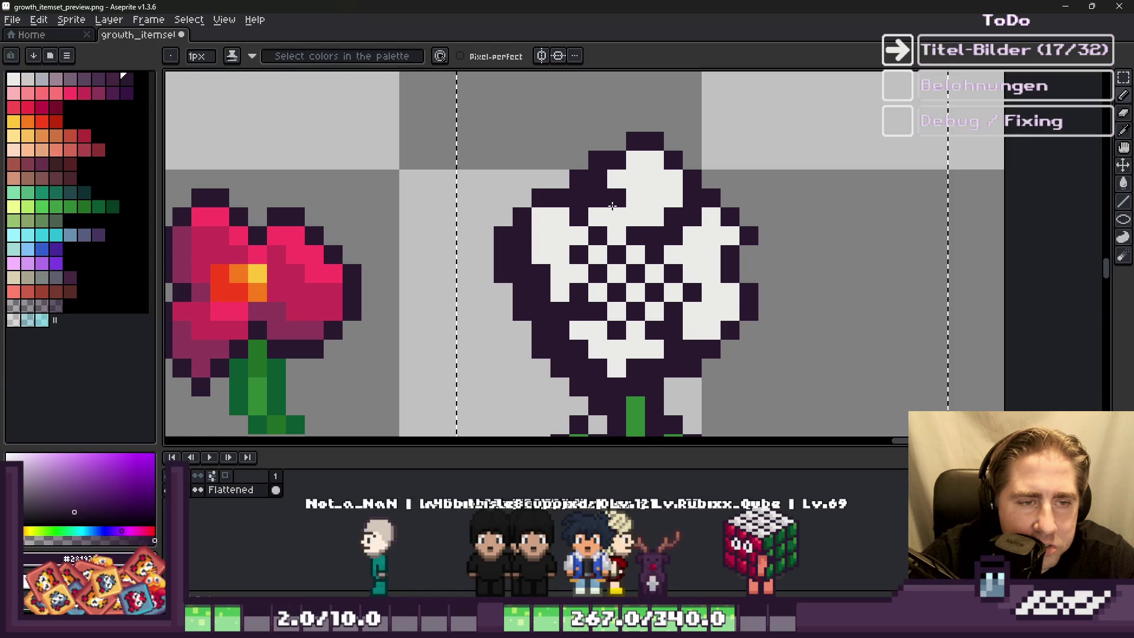
scroll(599, 205, down, 4)
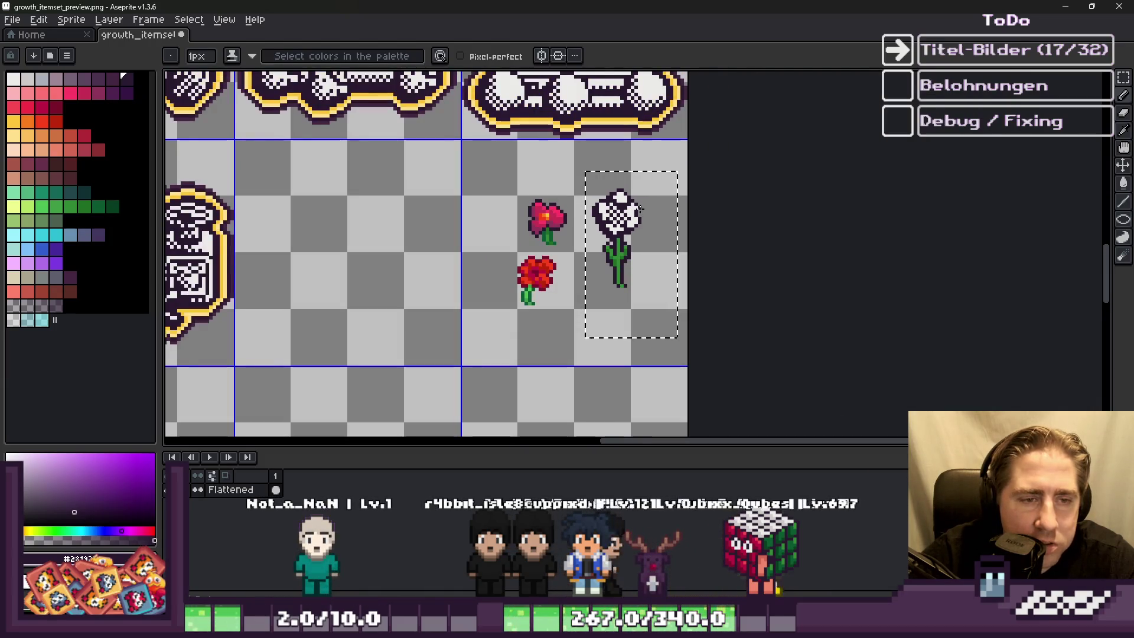
scroll(632, 208, up, 5)
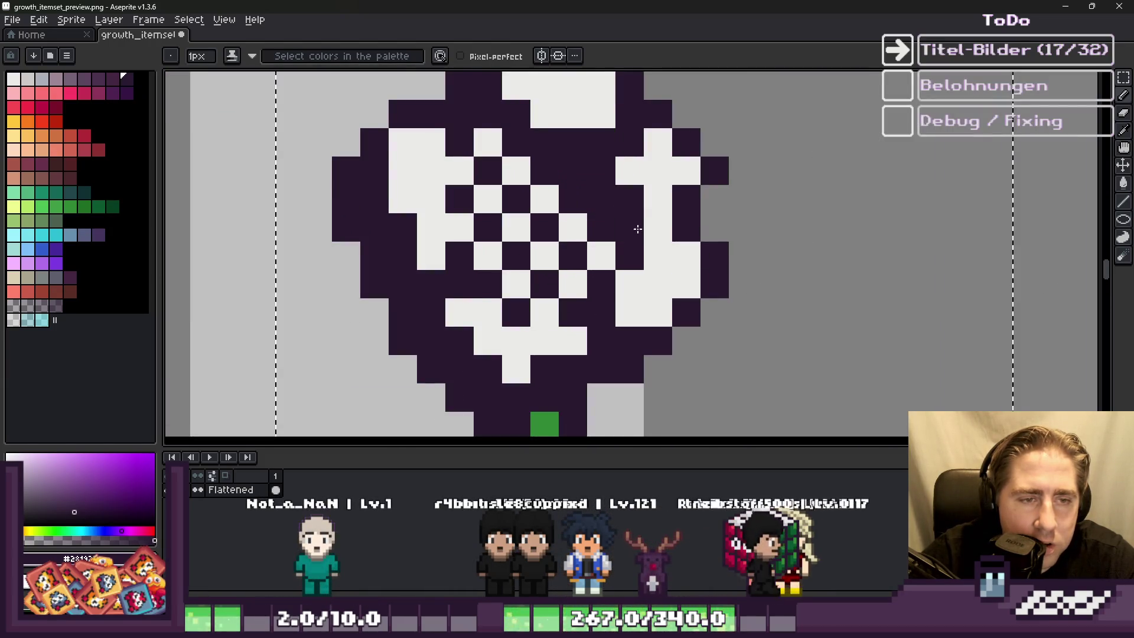
scroll(638, 229, down, 3)
scroll(635, 218, up, 3)
scroll(637, 208, down, 3)
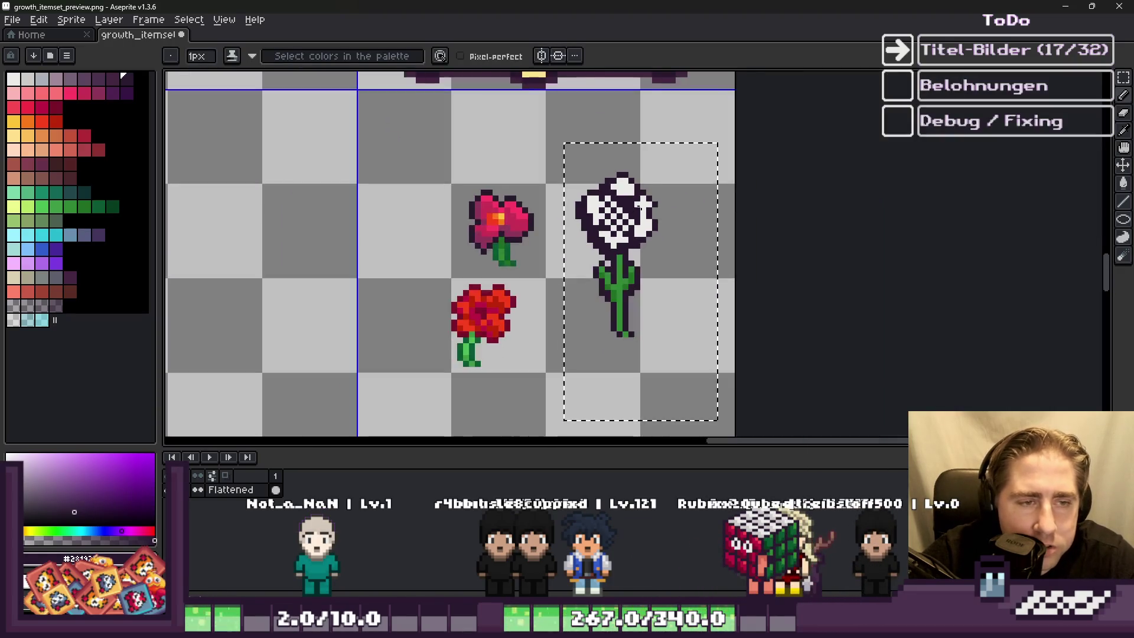
scroll(665, 196, down, 2)
Step: Sample the flower's white as the pencil colour for redrawing petal pixels
key(v)
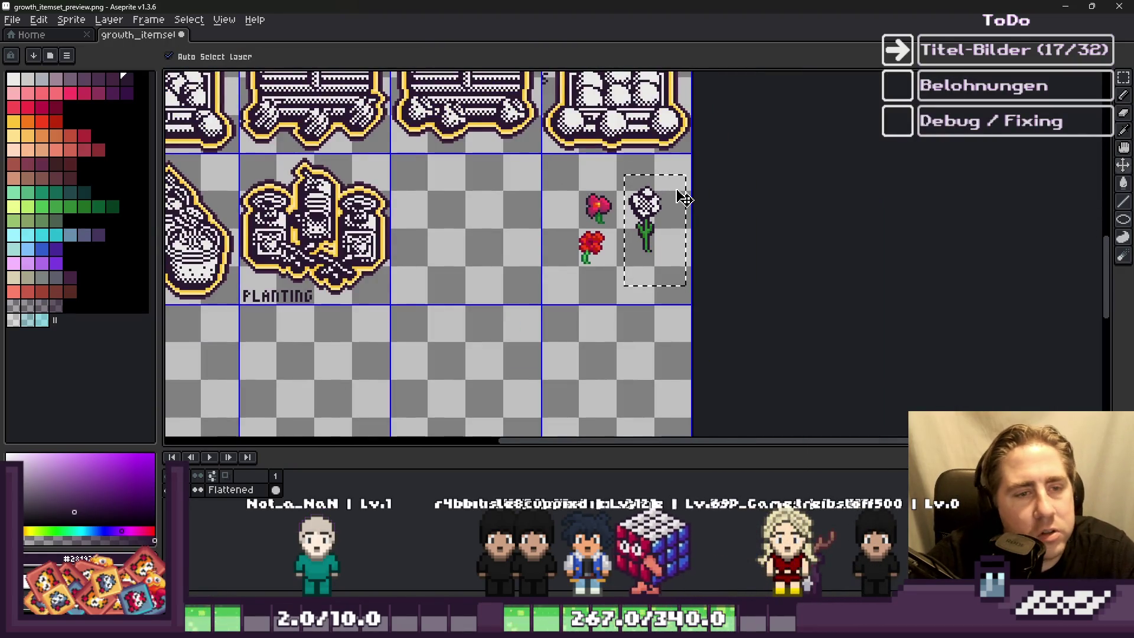
scroll(684, 198, up, 3)
key(b)
scroll(650, 190, up, 7)
scroll(660, 262, down, 6)
scroll(632, 266, down, 2)
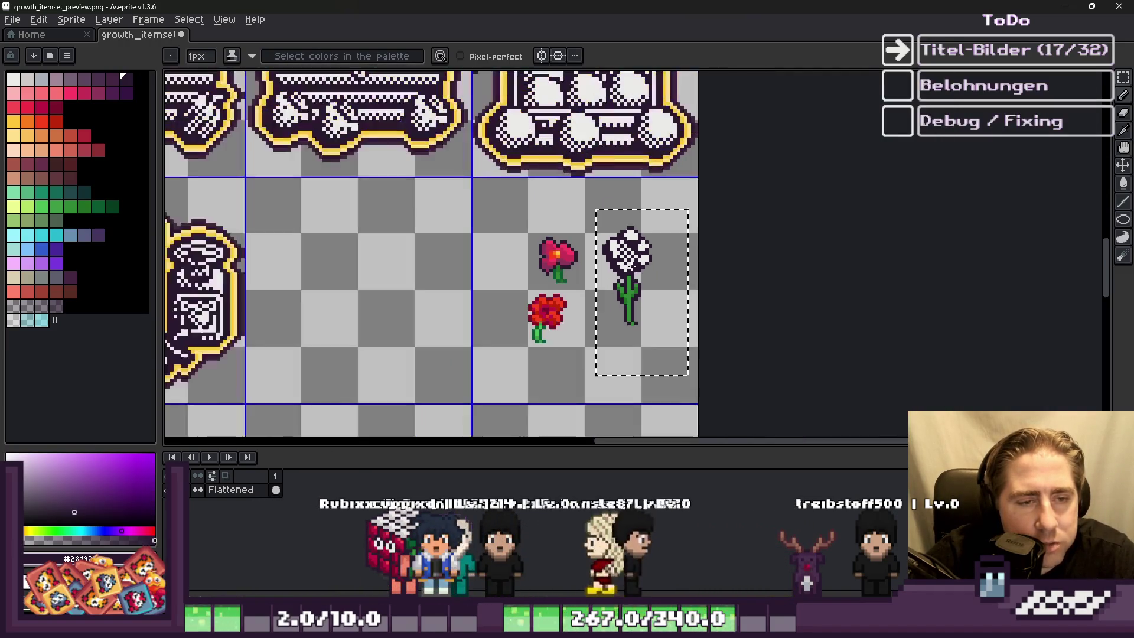
scroll(631, 265, up, 5)
alt+click(632, 255)
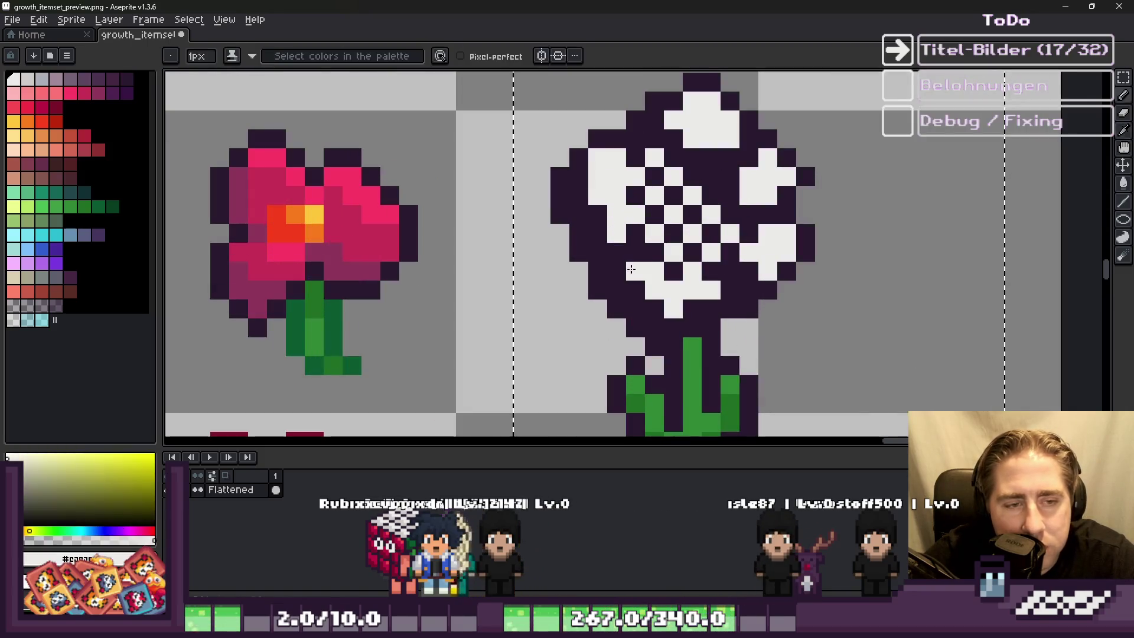
scroll(632, 255, down, 9)
scroll(587, 244, up, 5)
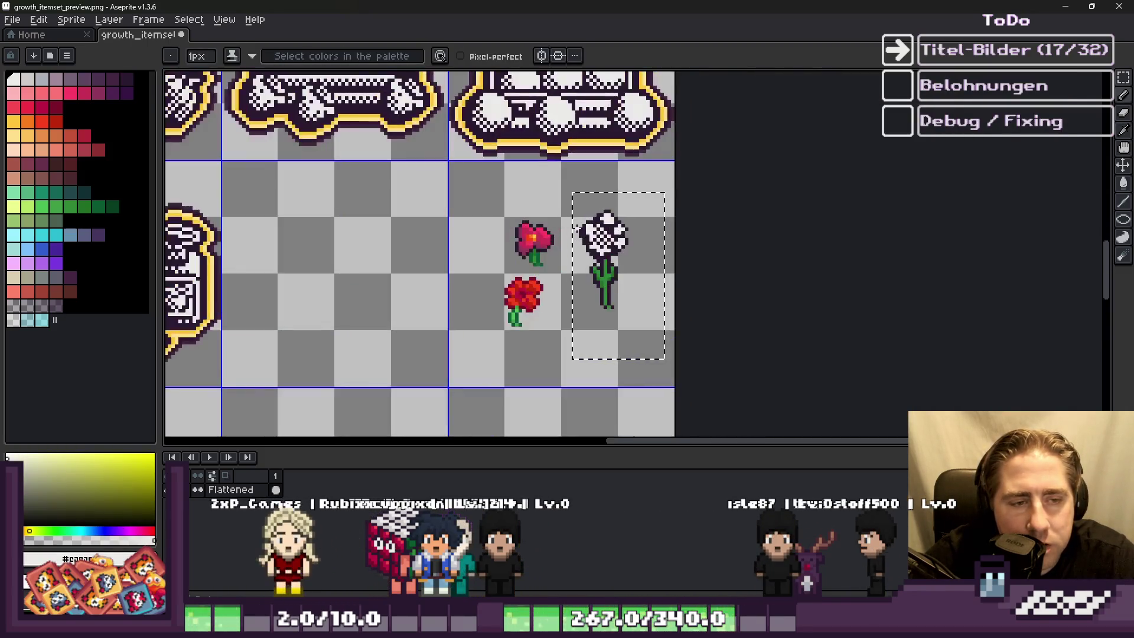
scroll(586, 244, up, 3)
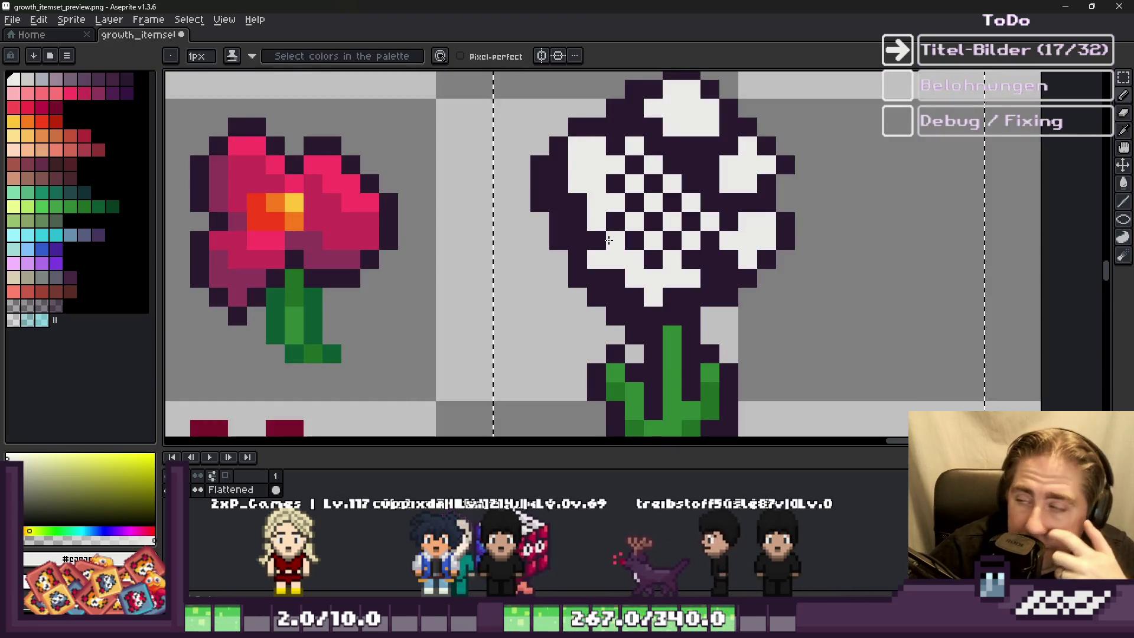
scroll(608, 240, down, 3)
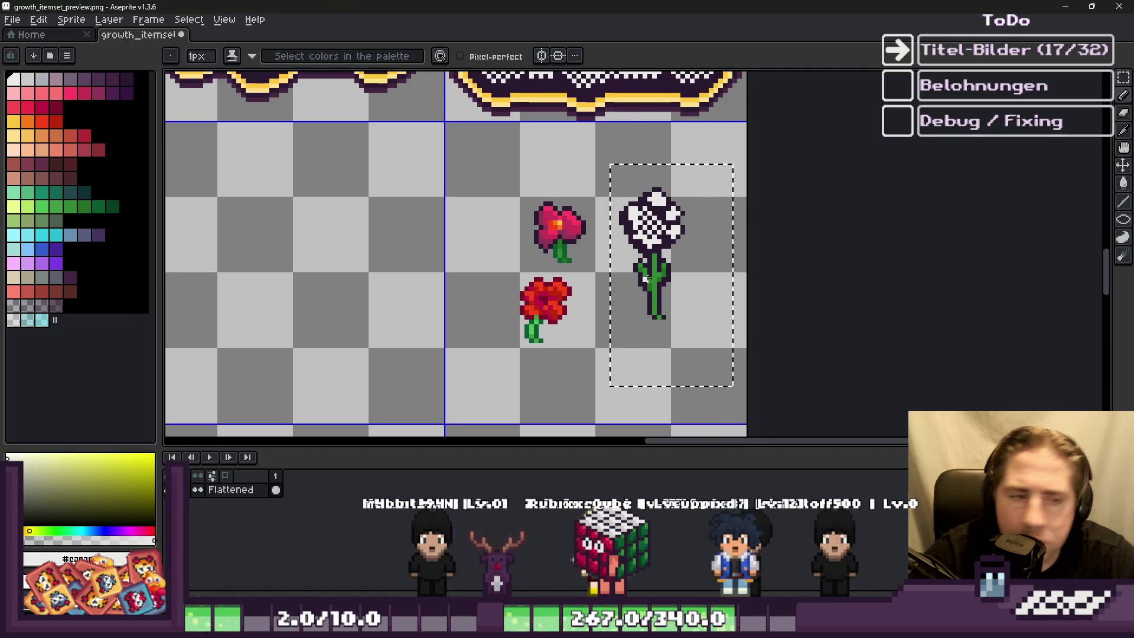
scroll(681, 251, down, 1)
scroll(663, 247, up, 10)
Step: Pick the dark purple outline colour and repaint the stem's green pixels with the pencil
key(w)
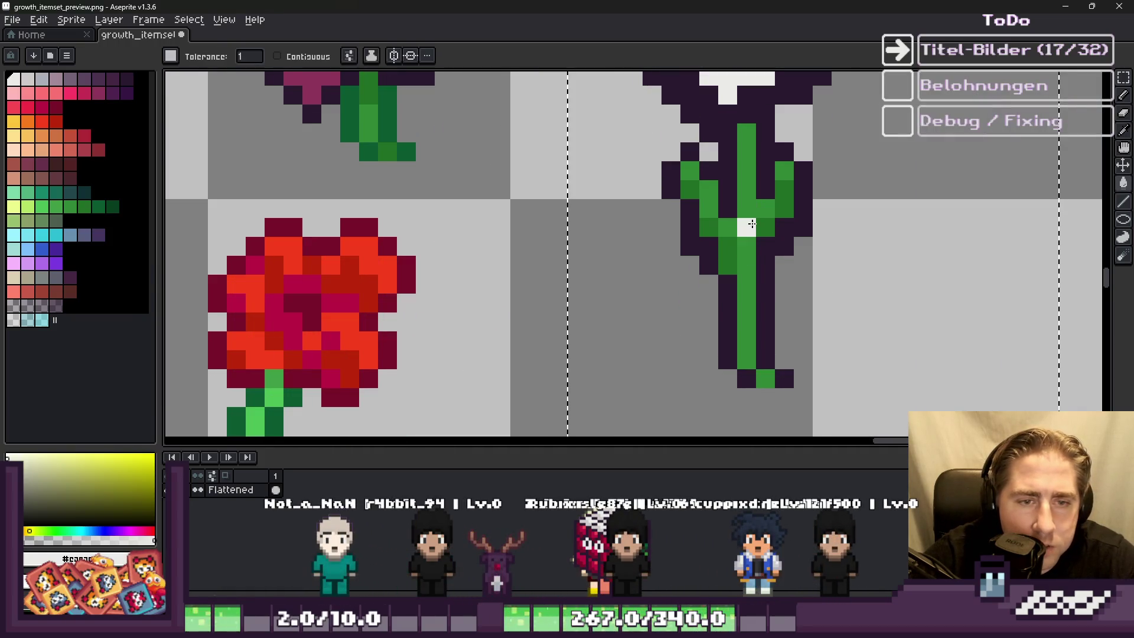
scroll(765, 231, down, 3)
scroll(726, 245, up, 4)
key(b)
alt+click(711, 182)
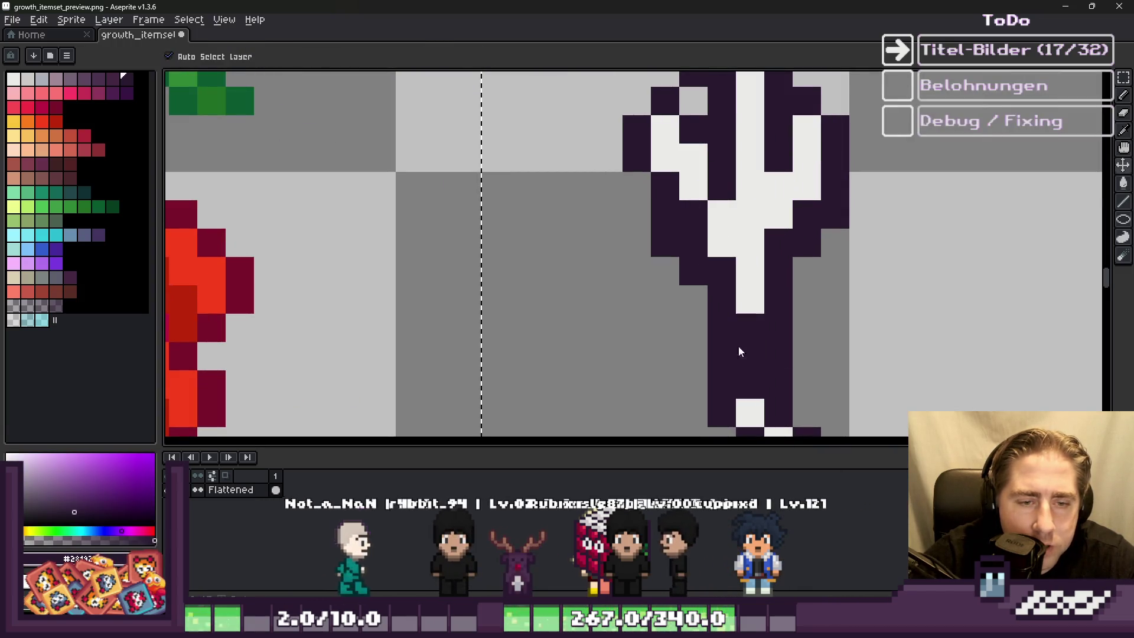
scroll(641, 277, down, 5)
scroll(653, 273, up, 3)
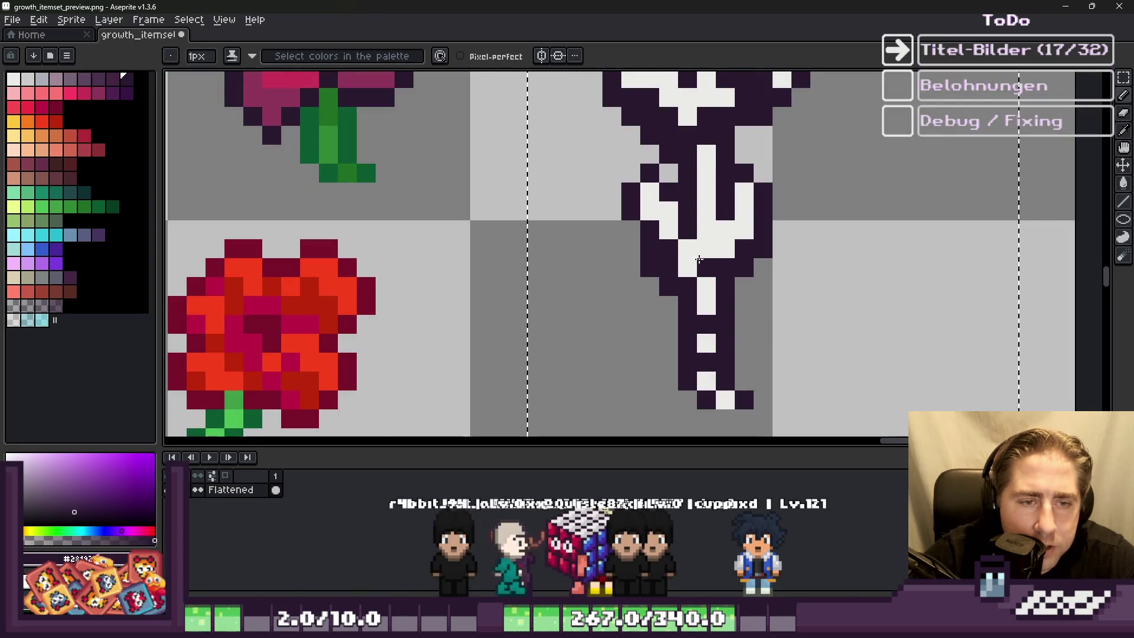
scroll(691, 245, down, 5)
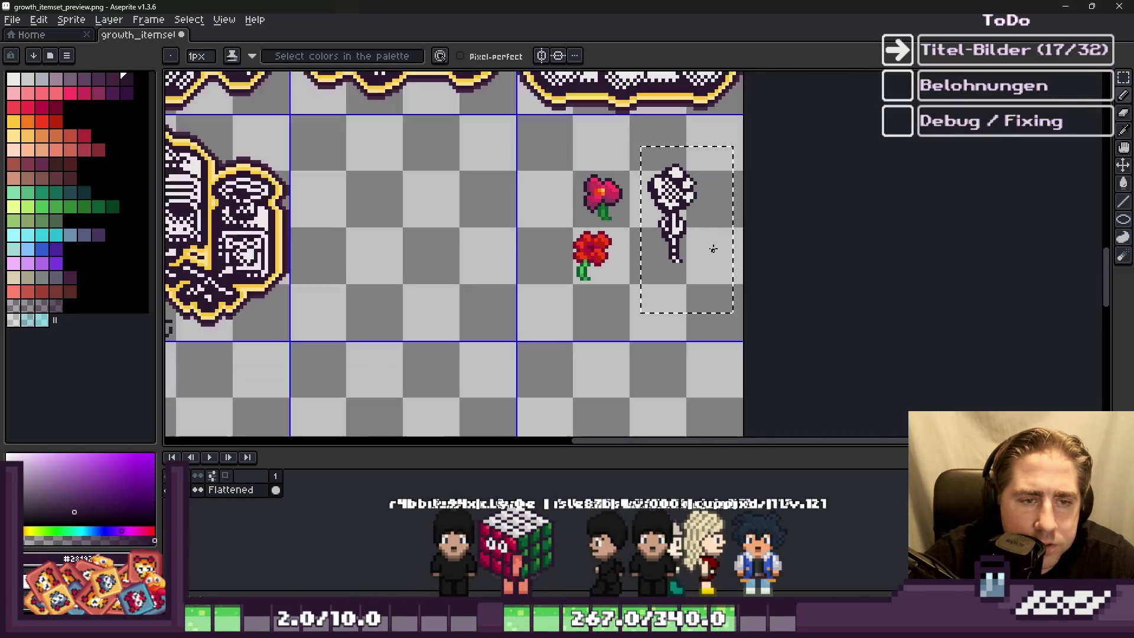
scroll(699, 258, up, 6)
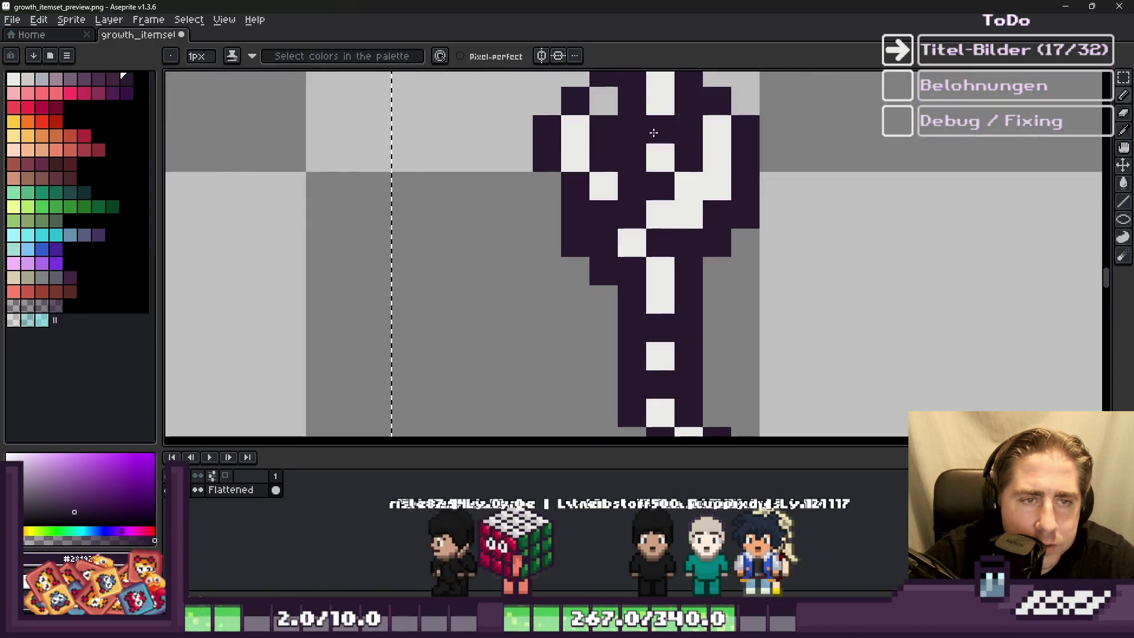
scroll(709, 233, down, 7)
scroll(711, 234, up, 2)
scroll(711, 234, down, 2)
scroll(711, 234, up, 6)
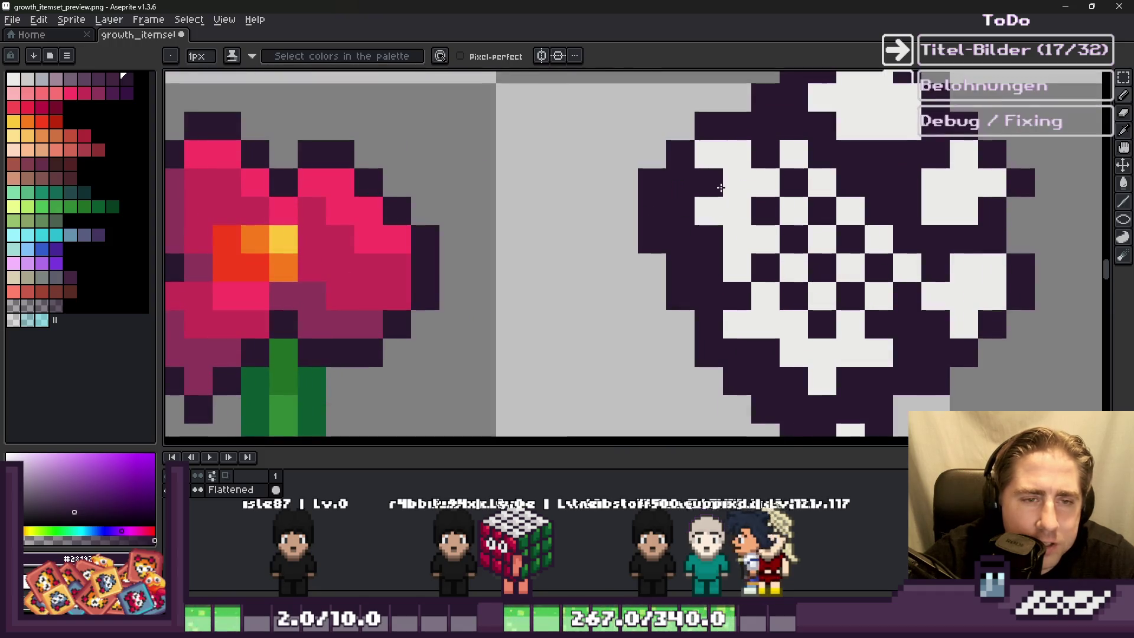
scroll(726, 209, down, 3)
scroll(758, 236, down, 2)
scroll(758, 235, up, 3)
scroll(758, 235, up, 2)
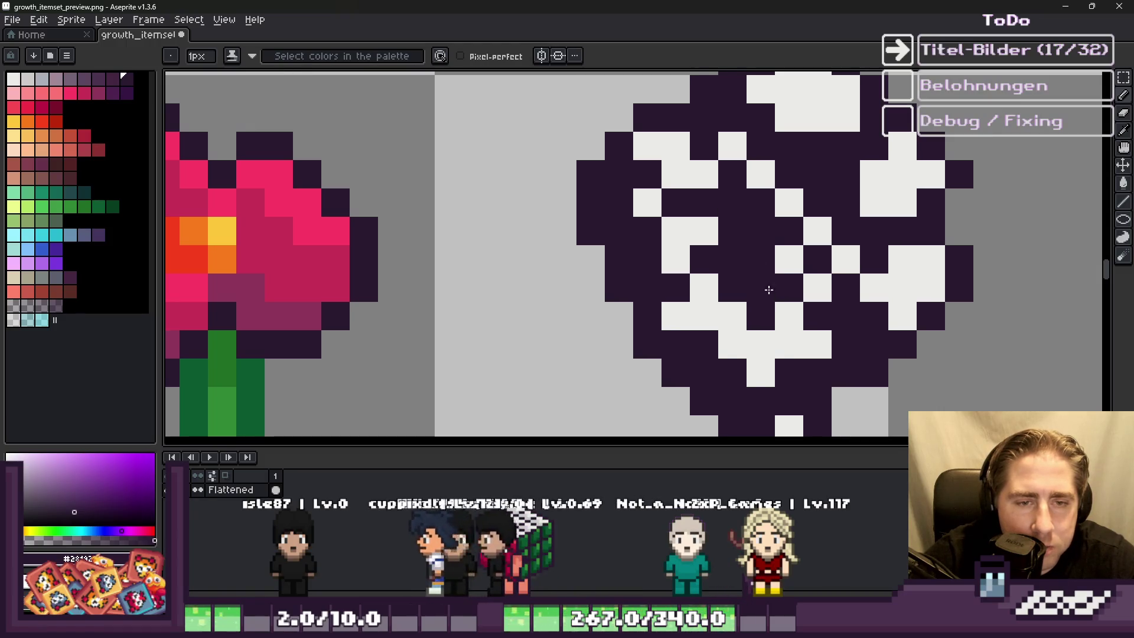
scroll(733, 242, down, 5)
scroll(737, 245, down, 1)
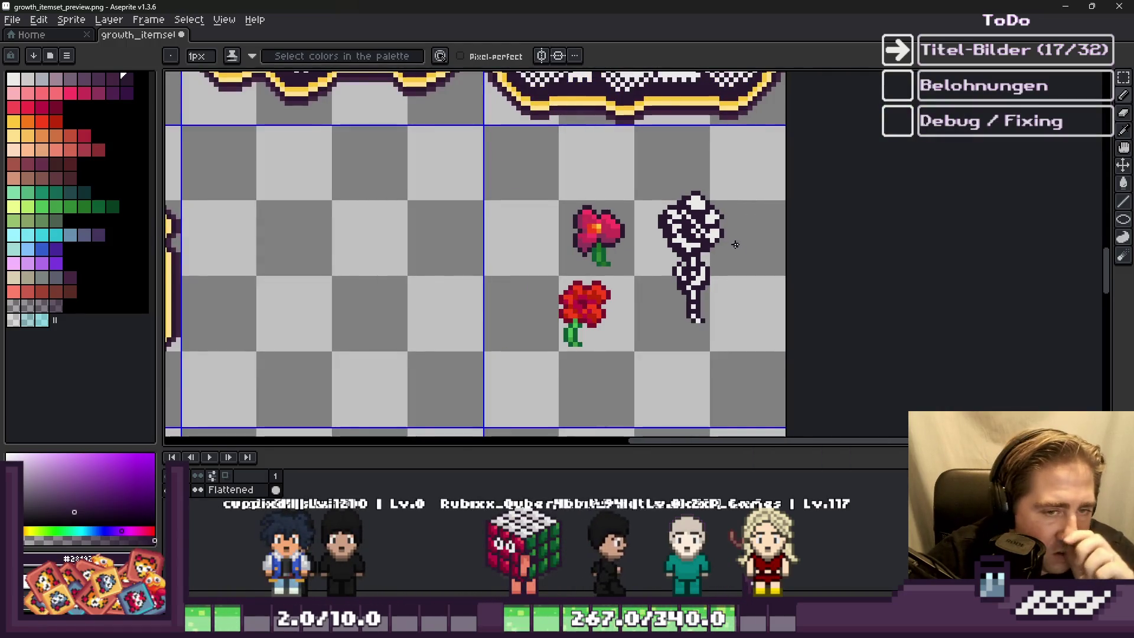
scroll(688, 223, up, 2)
scroll(689, 224, up, 3)
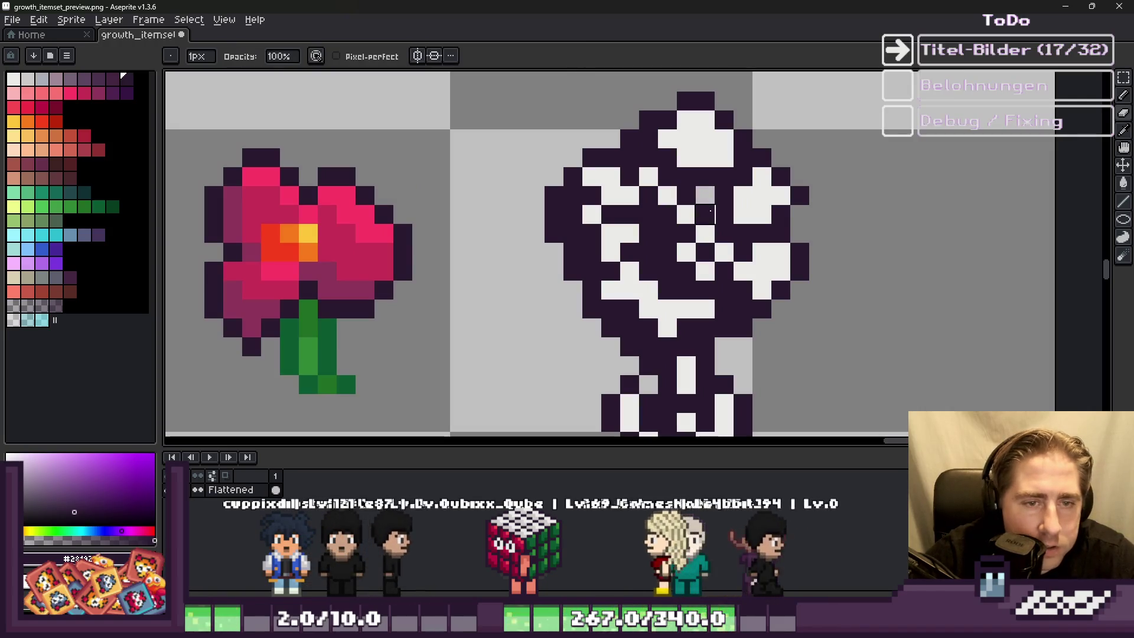
Step: Alternate the light petal and dark purple colours to reshade the petals into bold shapes
key(i)
click(745, 218)
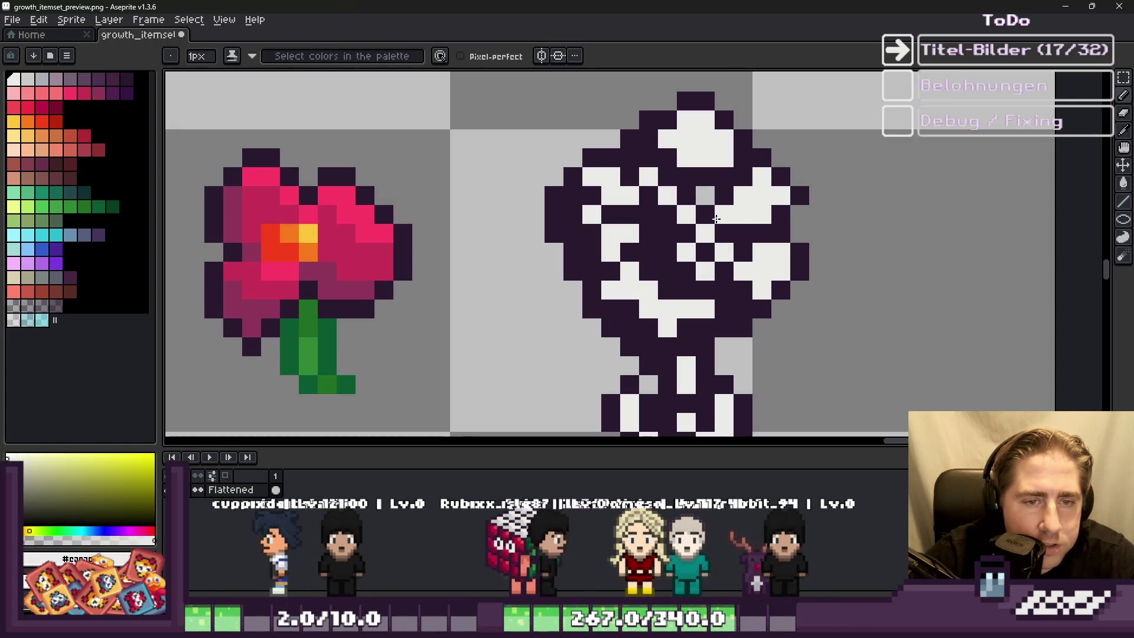
scroll(732, 213, down, 3)
scroll(716, 205, up, 4)
click(716, 205)
key(b)
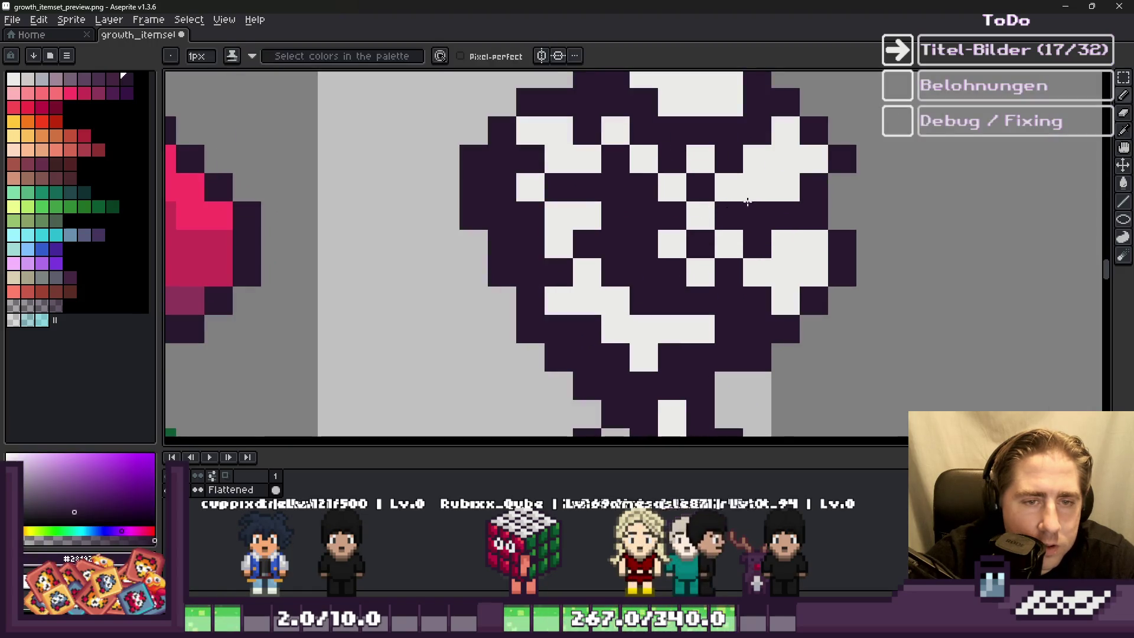
scroll(747, 195, down, 5)
scroll(733, 176, up, 5)
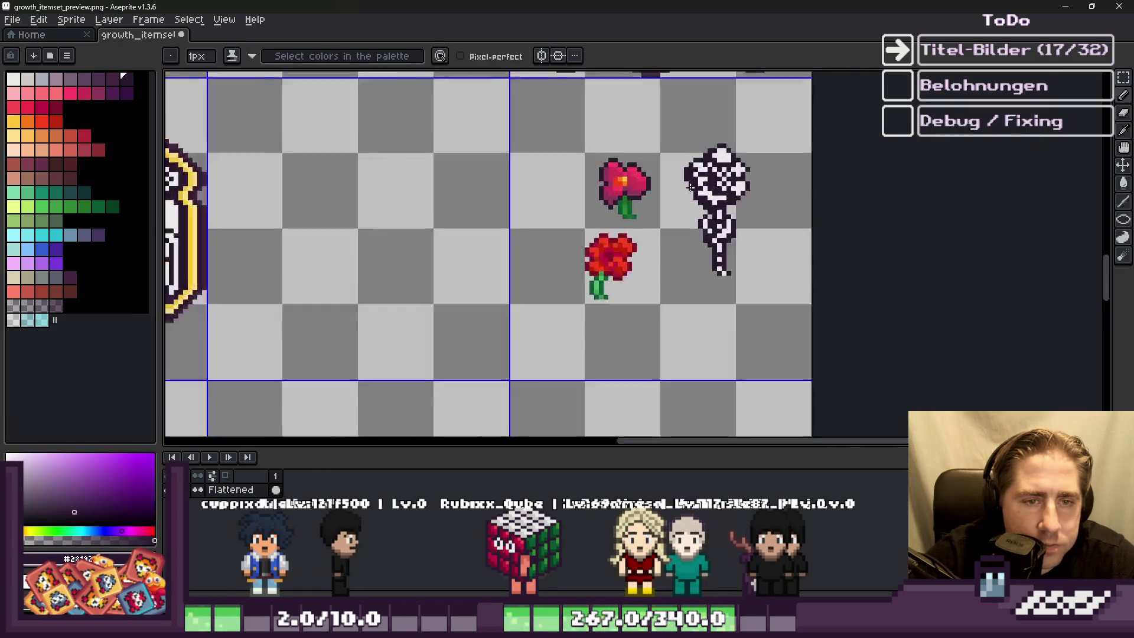
alt+click(760, 172)
scroll(751, 195, down, 5)
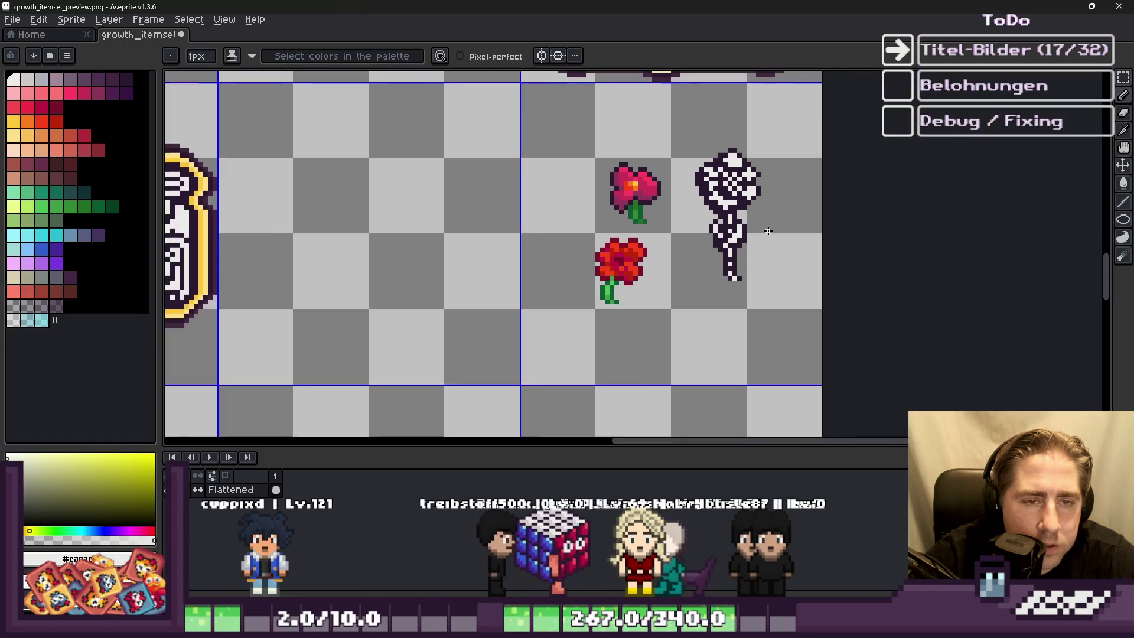
scroll(762, 232, up, 2)
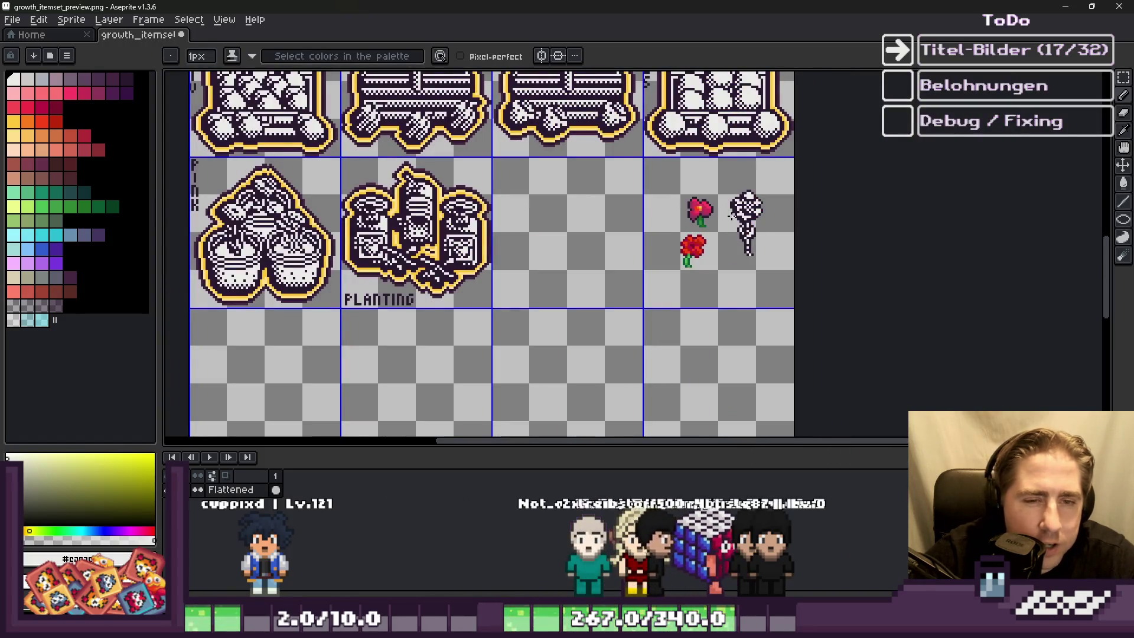
scroll(732, 216, up, 3)
key(m)
scroll(706, 192, up, 1)
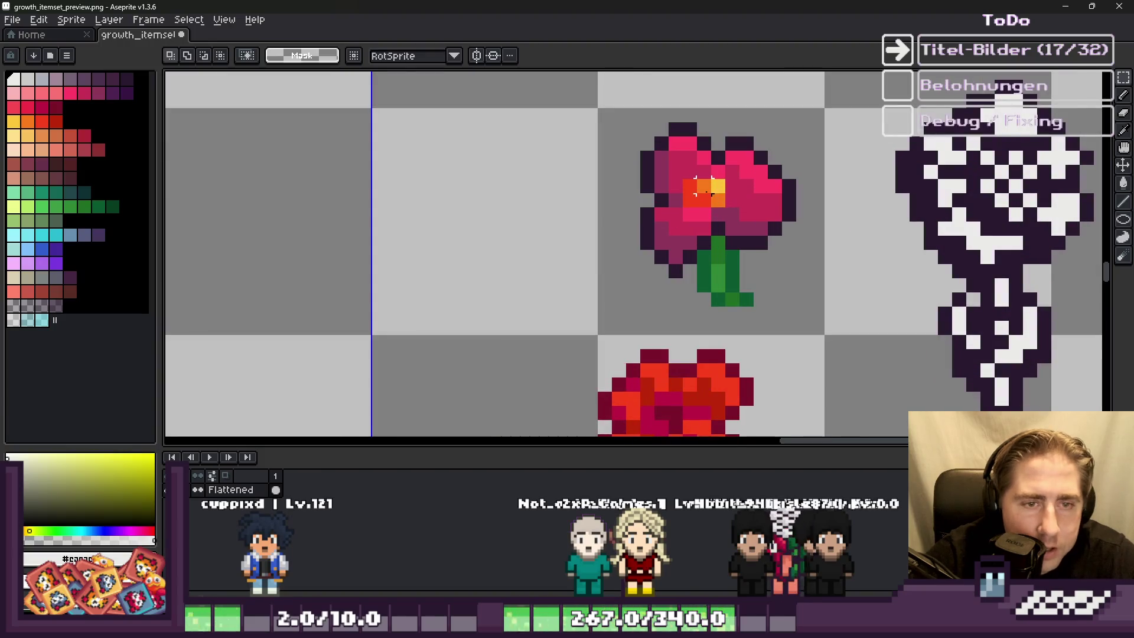
Step: Select the pink flower's cell and sample dark purple as the drawing colour
mouse_move(612, 109)
mouse_down()
mouse_move(835, 317)
mouse_move(811, 335)
mouse_up()
alt+click(918, 186)
key(g)
scroll(698, 182, up, 1)
scroll(709, 368, down, 2)
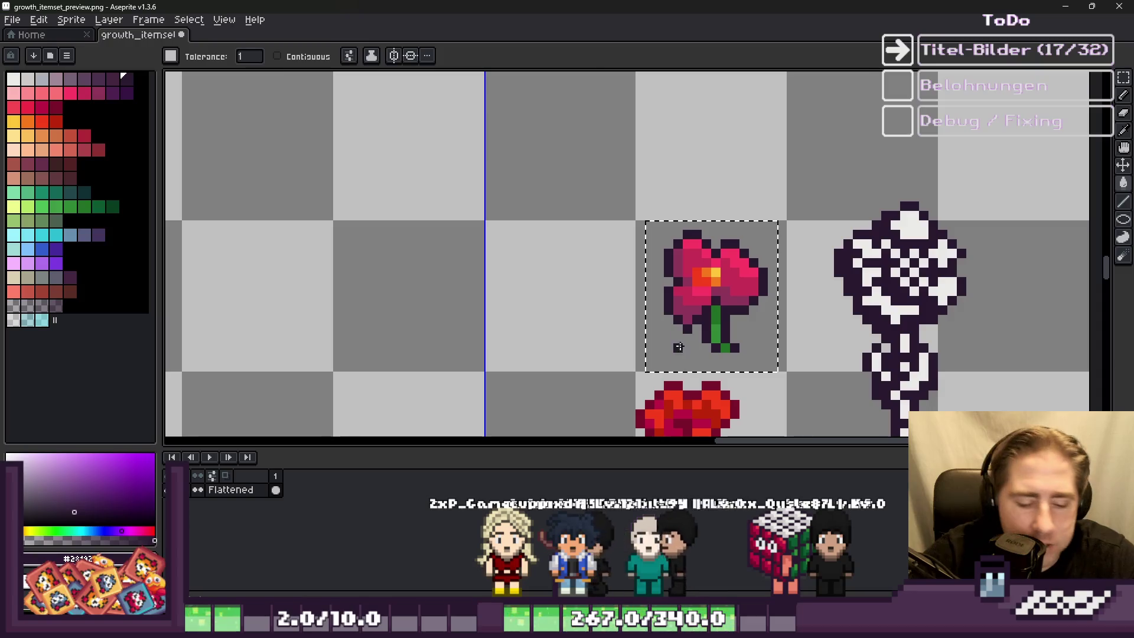
key(m)
scroll(699, 315, down, 1)
scroll(691, 331, up, 2)
key(b)
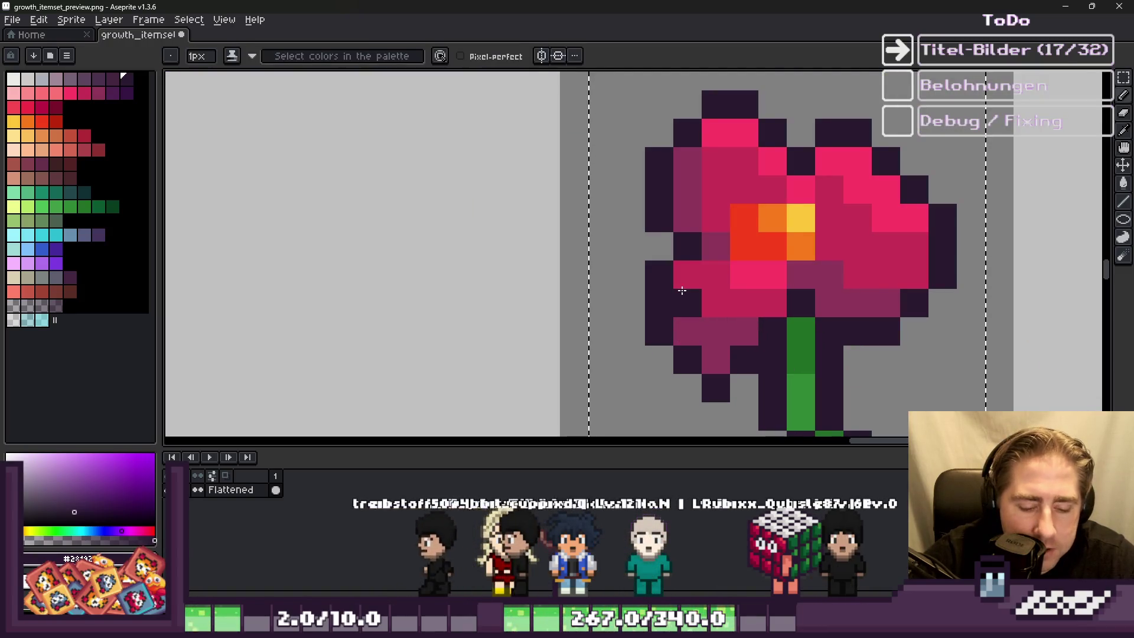
scroll(684, 278, up, 1)
scroll(749, 359, down, 3)
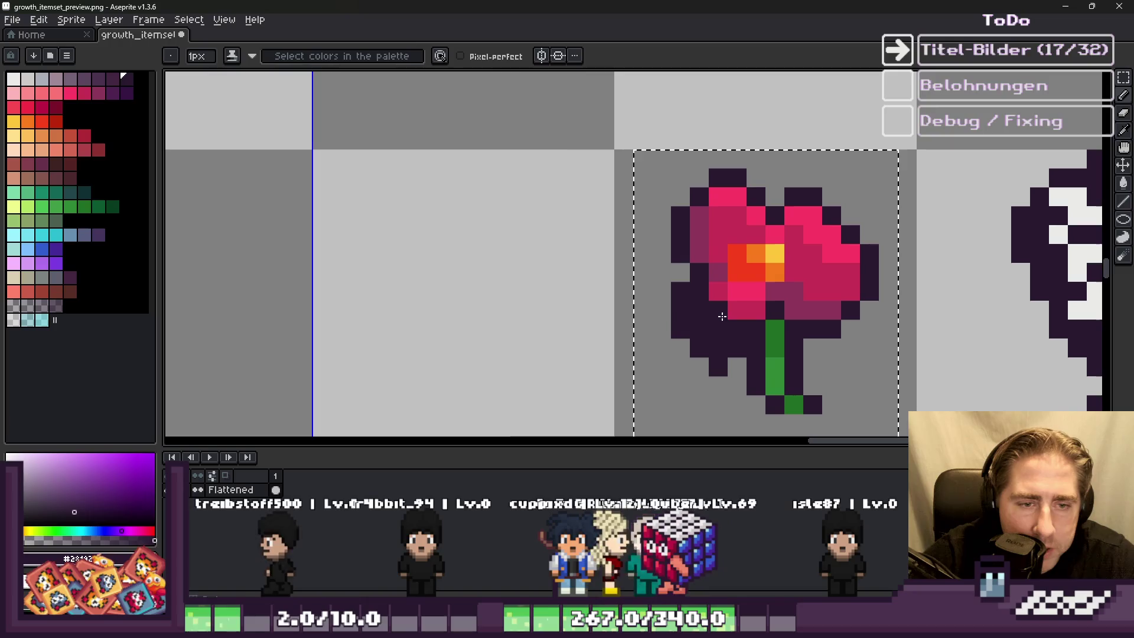
scroll(700, 240, up, 3)
scroll(739, 283, down, 5)
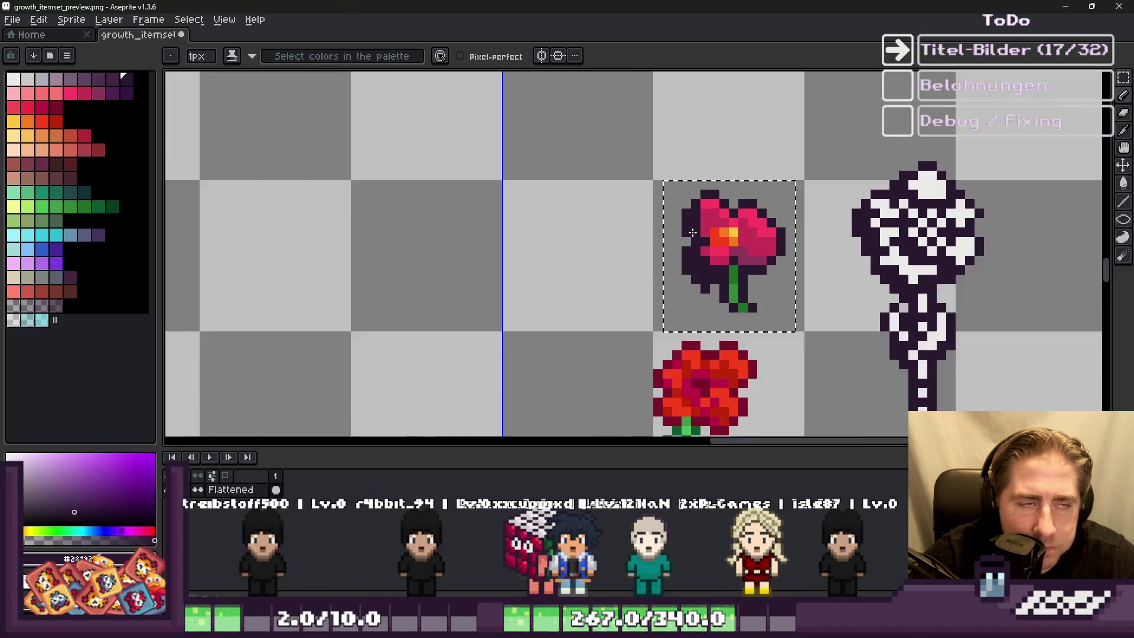
scroll(581, 184, up, 2)
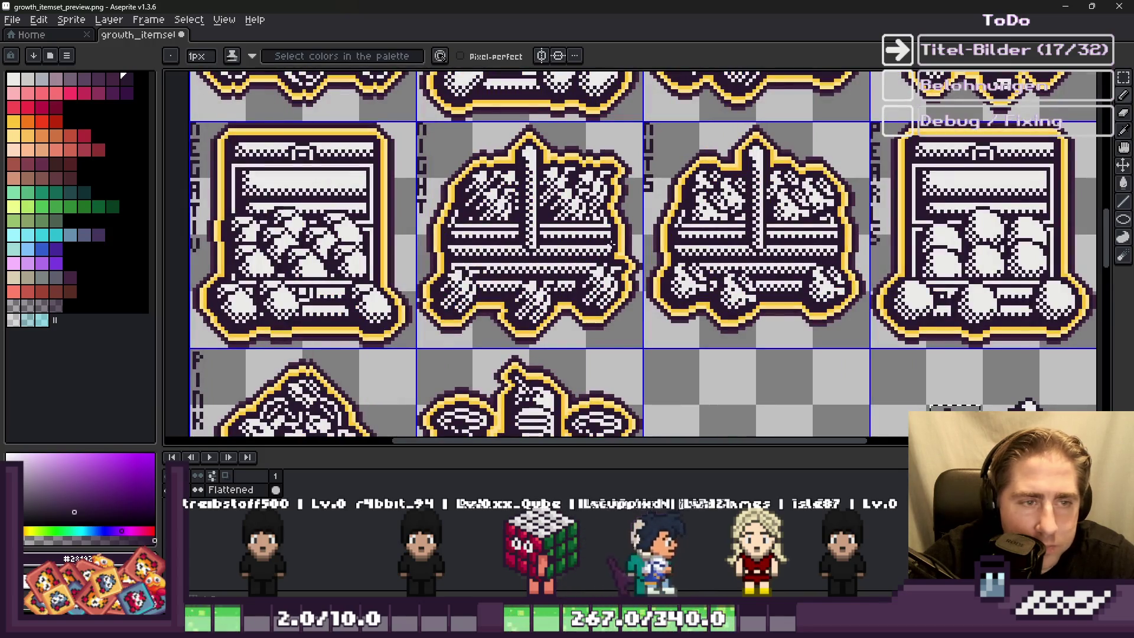
scroll(659, 234, down, 1)
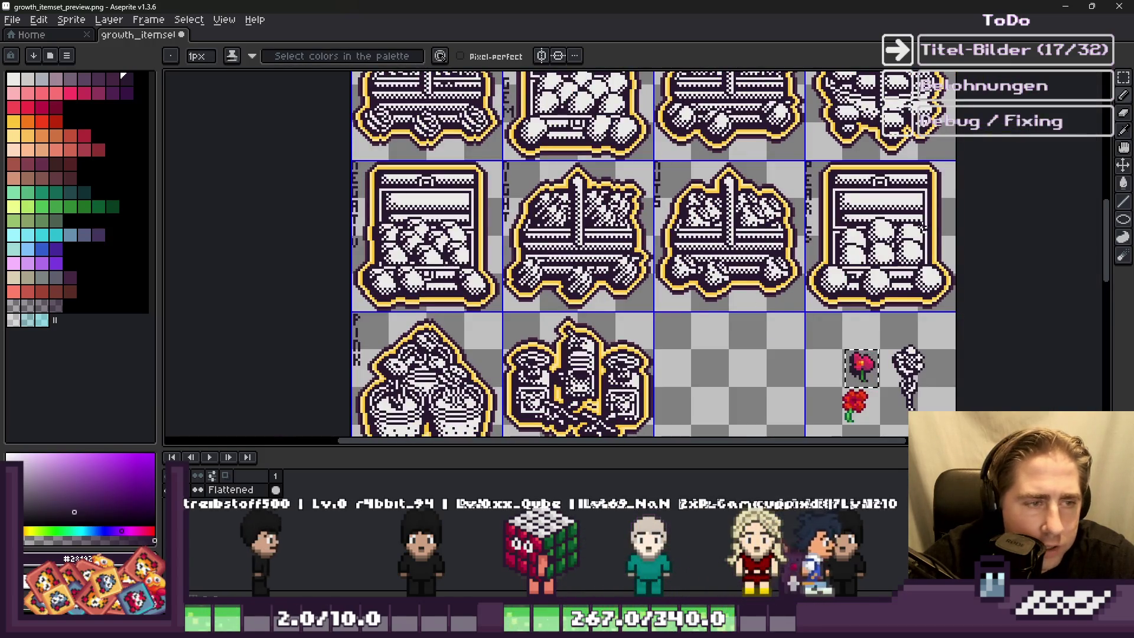
scroll(718, 334, down, 2)
scroll(719, 334, up, 3)
scroll(719, 334, down, 3)
scroll(649, 290, up, 5)
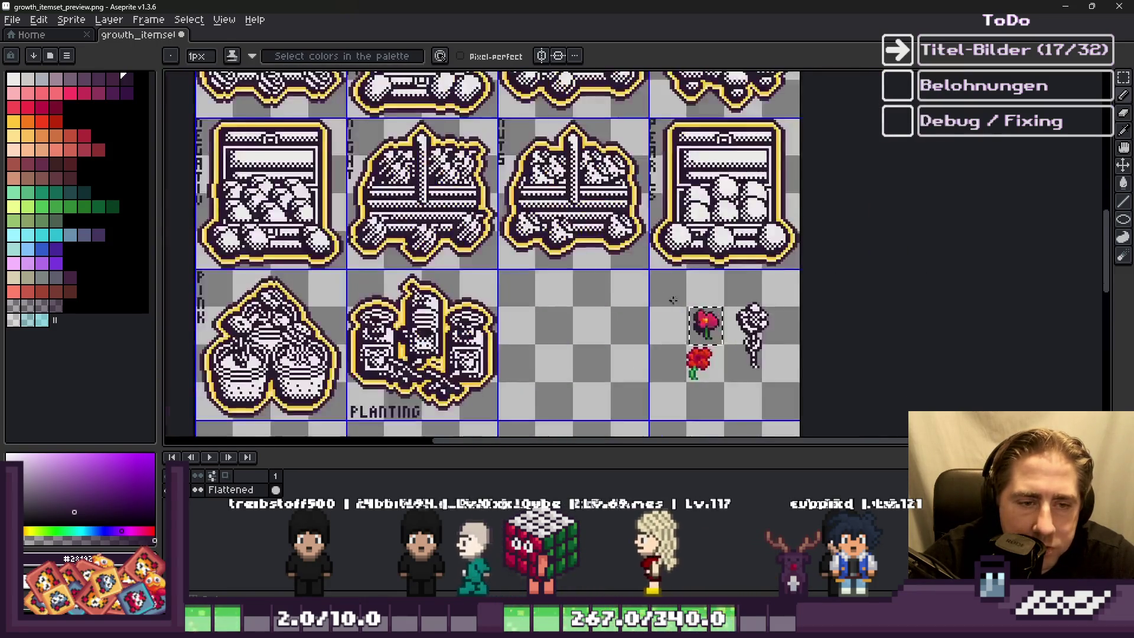
scroll(622, 216, up, 3)
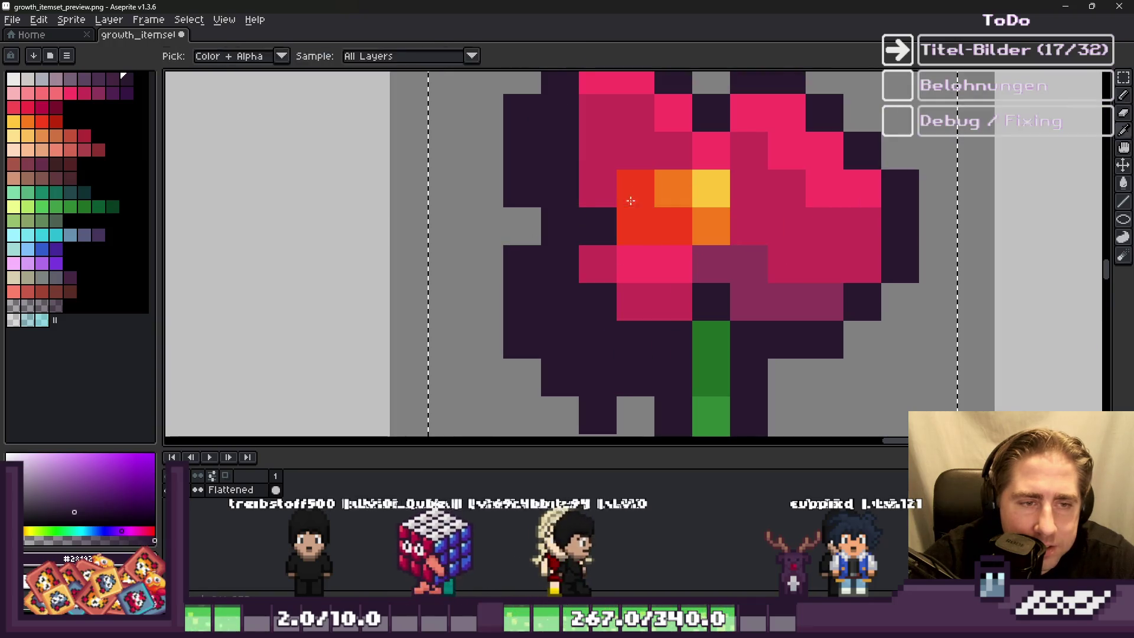
Step: Pencil dark purple over the flower's red centre, orange pixels and crimson petals
click(673, 227)
click(711, 264)
scroll(668, 271, down, 4)
scroll(667, 271, up, 2)
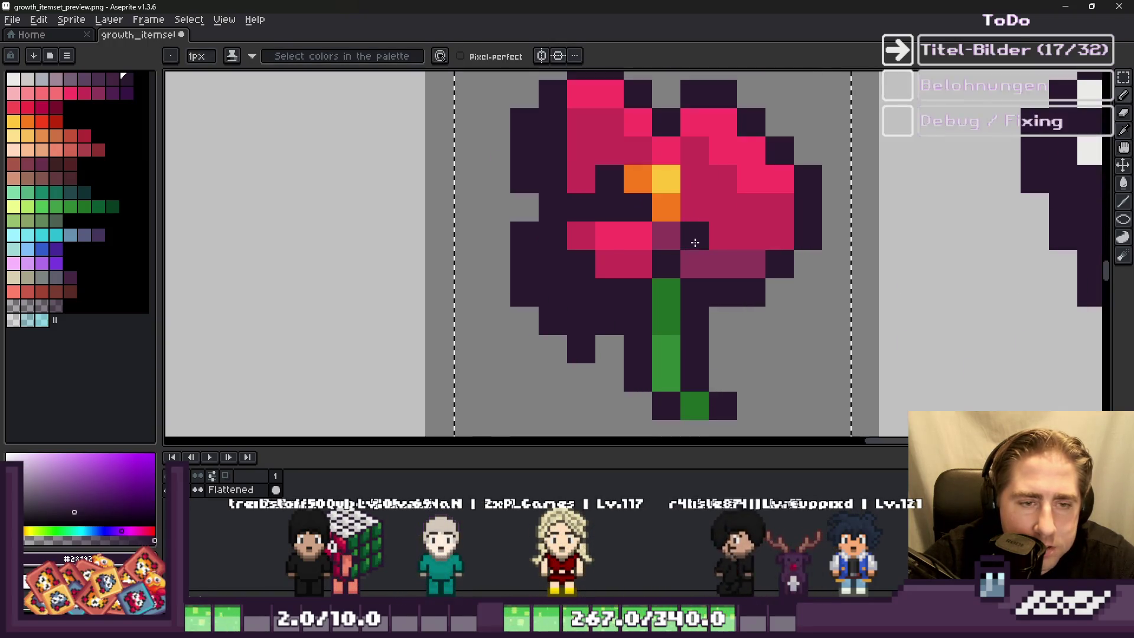
mouse_move(689, 219)
mouse_down()
mouse_move(739, 260)
mouse_move(725, 243)
mouse_up()
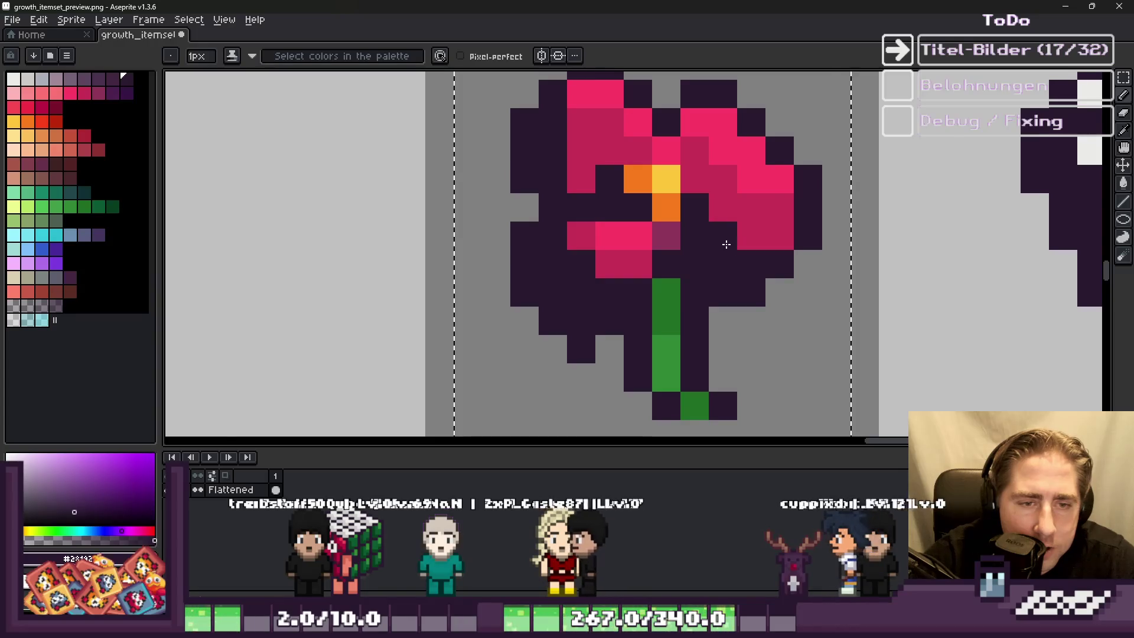
scroll(724, 243, down, 1)
click(750, 225)
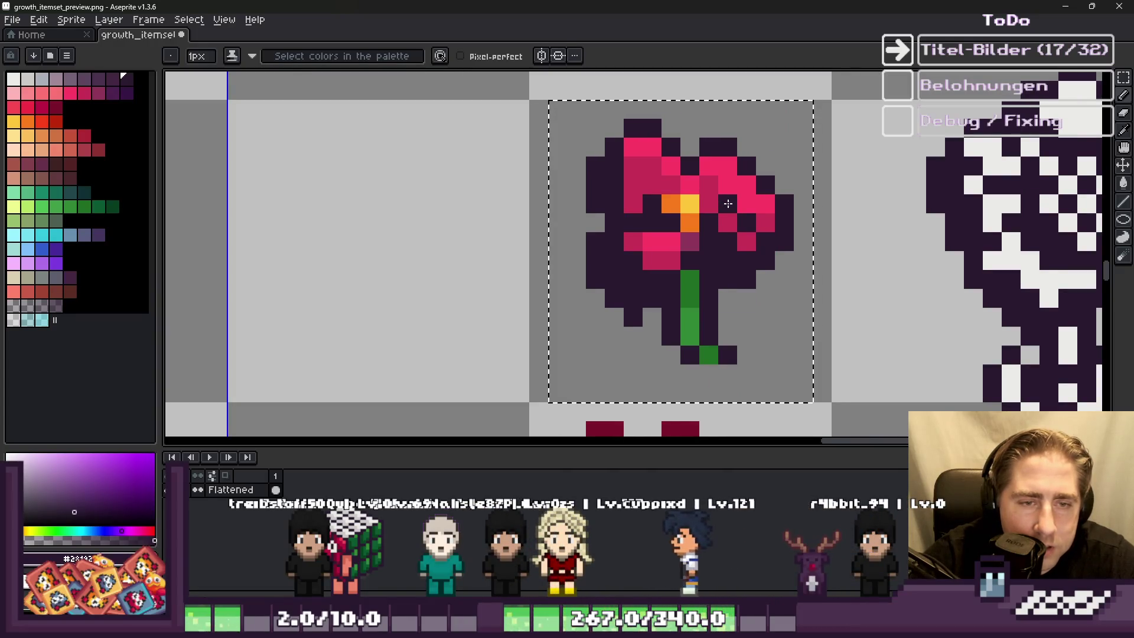
click(665, 198)
scroll(665, 197, up, 1)
click(643, 147)
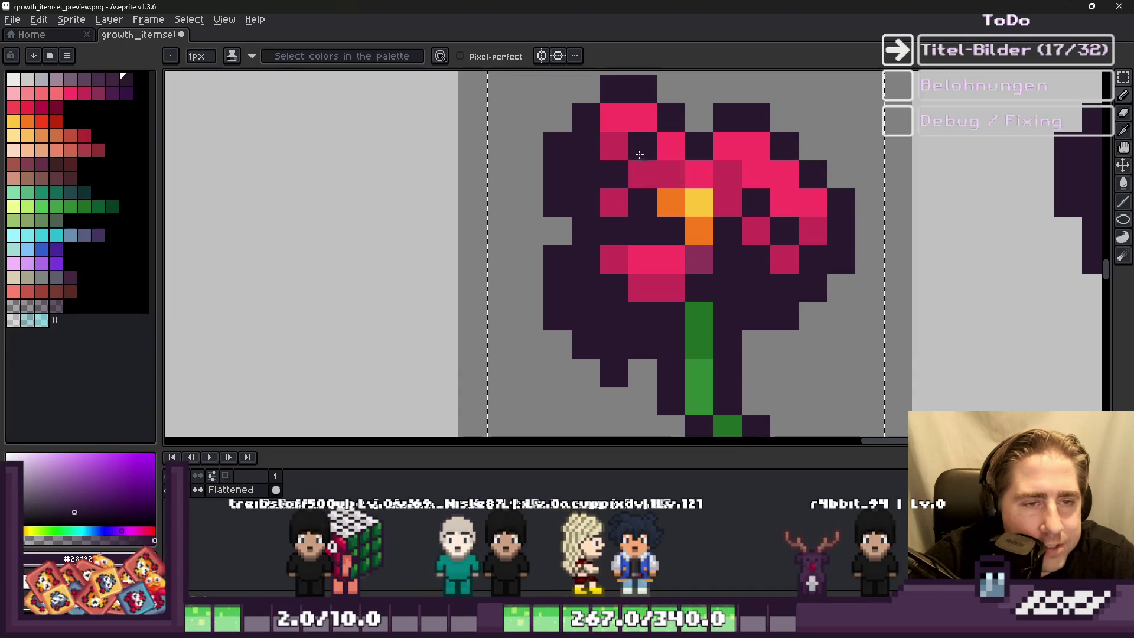
drag(643, 175, 671, 174)
scroll(690, 207, down, 1)
click(693, 220)
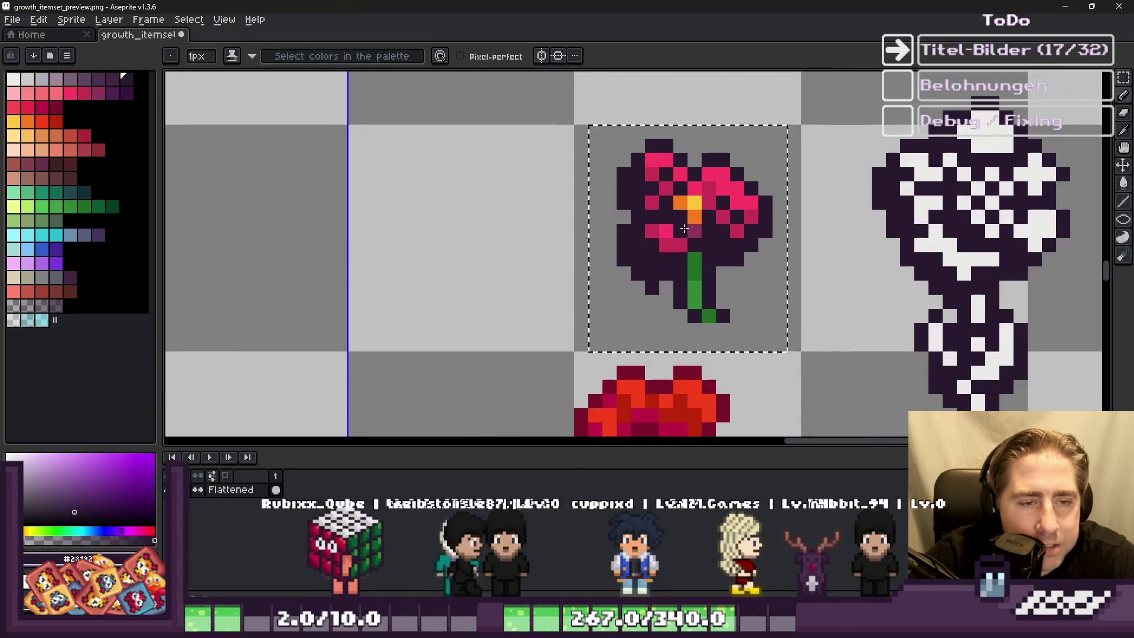
scroll(690, 219, up, 1)
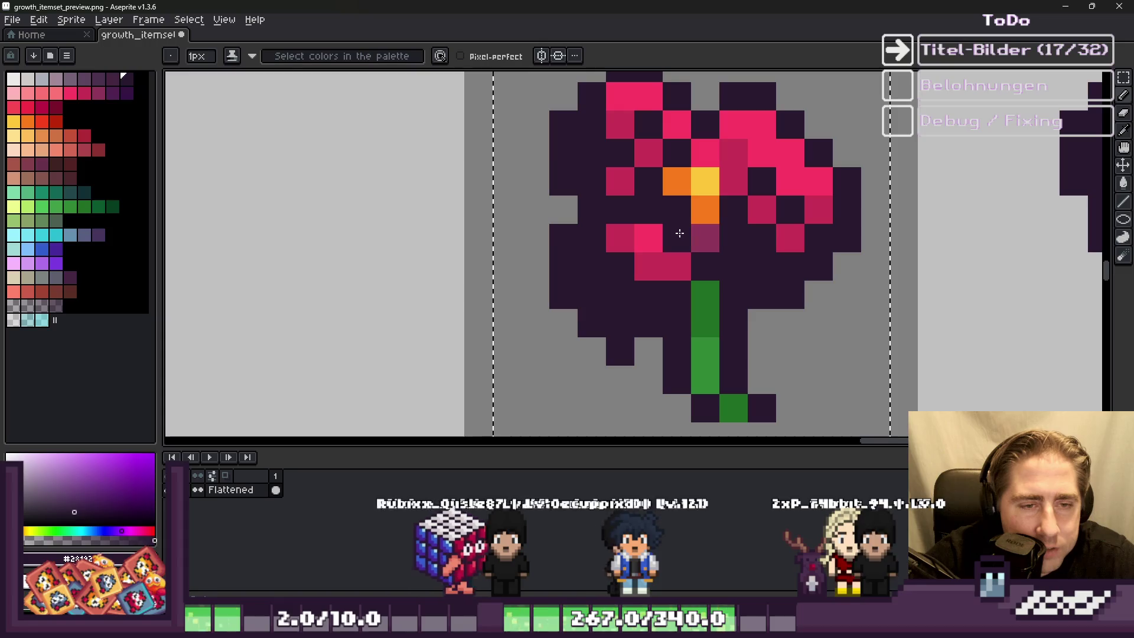
scroll(690, 283, down, 2)
scroll(691, 283, up, 1)
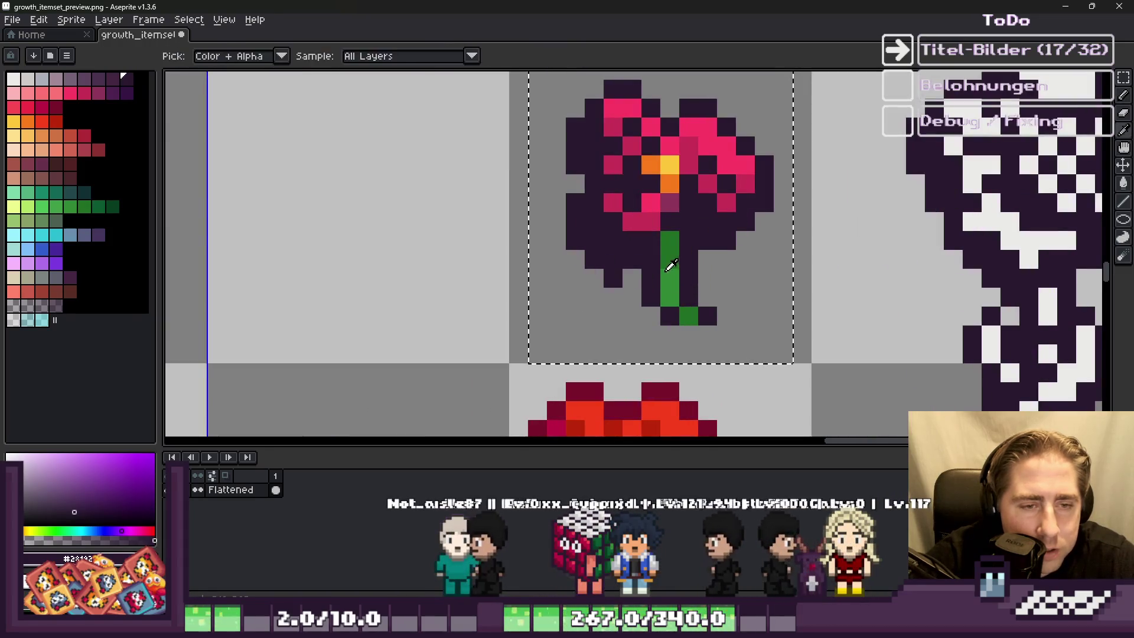
Step: Bucket-fill the light and green stem pixels white
key(g)
click(660, 247)
click(670, 284)
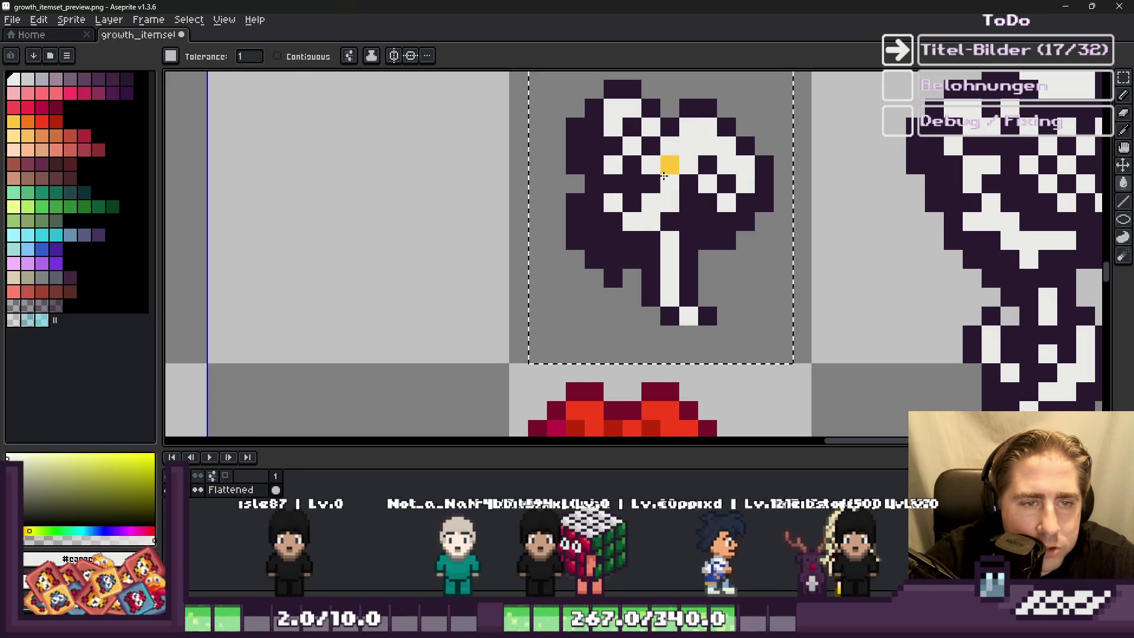
Step: Pick the dark purple outline colour and paint the white canopy pixels with it
key(b)
alt+click(656, 171)
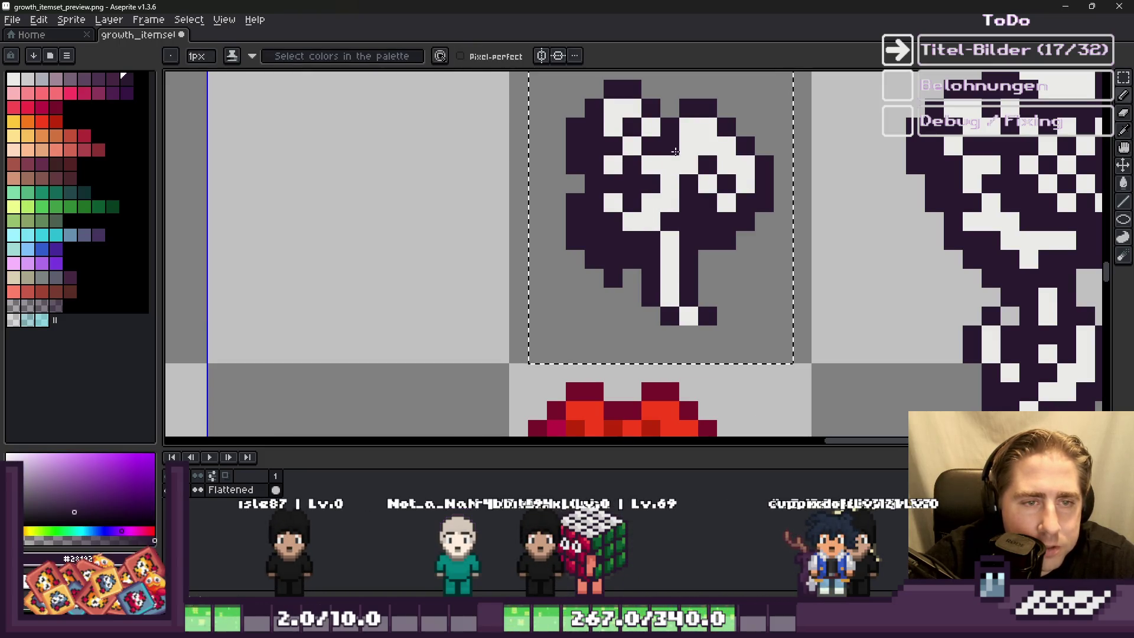
drag(681, 155, 669, 183)
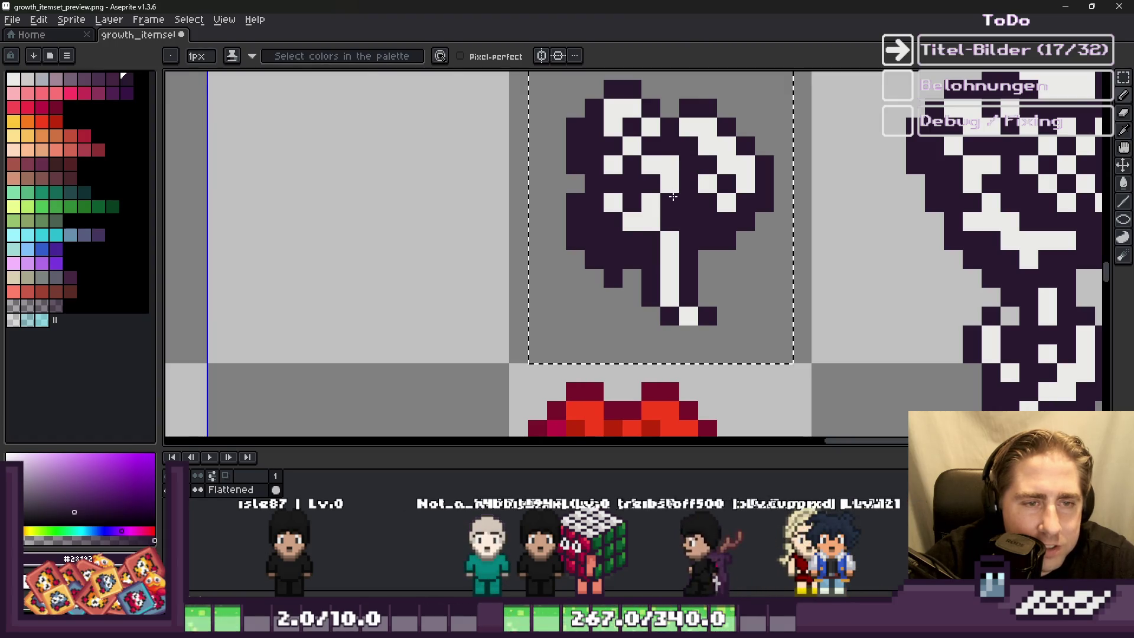
scroll(673, 196, down, 5)
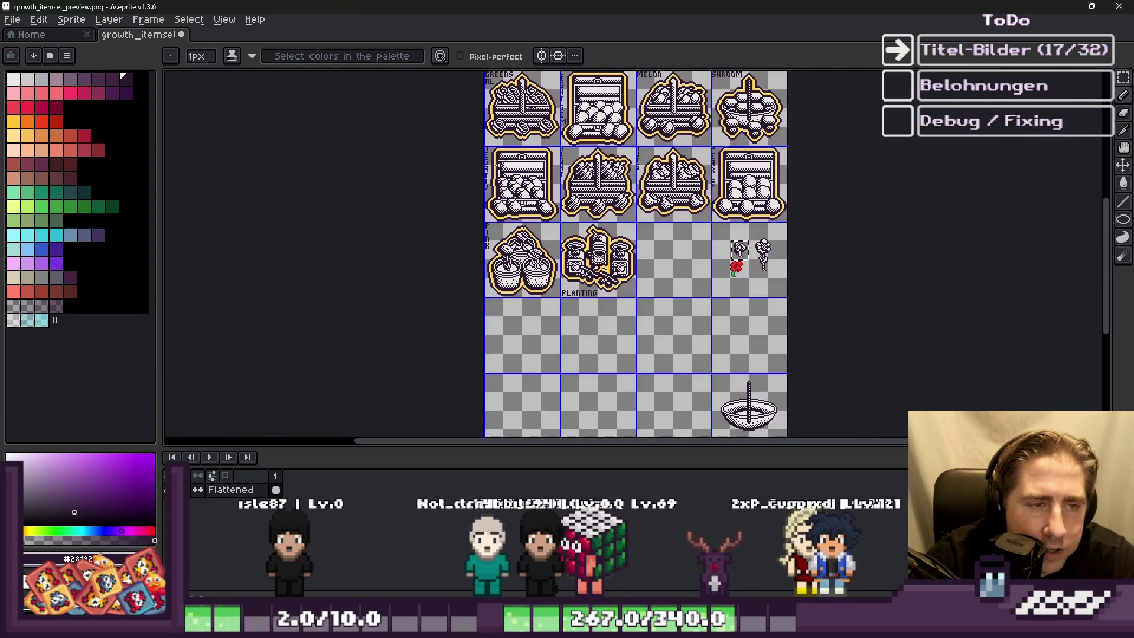
scroll(516, 194, up, 5)
scroll(515, 194, down, 3)
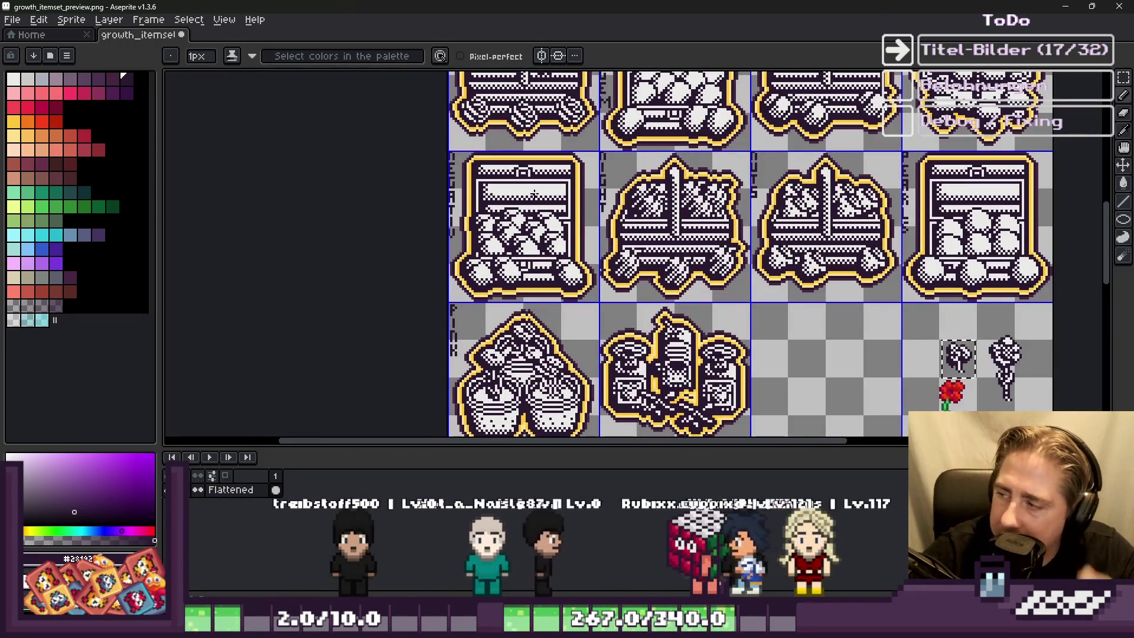
scroll(781, 278, up, 2)
scroll(780, 278, down, 2)
scroll(780, 278, up, 2)
scroll(824, 294, down, 2)
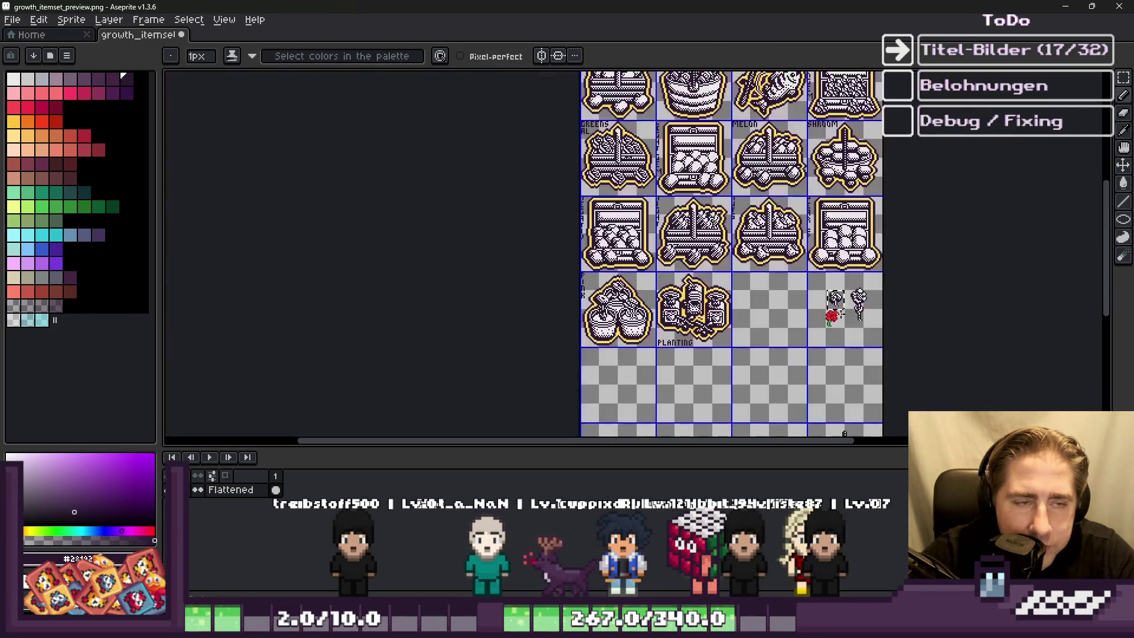
scroll(824, 294, up, 2)
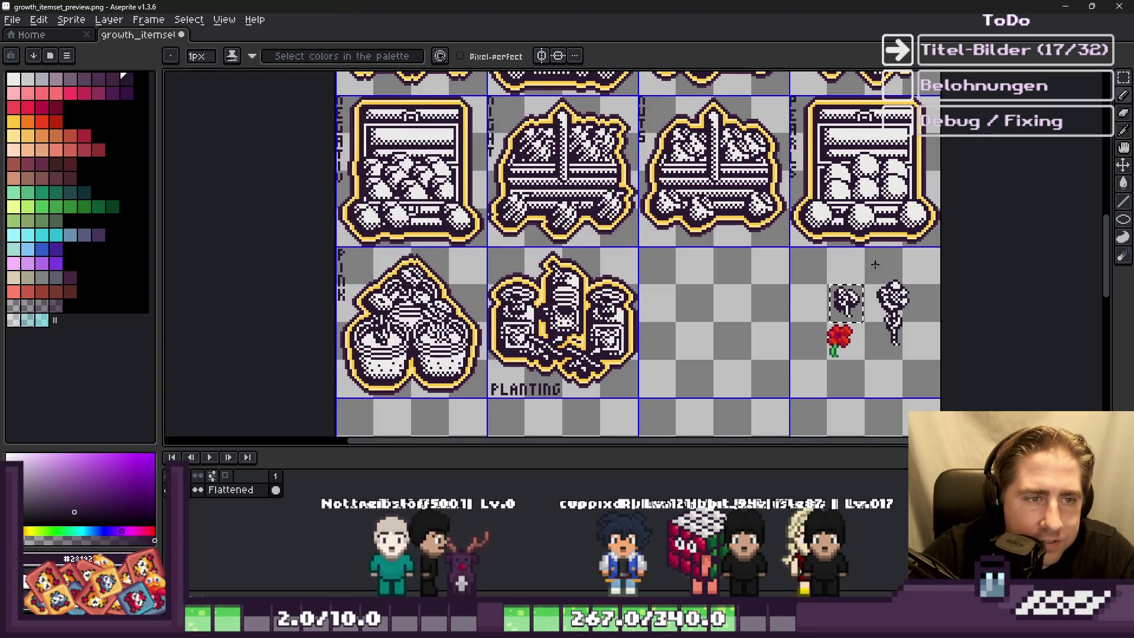
scroll(861, 261, up, 2)
scroll(768, 266, down, 1)
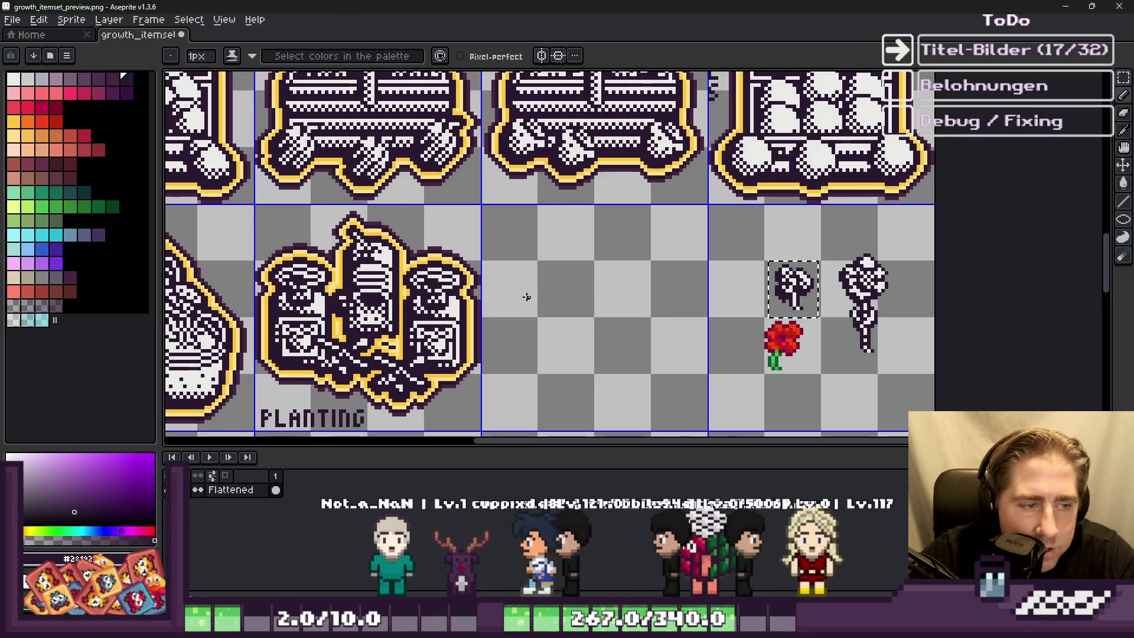
scroll(384, 313, down, 2)
scroll(377, 319, up, 4)
scroll(378, 318, up, 2)
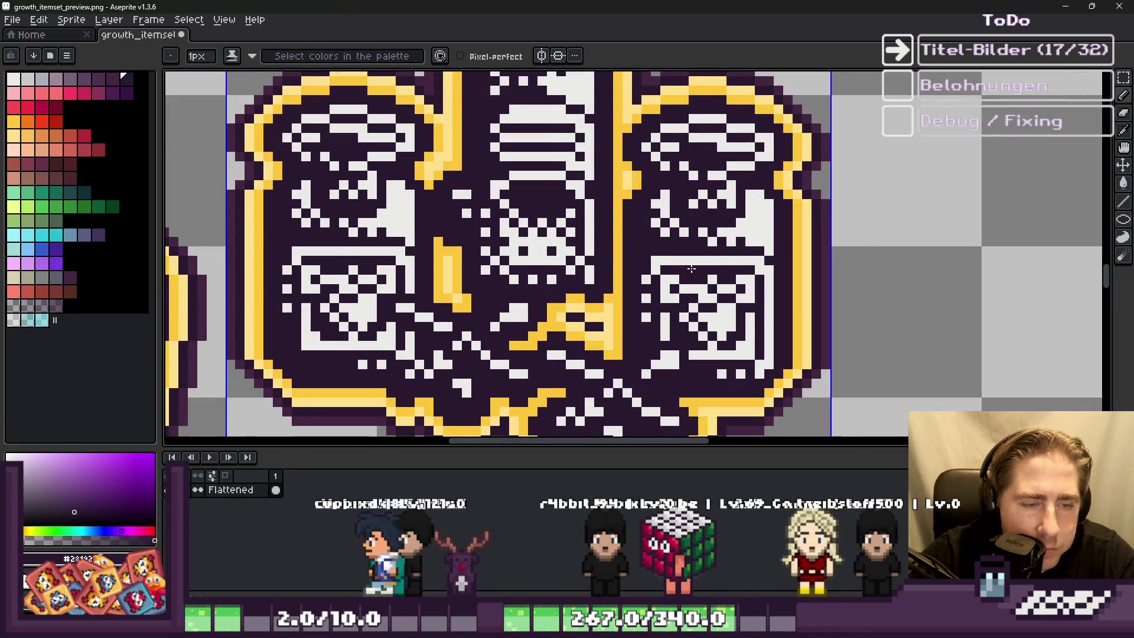
scroll(720, 281, down, 2)
scroll(719, 281, down, 2)
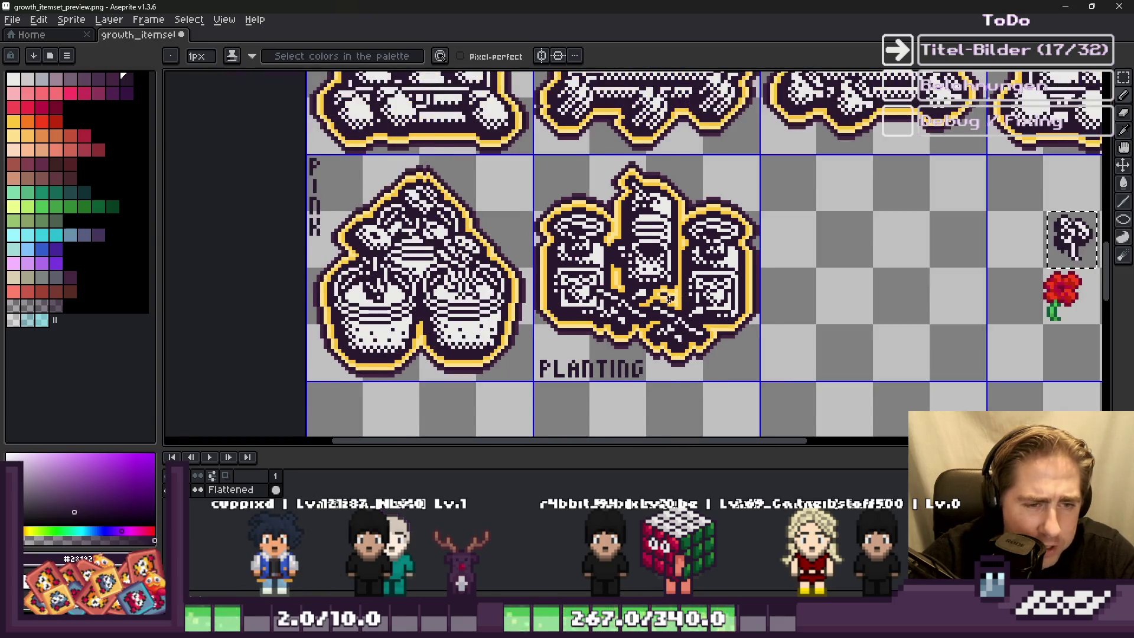
scroll(668, 299, up, 1)
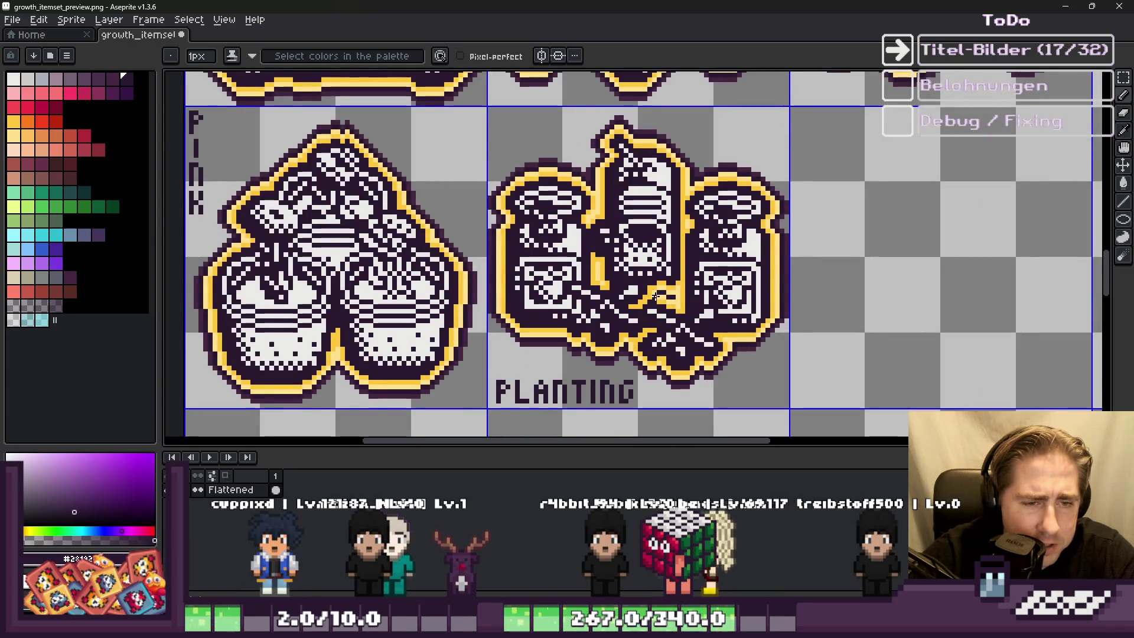
scroll(655, 297, down, 2)
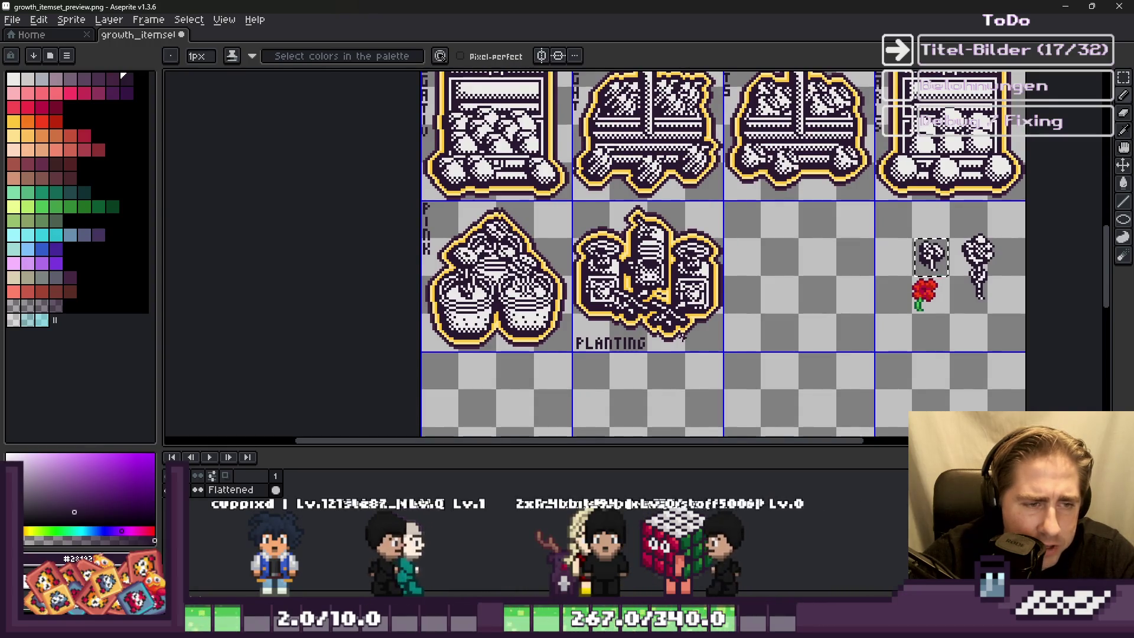
scroll(683, 336, down, 3)
scroll(644, 206, up, 4)
scroll(632, 188, down, 4)
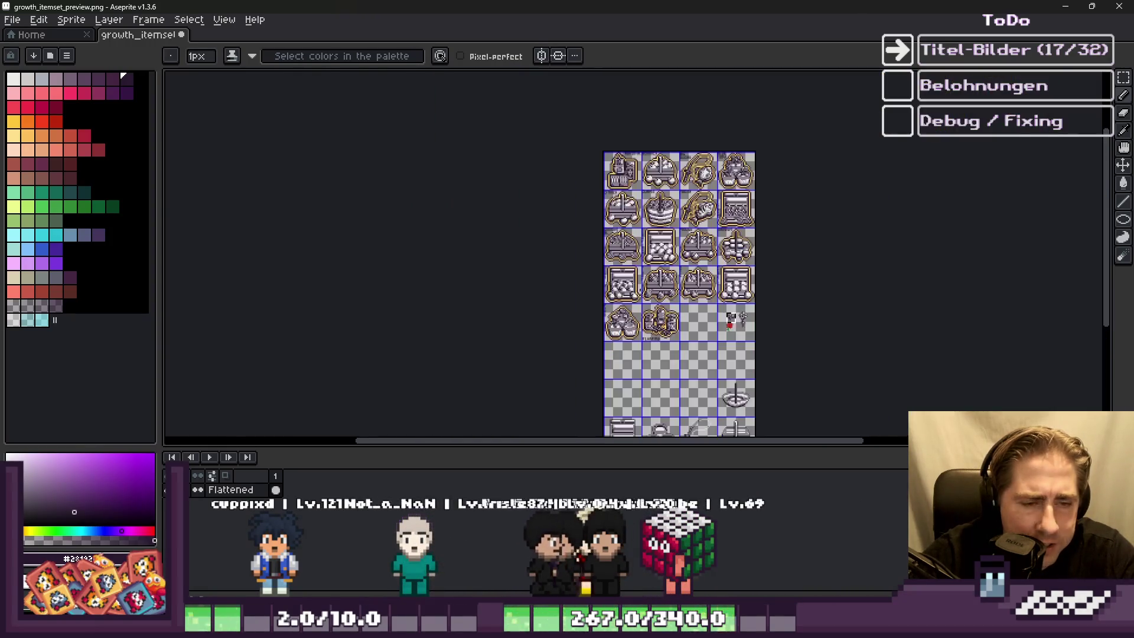
scroll(687, 236, up, 5)
scroll(691, 231, up, 2)
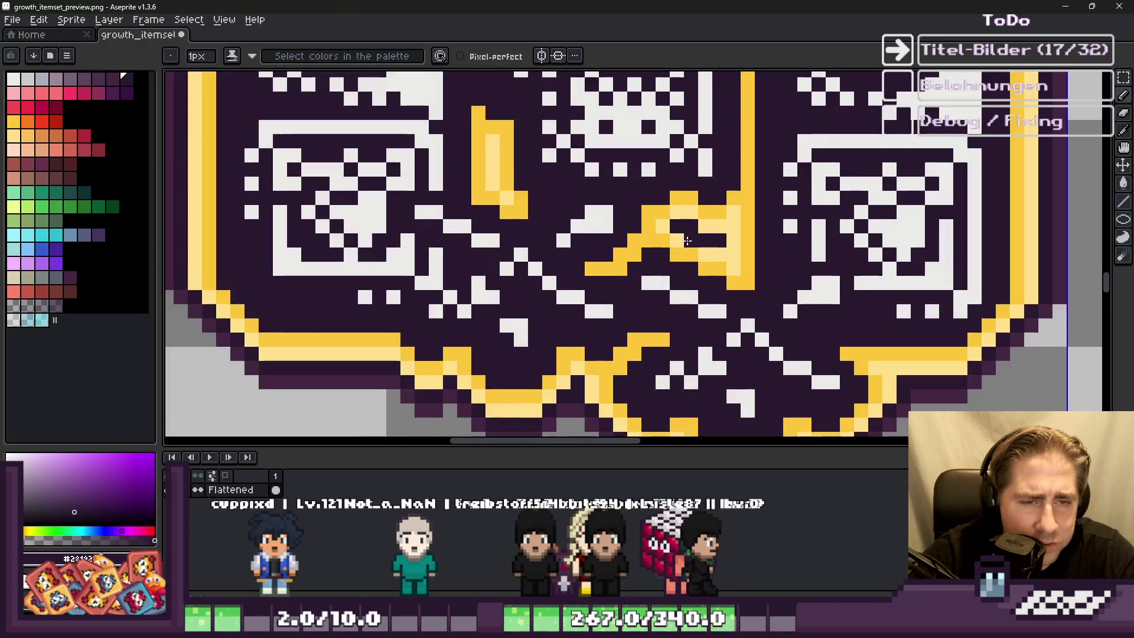
scroll(752, 266, down, 3)
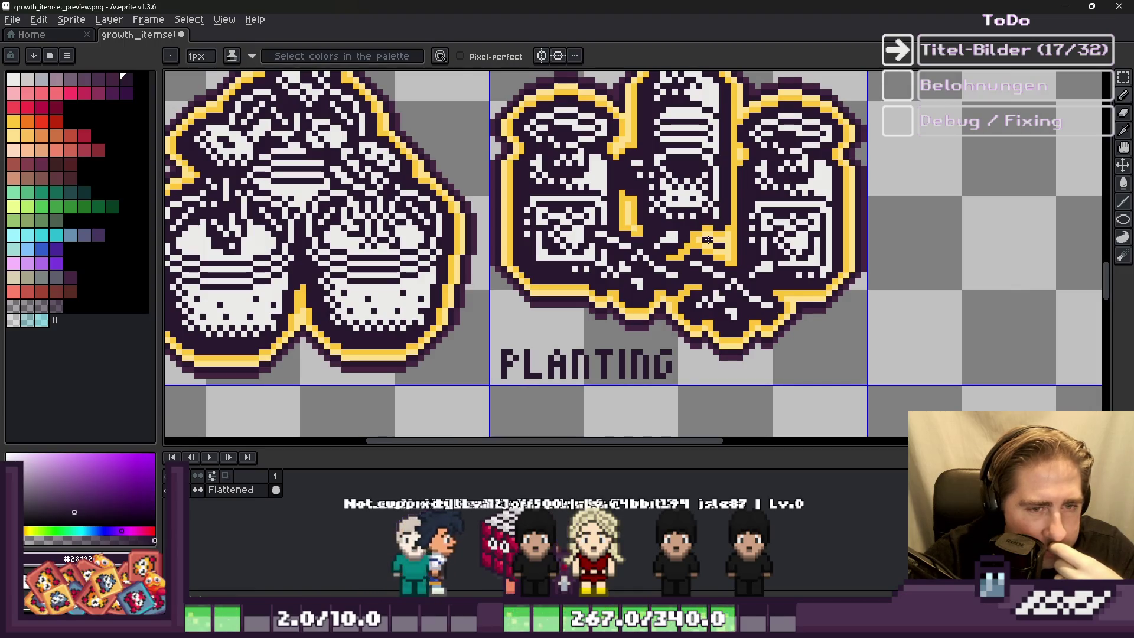
scroll(717, 251, up, 3)
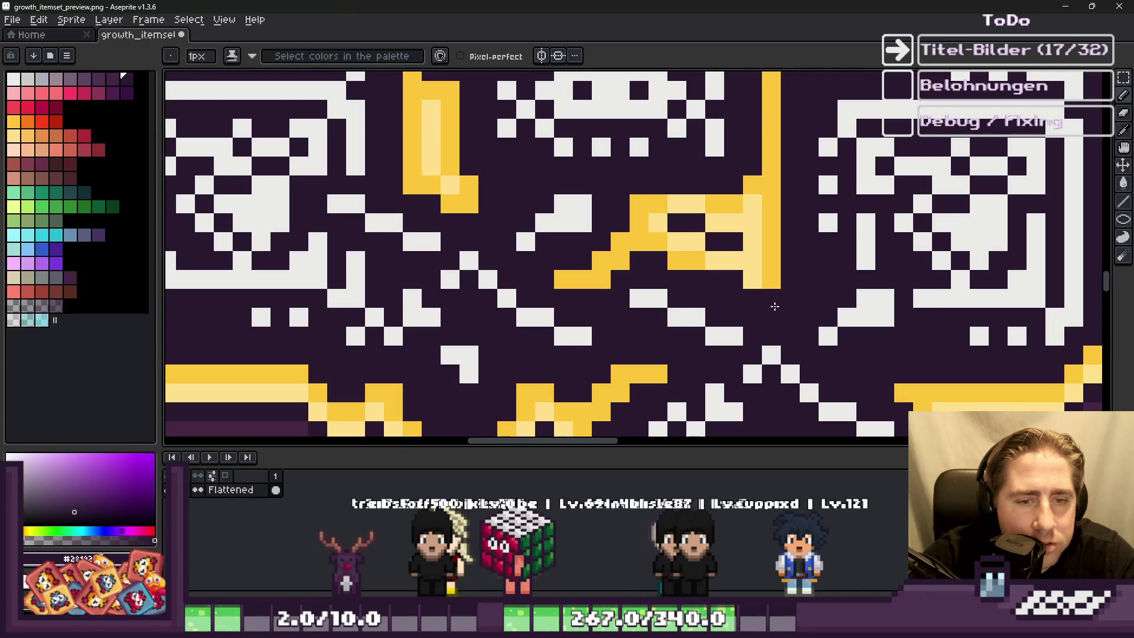
click(755, 286)
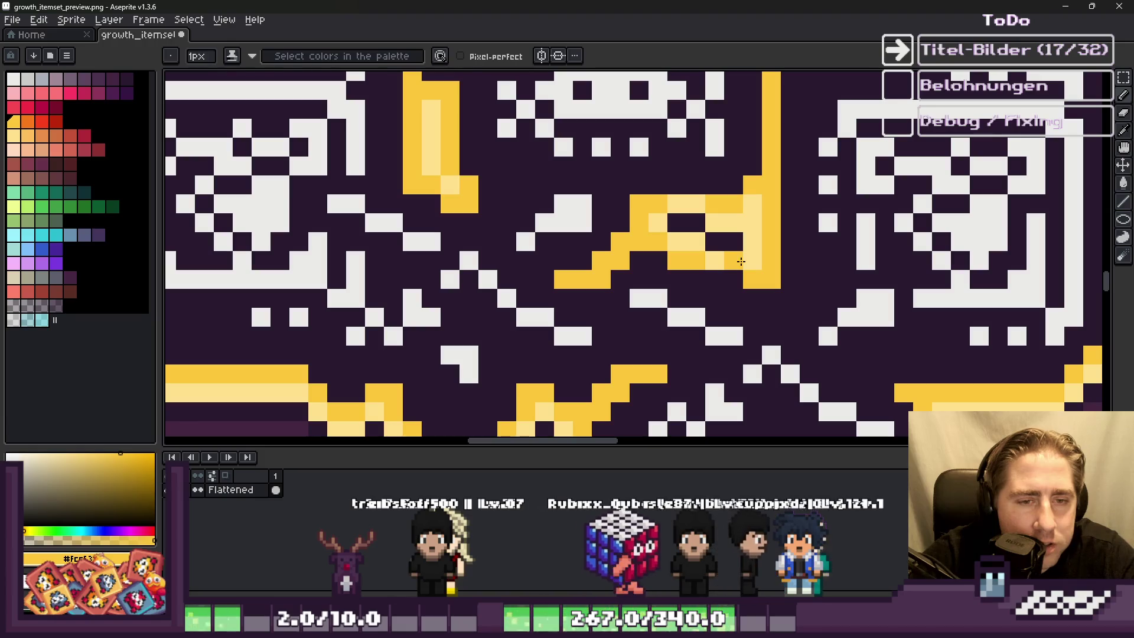
alt+click(745, 239)
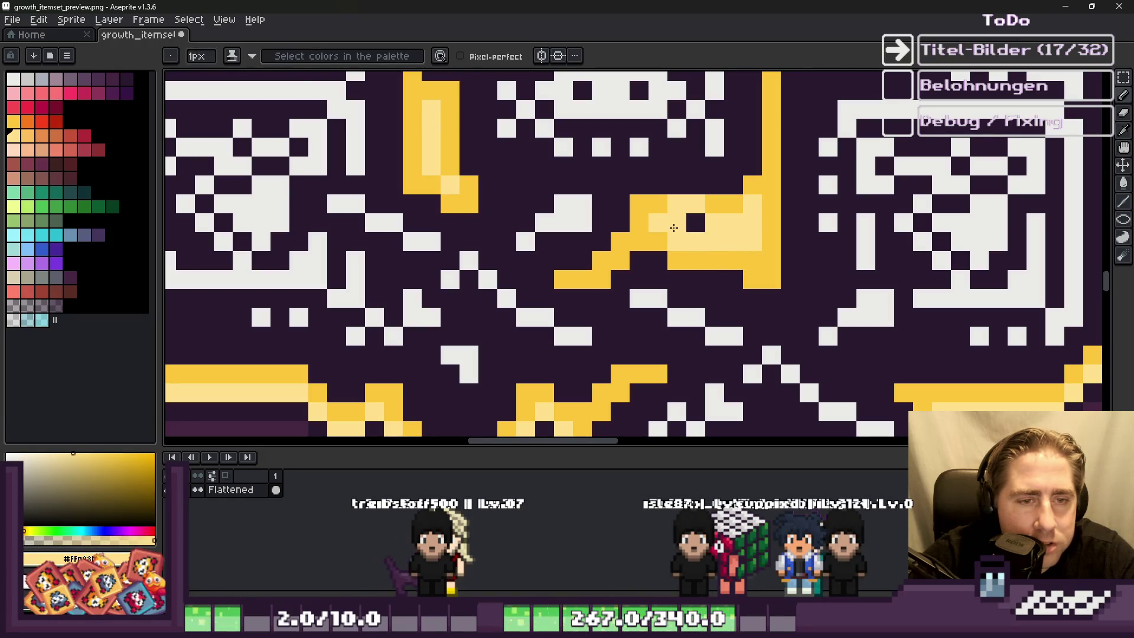
click(696, 222)
scroll(689, 223, down, 2)
scroll(726, 195, up, 2)
scroll(665, 220, down, 3)
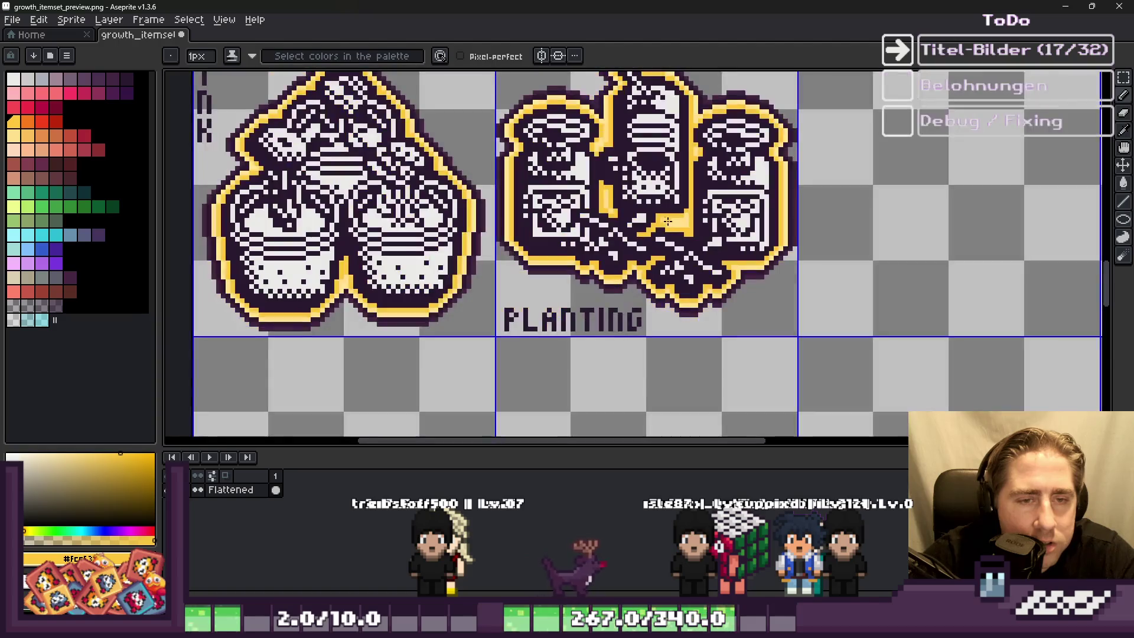
scroll(715, 233, down, 2)
scroll(738, 224, up, 2)
scroll(665, 224, down, 4)
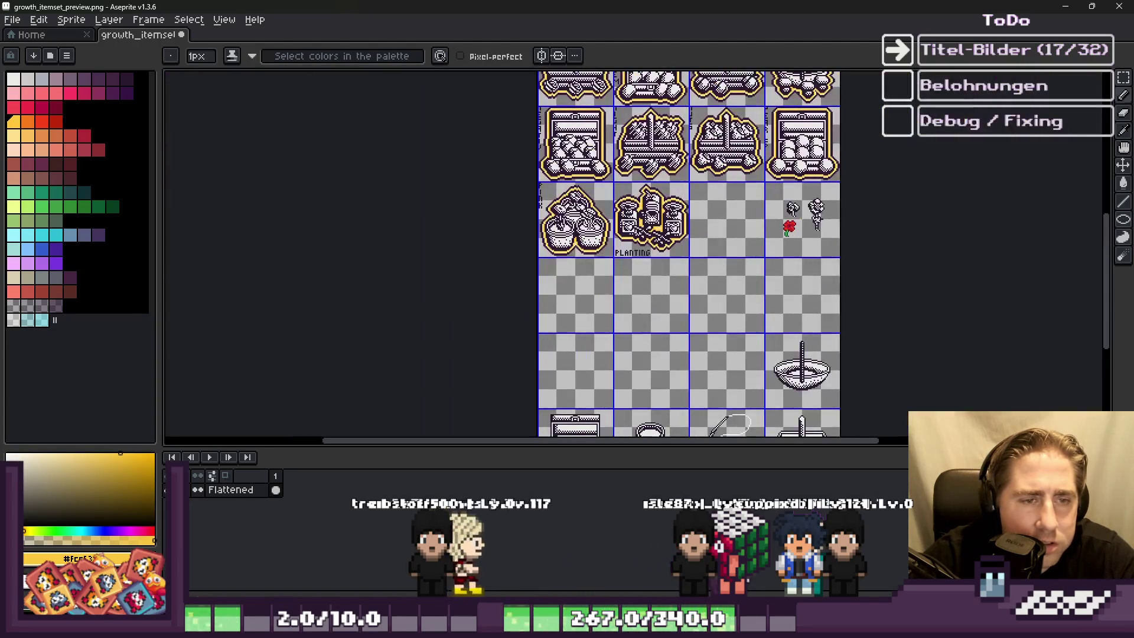
key(ctrl+s)
scroll(680, 236, up, 2)
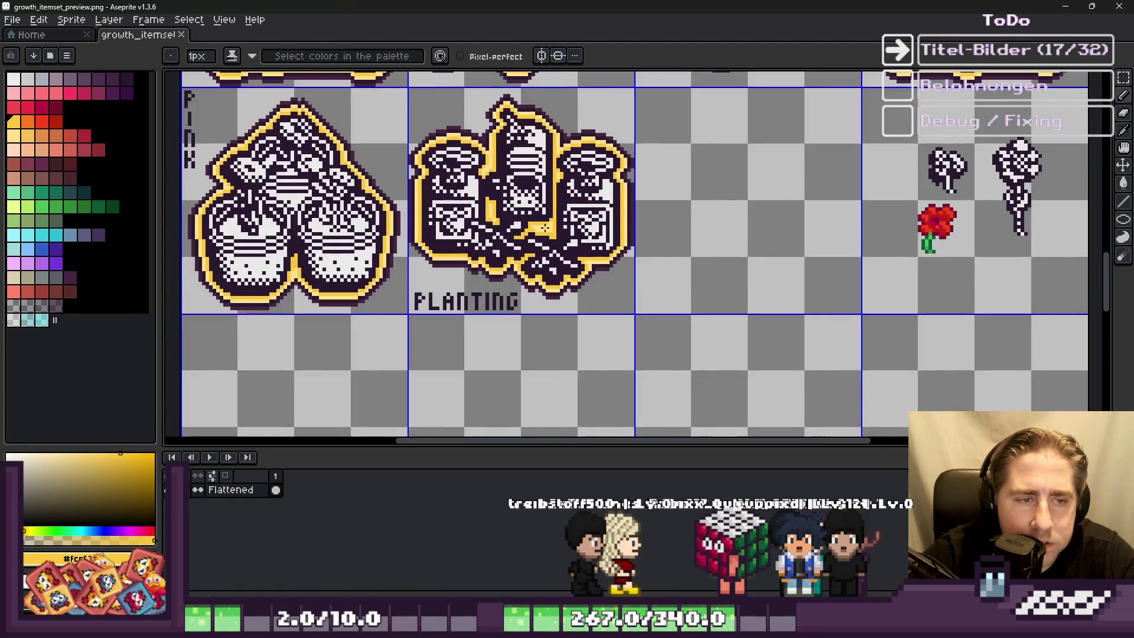
scroll(614, 248, up, 3)
key(alt)
click(582, 256)
alt+click(608, 194)
click(595, 231)
scroll(597, 230, down, 5)
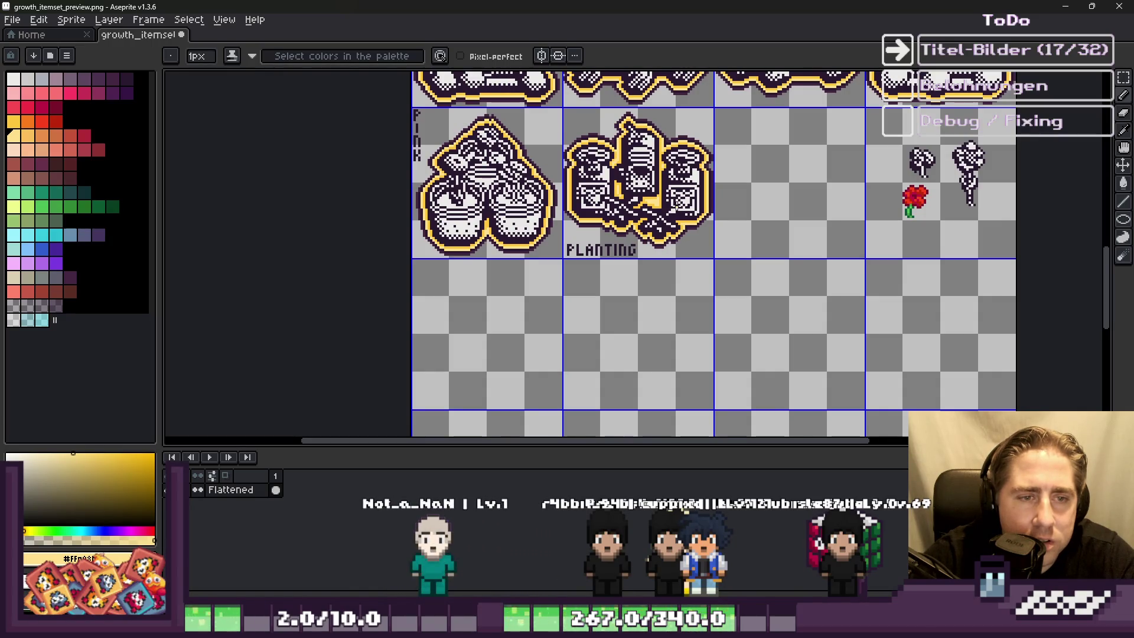
scroll(650, 201, up, 4)
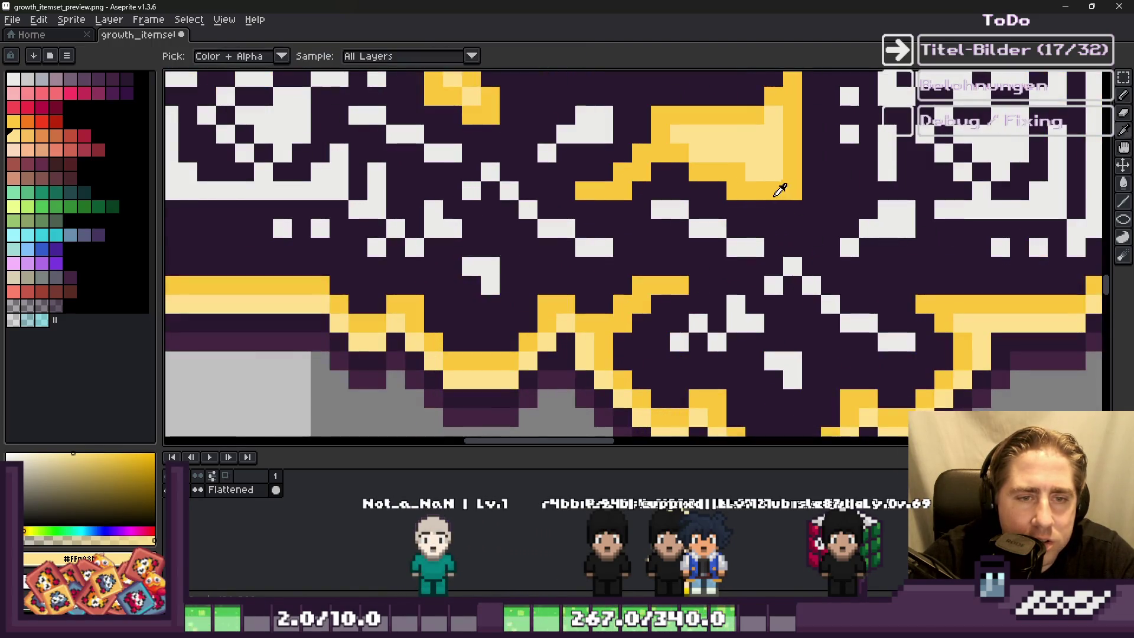
alt+click(788, 188)
click(783, 210)
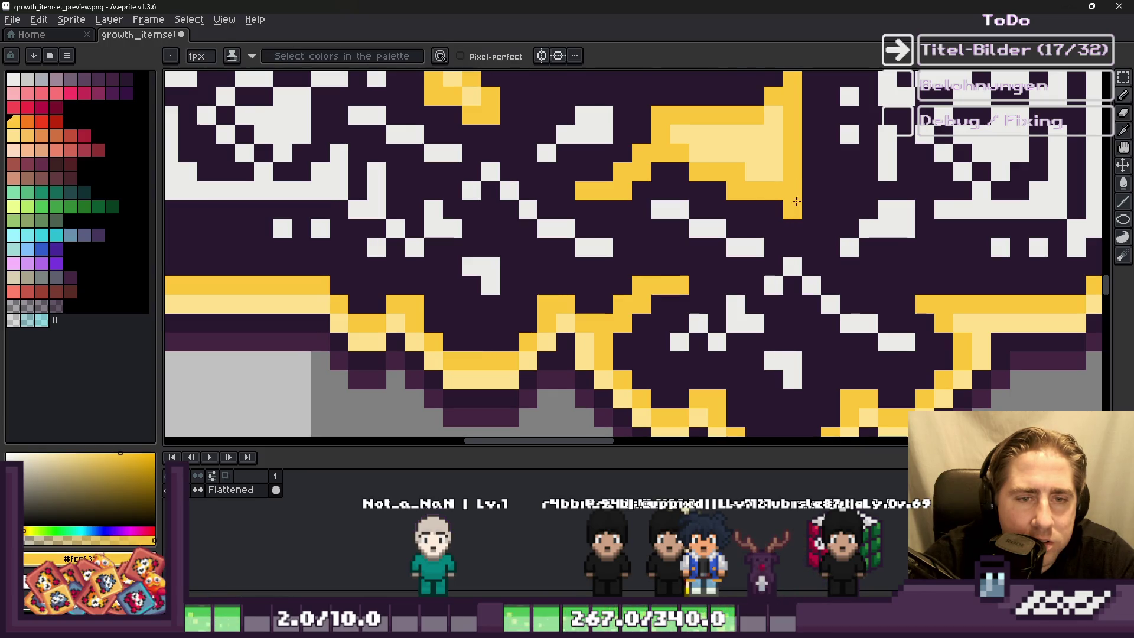
scroll(792, 204, down, 3)
scroll(628, 199, down, 2)
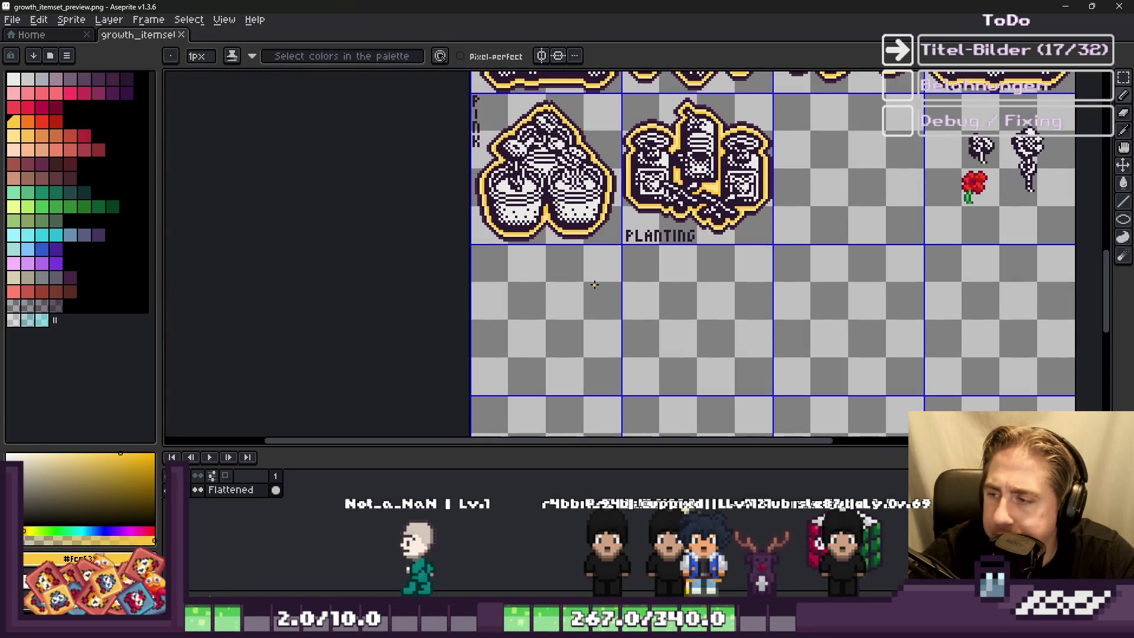
scroll(621, 257, down, 3)
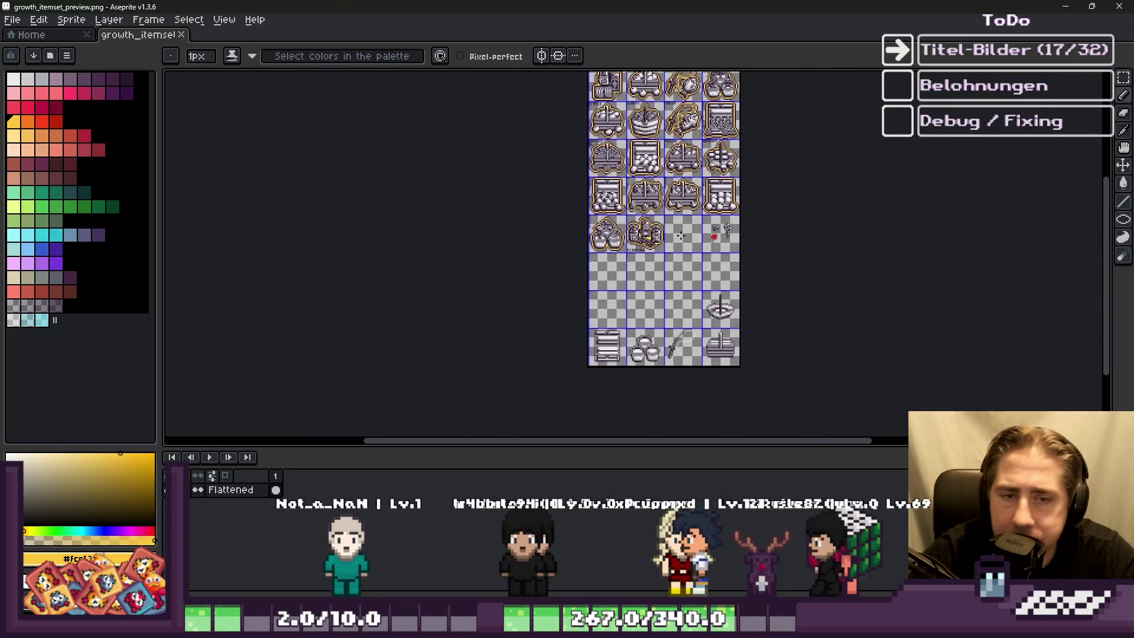
Step: Marquee-select the red flower sprite and give it a dark outline
scroll(695, 239, up, 6)
key(m)
drag(615, 150, 853, 371)
scroll(771, 275, up, 2)
key(i)
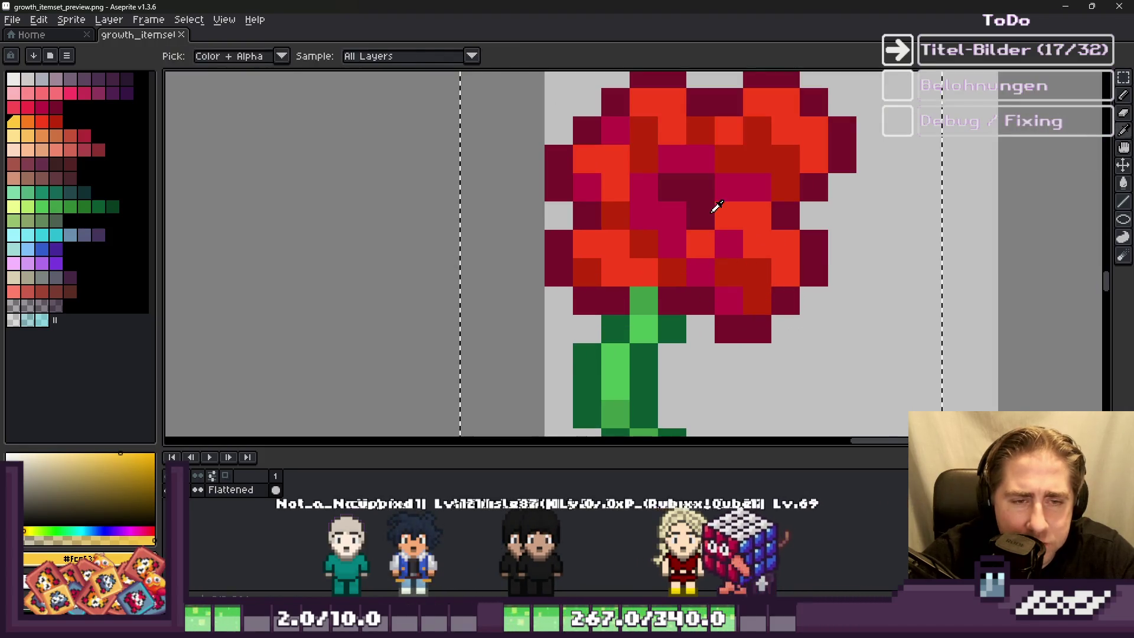
scroll(718, 210, down, 4)
key(v)
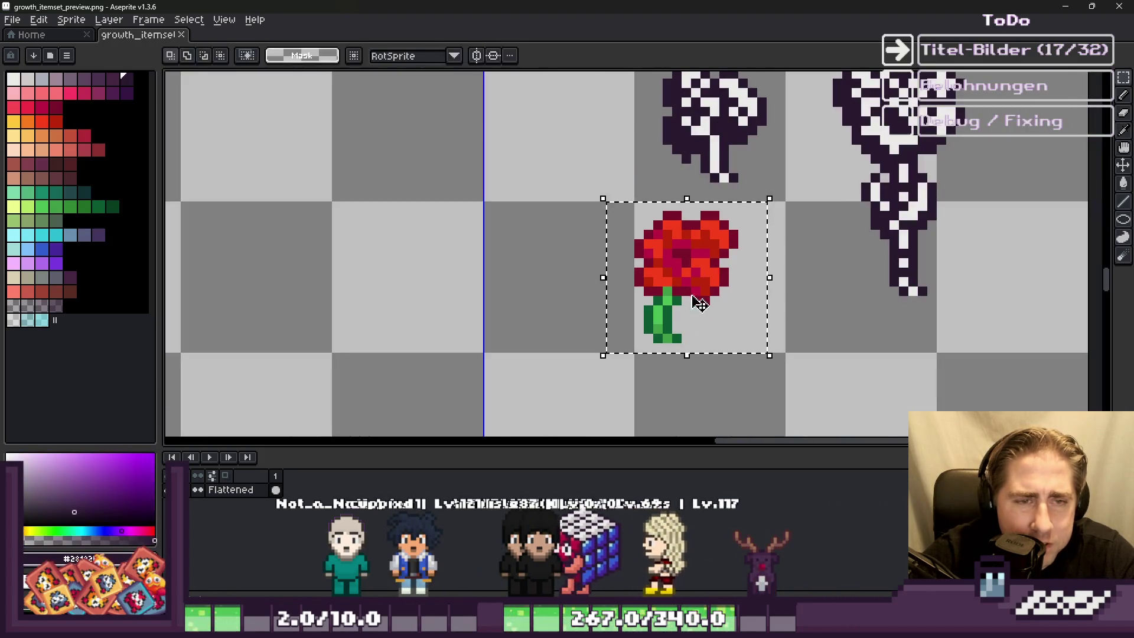
scroll(701, 291, up, 2)
key(g)
click(634, 242)
Step: Sample white from the sheet and fill the red petals white
scroll(634, 243, up, 1)
key(b)
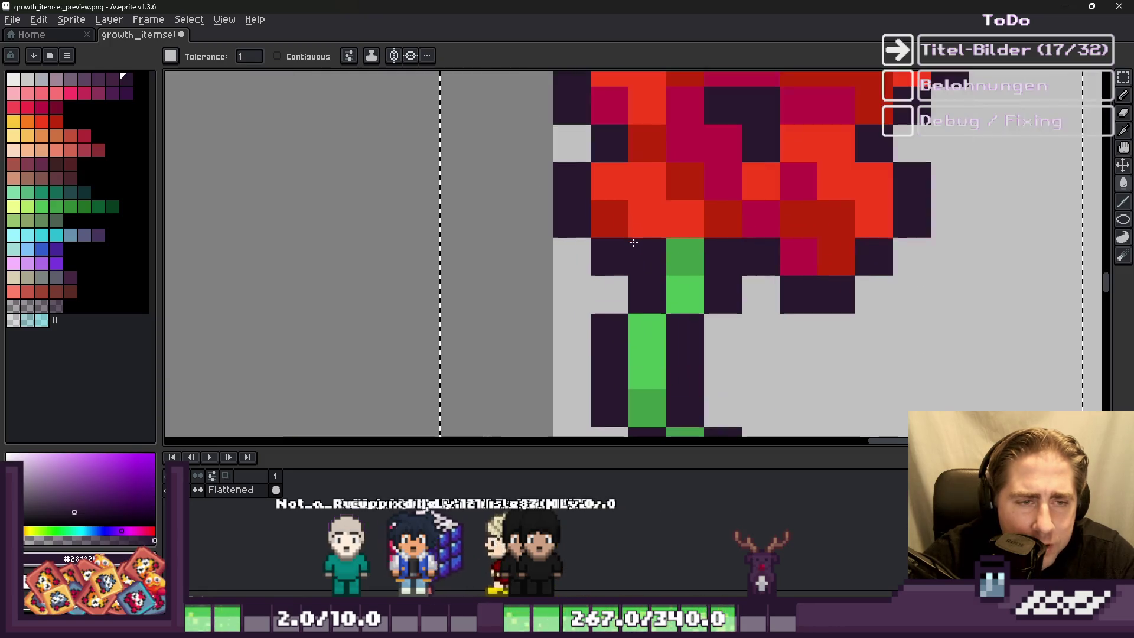
scroll(665, 186, down, 1)
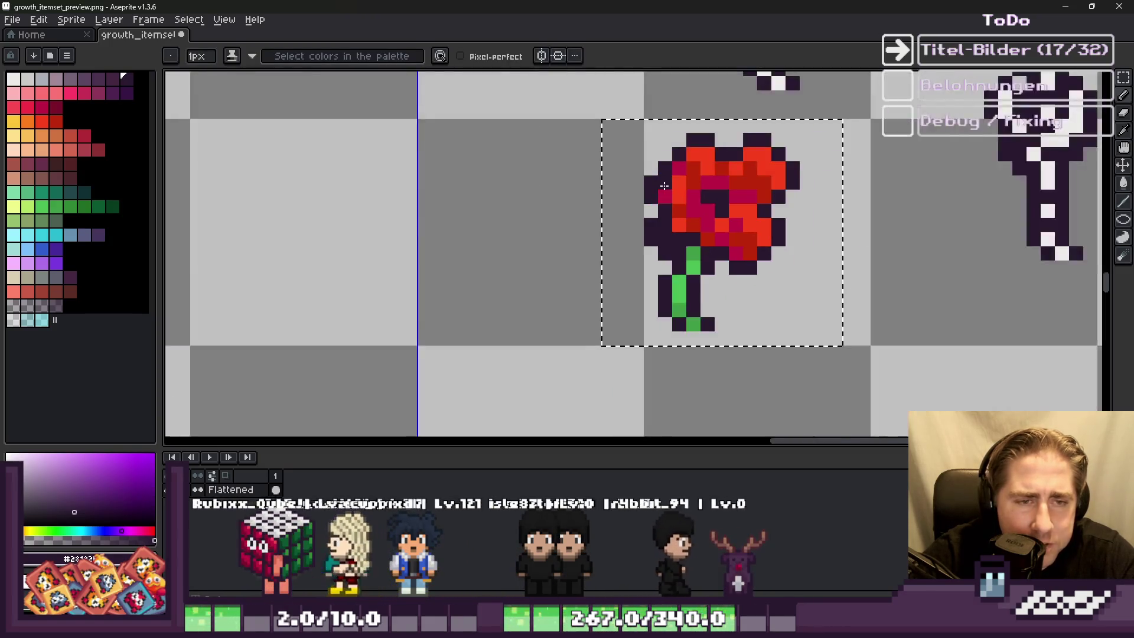
scroll(665, 186, up, 2)
scroll(717, 233, down, 2)
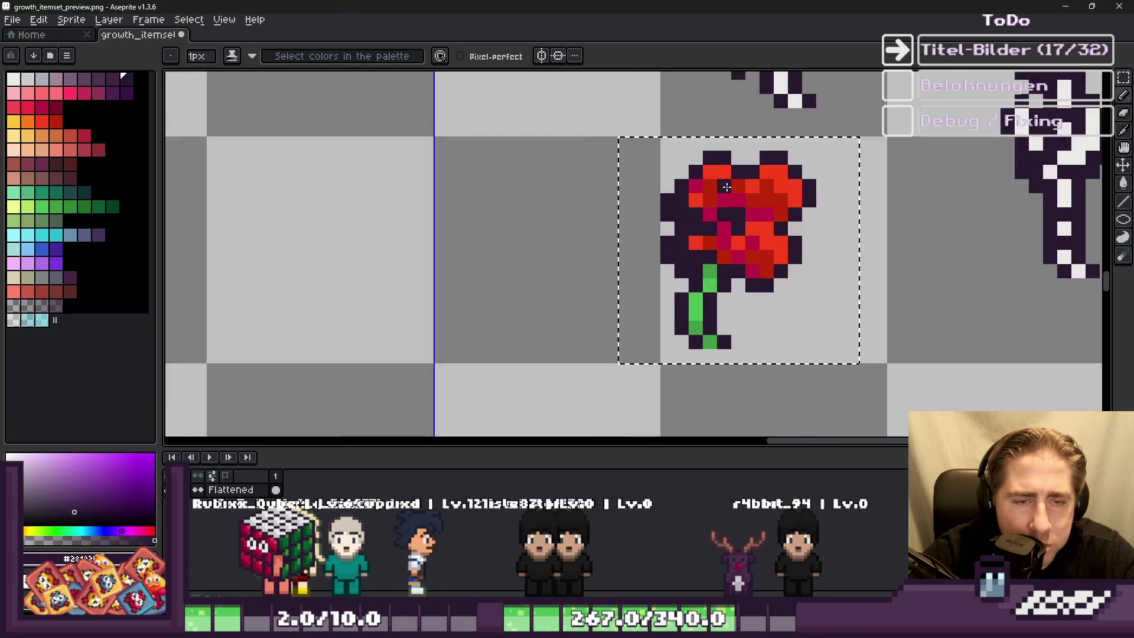
scroll(780, 238, up, 2)
scroll(814, 249, down, 2)
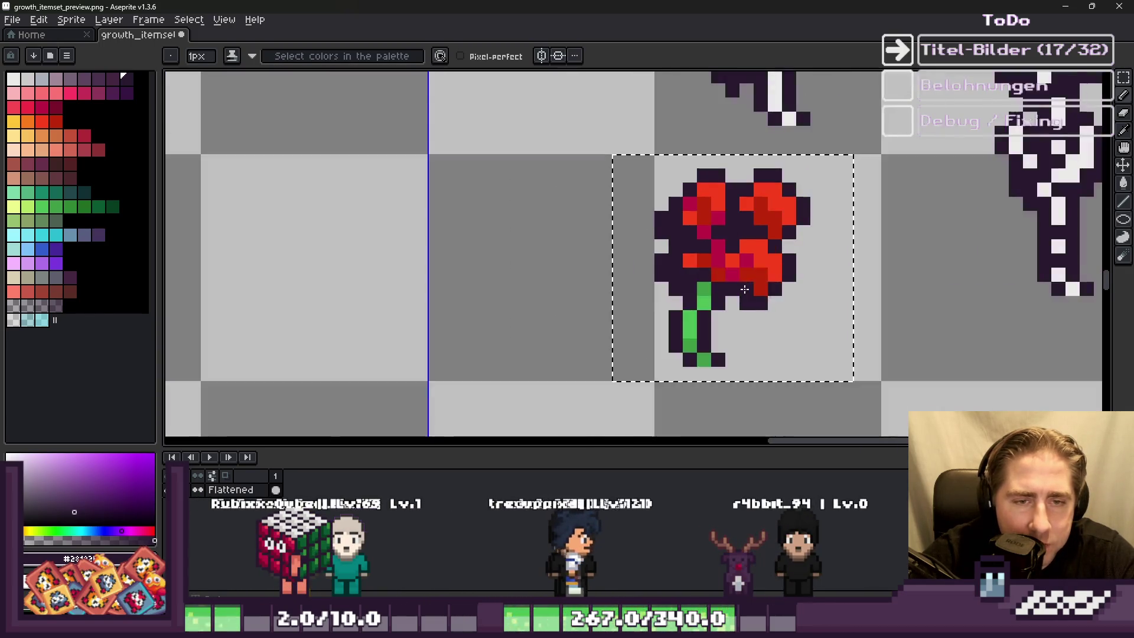
scroll(703, 220, up, 2)
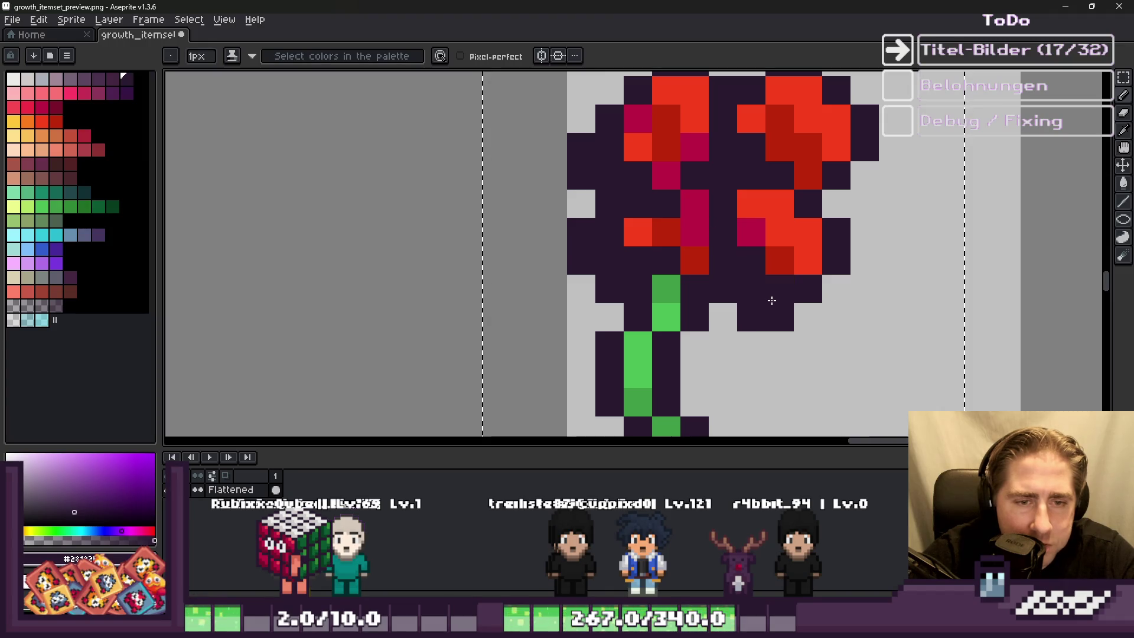
scroll(771, 300, down, 4)
scroll(703, 227, up, 1)
scroll(709, 231, up, 3)
scroll(713, 237, down, 2)
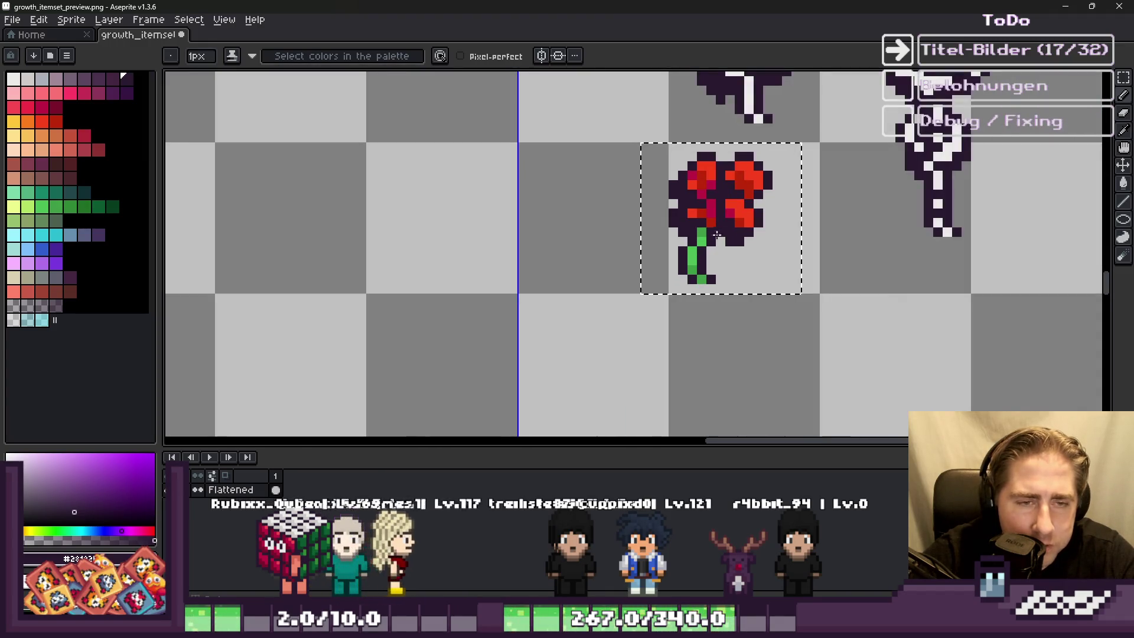
key(i)
click(698, 201)
key(g)
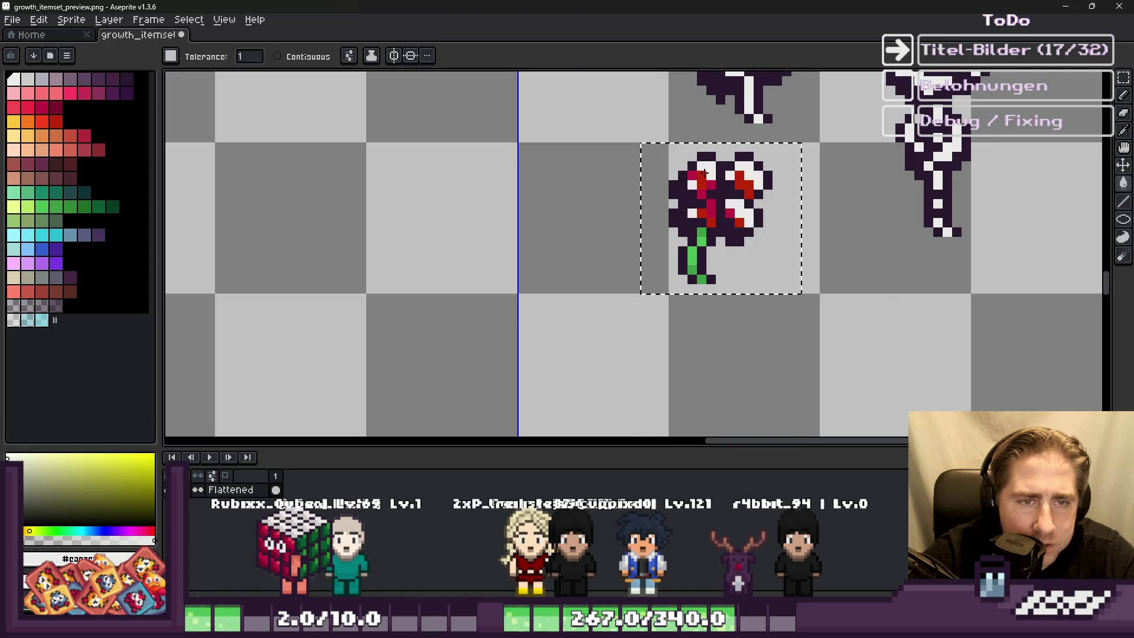
scroll(707, 171, up, 3)
click(700, 184)
Step: Pick dark purple and pencil checker pixels down the right petal and left petal's bottom
scroll(691, 184, up, 1)
key(i)
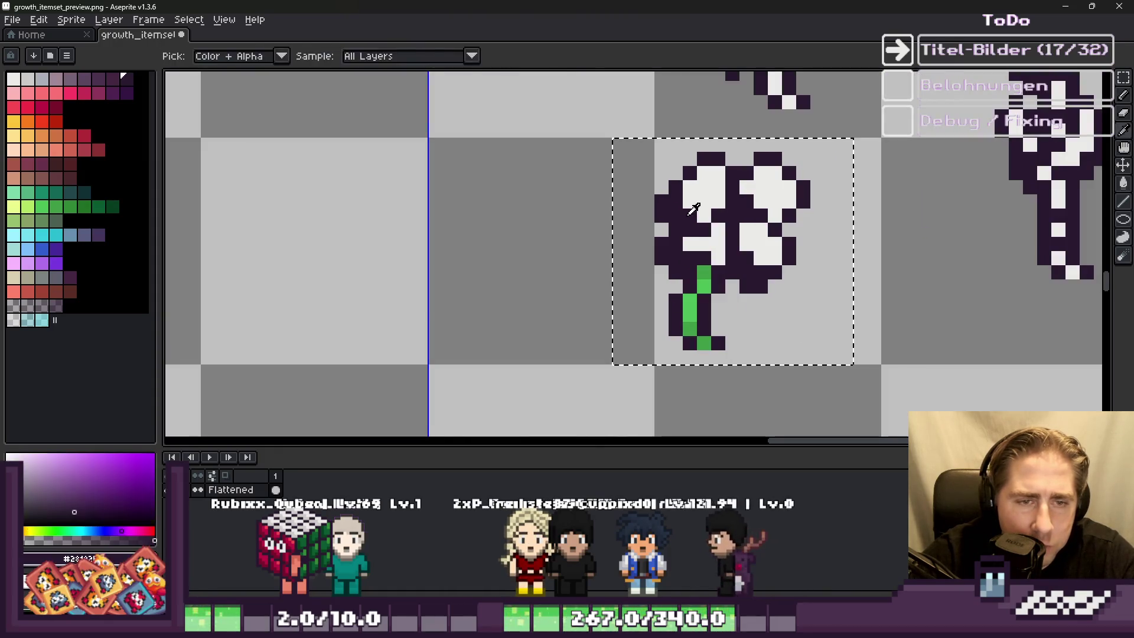
click(674, 195)
key(b)
click(698, 197)
scroll(703, 213, down, 1)
click(784, 256)
click(802, 237)
click(783, 218)
click(802, 199)
click(783, 181)
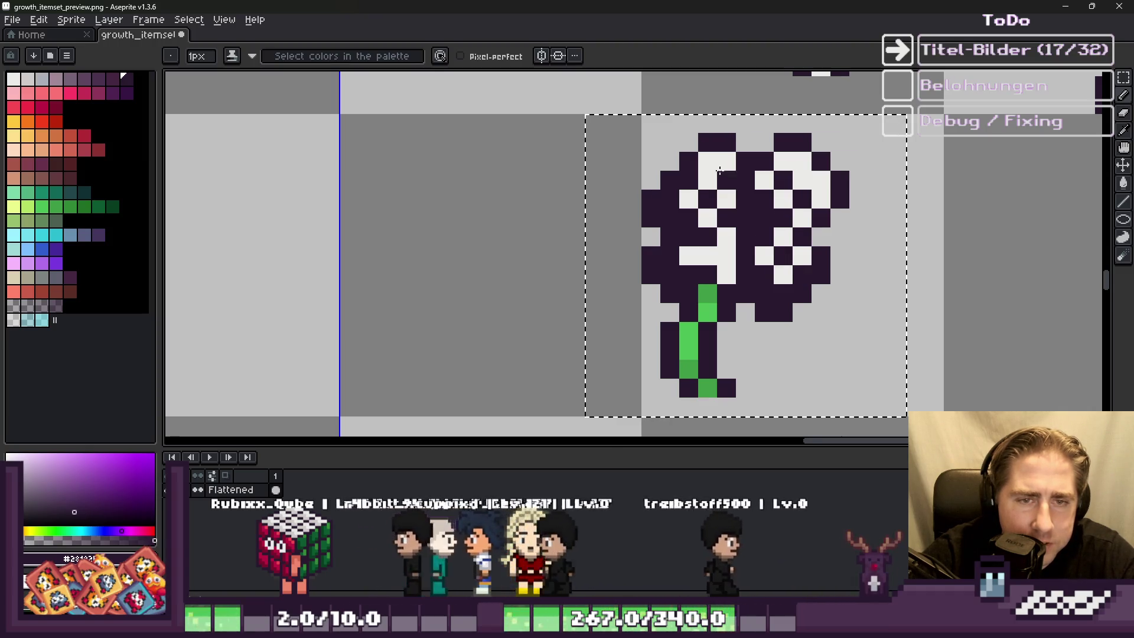
scroll(720, 171, down, 3)
scroll(715, 195, up, 3)
scroll(710, 221, up, 1)
click(738, 222)
Step: Pick white and bucket-fill the green stem pixels white
scroll(715, 223, up, 1)
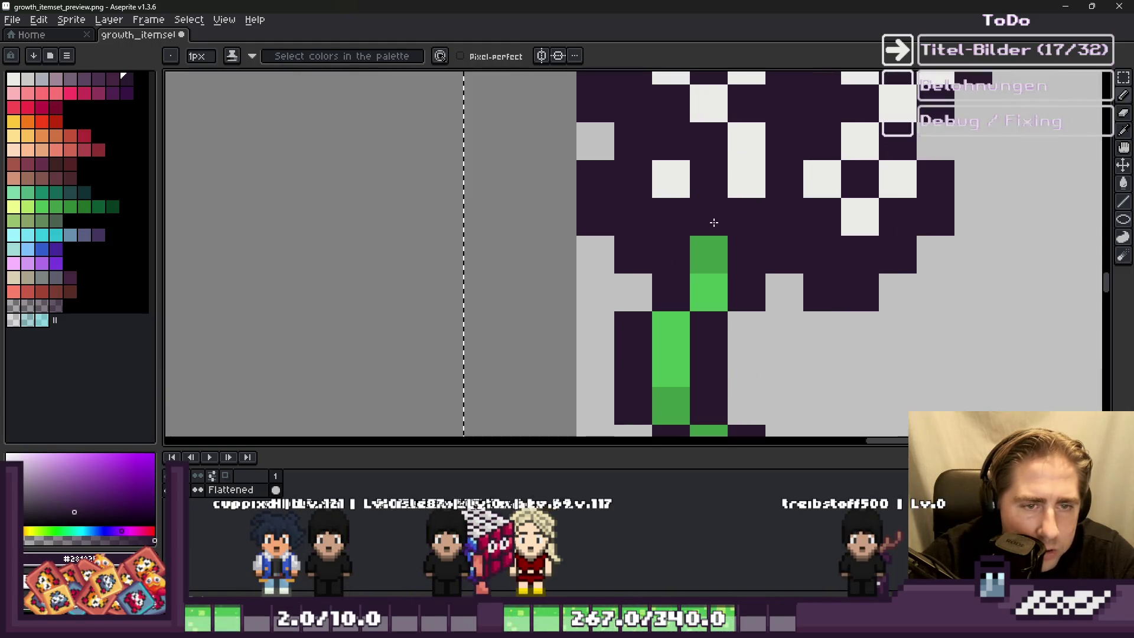
alt+click(683, 182)
key(g)
click(694, 248)
click(702, 277)
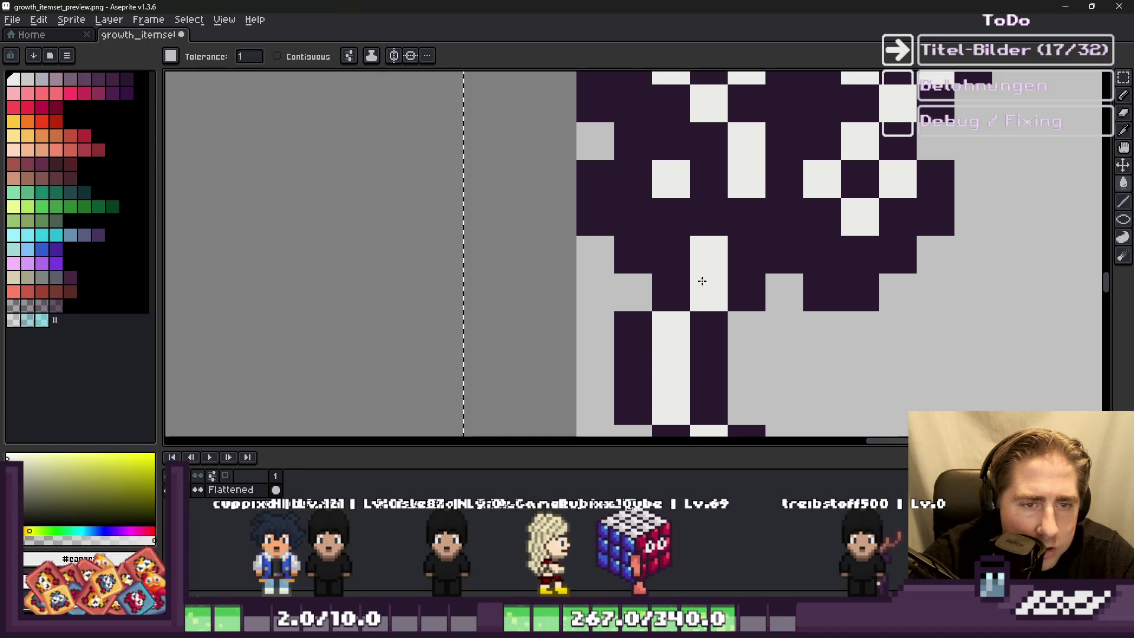
scroll(720, 281, down, 5)
scroll(751, 293, down, 4)
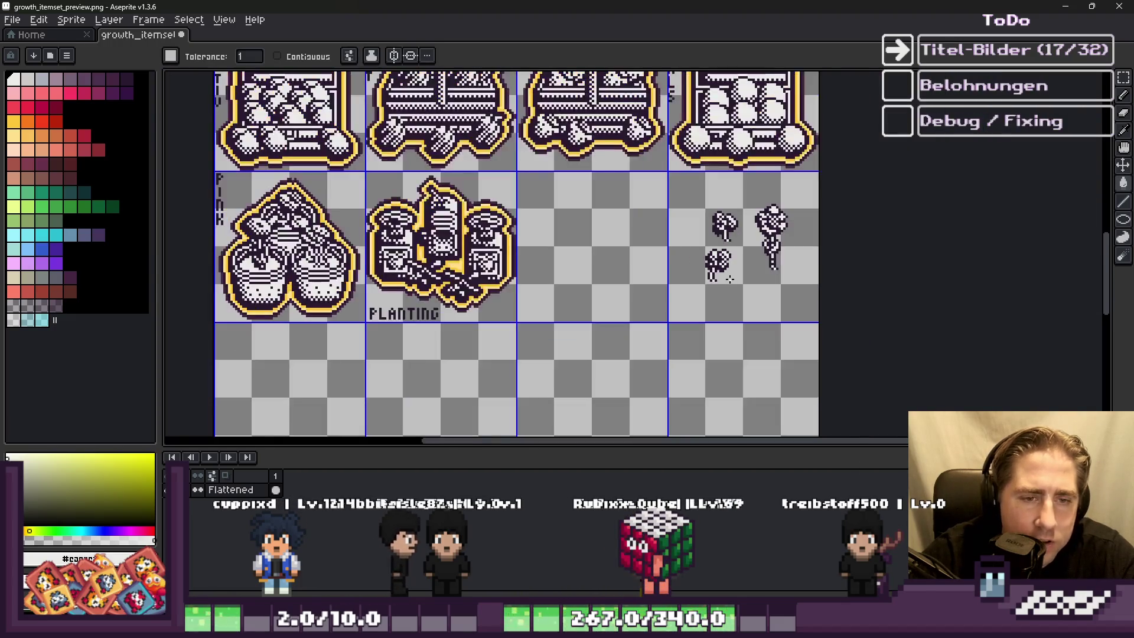
scroll(613, 312, down, 3)
scroll(613, 313, up, 5)
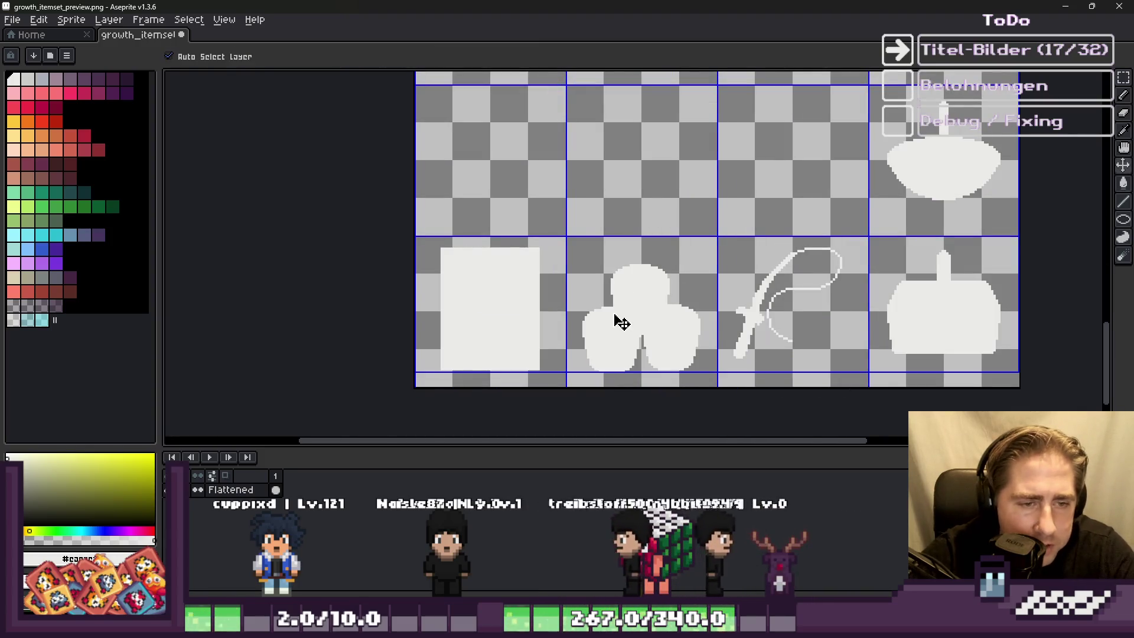
key(ctrl+z)
key(m)
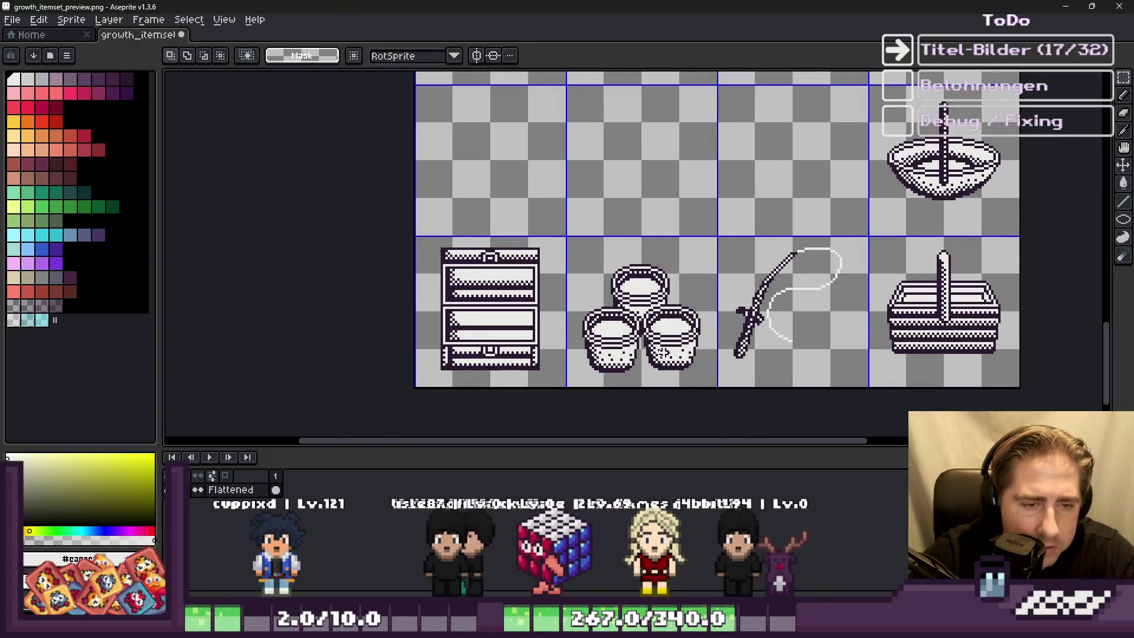
scroll(658, 390, down, 3)
scroll(663, 316, up, 5)
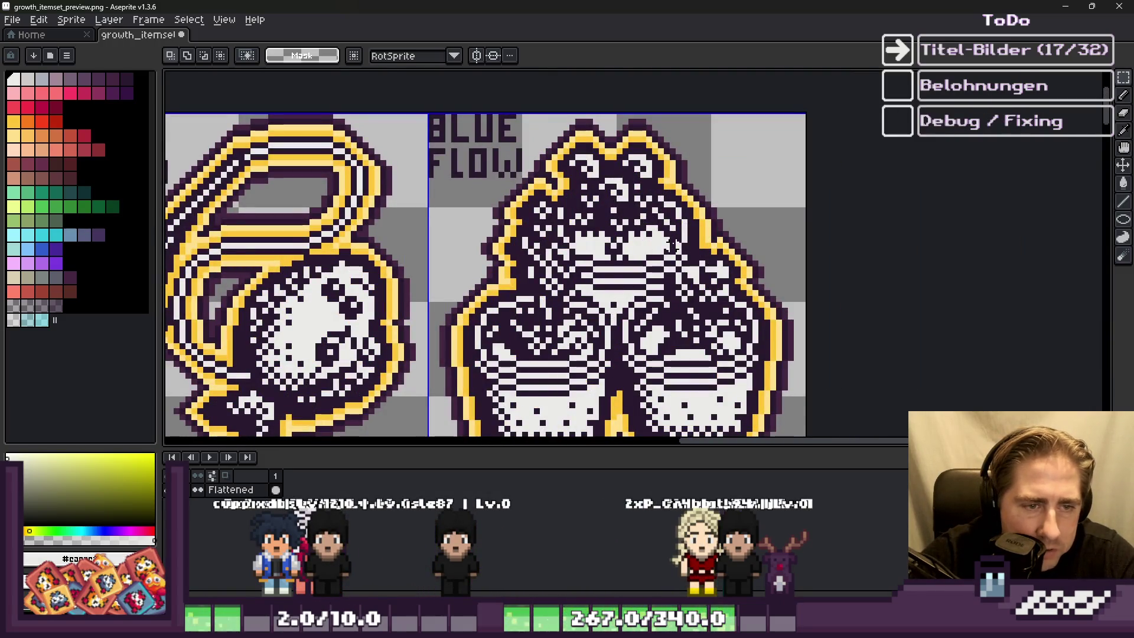
scroll(596, 241, down, 5)
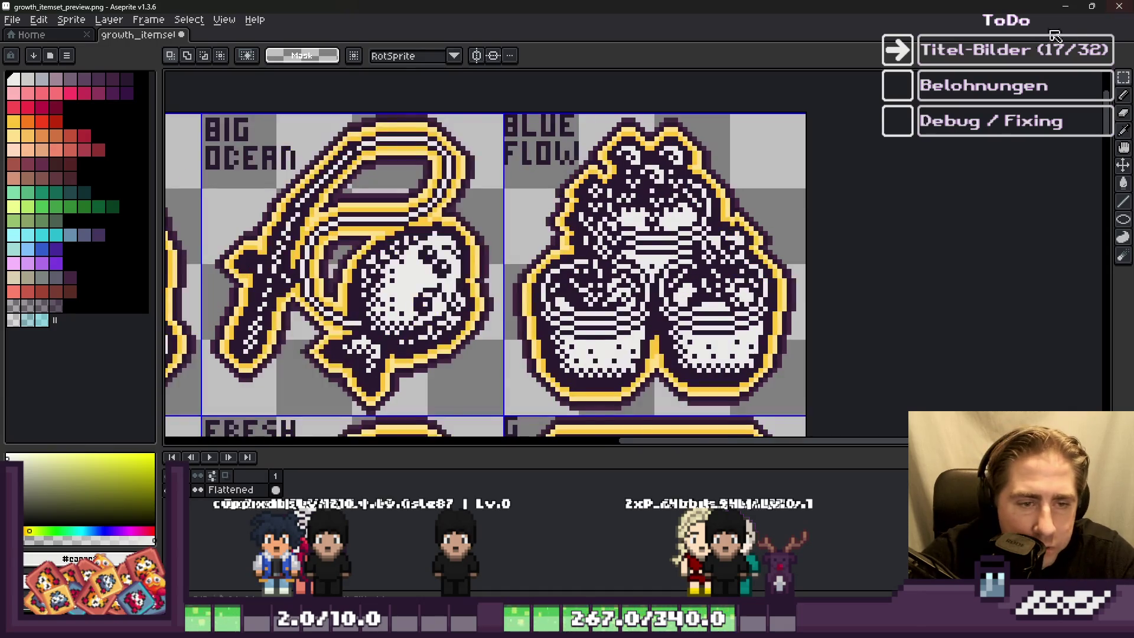
scroll(785, 354, up, 5)
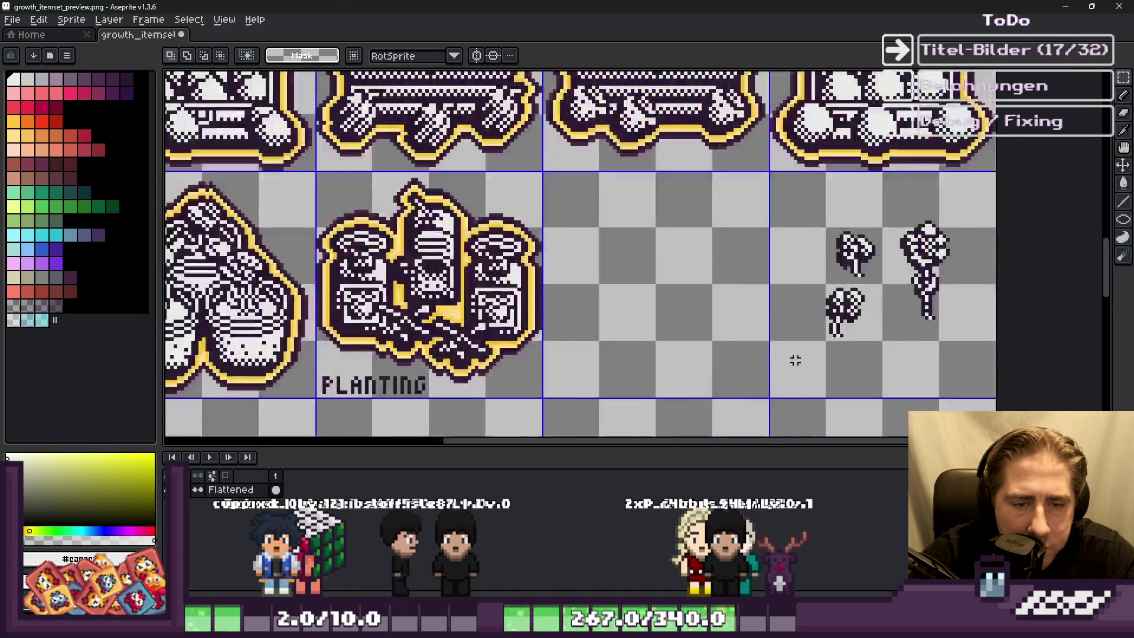
Step: Paste the three pots and drop them into the empty cell beside PLANTING
key(ctrl+v)
scroll(668, 242, down, 1)
drag(591, 256, 483, 257)
key(Return)
scroll(797, 239, up, 2)
Step: Select a small plant sprite and move a copy onto the pots
drag(746, 157, 852, 249)
scroll(850, 236, left, 5)
click(1033, 227)
mouse_move(1032, 228)
mouse_down()
mouse_move(598, 170)
mouse_move(596, 182)
mouse_move(638, 193)
mouse_up()
key(Return)
Step: Paste the right-hand plant again, undoing misplaced copies, and set it on the top pot
key(ctrl+v)
drag(999, 236, 634, 226)
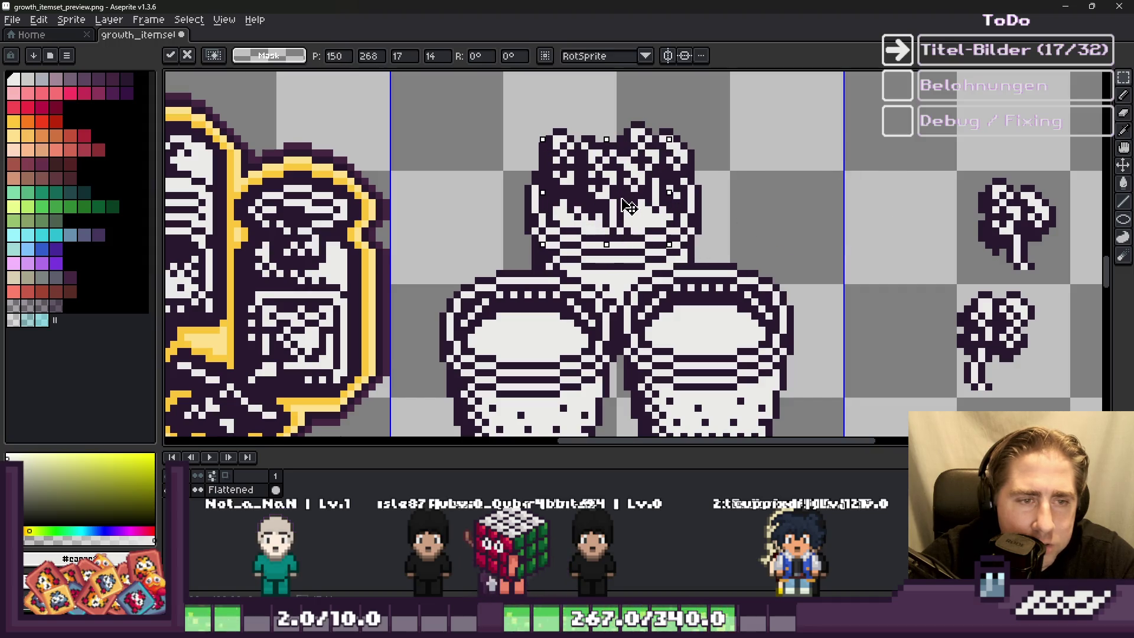
key(Return)
key(ctrl+z)
key(ctrl+z)
key(ctrl+z)
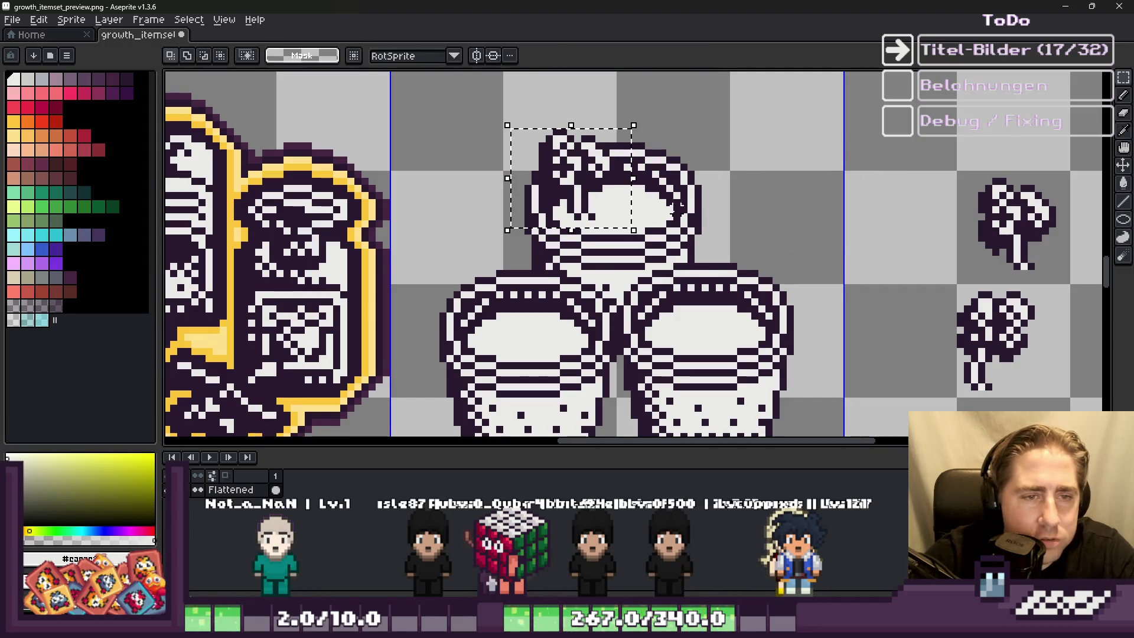
key(ctrl+v)
drag(555, 183, 594, 183)
key(ctrl+z)
key(ctrl+v)
drag(903, 204, 641, 198)
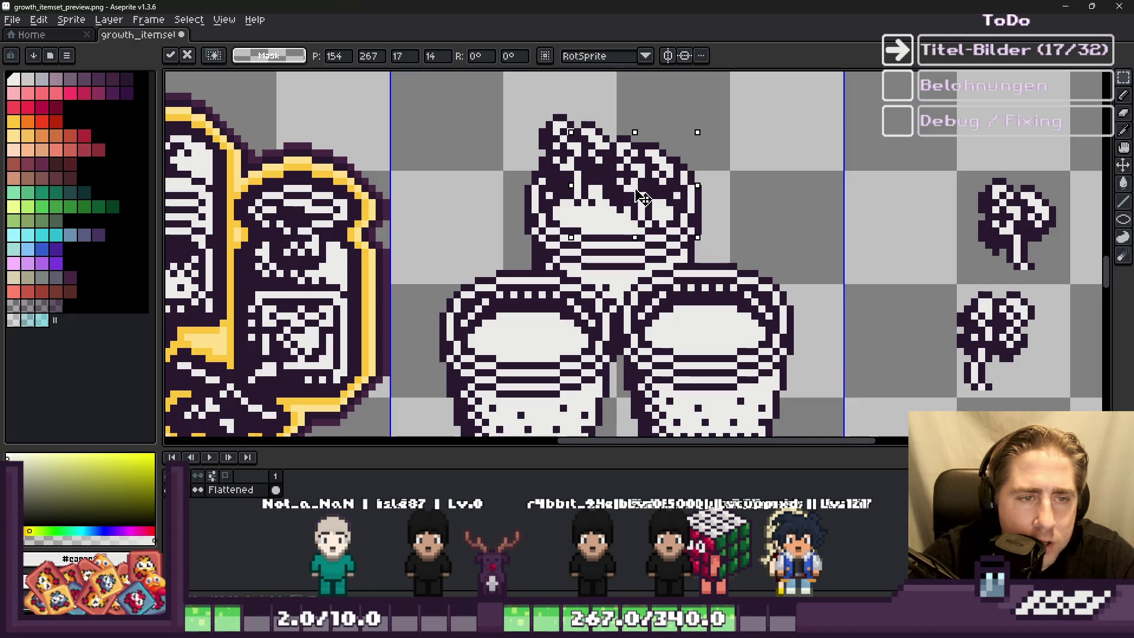
key(Return)
Step: Copy the small right plant and try it over the top and left pots, undoing both
scroll(536, 182, down, 5)
scroll(827, 222, up, 3)
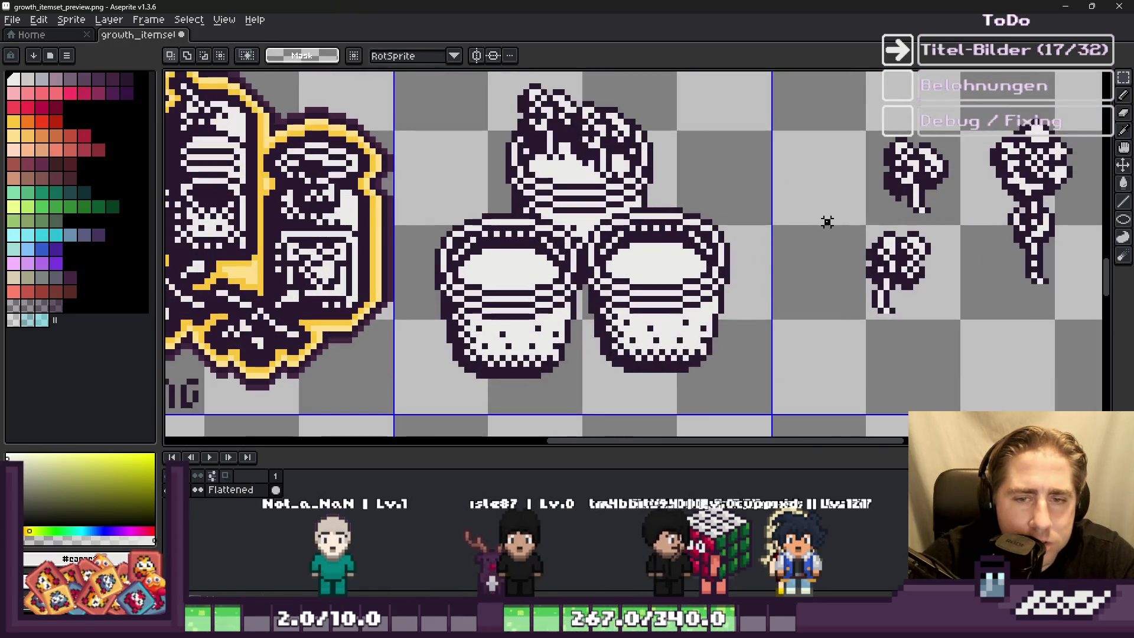
drag(969, 310, 968, 322)
key(ctrl+c)
key(ctrl+v)
drag(898, 269, 550, 236)
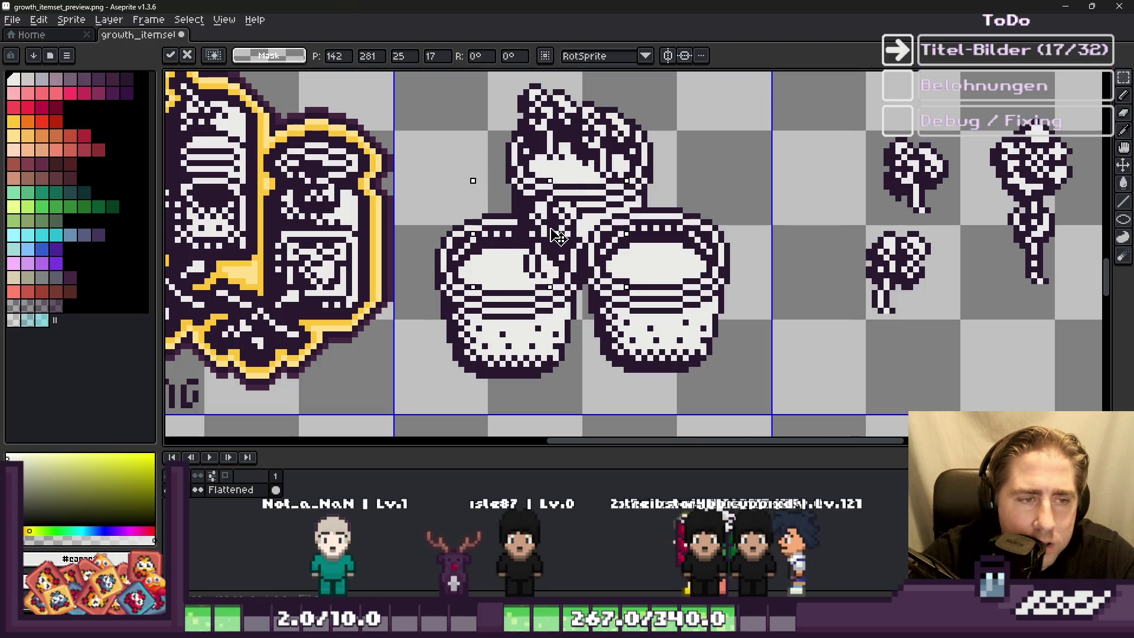
key(ctrl+z)
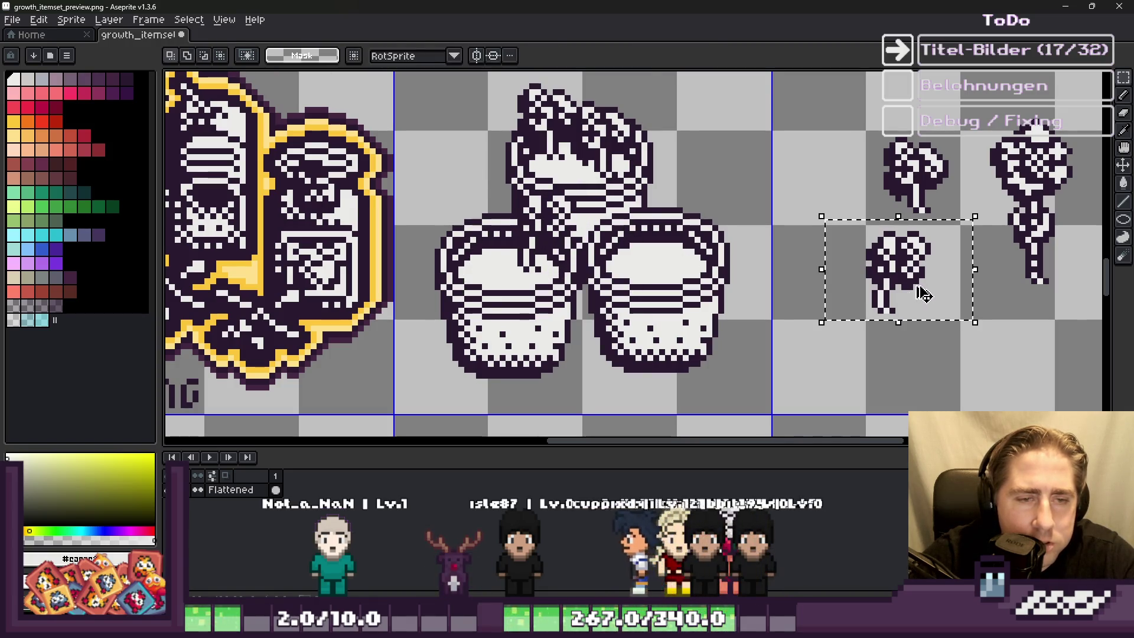
key(ctrl+v)
drag(903, 277, 566, 284)
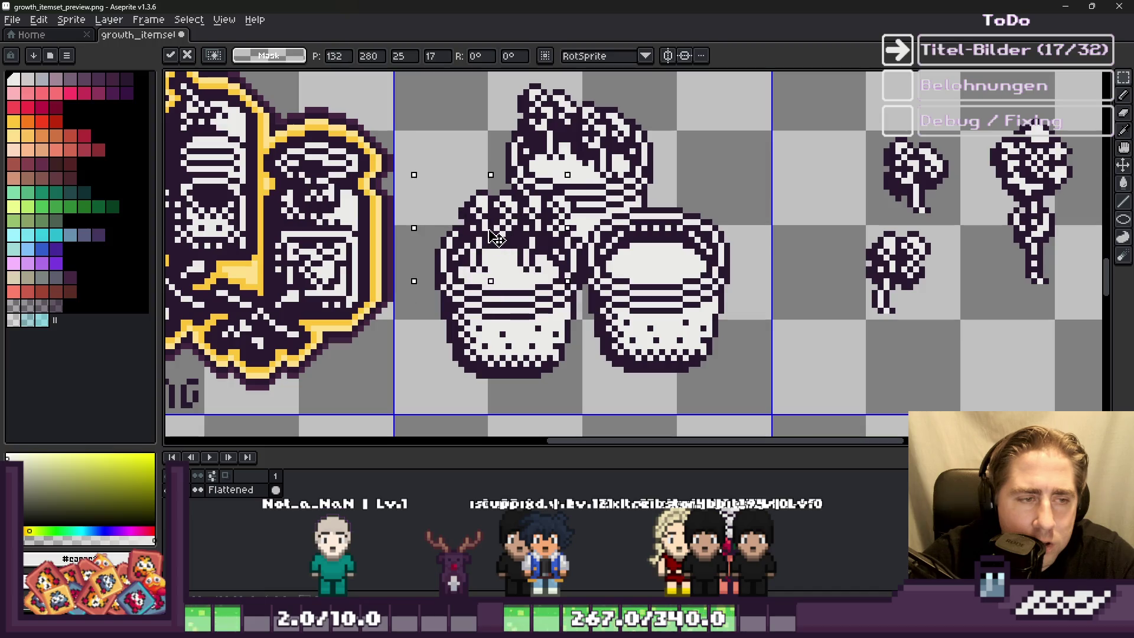
key(Escape)
scroll(506, 248, down, 2)
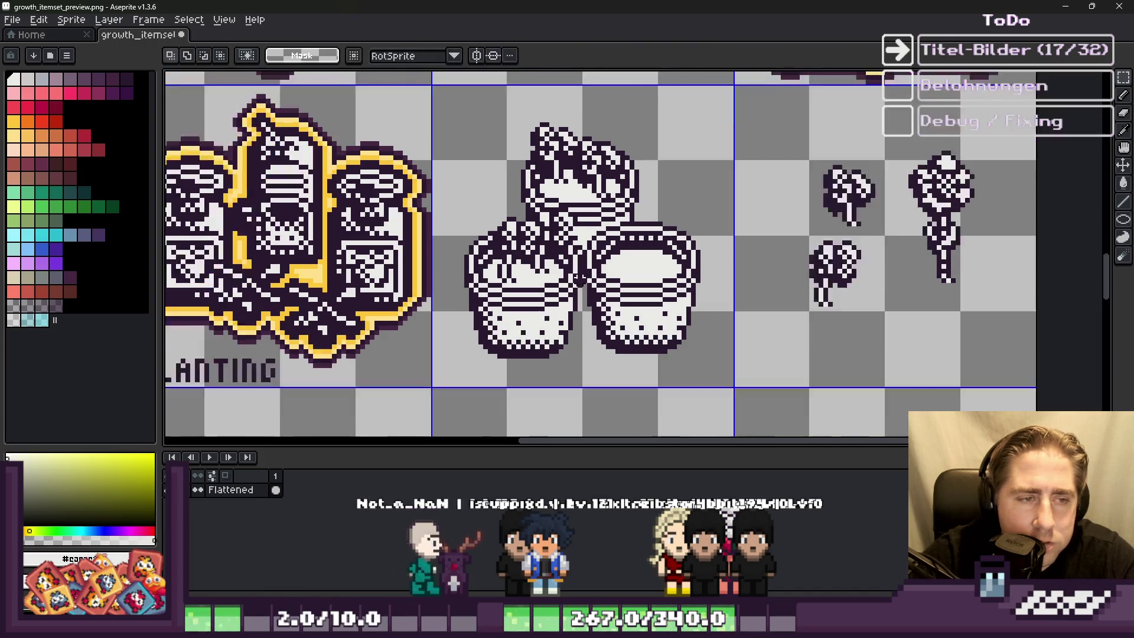
scroll(804, 194, up, 2)
Step: Copy the tall right plant and set a copy onto the right pot
mouse_move(793, 109)
mouse_down()
mouse_move(886, 204)
mouse_move(974, 348)
mouse_up()
key(ctrl+c)
key(ctrl+v)
mouse_move(847, 269)
mouse_down()
mouse_move(440, 270)
mouse_move(486, 256)
mouse_move(470, 262)
mouse_up()
key(Return)
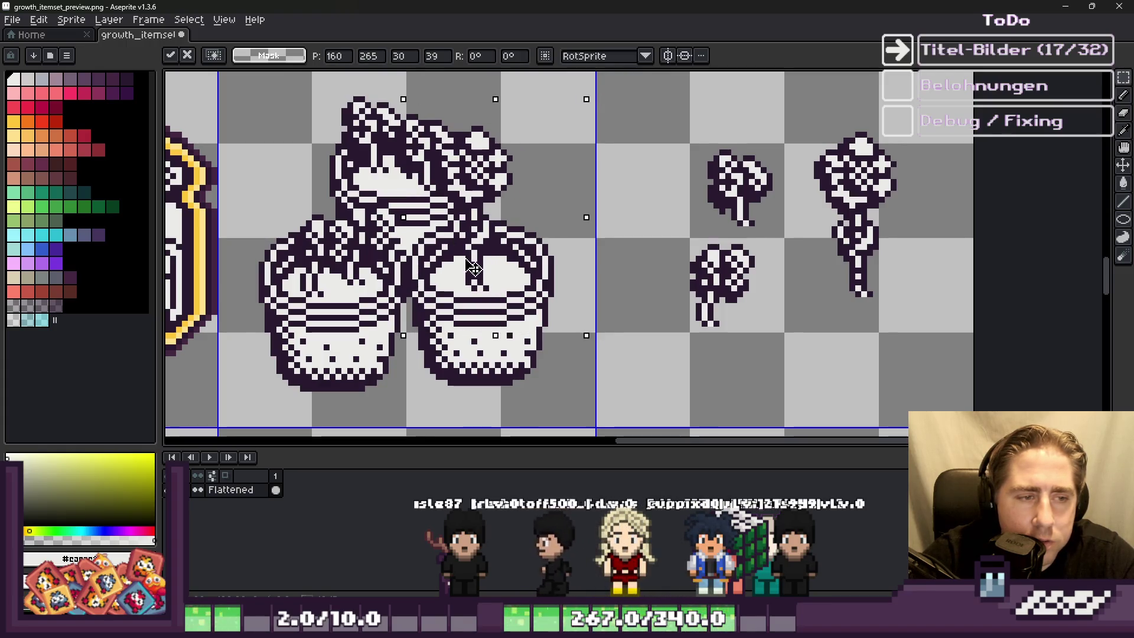
Step: Copy a plant sprite and place the pasted copy onto the pots
scroll(624, 281, down, 3)
scroll(625, 281, up, 3)
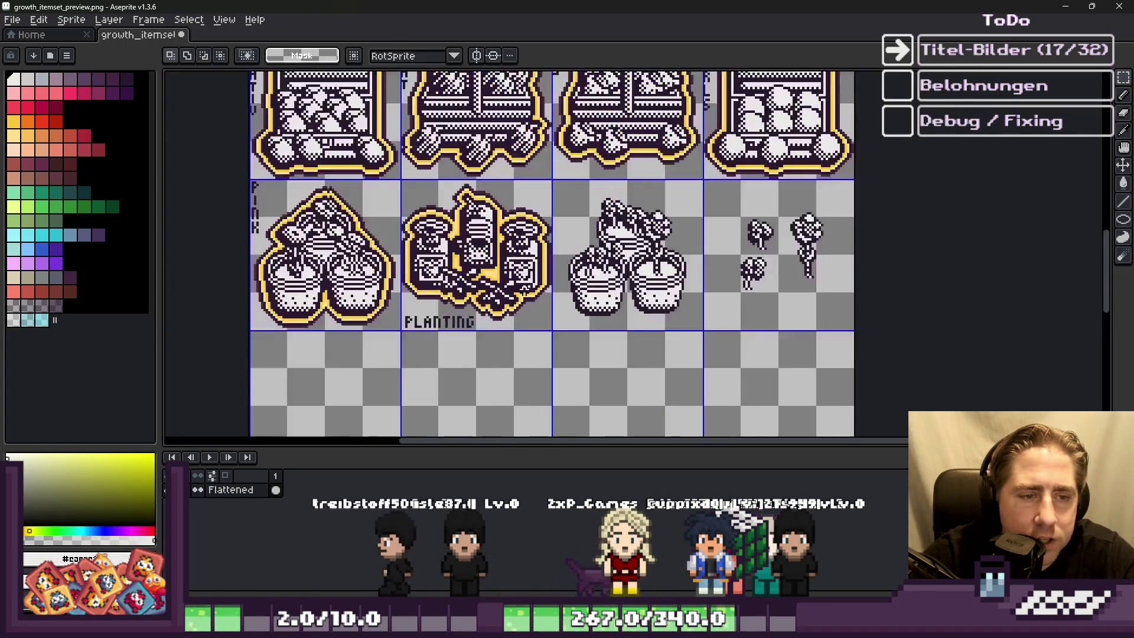
scroll(816, 184, up, 1)
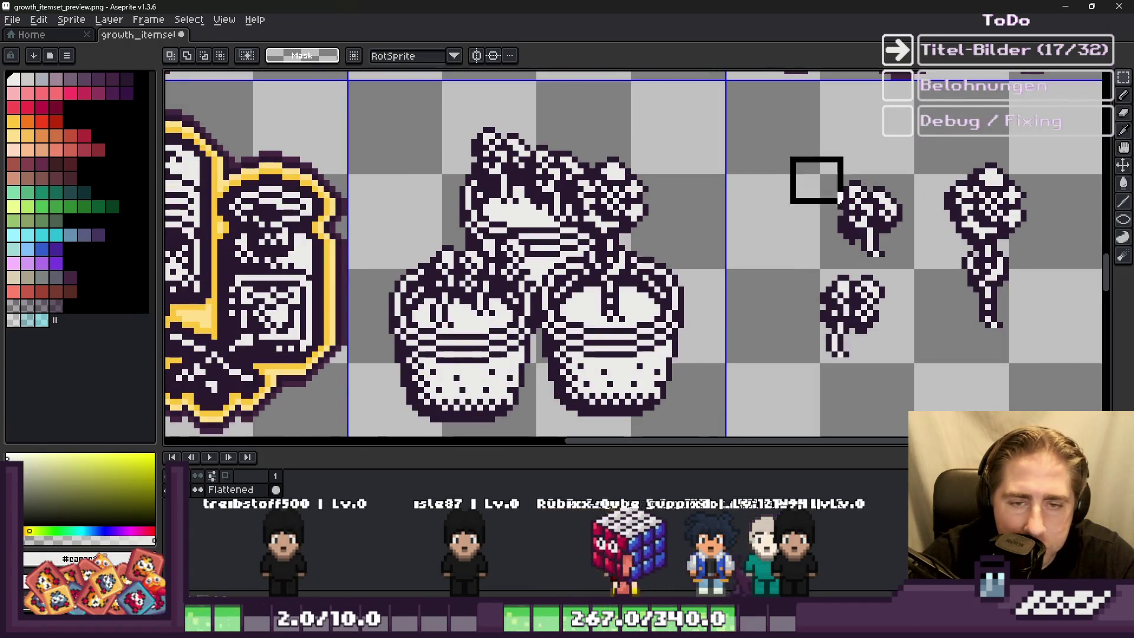
mouse_move(927, 270)
mouse_down()
mouse_move(603, 152)
mouse_move(556, 220)
mouse_up()
key(ctrl+c)
key(ctrl+v)
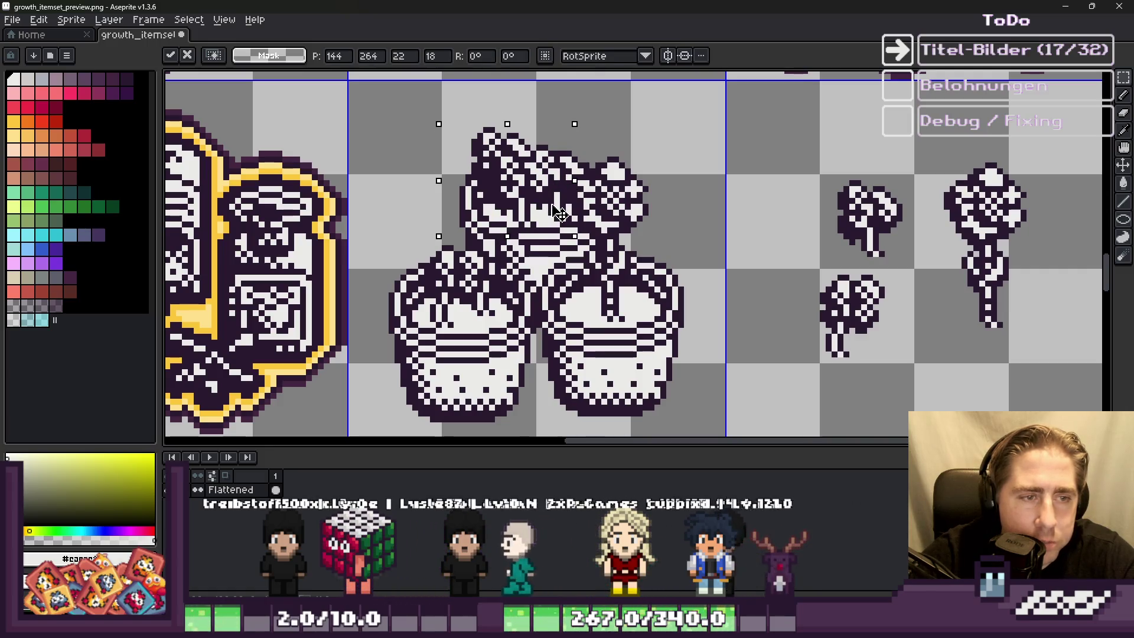
click(640, 210)
Step: Copy a small plant sprite and commit it onto the left pot
scroll(744, 225, down, 1)
mouse_move(853, 322)
mouse_down()
mouse_move(726, 292)
mouse_move(541, 282)
mouse_up()
key(ctrl+c)
key(ctrl+v)
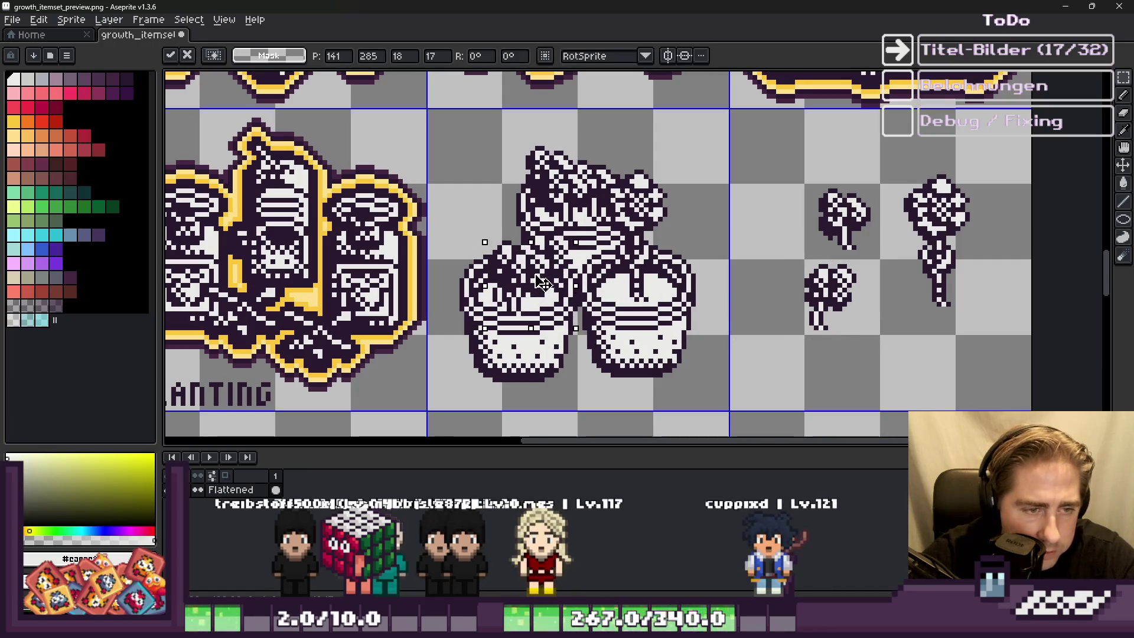
key(Return)
scroll(554, 279, down, 2)
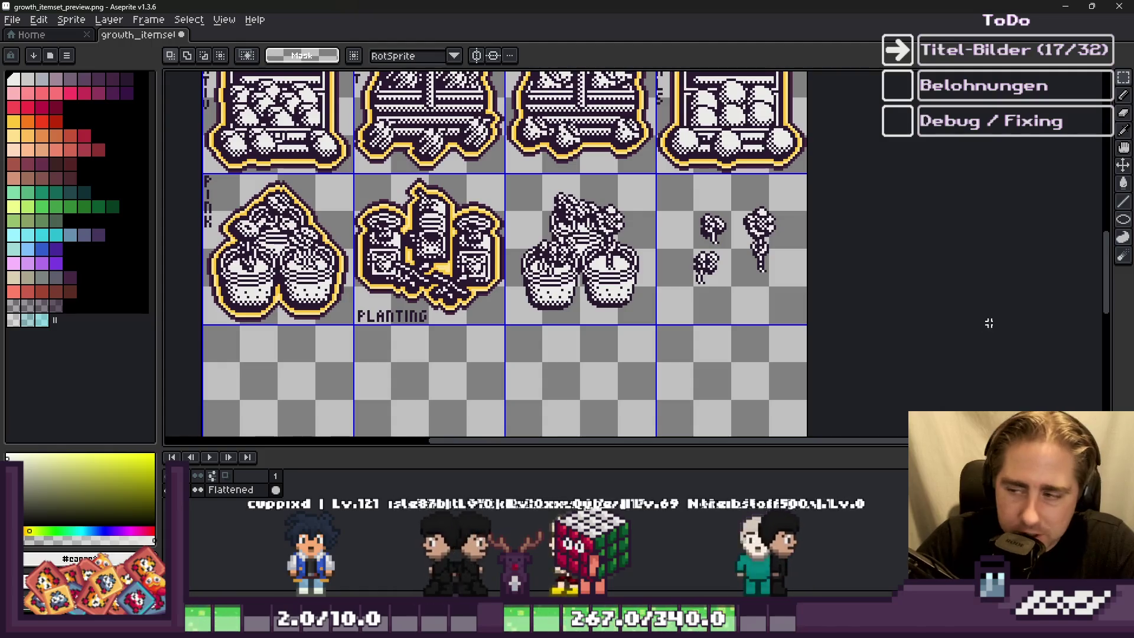
scroll(524, 155, up, 3)
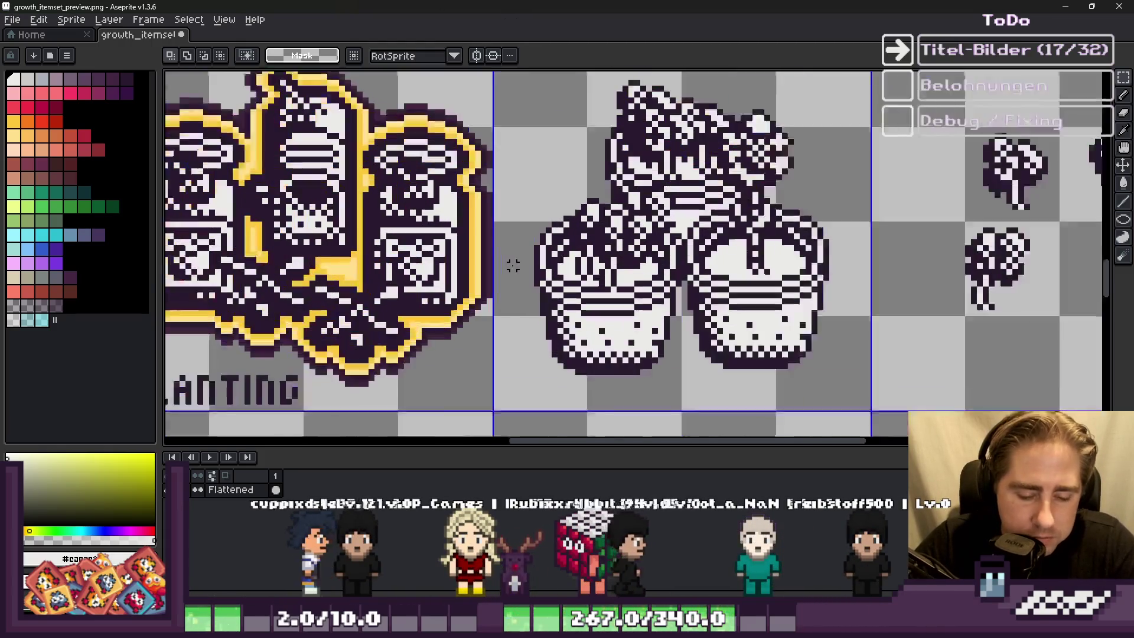
Step: Outline the pots icon in yellow sampled from the neighbouring icon's outline
scroll(514, 260, down, 3)
scroll(544, 262, up, 3)
scroll(543, 261, down, 2)
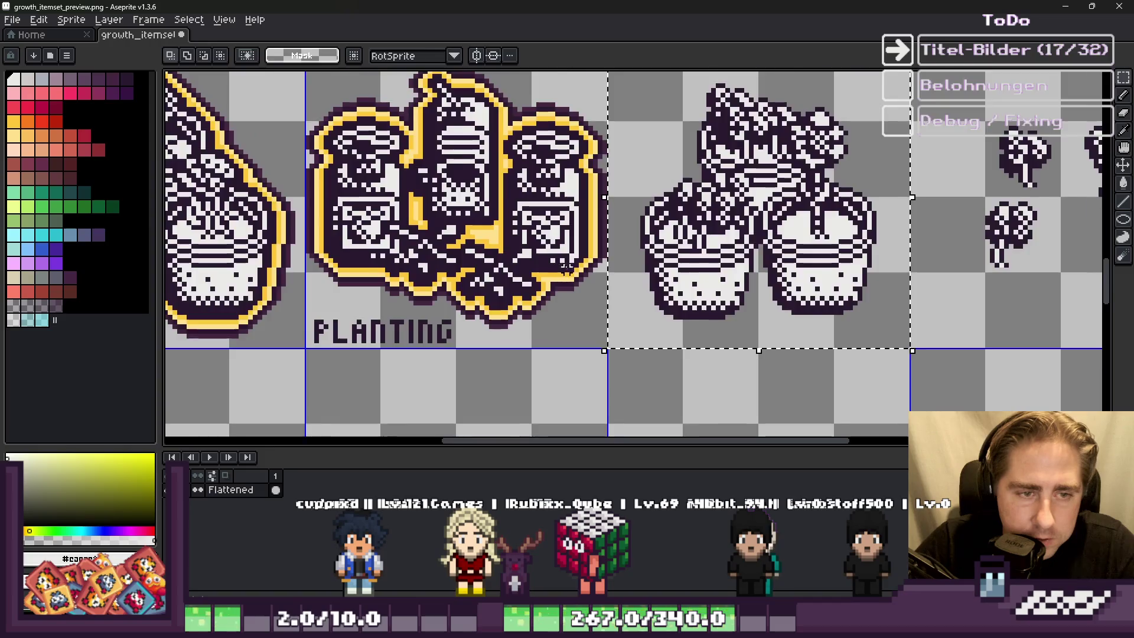
scroll(609, 210, up, 3)
alt+click(600, 211)
key(ctrl+z)
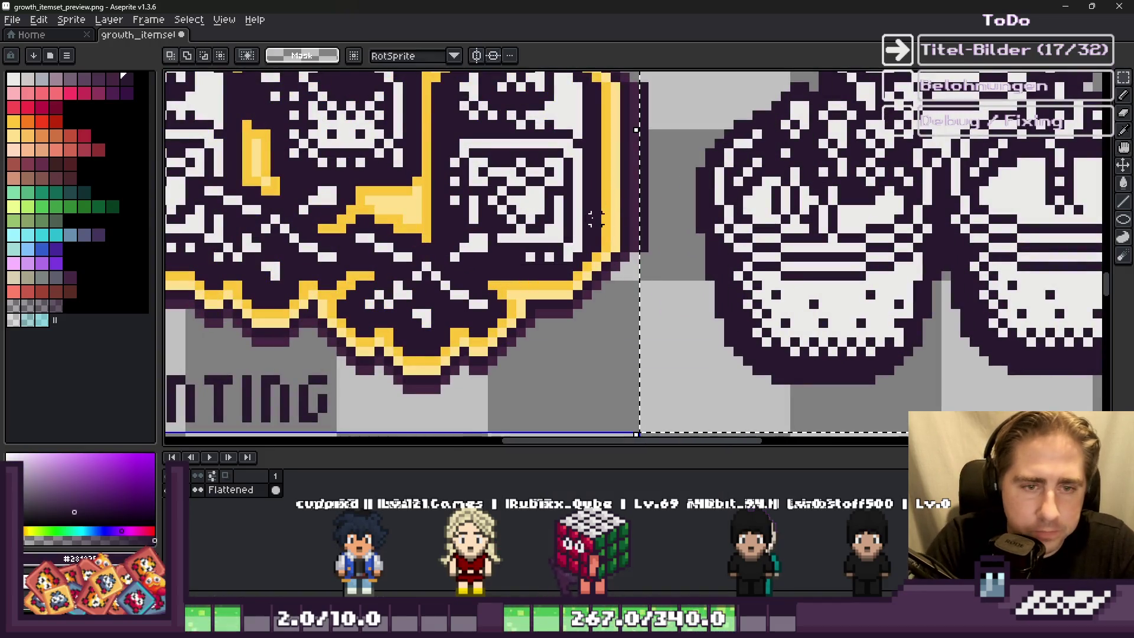
alt+click(608, 183)
key(shift+o)
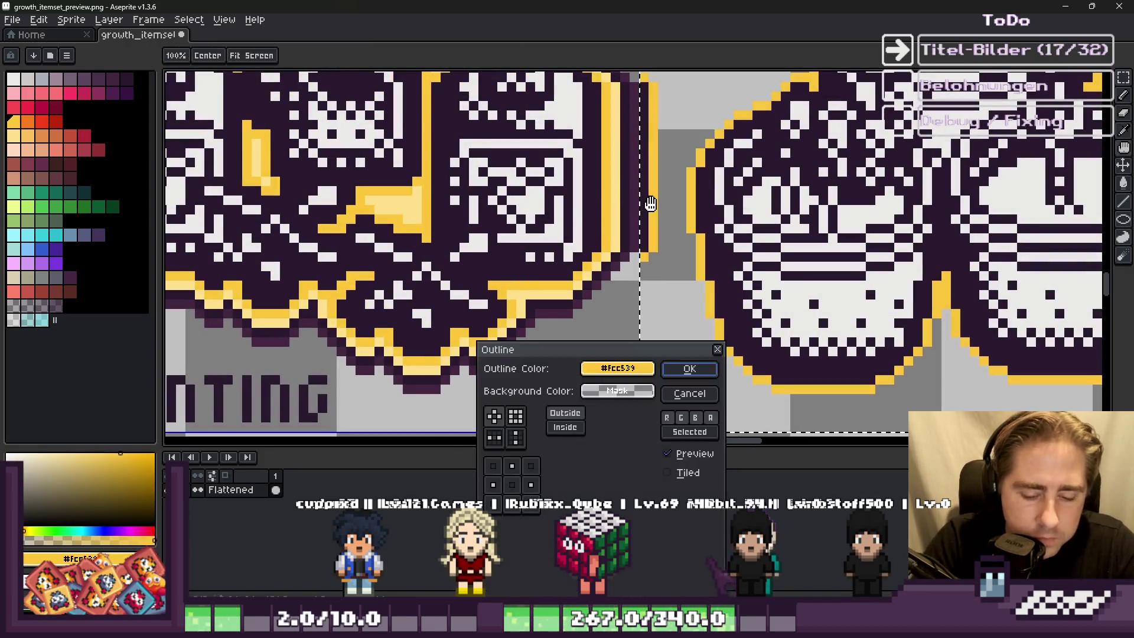
key(Return)
Step: Add a light-yellow outer outline to the pots icon
click(622, 161)
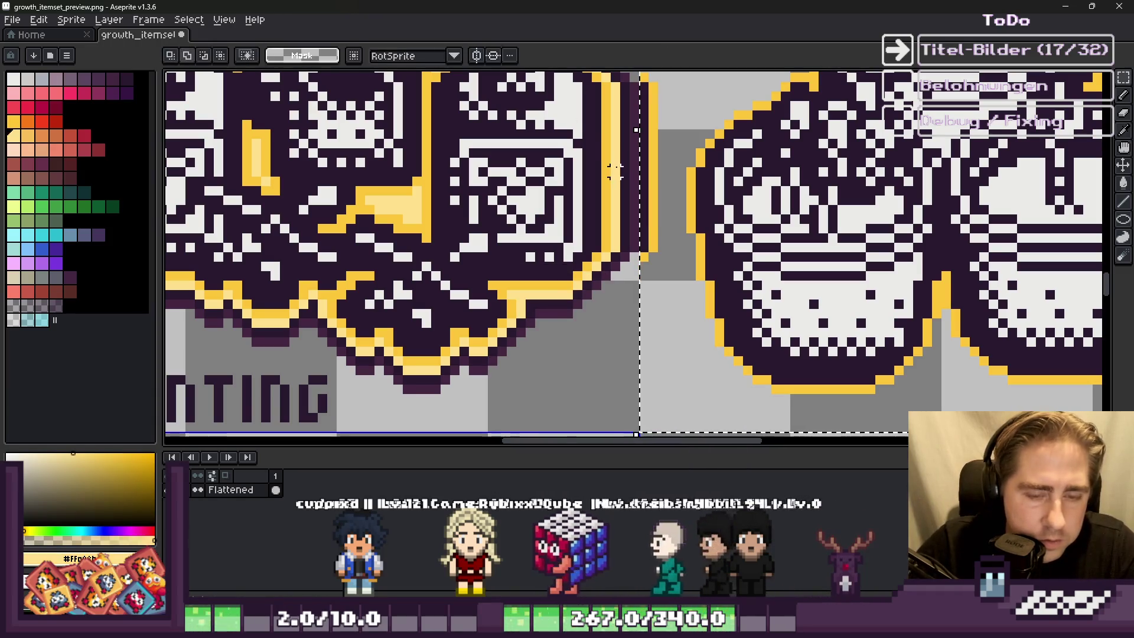
key(shift+o)
key(Return)
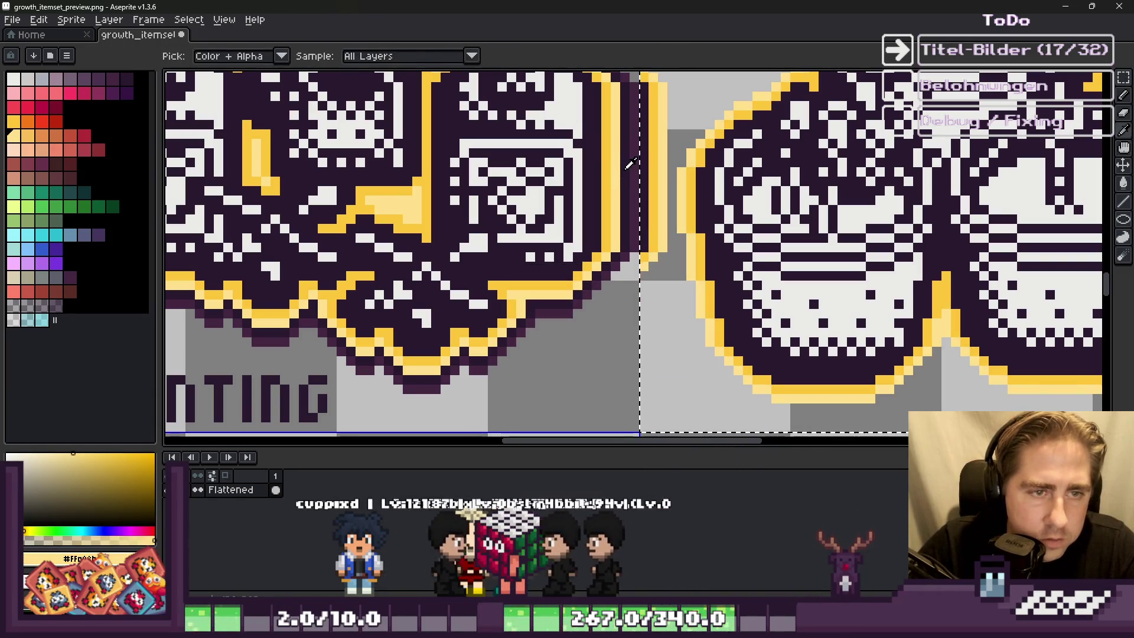
Step: Set a 6px brush and add a dark purple outer outline around the icon
click(629, 164)
key(b)
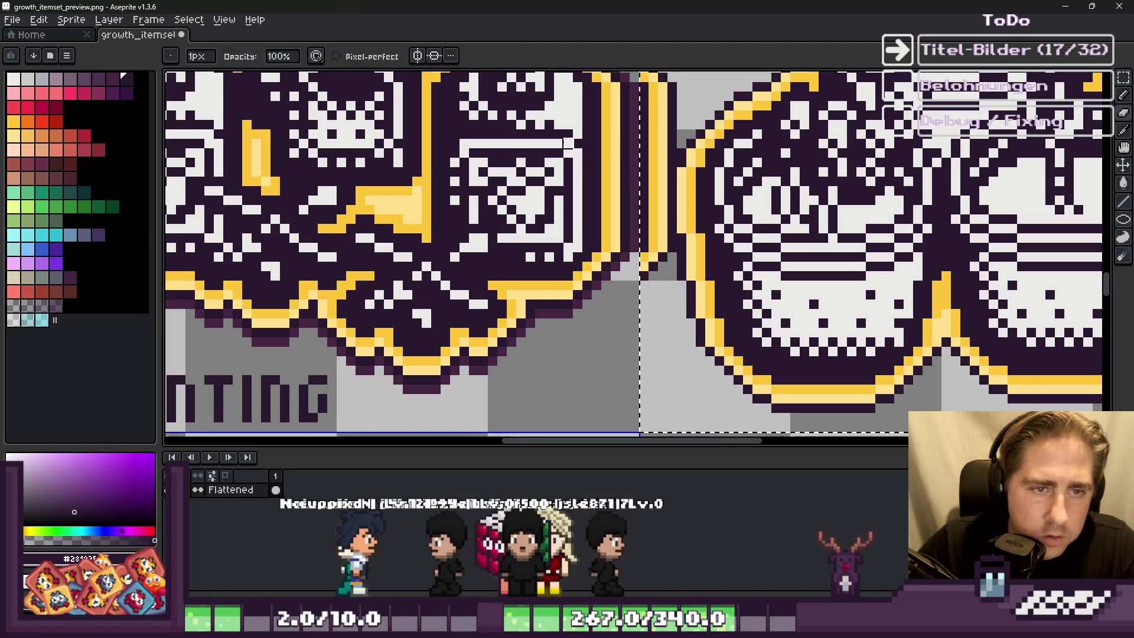
key(plus)
key(plus)
key(plus)
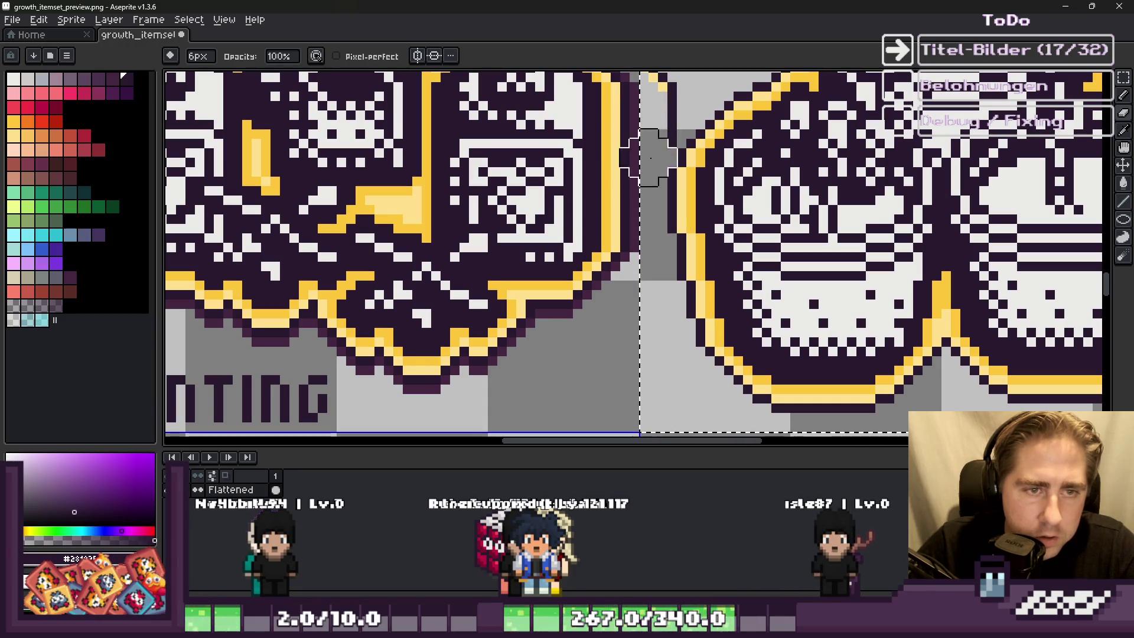
scroll(650, 158, down, 2)
scroll(641, 169, up, 1)
key(alt)
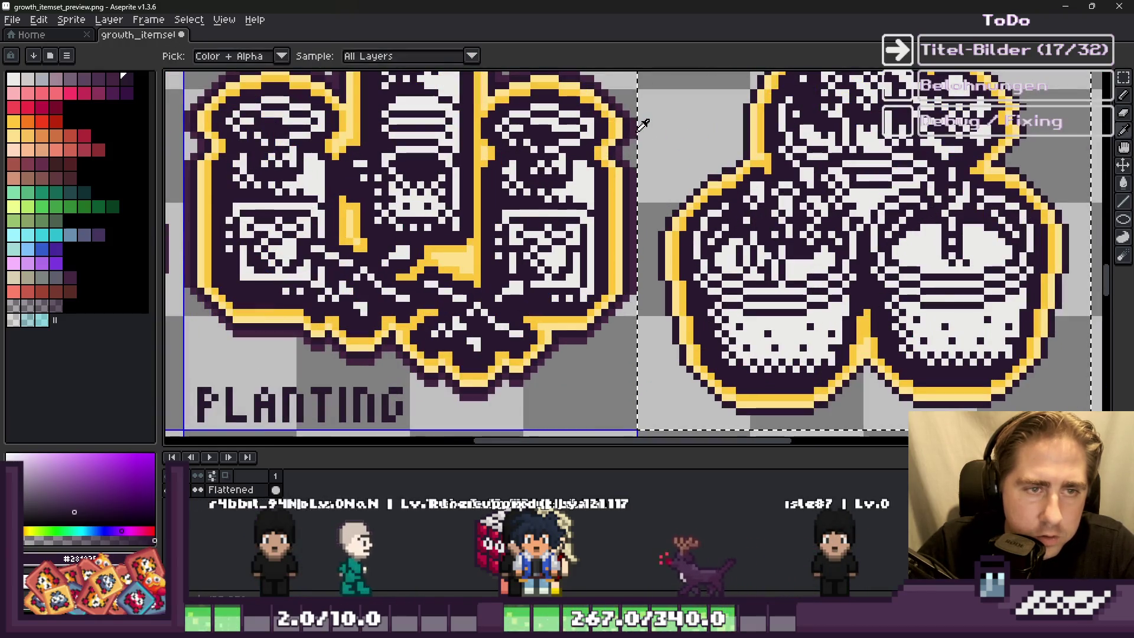
click(638, 127)
key(shift+o)
key(Return)
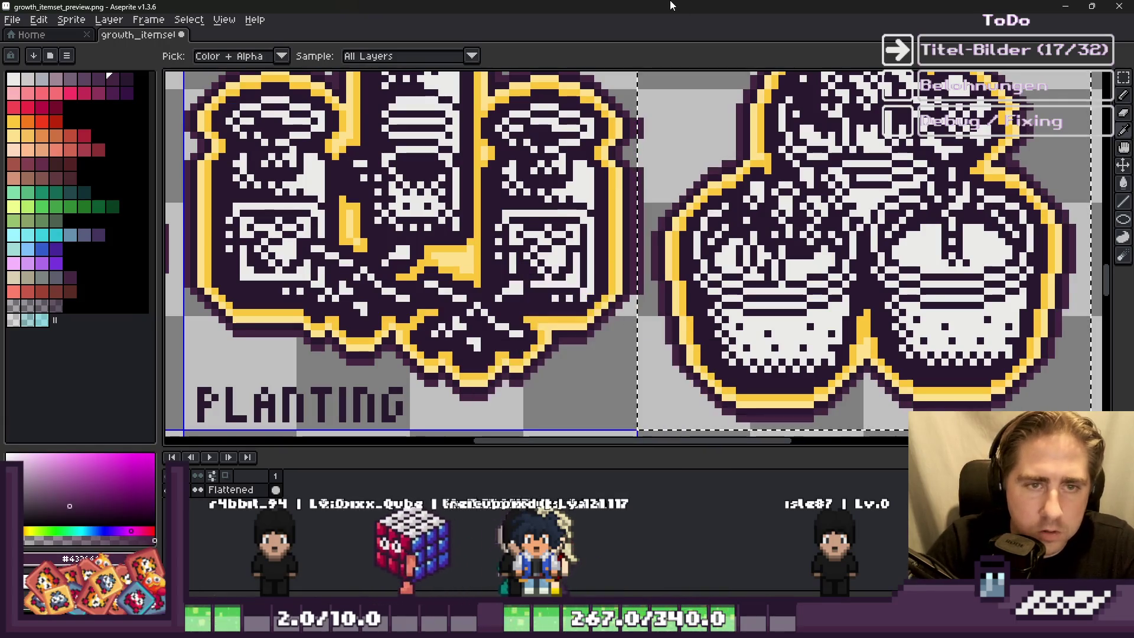
scroll(532, 212, down, 2)
scroll(926, 215, up, 3)
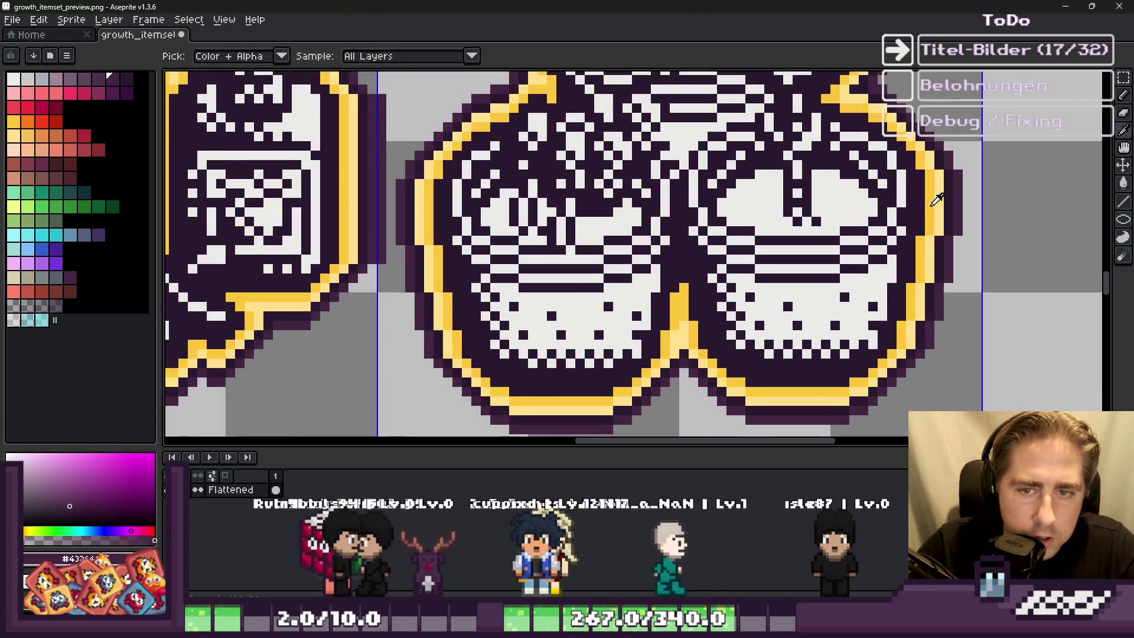
Step: Undo an accidental paint stroke over the left sprite's outline
key(e)
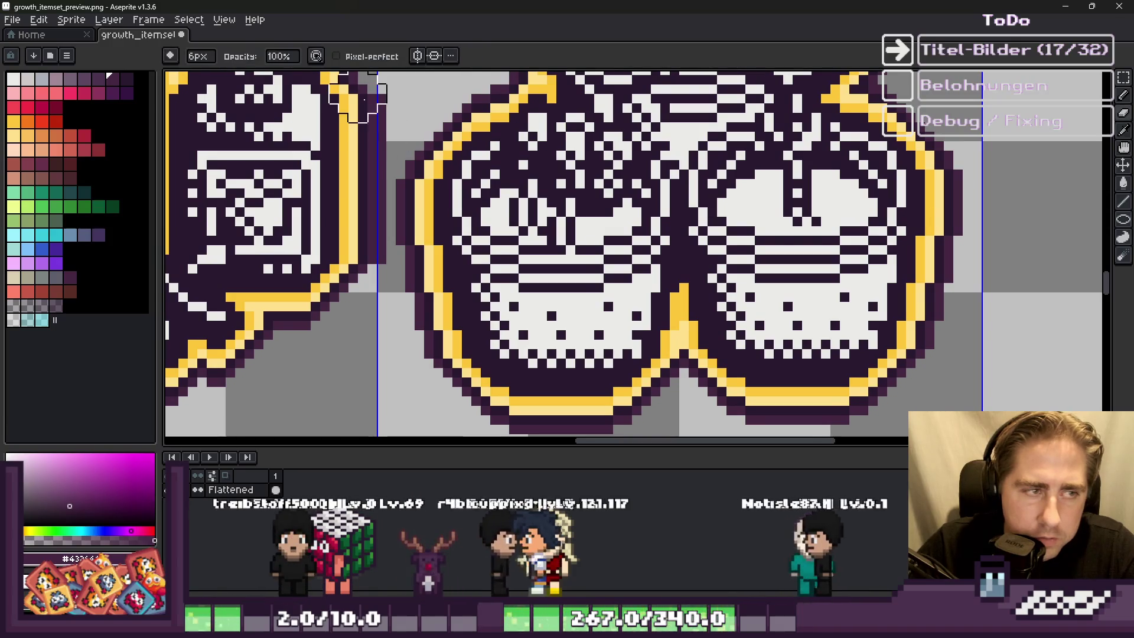
drag(358, 100, 358, 151)
key(ctrl+z)
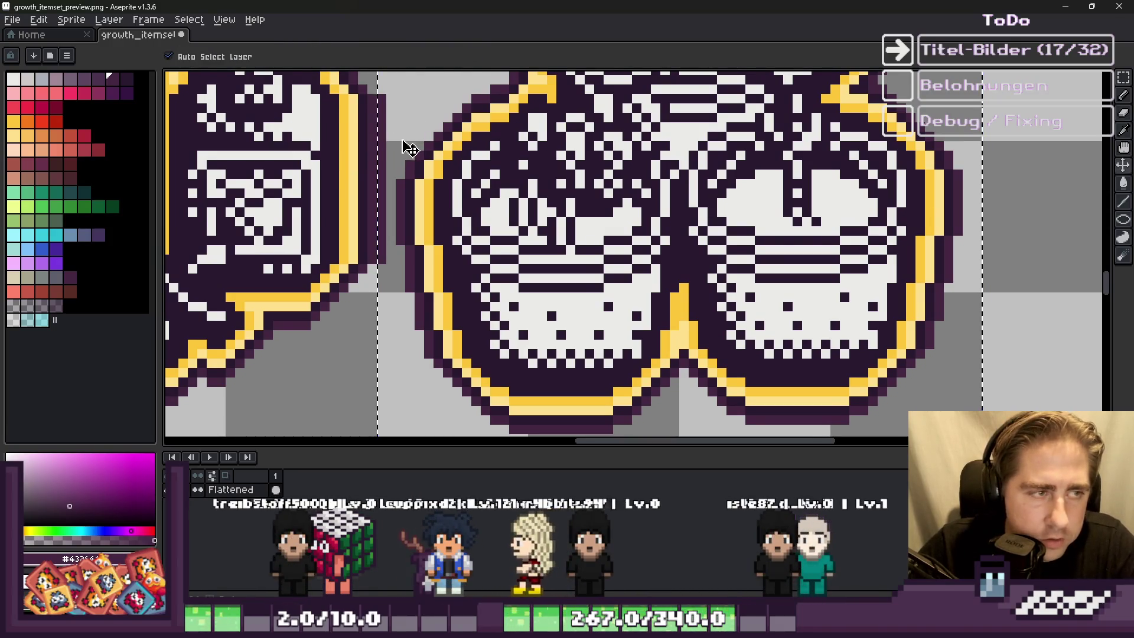
scroll(378, 304, down, 2)
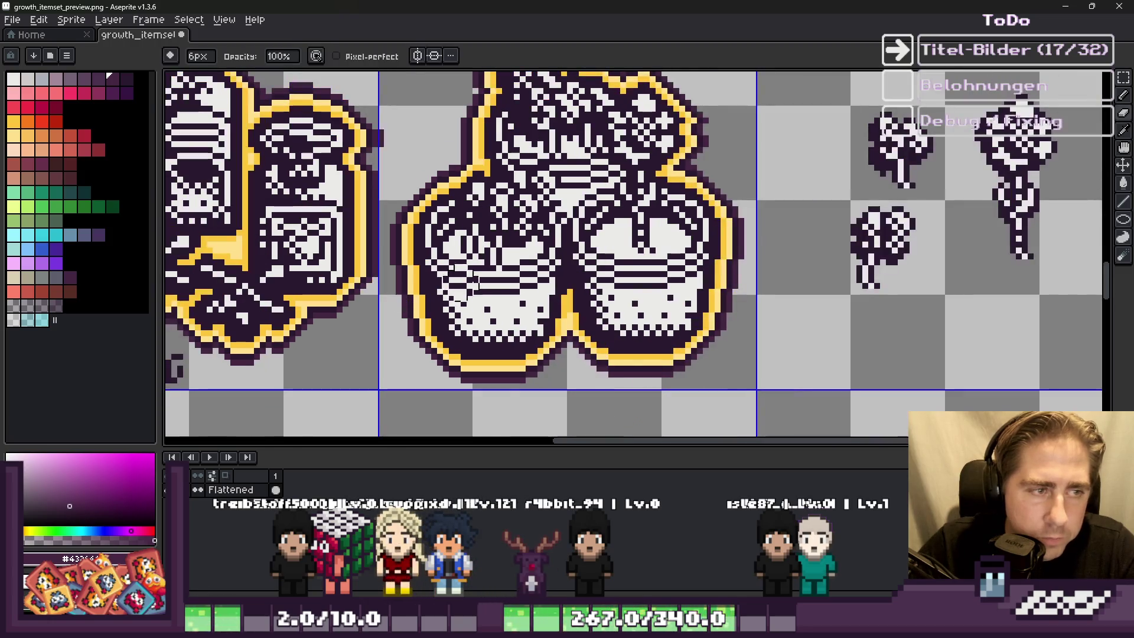
scroll(768, 219, down, 1)
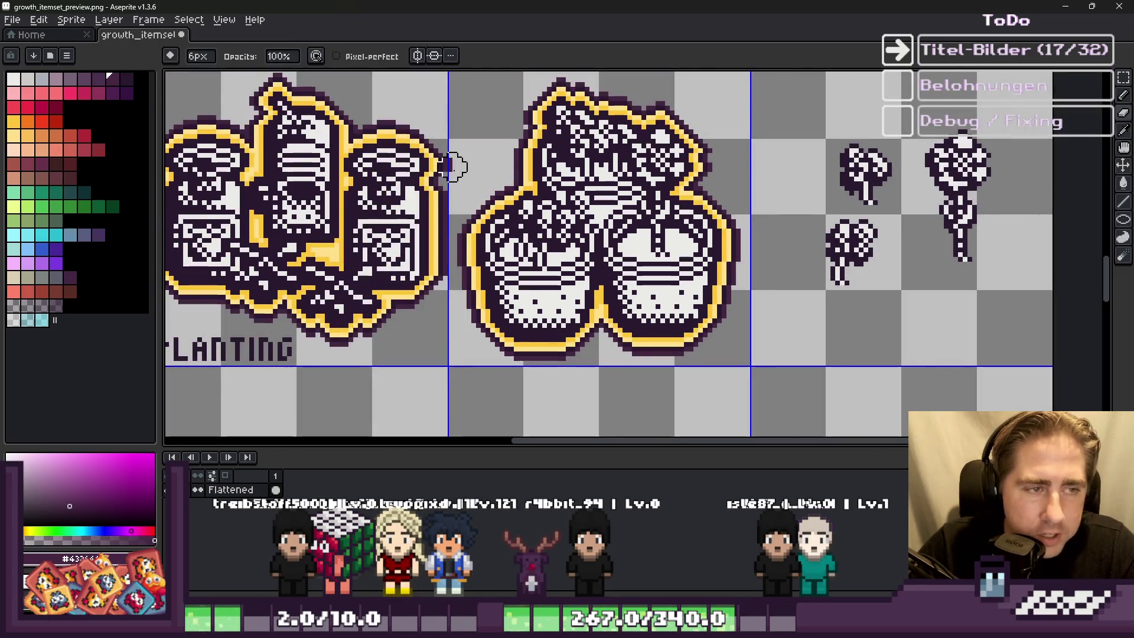
scroll(452, 168, up, 4)
Step: With a 1px brush, paint out the stray dark pixels near the pots
key(minus)
key(minus)
key(minus)
drag(405, 116, 405, 148)
scroll(678, 218, down, 5)
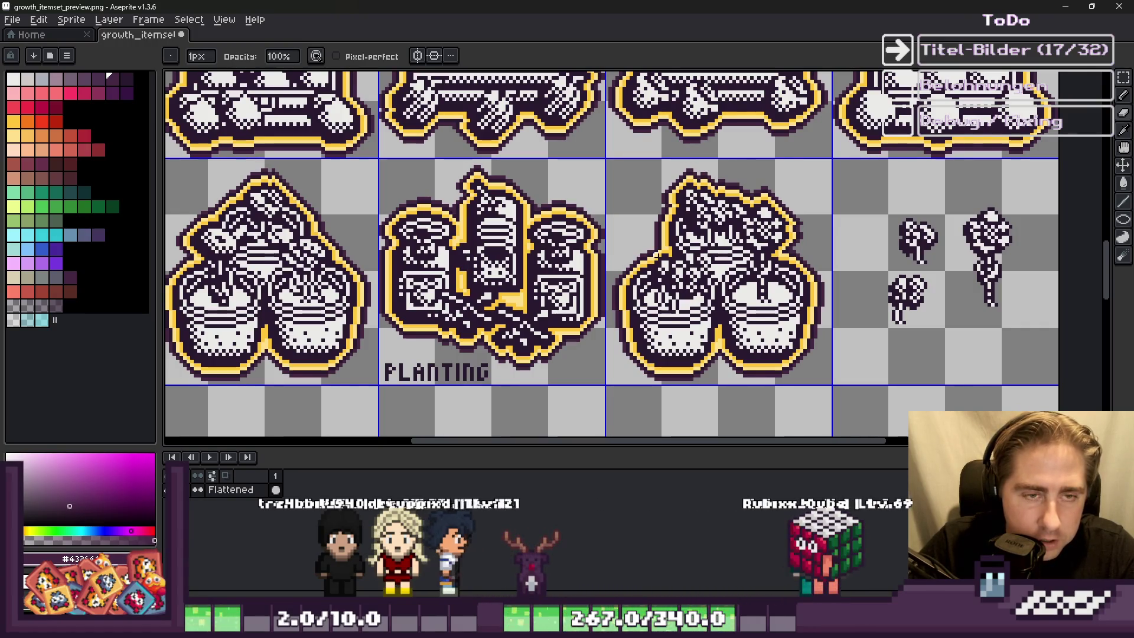
key(m)
scroll(685, 163, up, 5)
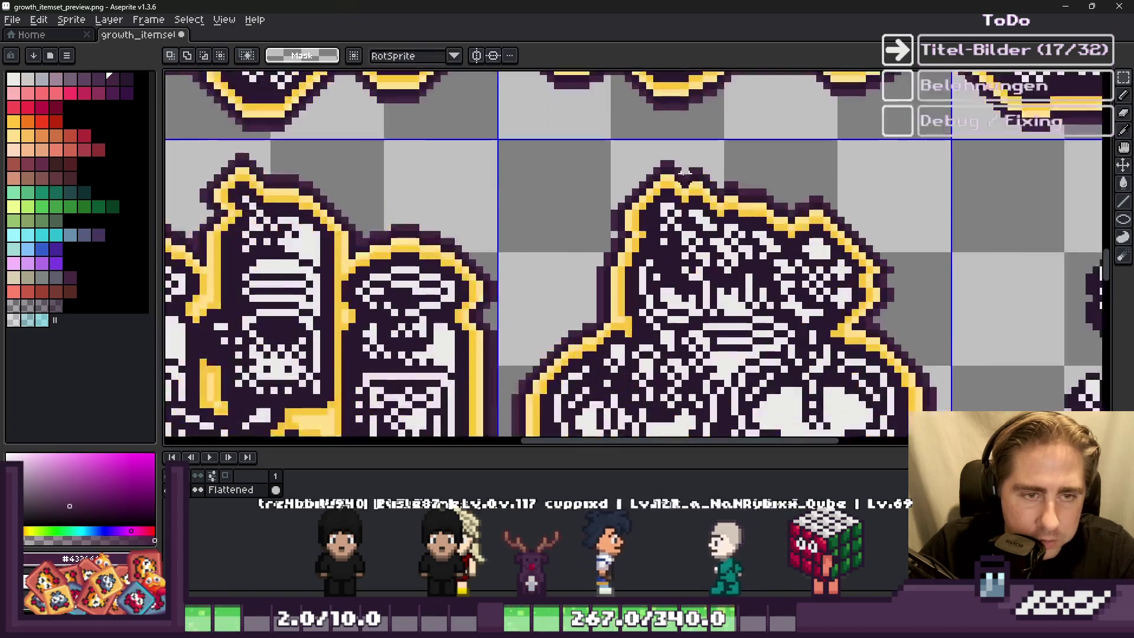
scroll(721, 363, down, 5)
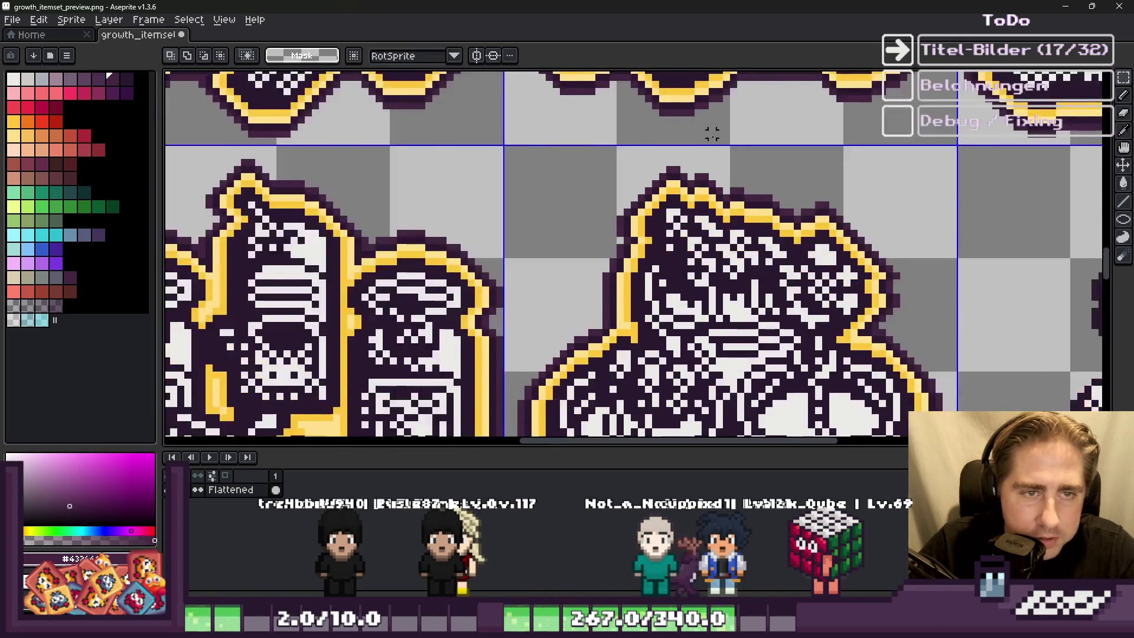
scroll(699, 371, down, 4)
scroll(659, 300, up, 4)
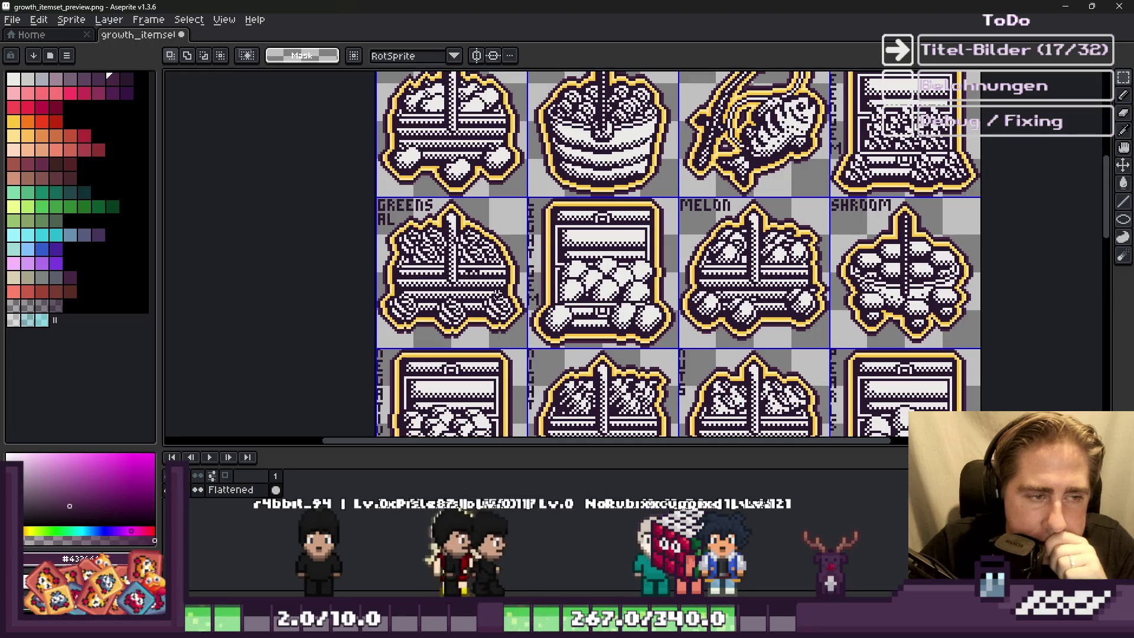
Step: Zoom out to review the whole growth itemset sheet with the new pots icon
scroll(727, 248, down, 1)
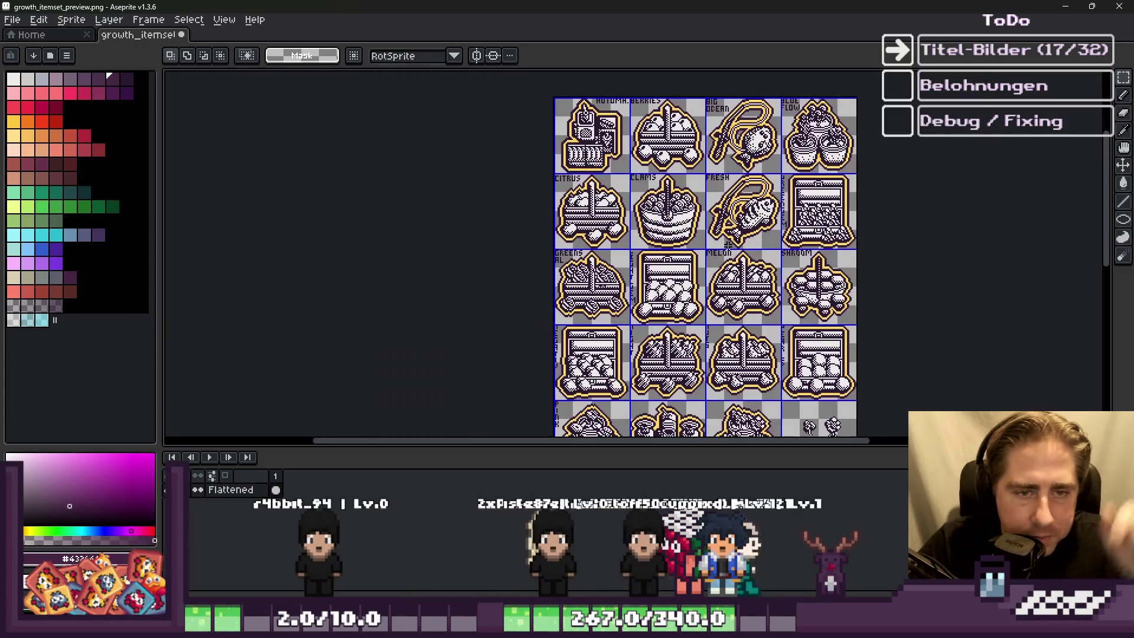
scroll(726, 248, down, 2)
scroll(768, 408, up, 2)
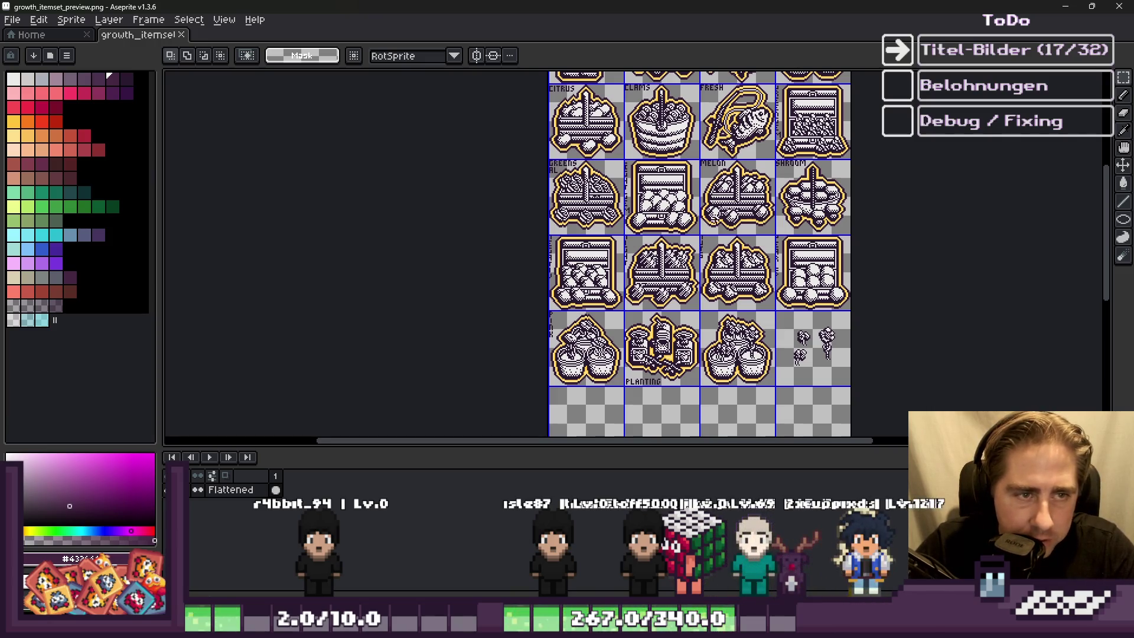
scroll(592, 151, up, 4)
scroll(516, 200, down, 4)
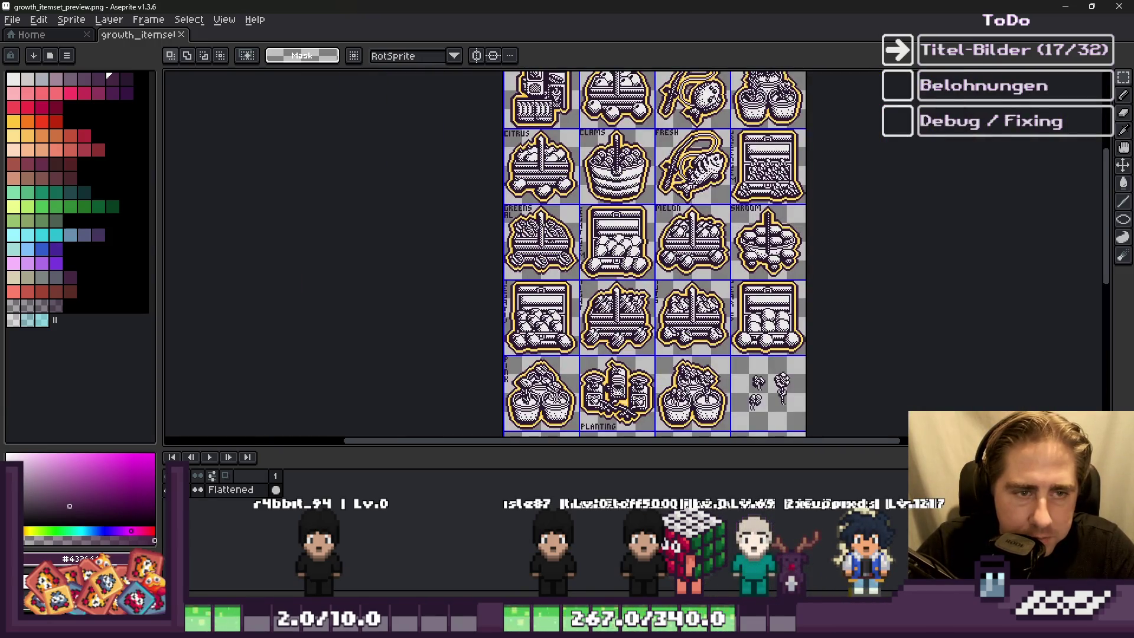